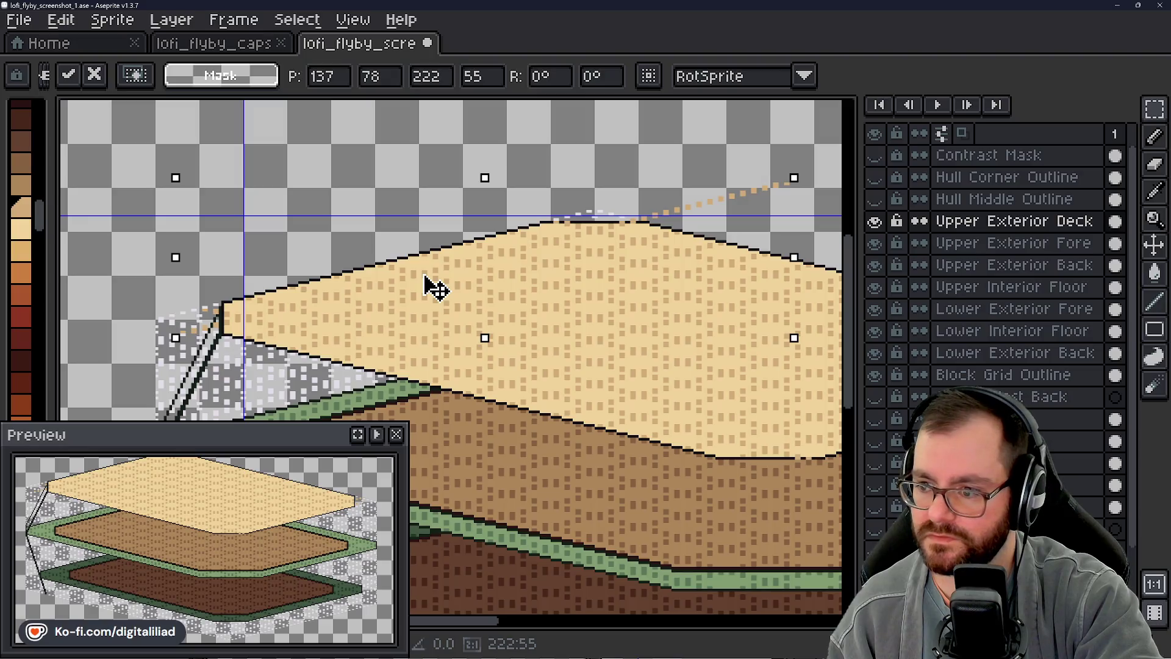
Step: Drop the deck selection and pencil over the stray tan pixels at the deck's left corner
{"action": "key", "text": "Escape"}
{"action": "scroll", "coordinate": [275, 293], "scroll_direction": "up", "scroll_amount": 4}
{"action": "scroll", "coordinate": [303, 275], "scroll_direction": "up", "scroll_amount": 3}
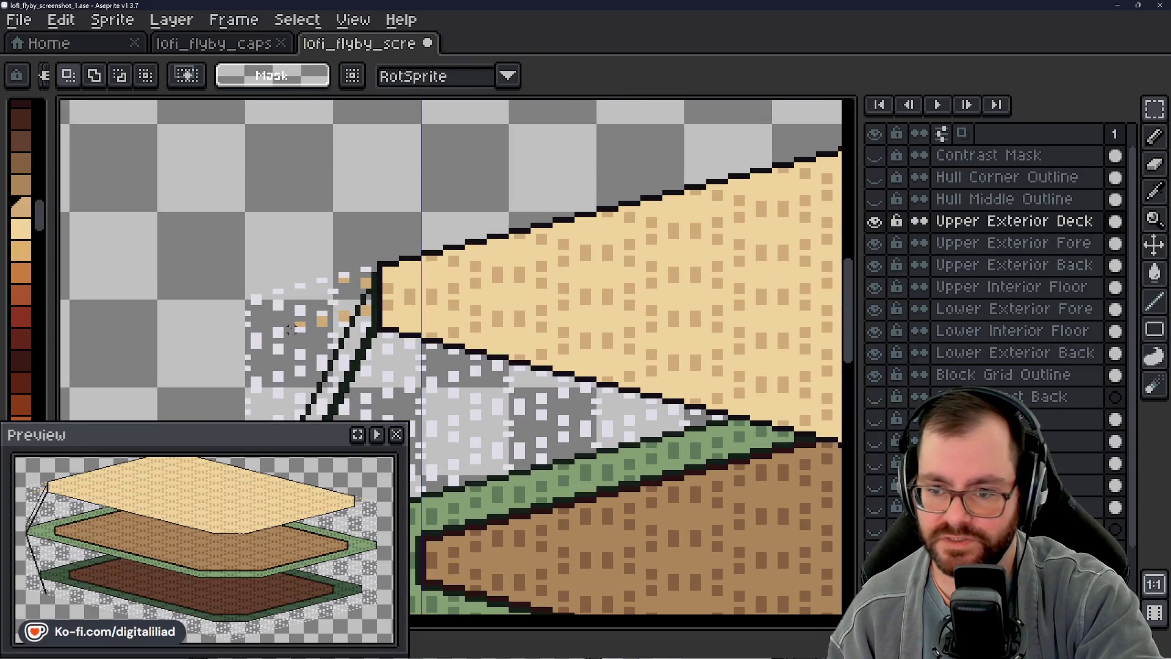
{"action": "scroll", "coordinate": [346, 265], "scroll_direction": "up", "scroll_amount": 3}
{"action": "key", "text": "b"}
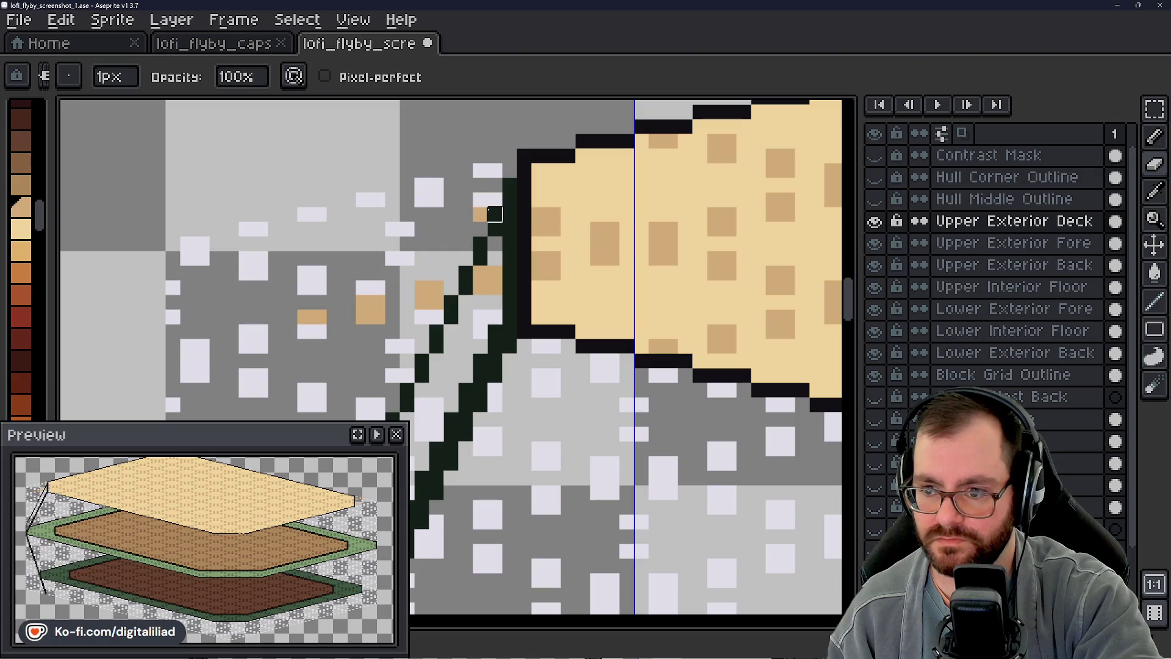
{"action": "left_click", "coordinate": [427, 295]}
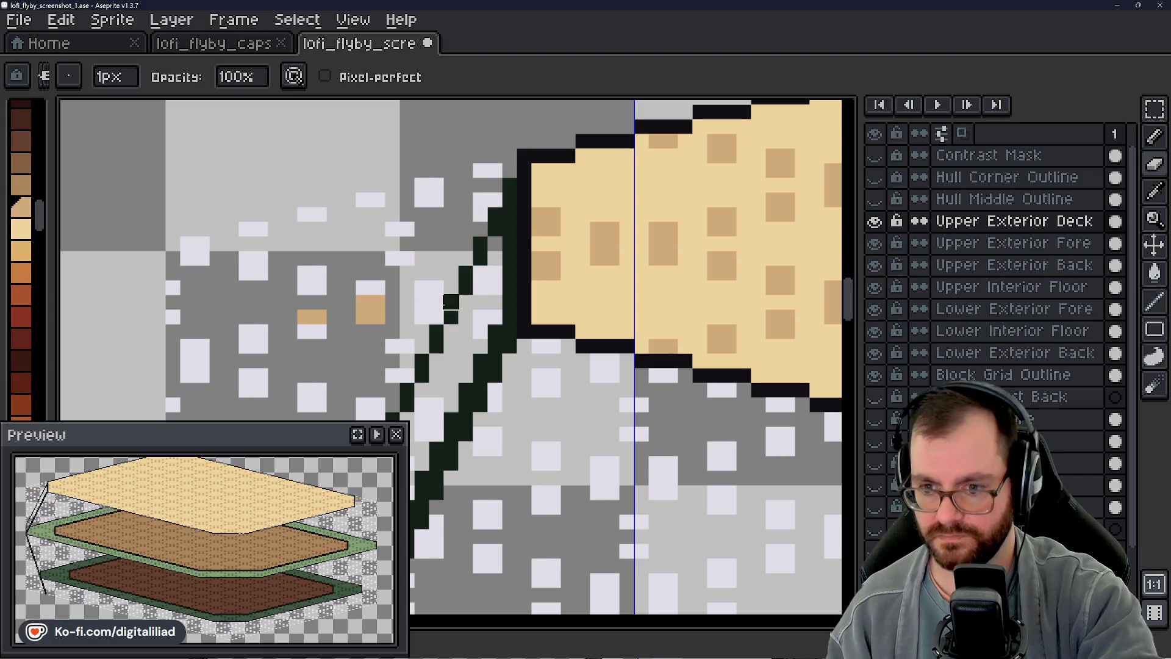
{"action": "left_click_drag", "start_coordinate": [371, 291], "coordinate": [371, 316]}
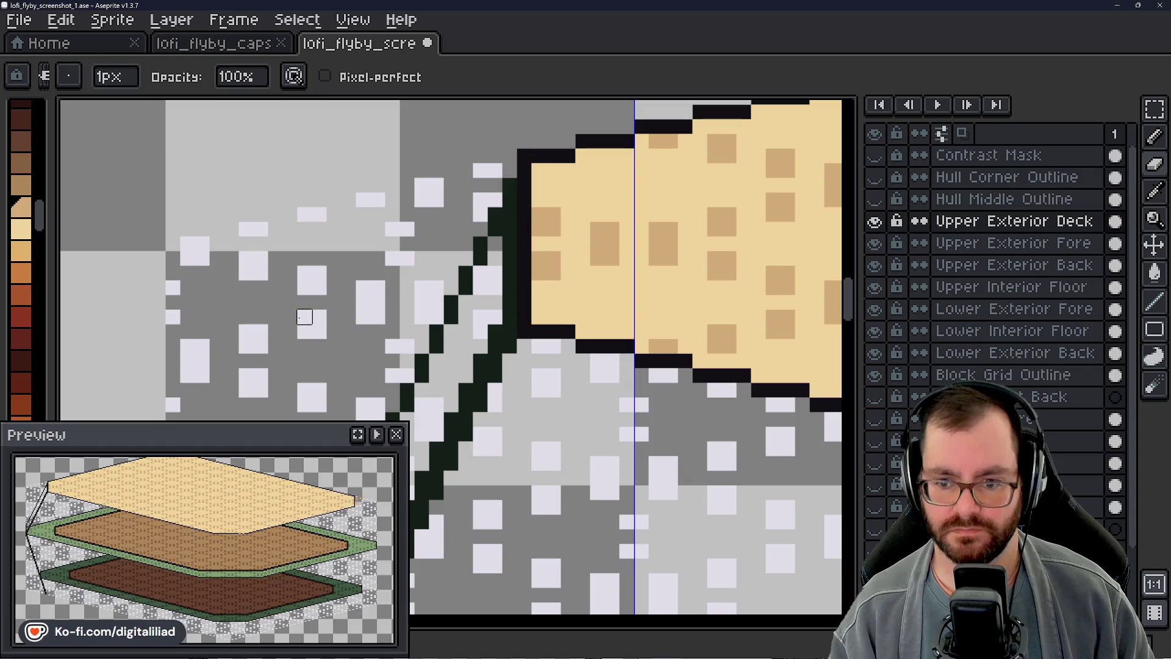
{"action": "scroll", "coordinate": [304, 317], "scroll_direction": "down", "scroll_amount": 3}
Step: Pan along the deck and hull edges and sample a colour from the canvas
{"action": "mouse_move", "coordinate": [550, 367]}
{"action": "left_mouse_down"}
{"action": "mouse_move", "coordinate": [390, 201]}
{"action": "mouse_move", "coordinate": [284, 193]}
{"action": "left_mouse_up"}
{"action": "mouse_move", "coordinate": [385, 211]}
{"action": "left_mouse_down"}
{"action": "mouse_move", "coordinate": [340, 280]}
{"action": "mouse_move", "coordinate": [247, 278]}
{"action": "left_mouse_up"}
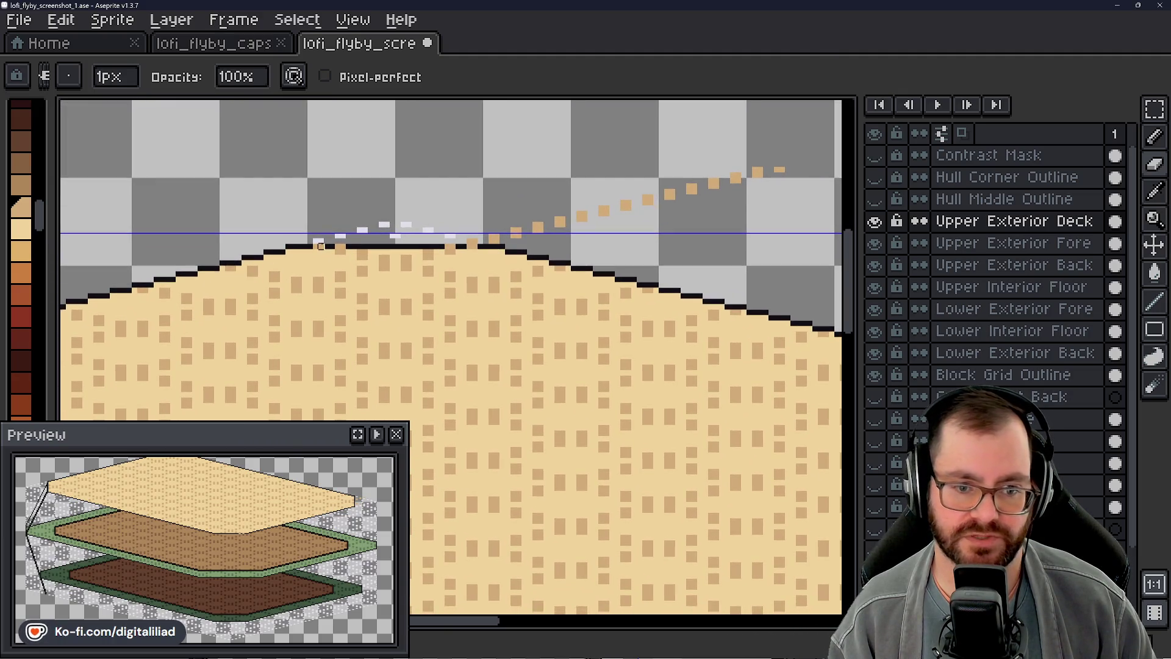
{"action": "scroll", "coordinate": [320, 245], "scroll_direction": "up", "scroll_amount": 1}
{"action": "scroll", "coordinate": [322, 244], "scroll_direction": "up", "scroll_amount": 1}
{"action": "left_click_drag", "start_coordinate": [359, 264], "coordinate": [314, 266]}
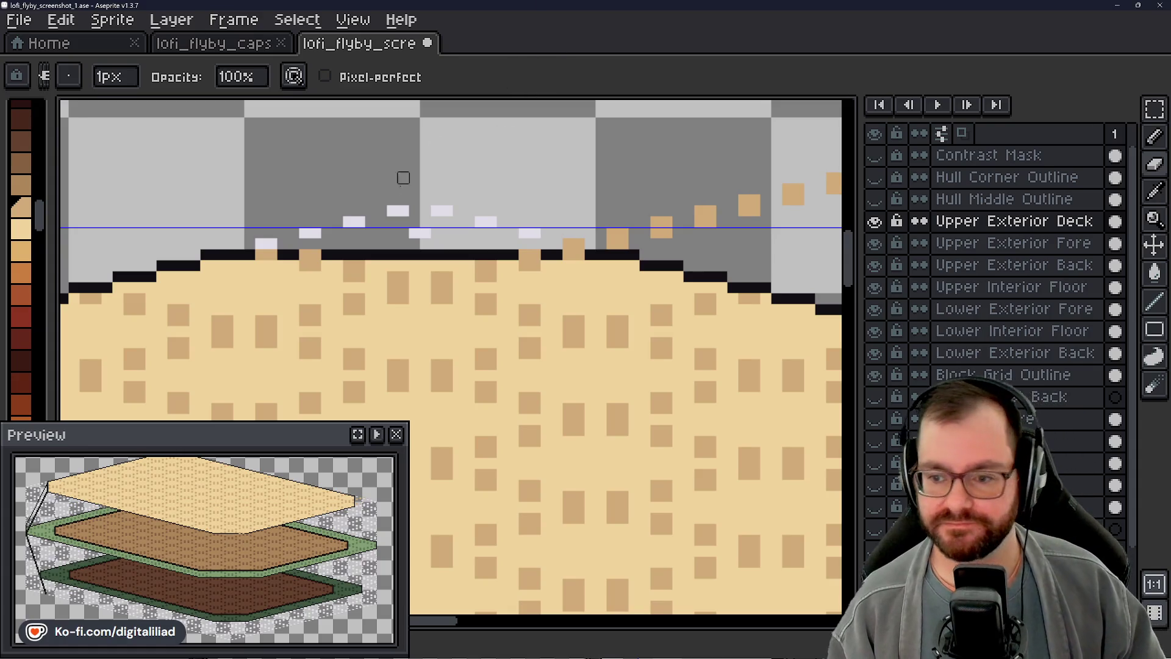
{"action": "left_click", "coordinate": [272, 266], "text": "alt"}
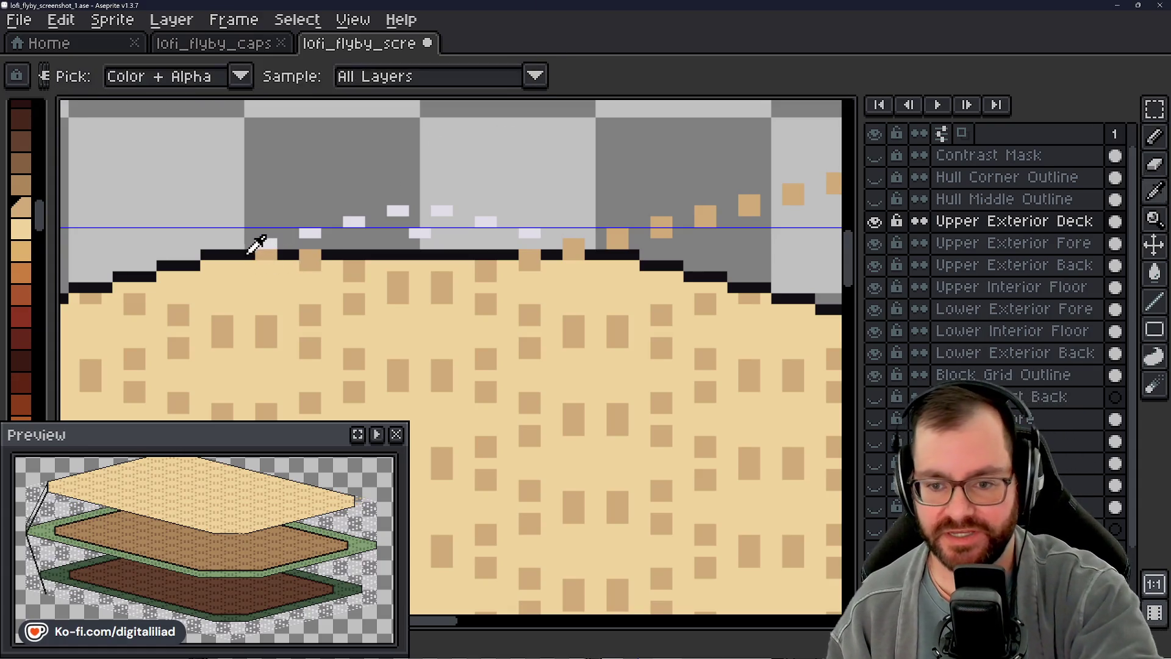
Step: Clear the stray dark pixels near the deck edge and pan over the stacked decks
{"action": "key", "text": "plus"}
{"action": "key", "text": "ctrl+z"}
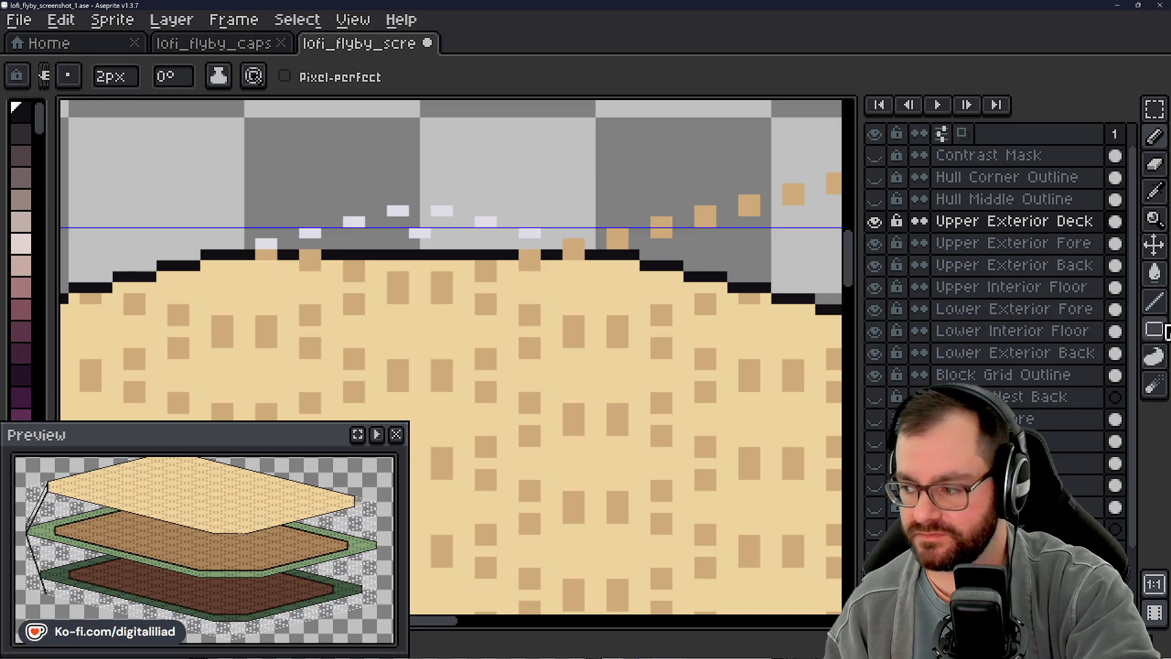
{"action": "left_click", "coordinate": [1154, 300]}
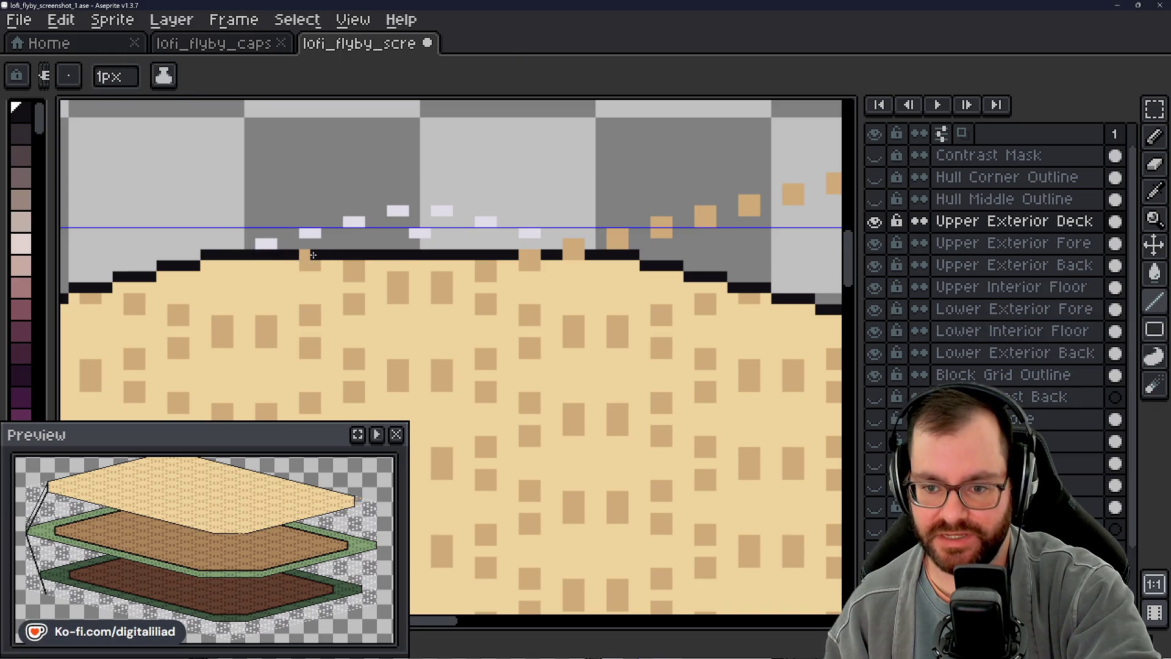
{"action": "scroll", "coordinate": [469, 298], "scroll_direction": "right", "scroll_amount": 3}
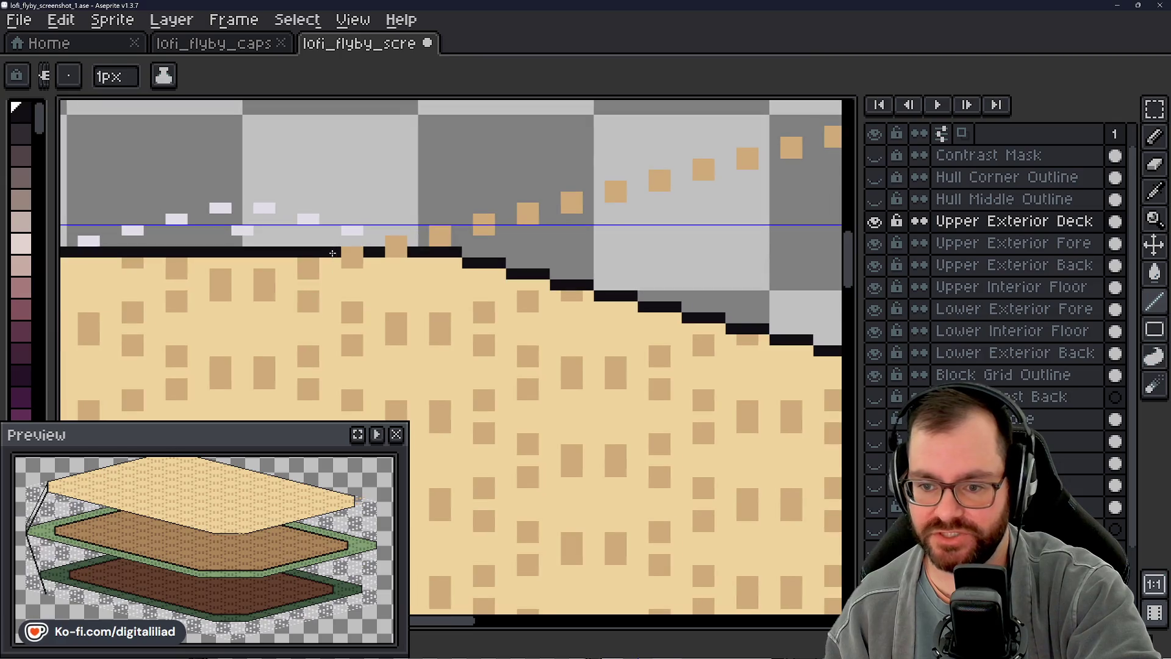
{"action": "key", "text": "b"}
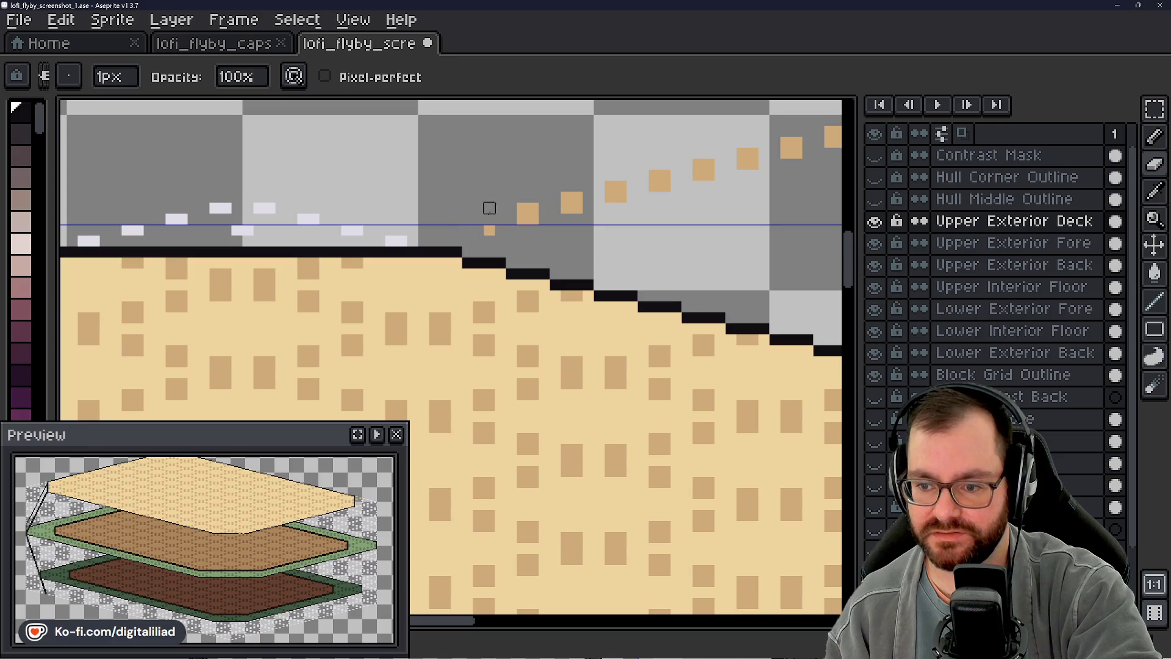
{"action": "left_click_drag", "start_coordinate": [687, 263], "coordinate": [379, 394]}
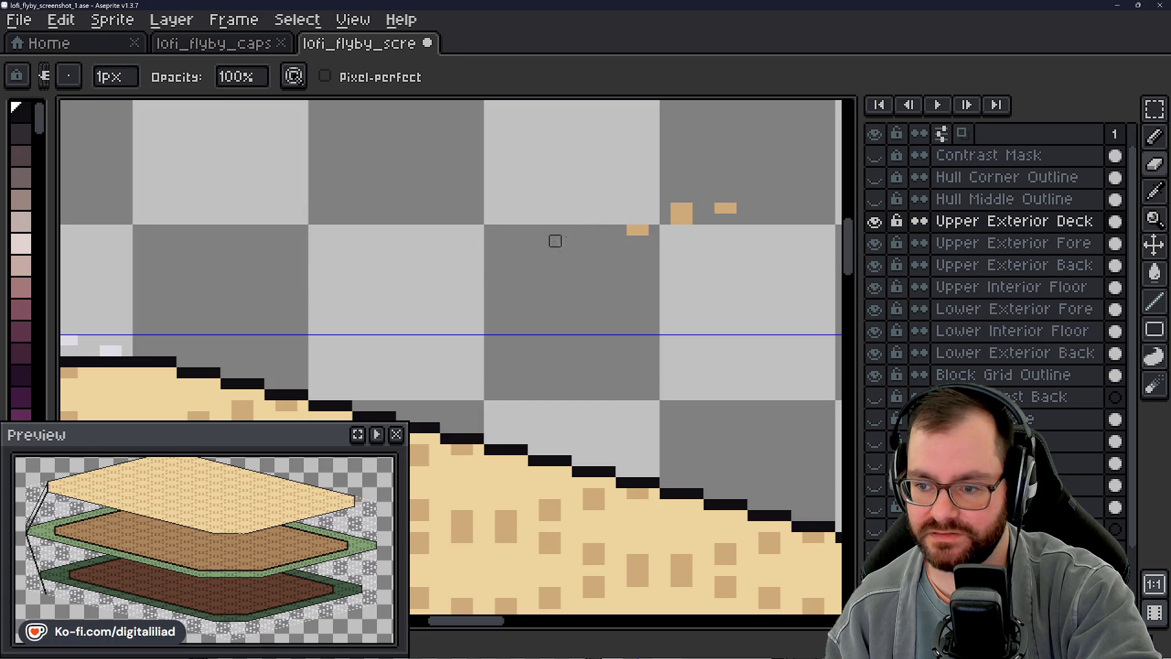
{"action": "scroll", "coordinate": [412, 230], "scroll_direction": "down", "scroll_amount": 2}
{"action": "scroll", "coordinate": [412, 230], "scroll_direction": "down", "scroll_amount": 2}
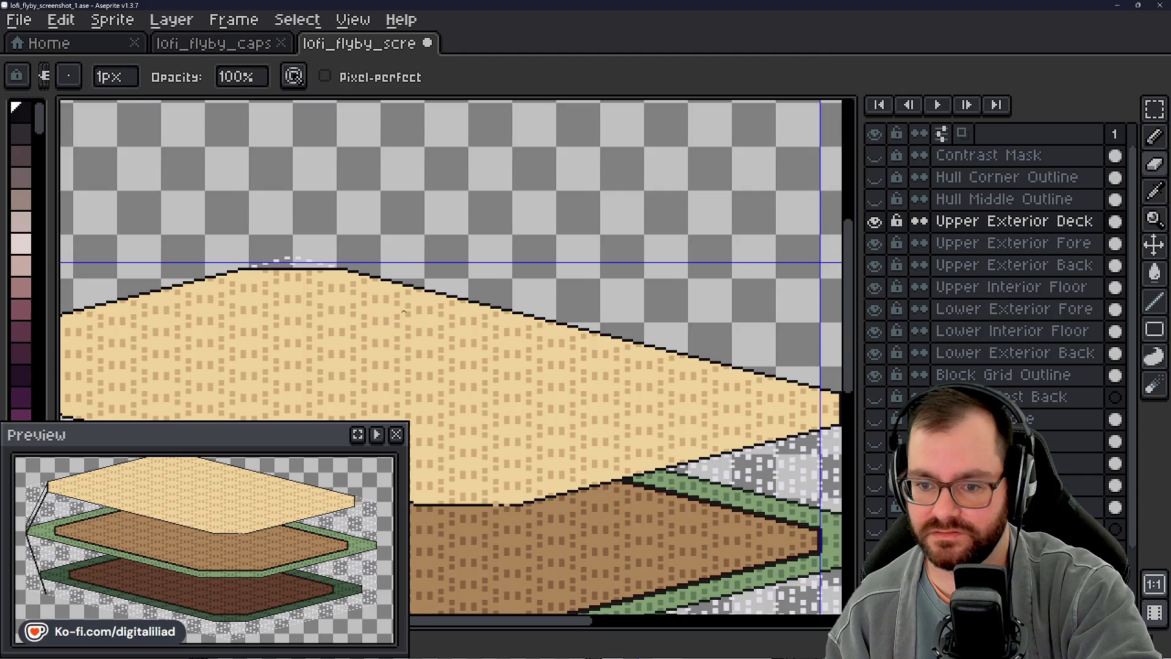
{"action": "scroll", "coordinate": [502, 267], "scroll_direction": "down", "scroll_amount": 1}
{"action": "left_click_drag", "start_coordinate": [500, 321], "coordinate": [632, 289]}
{"action": "scroll", "coordinate": [631, 288], "scroll_direction": "down", "scroll_amount": 1}
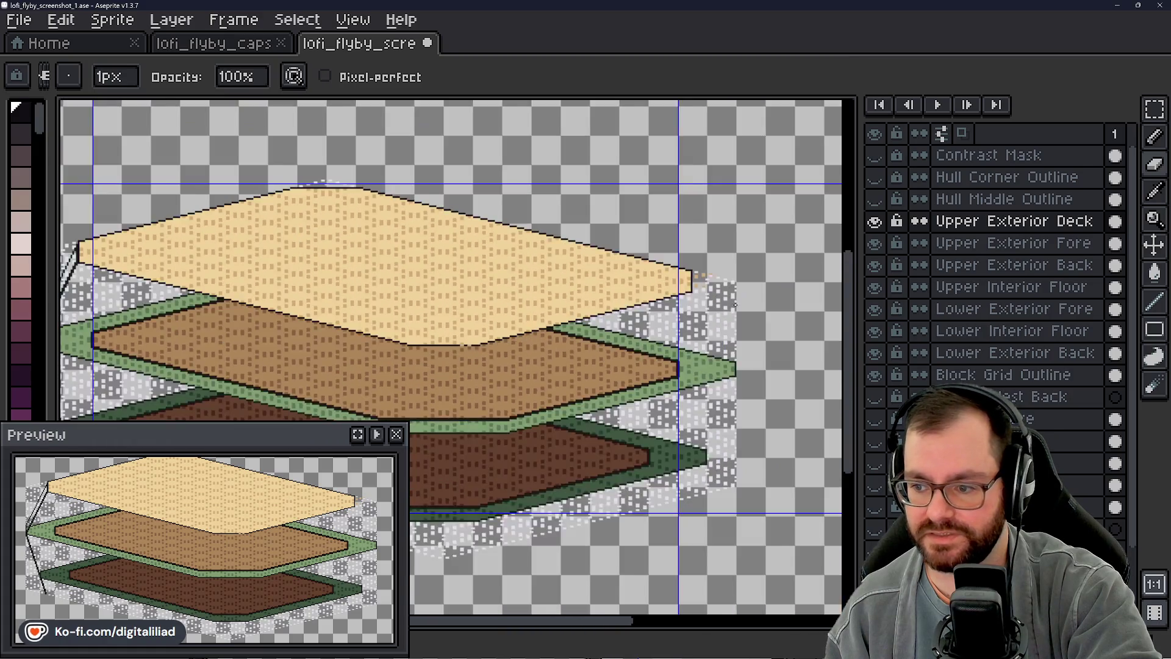
{"action": "scroll", "coordinate": [632, 288], "scroll_direction": "up", "scroll_amount": 3}
{"action": "scroll", "coordinate": [586, 320], "scroll_direction": "up", "scroll_amount": 1}
{"action": "scroll", "coordinate": [549, 357], "scroll_direction": "down", "scroll_amount": 1}
{"action": "scroll", "coordinate": [546, 363], "scroll_direction": "up", "scroll_amount": 1}
{"action": "scroll", "coordinate": [546, 363], "scroll_direction": "up", "scroll_amount": 1}
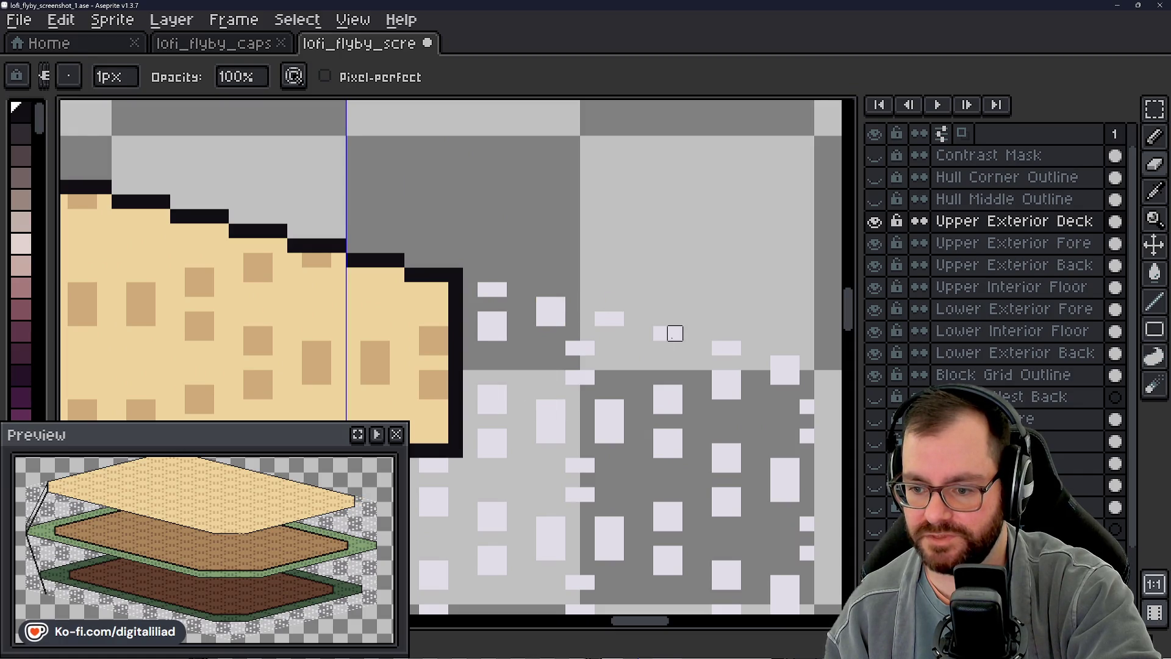
{"action": "scroll", "coordinate": [675, 333], "scroll_direction": "down", "scroll_amount": 3}
{"action": "scroll", "coordinate": [512, 410], "scroll_direction": "up", "scroll_amount": 2}
{"action": "scroll", "coordinate": [540, 394], "scroll_direction": "up", "scroll_amount": 1}
{"action": "scroll", "coordinate": [458, 378], "scroll_direction": "up", "scroll_amount": 1}
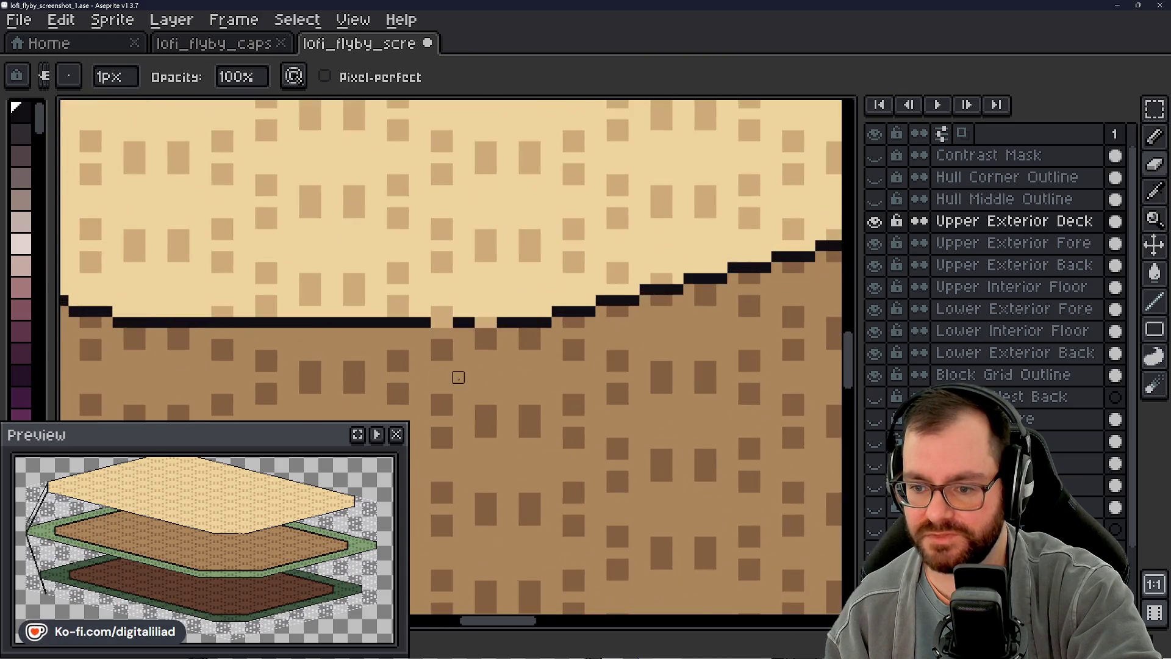
{"action": "scroll", "coordinate": [459, 377], "scroll_direction": "up", "scroll_amount": 1}
Step: Fill the gap in the deck's black outline and save the sprite
{"action": "left_click", "coordinate": [396, 271], "text": "alt"}
{"action": "key", "text": "e"}
{"action": "key", "text": "b"}
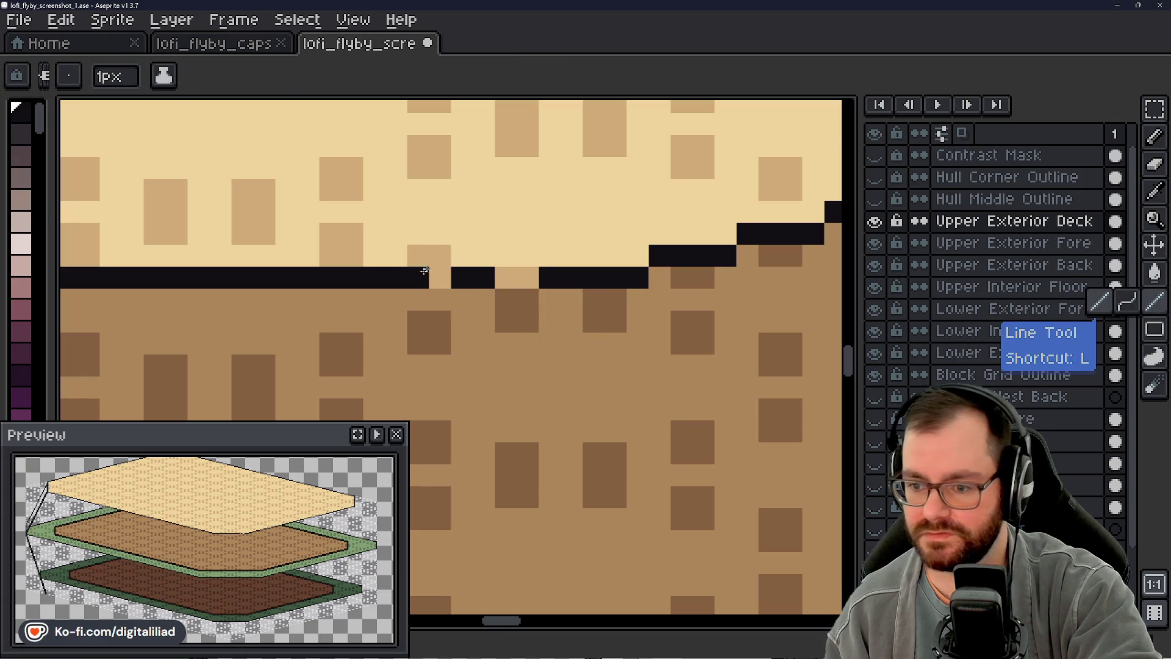
{"action": "scroll", "coordinate": [549, 274], "scroll_direction": "down", "scroll_amount": 2}
{"action": "scroll", "coordinate": [644, 347], "scroll_direction": "down", "scroll_amount": 2}
{"action": "scroll", "coordinate": [569, 254], "scroll_direction": "down", "scroll_amount": 2}
{"action": "key", "text": "ctrl+s"}
{"action": "scroll", "coordinate": [535, 300], "scroll_direction": "up", "scroll_amount": 1}
{"action": "scroll", "coordinate": [535, 299], "scroll_direction": "down", "scroll_amount": 1}
{"action": "mouse_move", "coordinate": [513, 275]}
{"action": "left_mouse_down"}
{"action": "mouse_move", "coordinate": [457, 297]}
{"action": "mouse_move", "coordinate": [550, 301]}
{"action": "mouse_move", "coordinate": [554, 311]}
{"action": "left_mouse_up"}
{"action": "scroll", "coordinate": [457, 297], "scroll_direction": "up", "scroll_amount": 1}
{"action": "scroll", "coordinate": [242, 295], "scroll_direction": "up", "scroll_amount": 3}
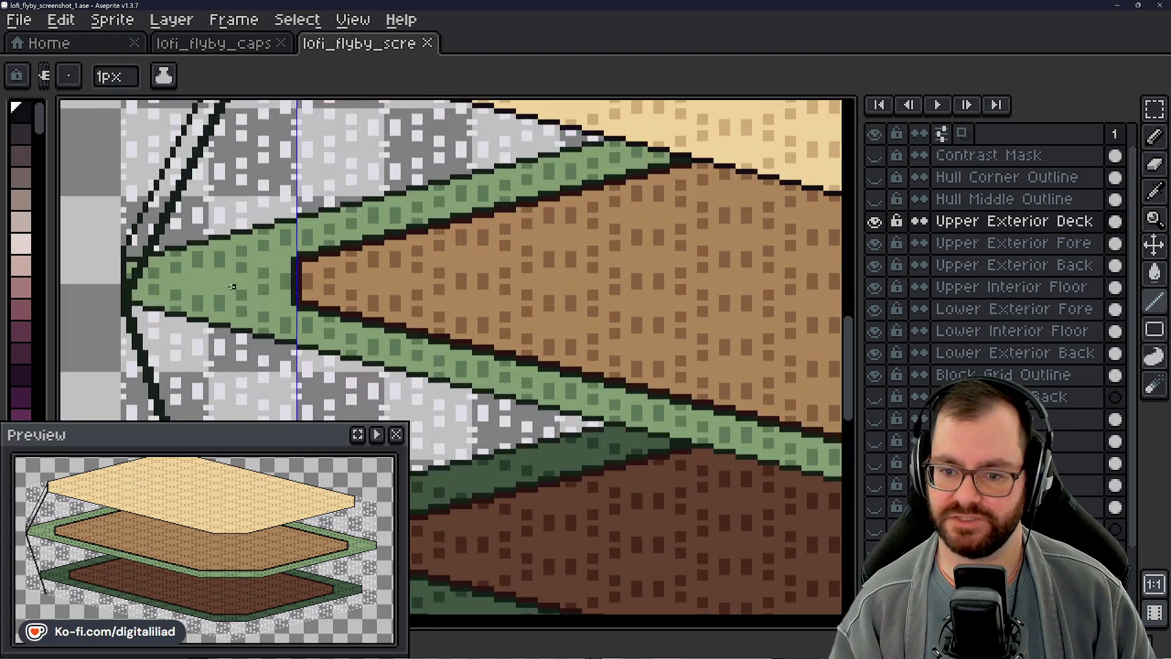
{"action": "scroll", "coordinate": [230, 286], "scroll_direction": "down", "scroll_amount": 3}
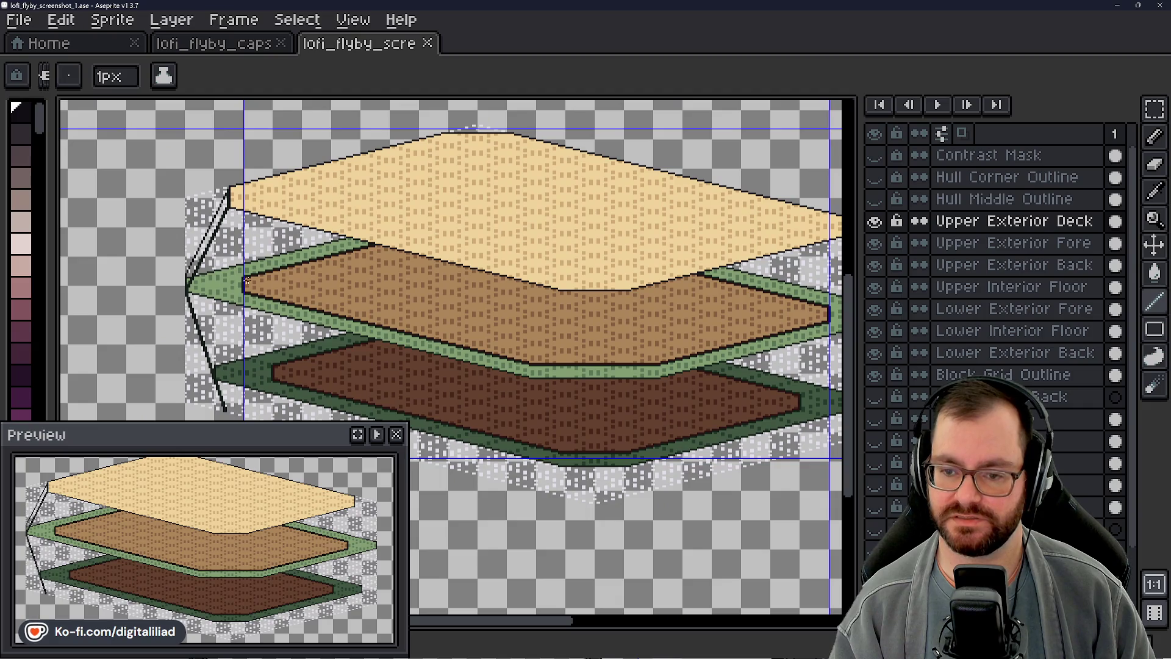
{"action": "scroll", "coordinate": [516, 214], "scroll_direction": "down", "scroll_amount": 1}
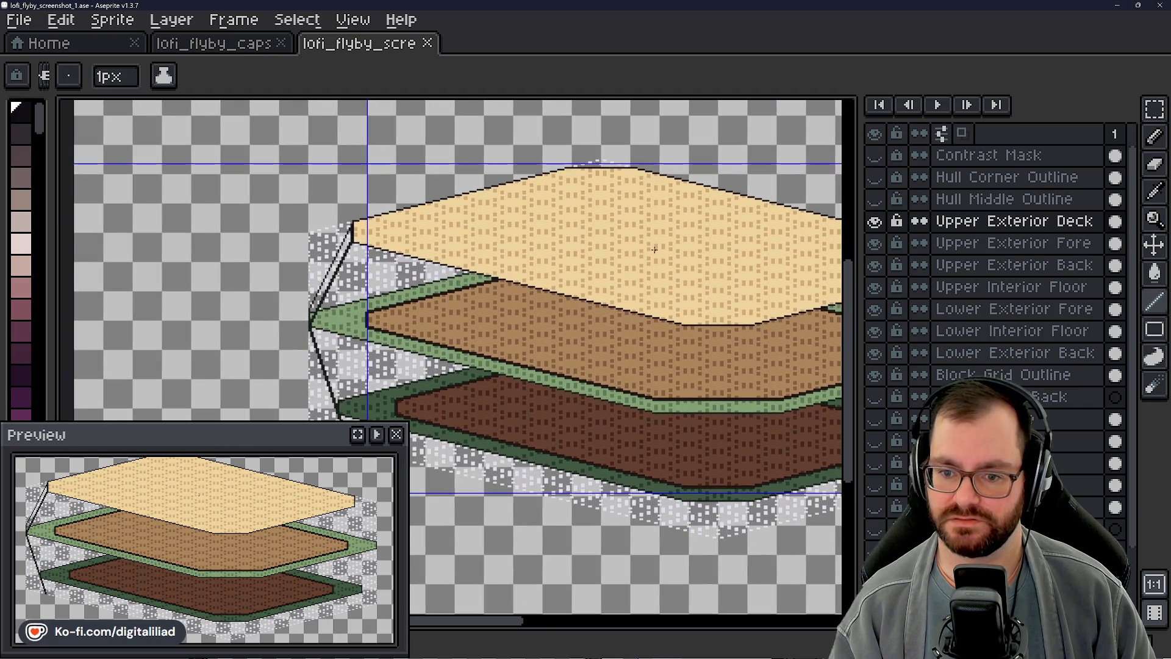
{"action": "scroll", "coordinate": [348, 229], "scroll_direction": "up", "scroll_amount": 2}
{"action": "scroll", "coordinate": [302, 256], "scroll_direction": "up", "scroll_amount": 2}
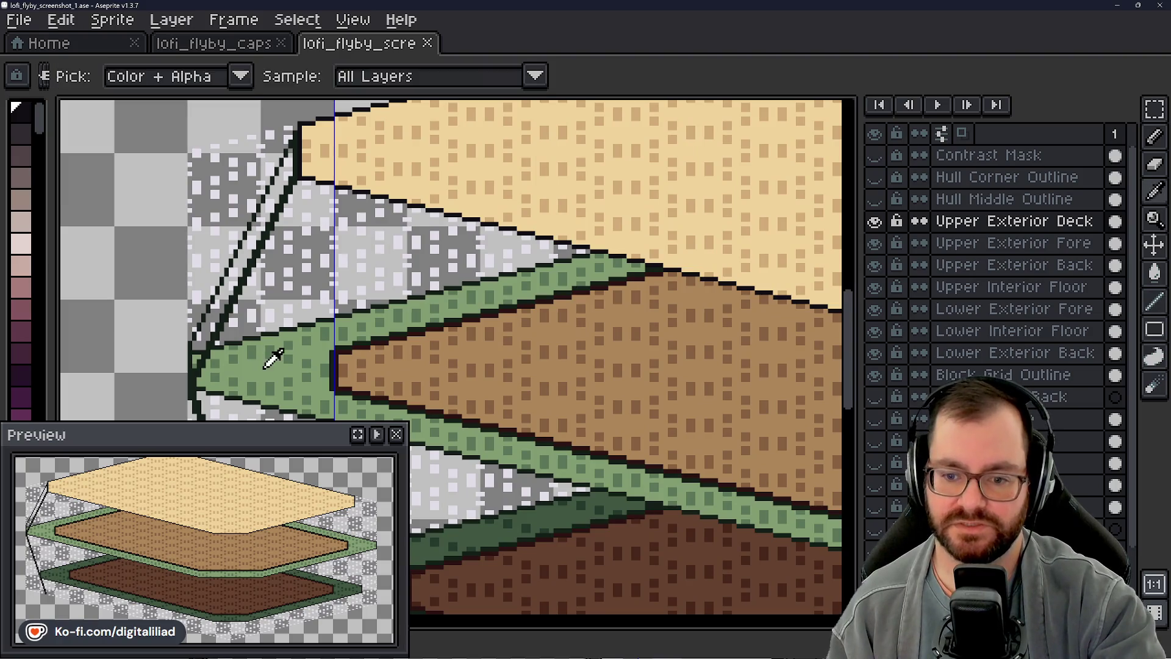
Step: Bucket-fill the deck's tan dots and beige surface with greens, non-contiguous mode on
{"action": "left_click", "coordinate": [259, 357], "text": "alt"}
{"action": "scroll", "coordinate": [36, 330], "scroll_direction": "down", "scroll_amount": 3}
{"action": "left_click", "coordinate": [30, 300]}
{"action": "key", "text": "g"}
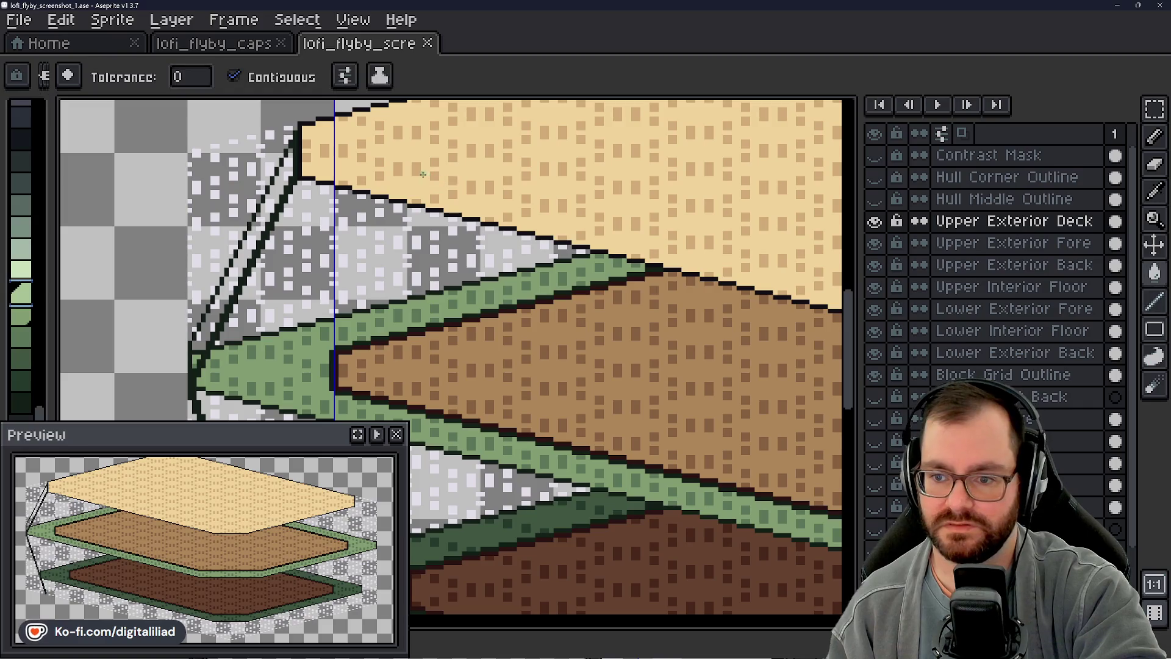
{"action": "left_click", "coordinate": [235, 76]}
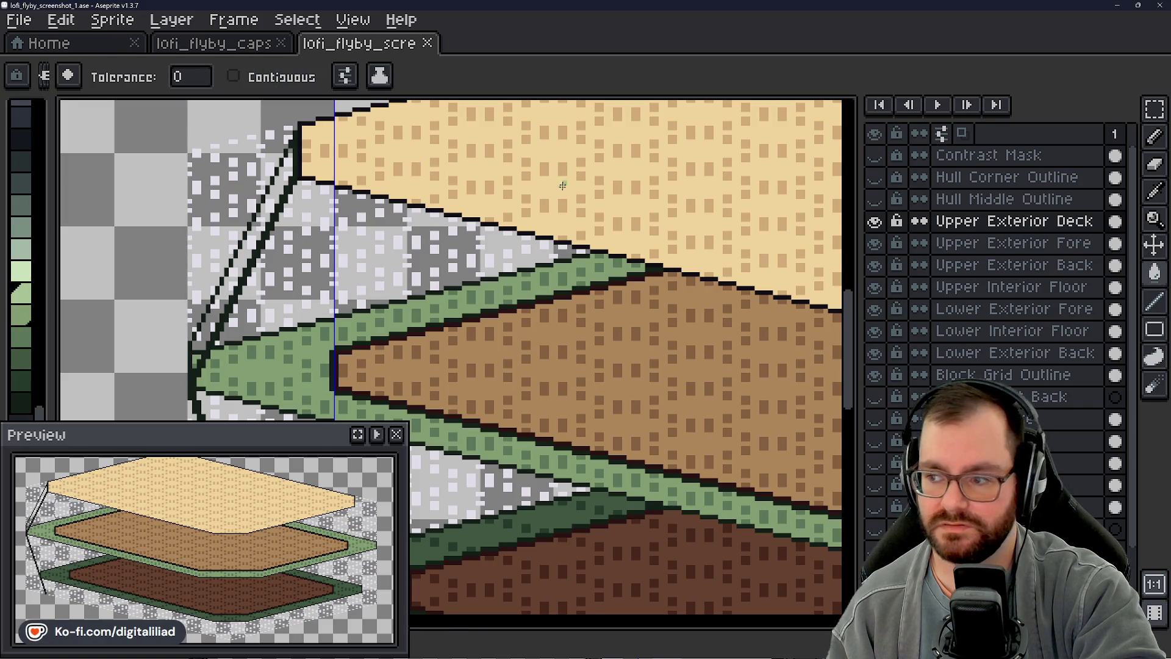
{"action": "left_click", "coordinate": [417, 173]}
{"action": "scroll", "coordinate": [31, 284], "scroll_direction": "up", "scroll_amount": 2}
{"action": "left_click", "coordinate": [396, 191]}
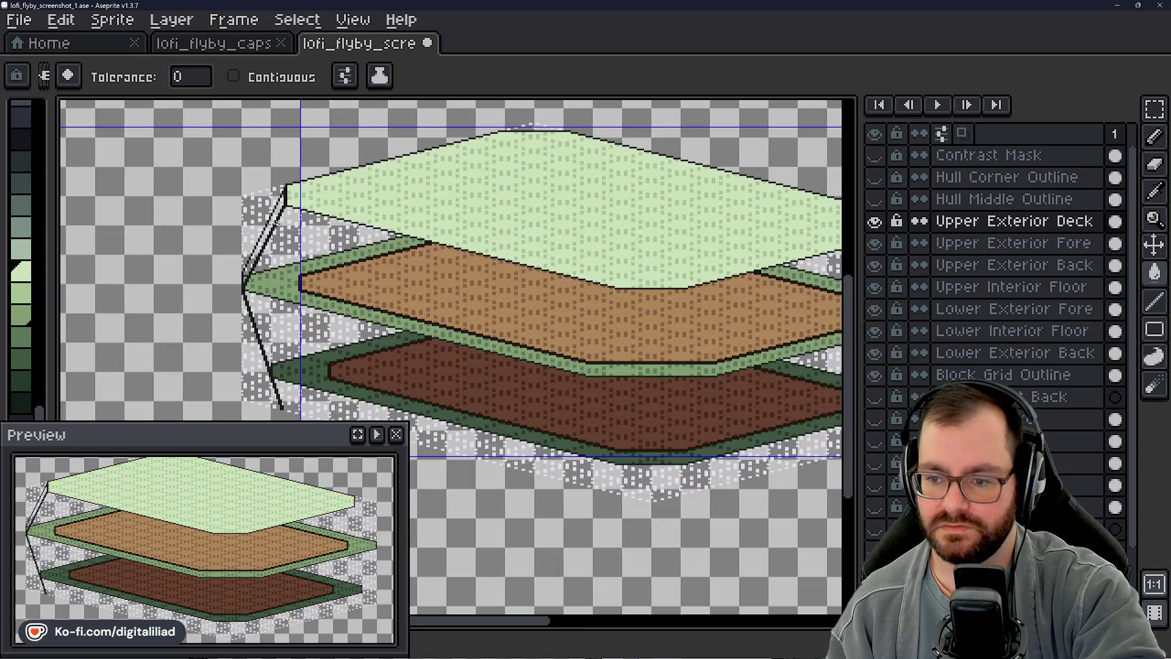
{"action": "scroll", "coordinate": [401, 290], "scroll_direction": "down", "scroll_amount": 3}
{"action": "scroll", "coordinate": [400, 290], "scroll_direction": "down", "scroll_amount": 2}
{"action": "scroll", "coordinate": [604, 336], "scroll_direction": "up", "scroll_amount": 2}
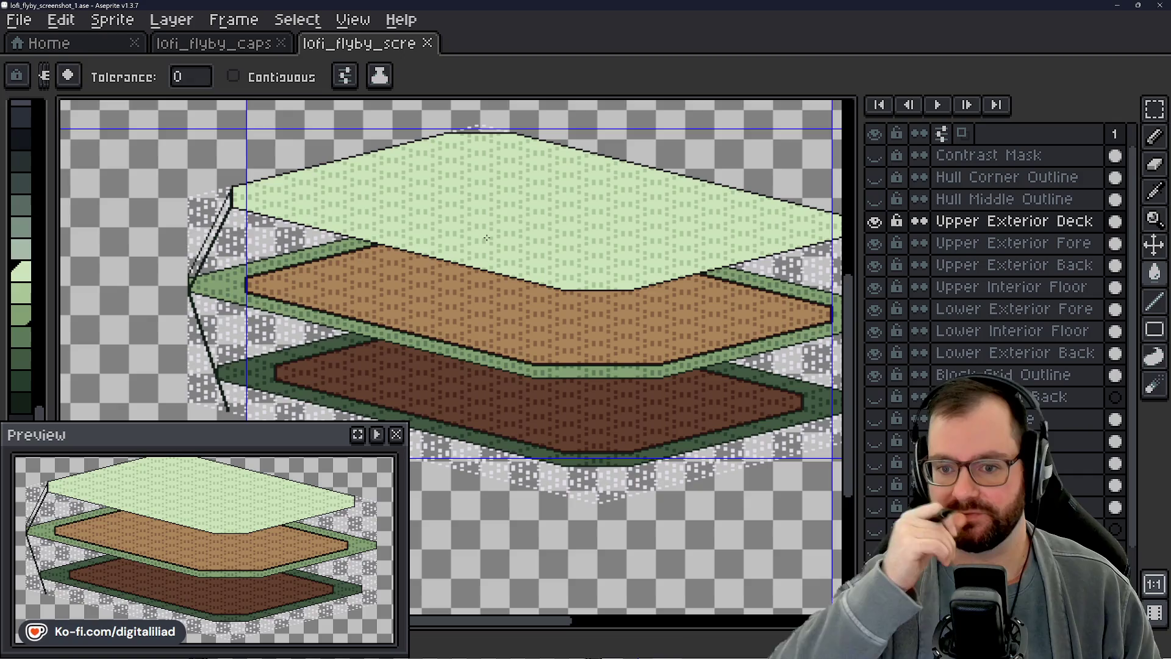
Step: Pan over the recoloured decks and make Upper Exterior Back the working layer
{"action": "left_click_drag", "start_coordinate": [540, 243], "coordinate": [508, 230]}
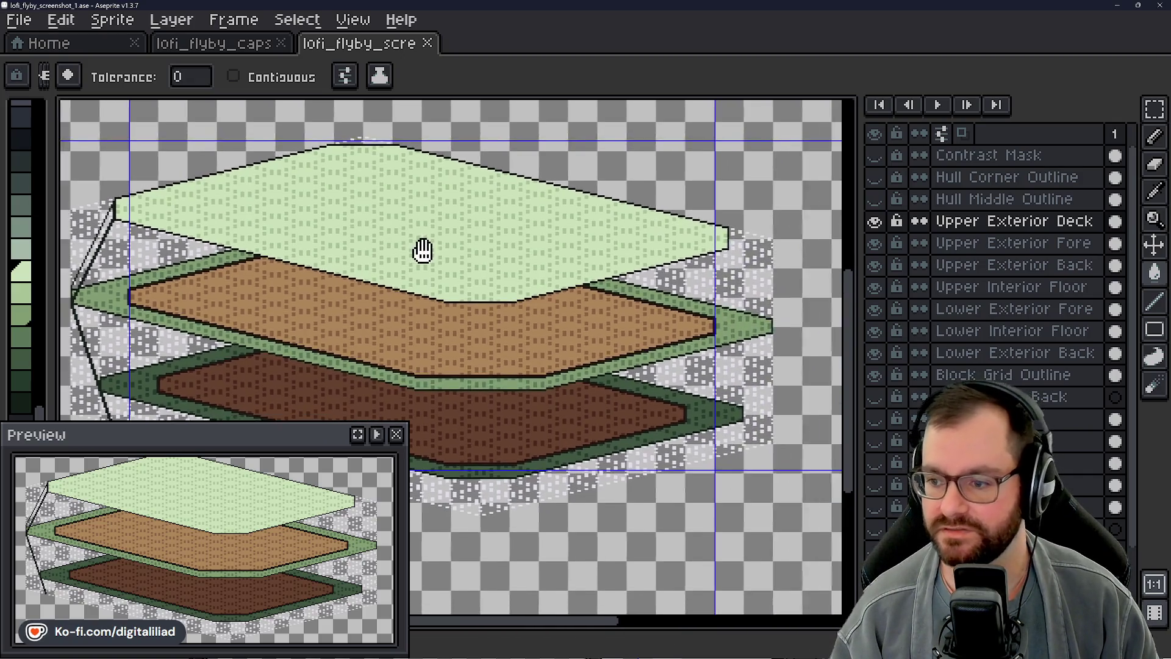
{"action": "scroll", "coordinate": [507, 230], "scroll_direction": "down", "scroll_amount": 2}
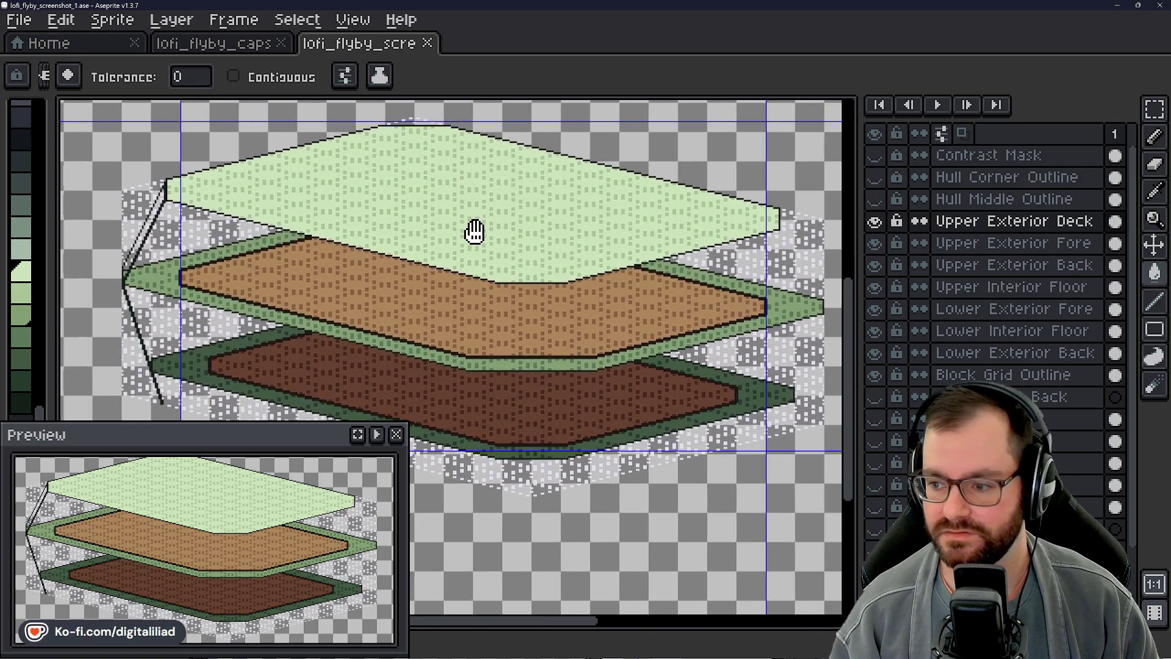
{"action": "left_click_drag", "start_coordinate": [491, 222], "coordinate": [632, 237]}
{"action": "scroll", "coordinate": [632, 238], "scroll_direction": "up", "scroll_amount": 2}
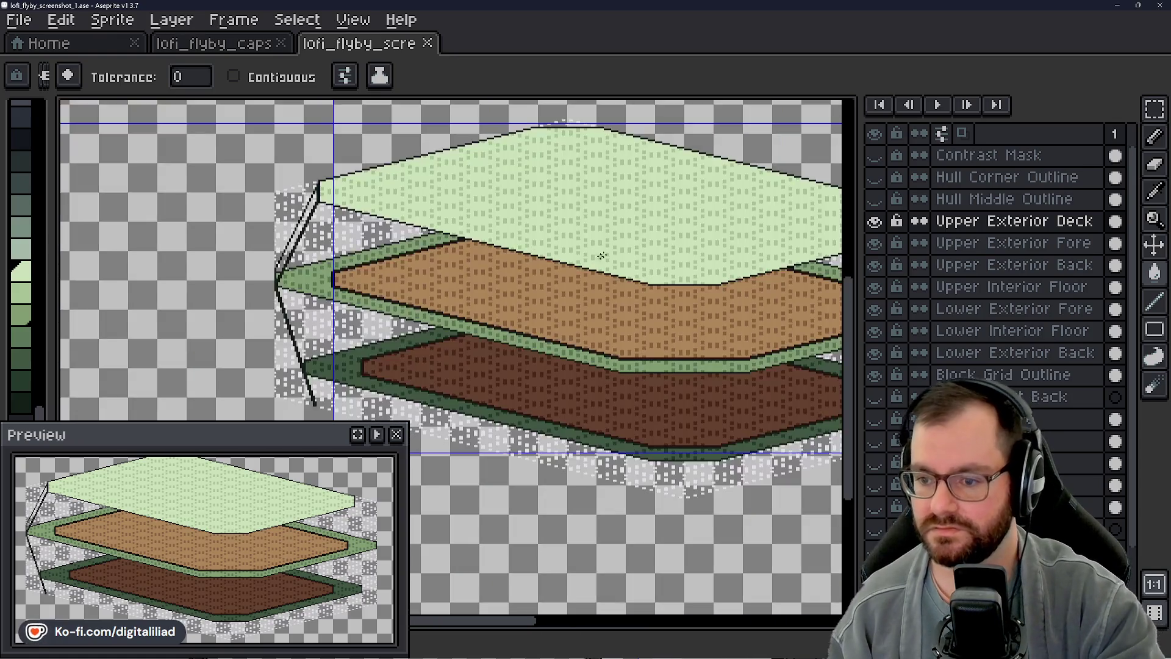
{"action": "left_click", "coordinate": [996, 267]}
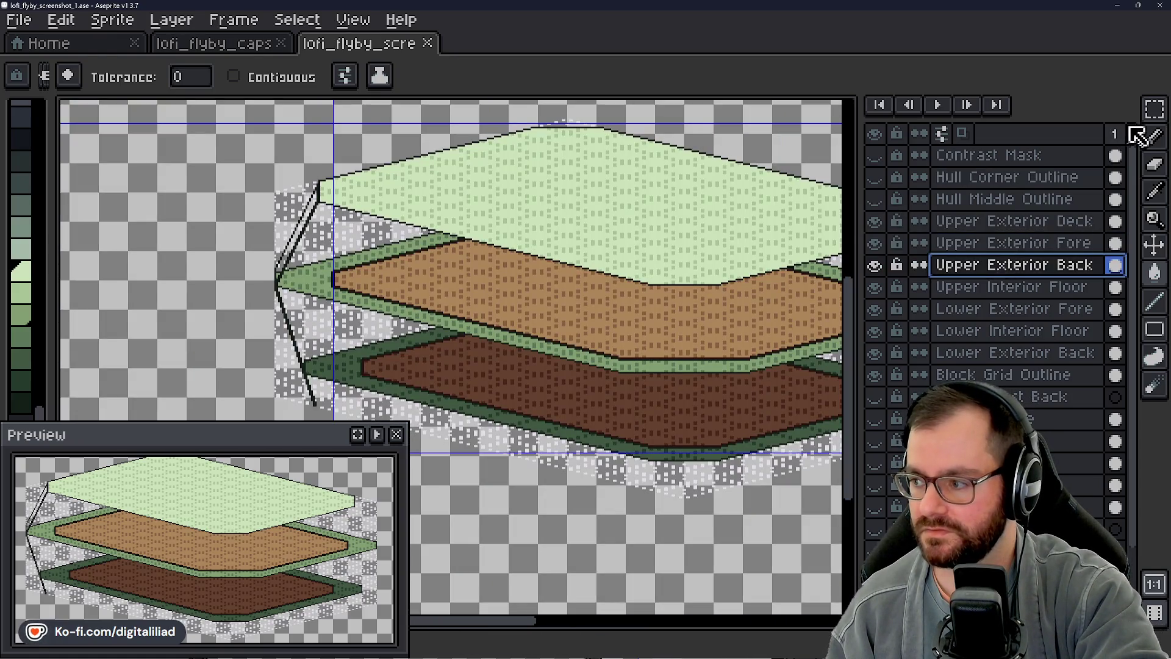
Step: Marquee the upper deck's left corner strut and place its copy on the right corner
{"action": "left_click", "coordinate": [1155, 109]}
{"action": "scroll", "coordinate": [411, 229], "scroll_direction": "down", "scroll_amount": 2}
{"action": "scroll", "coordinate": [370, 237], "scroll_direction": "up", "scroll_amount": 2}
{"action": "scroll", "coordinate": [370, 236], "scroll_direction": "up", "scroll_amount": 1}
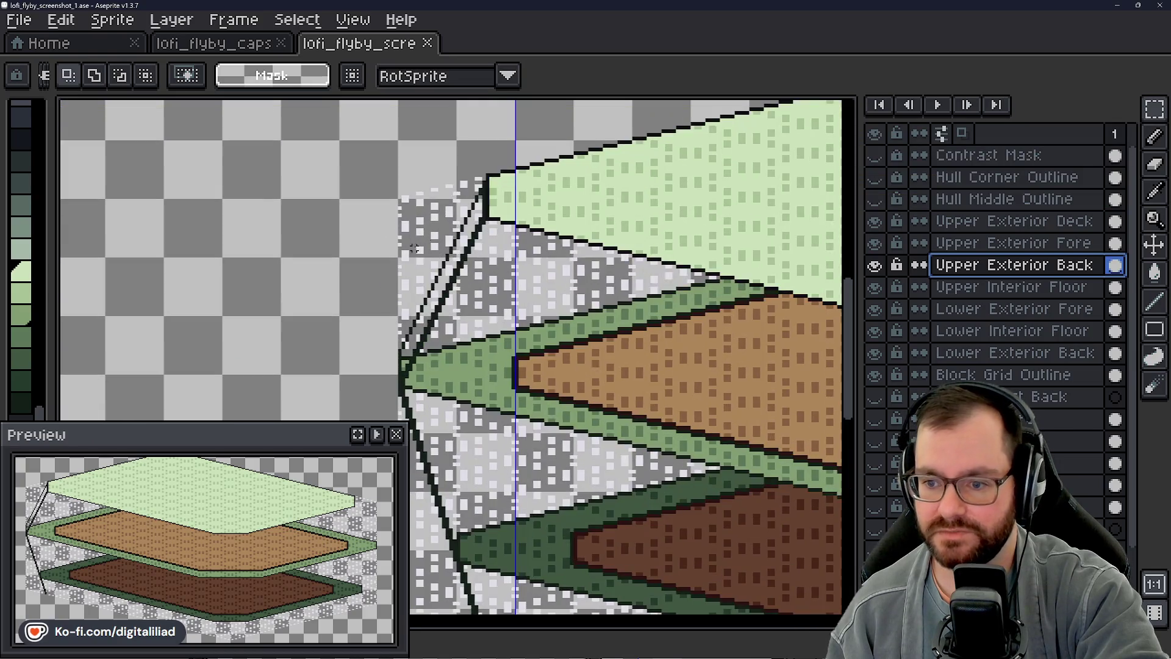
{"action": "left_click_drag", "start_coordinate": [399, 139], "coordinate": [518, 440]}
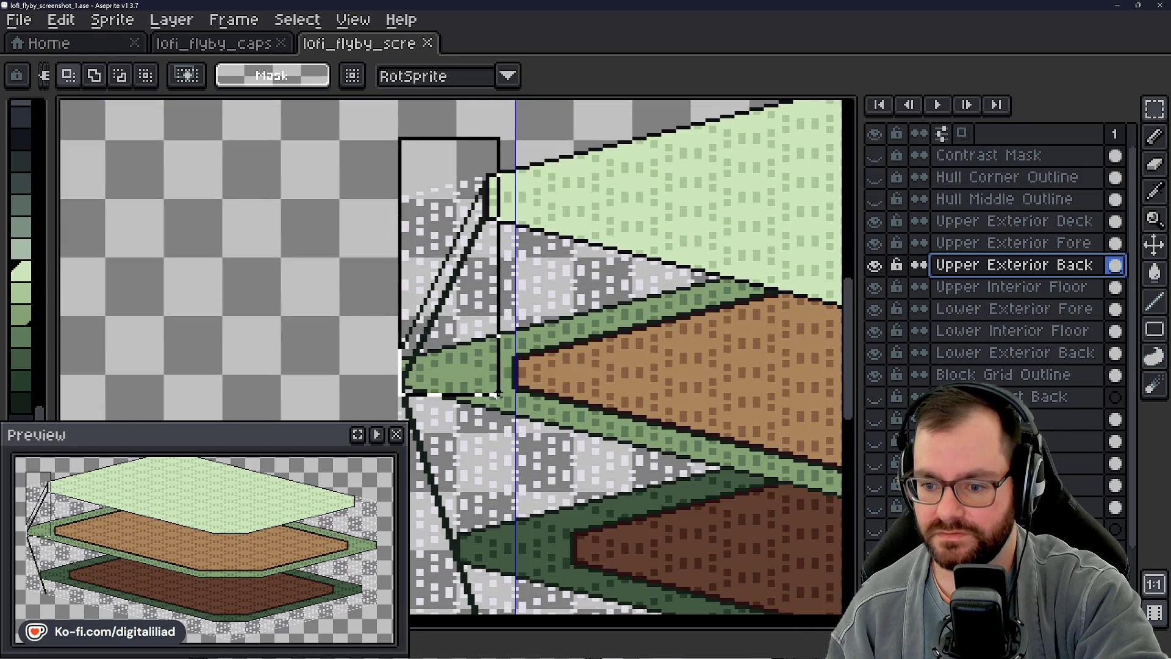
{"action": "scroll", "coordinate": [577, 285], "scroll_direction": "down", "scroll_amount": 2}
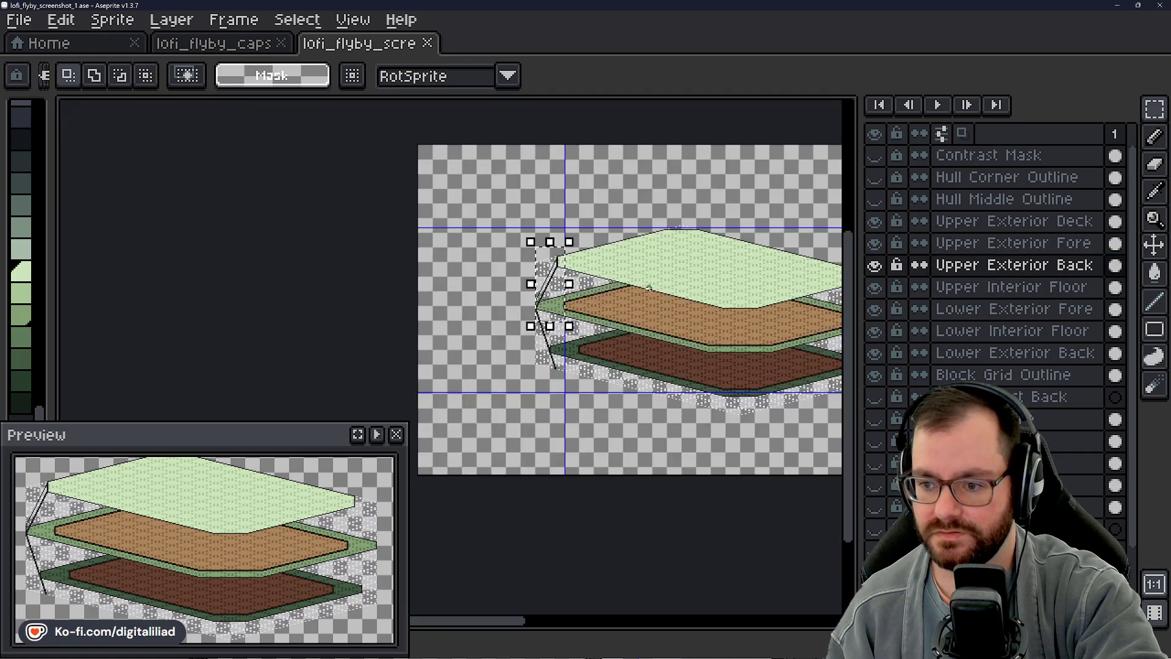
{"action": "scroll", "coordinate": [183, 302], "scroll_direction": "up", "scroll_amount": 2}
{"action": "mouse_move", "coordinate": [507, 302]}
{"action": "left_mouse_down"}
{"action": "mouse_move", "coordinate": [496, 315]}
{"action": "mouse_move", "coordinate": [639, 316]}
{"action": "mouse_move", "coordinate": [548, 334]}
{"action": "mouse_move", "coordinate": [524, 358]}
{"action": "left_mouse_up"}
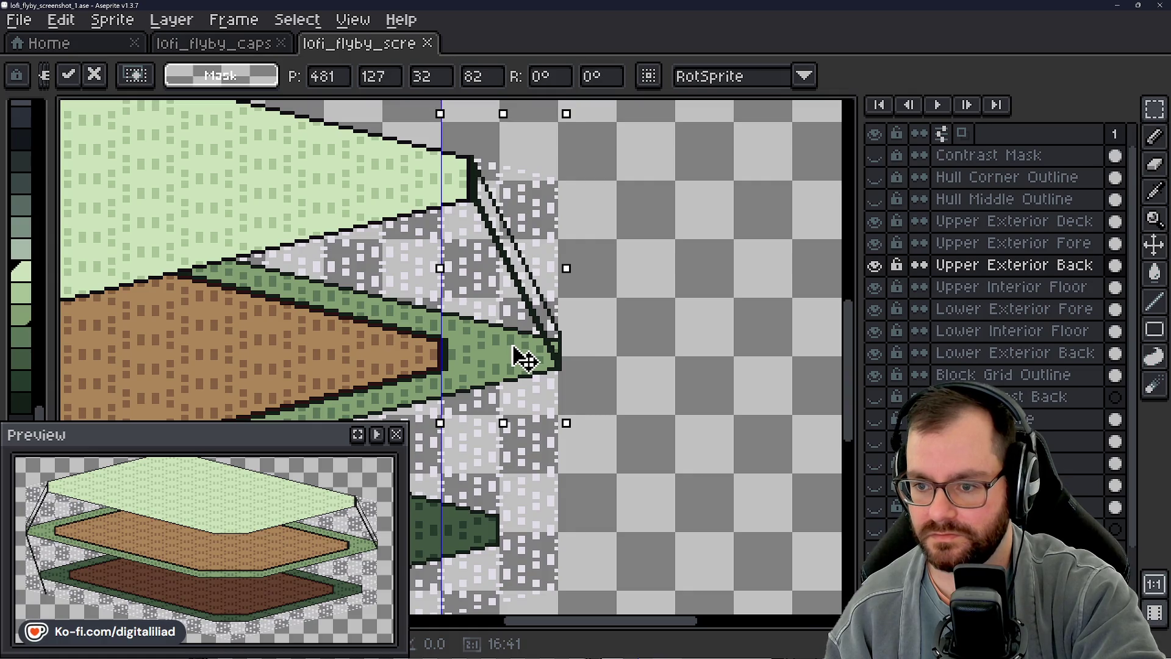
{"action": "left_click", "coordinate": [524, 359]}
Step: Drop the selection, show the whole sprite and pick a lower hull layer
{"action": "key", "text": "Escape"}
{"action": "key", "text": "0"}
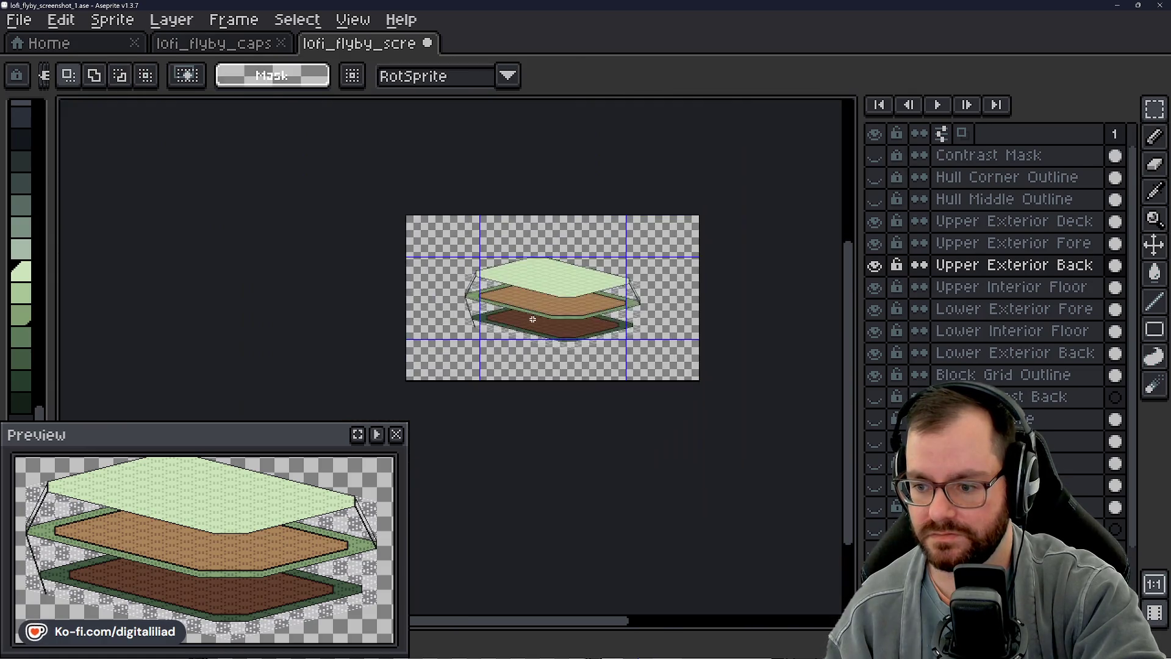
{"action": "scroll", "coordinate": [531, 319], "scroll_direction": "up", "scroll_amount": 3}
{"action": "scroll", "coordinate": [532, 319], "scroll_direction": "up", "scroll_amount": 1}
{"action": "scroll", "coordinate": [458, 303], "scroll_direction": "down", "scroll_amount": 3}
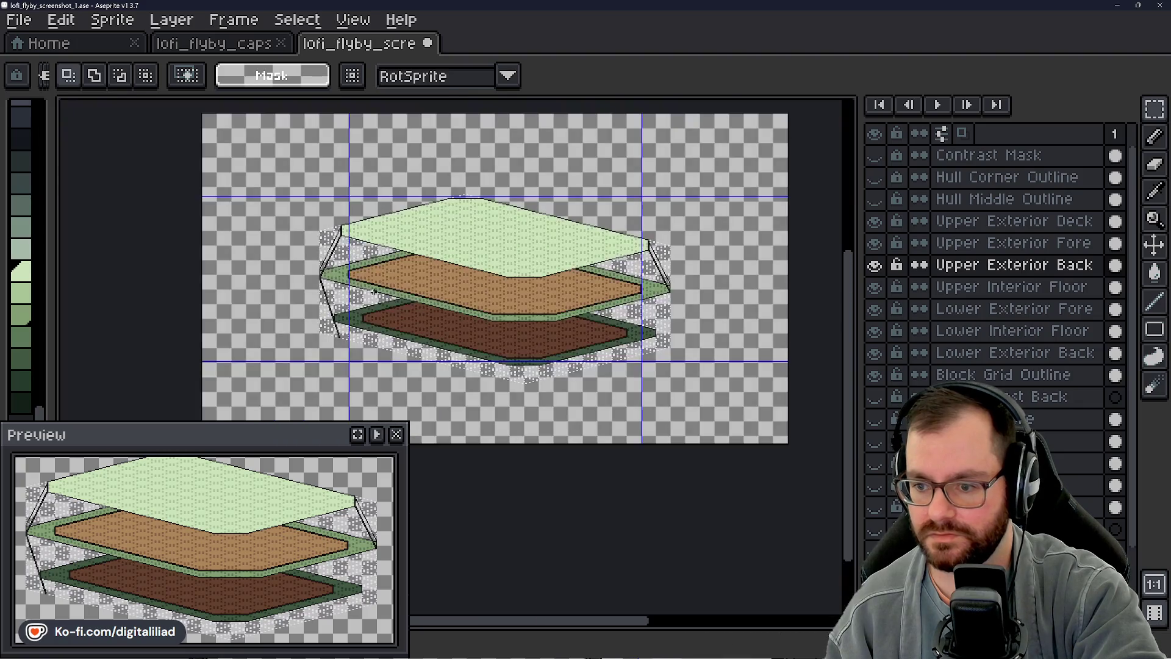
{"action": "scroll", "coordinate": [458, 302], "scroll_direction": "up", "scroll_amount": 3}
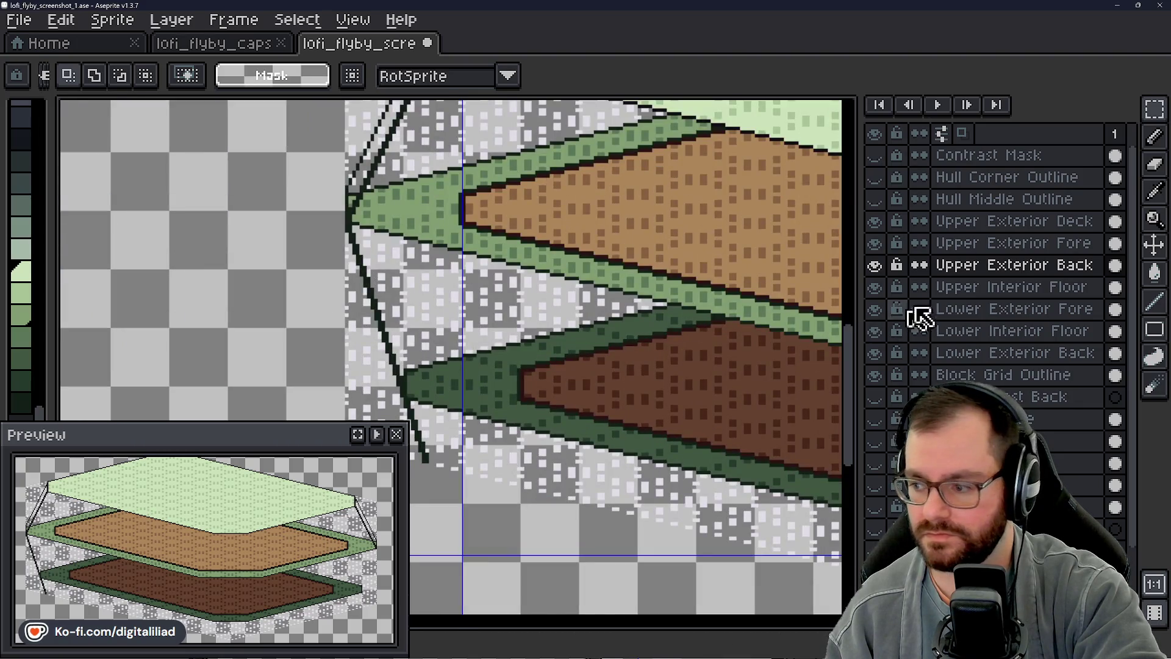
{"action": "left_click", "coordinate": [1014, 309]}
Step: On Lower Exterior Back, marquee the lower deck's left corner strut precisely
{"action": "left_click", "coordinate": [1012, 330]}
{"action": "left_click", "coordinate": [1014, 352]}
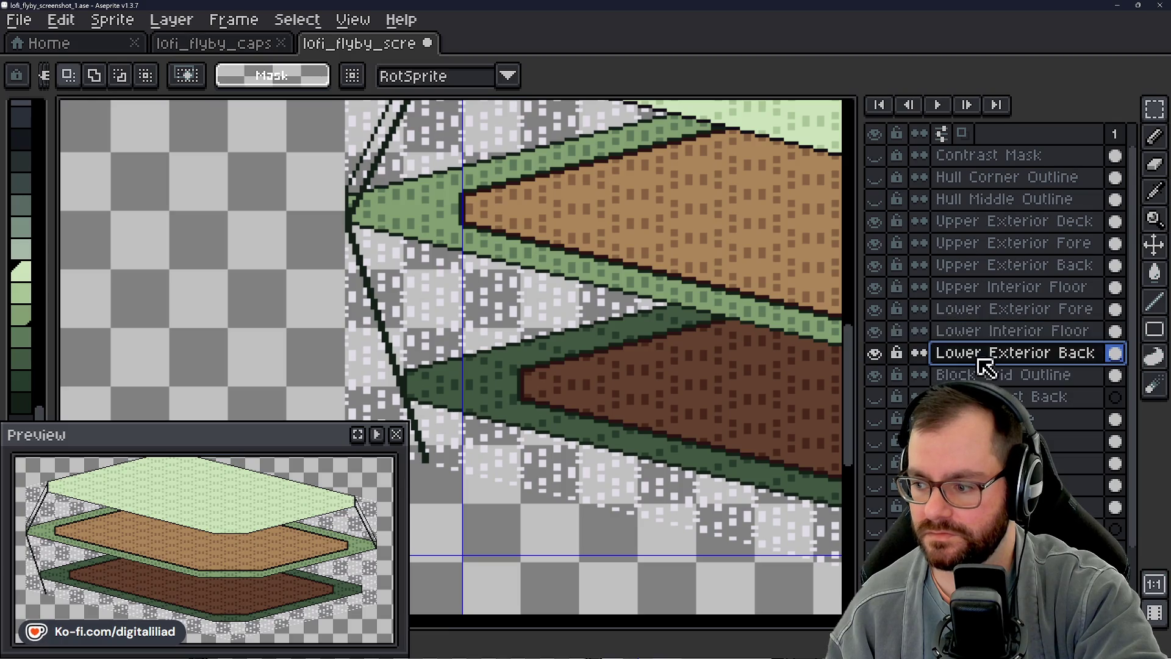
{"action": "left_click_drag", "start_coordinate": [513, 349], "coordinate": [559, 311]}
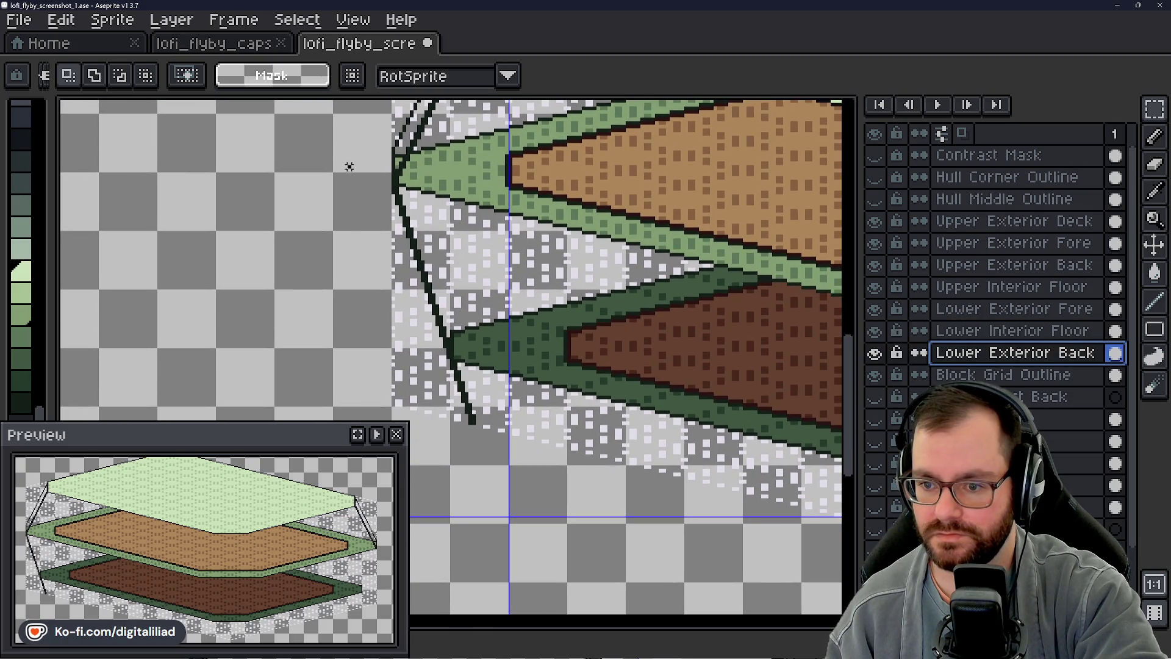
{"action": "left_click_drag", "start_coordinate": [349, 166], "coordinate": [502, 439]}
{"action": "scroll", "coordinate": [502, 440], "scroll_direction": "down", "scroll_amount": 3}
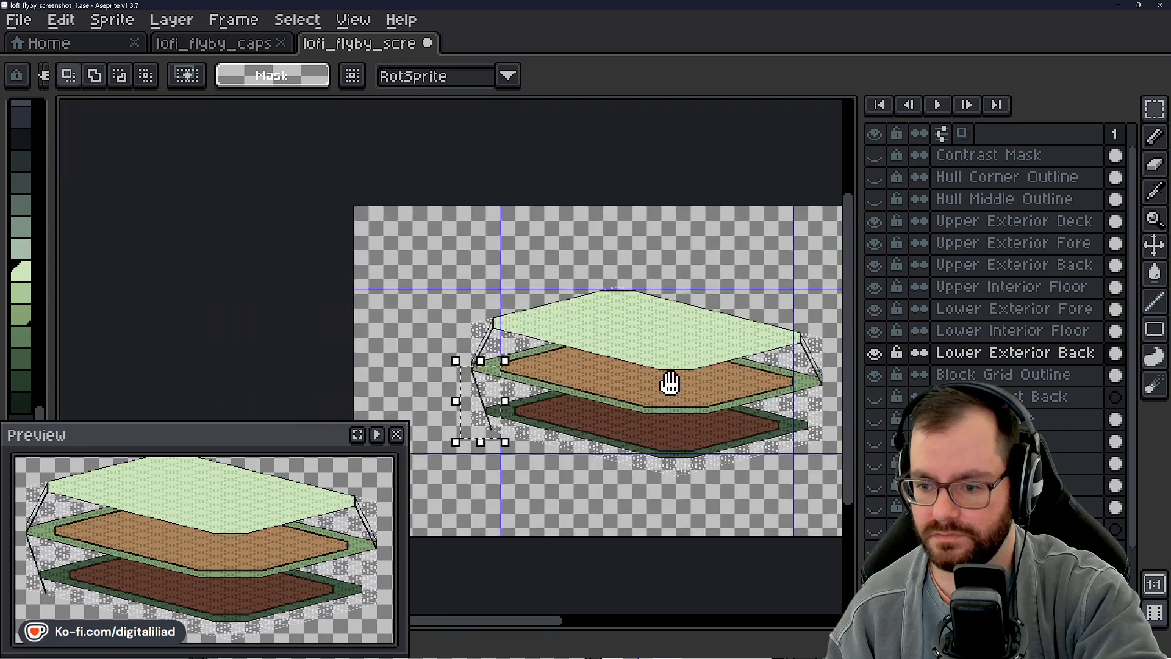
{"action": "scroll", "coordinate": [671, 383], "scroll_direction": "up", "scroll_amount": 2}
{"action": "left_click_drag", "start_coordinate": [696, 385], "coordinate": [733, 313]}
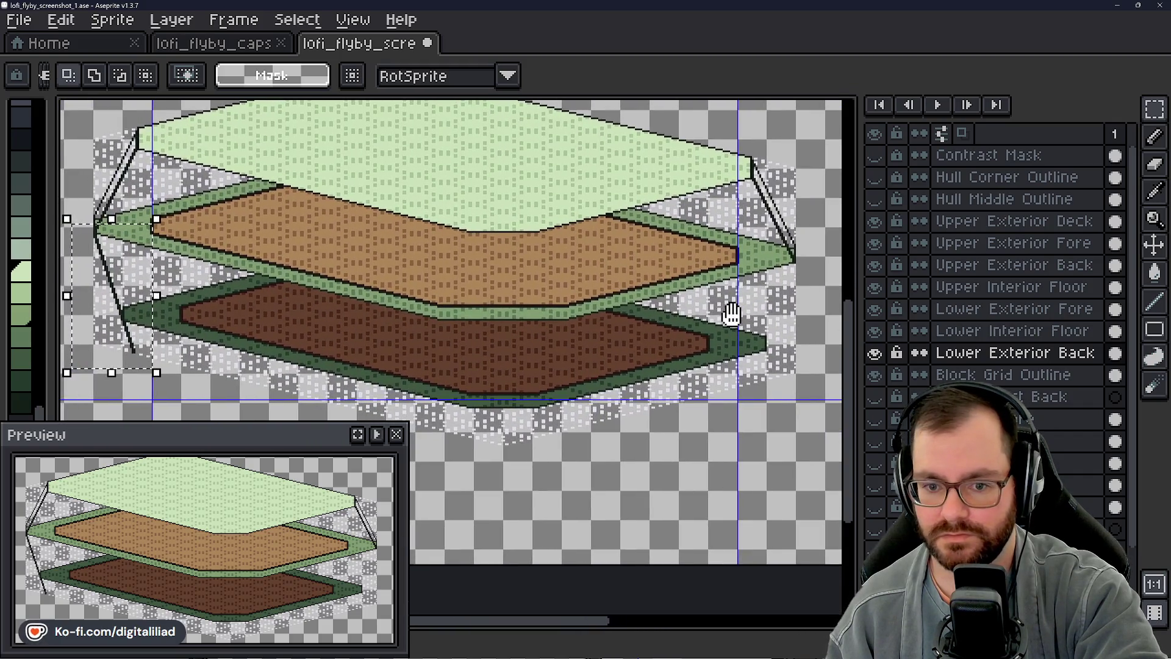
{"action": "key", "text": "ctrl+d"}
{"action": "scroll", "coordinate": [133, 234], "scroll_direction": "up", "scroll_amount": 4}
{"action": "mouse_move", "coordinate": [385, 238]}
{"action": "left_mouse_down"}
{"action": "mouse_move", "coordinate": [370, 218]}
{"action": "mouse_move", "coordinate": [517, 437]}
{"action": "left_mouse_up"}
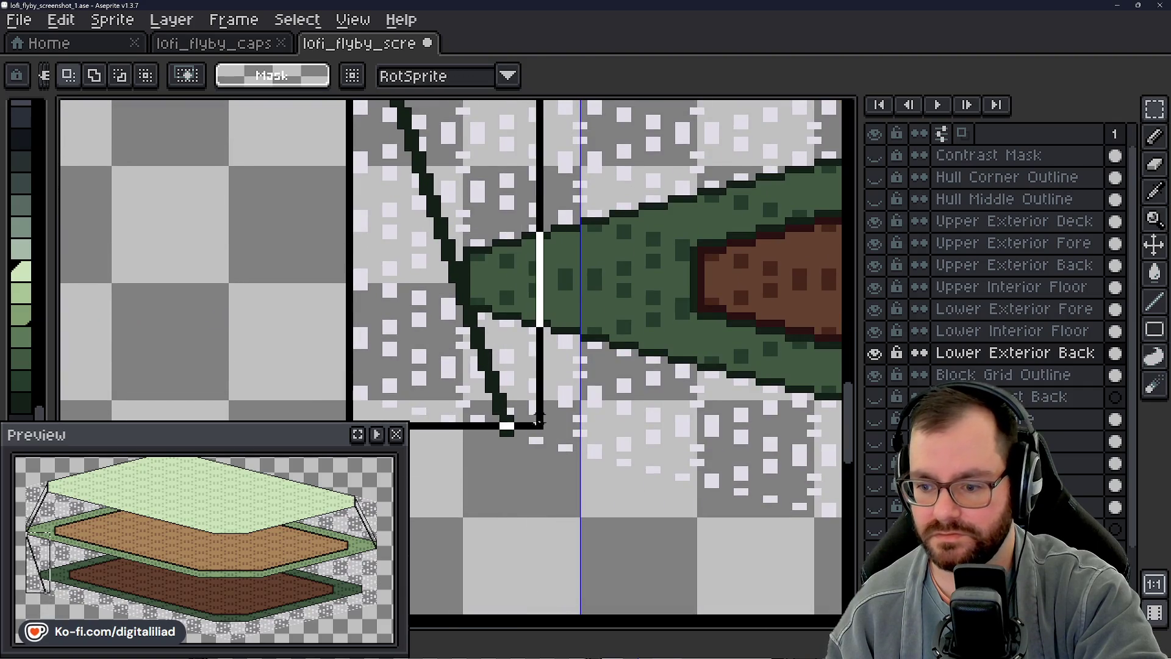
{"action": "scroll", "coordinate": [512, 430], "scroll_direction": "up", "scroll_amount": 3}
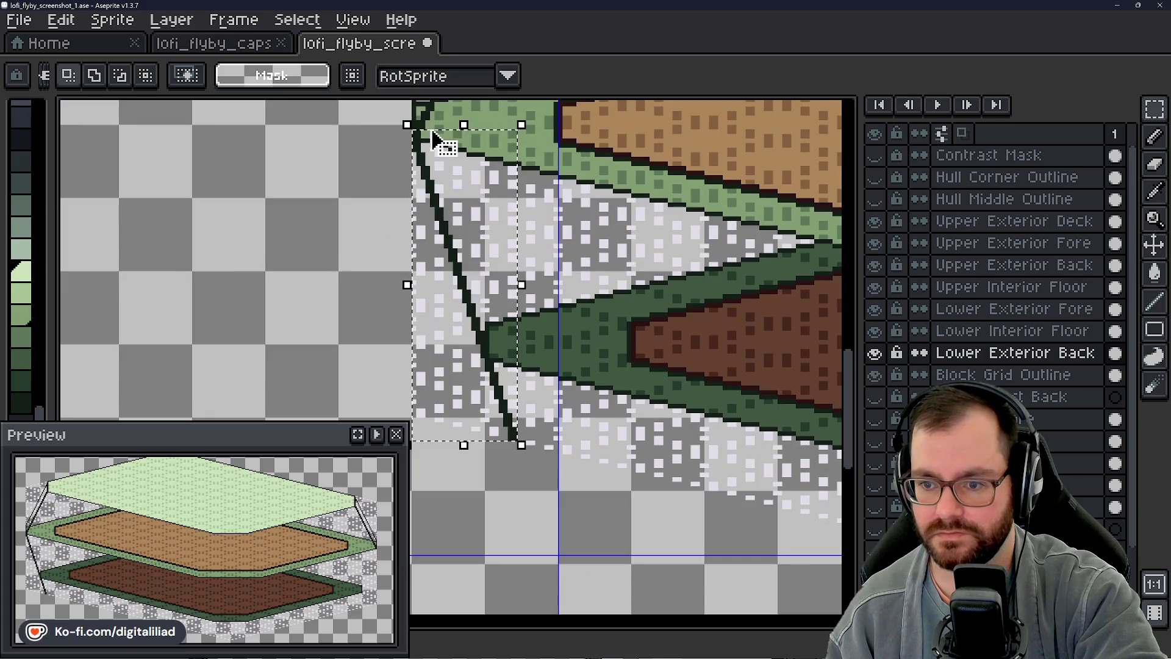
{"action": "scroll", "coordinate": [494, 275], "scroll_direction": "up", "scroll_amount": 3}
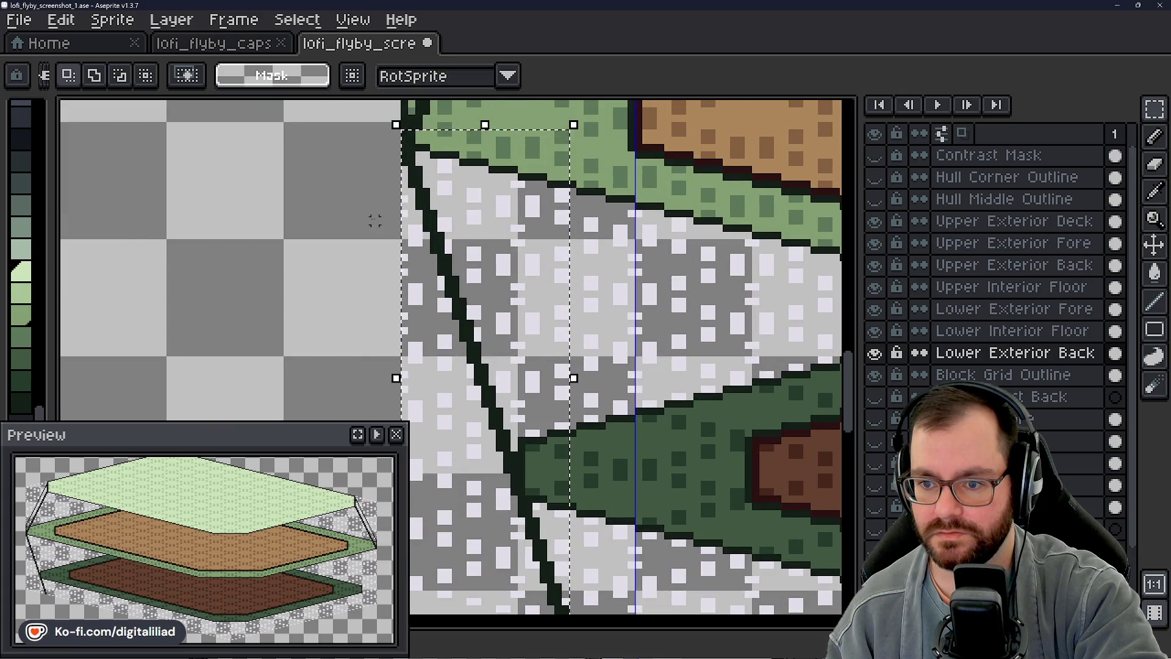
{"action": "scroll", "coordinate": [492, 237], "scroll_direction": "down", "scroll_amount": 2}
{"action": "scroll", "coordinate": [493, 237], "scroll_direction": "down", "scroll_amount": 1}
Step: Paste the strut copy and commit it on the lower deck's right corner
{"action": "mouse_move", "coordinate": [513, 274]}
{"action": "left_mouse_down"}
{"action": "mouse_move", "coordinate": [673, 302]}
{"action": "mouse_move", "coordinate": [366, 257]}
{"action": "mouse_move", "coordinate": [577, 243]}
{"action": "mouse_move", "coordinate": [522, 210]}
{"action": "left_mouse_up"}
{"action": "scroll", "coordinate": [575, 295], "scroll_direction": "down", "scroll_amount": 3}
{"action": "scroll", "coordinate": [760, 238], "scroll_direction": "up", "scroll_amount": 3}
{"action": "scroll", "coordinate": [442, 233], "scroll_direction": "down", "scroll_amount": 3}
{"action": "scroll", "coordinate": [275, 275], "scroll_direction": "up", "scroll_amount": 3}
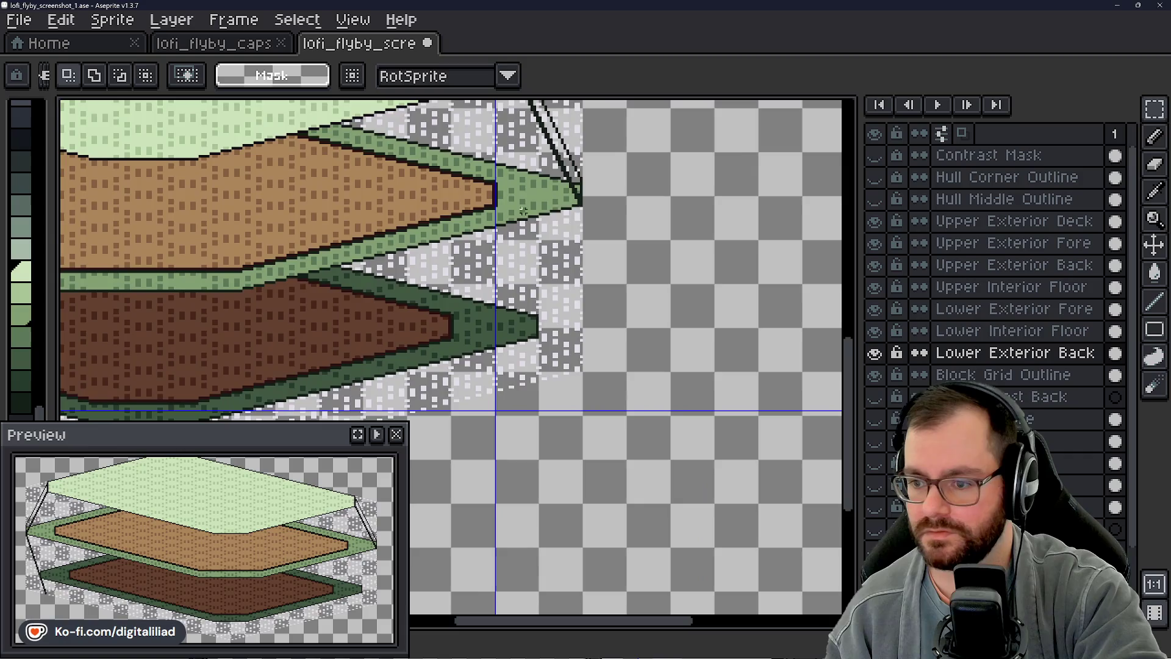
{"action": "key", "text": "ctrl+v"}
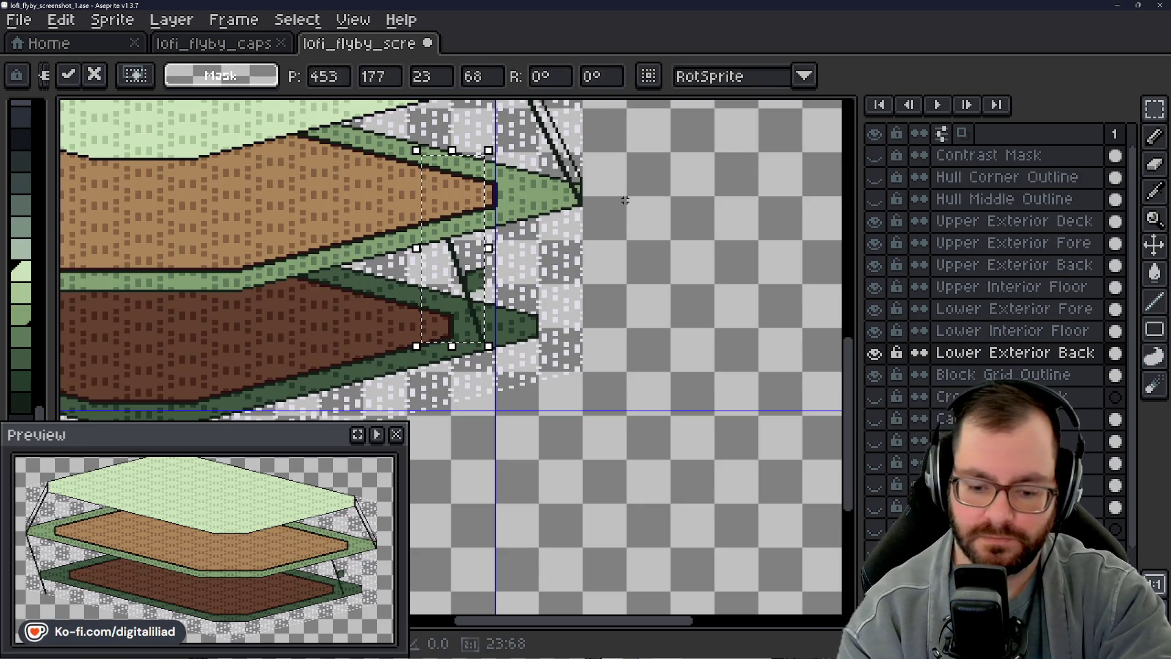
{"action": "mouse_move", "coordinate": [453, 306]}
{"action": "left_mouse_down"}
{"action": "mouse_move", "coordinate": [572, 339]}
{"action": "mouse_move", "coordinate": [564, 350]}
{"action": "left_mouse_up"}
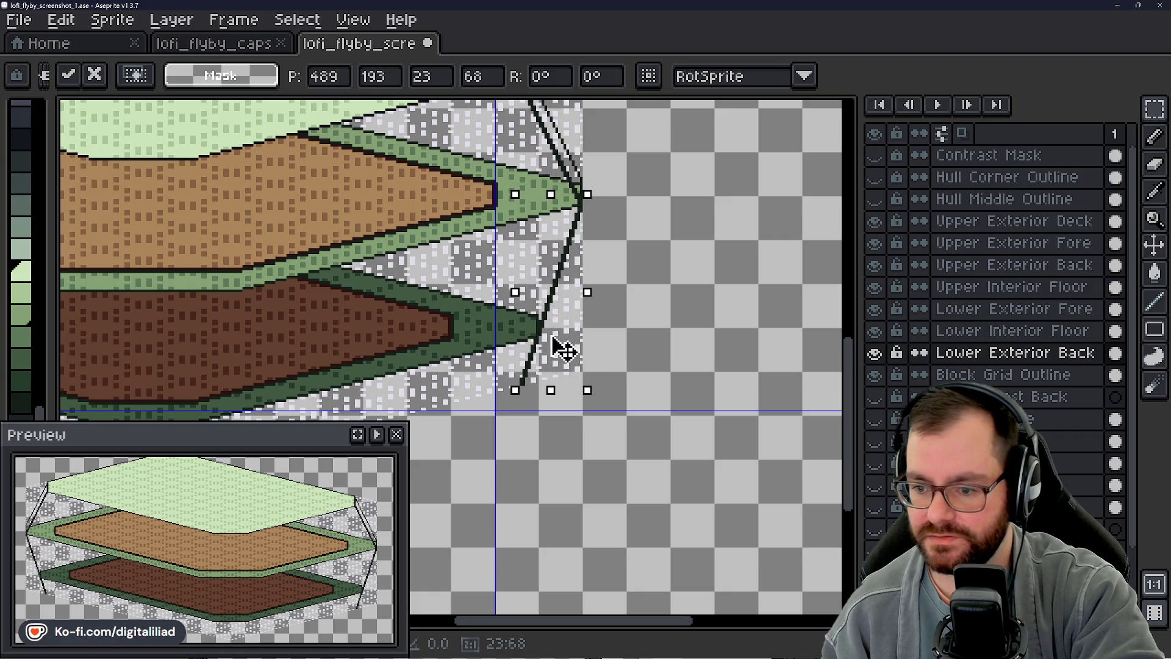
{"action": "left_click", "coordinate": [647, 282]}
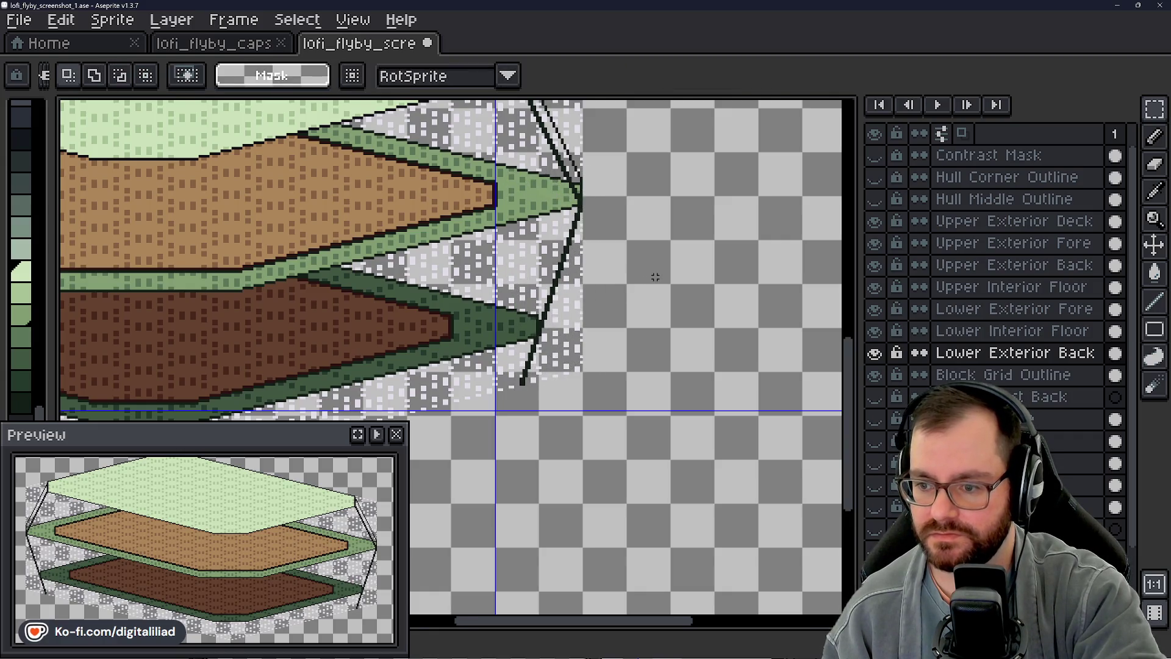
{"action": "scroll", "coordinate": [646, 282], "scroll_direction": "down", "scroll_amount": 3}
{"action": "scroll", "coordinate": [409, 239], "scroll_direction": "up", "scroll_amount": 2}
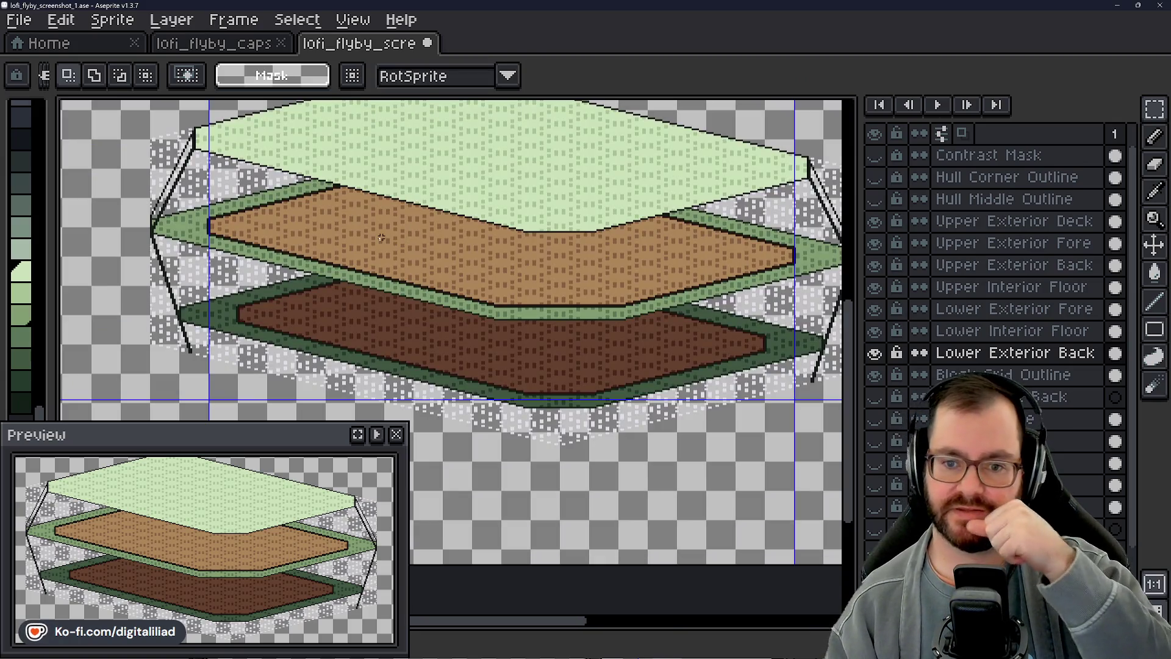
{"action": "scroll", "coordinate": [164, 225], "scroll_direction": "up", "scroll_amount": 3}
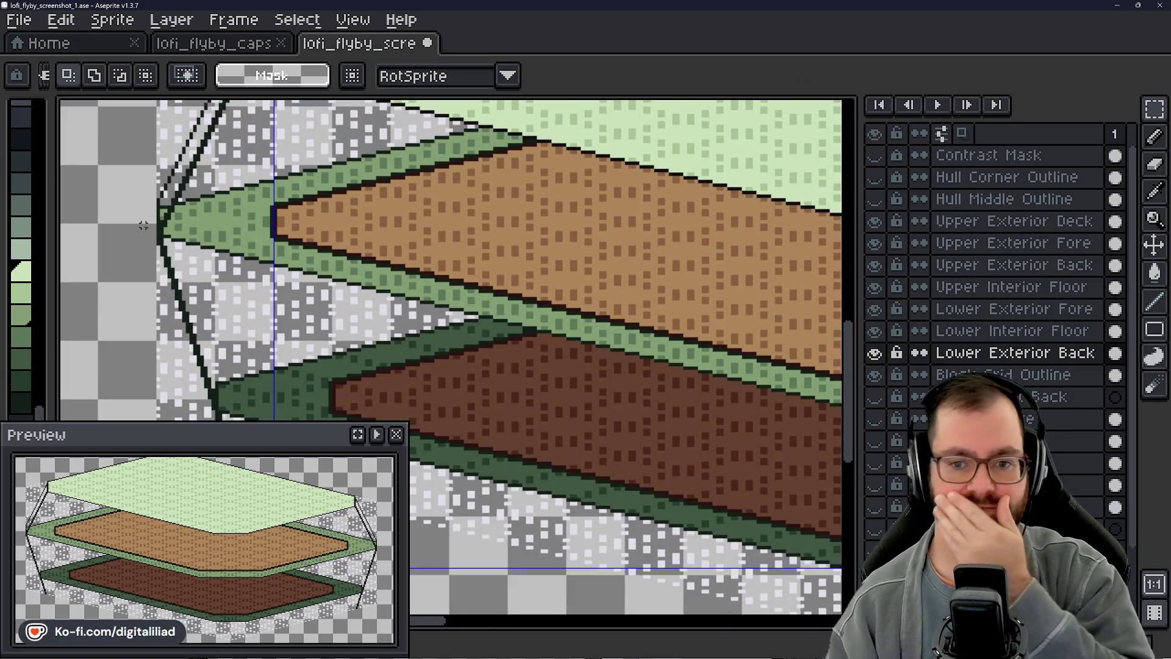
{"action": "scroll", "coordinate": [144, 229], "scroll_direction": "down", "scroll_amount": 1}
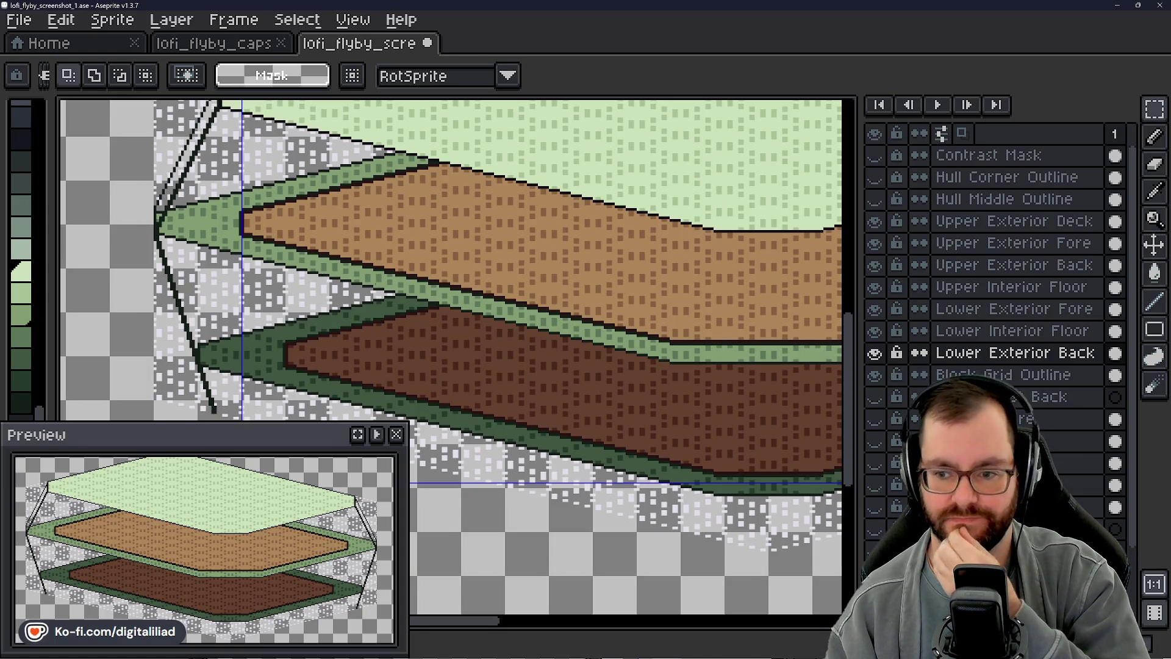
{"action": "left_click_drag", "start_coordinate": [323, 267], "coordinate": [363, 259]}
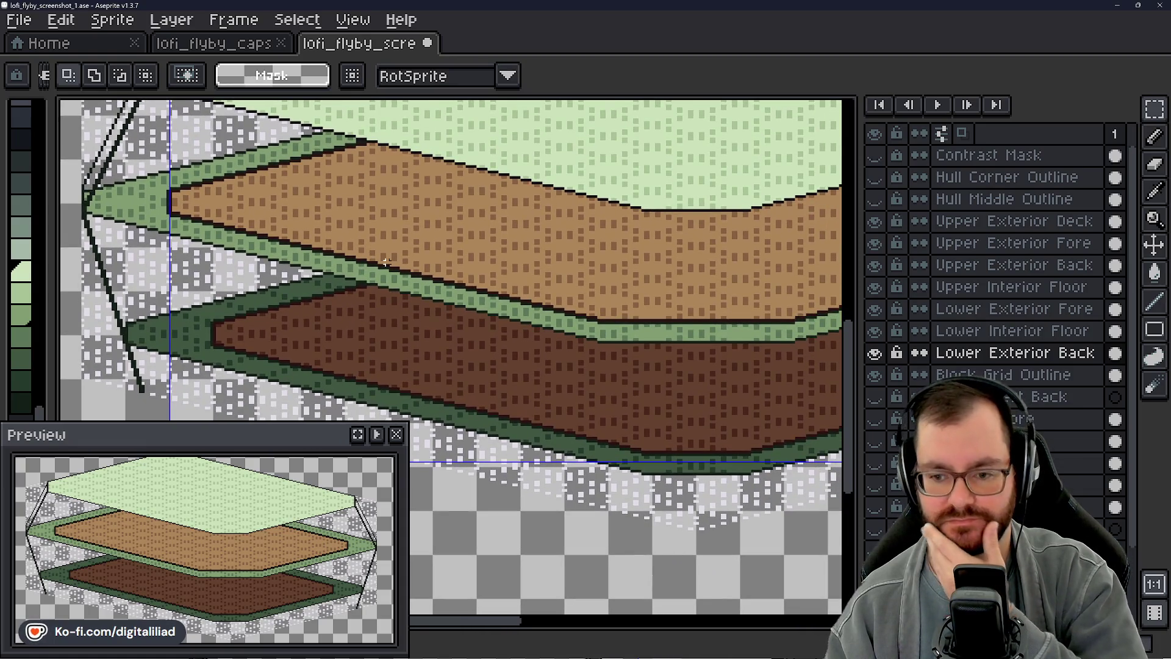
{"action": "scroll", "coordinate": [387, 263], "scroll_direction": "down", "scroll_amount": 1}
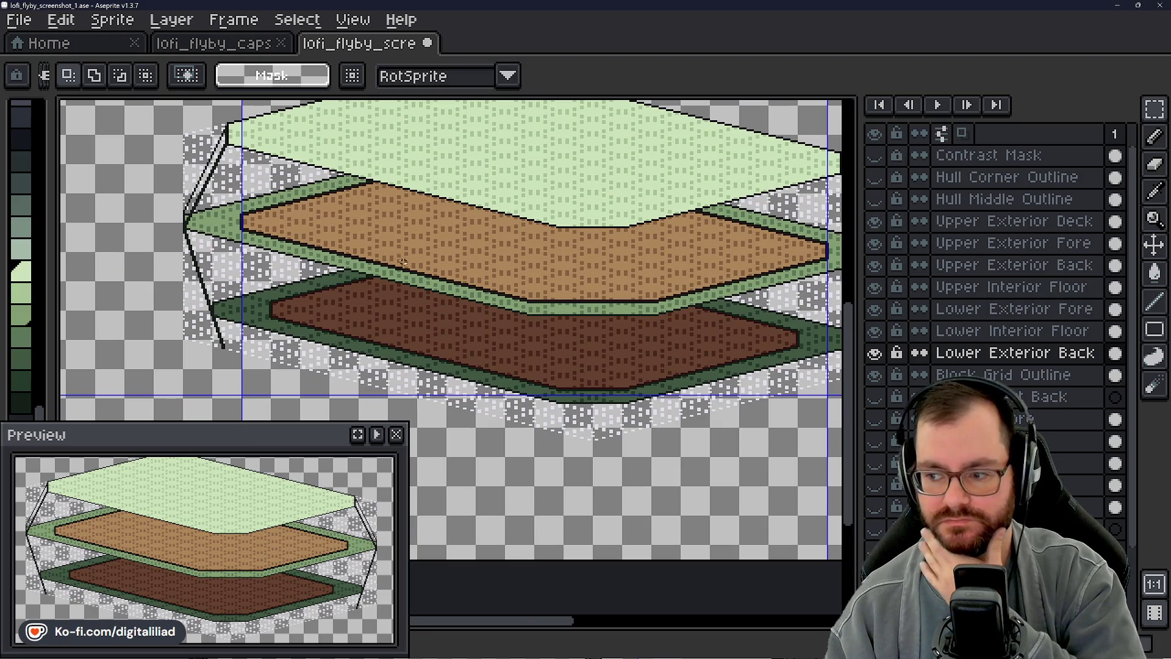
{"action": "mouse_move", "coordinate": [397, 258]}
{"action": "left_mouse_down"}
{"action": "mouse_move", "coordinate": [306, 264]}
{"action": "mouse_move", "coordinate": [398, 286]}
{"action": "mouse_move", "coordinate": [414, 305]}
{"action": "left_mouse_up"}
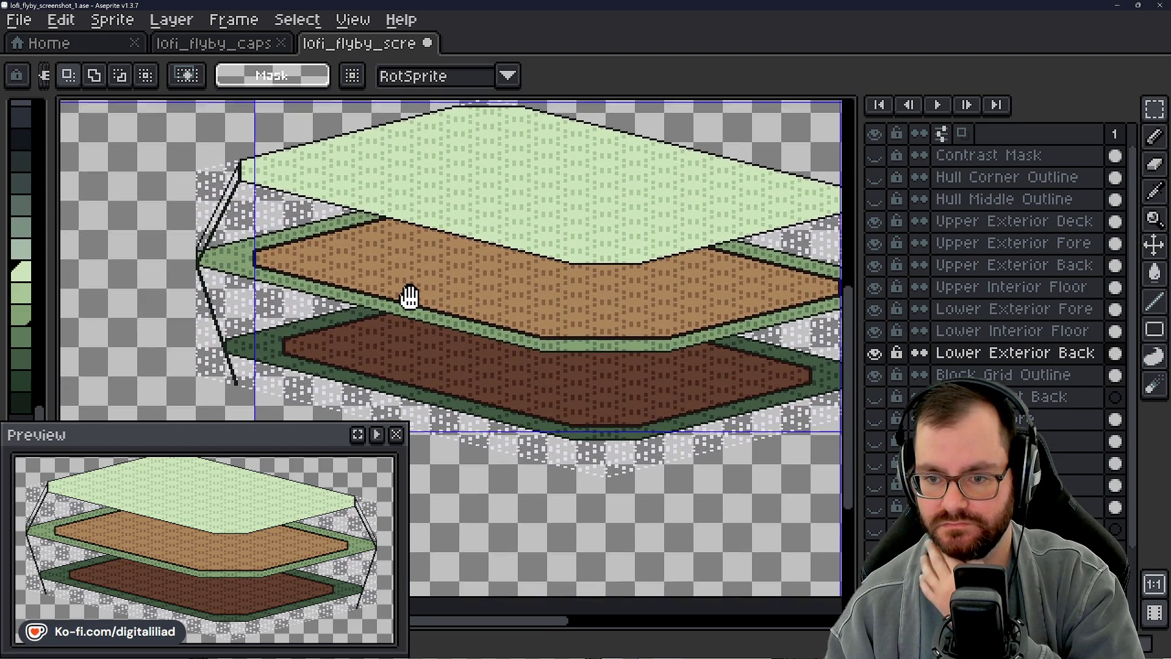
{"action": "scroll", "coordinate": [414, 304], "scroll_direction": "down", "scroll_amount": 2}
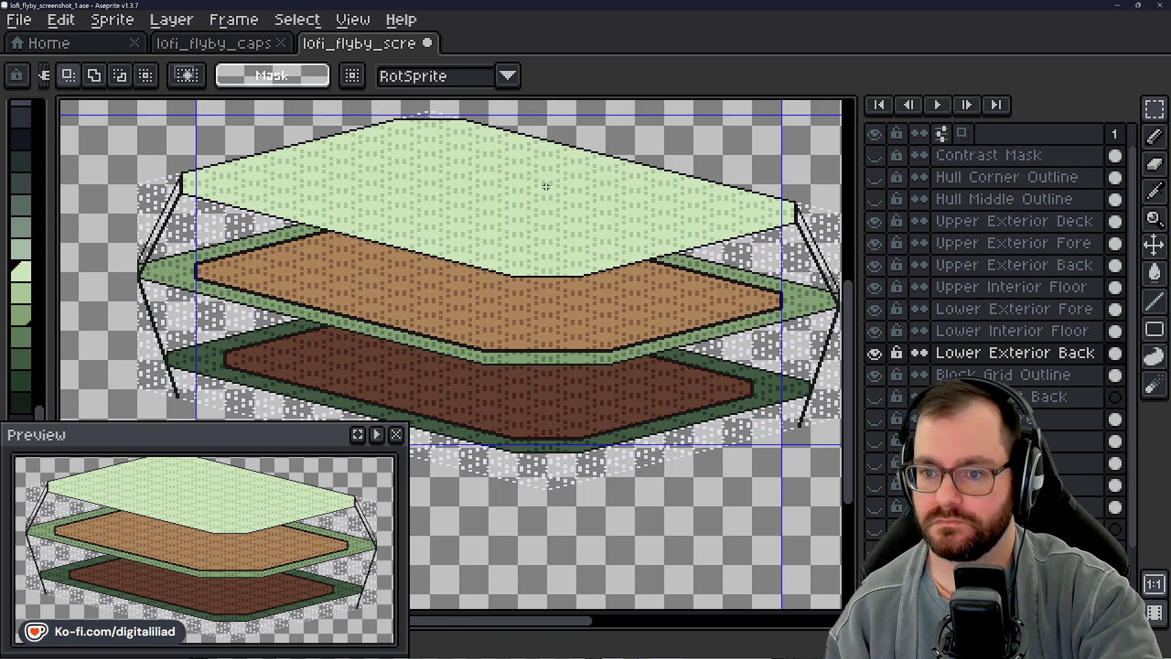
{"action": "scroll", "coordinate": [432, 310], "scroll_direction": "up", "scroll_amount": 2}
{"action": "scroll", "coordinate": [432, 309], "scroll_direction": "up", "scroll_amount": 2}
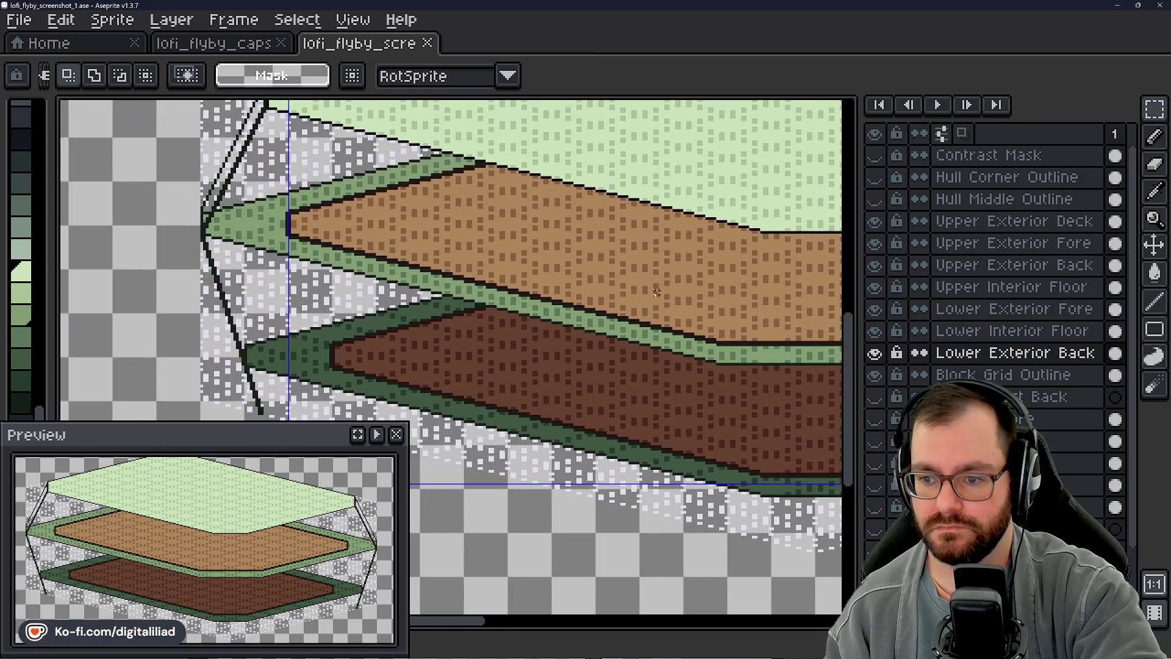
{"action": "scroll", "coordinate": [549, 302], "scroll_direction": "down", "scroll_amount": 4}
{"action": "middle_click", "coordinate": [533, 318]}
{"action": "left_click_drag", "start_coordinate": [491, 351], "coordinate": [403, 285]}
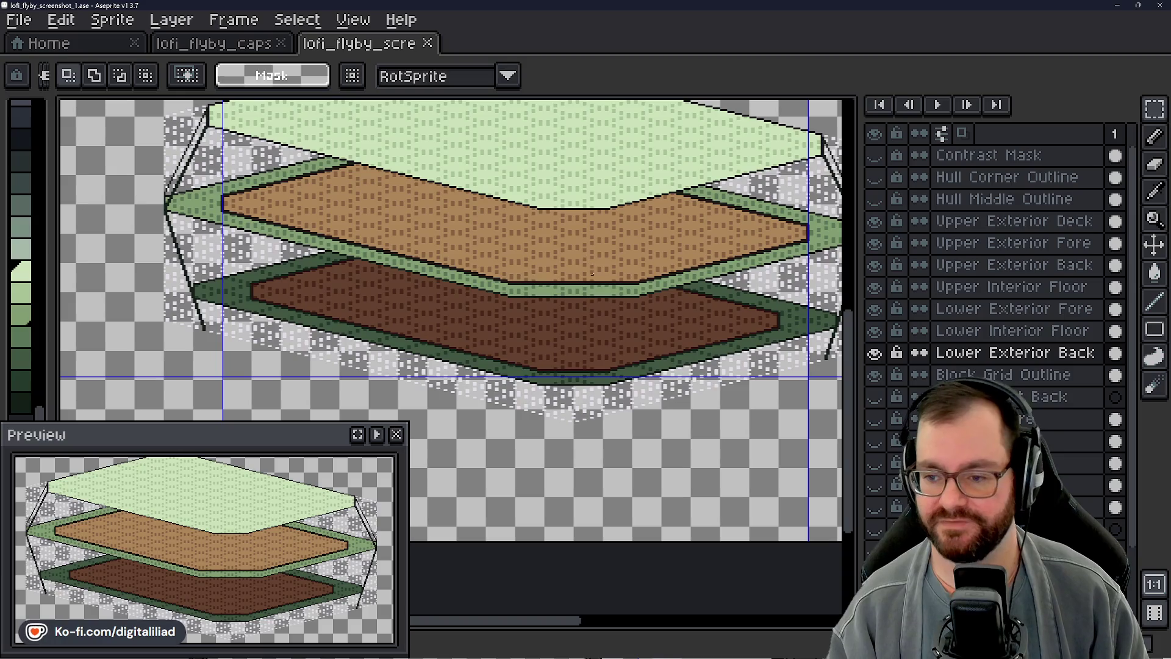
{"action": "mouse_move", "coordinate": [591, 271]}
{"action": "left_mouse_down"}
{"action": "mouse_move", "coordinate": [561, 290]}
{"action": "mouse_move", "coordinate": [520, 292]}
{"action": "left_mouse_up"}
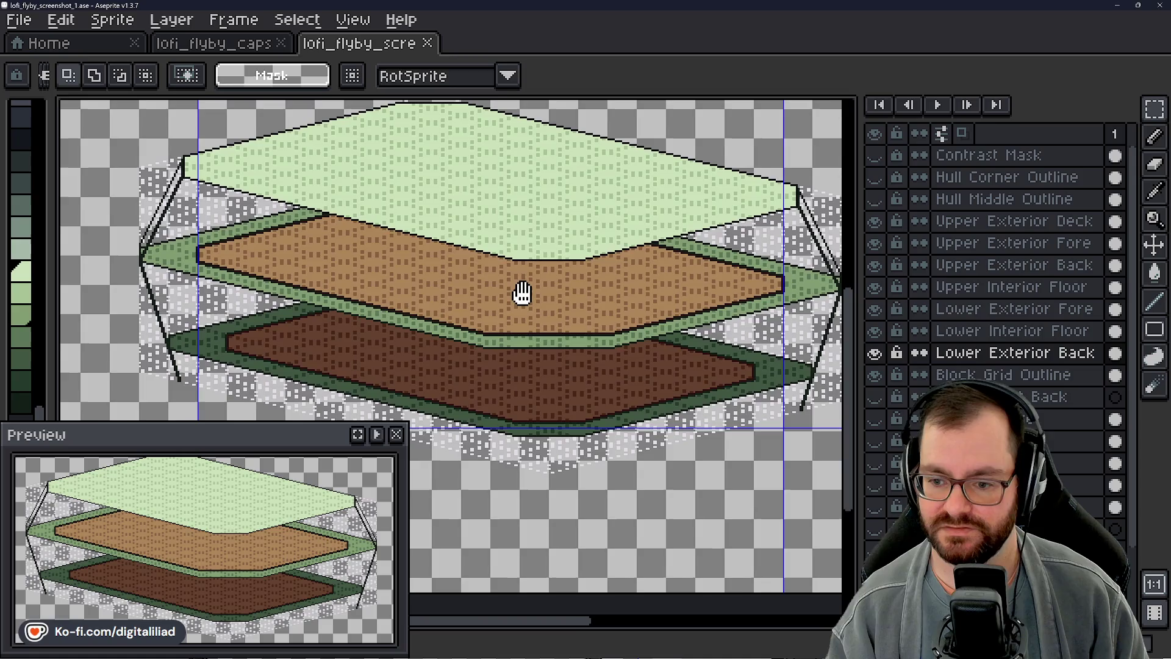
{"action": "mouse_move", "coordinate": [520, 293]}
{"action": "left_mouse_down"}
{"action": "mouse_move", "coordinate": [502, 279]}
{"action": "mouse_move", "coordinate": [459, 286]}
{"action": "left_mouse_up"}
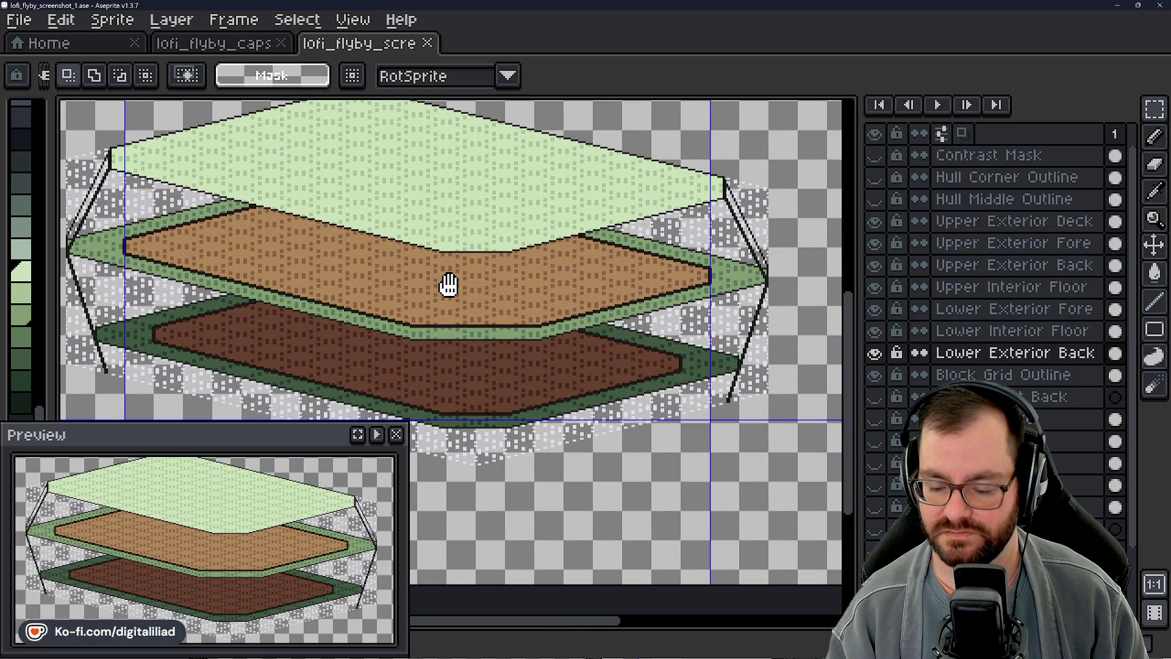
{"action": "left_click_drag", "start_coordinate": [524, 276], "coordinate": [559, 285]}
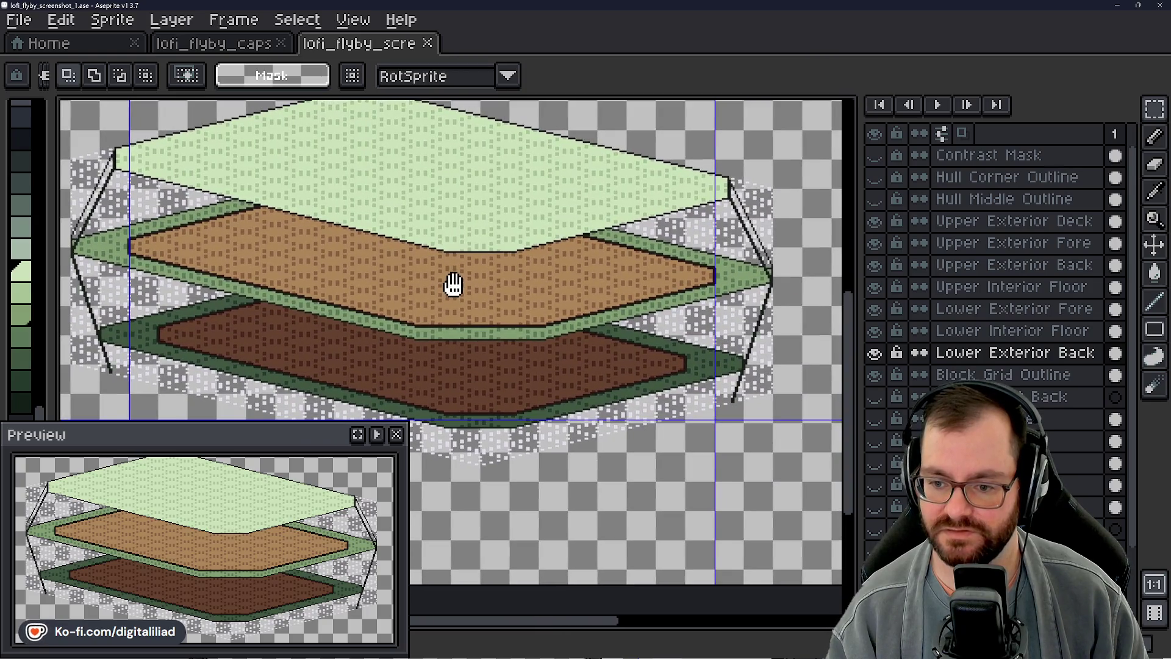
{"action": "left_click_drag", "start_coordinate": [455, 282], "coordinate": [450, 282]}
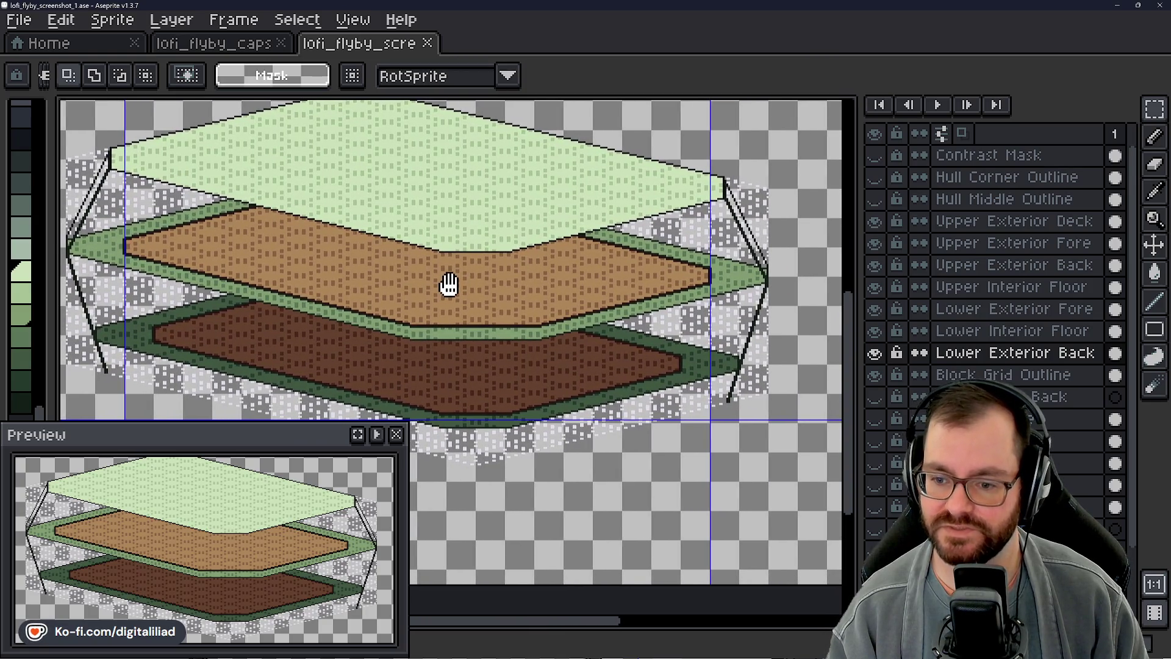
{"action": "left_click_drag", "start_coordinate": [448, 284], "coordinate": [499, 284]}
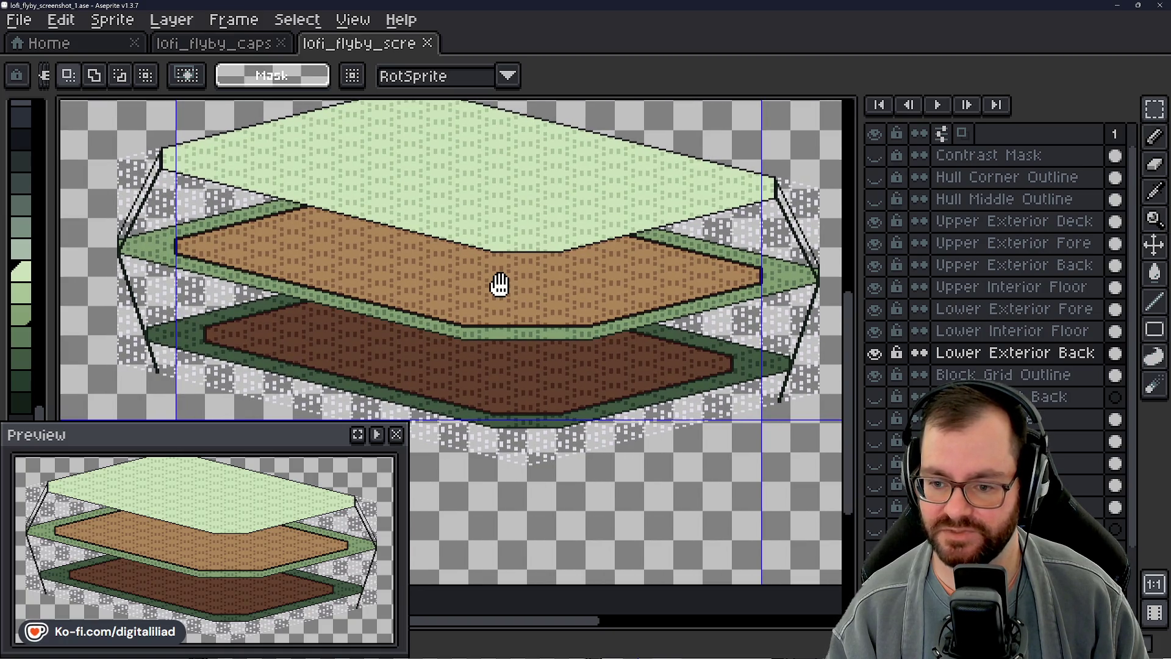
{"action": "left_click_drag", "start_coordinate": [499, 284], "coordinate": [448, 284]}
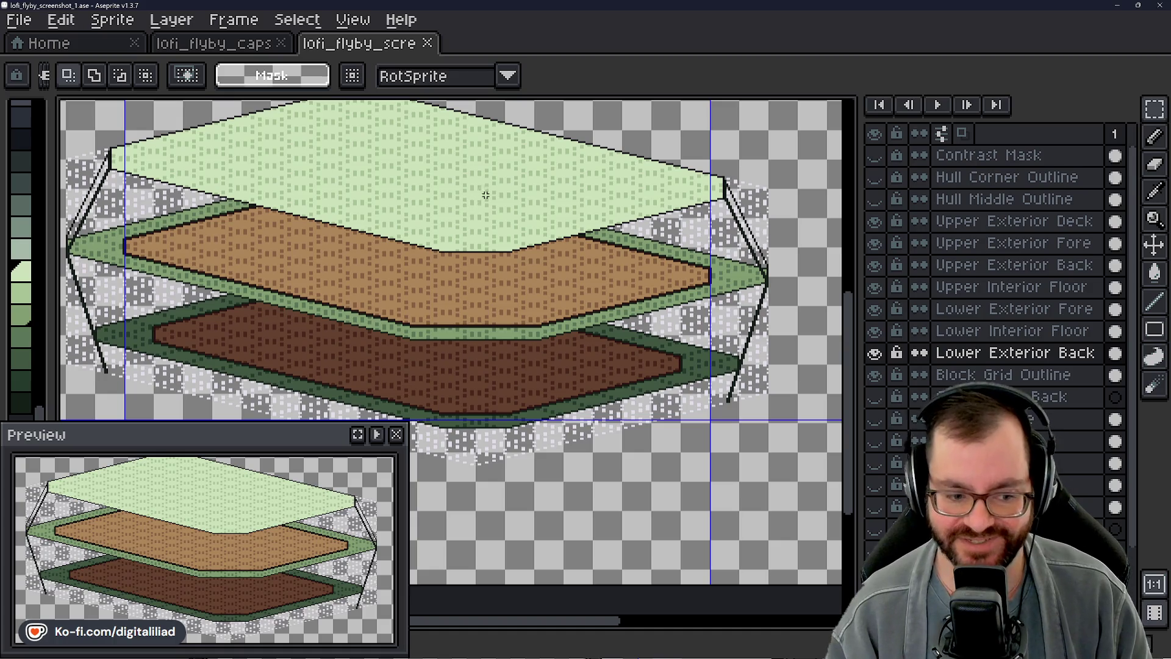
{"action": "left_click_drag", "start_coordinate": [428, 327], "coordinate": [492, 336]}
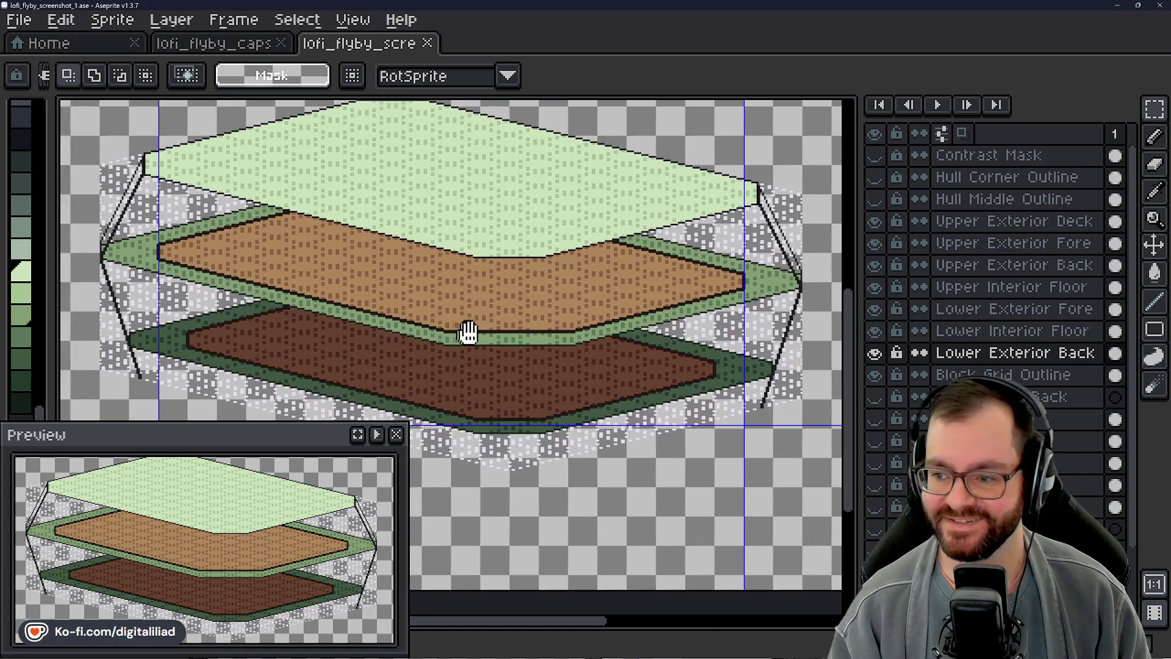
{"action": "scroll", "coordinate": [492, 336], "scroll_direction": "down", "scroll_amount": 1}
{"action": "scroll", "coordinate": [492, 336], "scroll_direction": "up", "scroll_amount": 1}
{"action": "left_click_drag", "start_coordinate": [492, 337], "coordinate": [483, 332]}
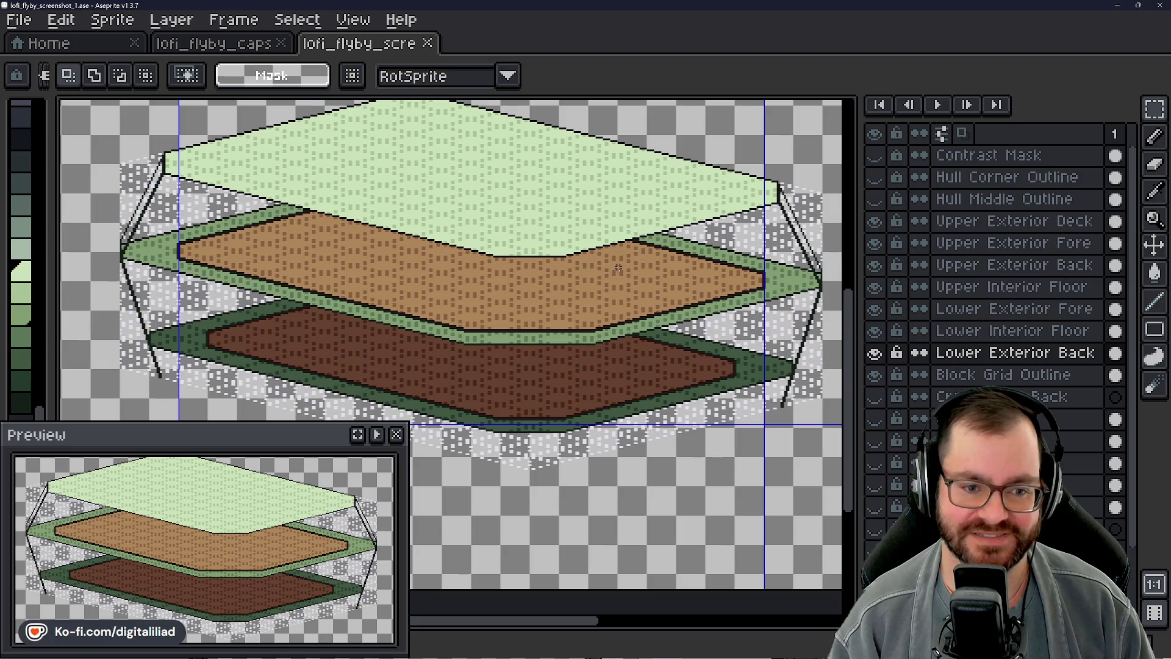
{"action": "scroll", "coordinate": [503, 275], "scroll_direction": "down", "scroll_amount": 2}
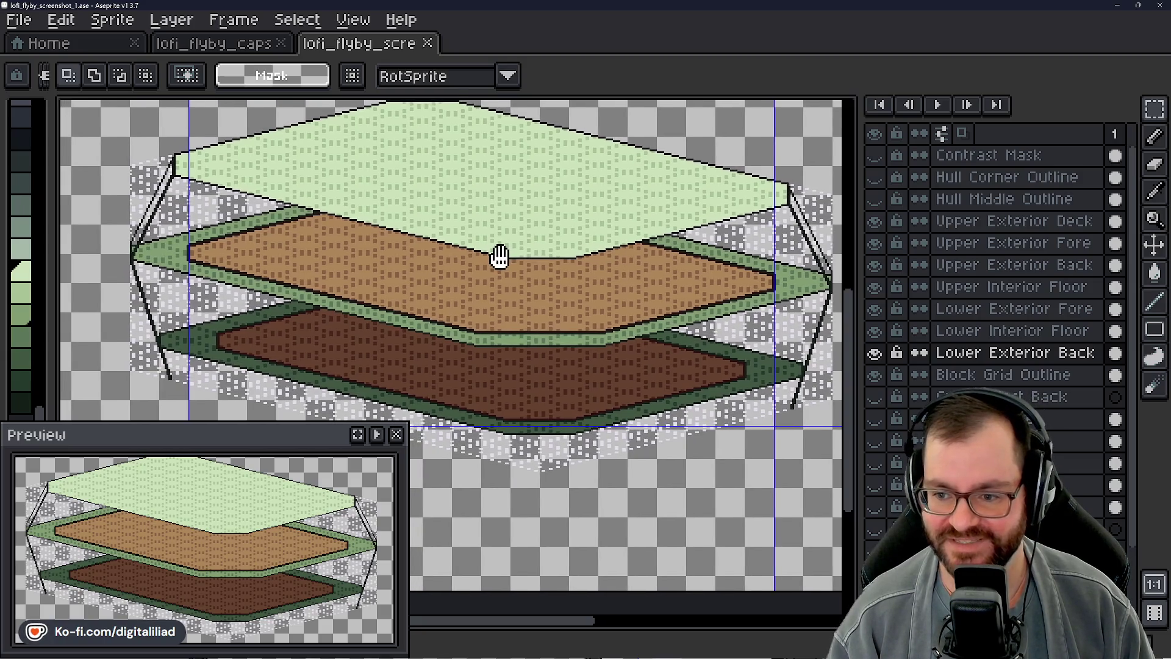
{"action": "mouse_move", "coordinate": [513, 302]}
{"action": "left_mouse_down"}
{"action": "mouse_move", "coordinate": [536, 330]}
{"action": "mouse_move", "coordinate": [482, 327]}
{"action": "left_mouse_up"}
{"action": "scroll", "coordinate": [536, 330], "scroll_direction": "down", "scroll_amount": 1}
{"action": "scroll", "coordinate": [513, 321], "scroll_direction": "up", "scroll_amount": 1}
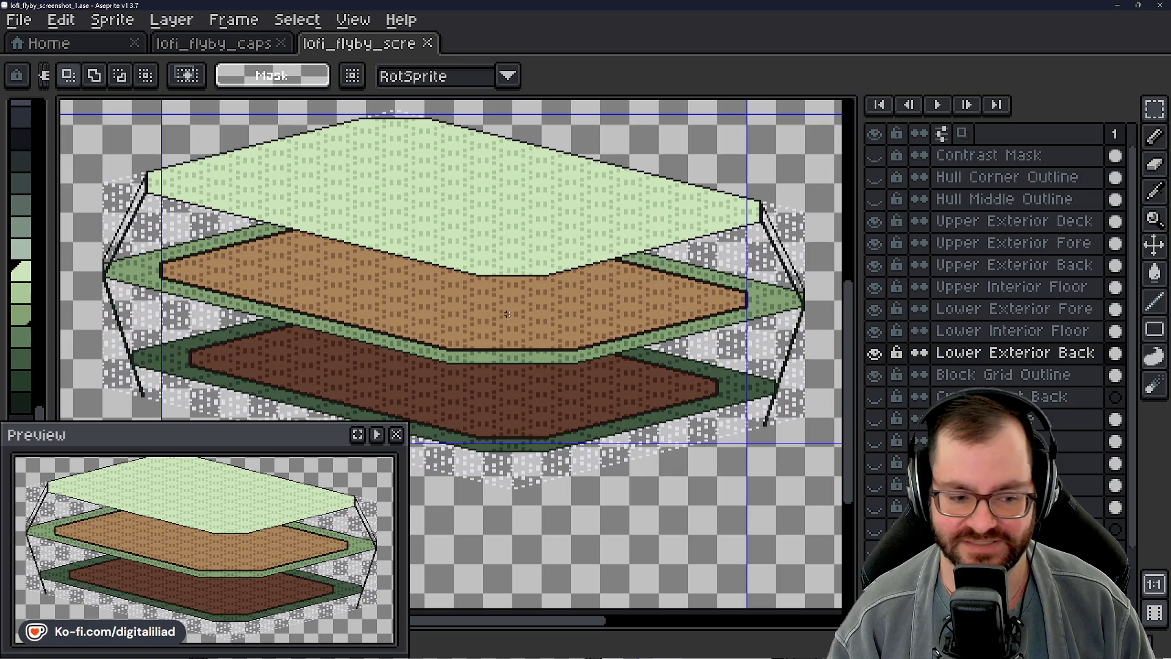
{"action": "left_click_drag", "start_coordinate": [482, 324], "coordinate": [499, 316]}
{"action": "scroll", "coordinate": [498, 316], "scroll_direction": "down", "scroll_amount": 1}
{"action": "scroll", "coordinate": [499, 319], "scroll_direction": "up", "scroll_amount": 1}
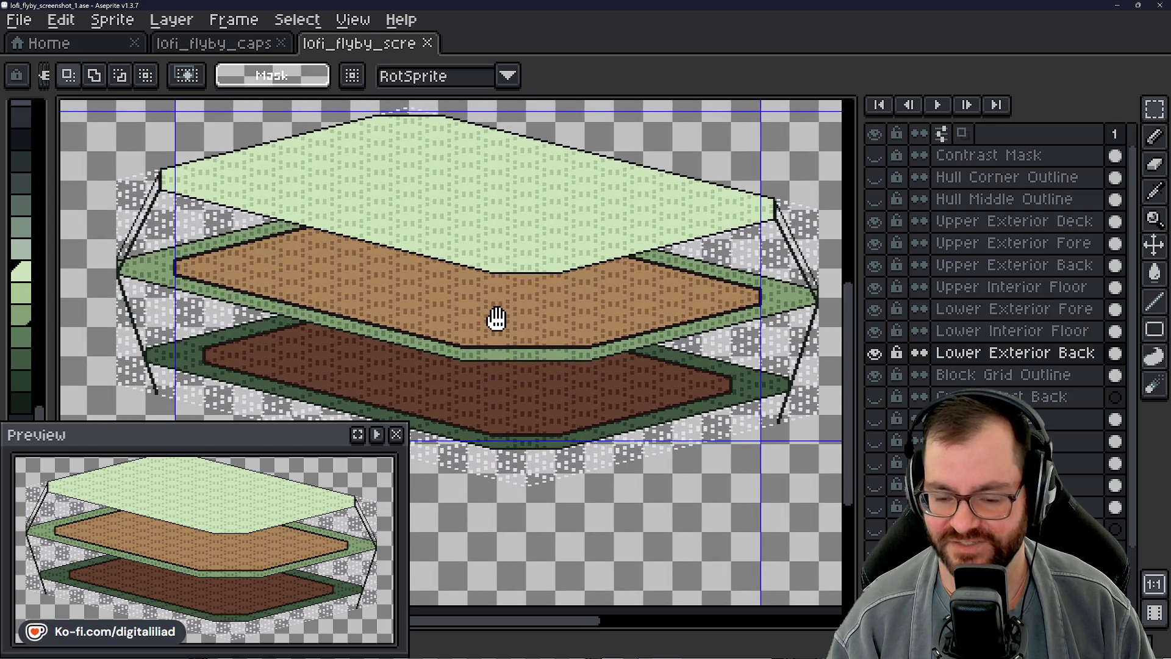
{"action": "left_click_drag", "start_coordinate": [491, 318], "coordinate": [482, 319]}
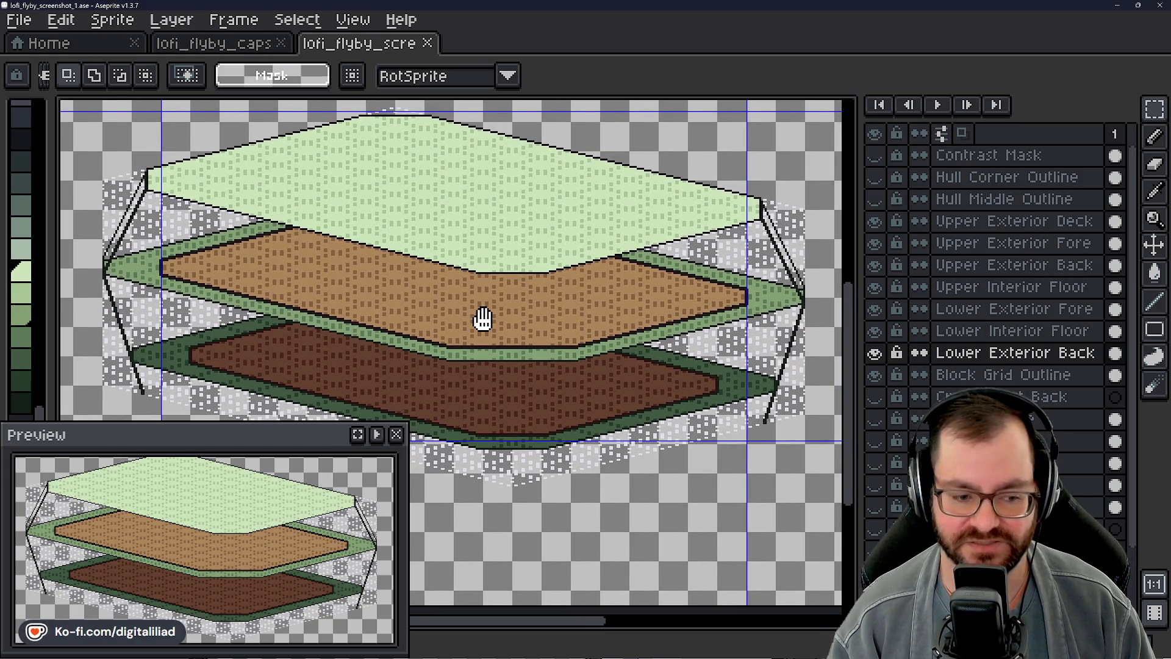
{"action": "left_click_drag", "start_coordinate": [488, 330], "coordinate": [494, 326]}
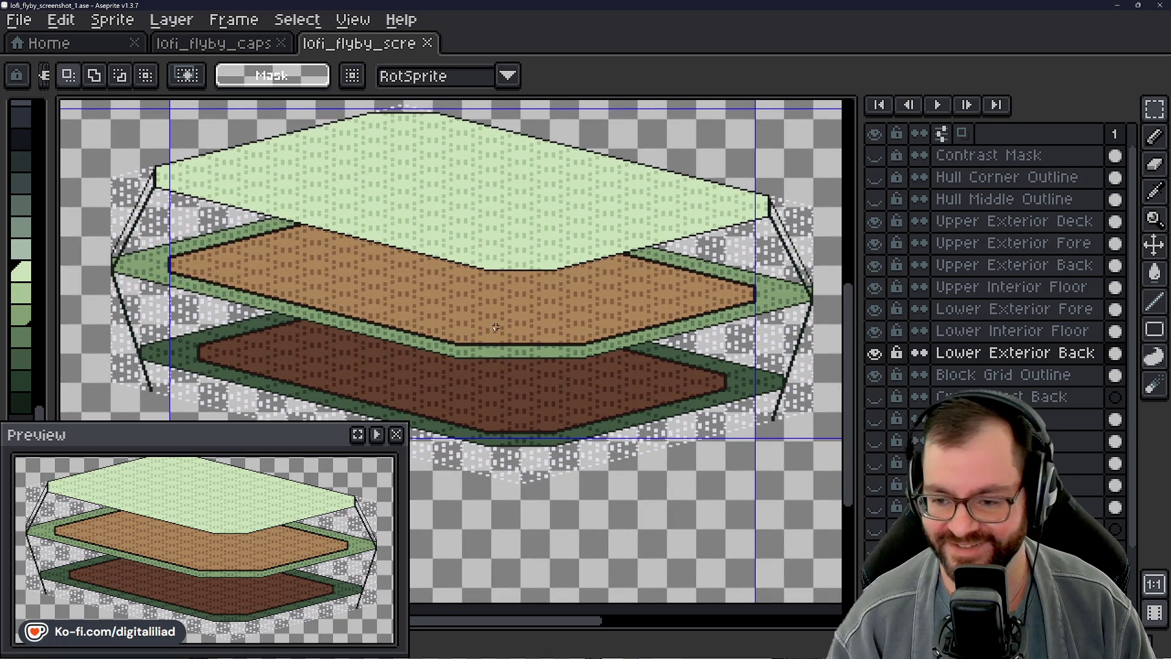
{"action": "scroll", "coordinate": [494, 326], "scroll_direction": "up", "scroll_amount": 1}
{"action": "left_click_drag", "start_coordinate": [502, 324], "coordinate": [540, 328]}
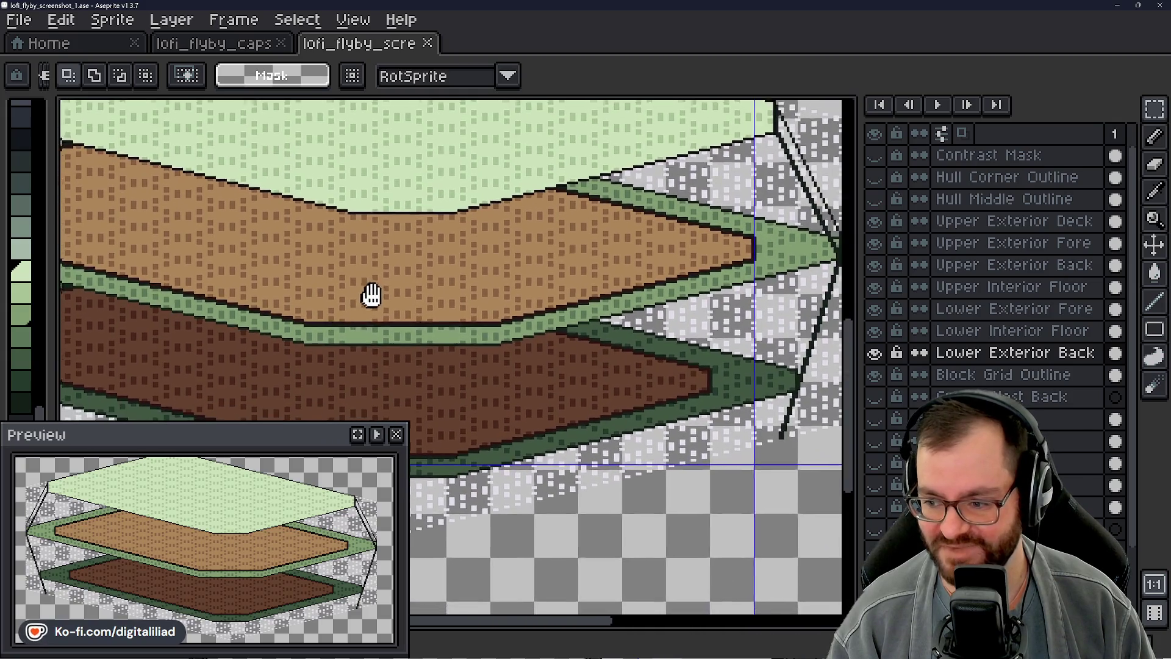
{"action": "scroll", "coordinate": [539, 328], "scroll_direction": "down", "scroll_amount": 1}
{"action": "scroll", "coordinate": [513, 357], "scroll_direction": "down", "scroll_amount": 1}
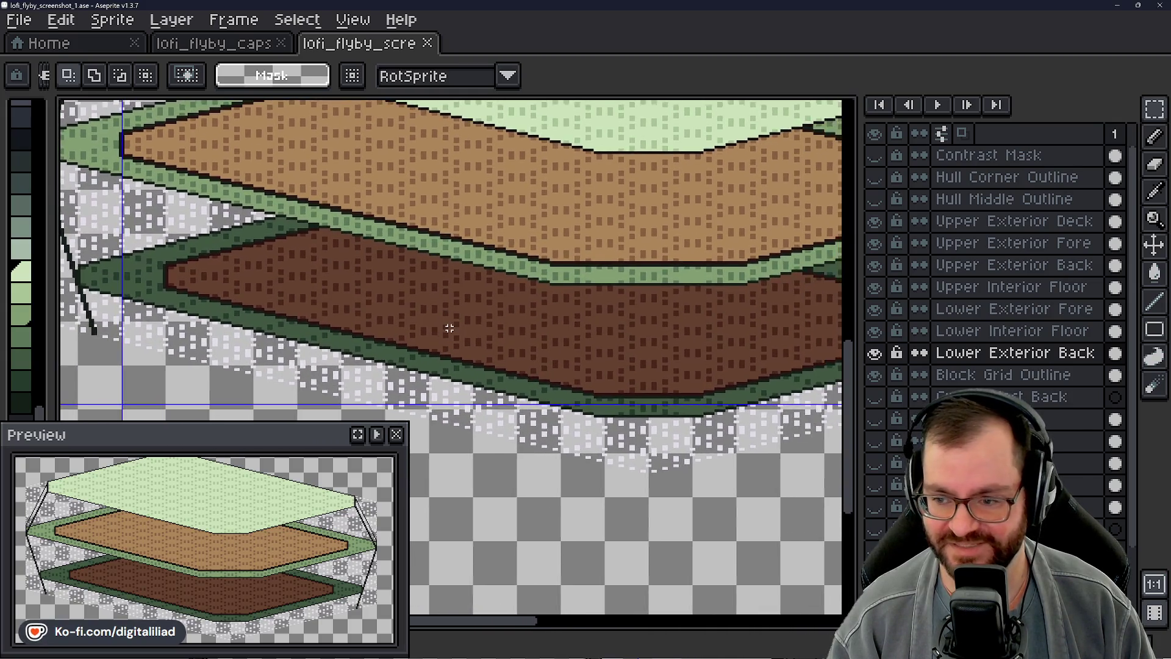
{"action": "scroll", "coordinate": [458, 320], "scroll_direction": "down", "scroll_amount": 1}
{"action": "scroll", "coordinate": [446, 323], "scroll_direction": "up", "scroll_amount": 1}
{"action": "left_click_drag", "start_coordinate": [447, 324], "coordinate": [441, 331]}
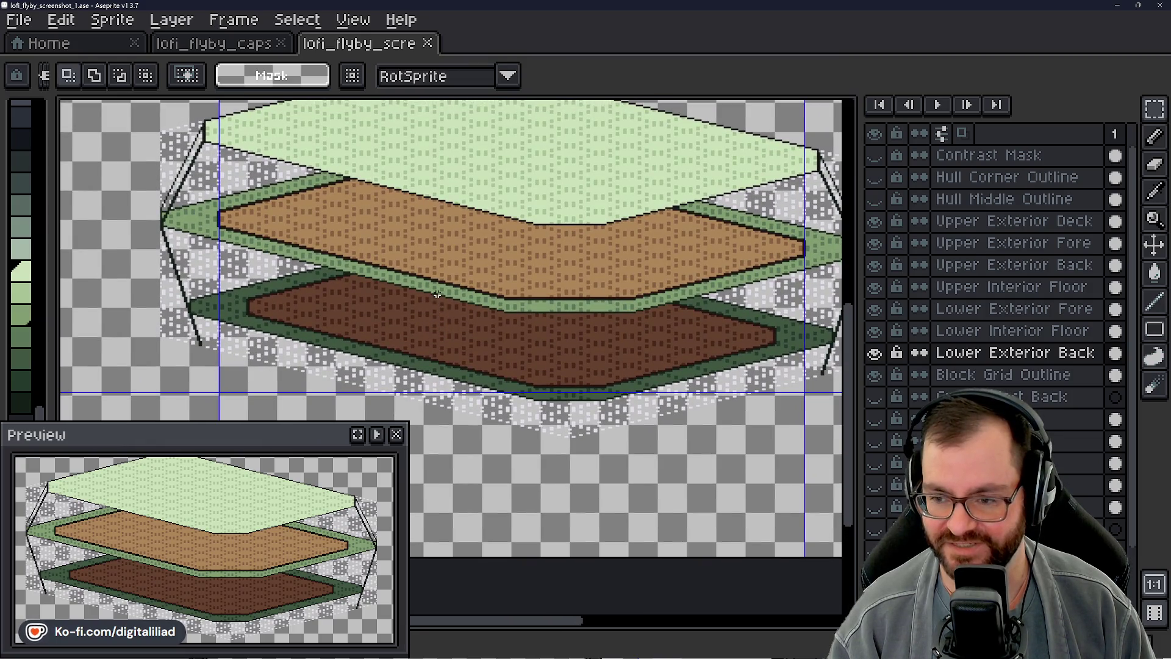
{"action": "scroll", "coordinate": [264, 233], "scroll_direction": "down", "scroll_amount": 2}
{"action": "scroll", "coordinate": [366, 210], "scroll_direction": "up", "scroll_amount": 1}
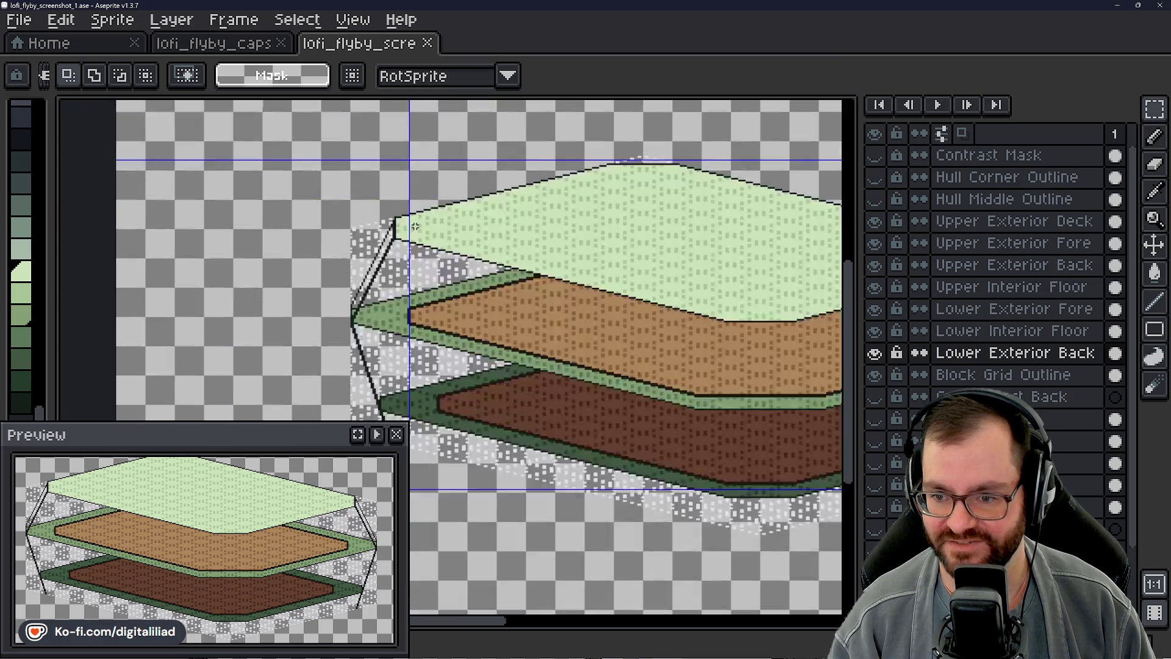
{"action": "scroll", "coordinate": [403, 211], "scroll_direction": "up", "scroll_amount": 2}
{"action": "scroll", "coordinate": [402, 170], "scroll_direction": "up", "scroll_amount": 1}
{"action": "mouse_move", "coordinate": [403, 170]}
{"action": "left_mouse_down"}
{"action": "mouse_move", "coordinate": [405, 128]}
{"action": "mouse_move", "coordinate": [403, 243]}
{"action": "mouse_move", "coordinate": [515, 284]}
{"action": "mouse_move", "coordinate": [469, 283]}
{"action": "left_mouse_up"}
{"action": "scroll", "coordinate": [308, 352], "scroll_direction": "down", "scroll_amount": 1}
{"action": "scroll", "coordinate": [539, 260], "scroll_direction": "down", "scroll_amount": 2}
{"action": "scroll", "coordinate": [540, 261], "scroll_direction": "up", "scroll_amount": 1}
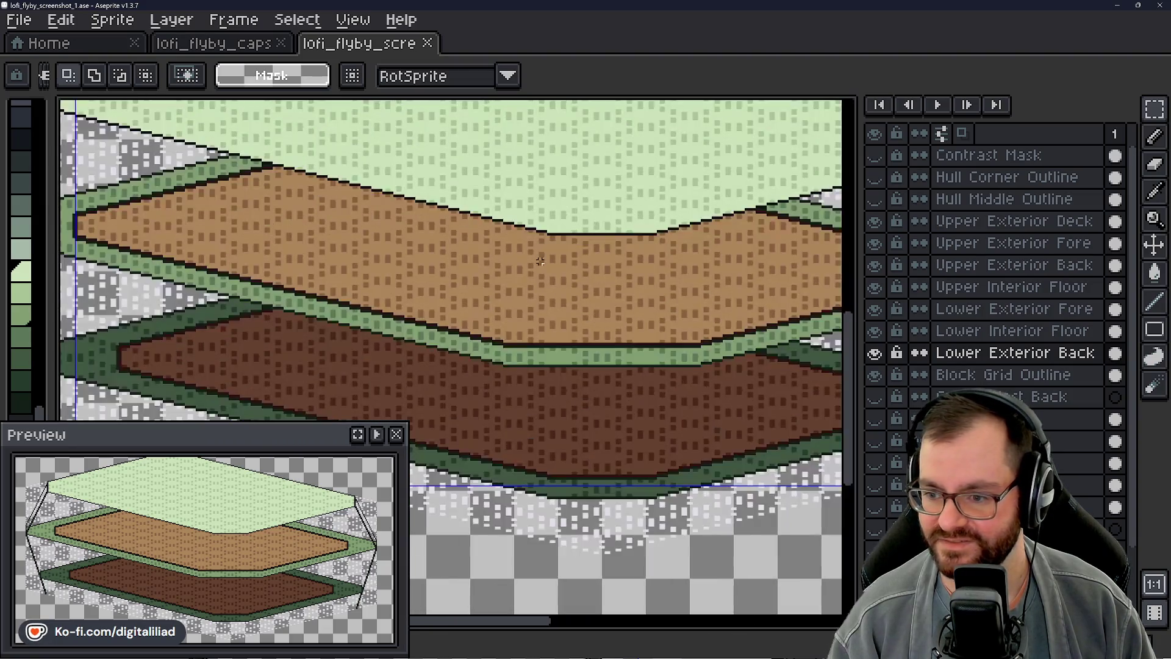
{"action": "left_click_drag", "start_coordinate": [531, 269], "coordinate": [540, 293]}
{"action": "scroll", "coordinate": [541, 293], "scroll_direction": "down", "scroll_amount": 2}
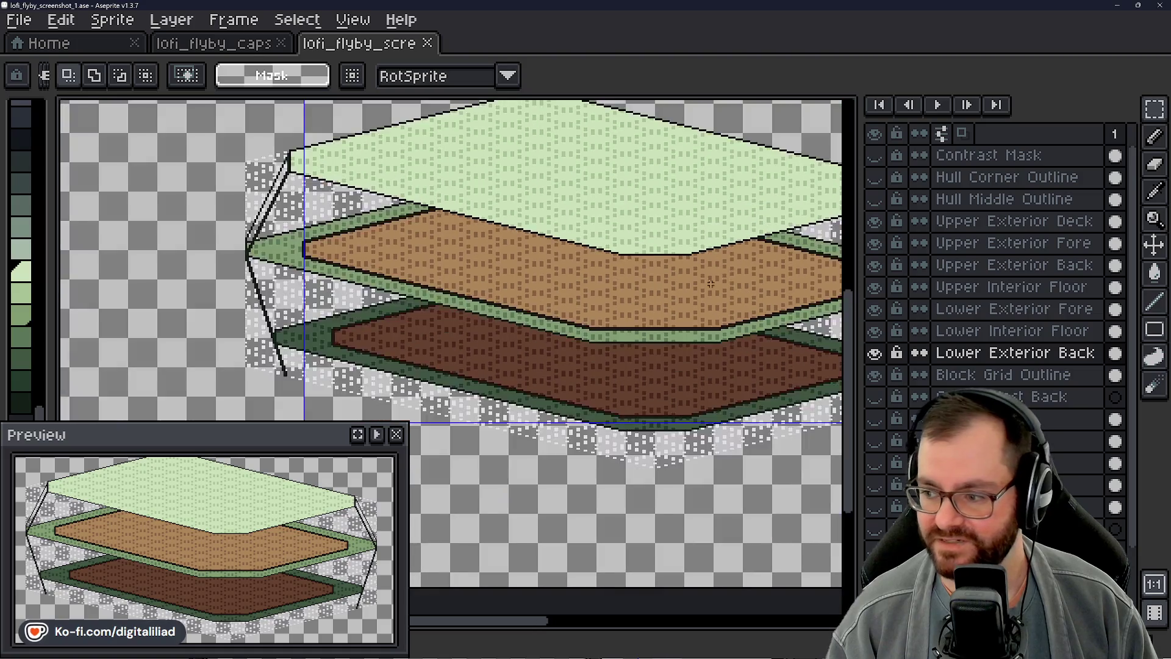
{"action": "scroll", "coordinate": [795, 283], "scroll_direction": "up", "scroll_amount": 2}
{"action": "left_click", "coordinate": [1014, 242]}
Step: Reveal the Hull Middle Outline and Hull Corner Outline polygon lines
{"action": "mouse_move", "coordinate": [535, 309]}
{"action": "left_mouse_down"}
{"action": "mouse_move", "coordinate": [566, 325]}
{"action": "mouse_move", "coordinate": [557, 320]}
{"action": "left_mouse_up"}
{"action": "left_click", "coordinate": [1154, 302]}
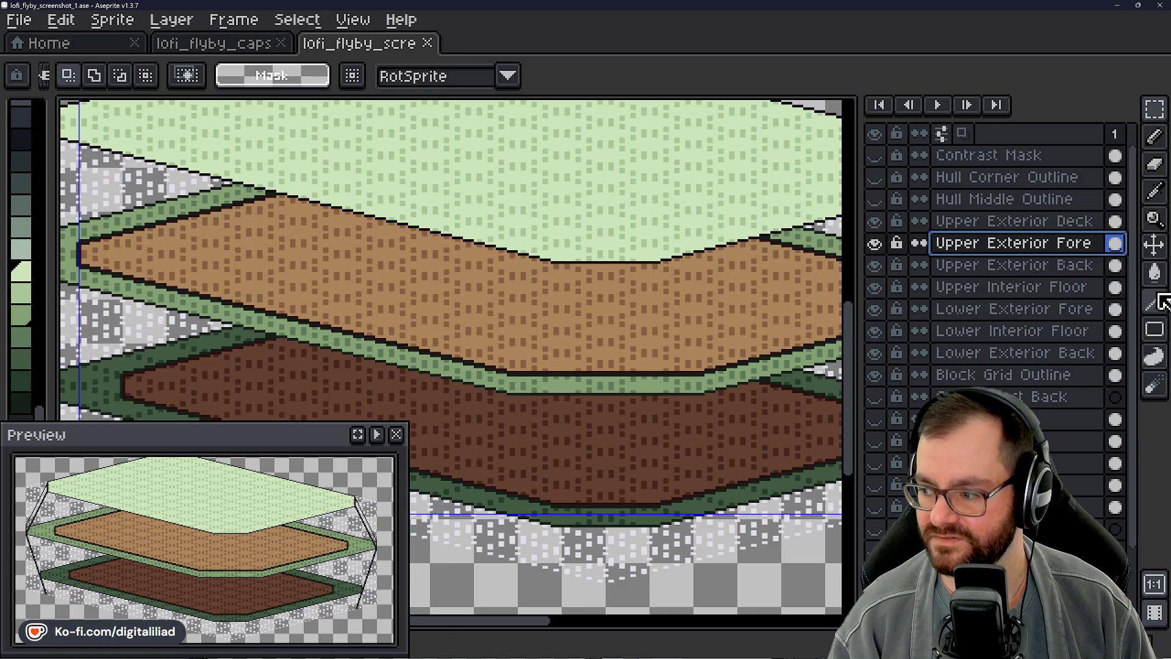
{"action": "left_click_drag", "start_coordinate": [306, 265], "coordinate": [434, 293]}
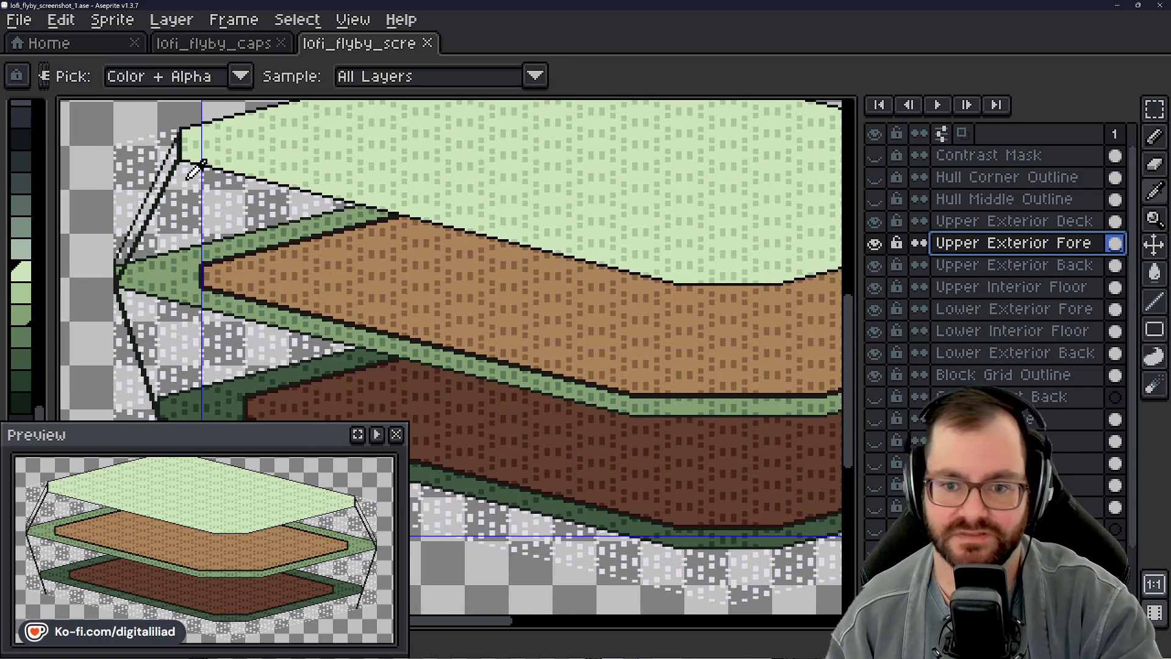
{"action": "scroll", "coordinate": [321, 257], "scroll_direction": "up", "scroll_amount": 2}
{"action": "scroll", "coordinate": [320, 257], "scroll_direction": "up", "scroll_amount": 1}
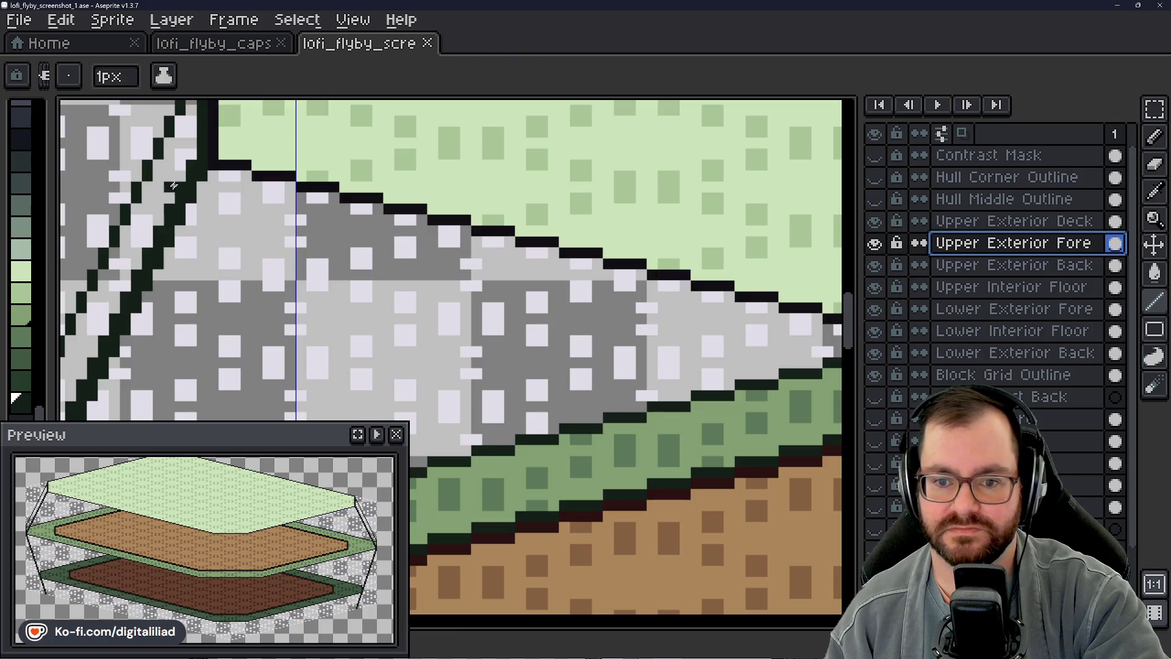
{"action": "scroll", "coordinate": [320, 257], "scroll_direction": "down", "scroll_amount": 2}
{"action": "scroll", "coordinate": [325, 255], "scroll_direction": "down", "scroll_amount": 3}
{"action": "left_click", "coordinate": [874, 198]}
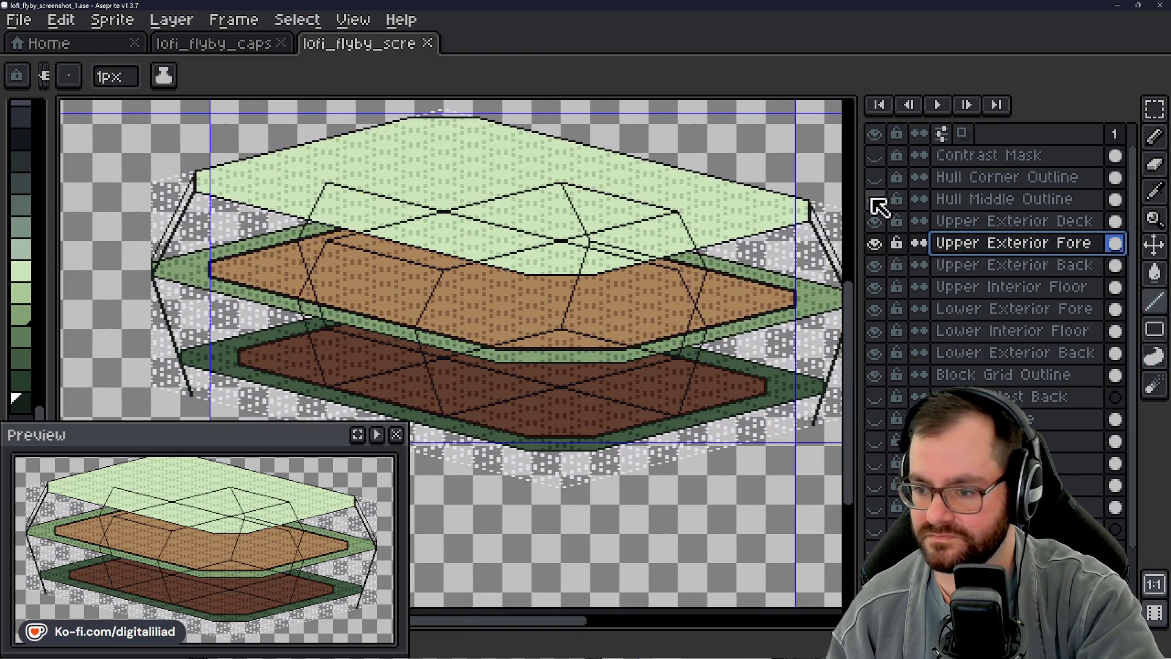
{"action": "left_click", "coordinate": [875, 177]}
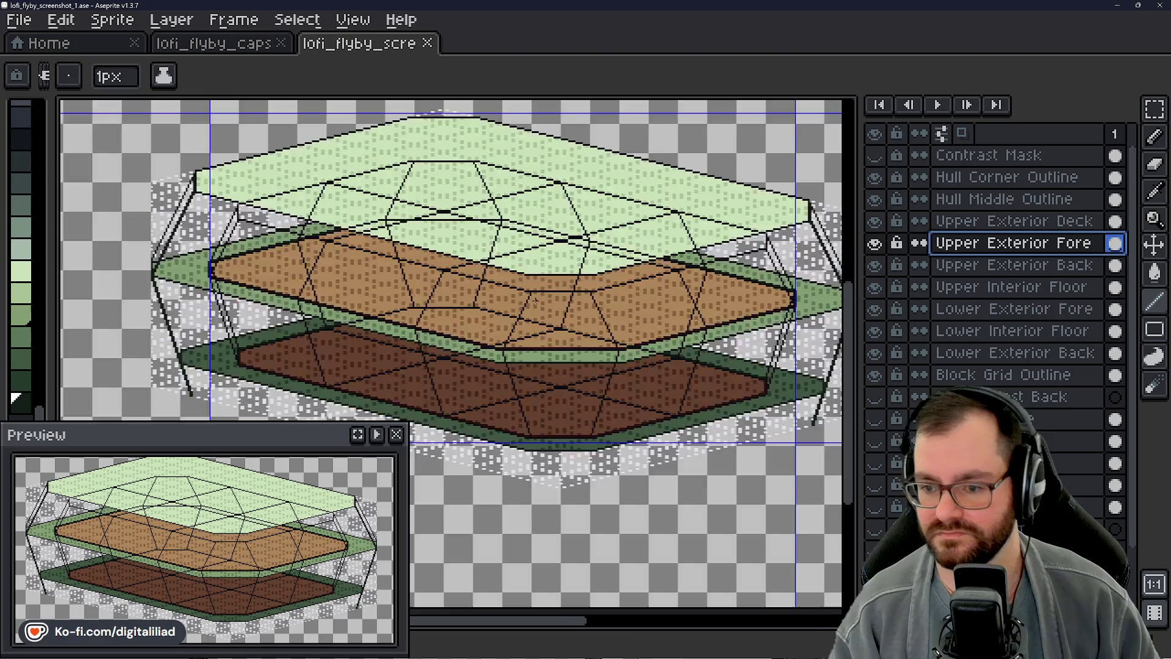
{"action": "scroll", "coordinate": [533, 301], "scroll_direction": "down", "scroll_amount": 2}
{"action": "scroll", "coordinate": [533, 301], "scroll_direction": "up", "scroll_amount": 2}
{"action": "scroll", "coordinate": [521, 228], "scroll_direction": "up", "scroll_amount": 1}
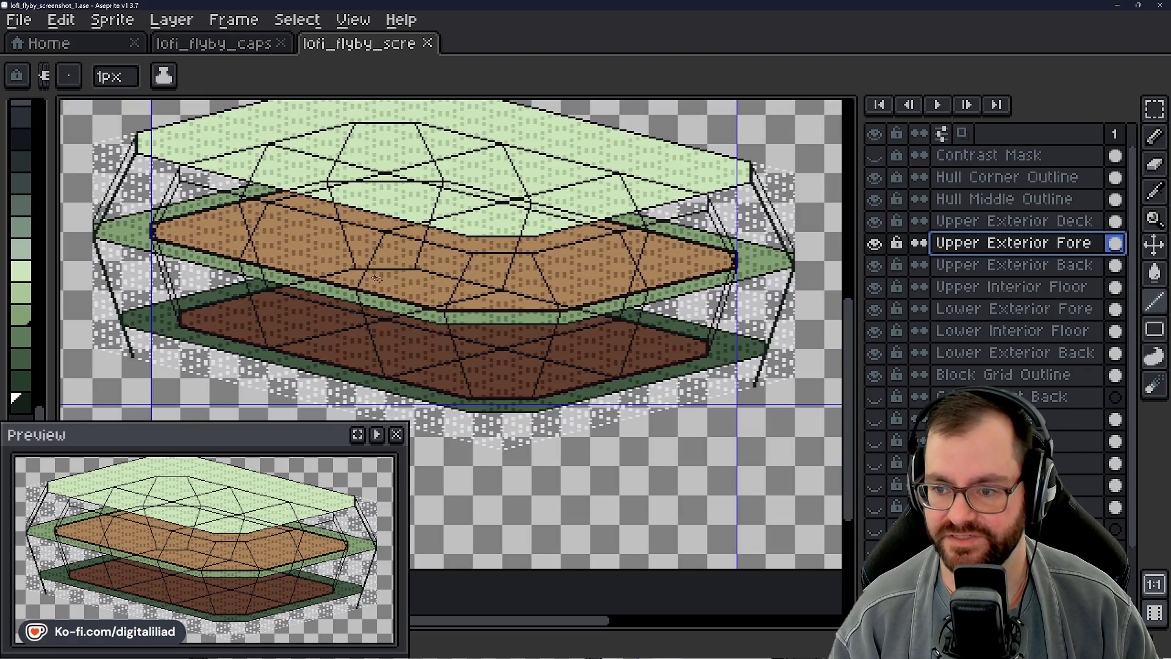
{"action": "left_click_drag", "start_coordinate": [516, 228], "coordinate": [522, 254]}
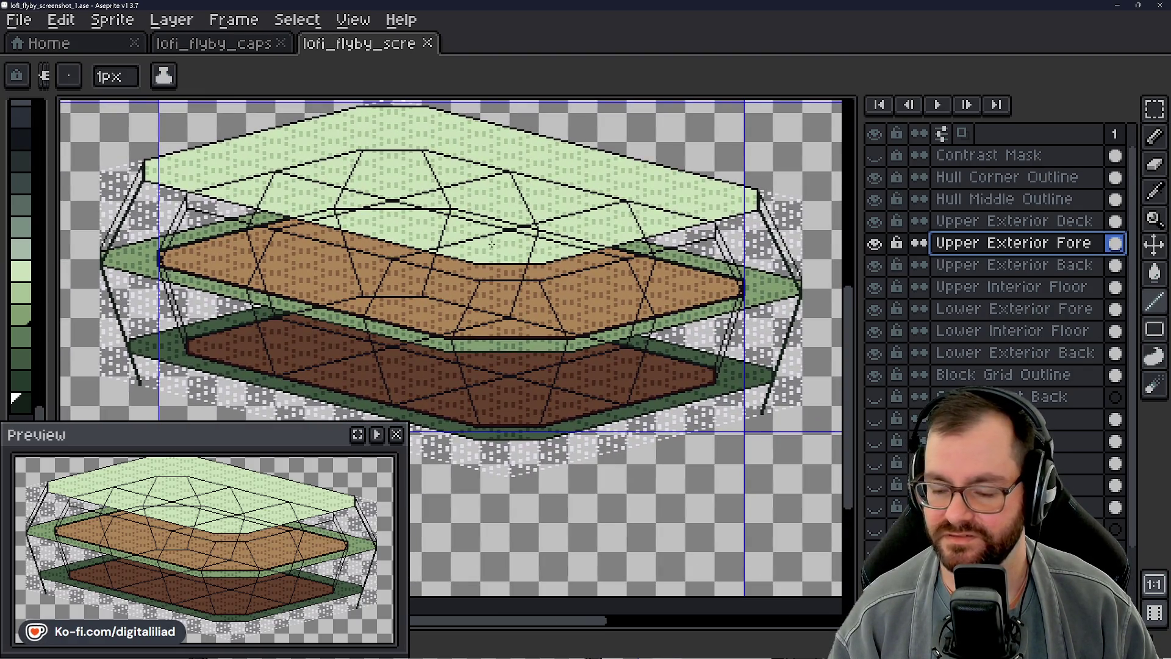
Step: Move Hull Corner Outline and Hull Middle Outline below Upper Exterior Deck
{"action": "left_click", "coordinate": [1007, 177]}
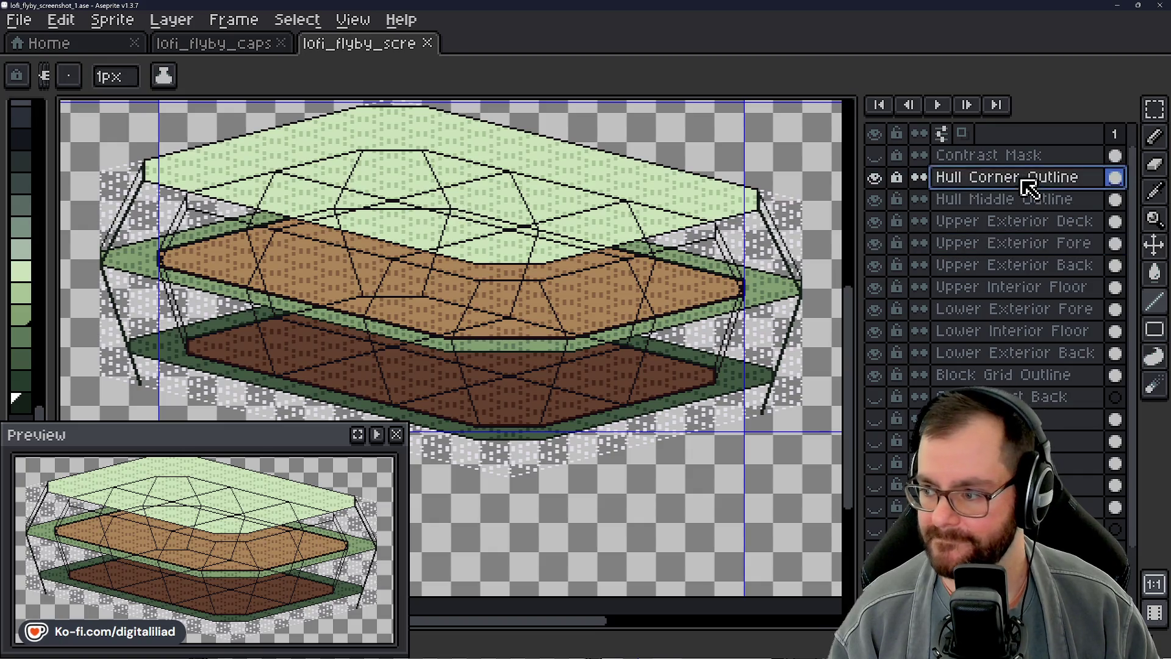
{"action": "left_click_drag", "start_coordinate": [1007, 176], "coordinate": [1011, 223]}
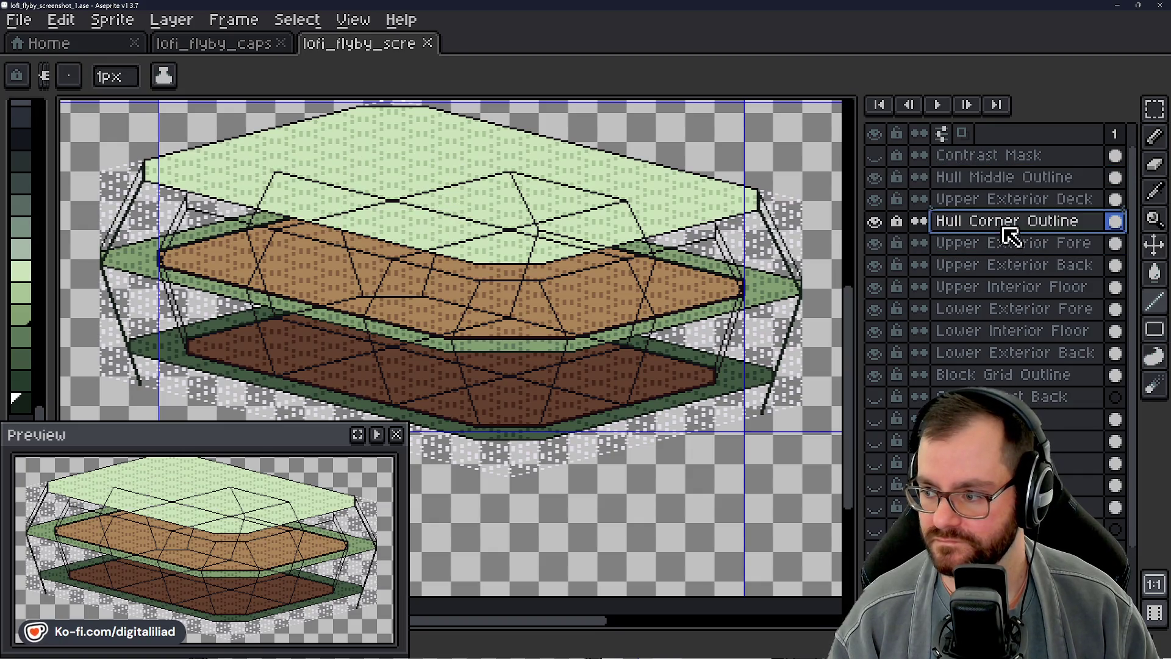
{"action": "left_click", "coordinate": [1007, 176]}
{"action": "left_click_drag", "start_coordinate": [1019, 183], "coordinate": [1010, 230]}
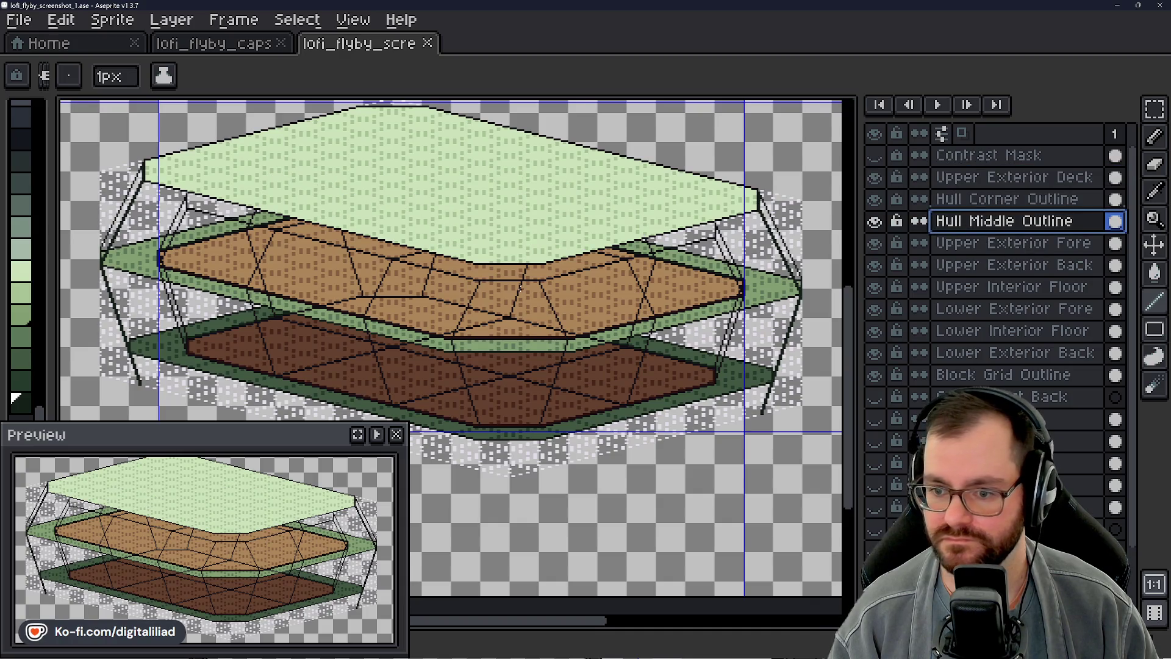
Step: Pan to a close-up of the ship's left hull and ready polygon selection
{"action": "left_click_drag", "start_coordinate": [505, 286], "coordinate": [525, 309]}
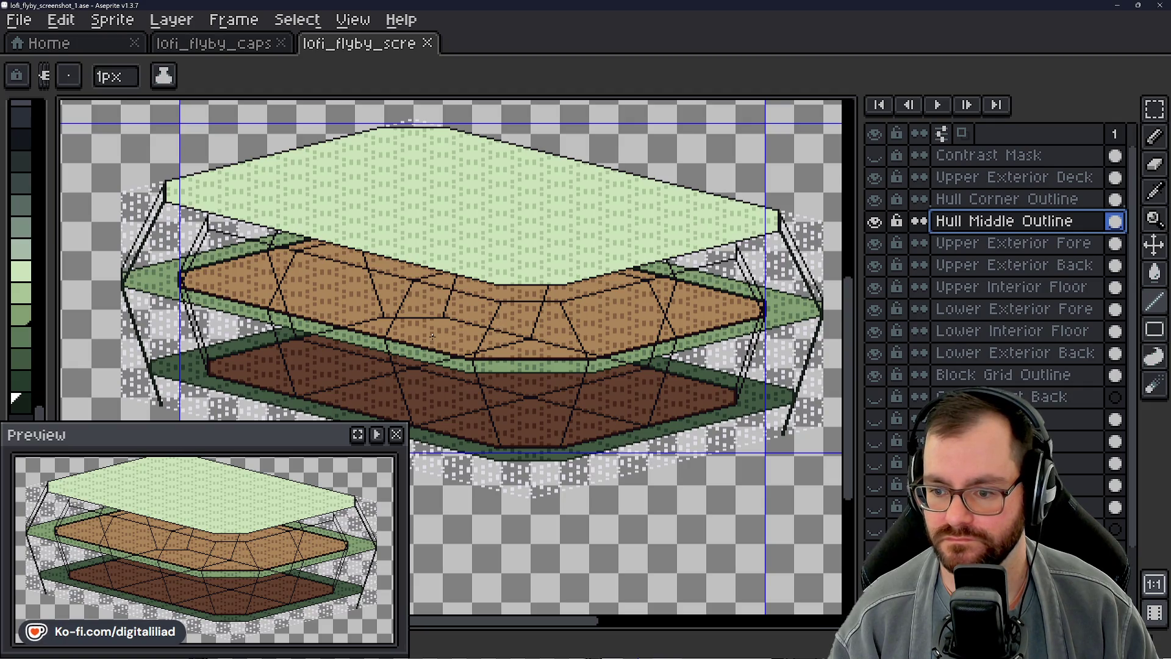
{"action": "scroll", "coordinate": [433, 338], "scroll_direction": "up", "scroll_amount": 1}
{"action": "scroll", "coordinate": [439, 348], "scroll_direction": "up", "scroll_amount": 1}
{"action": "left_click_drag", "start_coordinate": [604, 366], "coordinate": [645, 374]}
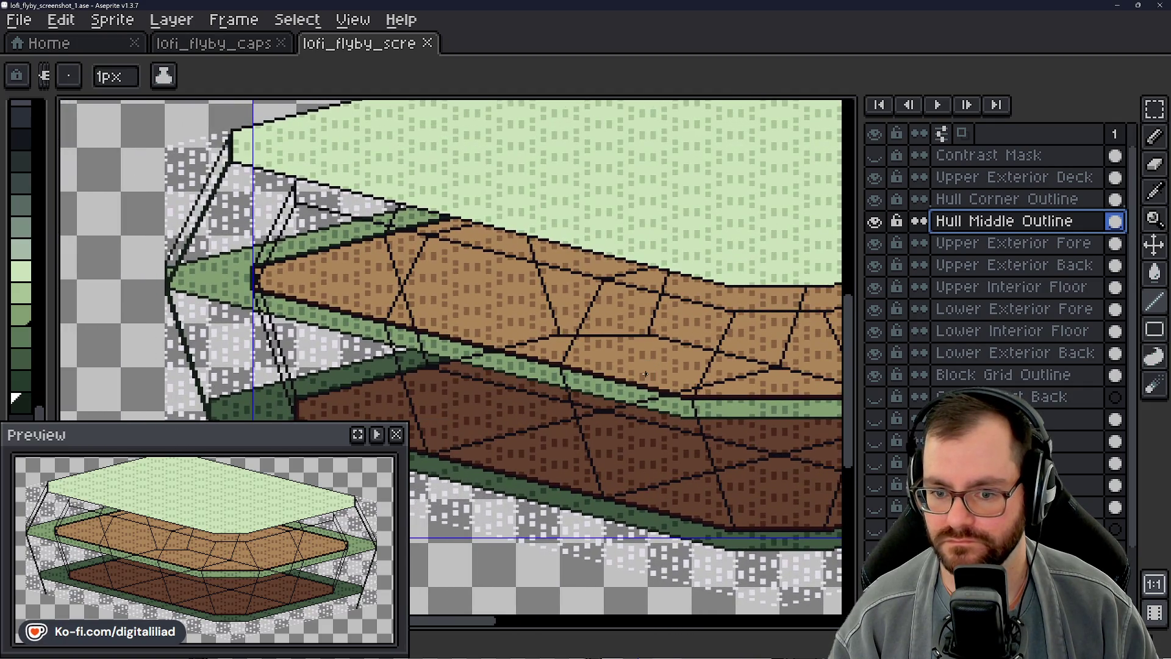
{"action": "scroll", "coordinate": [183, 206], "scroll_direction": "up", "scroll_amount": 1}
{"action": "left_click_drag", "start_coordinate": [183, 211], "coordinate": [219, 237]}
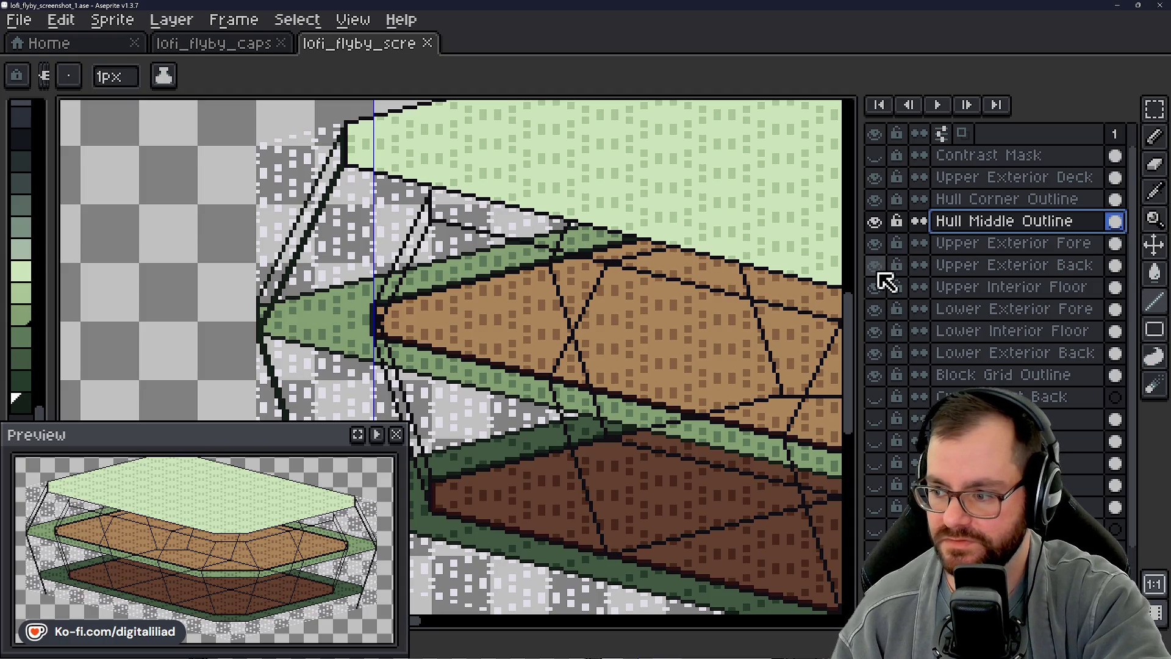
{"action": "left_click", "coordinate": [1071, 108]}
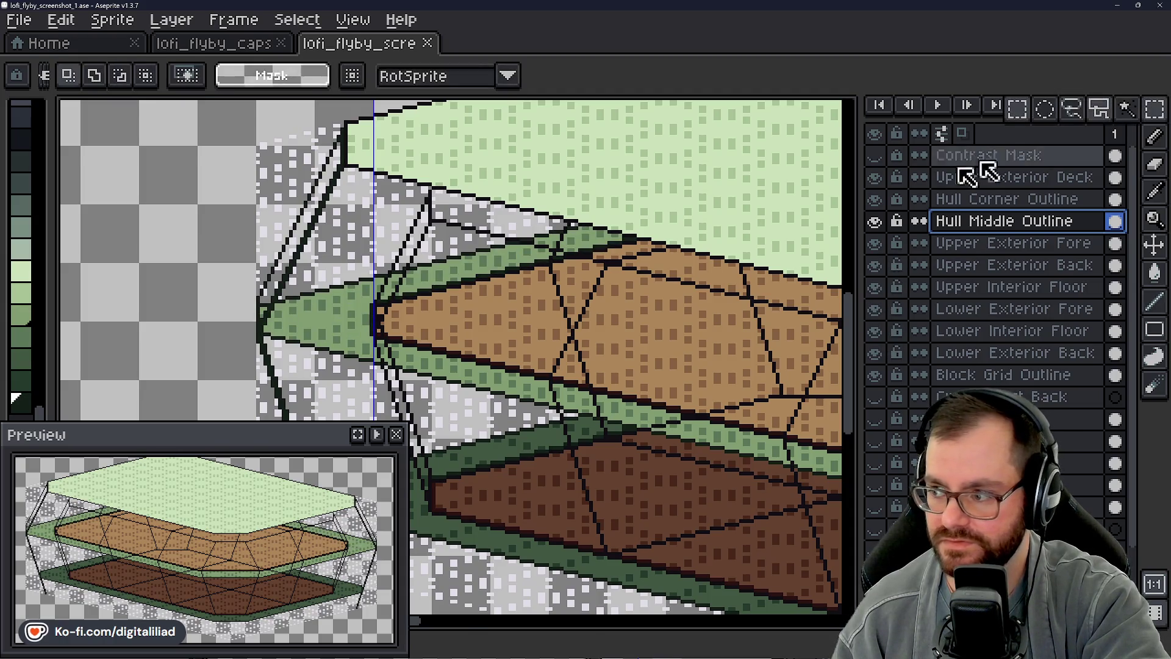
{"action": "scroll", "coordinate": [293, 245], "scroll_direction": "up", "scroll_amount": 1}
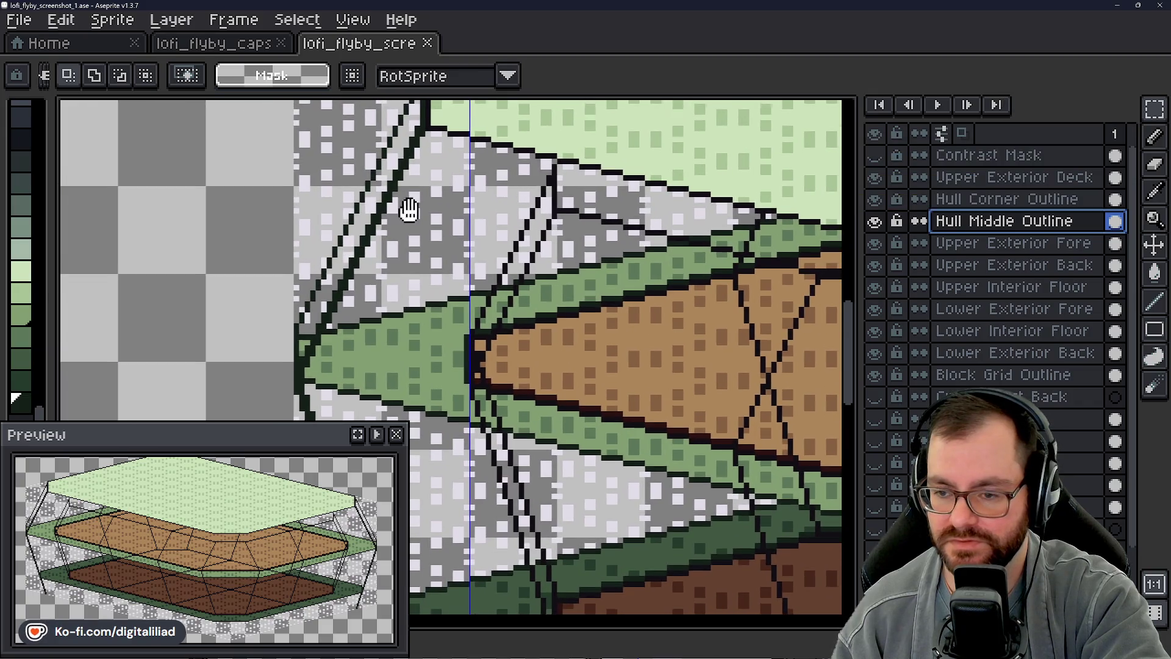
{"action": "left_click_drag", "start_coordinate": [320, 154], "coordinate": [426, 154]}
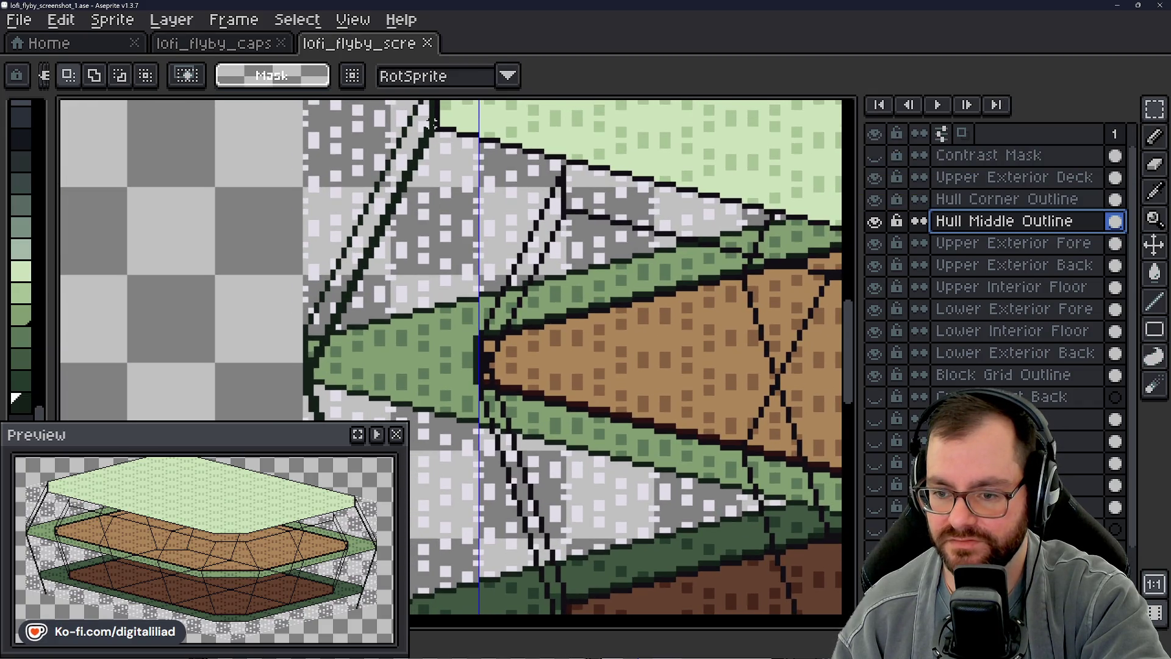
{"action": "key", "text": "Delete"}
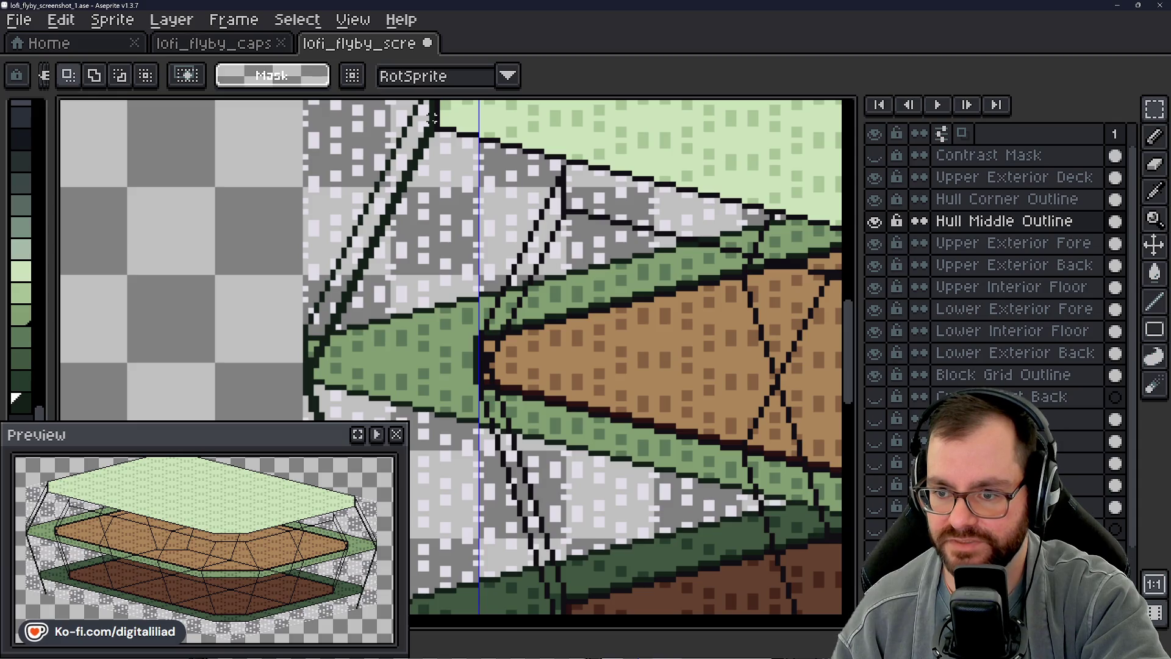
{"action": "left_click_drag", "start_coordinate": [433, 117], "coordinate": [301, 383]}
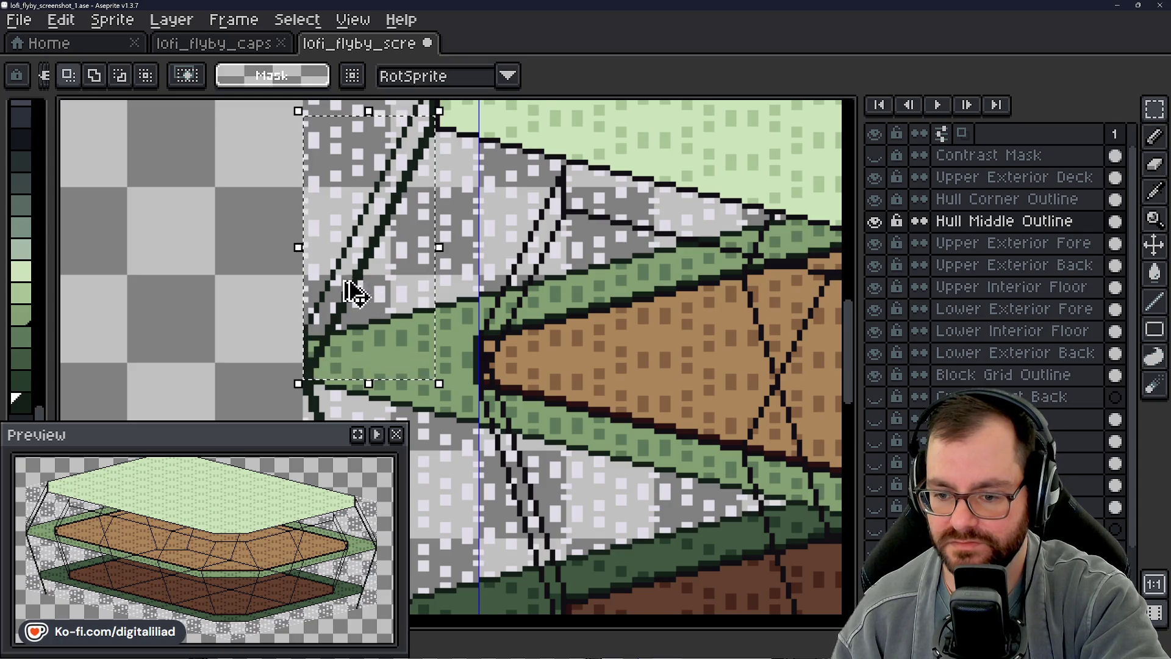
{"action": "scroll", "coordinate": [365, 311], "scroll_direction": "down", "scroll_amount": 2}
{"action": "scroll", "coordinate": [286, 227], "scroll_direction": "up", "scroll_amount": 2}
{"action": "left_click_drag", "start_coordinate": [553, 317], "coordinate": [586, 330]}
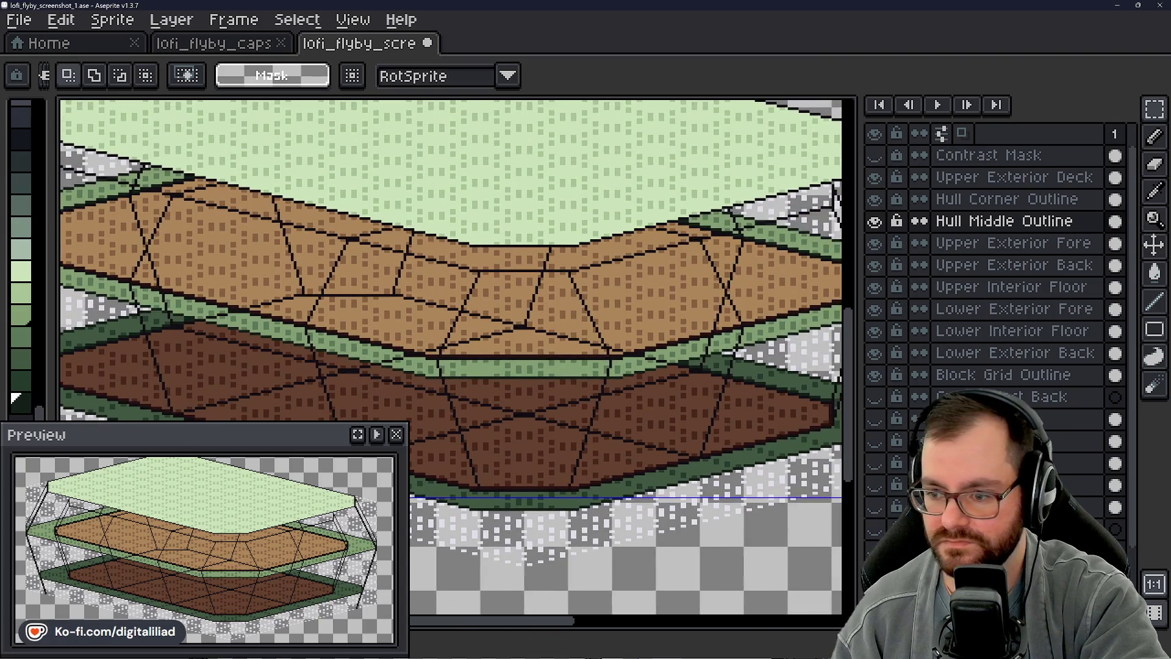
{"action": "left_click_drag", "start_coordinate": [403, 253], "coordinate": [586, 330]}
{"action": "left_click", "coordinate": [1004, 269]}
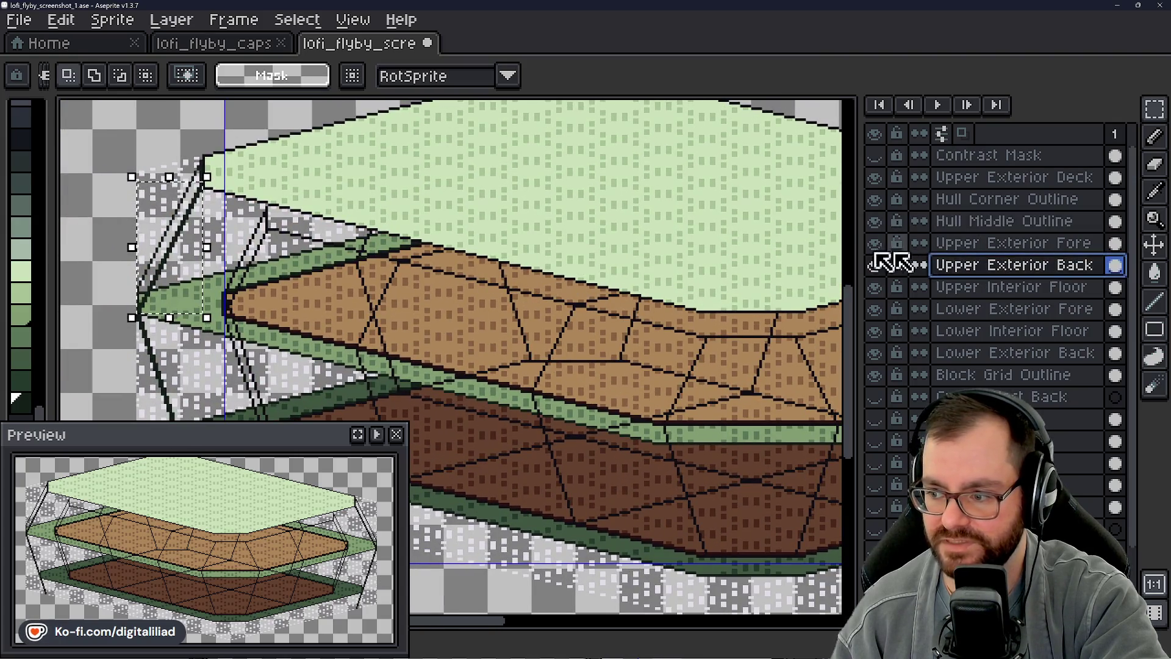
{"action": "left_click", "coordinate": [1005, 243]}
{"action": "left_click_drag", "start_coordinate": [695, 312], "coordinate": [636, 297]}
{"action": "key", "text": "v"}
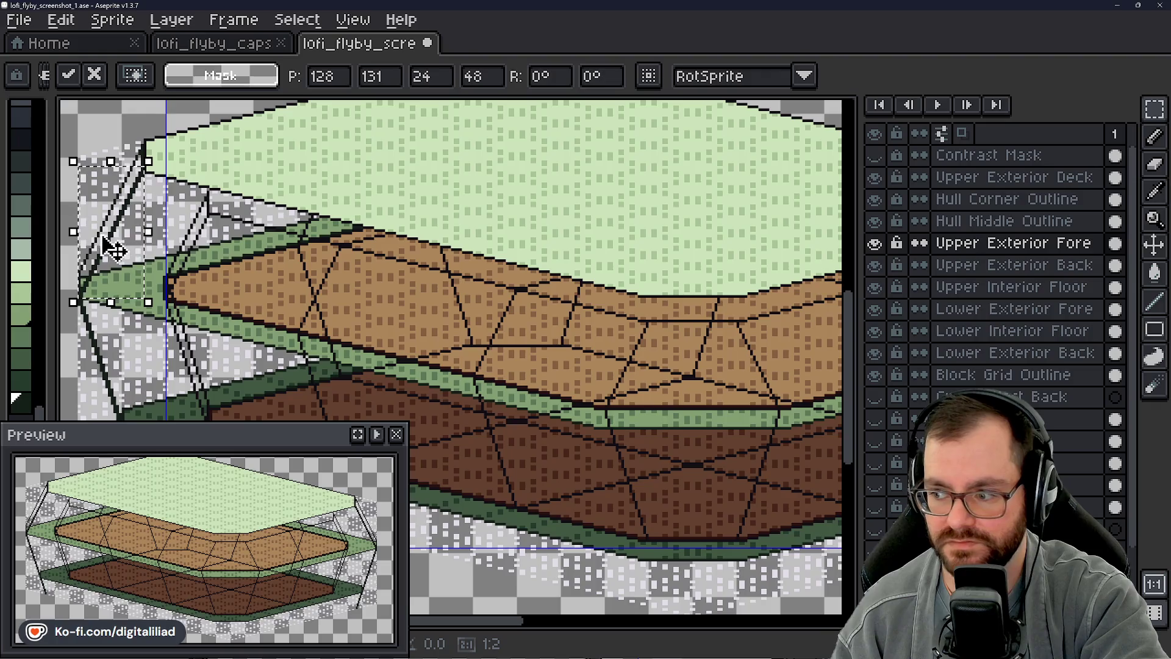
{"action": "mouse_move", "coordinate": [113, 248]}
{"action": "left_mouse_down"}
{"action": "mouse_move", "coordinate": [630, 360]}
{"action": "mouse_move", "coordinate": [635, 374]}
{"action": "mouse_move", "coordinate": [614, 370]}
{"action": "left_mouse_up"}
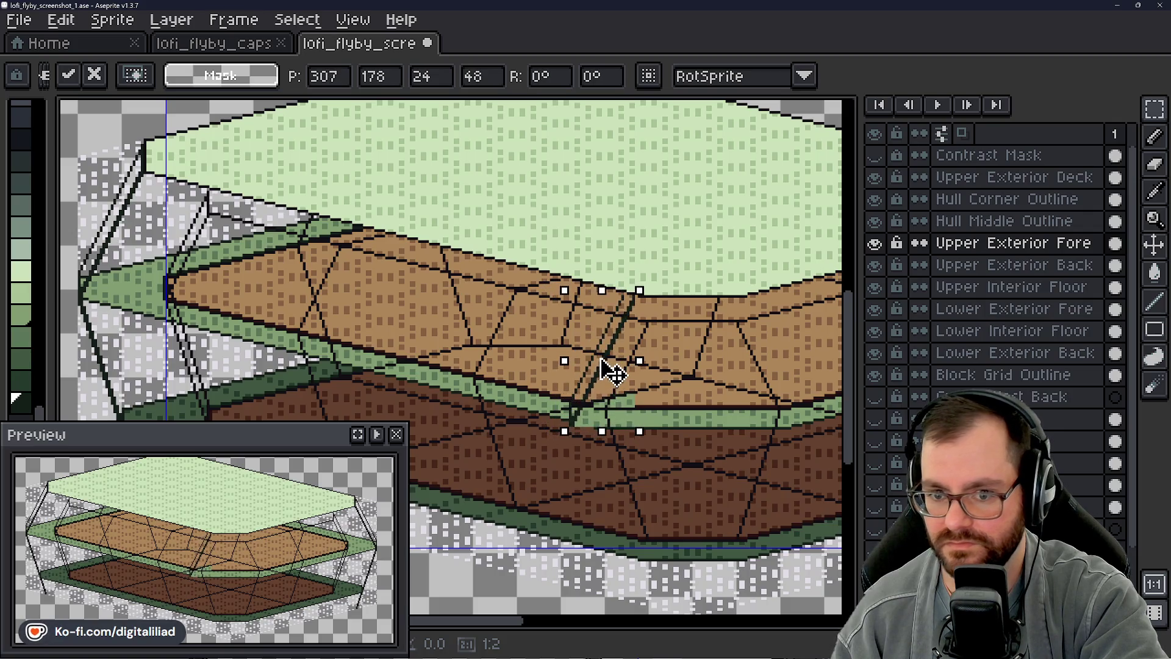
{"action": "left_click_drag", "start_coordinate": [614, 371], "coordinate": [618, 366]}
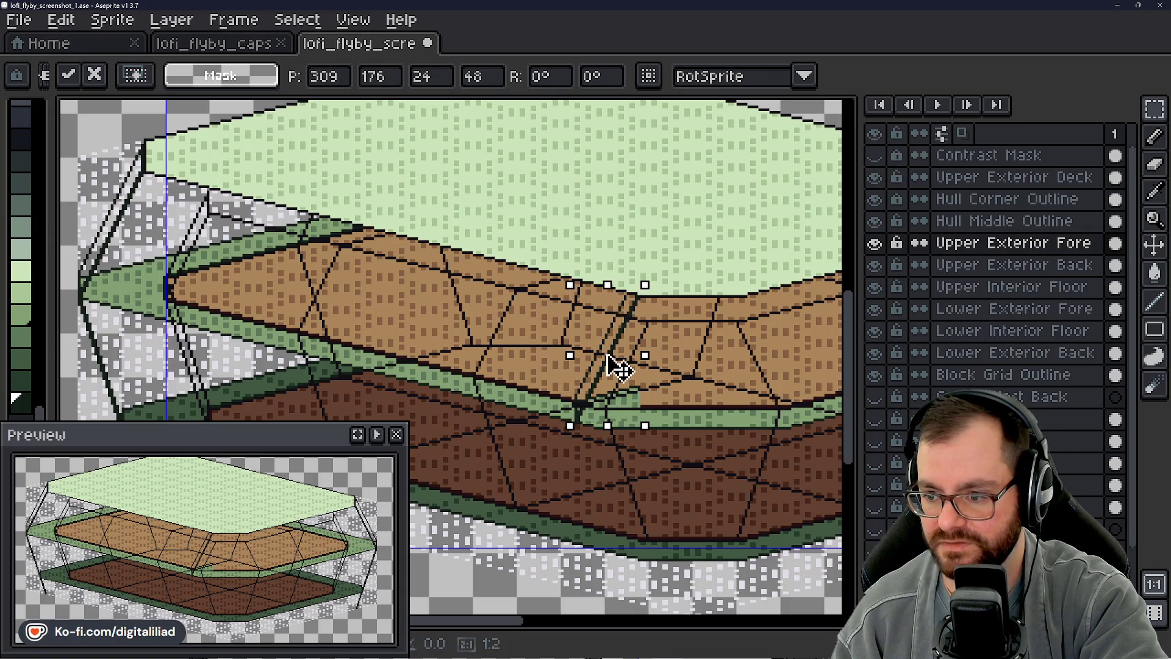
{"action": "mouse_move", "coordinate": [615, 365]}
{"action": "left_mouse_down"}
{"action": "mouse_move", "coordinate": [641, 373]}
{"action": "mouse_move", "coordinate": [514, 359]}
{"action": "mouse_move", "coordinate": [523, 332]}
{"action": "left_mouse_up"}
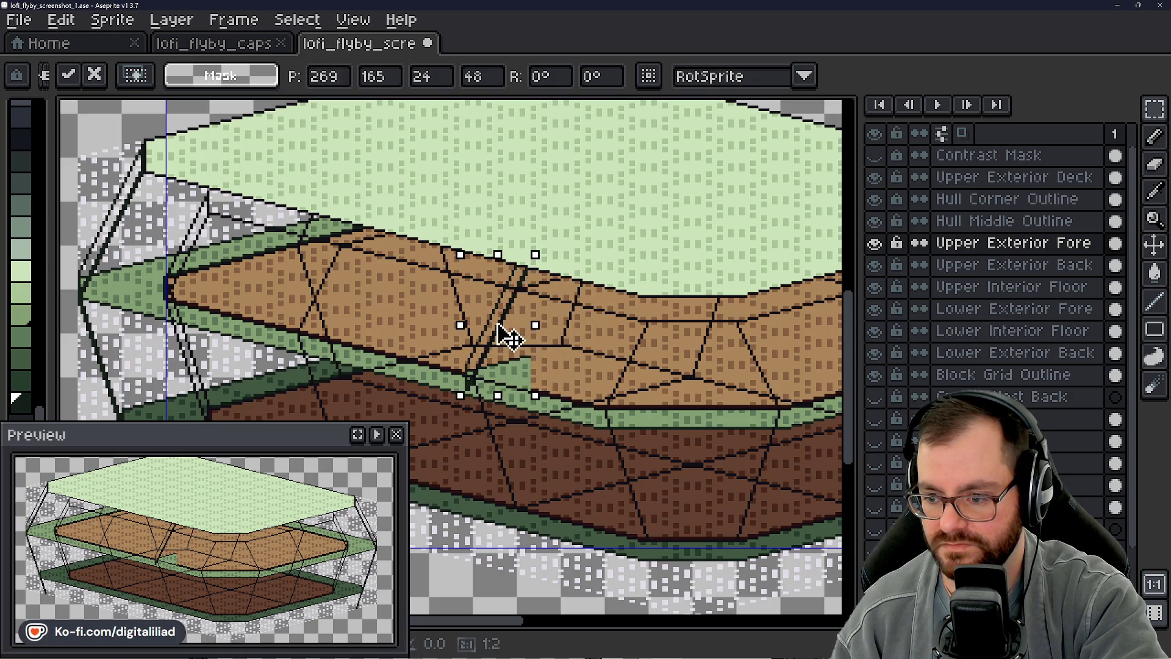
{"action": "scroll", "coordinate": [524, 331], "scroll_direction": "down", "scroll_amount": 1}
{"action": "scroll", "coordinate": [523, 331], "scroll_direction": "up", "scroll_amount": 3}
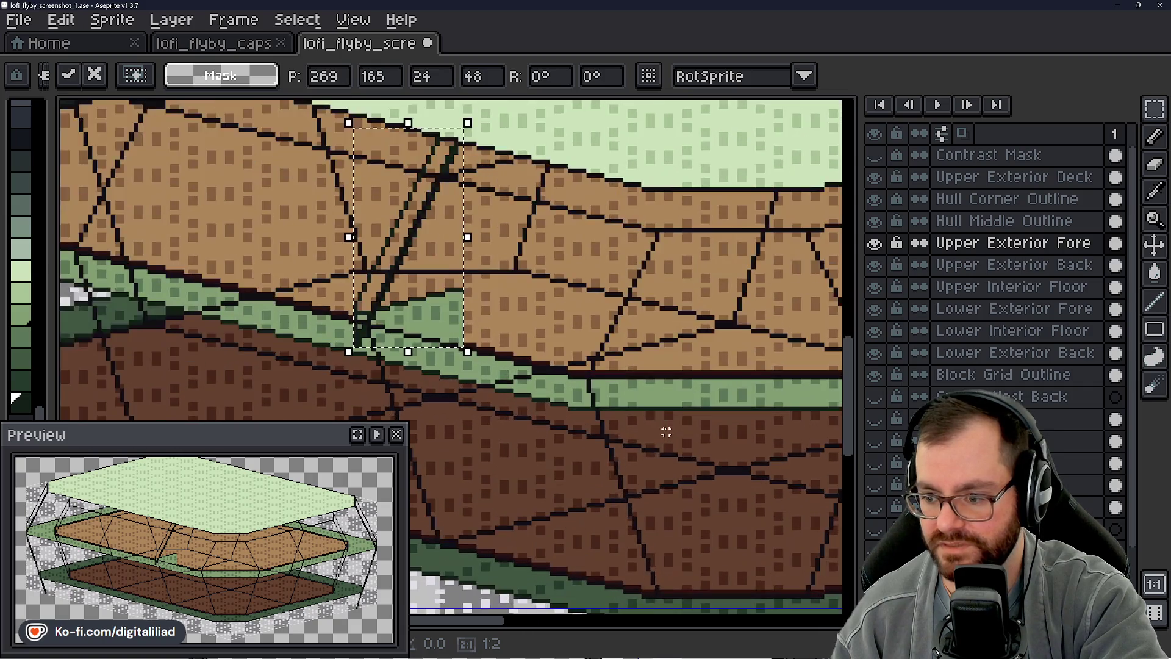
{"action": "scroll", "coordinate": [595, 366], "scroll_direction": "up", "scroll_amount": 2}
{"action": "scroll", "coordinate": [641, 395], "scroll_direction": "down", "scroll_amount": 1}
{"action": "scroll", "coordinate": [622, 399], "scroll_direction": "down", "scroll_amount": 1}
{"action": "scroll", "coordinate": [598, 405], "scroll_direction": "up", "scroll_amount": 1}
{"action": "scroll", "coordinate": [598, 405], "scroll_direction": "down", "scroll_amount": 1}
{"action": "scroll", "coordinate": [587, 417], "scroll_direction": "down", "scroll_amount": 1}
{"action": "scroll", "coordinate": [582, 422], "scroll_direction": "up", "scroll_amount": 1}
{"action": "left_click_drag", "start_coordinate": [582, 422], "coordinate": [604, 397]}
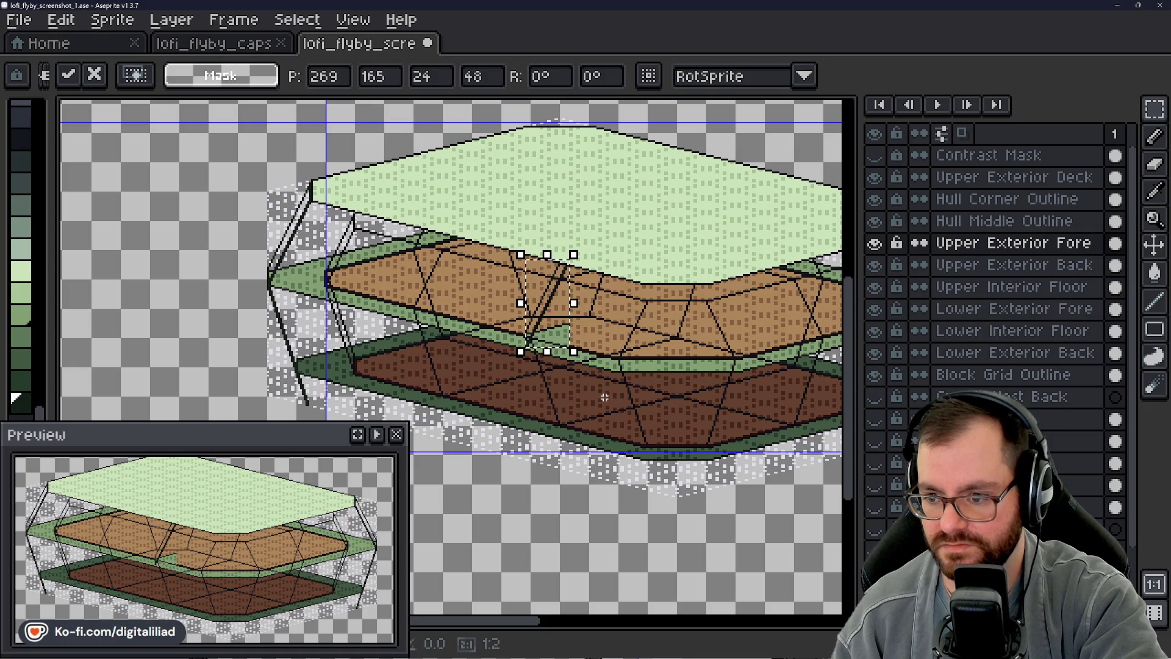
{"action": "key", "text": "ctrl+z"}
{"action": "key", "text": "ctrl+d"}
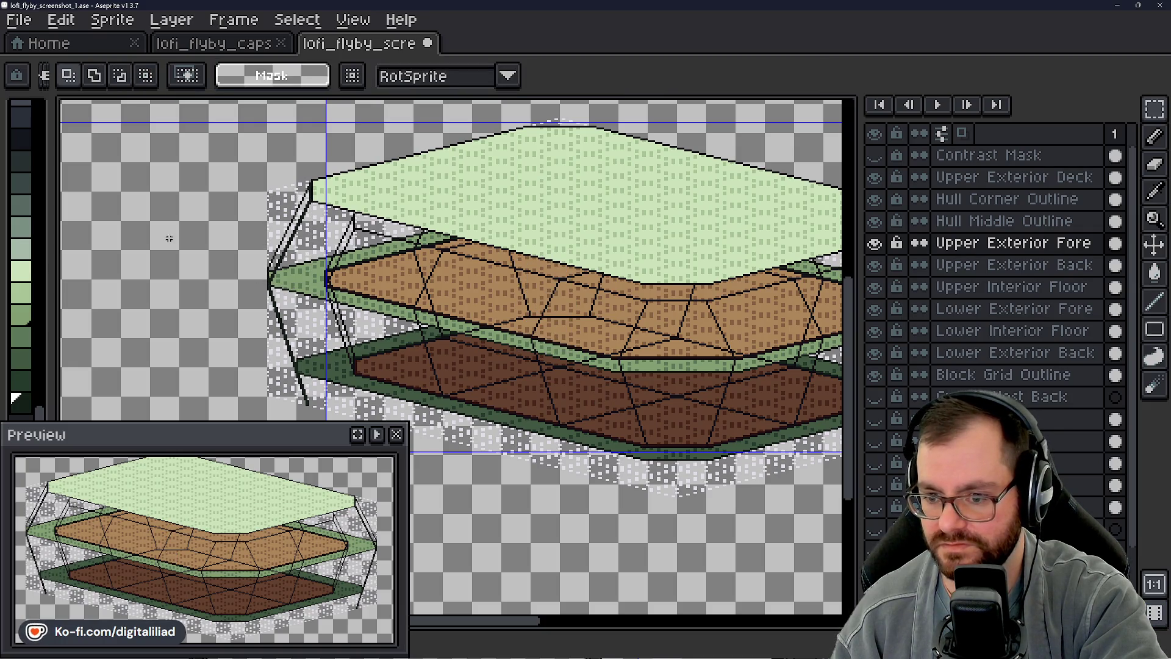
{"action": "scroll", "coordinate": [605, 288], "scroll_direction": "down", "scroll_amount": 1}
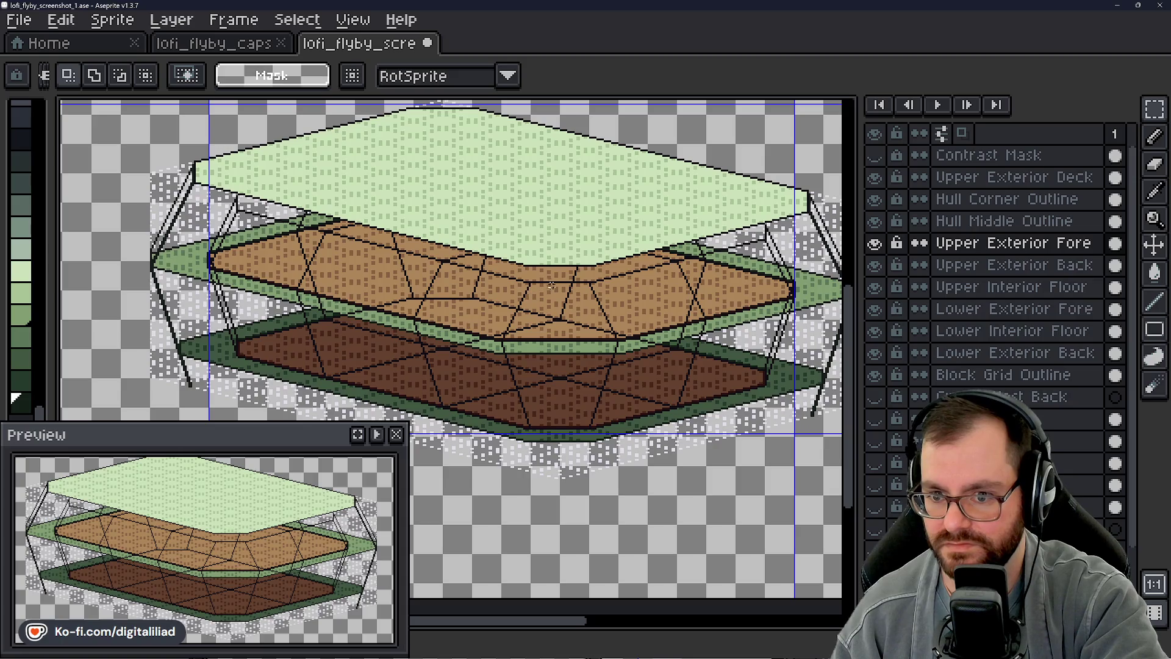
{"action": "mouse_move", "coordinate": [595, 288]}
{"action": "left_mouse_down"}
{"action": "mouse_move", "coordinate": [521, 290]}
{"action": "mouse_move", "coordinate": [499, 353]}
{"action": "left_mouse_up"}
{"action": "scroll", "coordinate": [499, 352], "scroll_direction": "up", "scroll_amount": 3}
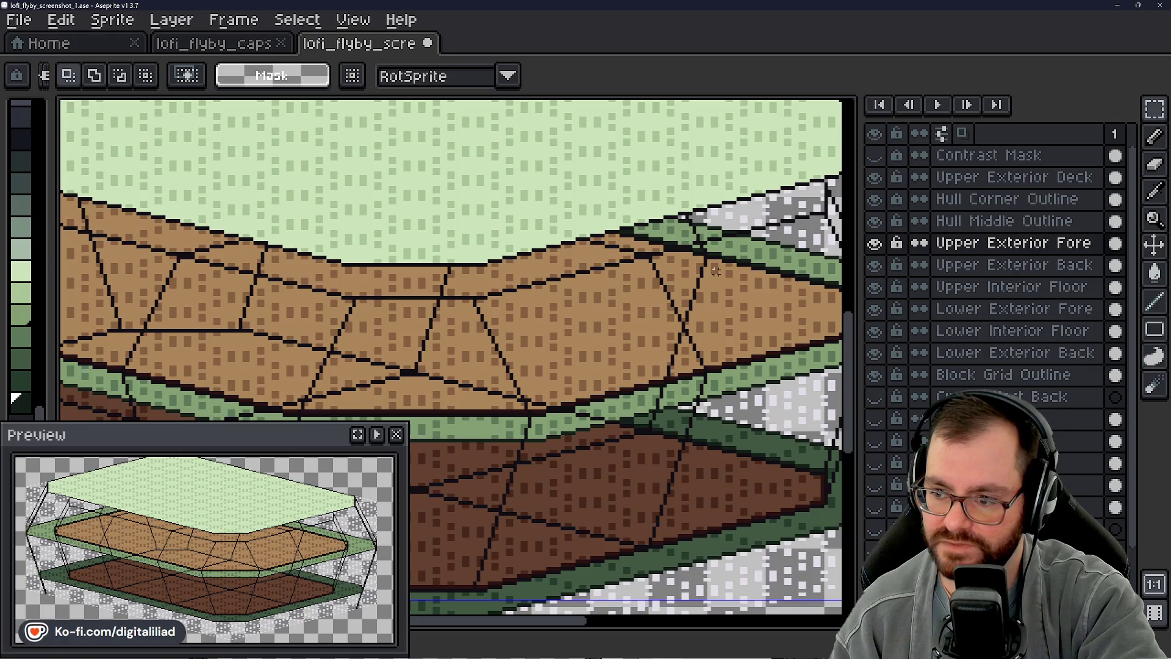
{"action": "scroll", "coordinate": [716, 270], "scroll_direction": "down", "scroll_amount": 1}
{"action": "scroll", "coordinate": [588, 417], "scroll_direction": "down", "scroll_amount": 1}
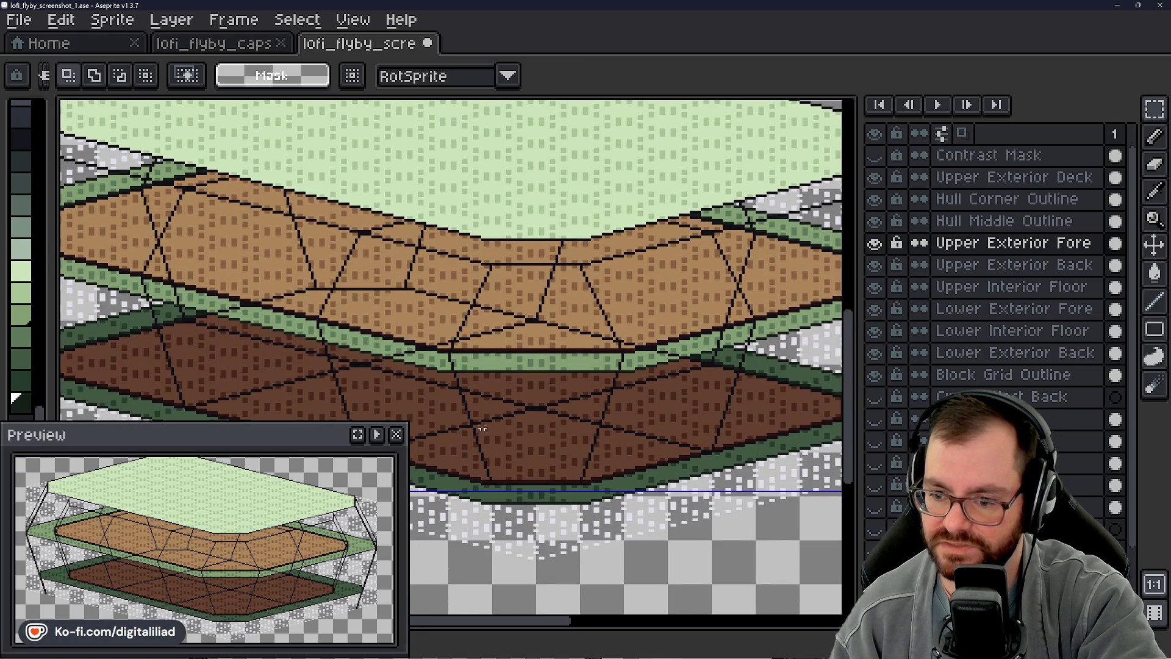
{"action": "scroll", "coordinate": [483, 432], "scroll_direction": "down", "scroll_amount": 1}
{"action": "left_click_drag", "start_coordinate": [430, 458], "coordinate": [355, 344]}
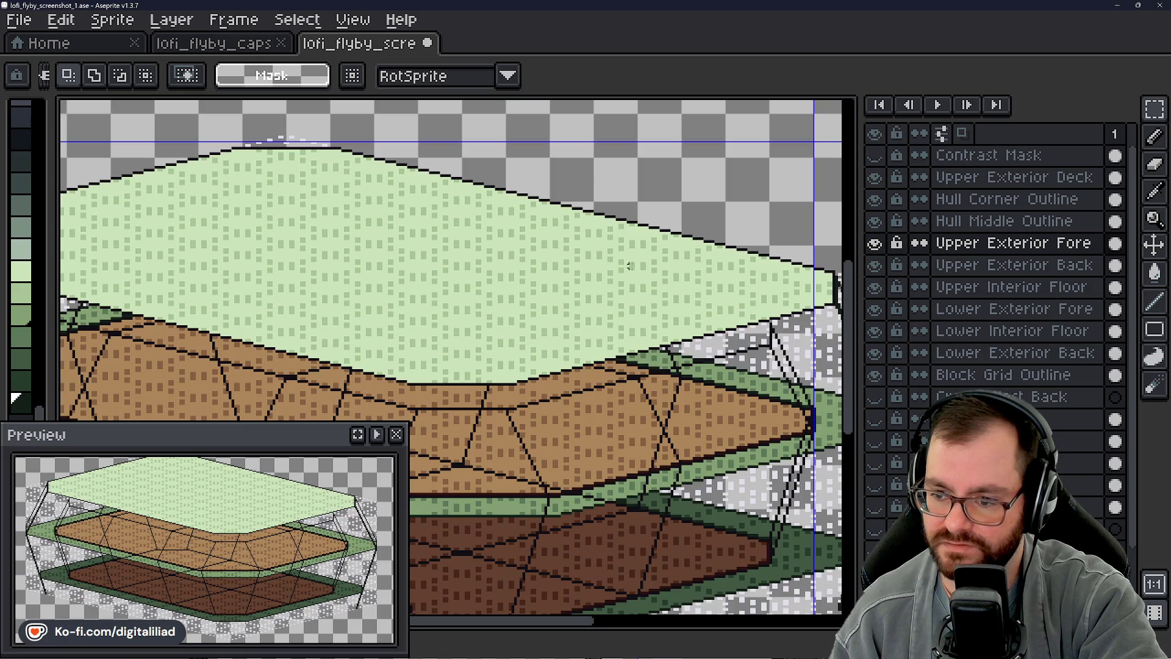
{"action": "scroll", "coordinate": [623, 266], "scroll_direction": "down", "scroll_amount": 3}
{"action": "scroll", "coordinate": [458, 275], "scroll_direction": "up", "scroll_amount": 1}
{"action": "left_click_drag", "start_coordinate": [475, 311], "coordinate": [456, 319]}
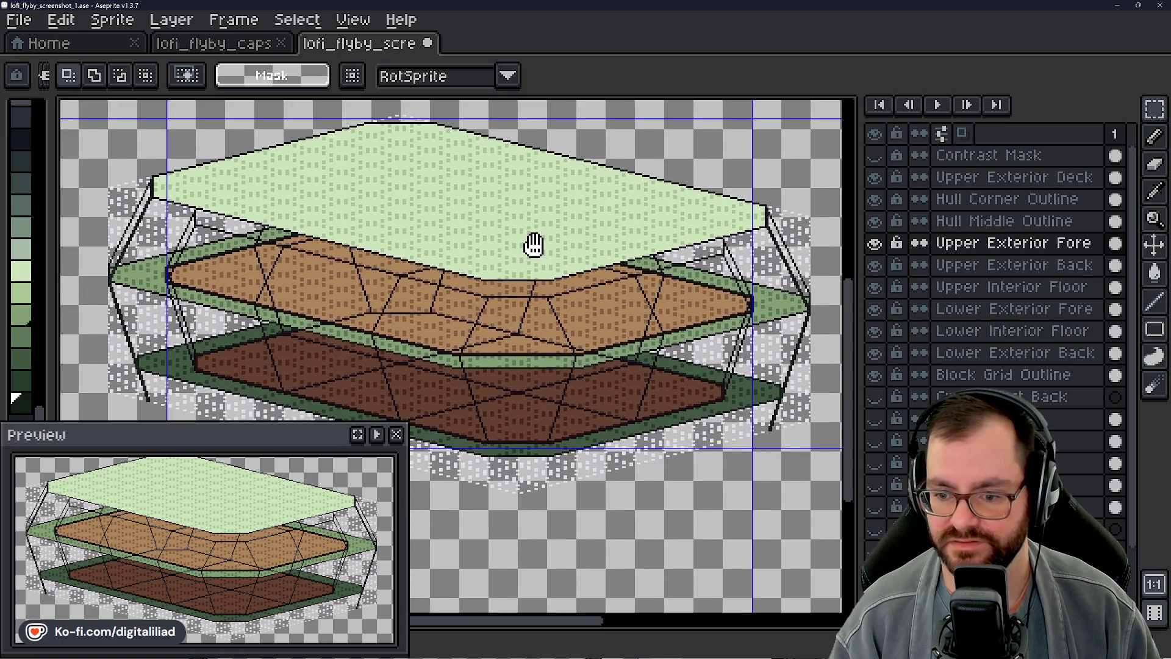
{"action": "left_click_drag", "start_coordinate": [531, 245], "coordinate": [520, 250]}
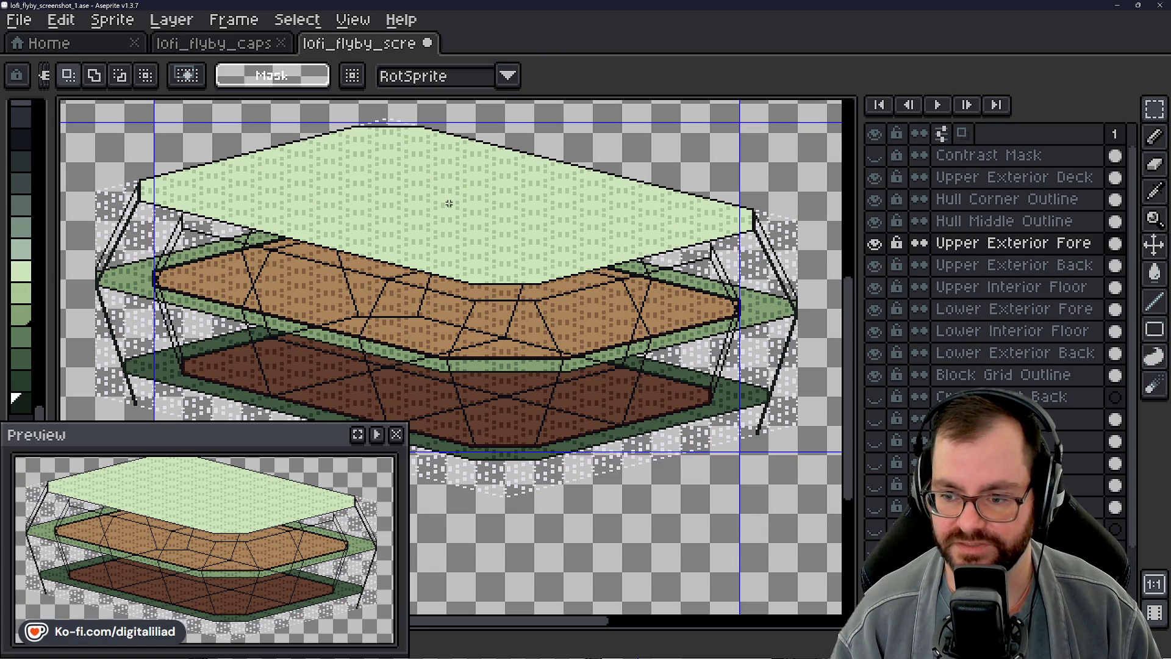
{"action": "scroll", "coordinate": [494, 340], "scroll_direction": "up", "scroll_amount": 3}
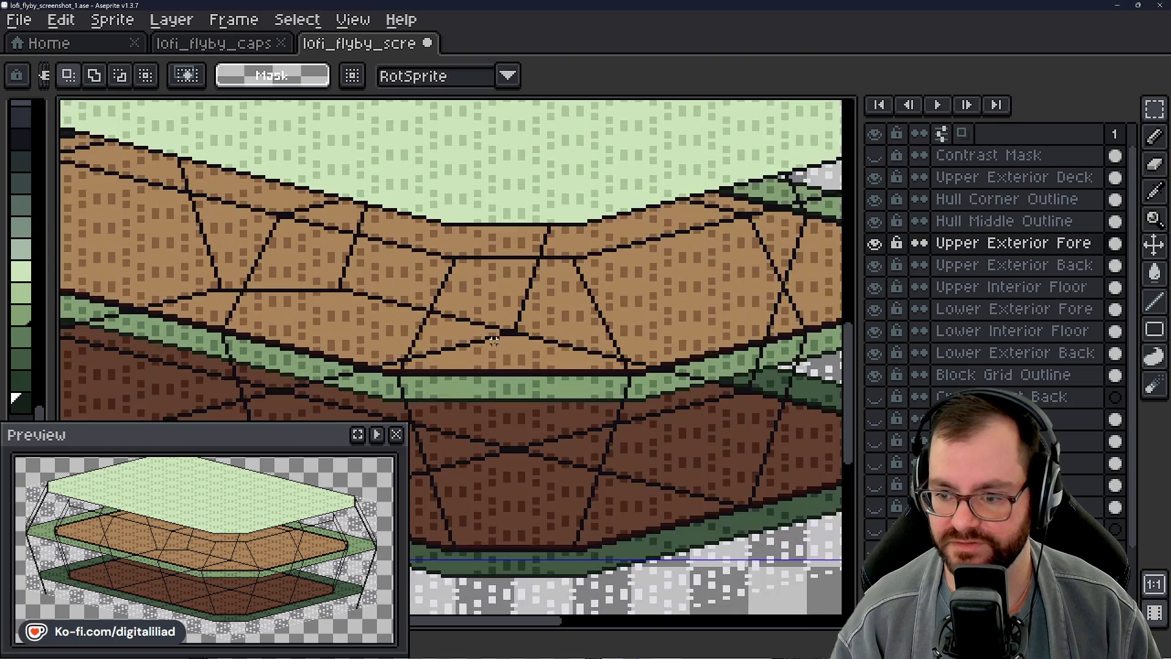
{"action": "left_click_drag", "start_coordinate": [456, 264], "coordinate": [579, 267]}
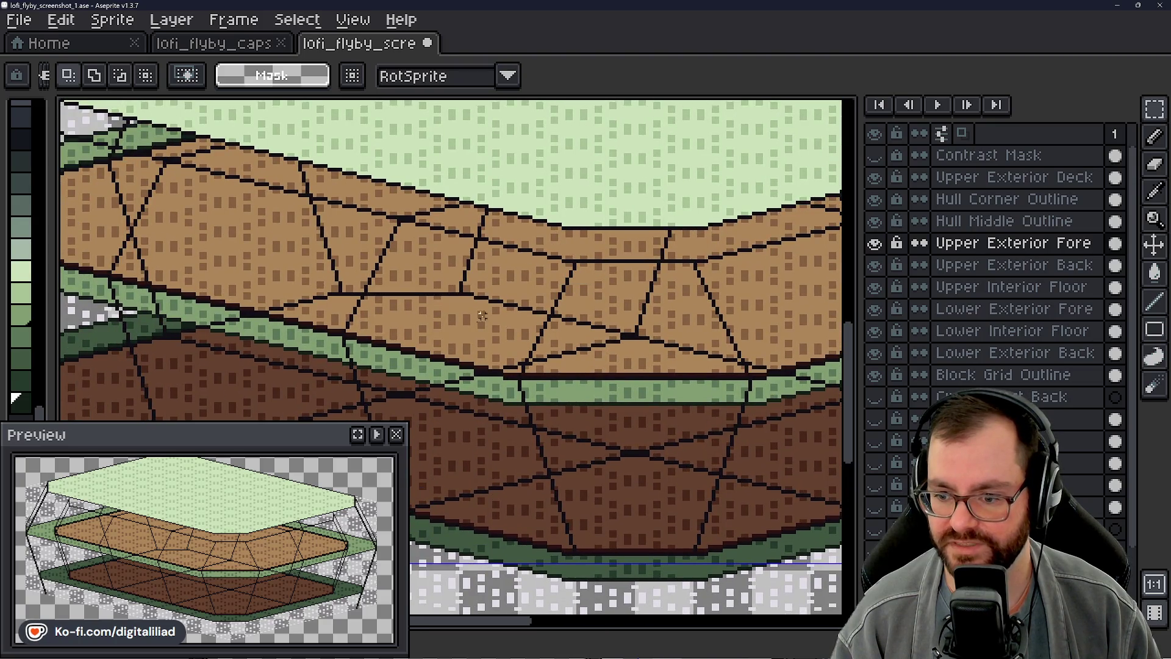
{"action": "left_click_drag", "start_coordinate": [452, 393], "coordinate": [549, 367]}
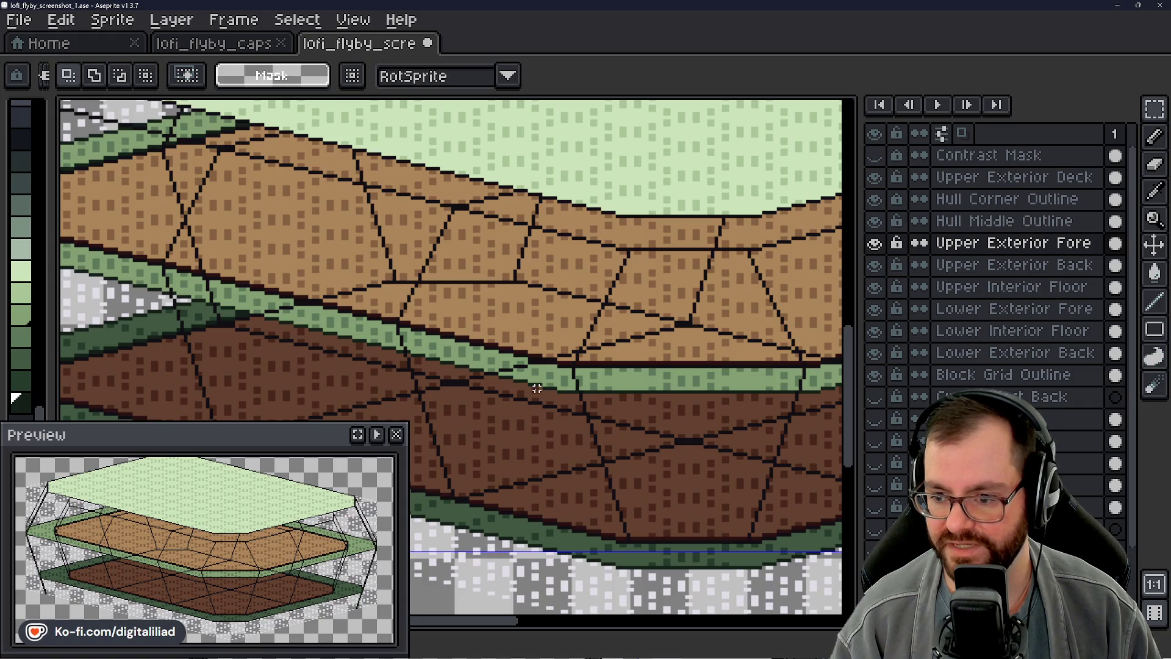
{"action": "scroll", "coordinate": [518, 384], "scroll_direction": "down", "scroll_amount": 2}
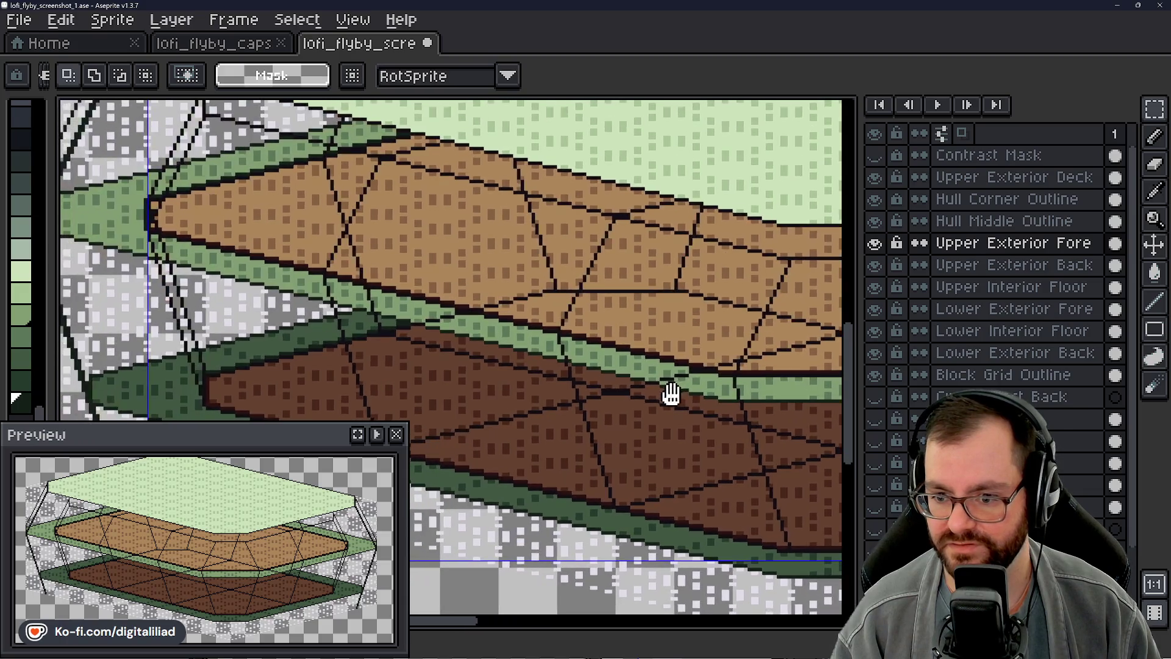
{"action": "scroll", "coordinate": [596, 389], "scroll_direction": "down", "scroll_amount": 1}
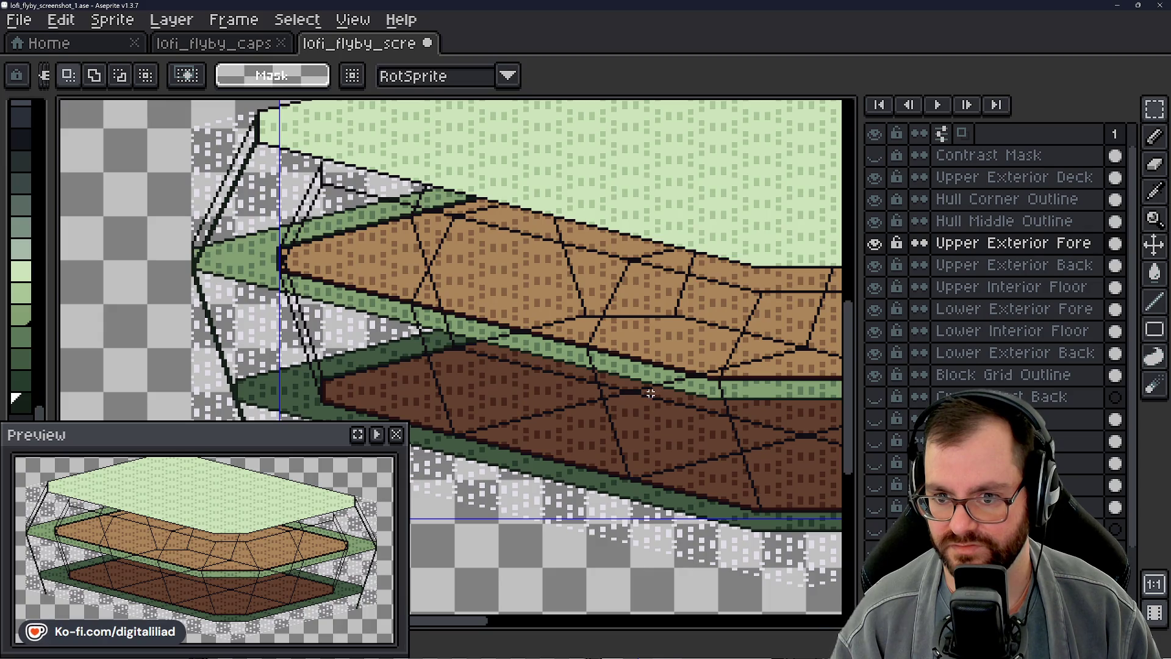
{"action": "scroll", "coordinate": [618, 392], "scroll_direction": "down", "scroll_amount": 3}
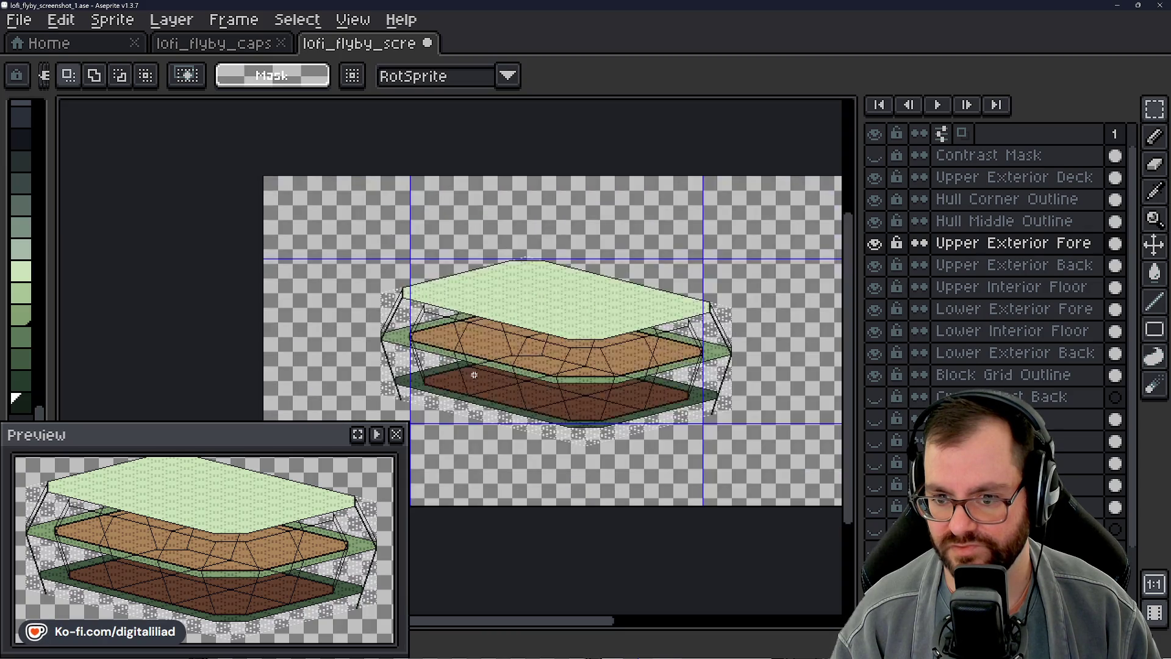
{"action": "scroll", "coordinate": [617, 392], "scroll_direction": "up", "scroll_amount": 1}
{"action": "scroll", "coordinate": [518, 359], "scroll_direction": "up", "scroll_amount": 1}
{"action": "left_click_drag", "start_coordinate": [518, 359], "coordinate": [519, 363]}
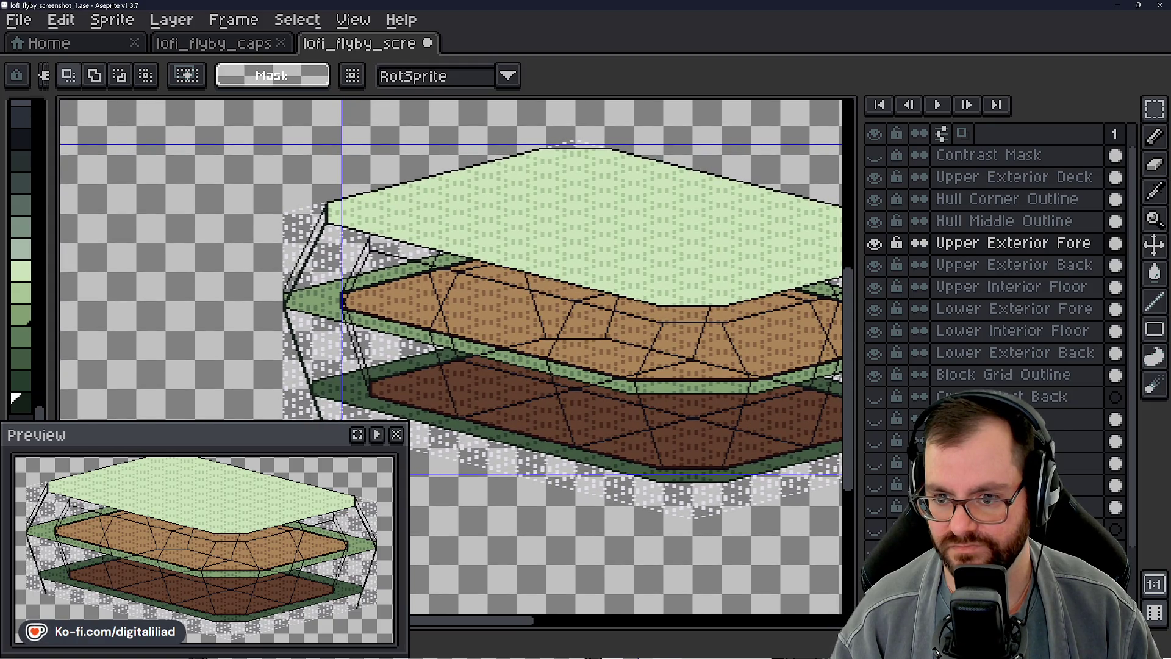
{"action": "scroll", "coordinate": [289, 211], "scroll_direction": "up", "scroll_amount": 2}
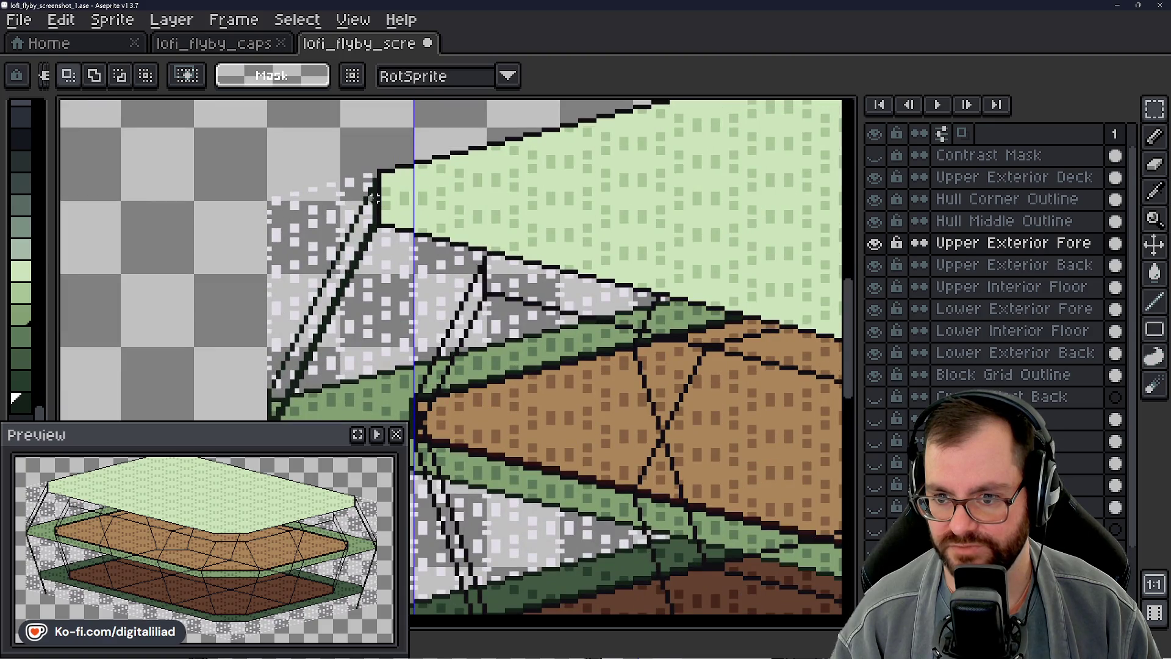
{"action": "left_click_drag", "start_coordinate": [367, 271], "coordinate": [423, 207]}
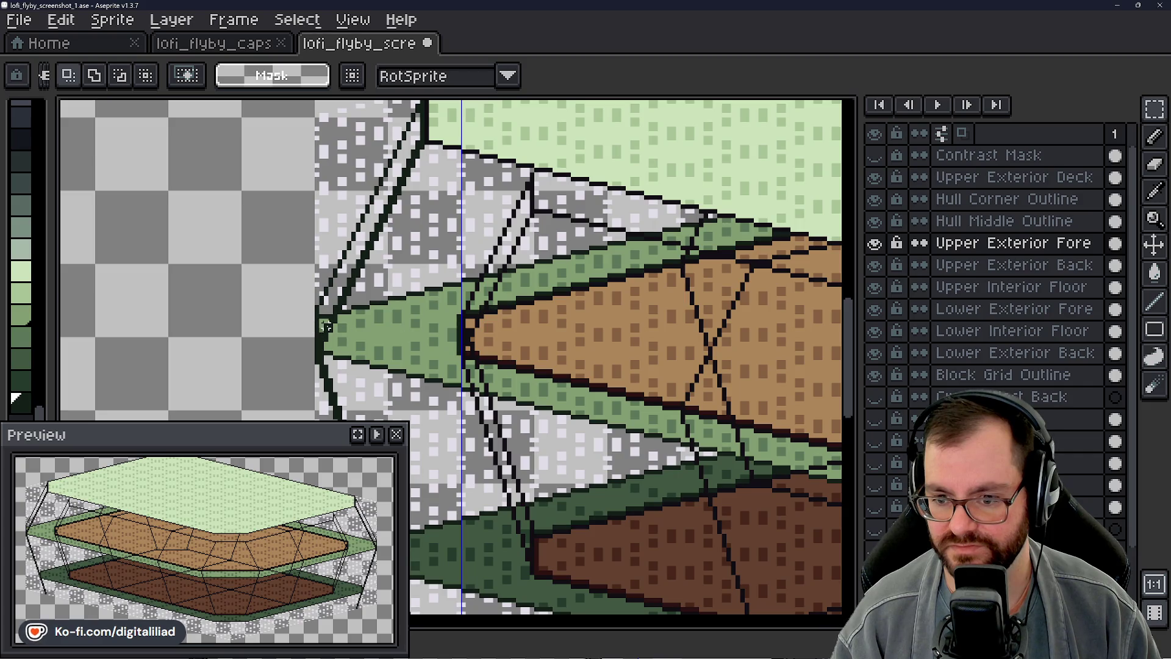
{"action": "left_click_drag", "start_coordinate": [466, 362], "coordinate": [357, 295]}
{"action": "left_click_drag", "start_coordinate": [494, 348], "coordinate": [458, 330]}
{"action": "mouse_move", "coordinate": [591, 373]}
{"action": "left_mouse_down"}
{"action": "mouse_move", "coordinate": [425, 306]}
{"action": "mouse_move", "coordinate": [436, 366]}
{"action": "left_mouse_up"}
{"action": "scroll", "coordinate": [425, 306], "scroll_direction": "down", "scroll_amount": 1}
{"action": "scroll", "coordinate": [567, 328], "scroll_direction": "down", "scroll_amount": 2}
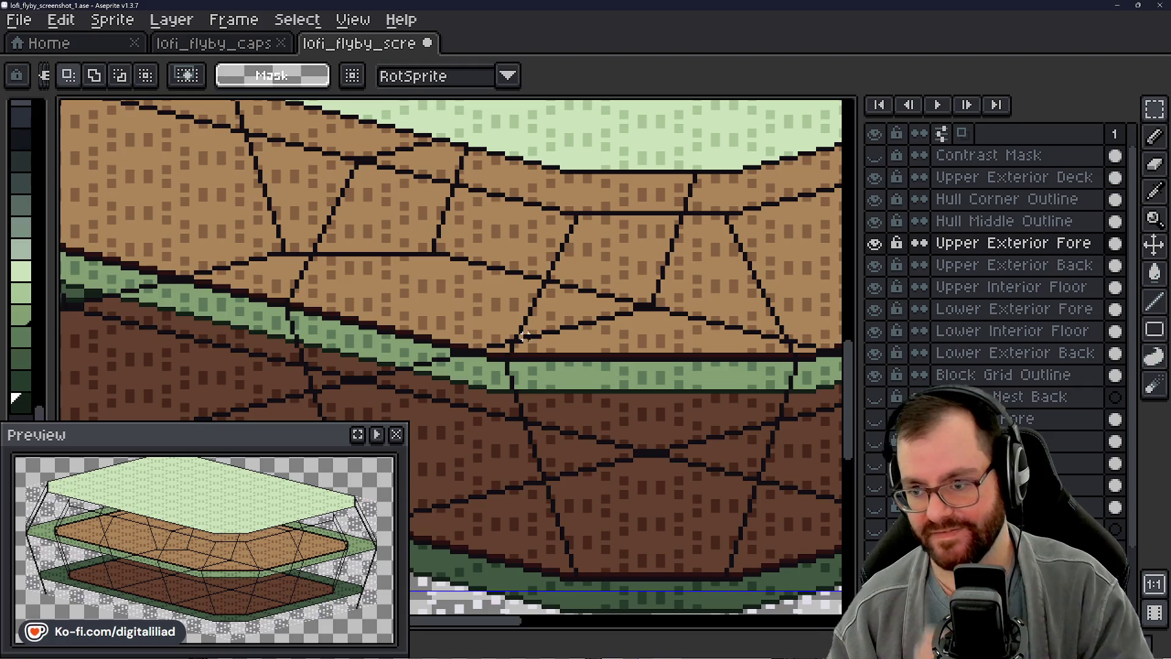
{"action": "scroll", "coordinate": [526, 291], "scroll_direction": "down", "scroll_amount": 1}
{"action": "left_click_drag", "start_coordinate": [576, 312], "coordinate": [471, 302]}
{"action": "scroll", "coordinate": [560, 348], "scroll_direction": "up", "scroll_amount": 1}
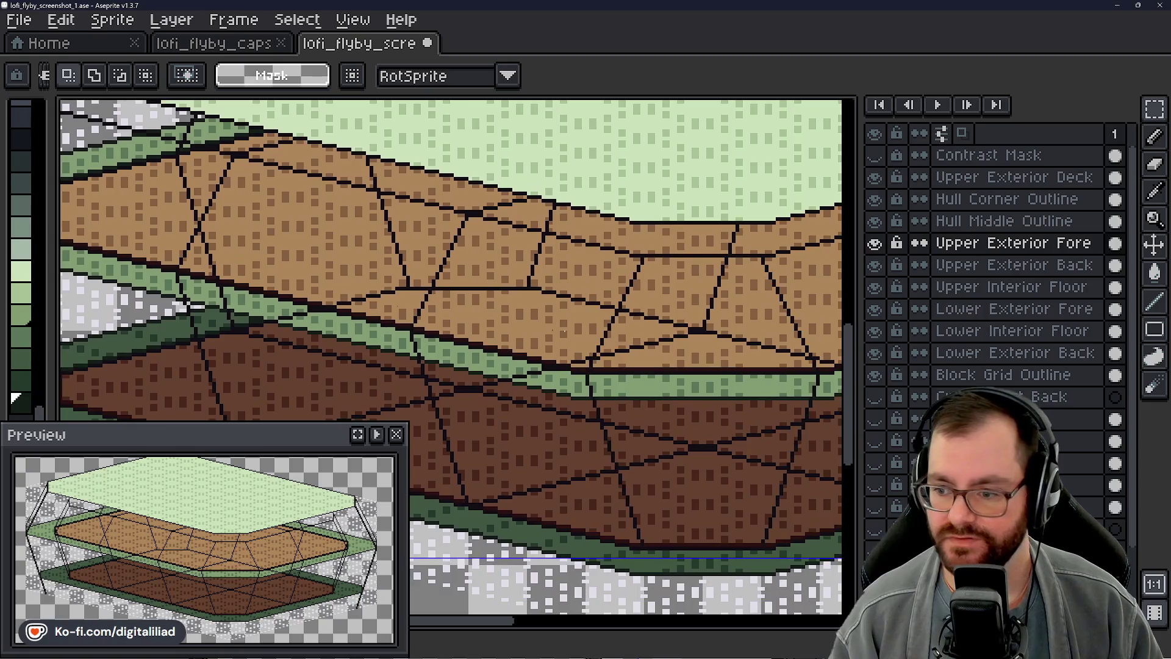
{"action": "left_click_drag", "start_coordinate": [560, 349], "coordinate": [572, 330]}
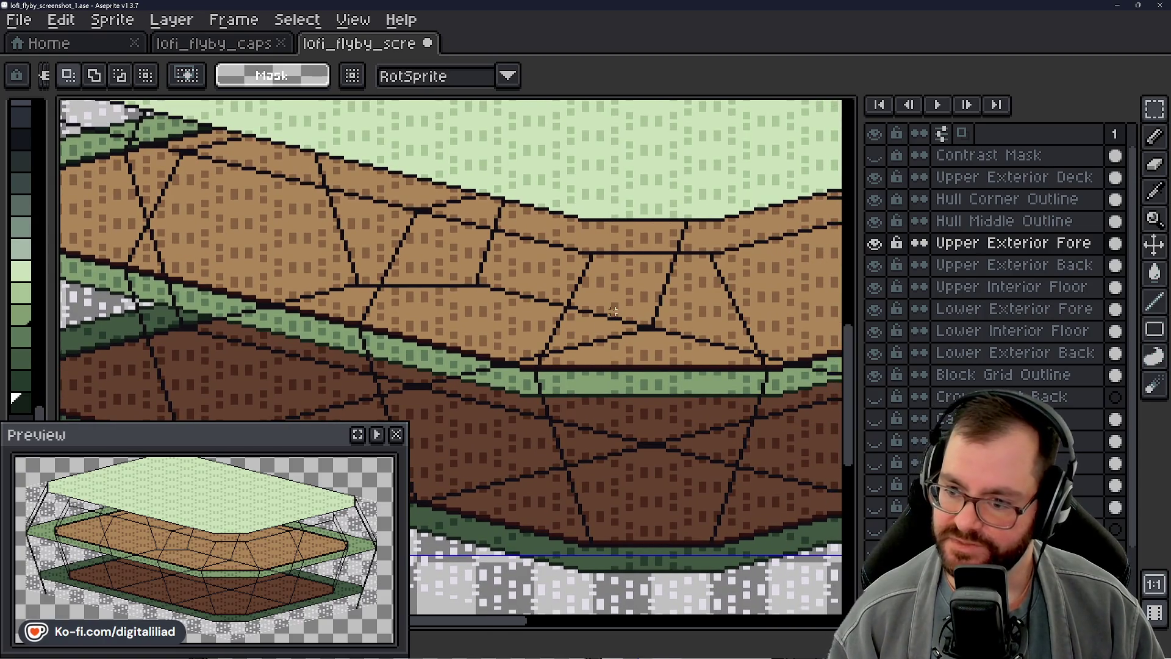
{"action": "scroll", "coordinate": [614, 319], "scroll_direction": "up", "scroll_amount": 1}
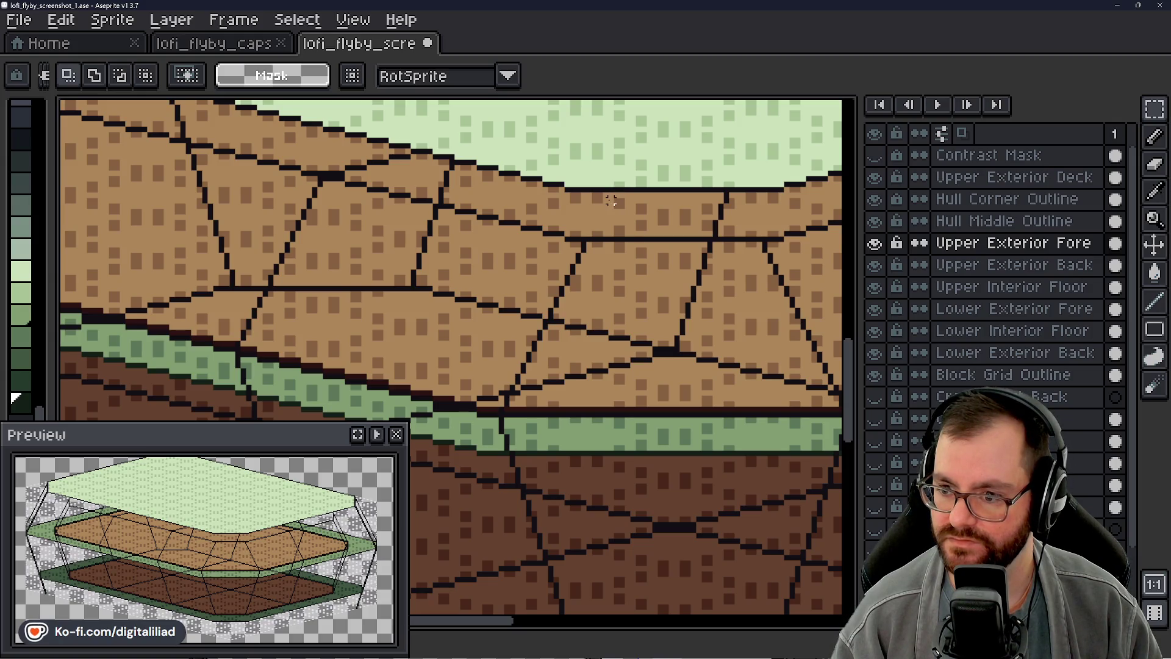
{"action": "scroll", "coordinate": [612, 202], "scroll_direction": "down", "scroll_amount": 1}
{"action": "left_click_drag", "start_coordinate": [572, 211], "coordinate": [751, 393]}
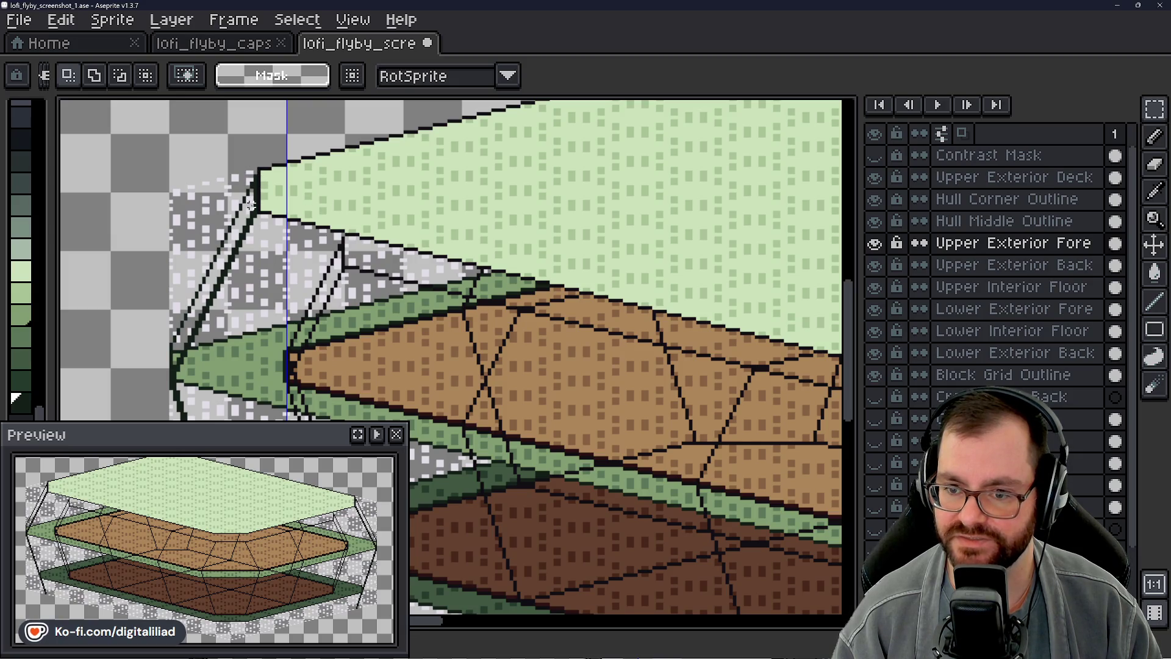
{"action": "left_click_drag", "start_coordinate": [730, 348], "coordinate": [357, 266]}
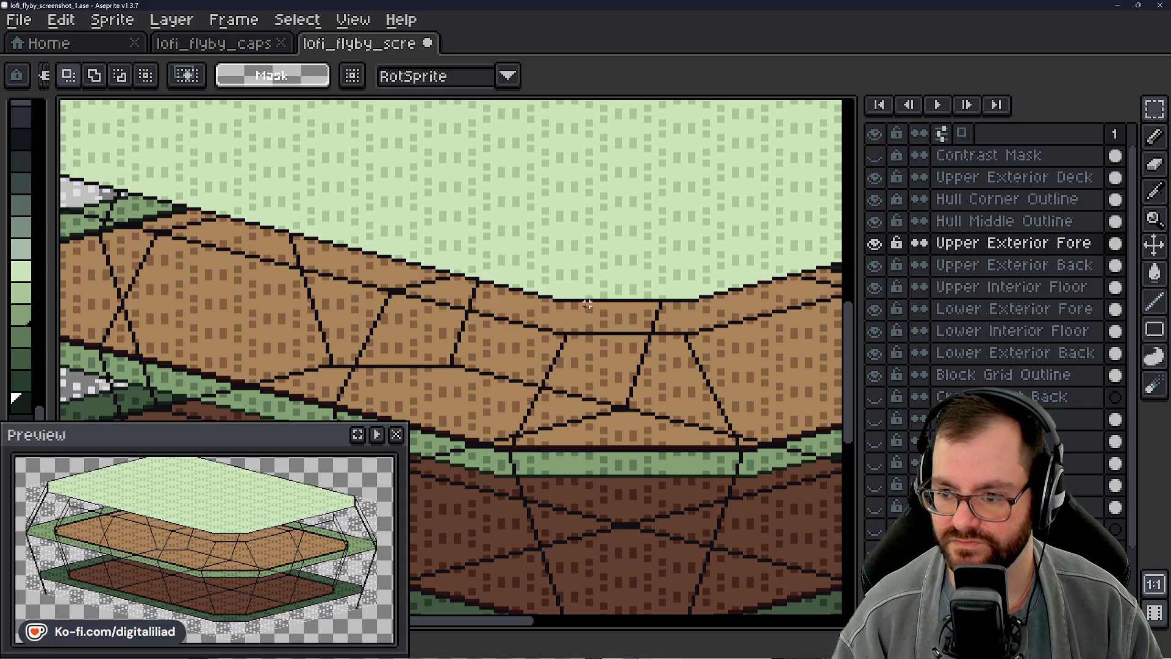
{"action": "scroll", "coordinate": [587, 293], "scroll_direction": "down", "scroll_amount": 3}
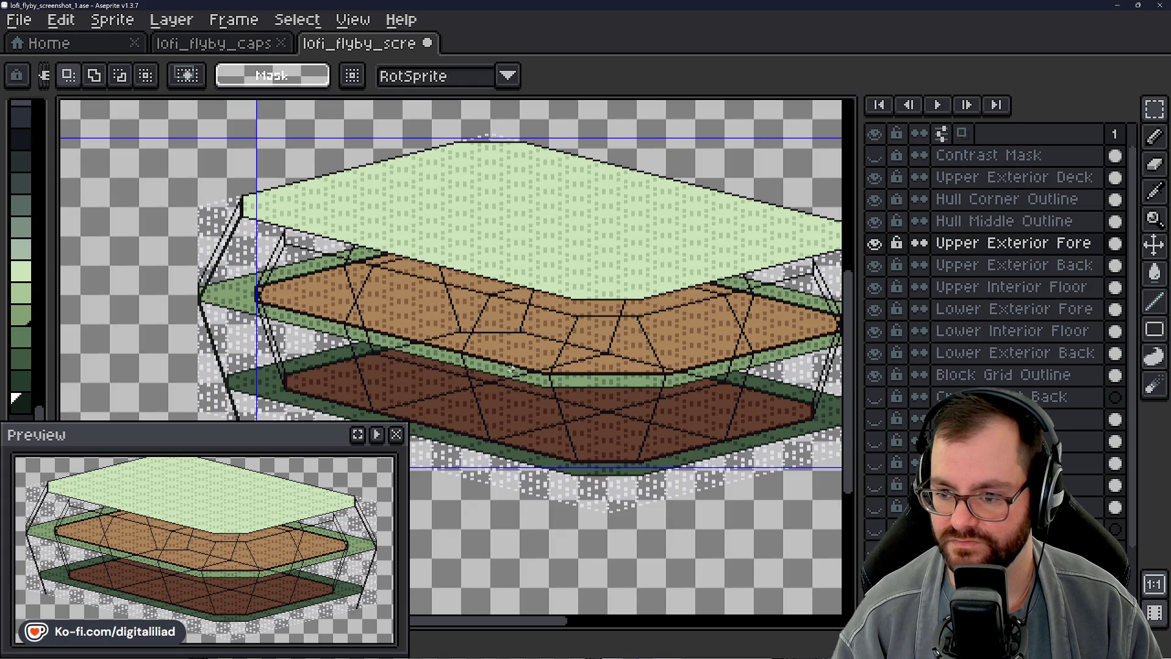
{"action": "scroll", "coordinate": [513, 367], "scroll_direction": "up", "scroll_amount": 4}
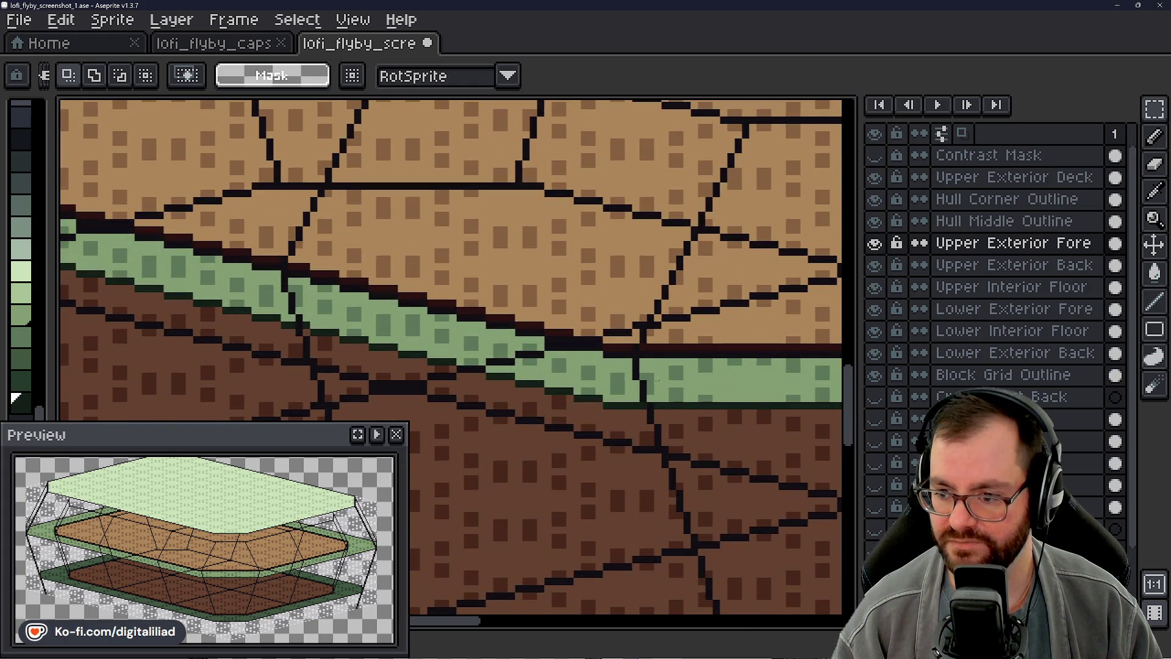
{"action": "left_click_drag", "start_coordinate": [654, 382], "coordinate": [508, 380]}
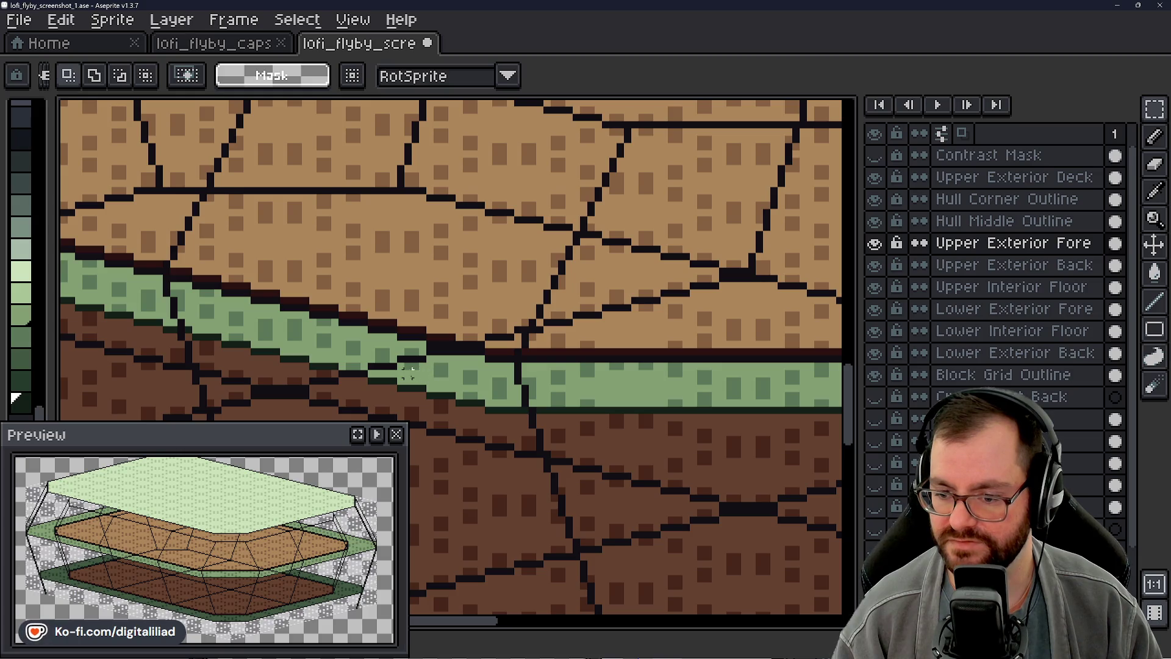
{"action": "scroll", "coordinate": [597, 439], "scroll_direction": "down", "scroll_amount": 1}
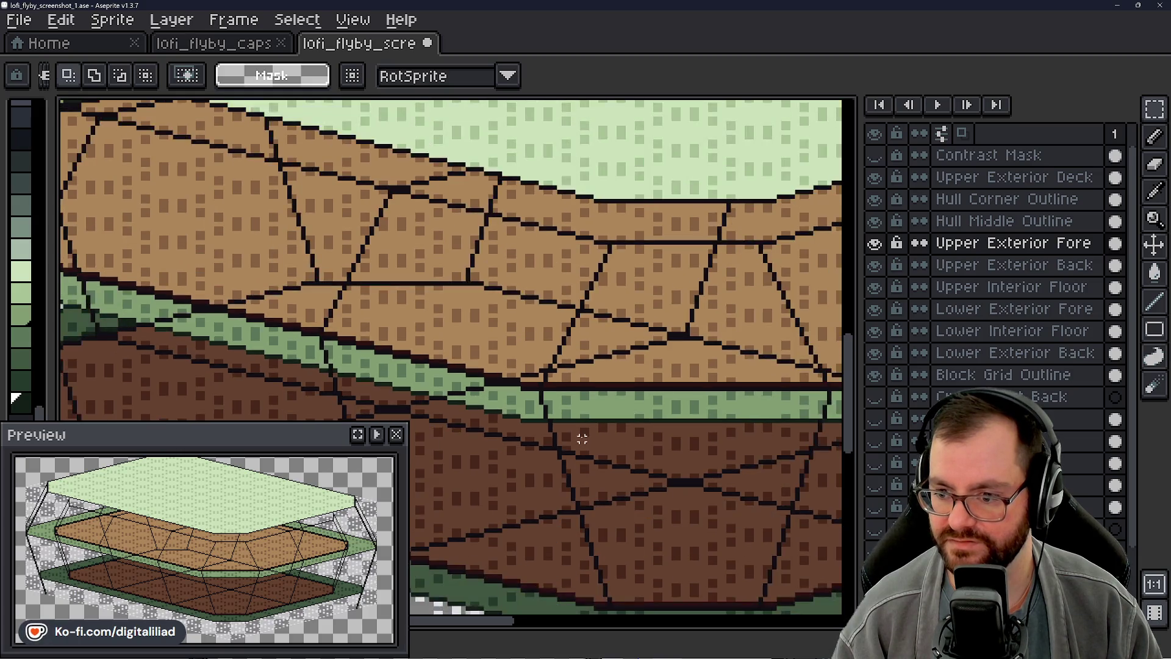
{"action": "left_click_drag", "start_coordinate": [517, 416], "coordinate": [544, 403]}
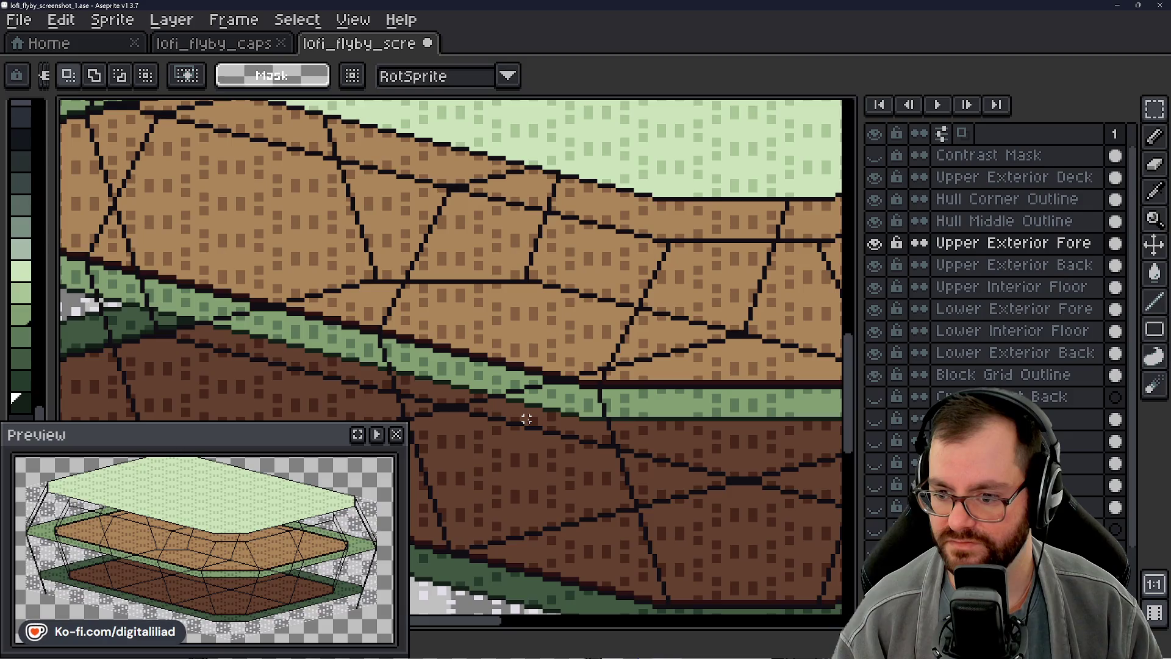
{"action": "scroll", "coordinate": [527, 419], "scroll_direction": "left", "scroll_amount": 5}
{"action": "scroll", "coordinate": [515, 399], "scroll_direction": "down", "scroll_amount": 2}
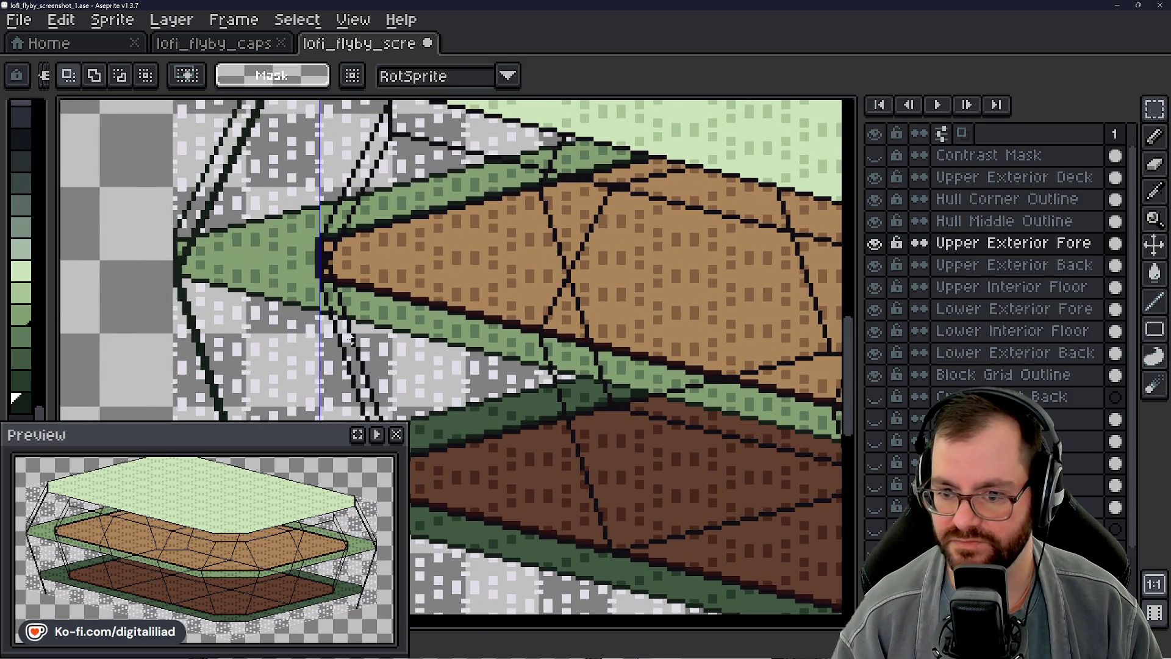
{"action": "scroll", "coordinate": [336, 332], "scroll_direction": "up", "scroll_amount": 1}
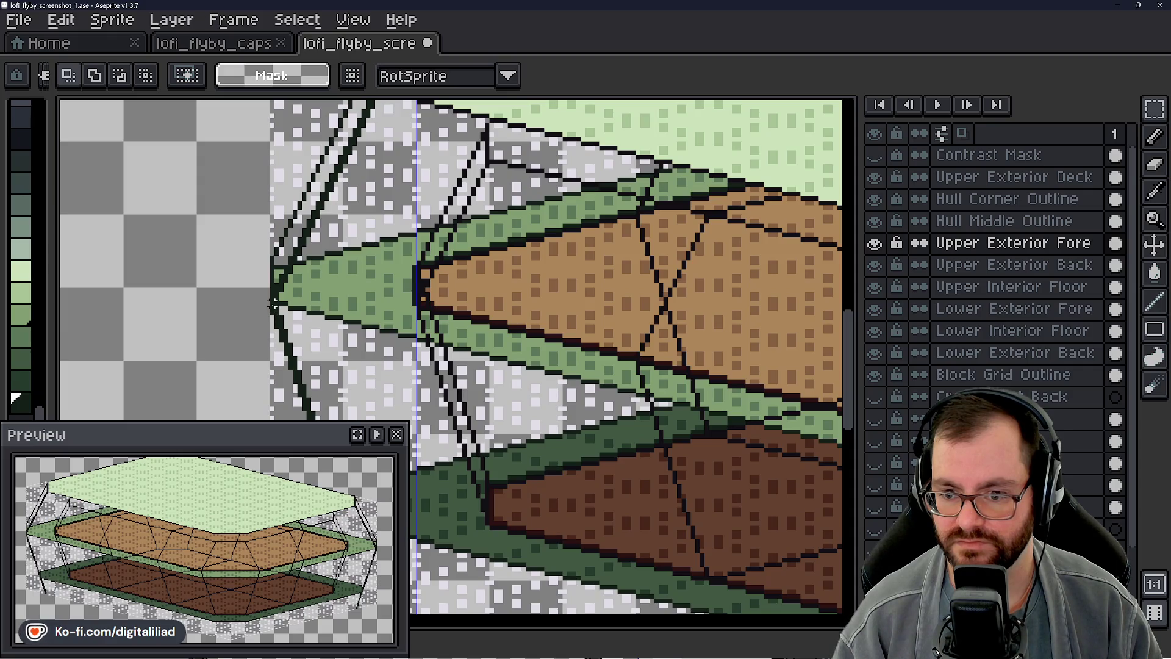
{"action": "scroll", "coordinate": [448, 259], "scroll_direction": "down", "scroll_amount": 3}
{"action": "scroll", "coordinate": [447, 259], "scroll_direction": "down", "scroll_amount": 2}
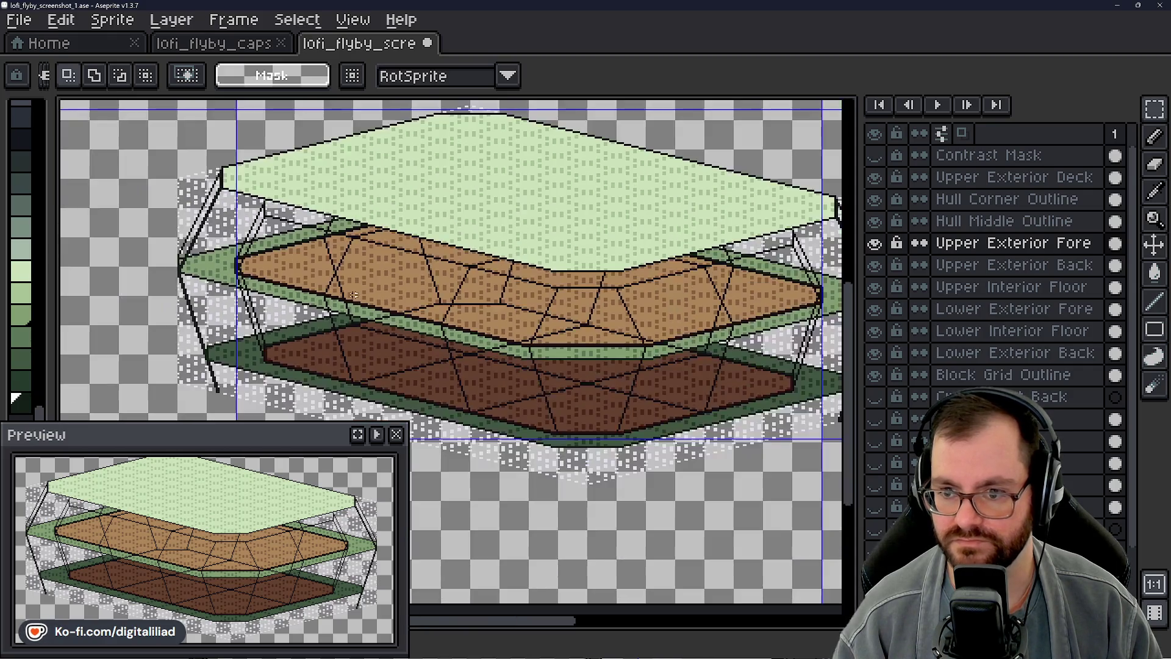
{"action": "mouse_move", "coordinate": [430, 303]}
{"action": "left_mouse_down"}
{"action": "mouse_move", "coordinate": [404, 329]}
{"action": "mouse_move", "coordinate": [499, 334]}
{"action": "left_mouse_up"}
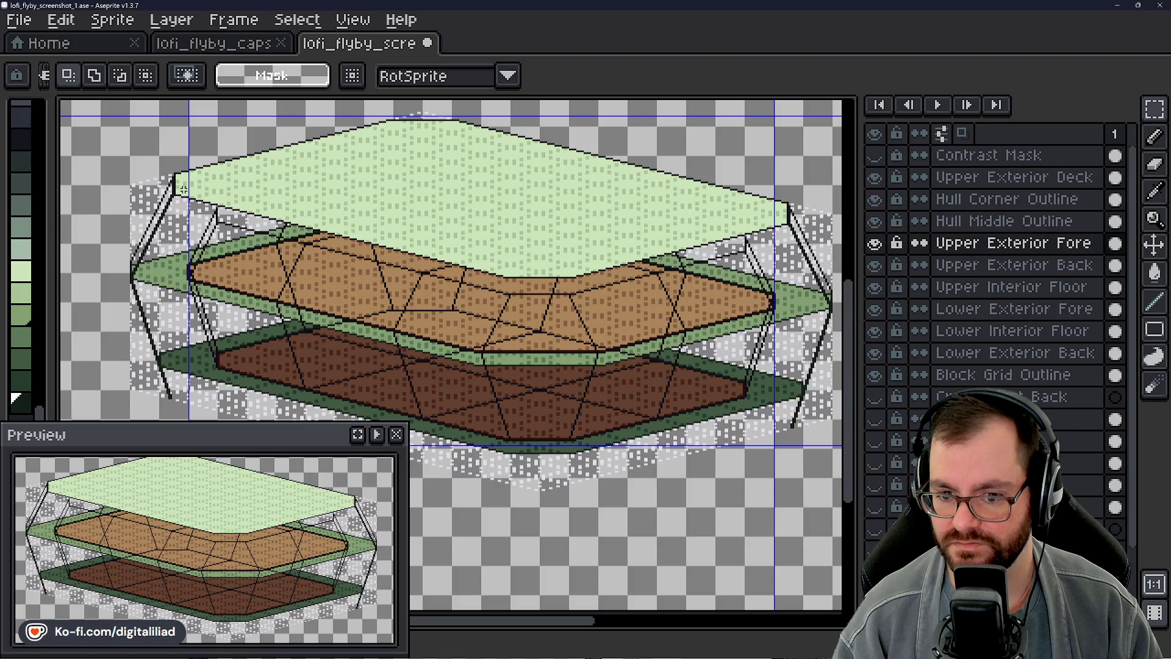
{"action": "scroll", "coordinate": [448, 348], "scroll_direction": "left", "scroll_amount": 5}
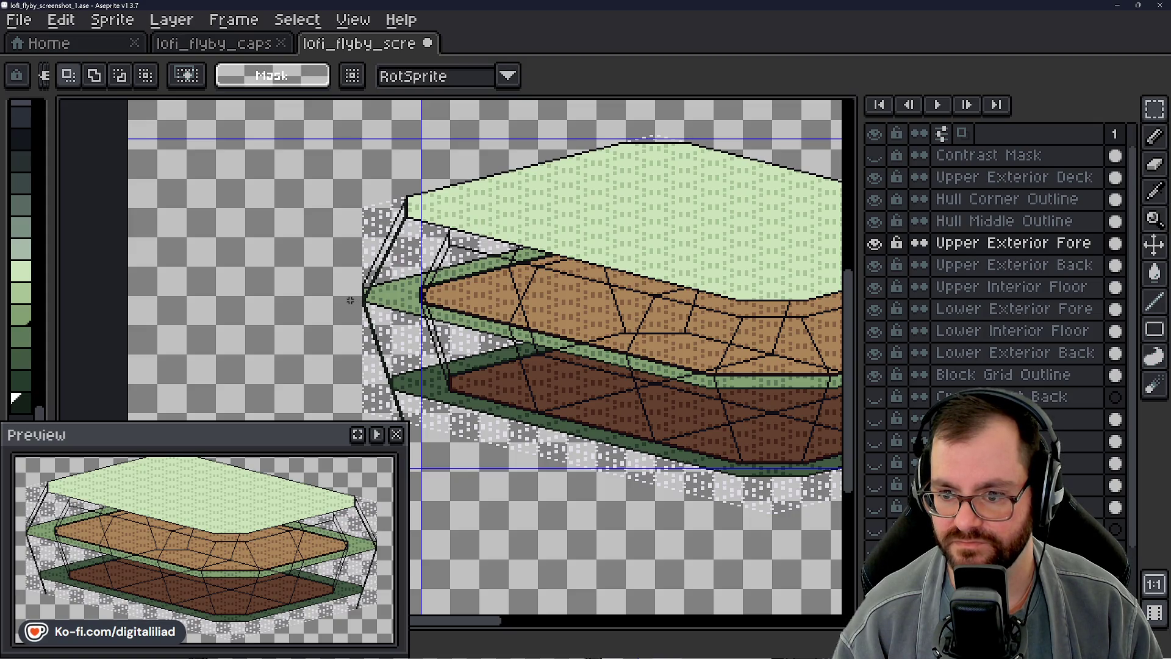
{"action": "scroll", "coordinate": [394, 285], "scroll_direction": "up", "scroll_amount": 2}
{"action": "left_click_drag", "start_coordinate": [394, 286], "coordinate": [443, 318]}
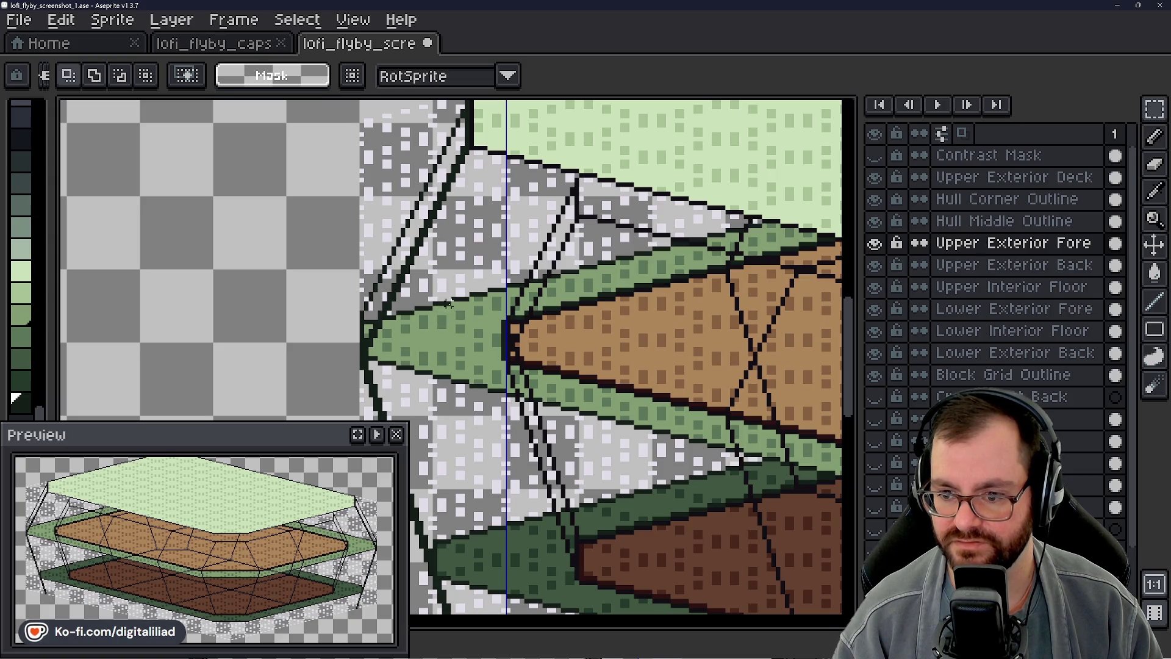
{"action": "scroll", "coordinate": [444, 308], "scroll_direction": "up", "scroll_amount": 1}
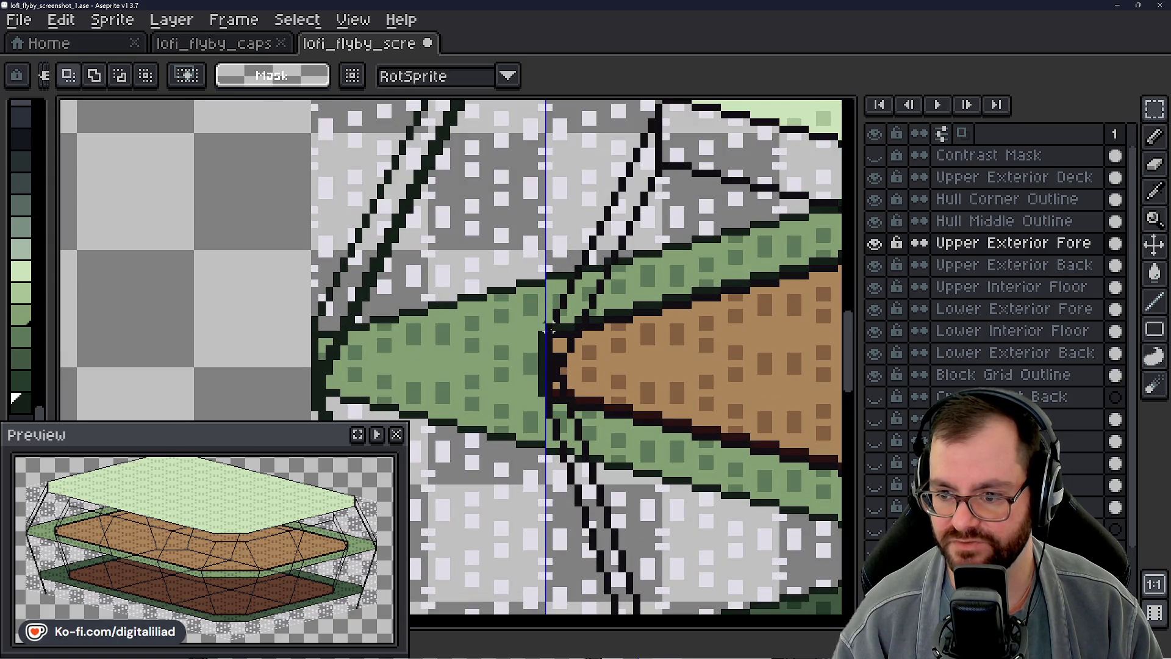
{"action": "left_click_drag", "start_coordinate": [546, 332], "coordinate": [463, 303]}
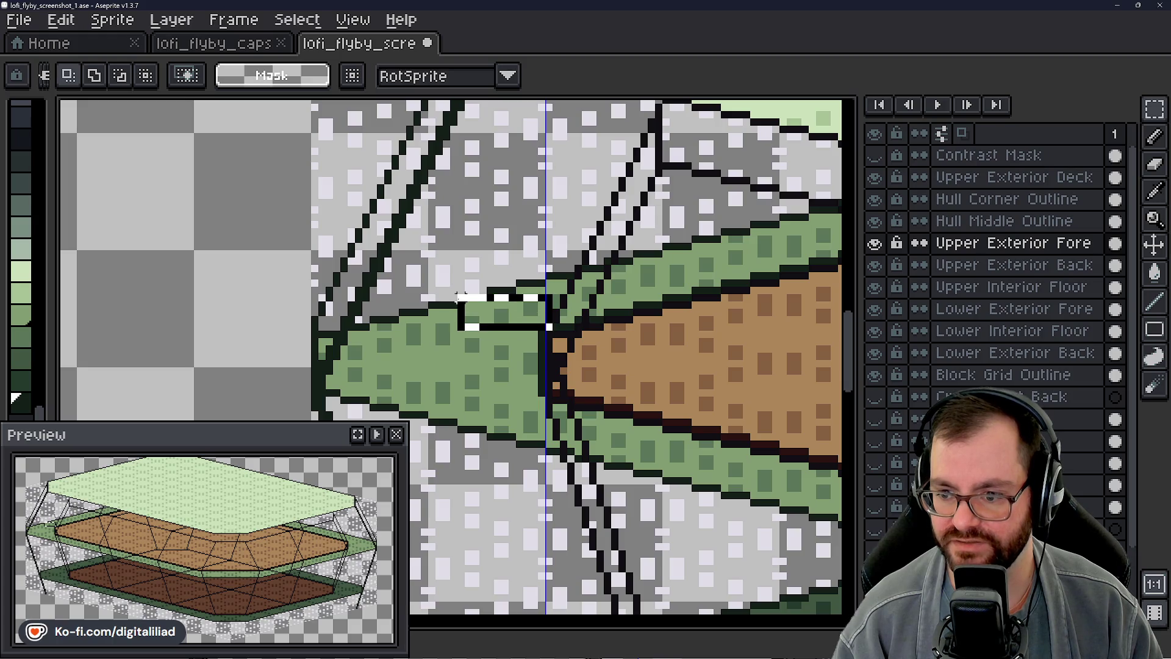
{"action": "left_click", "coordinate": [549, 392]}
{"action": "left_click_drag", "start_coordinate": [549, 388], "coordinate": [462, 440]}
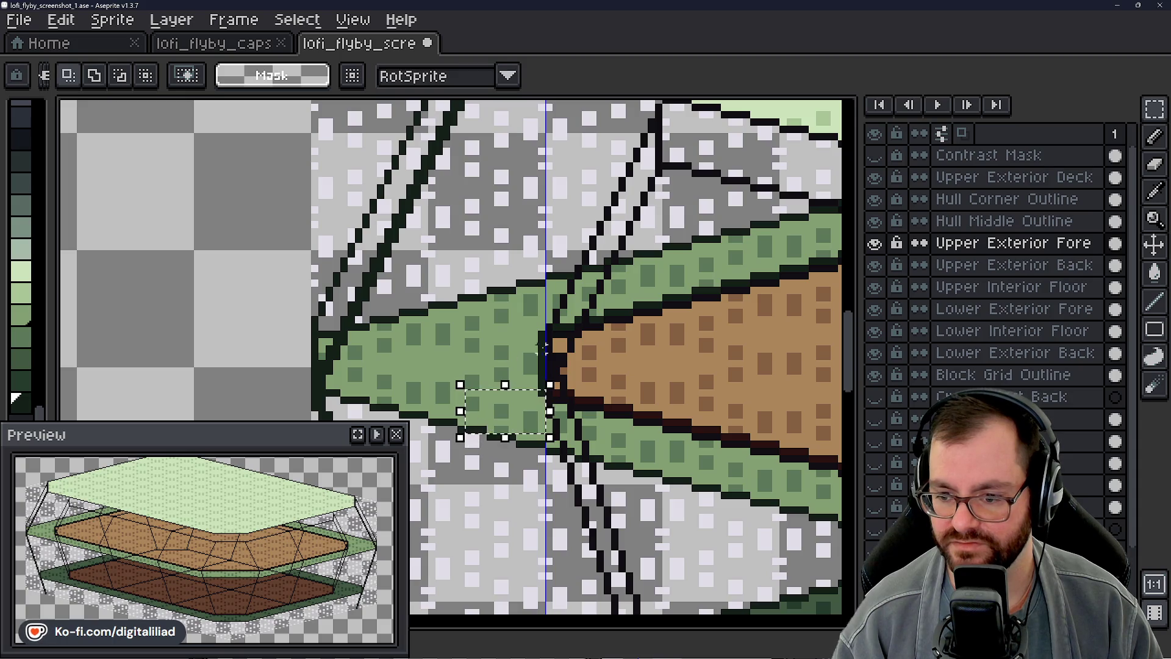
{"action": "key", "text": "ctrl+d"}
{"action": "left_click_drag", "start_coordinate": [431, 394], "coordinate": [426, 359]}
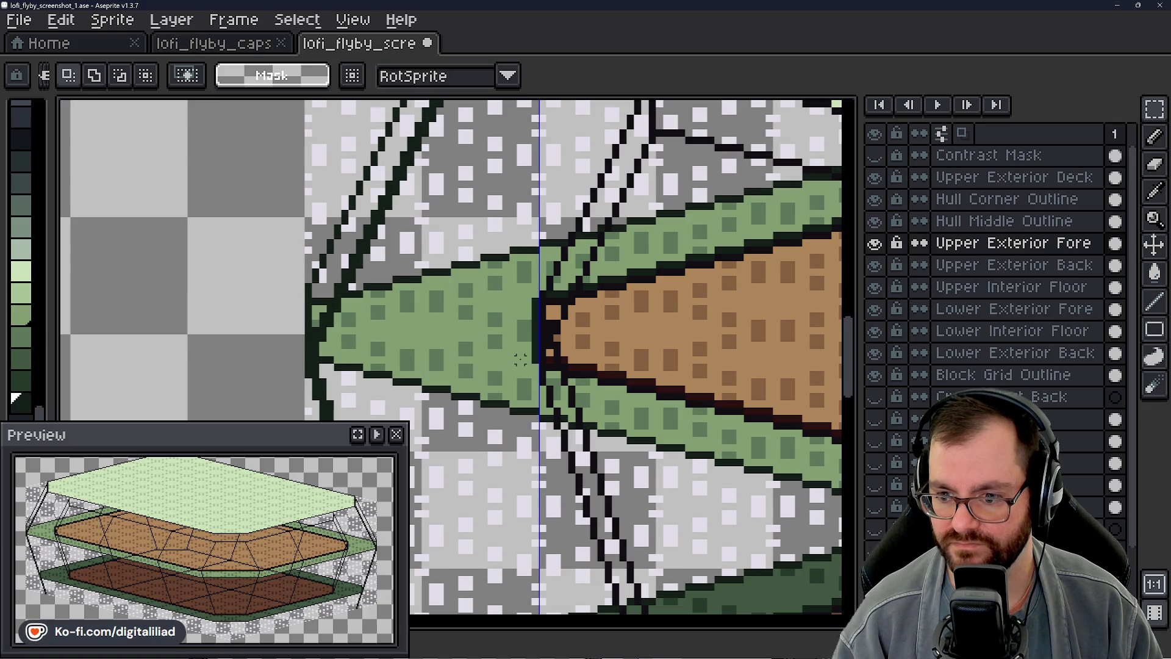
{"action": "left_click_drag", "start_coordinate": [531, 359], "coordinate": [409, 331]}
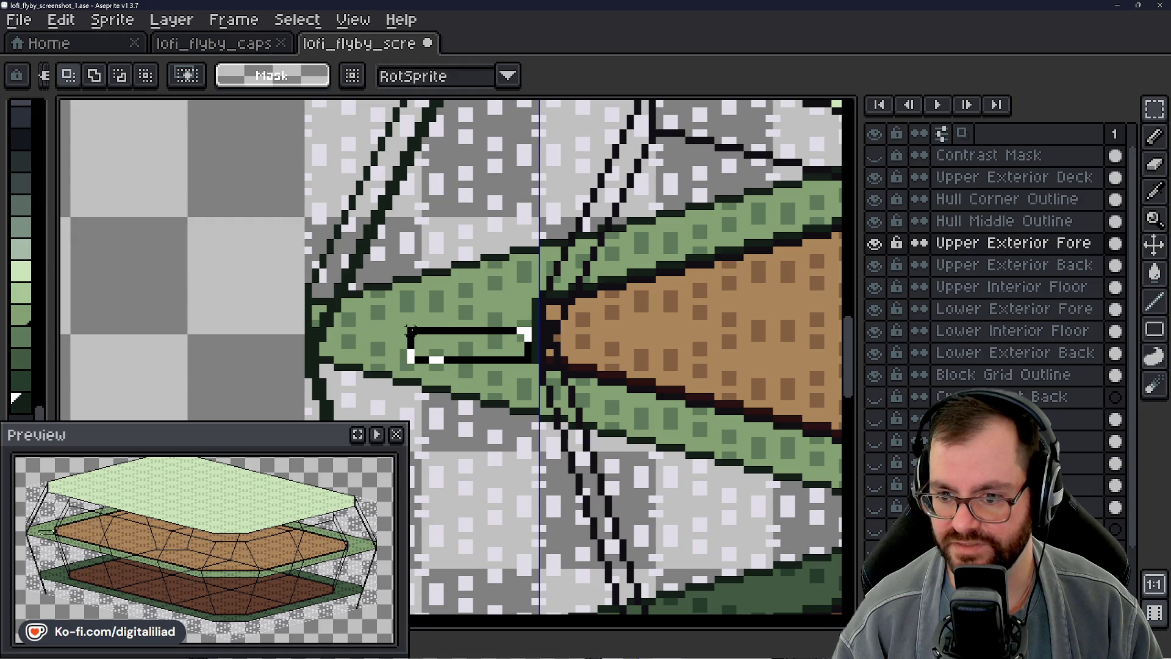
{"action": "key", "text": "ctrl+d"}
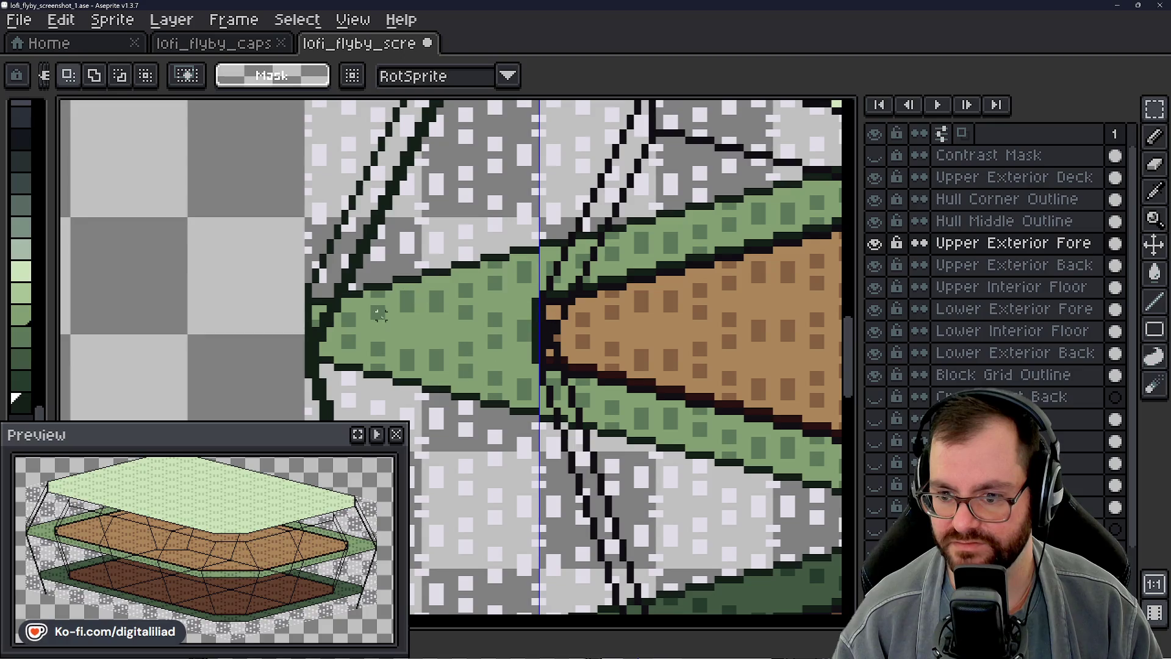
{"action": "scroll", "coordinate": [322, 330], "scroll_direction": "down", "scroll_amount": 1}
{"action": "scroll", "coordinate": [322, 329], "scroll_direction": "down", "scroll_amount": 1}
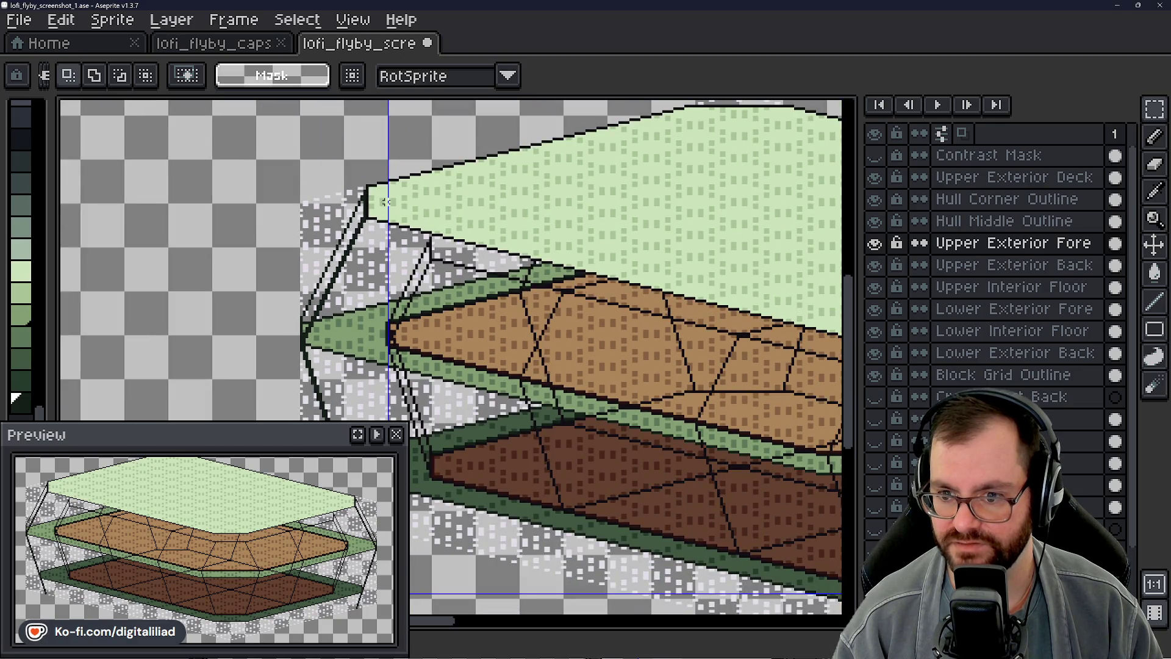
{"action": "left_click_drag", "start_coordinate": [492, 294], "coordinate": [379, 293]}
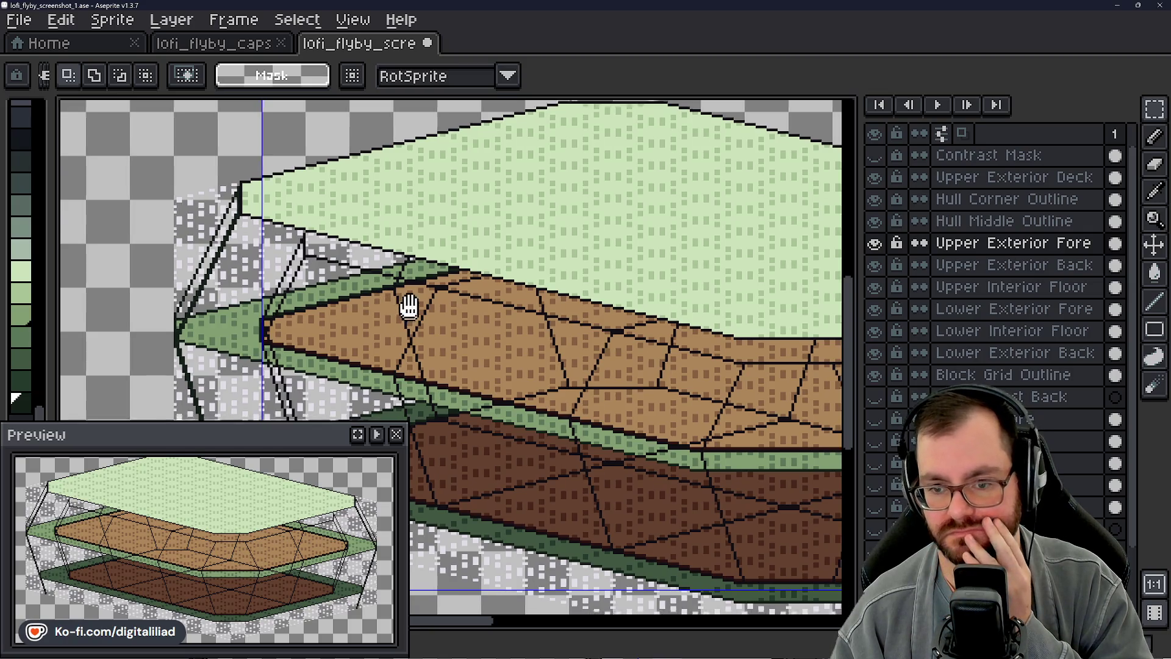
{"action": "scroll", "coordinate": [399, 275], "scroll_direction": "down", "scroll_amount": 2}
{"action": "scroll", "coordinate": [412, 295], "scroll_direction": "down", "scroll_amount": 1}
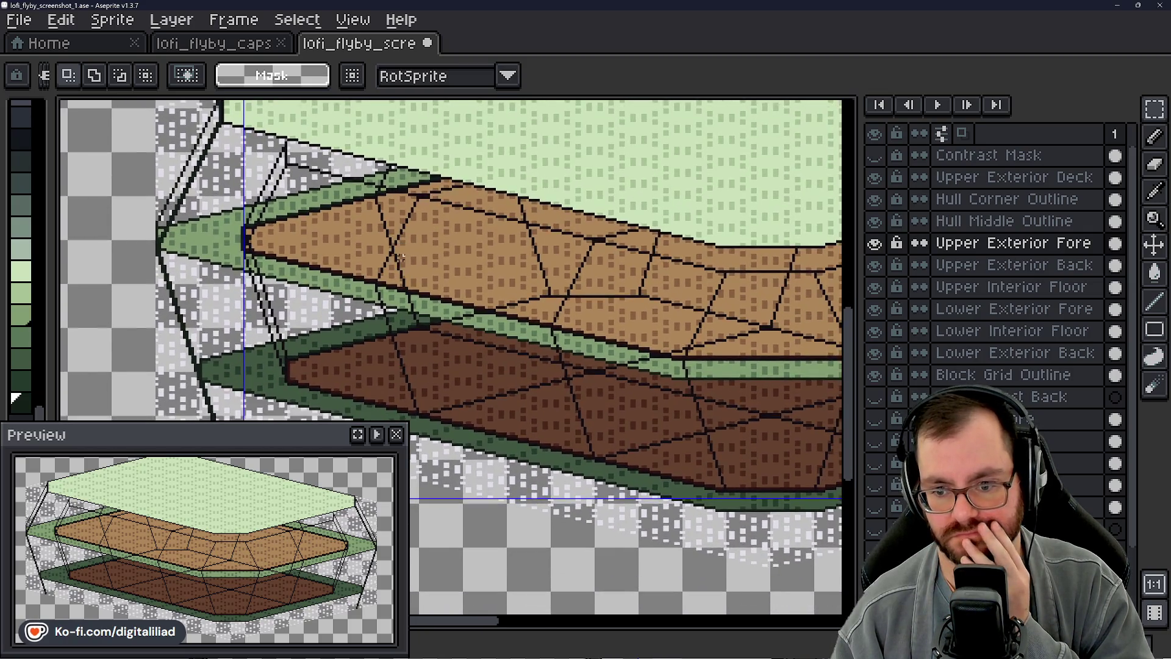
{"action": "scroll", "coordinate": [412, 295], "scroll_direction": "down", "scroll_amount": 1}
{"action": "scroll", "coordinate": [441, 295], "scroll_direction": "up", "scroll_amount": 1}
{"action": "scroll", "coordinate": [441, 295], "scroll_direction": "down", "scroll_amount": 1}
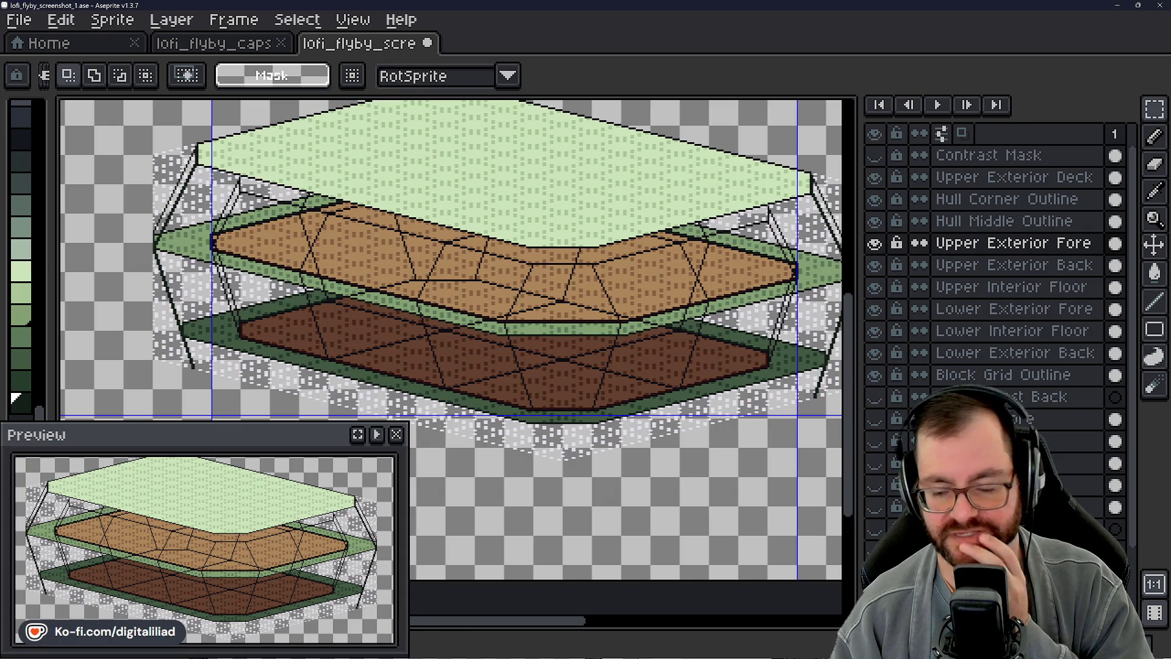
{"action": "scroll", "coordinate": [604, 394], "scroll_direction": "up", "scroll_amount": 2}
{"action": "left_click_drag", "start_coordinate": [641, 347], "coordinate": [394, 403]}
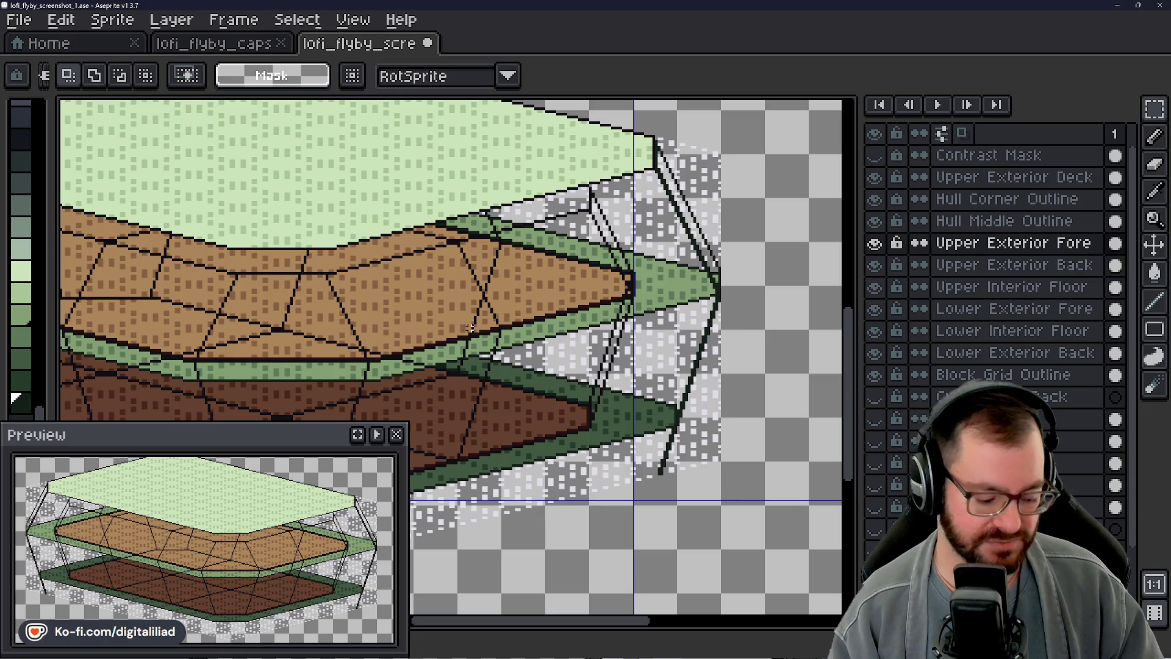
{"action": "scroll", "coordinate": [540, 366], "scroll_direction": "down", "scroll_amount": 3}
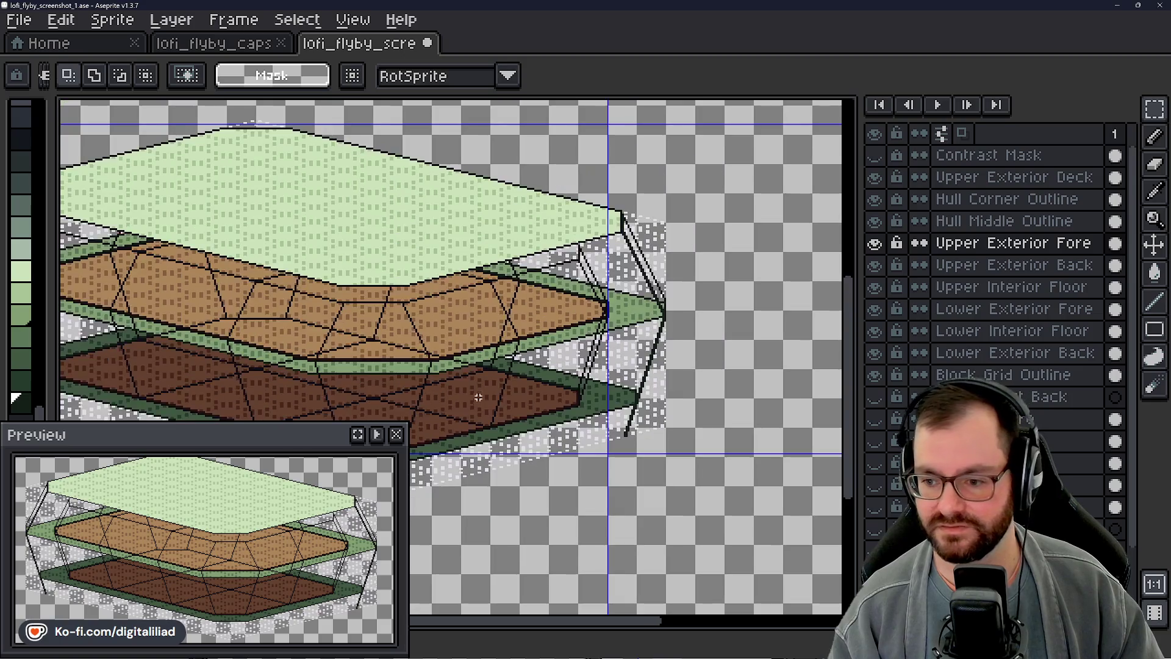
{"action": "left_click_drag", "start_coordinate": [623, 374], "coordinate": [631, 366]}
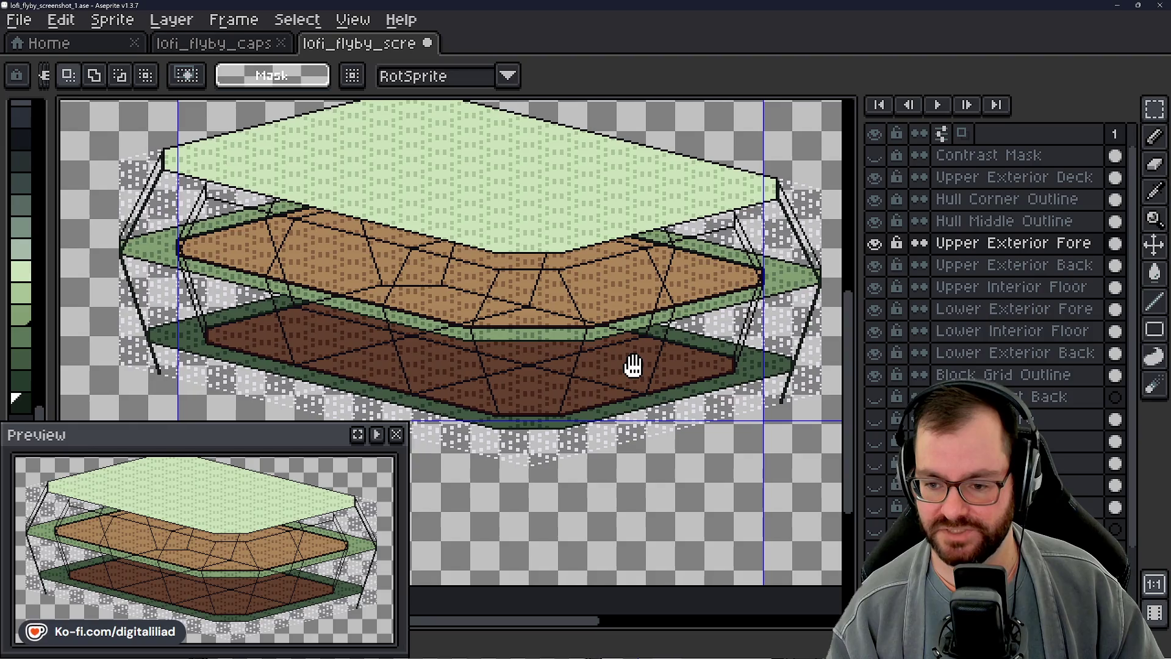
{"action": "left_click_drag", "start_coordinate": [632, 366], "coordinate": [632, 363]}
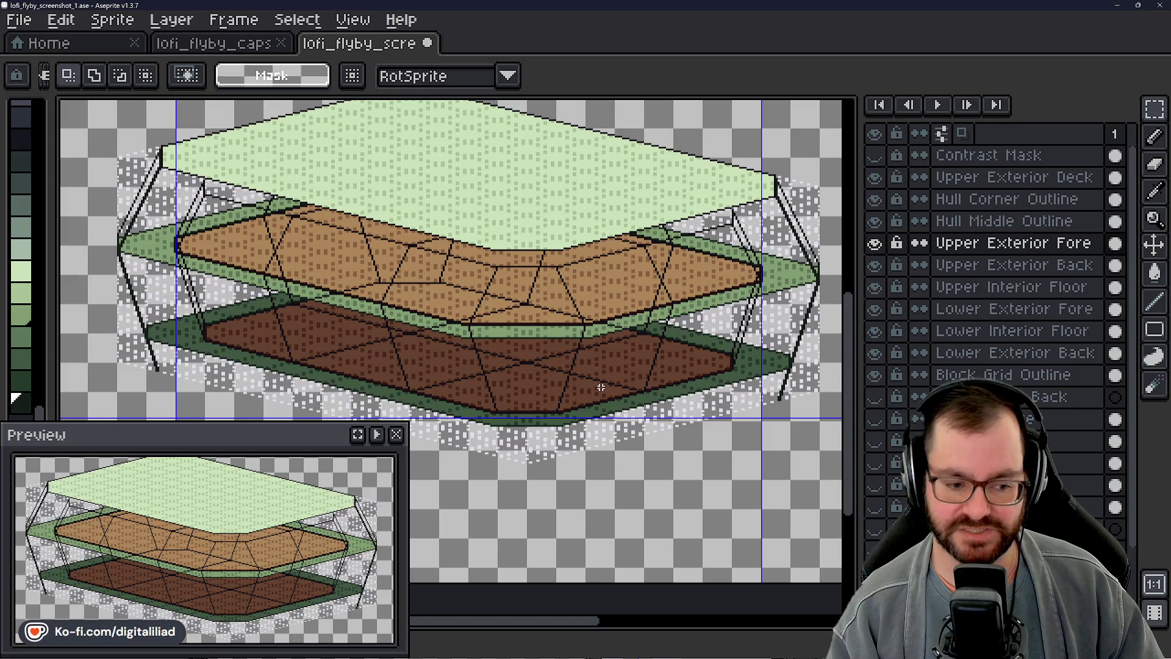
{"action": "left_click_drag", "start_coordinate": [632, 400], "coordinate": [514, 357]}
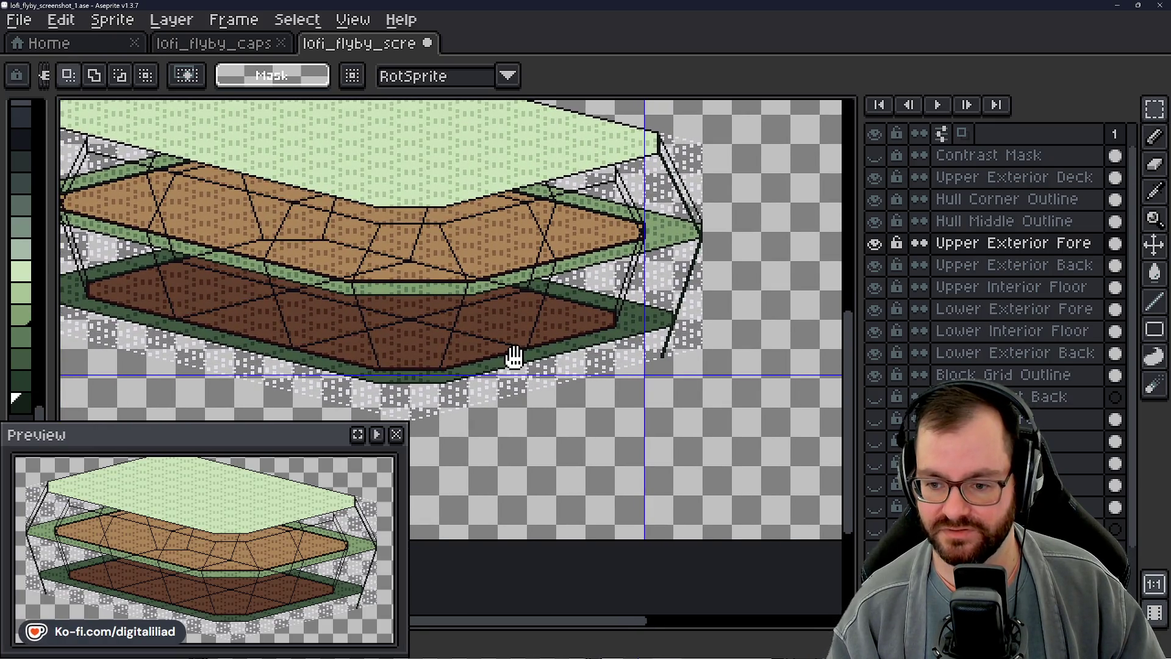
{"action": "left_click_drag", "start_coordinate": [518, 414], "coordinate": [688, 476]}
{"action": "scroll", "coordinate": [689, 475], "scroll_direction": "up", "scroll_amount": 1}
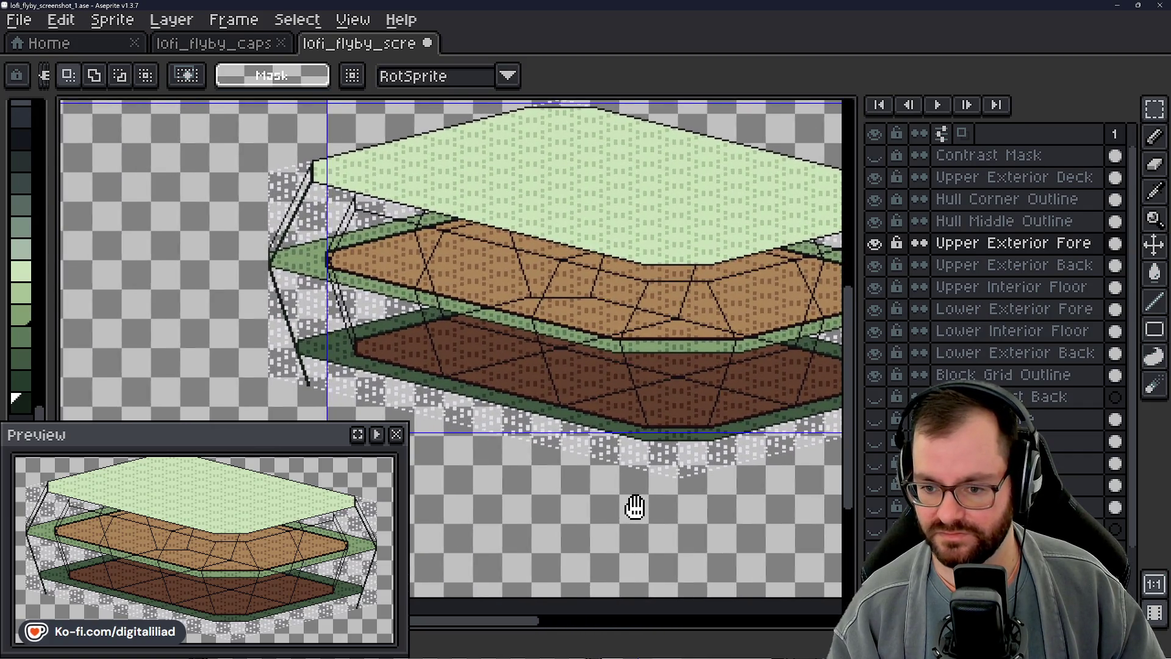
{"action": "scroll", "coordinate": [635, 508], "scroll_direction": "down", "scroll_amount": 1}
{"action": "left_click_drag", "start_coordinate": [635, 507], "coordinate": [582, 434]}
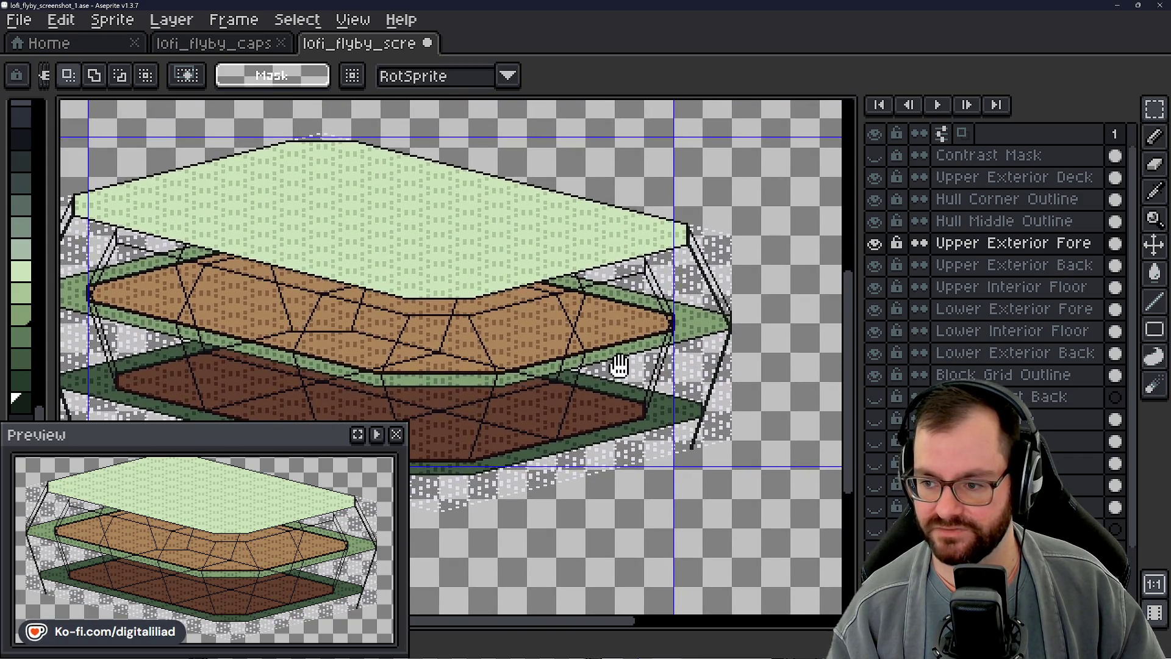
{"action": "scroll", "coordinate": [706, 229], "scroll_direction": "up", "scroll_amount": 3}
{"action": "scroll", "coordinate": [692, 252], "scroll_direction": "up", "scroll_amount": 1}
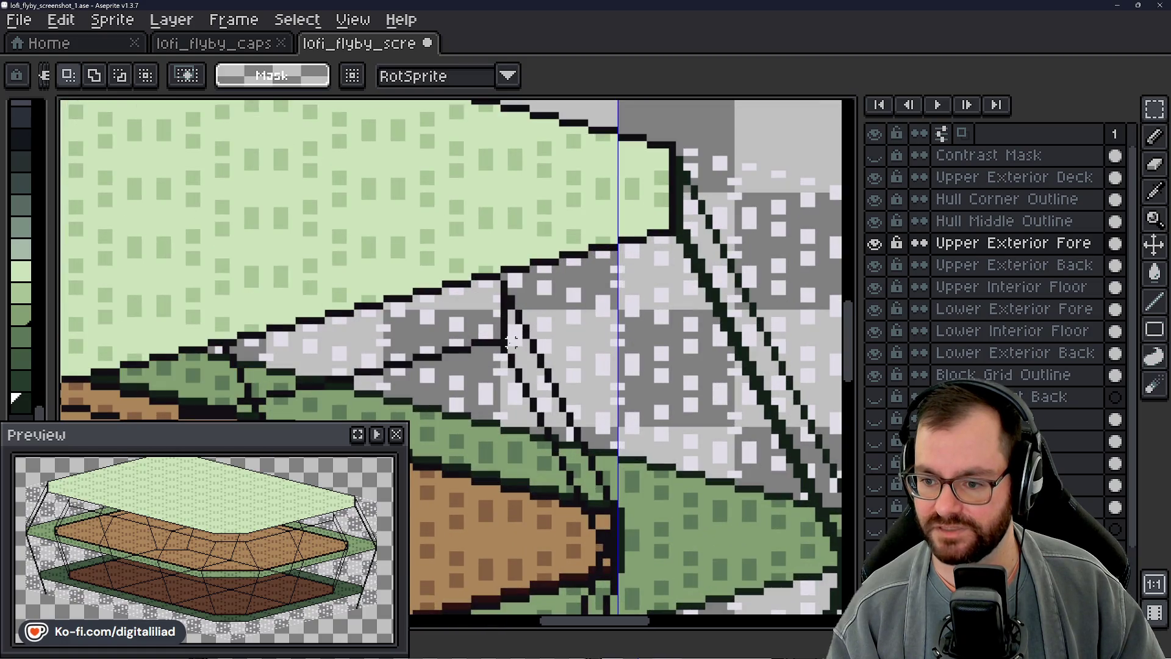
{"action": "scroll", "coordinate": [511, 341], "scroll_direction": "down", "scroll_amount": 2}
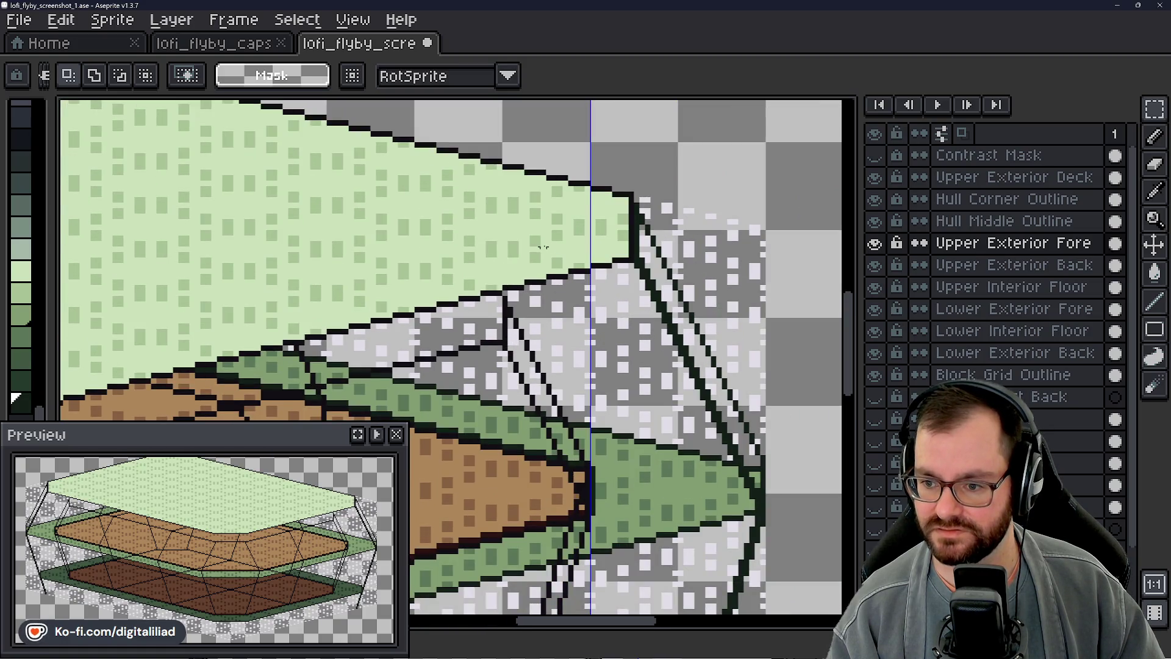
{"action": "scroll", "coordinate": [564, 259], "scroll_direction": "up", "scroll_amount": 1}
{"action": "scroll", "coordinate": [564, 260], "scroll_direction": "down", "scroll_amount": 2}
{"action": "scroll", "coordinate": [448, 251], "scroll_direction": "up", "scroll_amount": 2}
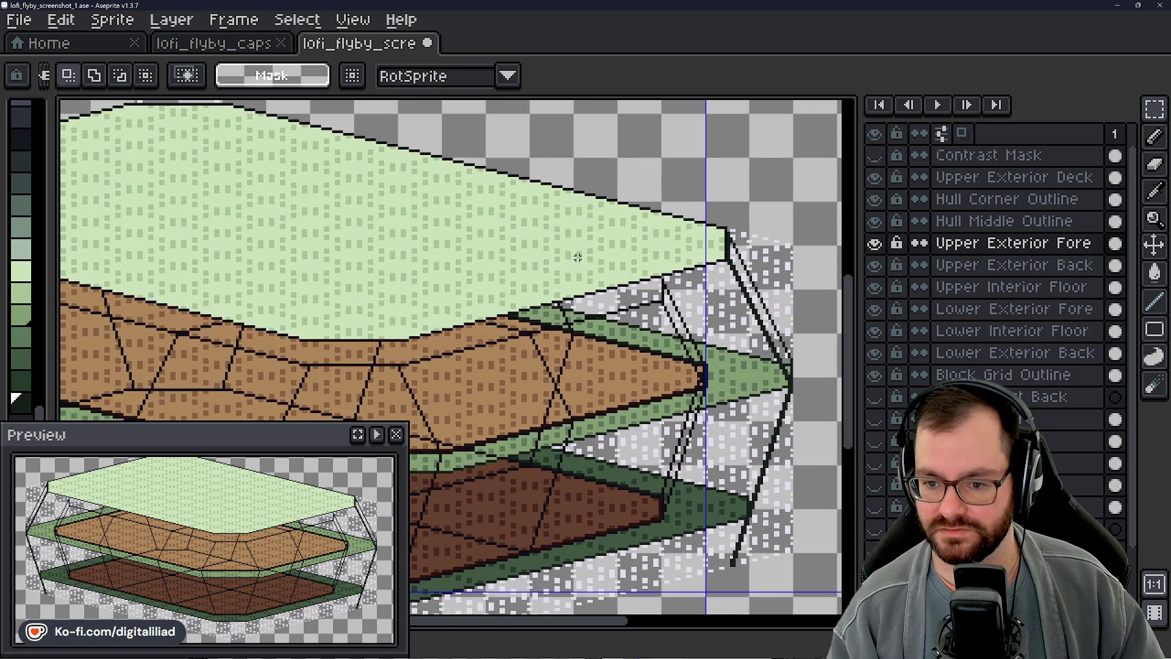
{"action": "left_click_drag", "start_coordinate": [523, 291], "coordinate": [674, 248]}
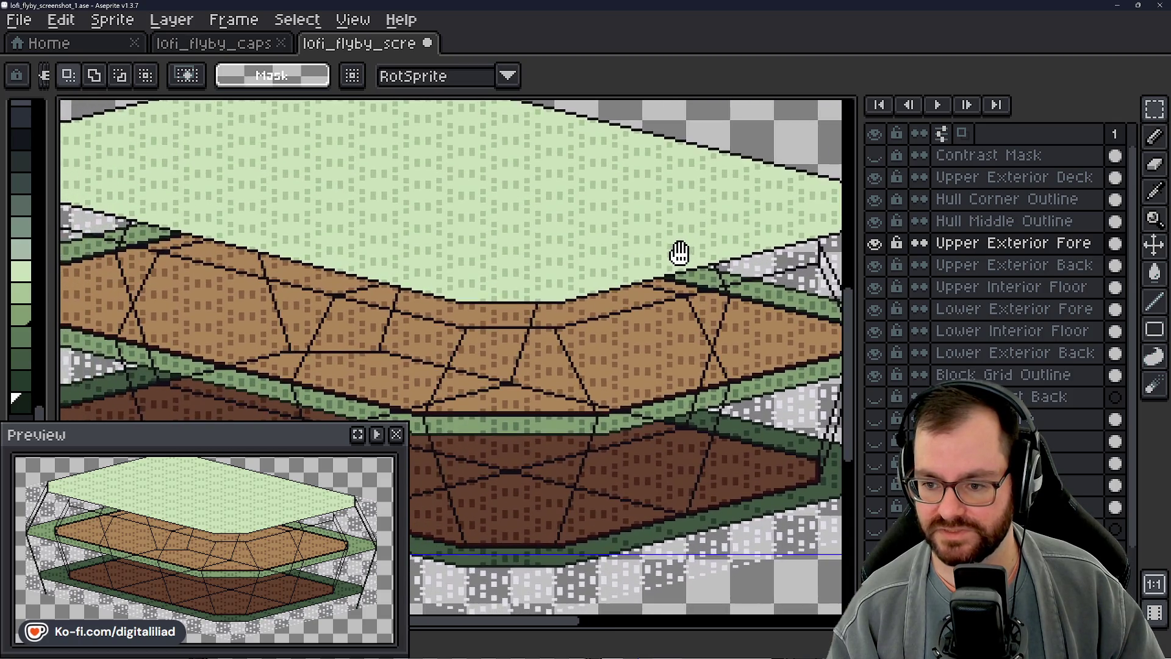
{"action": "left_click_drag", "start_coordinate": [558, 367], "coordinate": [567, 357]}
{"action": "scroll", "coordinate": [469, 286], "scroll_direction": "up", "scroll_amount": 3}
{"action": "scroll", "coordinate": [478, 284], "scroll_direction": "up", "scroll_amount": 2}
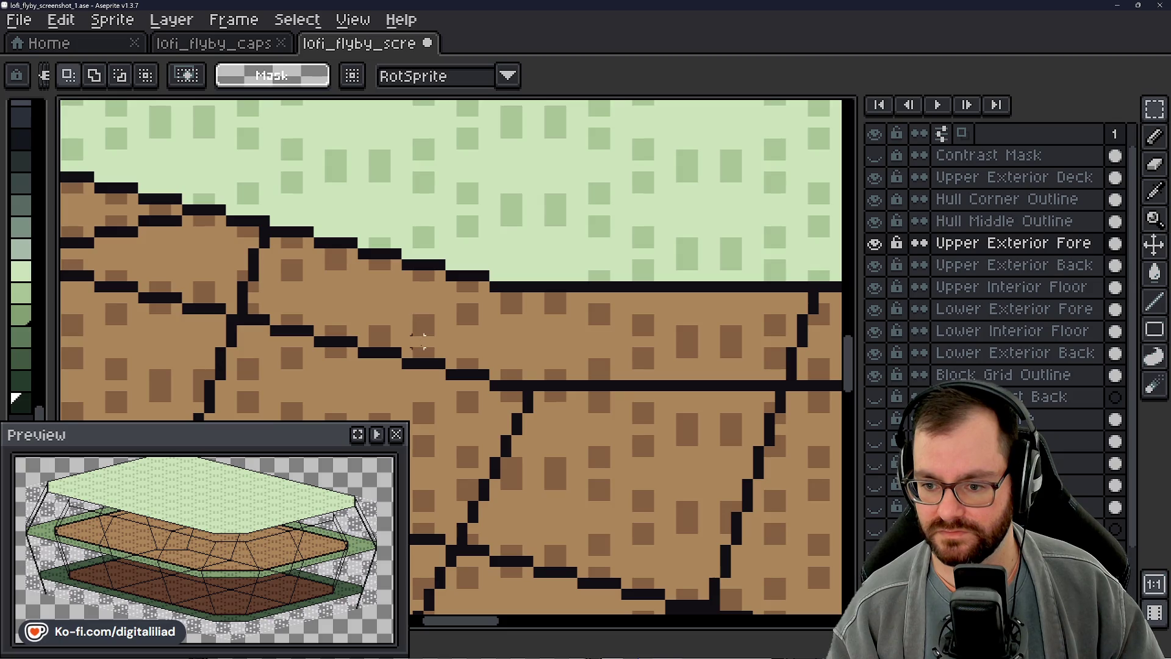
{"action": "scroll", "coordinate": [421, 320], "scroll_direction": "down", "scroll_amount": 1}
{"action": "scroll", "coordinate": [458, 338], "scroll_direction": "down", "scroll_amount": 1}
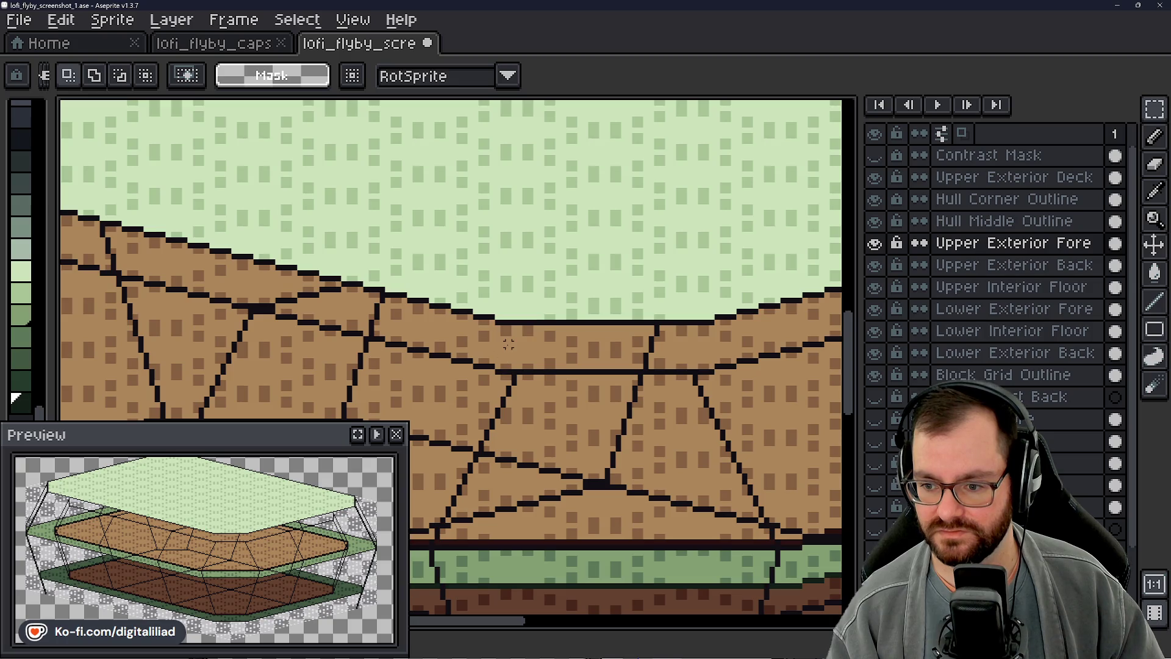
{"action": "scroll", "coordinate": [460, 304], "scroll_direction": "down", "scroll_amount": 1}
{"action": "scroll", "coordinate": [550, 325], "scroll_direction": "down", "scroll_amount": 1}
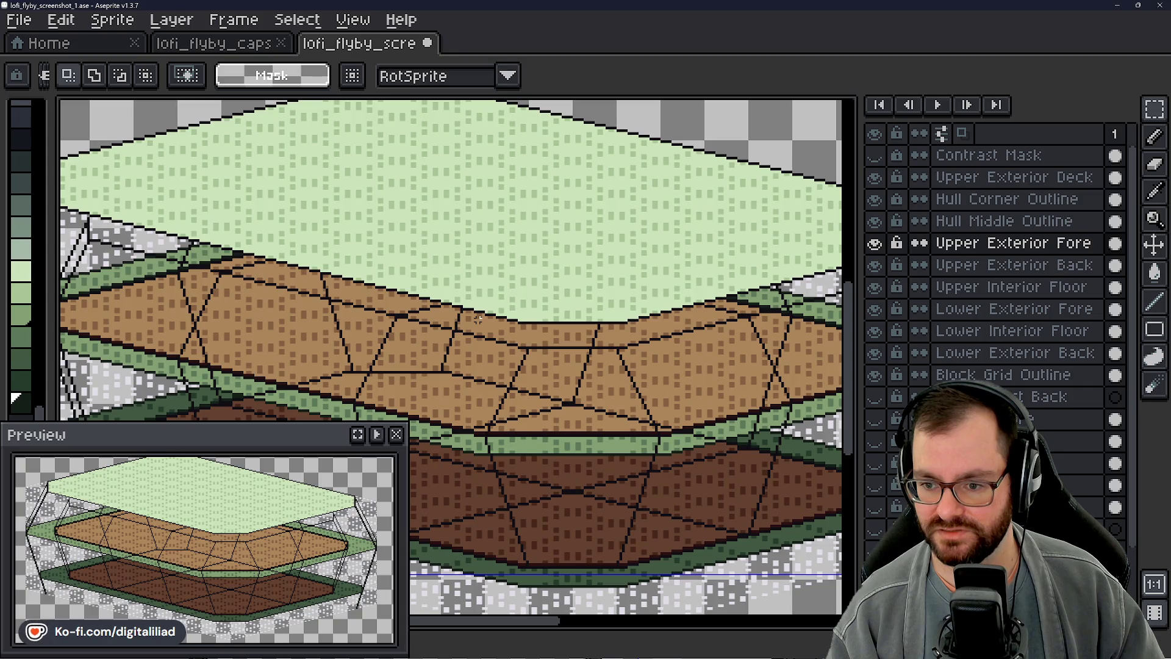
{"action": "scroll", "coordinate": [438, 313], "scroll_direction": "down", "scroll_amount": 2}
{"action": "left_click_drag", "start_coordinate": [513, 366], "coordinate": [622, 366]}
{"action": "scroll", "coordinate": [257, 279], "scroll_direction": "up", "scroll_amount": 3}
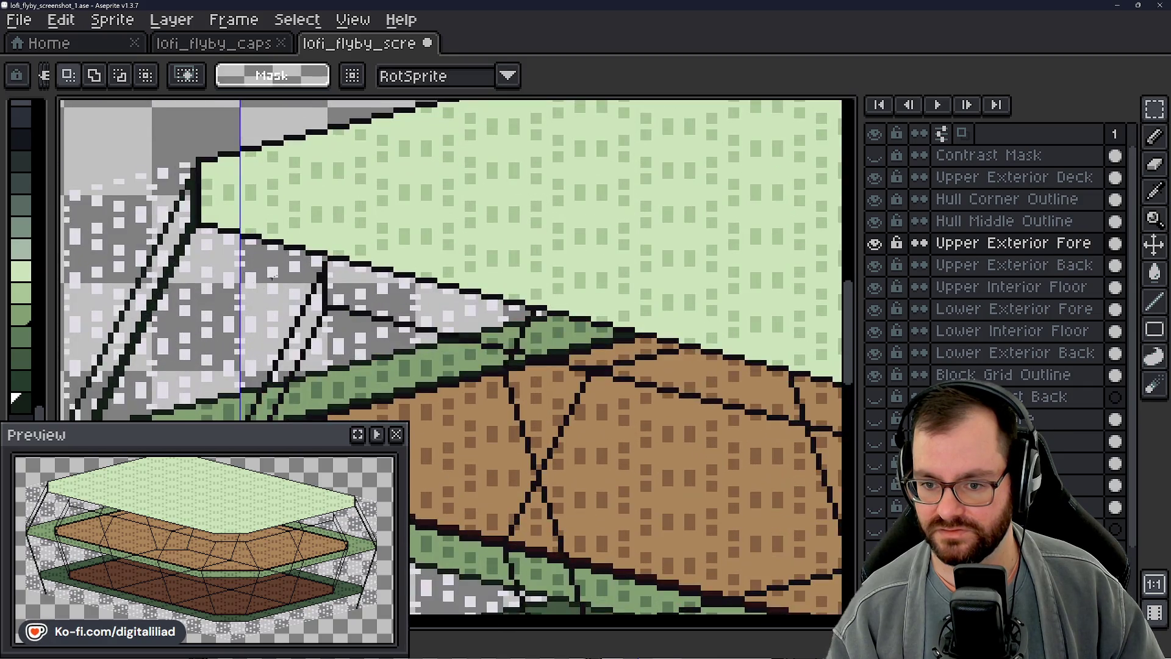
{"action": "scroll", "coordinate": [270, 203], "scroll_direction": "down", "scroll_amount": 3}
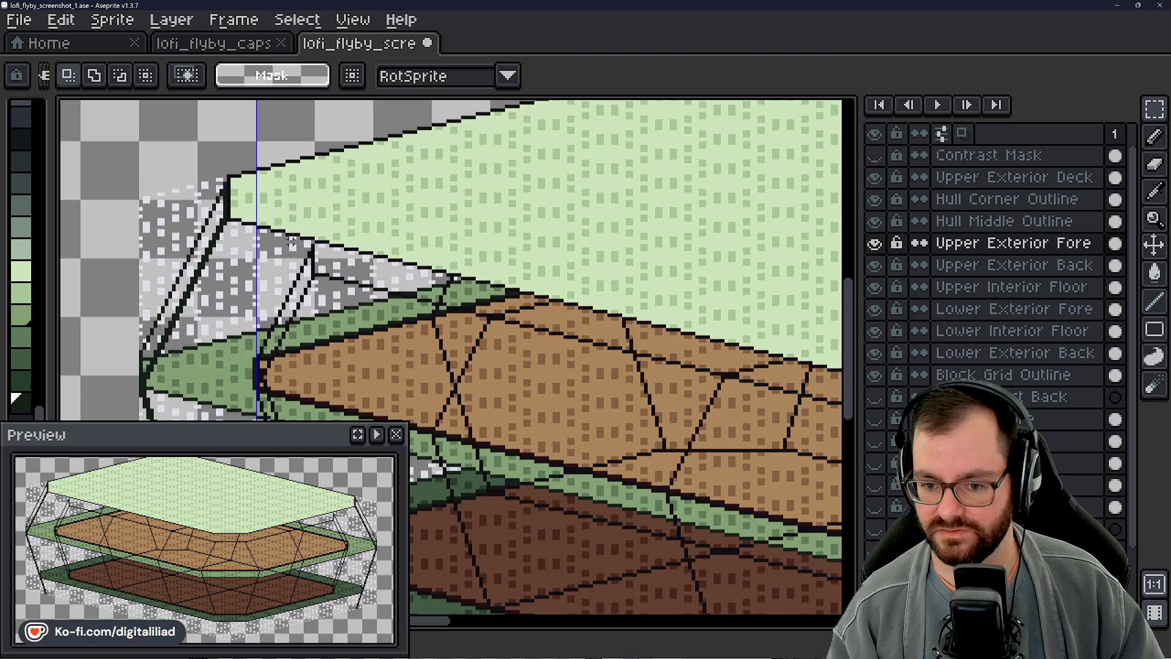
{"action": "scroll", "coordinate": [284, 238], "scroll_direction": "up", "scroll_amount": 2}
{"action": "left_click_drag", "start_coordinate": [384, 229], "coordinate": [531, 139]}
{"action": "scroll", "coordinate": [531, 139], "scroll_direction": "down", "scroll_amount": 2}
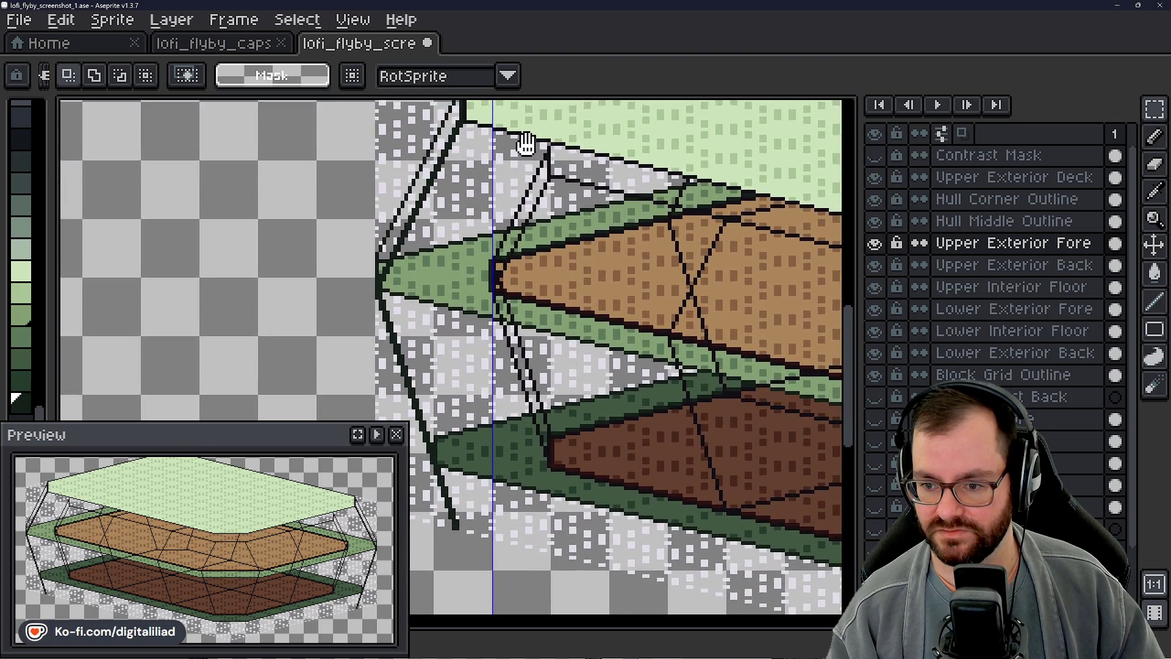
{"action": "scroll", "coordinate": [513, 183], "scroll_direction": "up", "scroll_amount": 2}
{"action": "left_click_drag", "start_coordinate": [513, 183], "coordinate": [450, 200]}
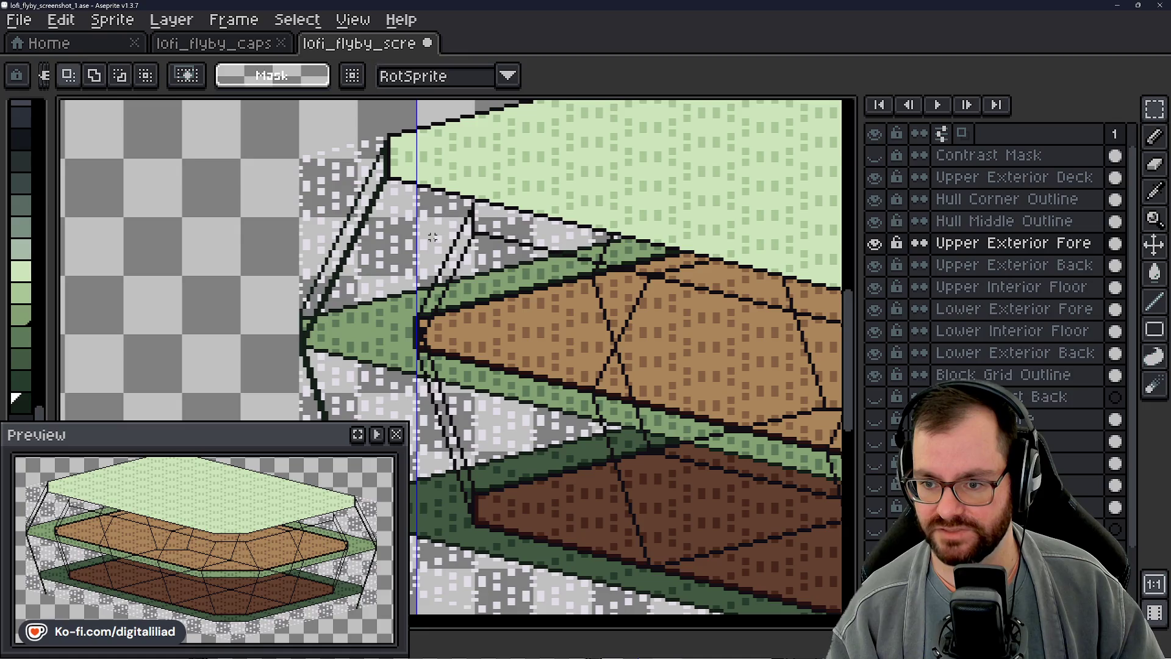
{"action": "scroll", "coordinate": [432, 236], "scroll_direction": "down", "scroll_amount": 1}
{"action": "scroll", "coordinate": [419, 187], "scroll_direction": "up", "scroll_amount": 3}
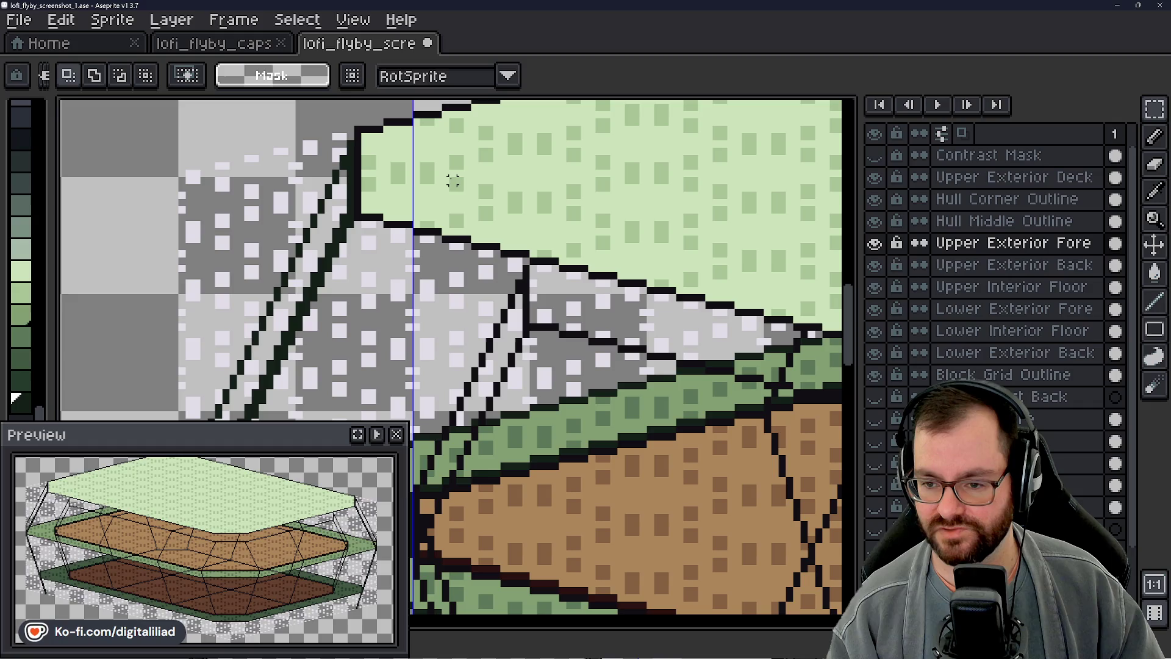
{"action": "scroll", "coordinate": [453, 180], "scroll_direction": "down", "scroll_amount": 2}
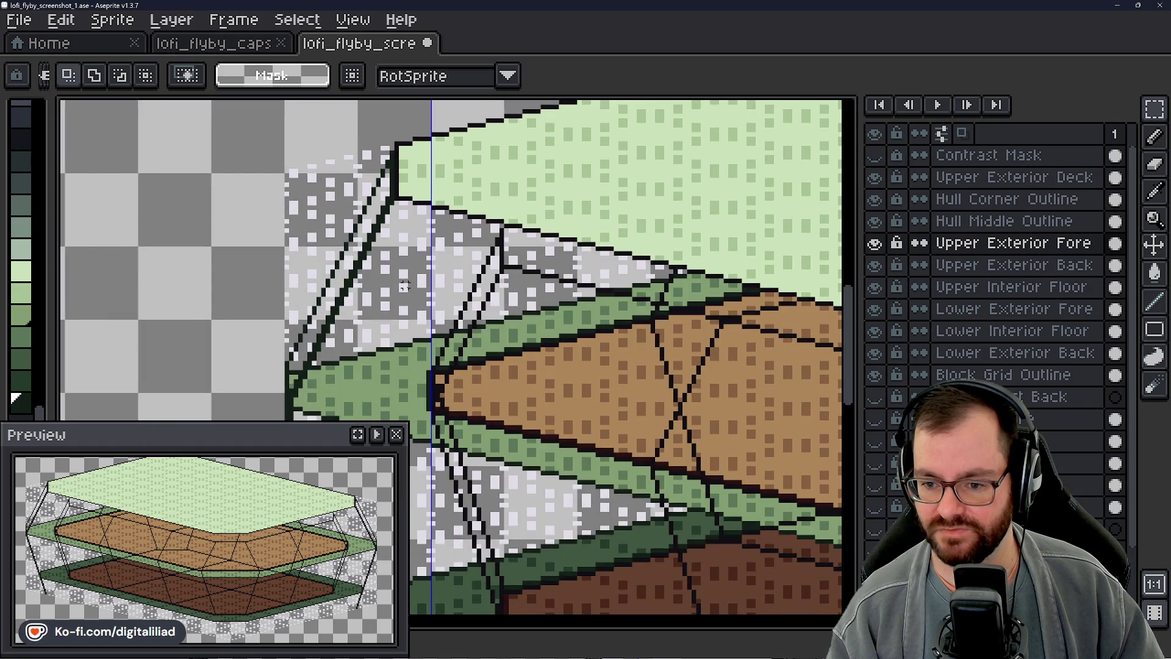
{"action": "scroll", "coordinate": [416, 259], "scroll_direction": "up", "scroll_amount": 1}
{"action": "left_click_drag", "start_coordinate": [417, 259], "coordinate": [419, 256]}
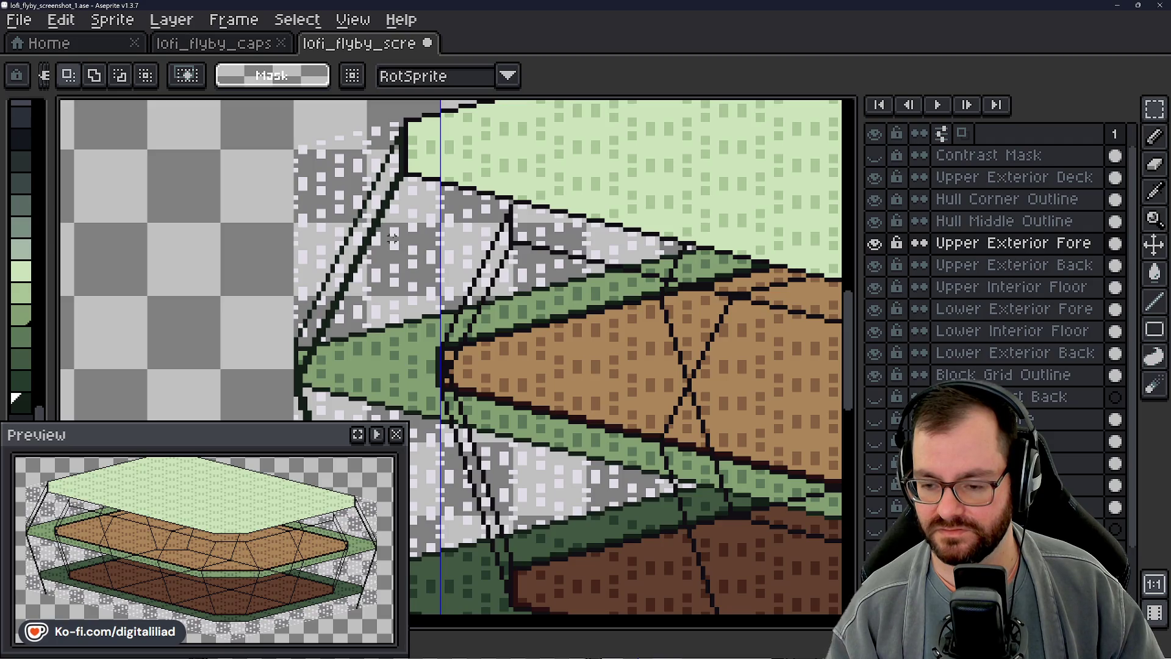
{"action": "scroll", "coordinate": [348, 284], "scroll_direction": "down", "scroll_amount": 3}
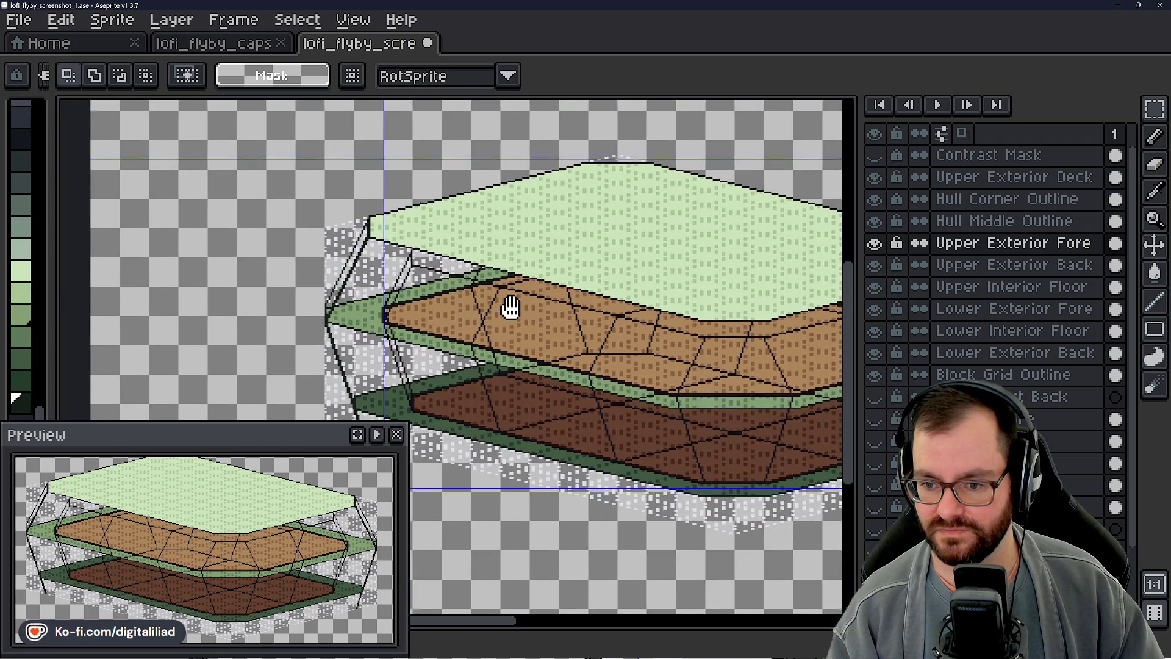
{"action": "scroll", "coordinate": [510, 314], "scroll_direction": "up", "scroll_amount": 2}
{"action": "left_click_drag", "start_coordinate": [458, 280], "coordinate": [460, 282]}
{"action": "scroll", "coordinate": [460, 282], "scroll_direction": "down", "scroll_amount": 1}
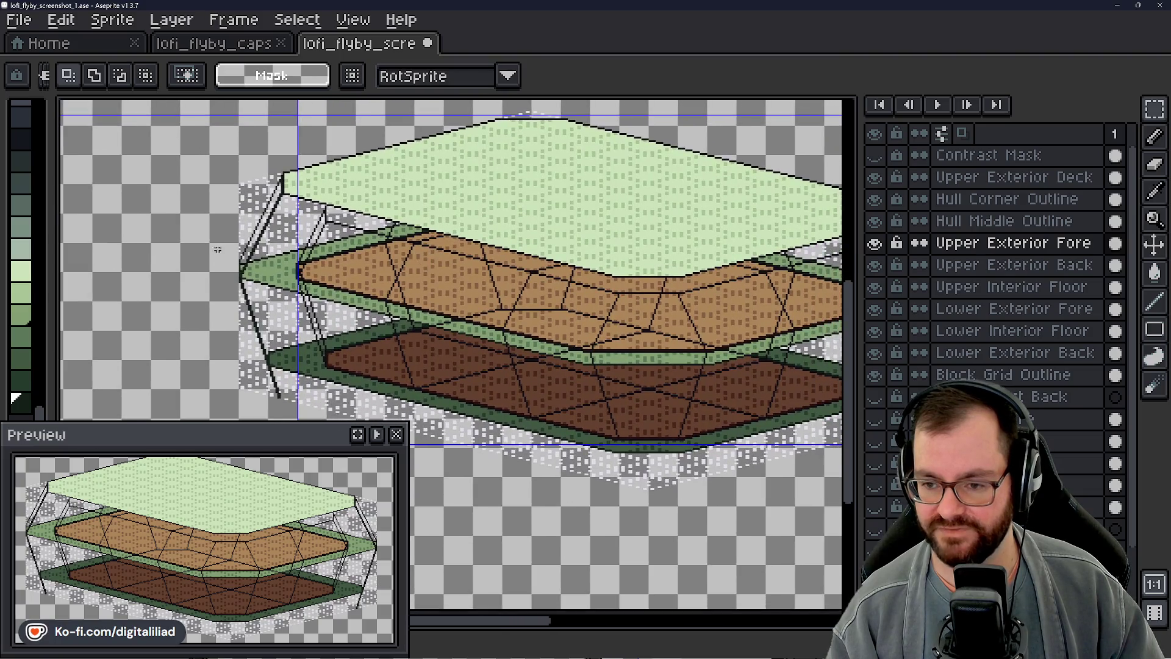
{"action": "scroll", "coordinate": [461, 282], "scroll_direction": "down", "scroll_amount": 1}
{"action": "scroll", "coordinate": [461, 282], "scroll_direction": "up", "scroll_amount": 1}
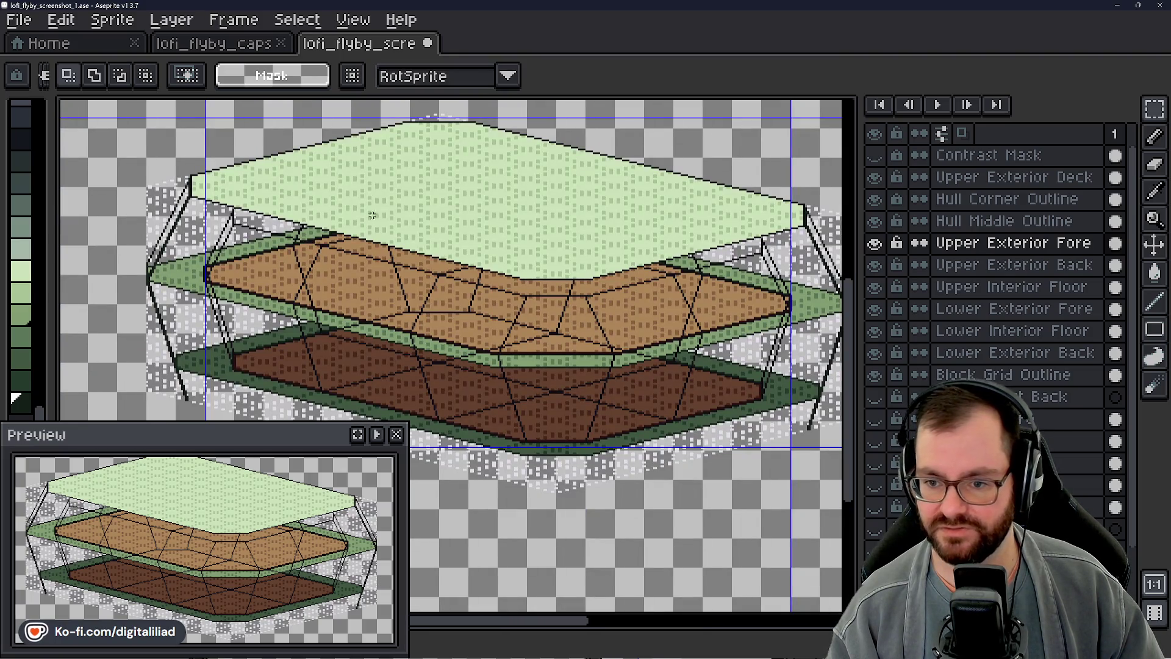
{"action": "left_click_drag", "start_coordinate": [604, 371], "coordinate": [485, 378]}
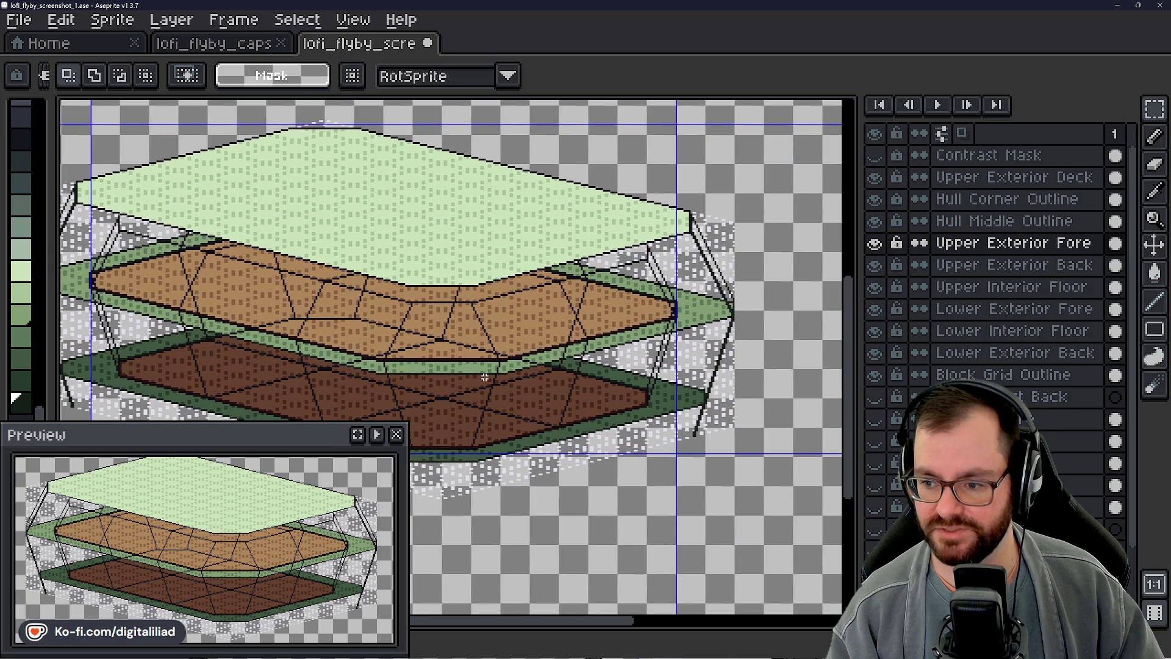
{"action": "scroll", "coordinate": [712, 305], "scroll_direction": "up", "scroll_amount": 2}
{"action": "scroll", "coordinate": [712, 305], "scroll_direction": "up", "scroll_amount": 1}
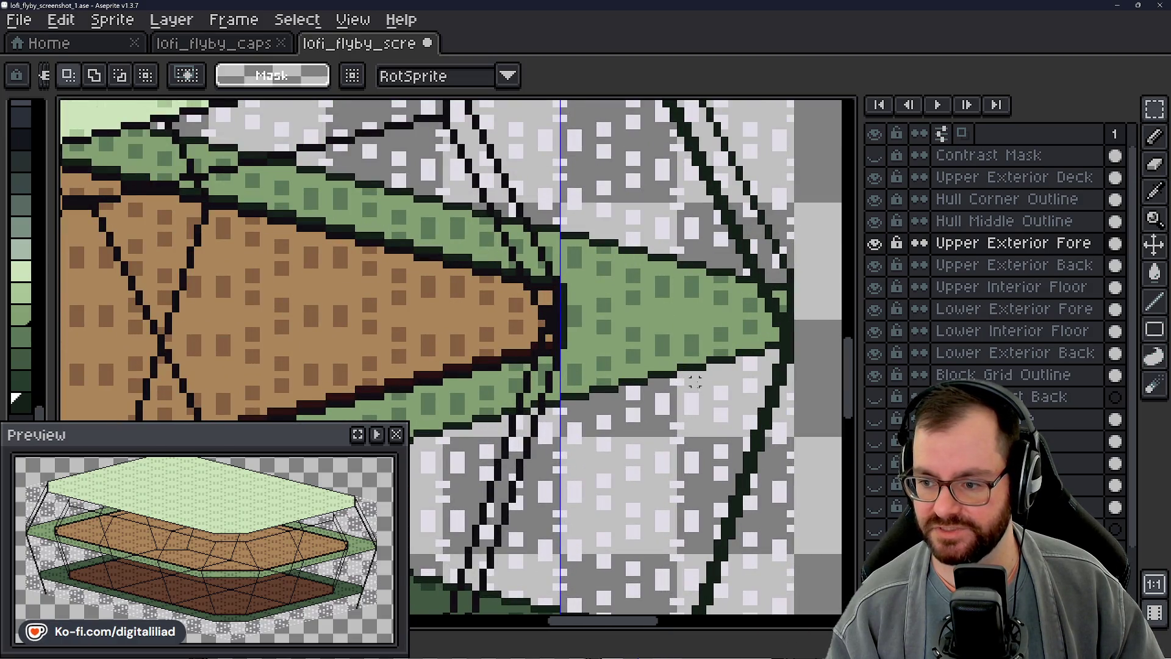
{"action": "scroll", "coordinate": [695, 321], "scroll_direction": "down", "scroll_amount": 1}
{"action": "scroll", "coordinate": [704, 340], "scroll_direction": "up", "scroll_amount": 1}
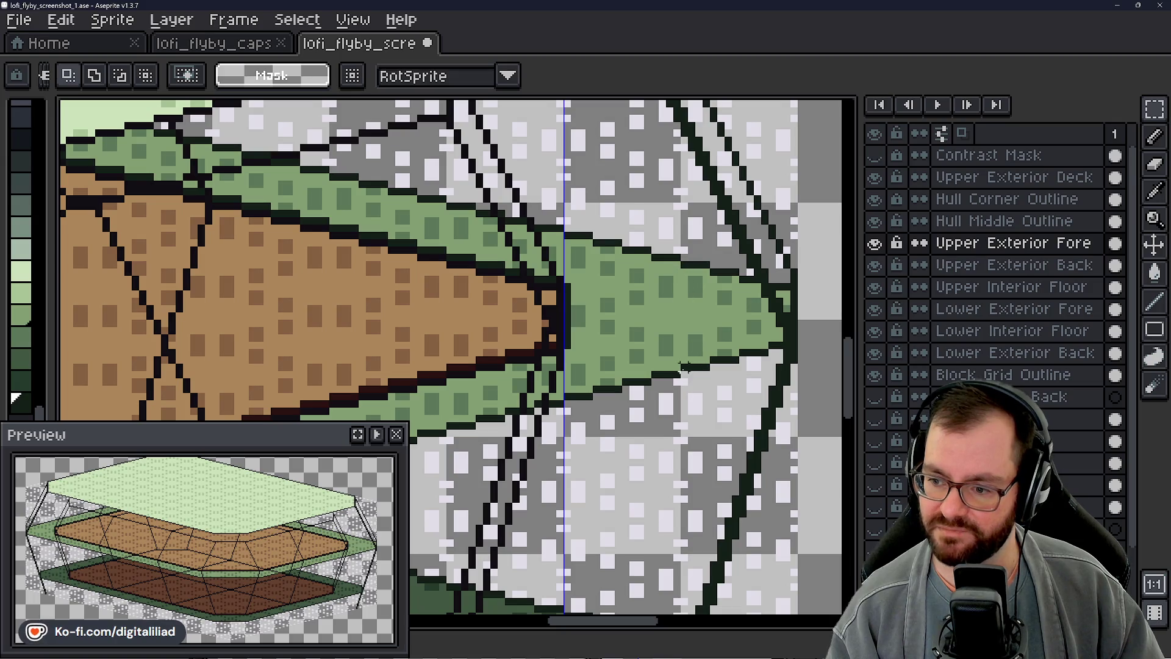
{"action": "scroll", "coordinate": [687, 271], "scroll_direction": "down", "scroll_amount": 2}
{"action": "scroll", "coordinate": [641, 302], "scroll_direction": "down", "scroll_amount": 2}
{"action": "scroll", "coordinate": [604, 330], "scroll_direction": "down", "scroll_amount": 1}
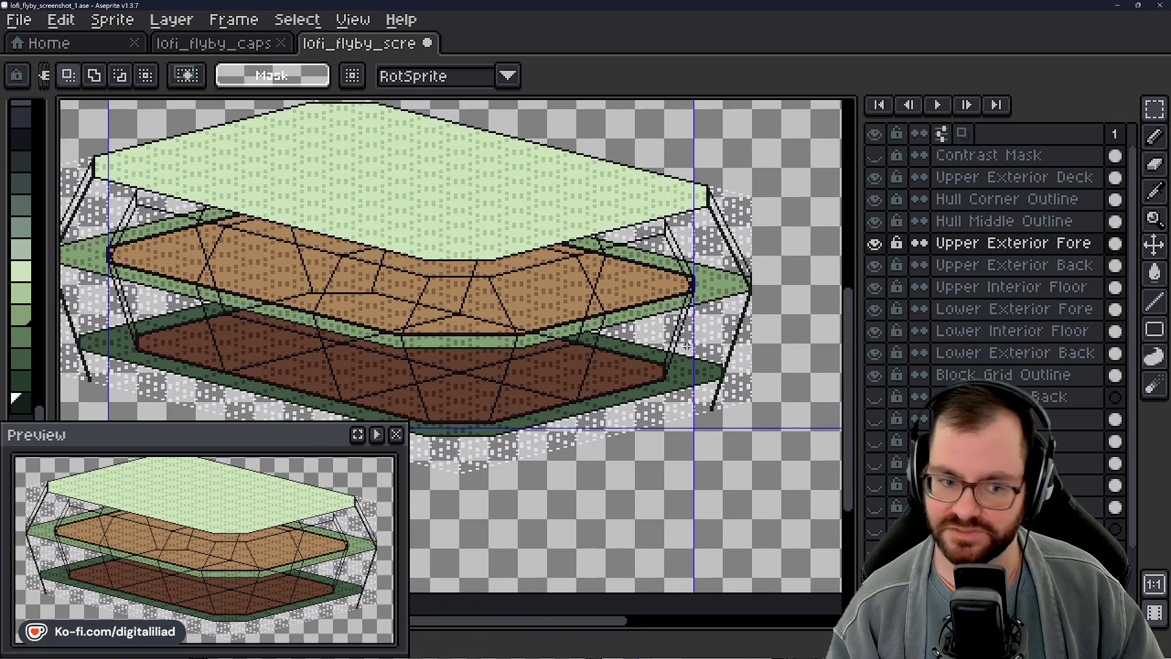
{"action": "left_click_drag", "start_coordinate": [595, 331], "coordinate": [641, 315]}
{"action": "mouse_move", "coordinate": [632, 358]}
{"action": "left_mouse_down"}
{"action": "mouse_move", "coordinate": [558, 385]}
{"action": "mouse_move", "coordinate": [652, 385]}
{"action": "mouse_move", "coordinate": [540, 380]}
{"action": "left_mouse_up"}
{"action": "scroll", "coordinate": [558, 386], "scroll_direction": "up", "scroll_amount": 2}
{"action": "scroll", "coordinate": [619, 379], "scroll_direction": "down", "scroll_amount": 1}
{"action": "scroll", "coordinate": [587, 348], "scroll_direction": "up", "scroll_amount": 1}
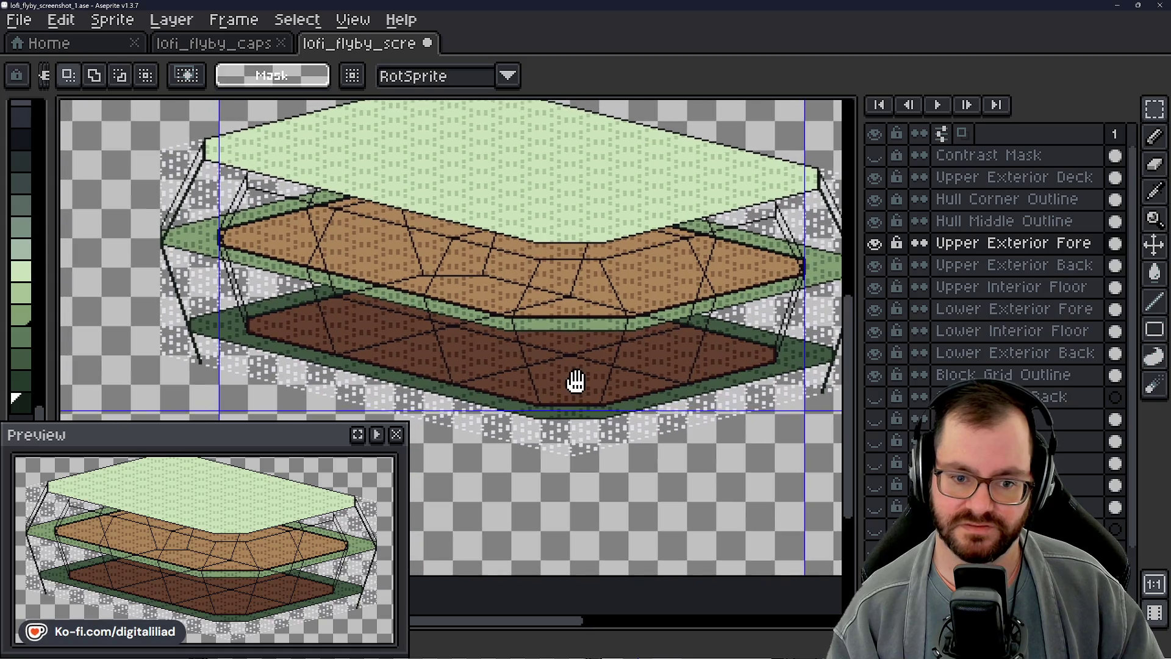
{"action": "left_click_drag", "start_coordinate": [570, 375], "coordinate": [545, 357]}
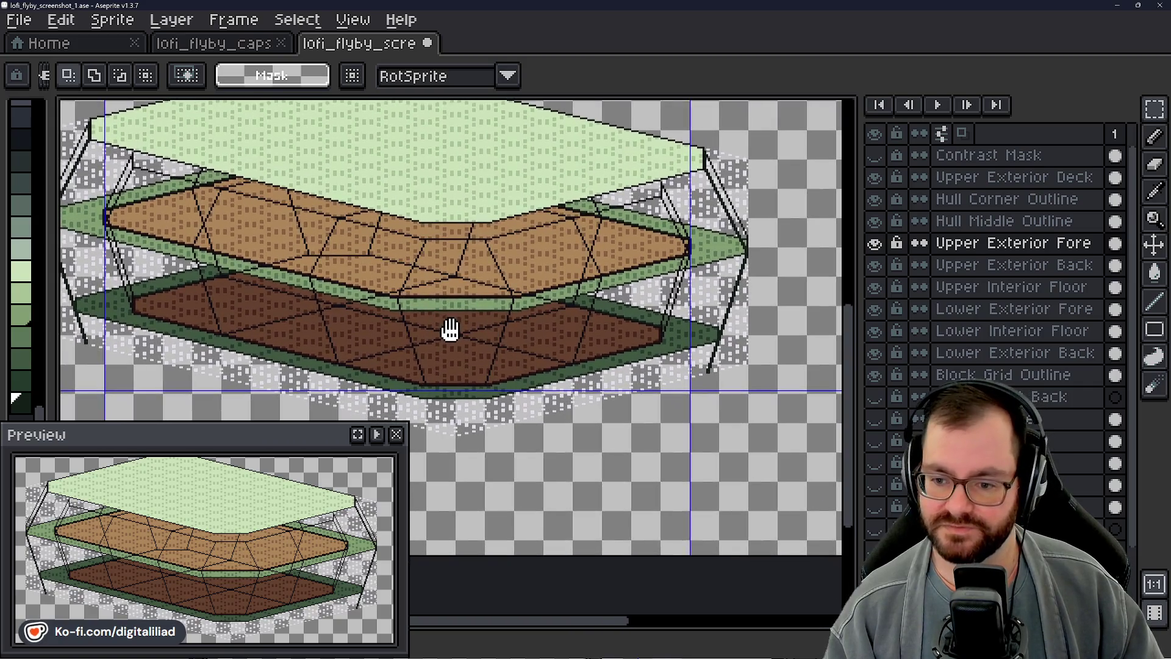
{"action": "mouse_move", "coordinate": [531, 330]}
{"action": "left_mouse_down"}
{"action": "mouse_move", "coordinate": [445, 343]}
{"action": "mouse_move", "coordinate": [507, 355]}
{"action": "left_mouse_up"}
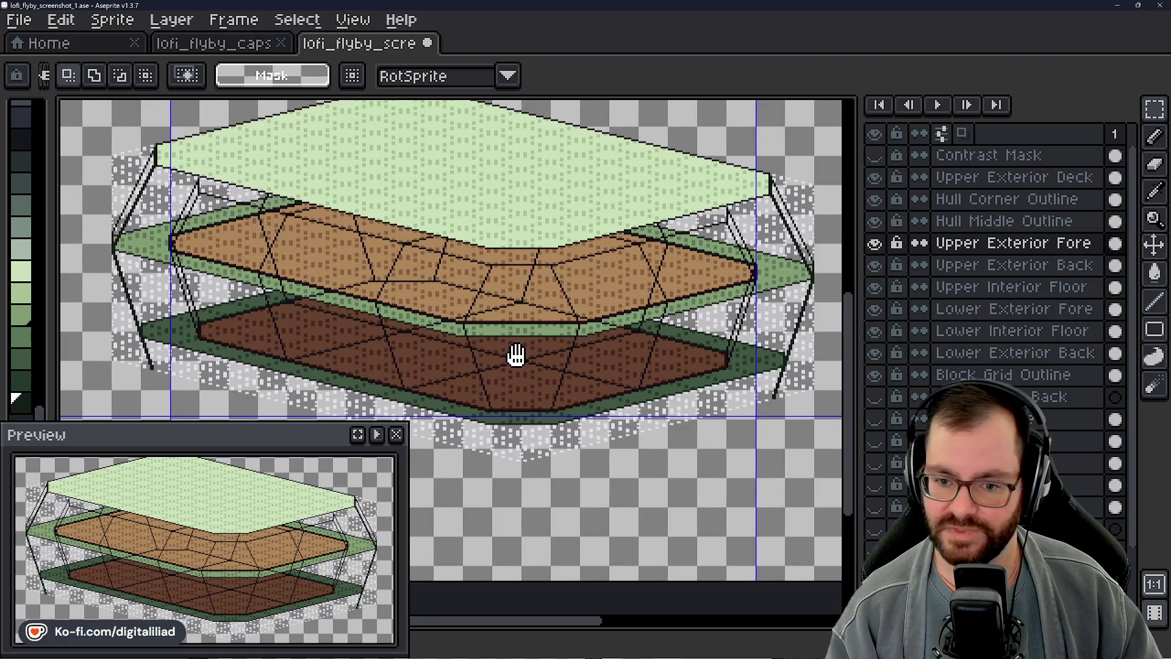
{"action": "left_click_drag", "start_coordinate": [513, 356], "coordinate": [522, 357]}
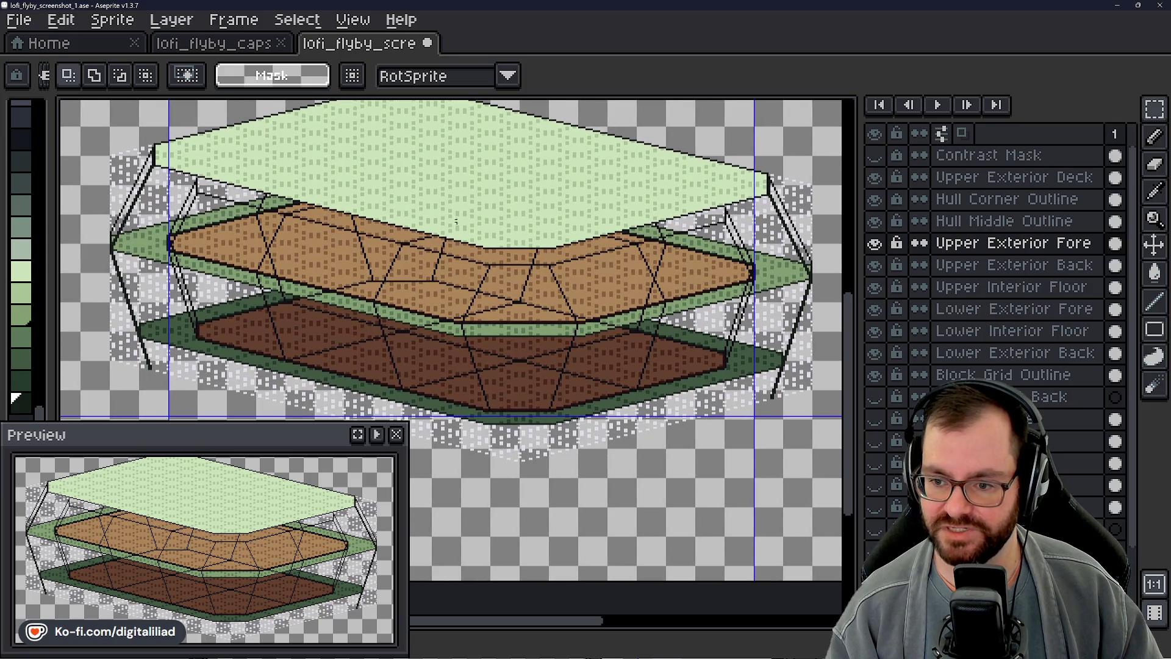
{"action": "left_click_drag", "start_coordinate": [408, 190], "coordinate": [440, 228]}
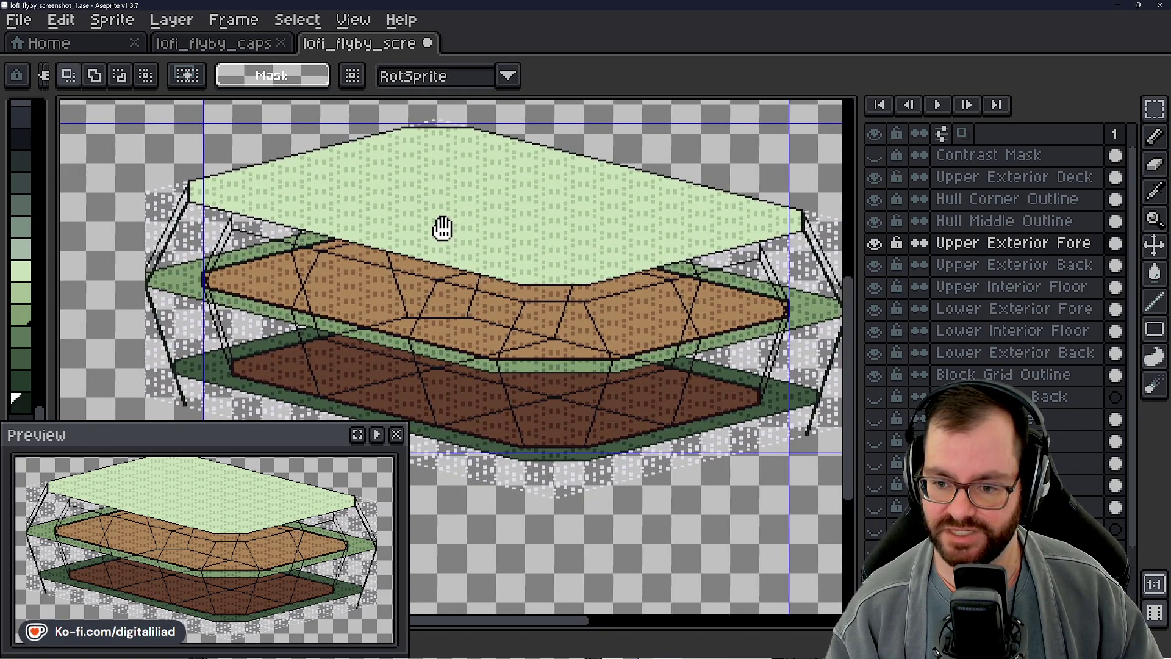
{"action": "left_click_drag", "start_coordinate": [483, 237], "coordinate": [557, 222]}
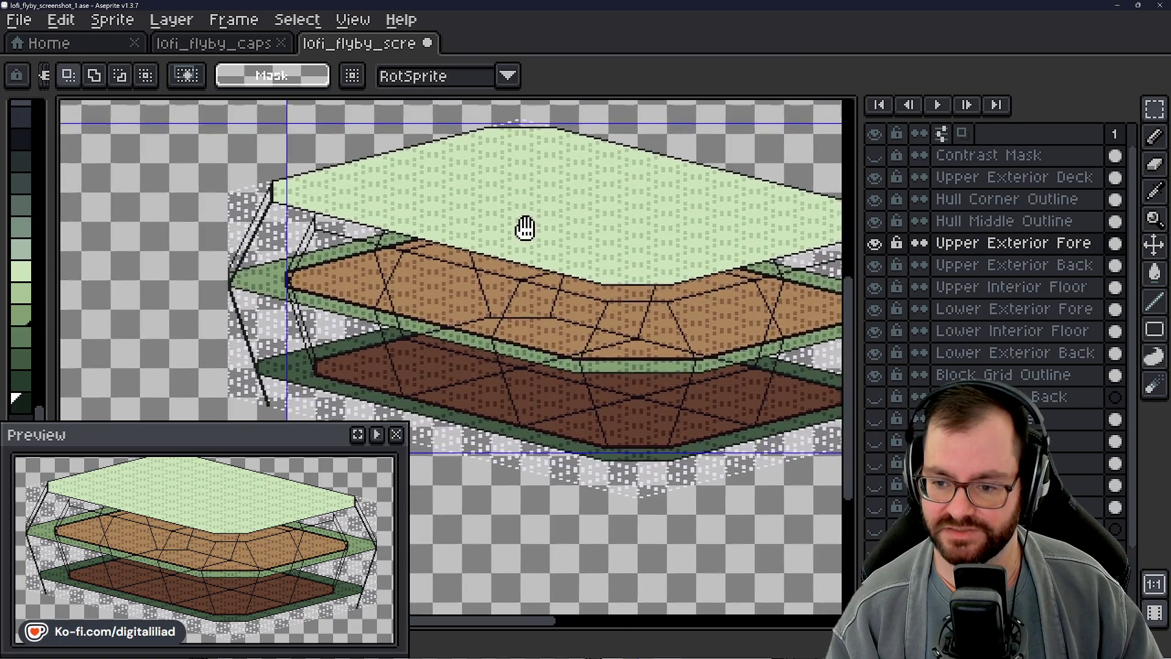
{"action": "scroll", "coordinate": [557, 226], "scroll_direction": "down", "scroll_amount": 3}
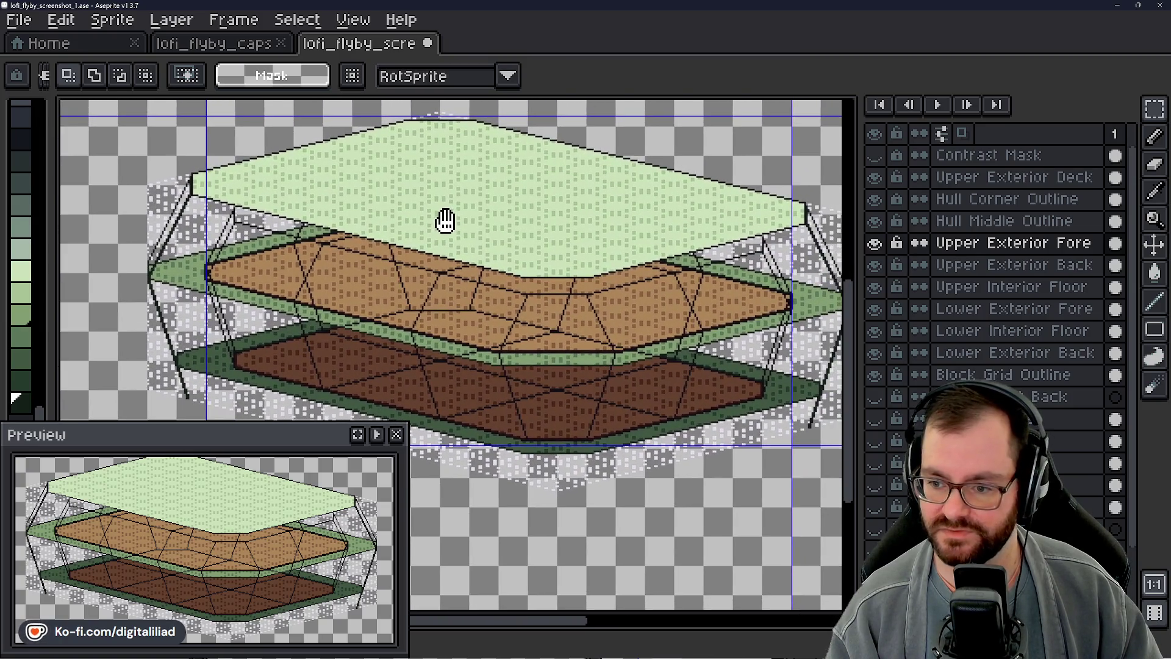
{"action": "scroll", "coordinate": [440, 225], "scroll_direction": "up", "scroll_amount": 3}
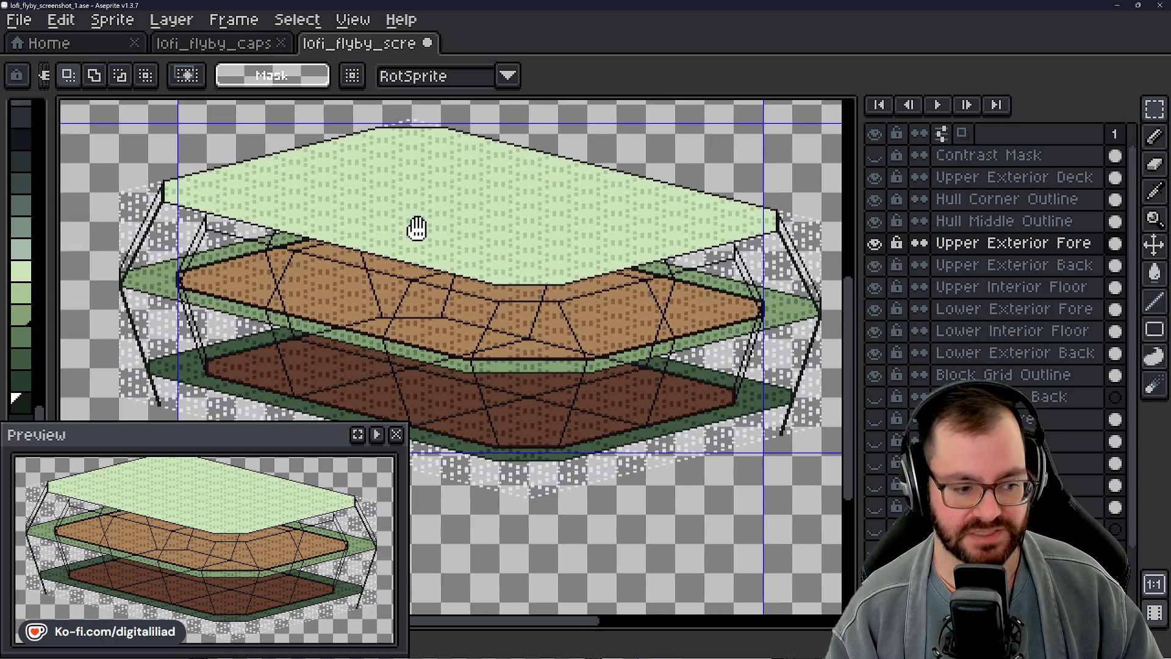
{"action": "left_click_drag", "start_coordinate": [431, 222], "coordinate": [414, 233]}
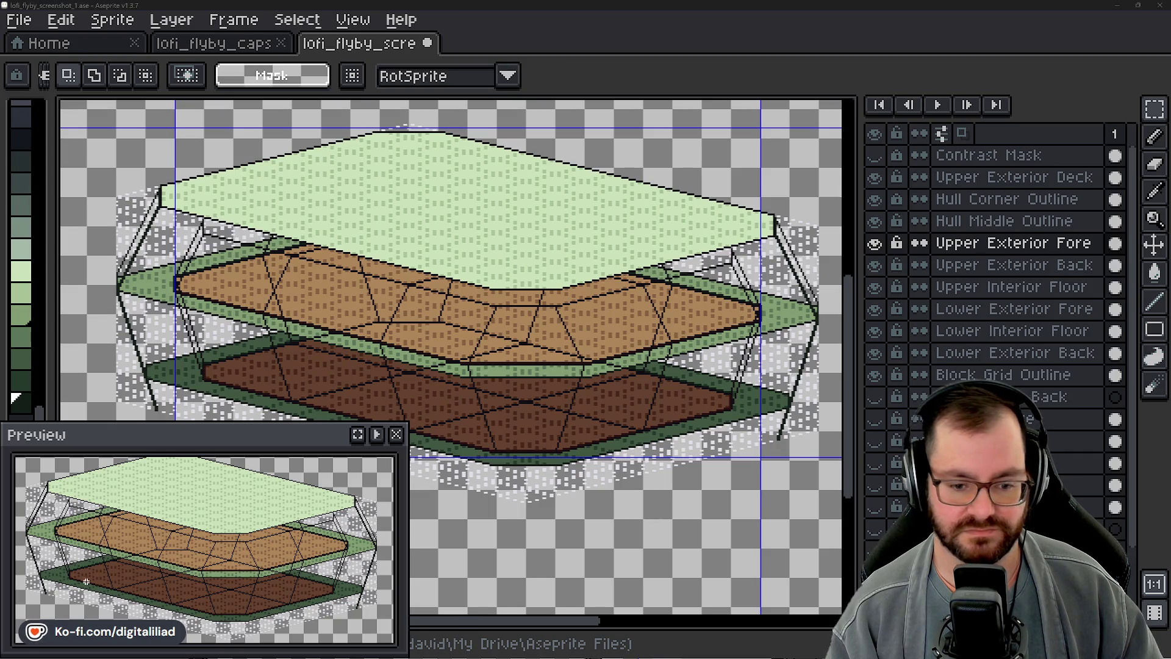
{"action": "mouse_move", "coordinate": [627, 423]}
{"action": "left_mouse_down"}
{"action": "mouse_move", "coordinate": [576, 431]}
{"action": "mouse_move", "coordinate": [669, 395]}
{"action": "mouse_move", "coordinate": [562, 382]}
{"action": "left_mouse_up"}
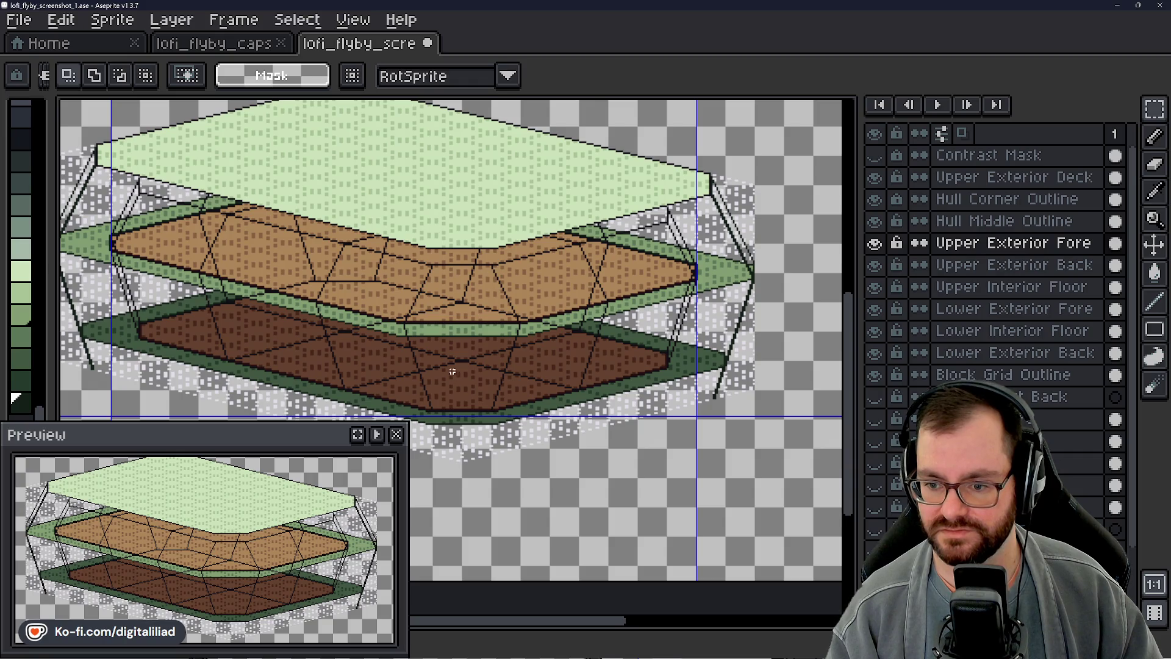
{"action": "scroll", "coordinate": [381, 264], "scroll_direction": "up", "scroll_amount": 3}
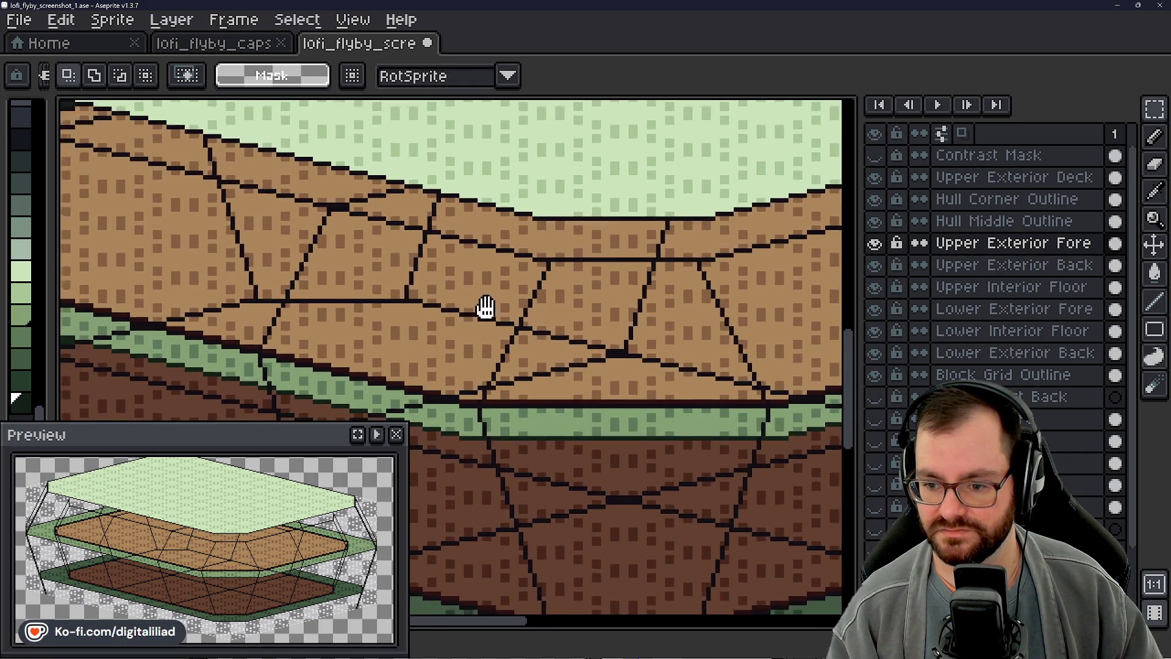
Step: Pan over the brown decks and step through the layers to settle on Upper Exterior Fore
{"action": "left_click_drag", "start_coordinate": [485, 311], "coordinate": [513, 303]}
{"action": "scroll", "coordinate": [366, 245], "scroll_direction": "up", "scroll_amount": 1}
{"action": "scroll", "coordinate": [366, 246], "scroll_direction": "down", "scroll_amount": 3}
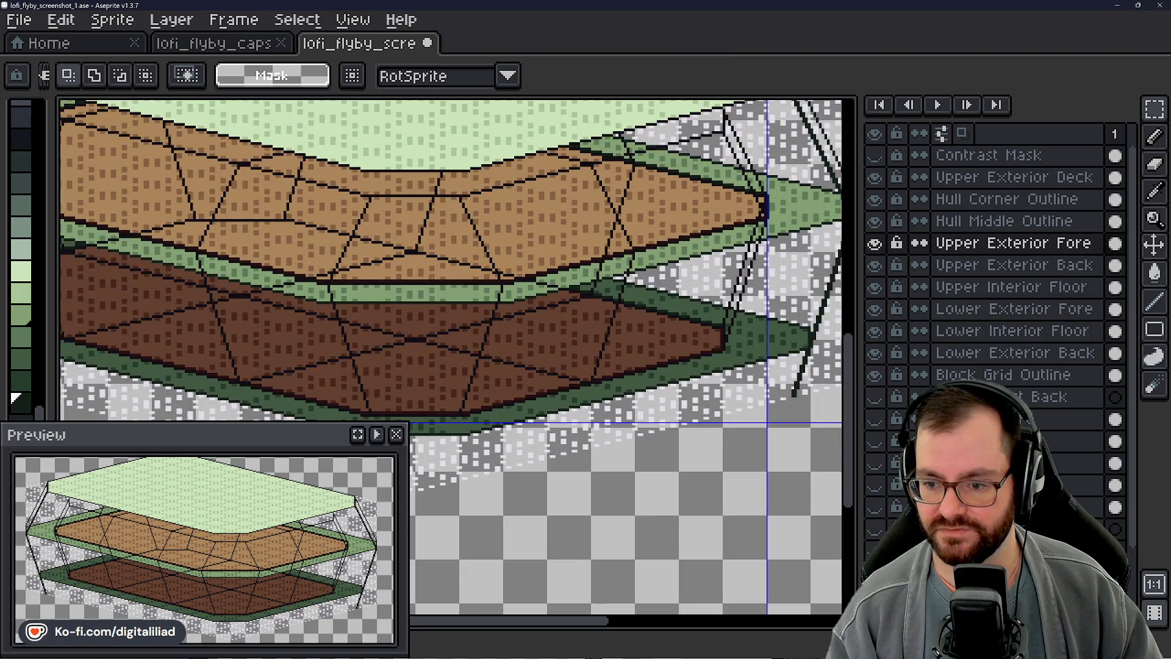
{"action": "scroll", "coordinate": [549, 229], "scroll_direction": "up", "scroll_amount": 3}
{"action": "left_click_drag", "start_coordinate": [494, 379], "coordinate": [640, 275]}
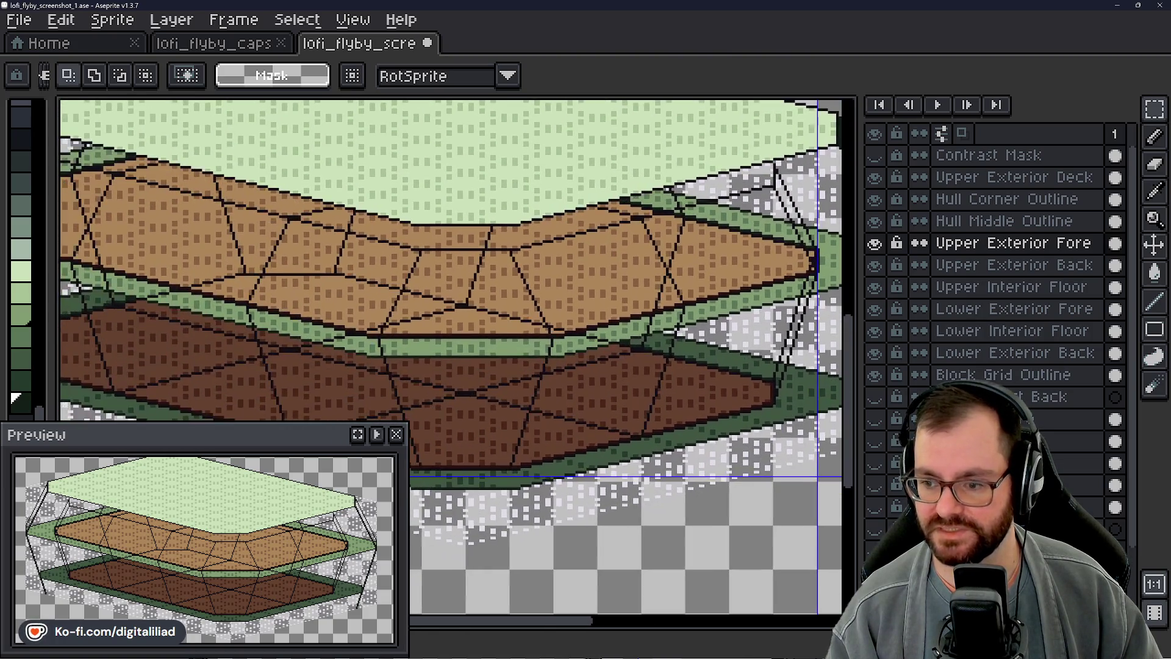
{"action": "left_click_drag", "start_coordinate": [568, 348], "coordinate": [558, 385]}
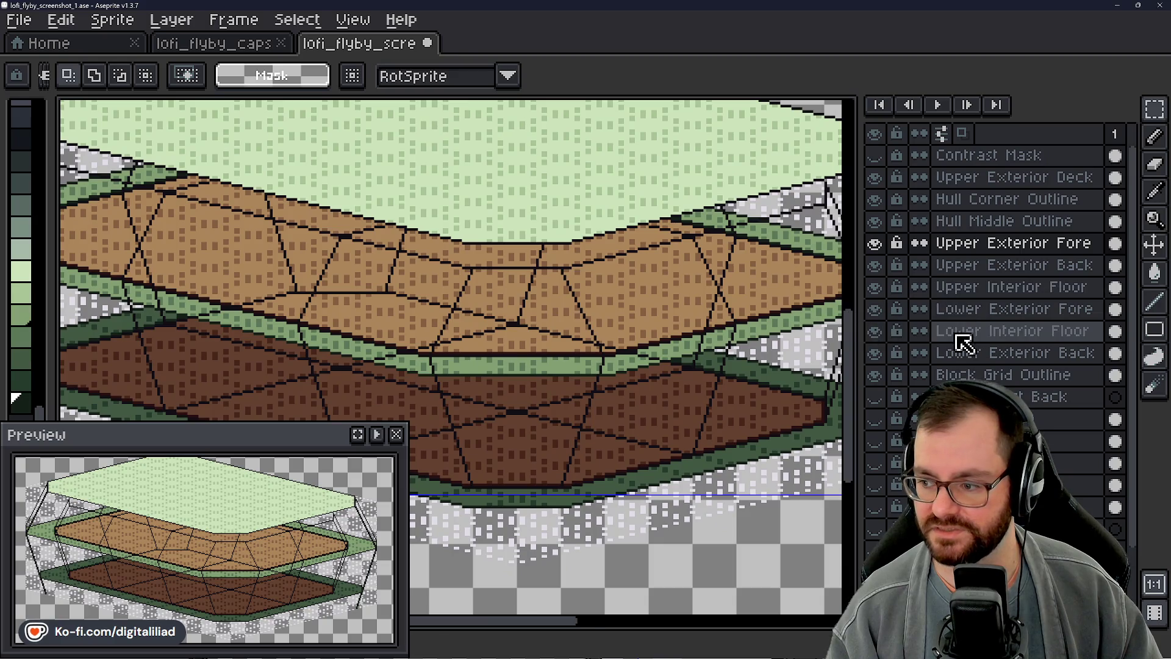
{"action": "left_click_drag", "start_coordinate": [622, 357], "coordinate": [495, 303]}
{"action": "left_click", "coordinate": [1009, 309]}
{"action": "left_click", "coordinate": [1010, 330]}
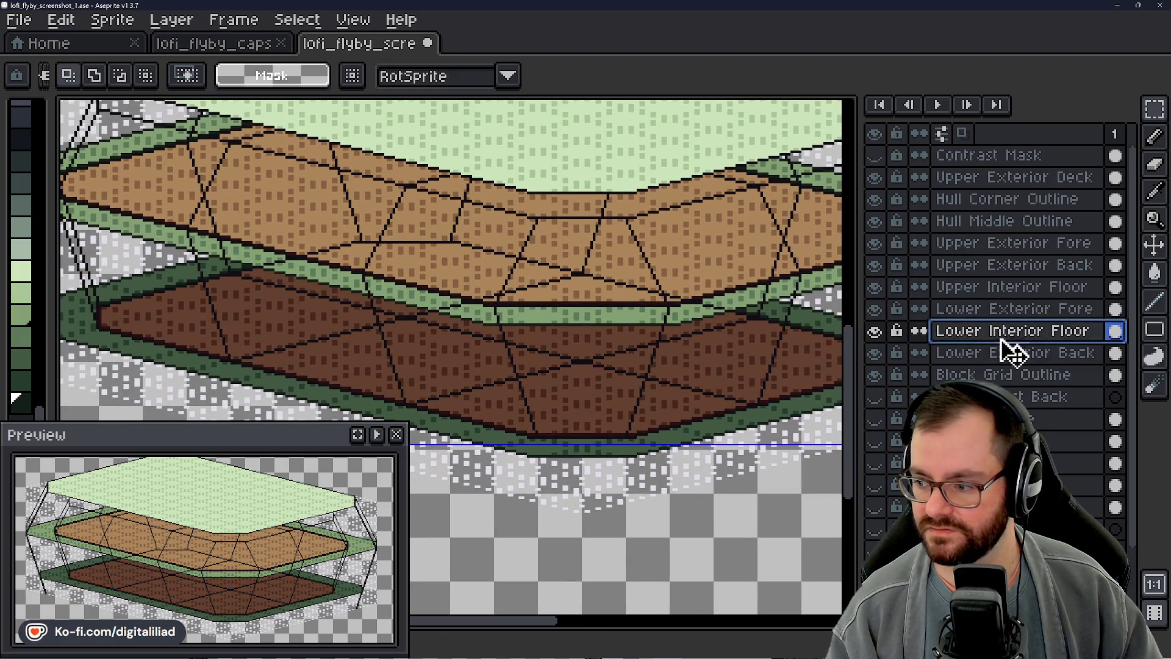
{"action": "left_click", "coordinate": [1009, 353]}
{"action": "left_click_drag", "start_coordinate": [640, 366], "coordinate": [622, 399]}
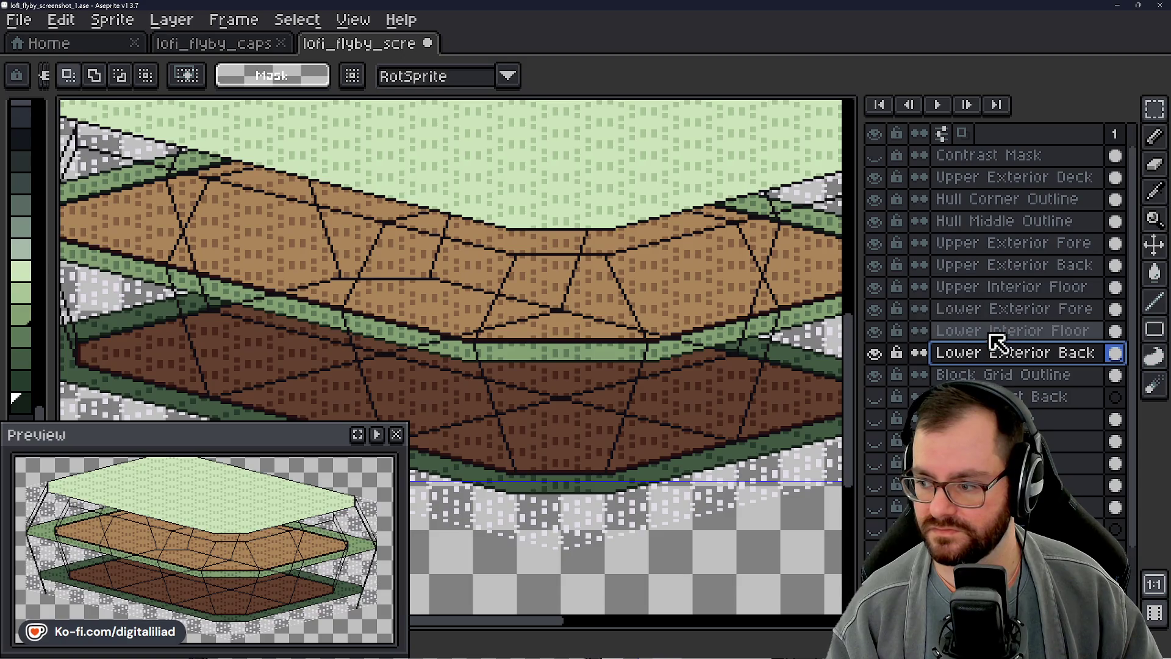
{"action": "left_click", "coordinate": [998, 287]}
{"action": "left_click", "coordinate": [994, 309]}
{"action": "left_click", "coordinate": [1014, 264]}
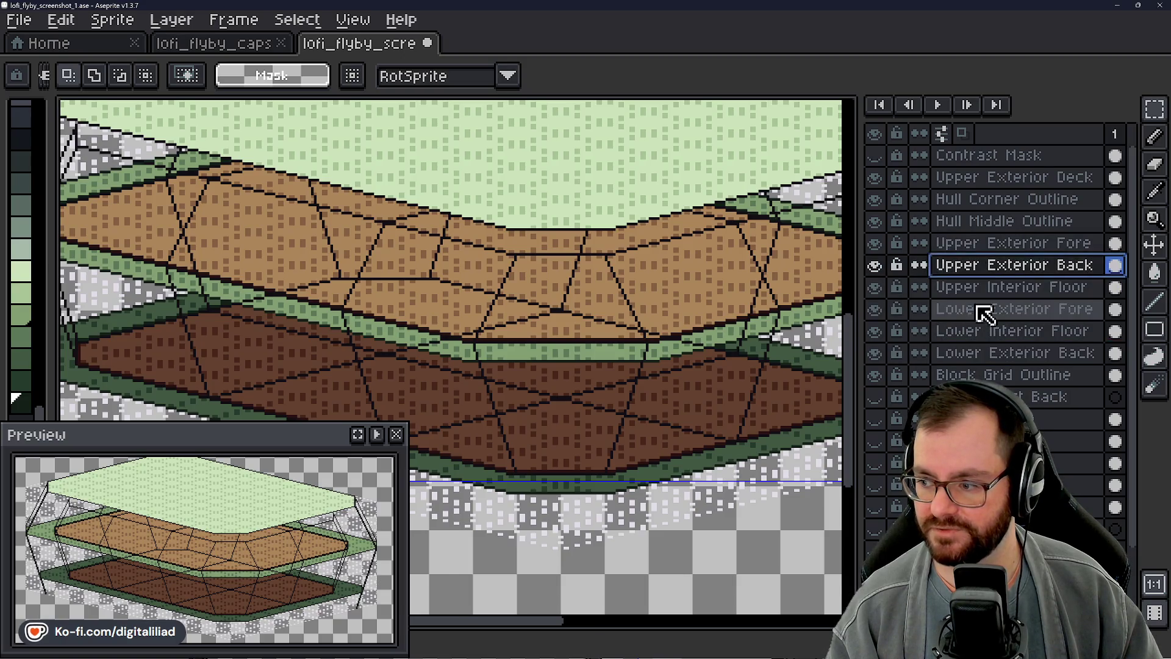
{"action": "left_click", "coordinate": [1014, 244]}
{"action": "scroll", "coordinate": [467, 309], "scroll_direction": "up", "scroll_amount": 2}
Step: Zoom to the band join and marquee the tiny stray pixel column there
{"action": "left_click_drag", "start_coordinate": [468, 309], "coordinate": [514, 306]}
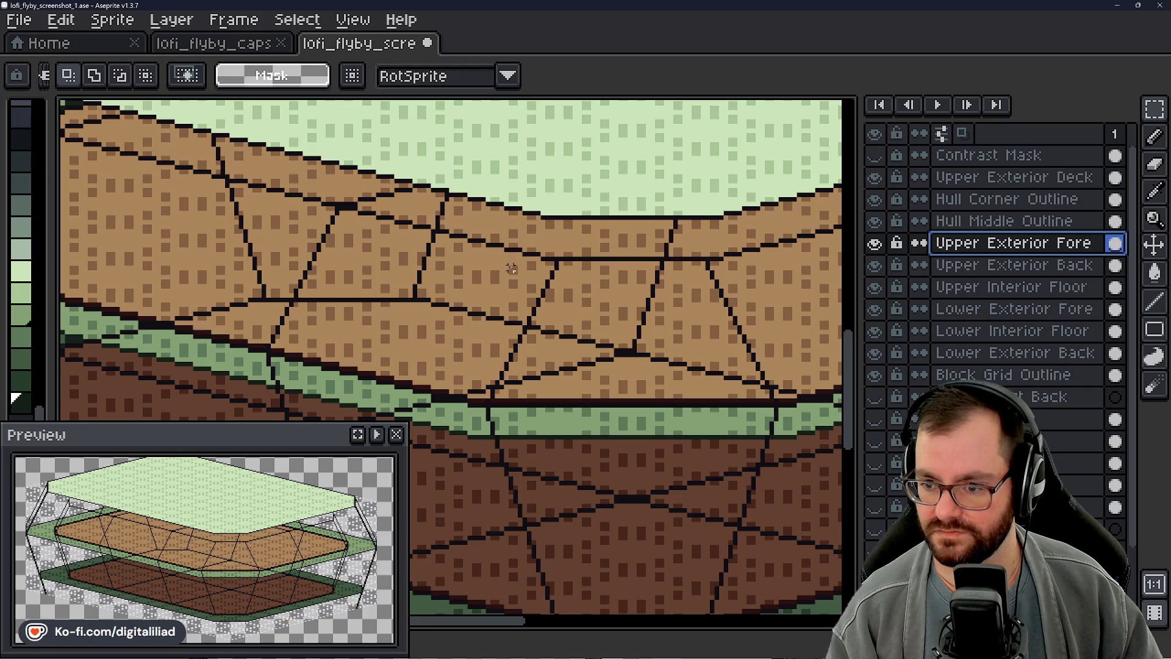
{"action": "left_click_drag", "start_coordinate": [422, 414], "coordinate": [480, 400]}
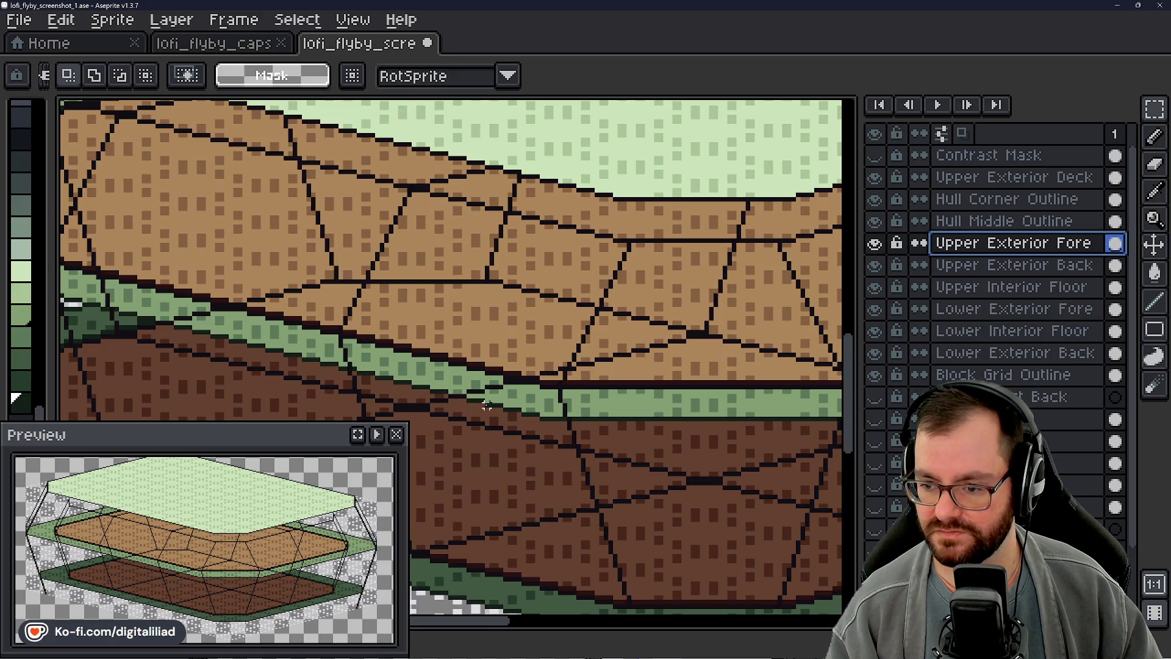
{"action": "scroll", "coordinate": [488, 406], "scroll_direction": "up", "scroll_amount": 2}
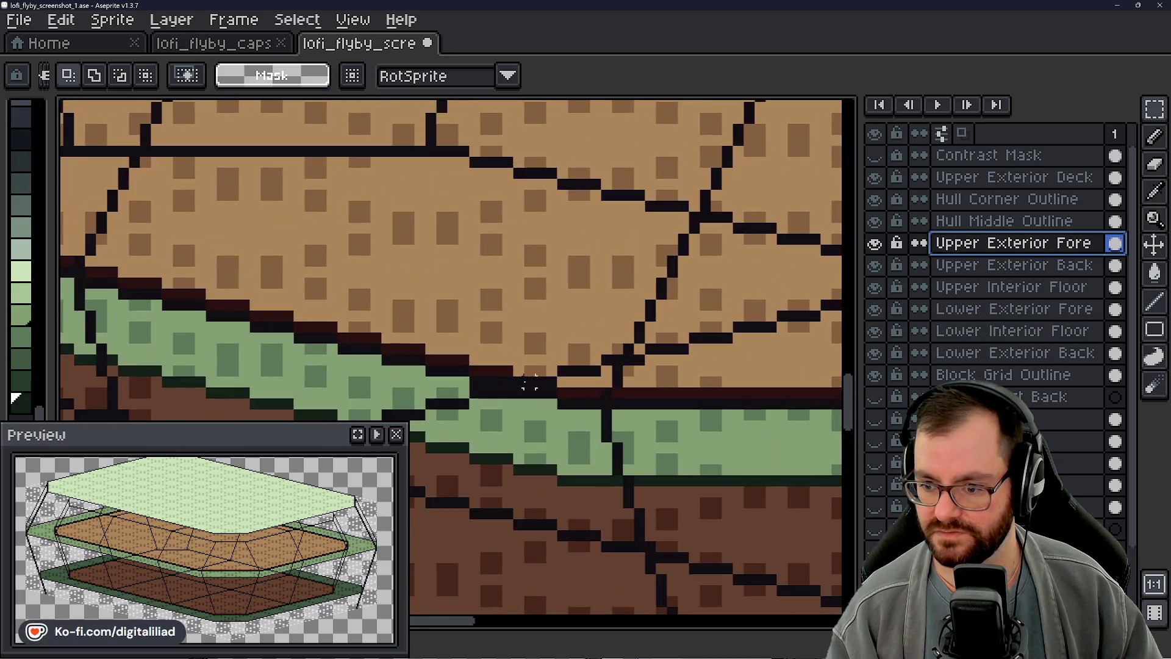
{"action": "scroll", "coordinate": [488, 406], "scroll_direction": "up", "scroll_amount": 2}
{"action": "scroll", "coordinate": [514, 378], "scroll_direction": "down", "scroll_amount": 3}
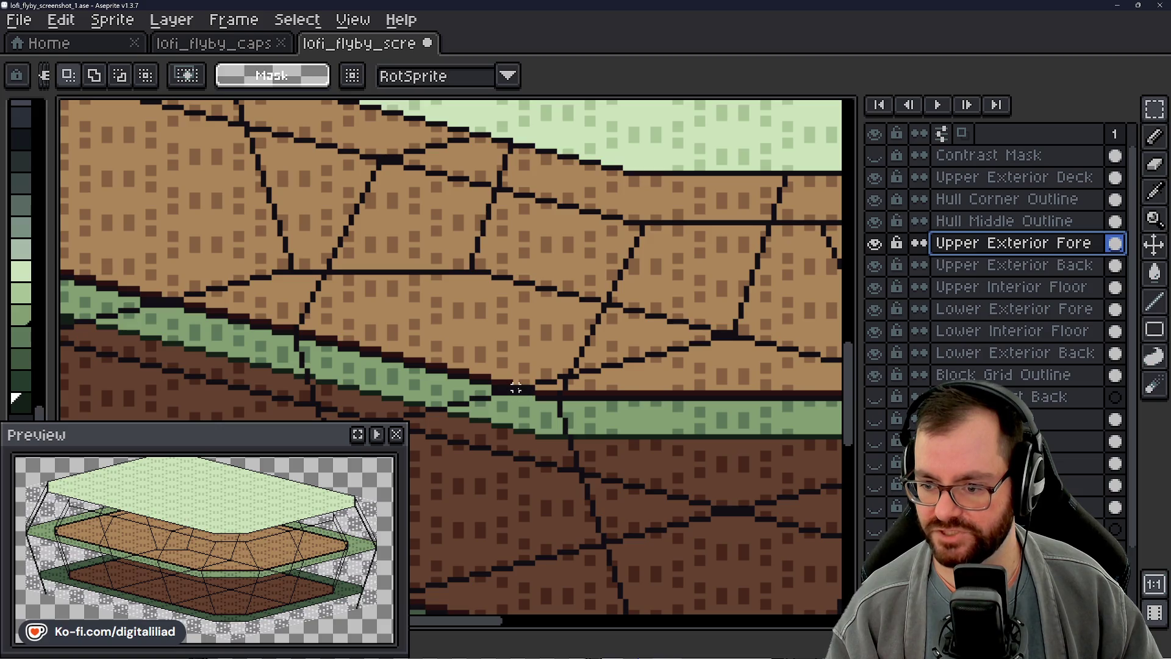
{"action": "middle_click", "coordinate": [604, 387]}
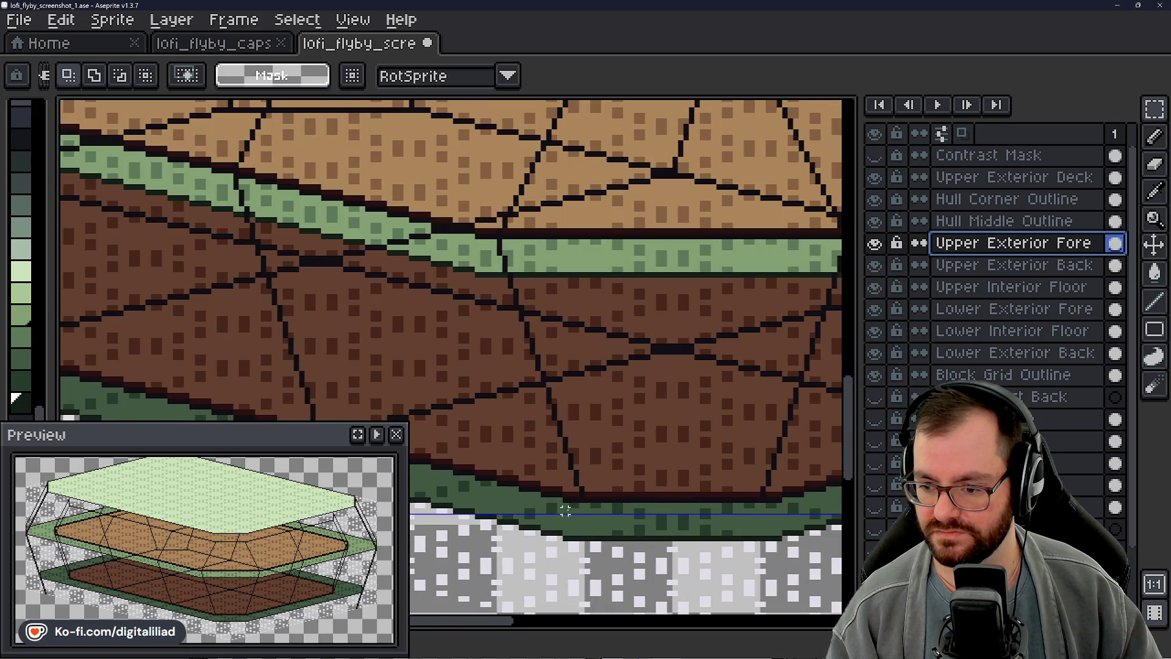
{"action": "left_click_drag", "start_coordinate": [565, 505], "coordinate": [582, 430]}
{"action": "scroll", "coordinate": [576, 415], "scroll_direction": "up", "scroll_amount": 1}
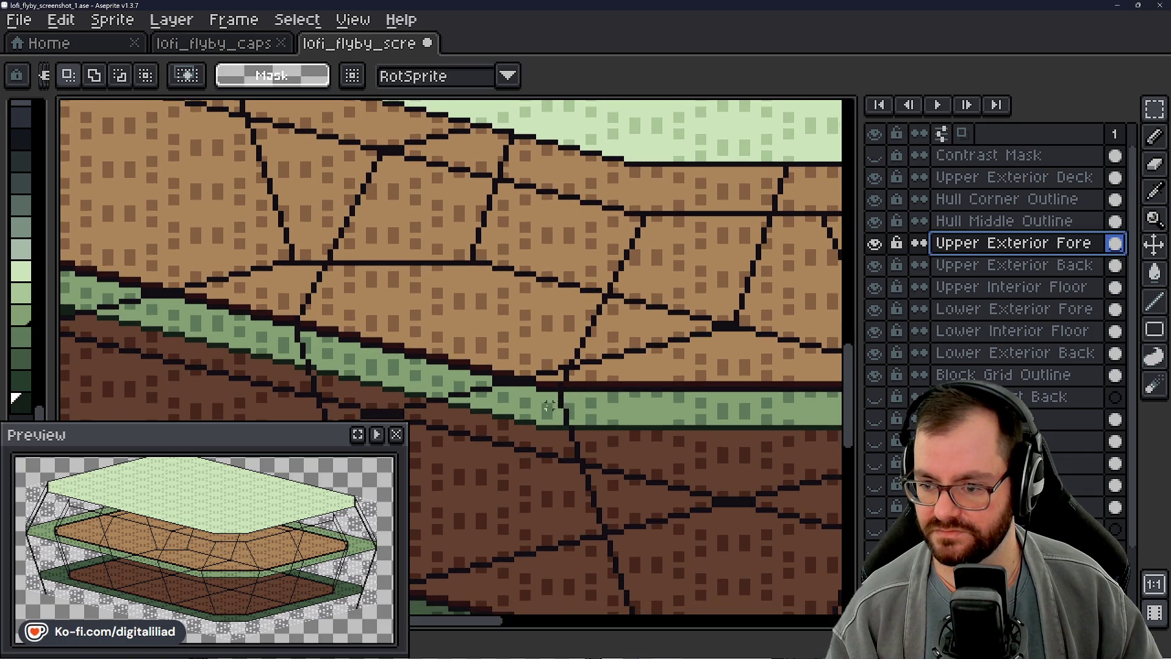
{"action": "scroll", "coordinate": [575, 413], "scroll_direction": "up", "scroll_amount": 1}
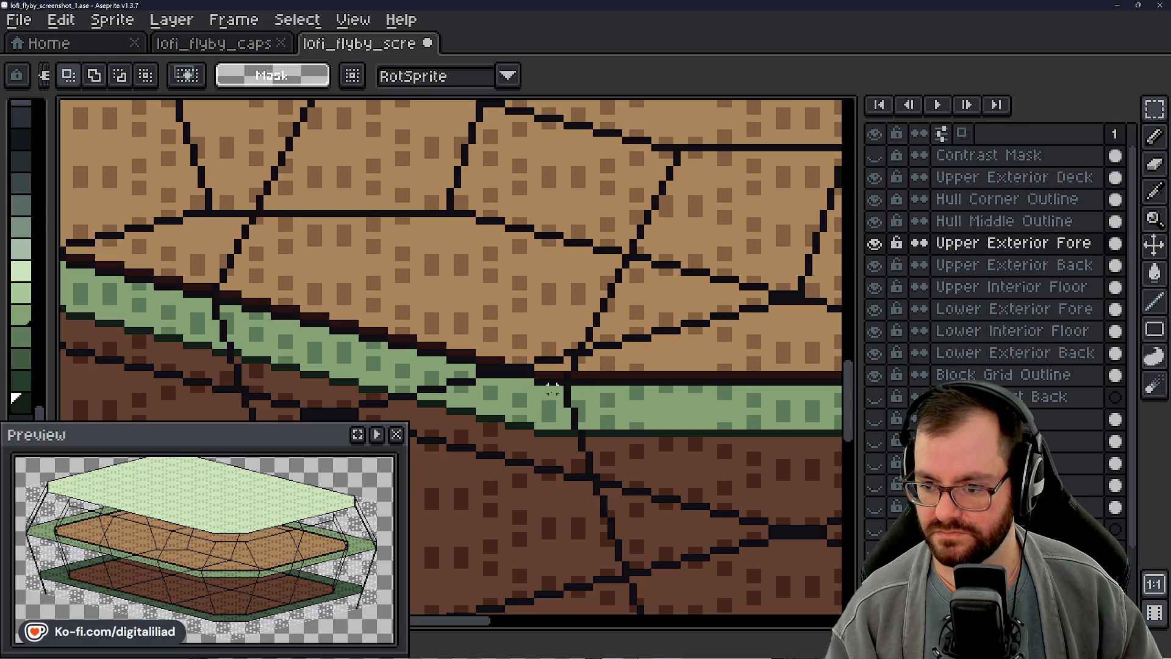
{"action": "left_click_drag", "start_coordinate": [550, 385], "coordinate": [560, 426]}
{"action": "scroll", "coordinate": [567, 402], "scroll_direction": "down", "scroll_amount": 1}
{"action": "scroll", "coordinate": [586, 413], "scroll_direction": "up", "scroll_amount": 1}
{"action": "key", "text": "ctrl+d"}
{"action": "left_click_drag", "start_coordinate": [640, 394], "coordinate": [351, 375]}
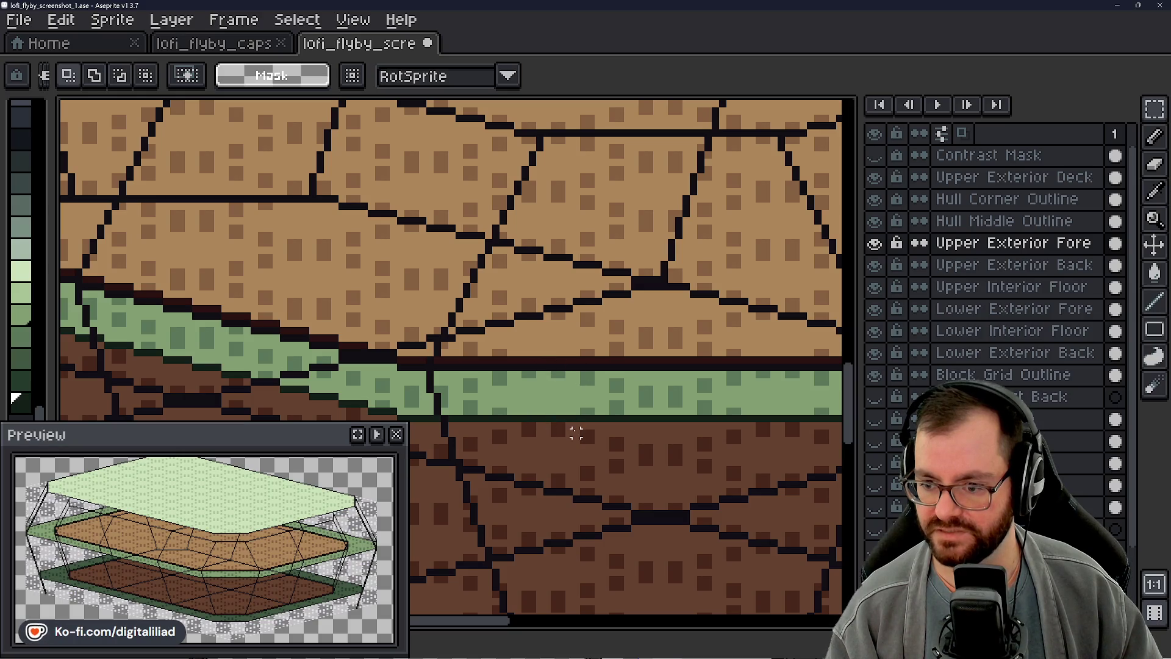
Step: Nudge the pixel column so the floor edge meets the green band, then deselect
{"action": "left_click_drag", "start_coordinate": [640, 394], "coordinate": [431, 352]}
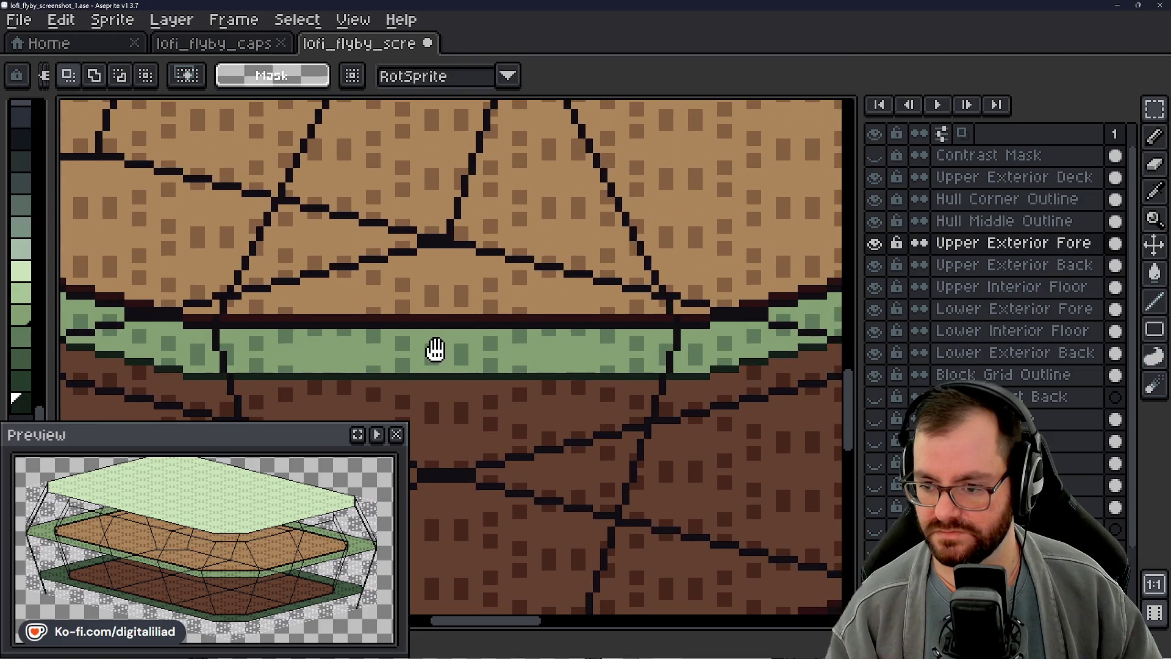
{"action": "left_click_drag", "start_coordinate": [691, 341], "coordinate": [527, 380]}
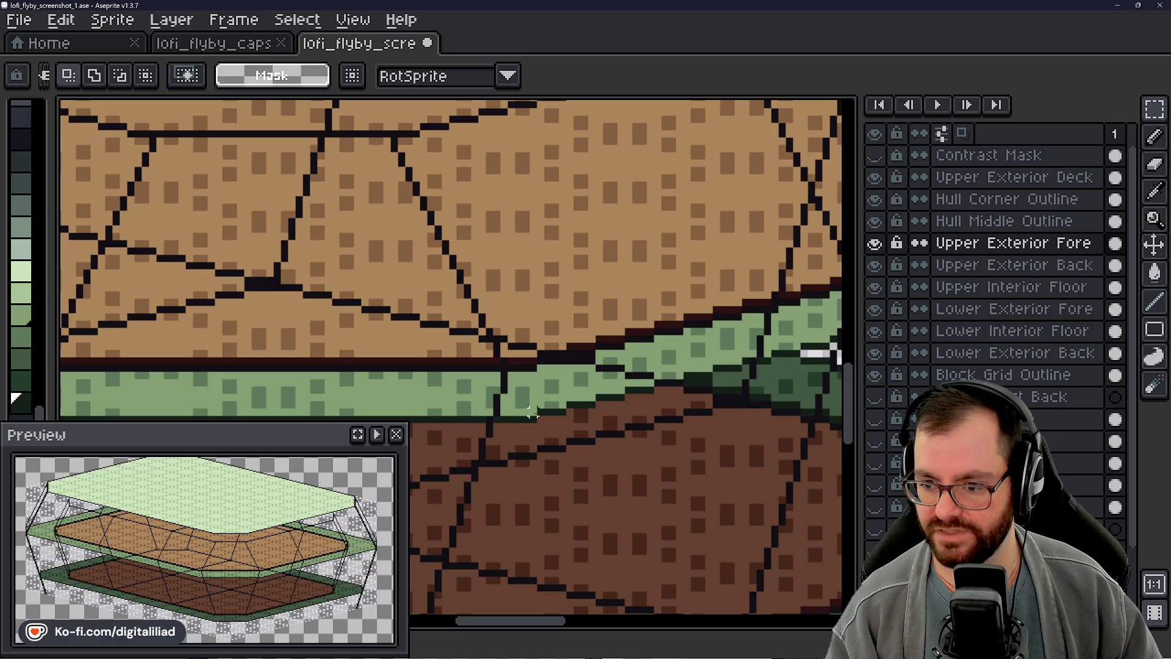
{"action": "mouse_move", "coordinate": [628, 411]}
{"action": "left_mouse_down"}
{"action": "mouse_move", "coordinate": [472, 425]}
{"action": "mouse_move", "coordinate": [468, 441]}
{"action": "mouse_move", "coordinate": [498, 412]}
{"action": "left_mouse_up"}
{"action": "key", "text": "ctrl+d"}
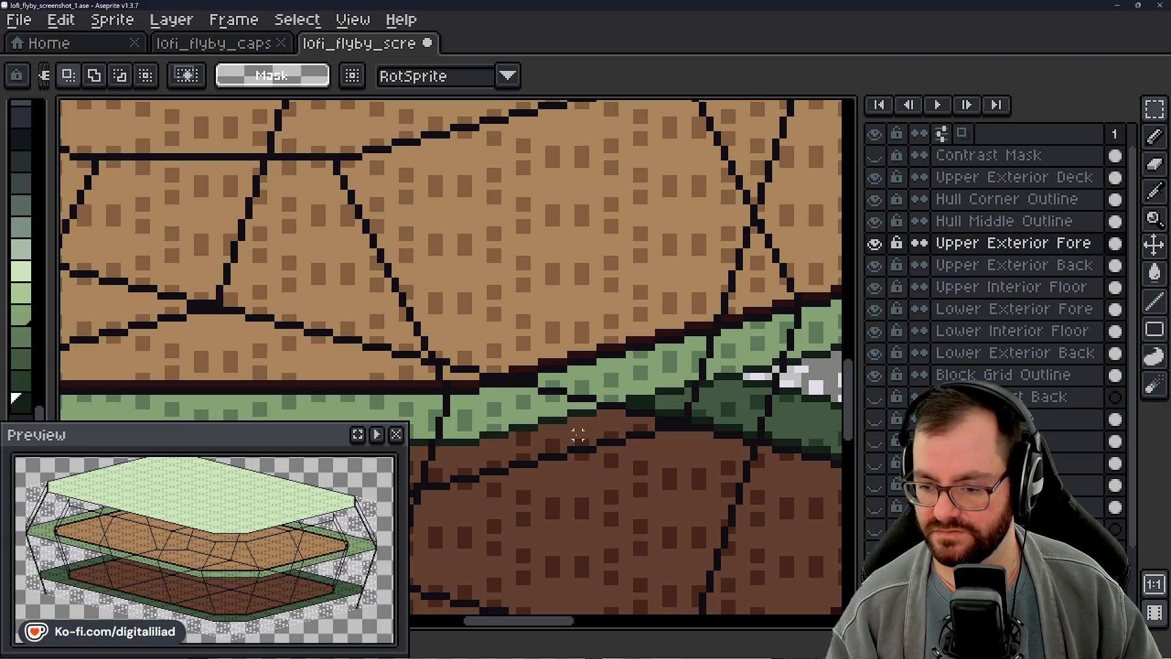
{"action": "scroll", "coordinate": [590, 389], "scroll_direction": "down", "scroll_amount": 2}
{"action": "scroll", "coordinate": [641, 394], "scroll_direction": "down", "scroll_amount": 2}
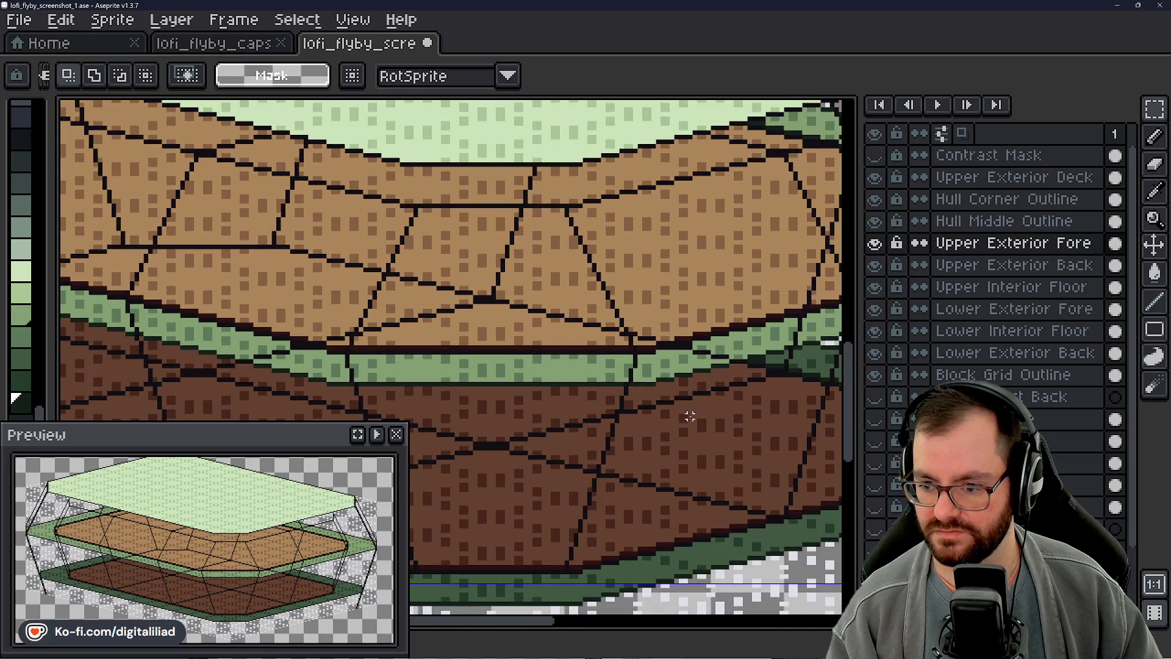
{"action": "mouse_move", "coordinate": [689, 419]}
{"action": "left_mouse_down"}
{"action": "mouse_move", "coordinate": [614, 416]}
{"action": "mouse_move", "coordinate": [600, 442]}
{"action": "left_mouse_up"}
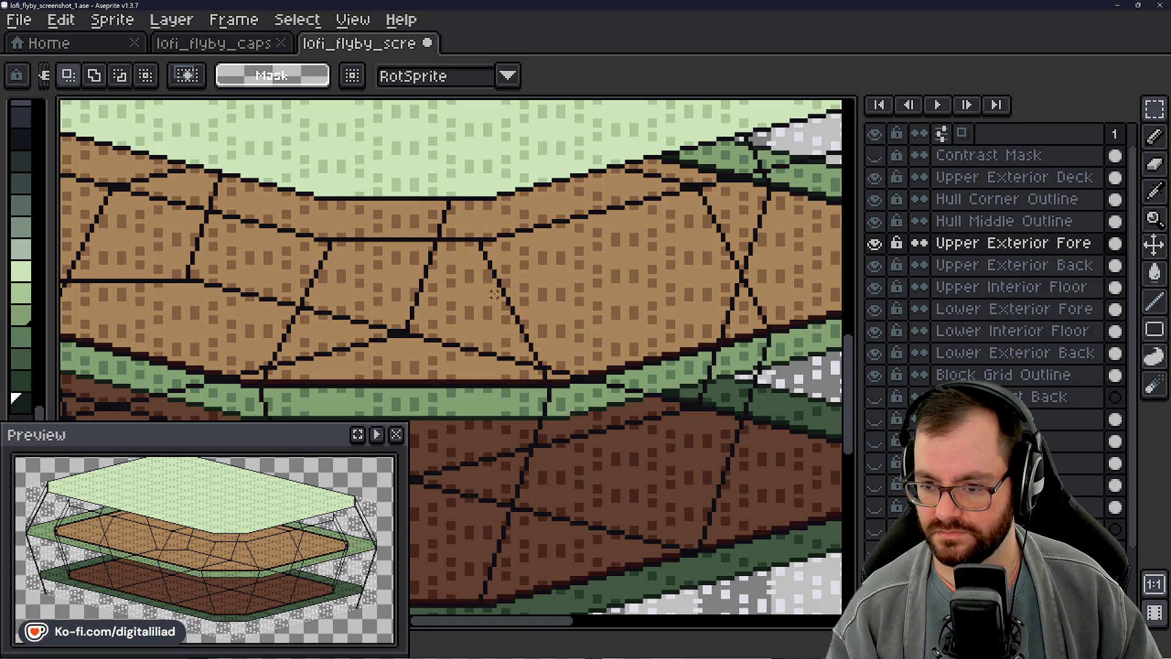
{"action": "left_click_drag", "start_coordinate": [475, 257], "coordinate": [518, 267]}
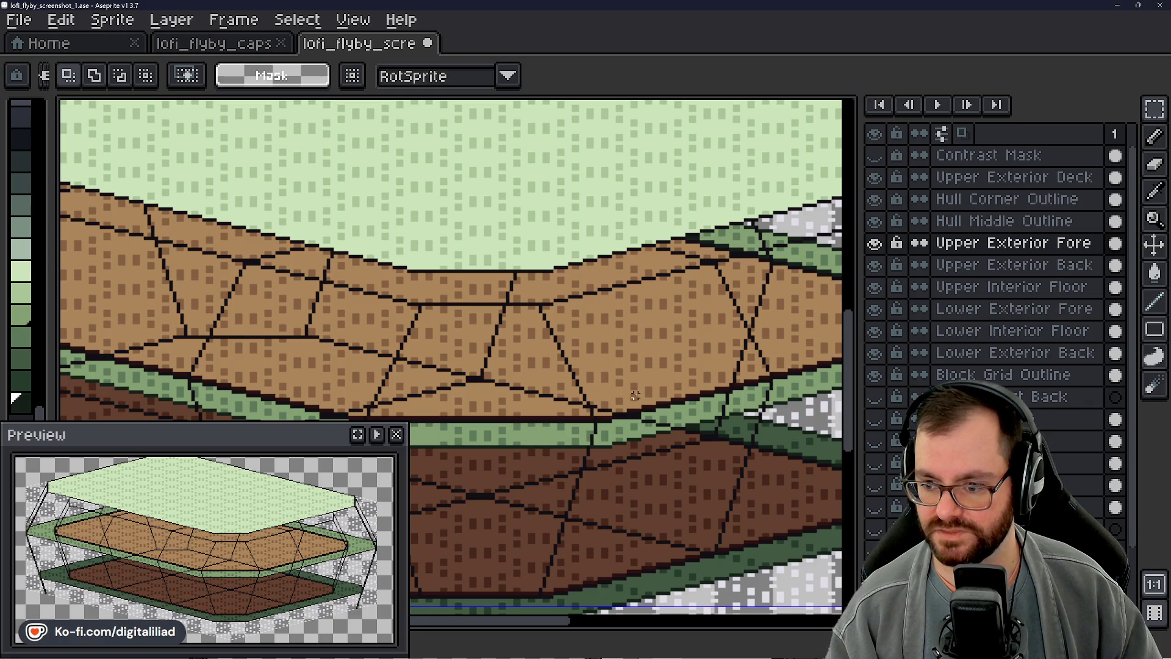
{"action": "scroll", "coordinate": [634, 393], "scroll_direction": "up", "scroll_amount": 3}
{"action": "left_click", "coordinate": [1156, 302]}
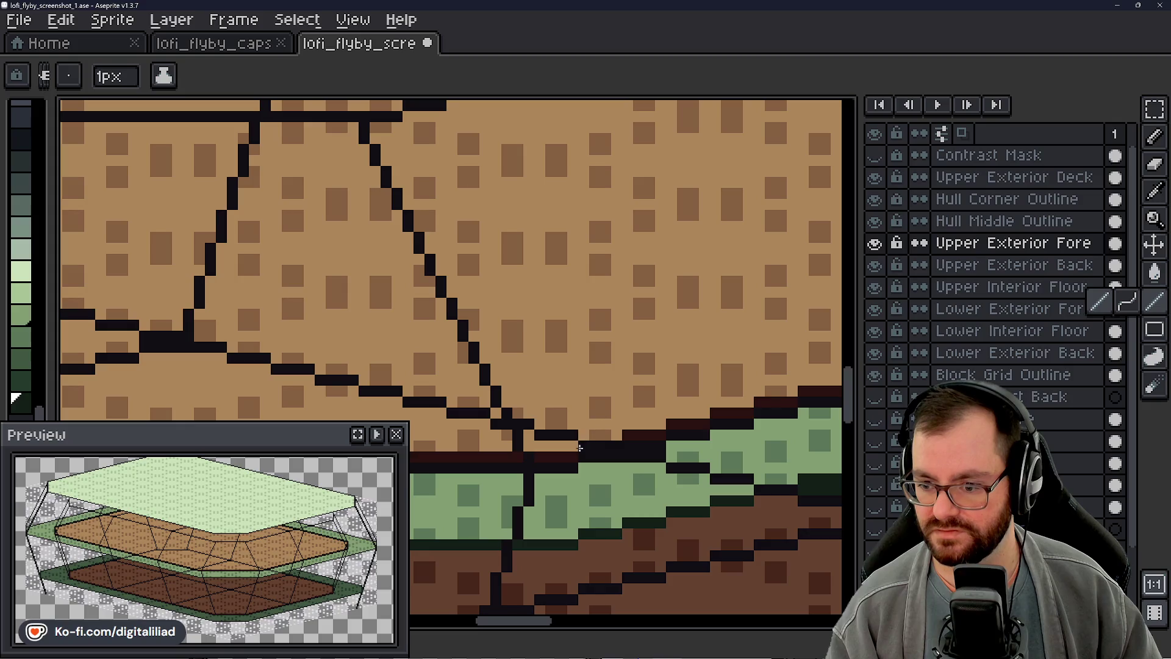
Step: Draw a diagonal polygon line across the upper floor and undo its stray tip
{"action": "middle_click", "coordinate": [580, 446]}
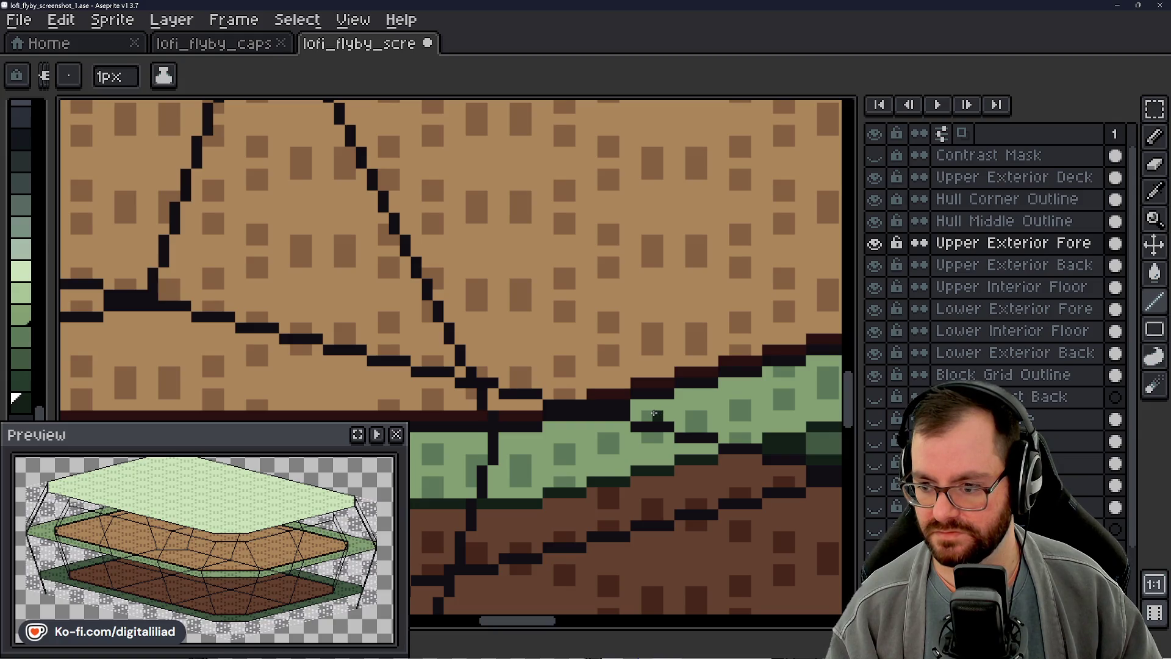
{"action": "scroll", "coordinate": [653, 414], "scroll_direction": "down", "scroll_amount": 3}
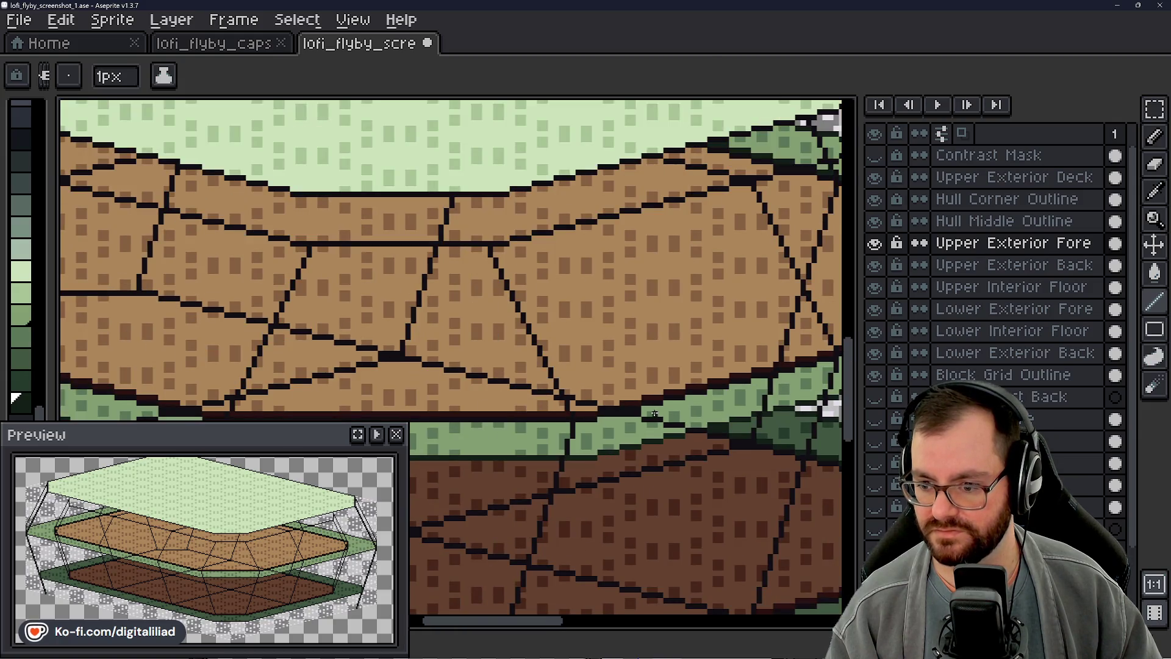
{"action": "left_click_drag", "start_coordinate": [654, 414], "coordinate": [535, 187]}
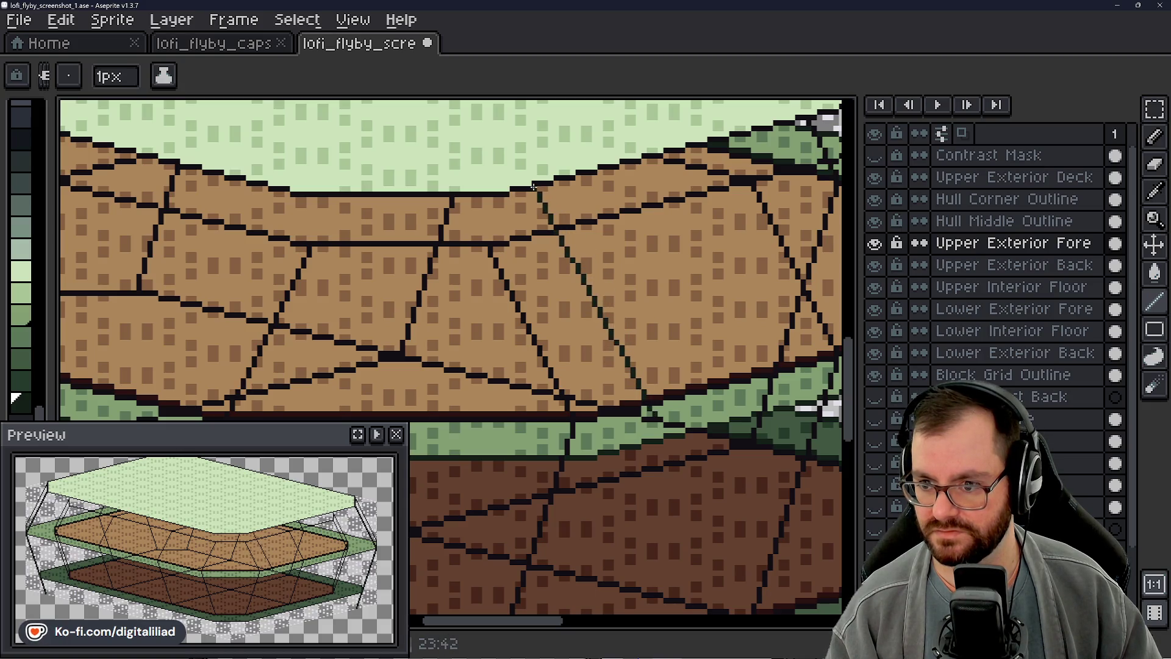
{"action": "key", "text": "ctrl+z"}
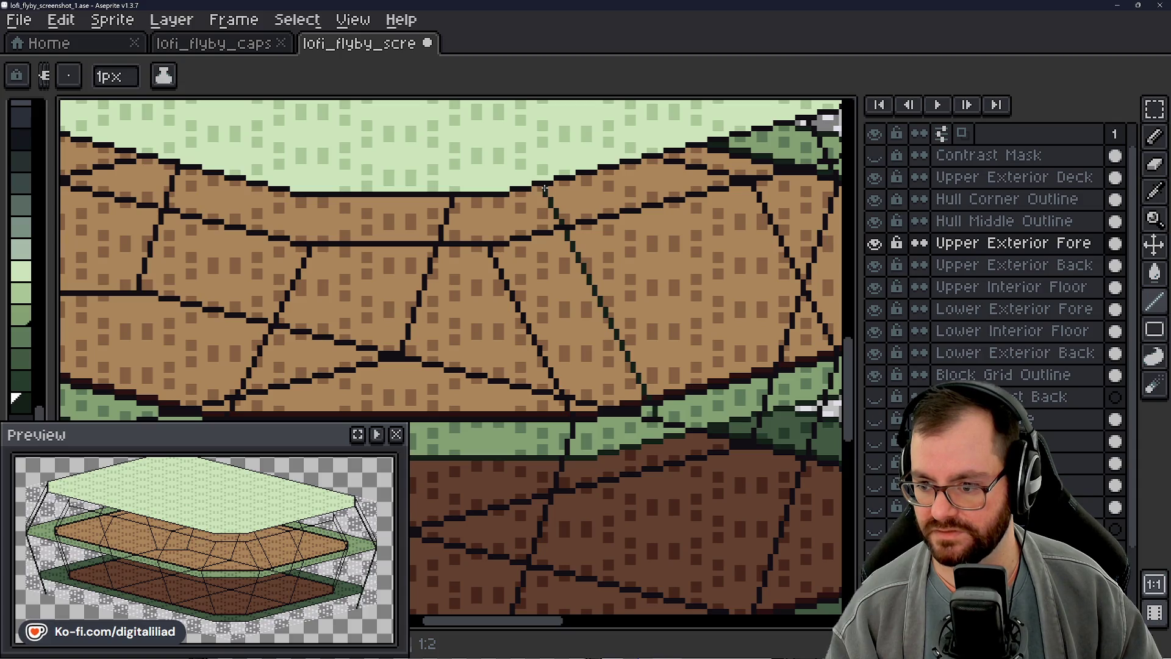
{"action": "scroll", "coordinate": [555, 315], "scroll_direction": "down", "scroll_amount": 3}
{"action": "scroll", "coordinate": [556, 315], "scroll_direction": "down", "scroll_amount": 2}
{"action": "scroll", "coordinate": [556, 315], "scroll_direction": "up", "scroll_amount": 2}
{"action": "scroll", "coordinate": [562, 326], "scroll_direction": "up", "scroll_amount": 3}
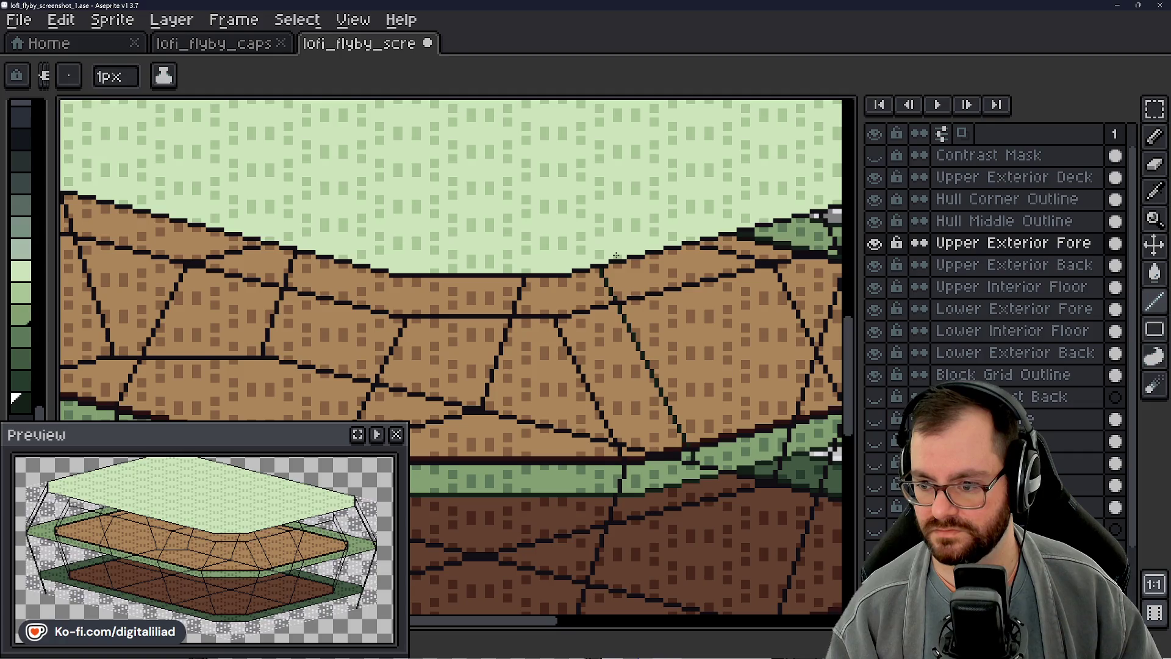
{"action": "scroll", "coordinate": [604, 304], "scroll_direction": "down", "scroll_amount": 4}
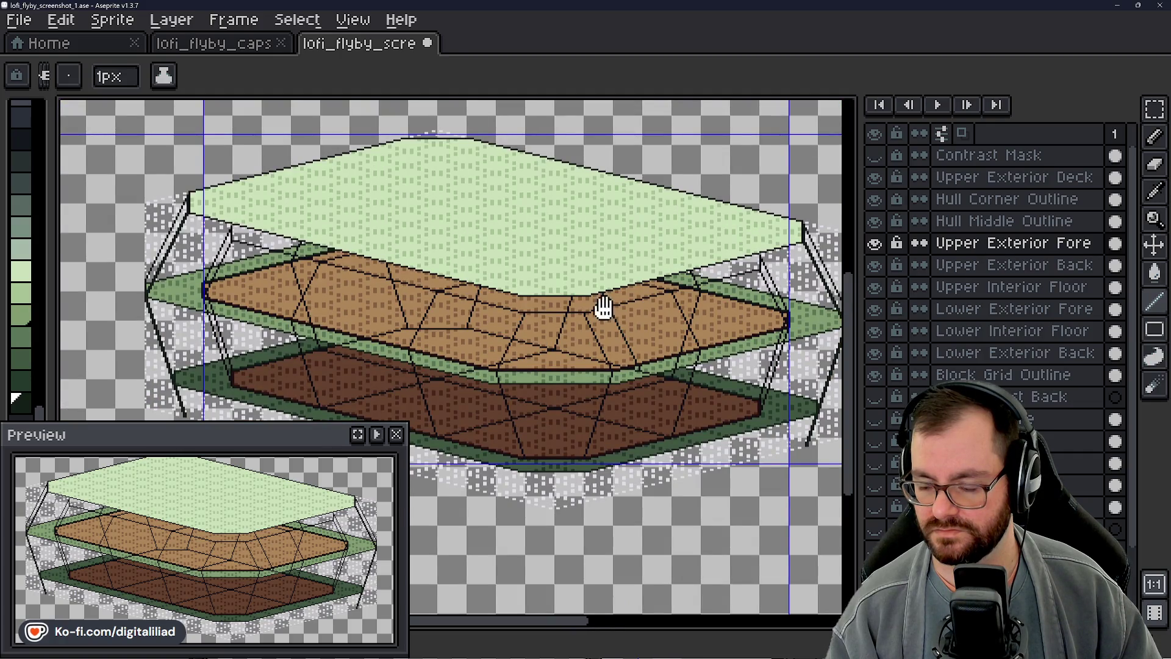
Step: Draw two more dark polygon dividing lines across the upper brown floor
{"action": "left_click_drag", "start_coordinate": [601, 308], "coordinate": [572, 320]}
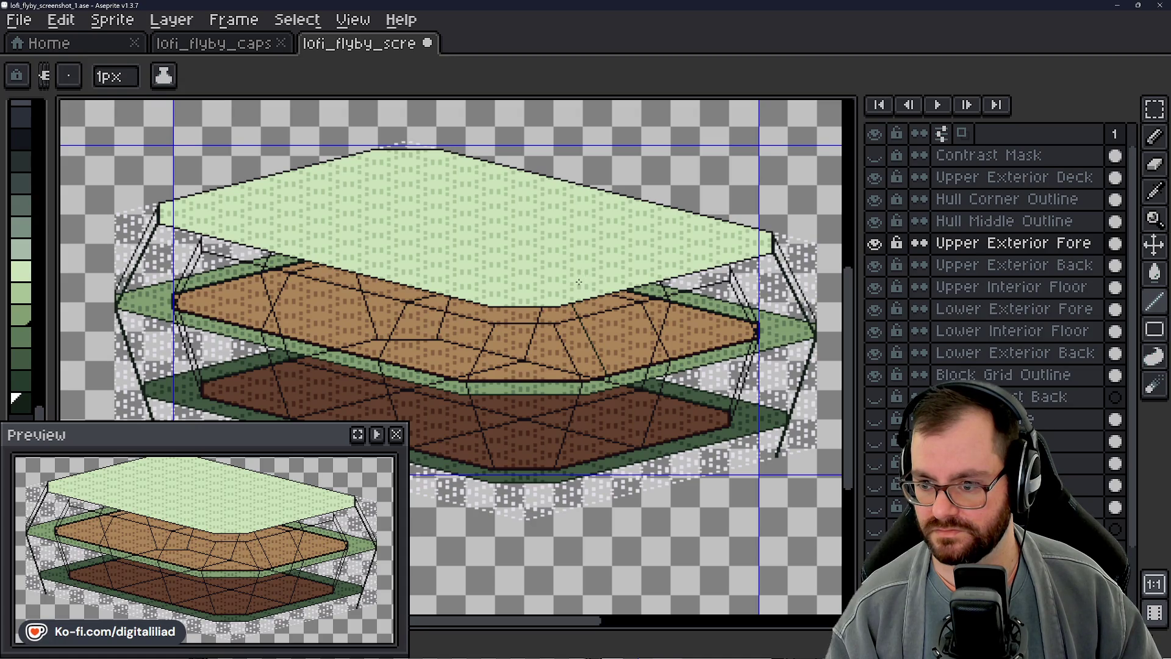
{"action": "scroll", "coordinate": [576, 283], "scroll_direction": "up", "scroll_amount": 4}
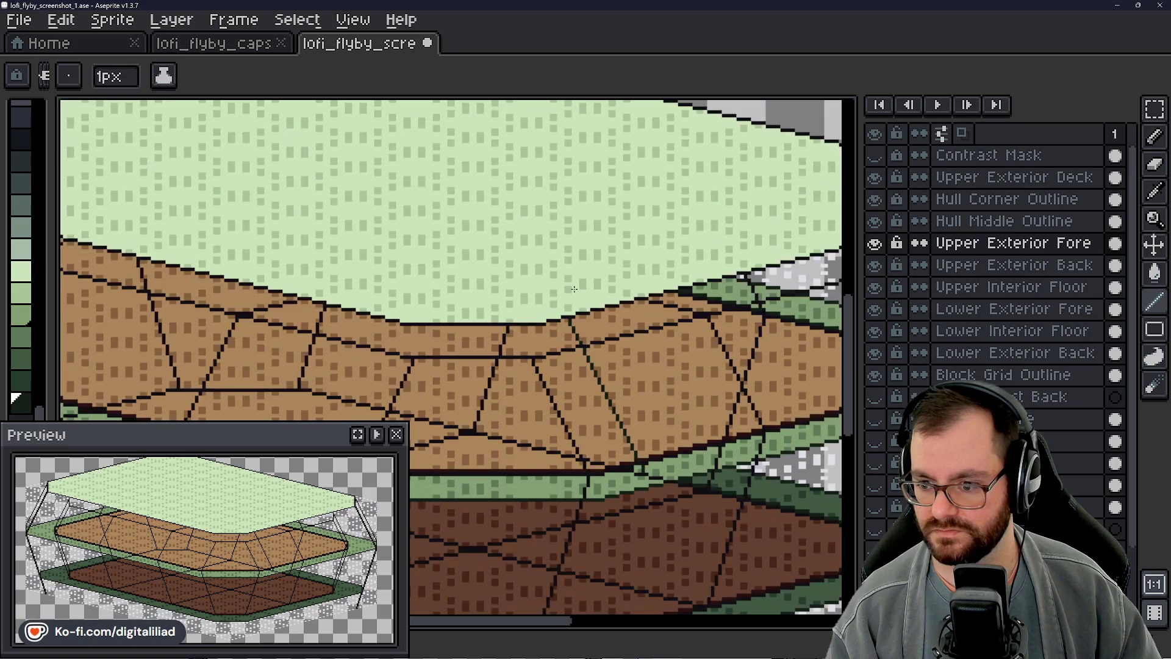
{"action": "scroll", "coordinate": [592, 350], "scroll_direction": "up", "scroll_amount": 2}
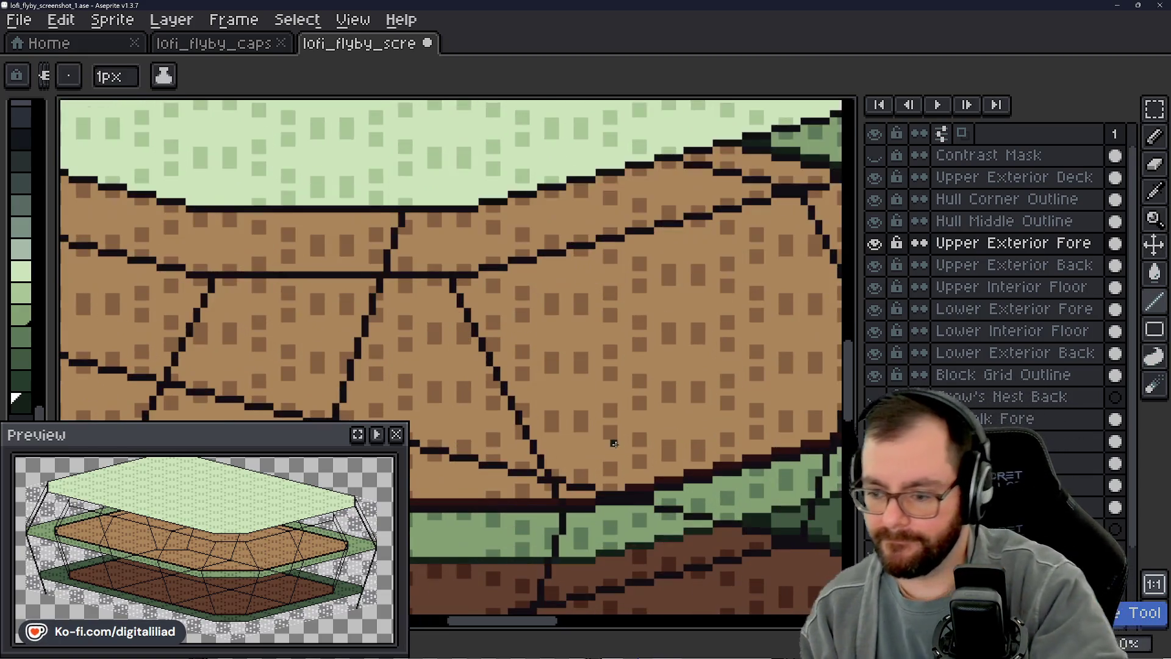
{"action": "left_click_drag", "start_coordinate": [640, 421], "coordinate": [641, 366]}
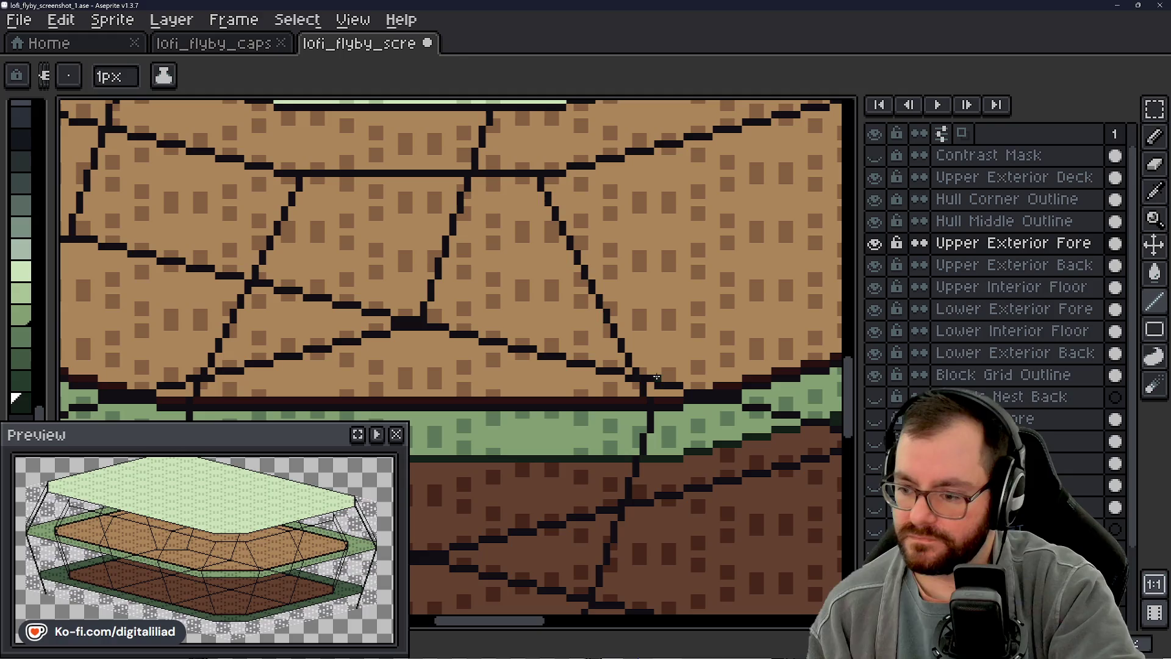
{"action": "left_click_drag", "start_coordinate": [696, 412], "coordinate": [589, 390]}
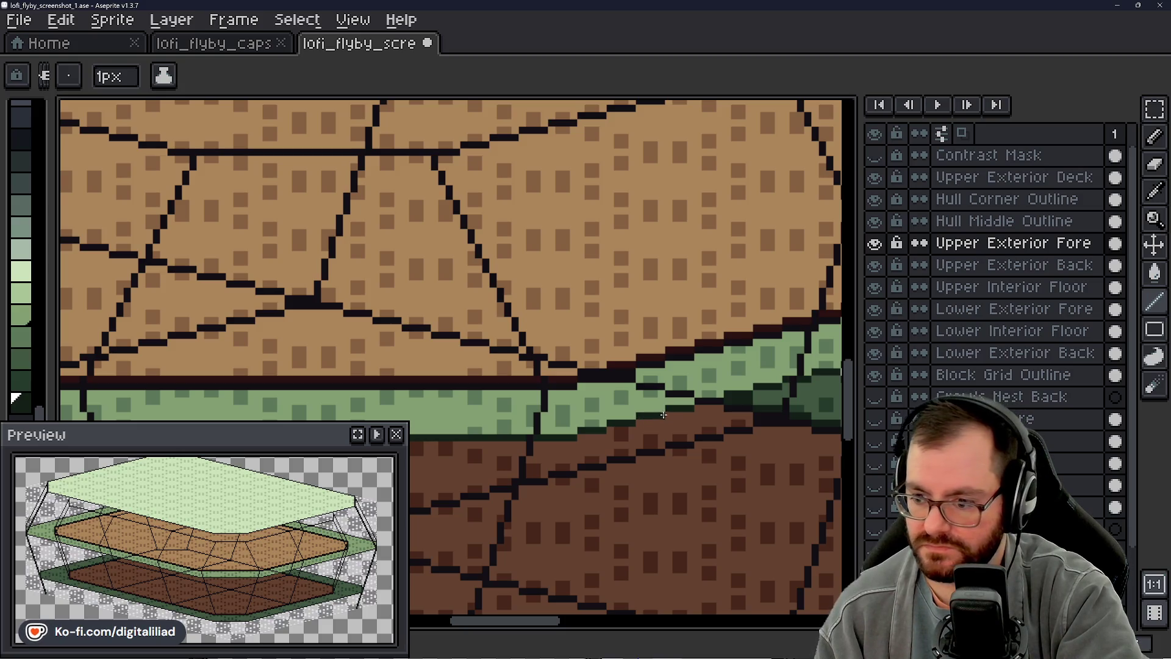
{"action": "left_click_drag", "start_coordinate": [649, 385], "coordinate": [395, 184]}
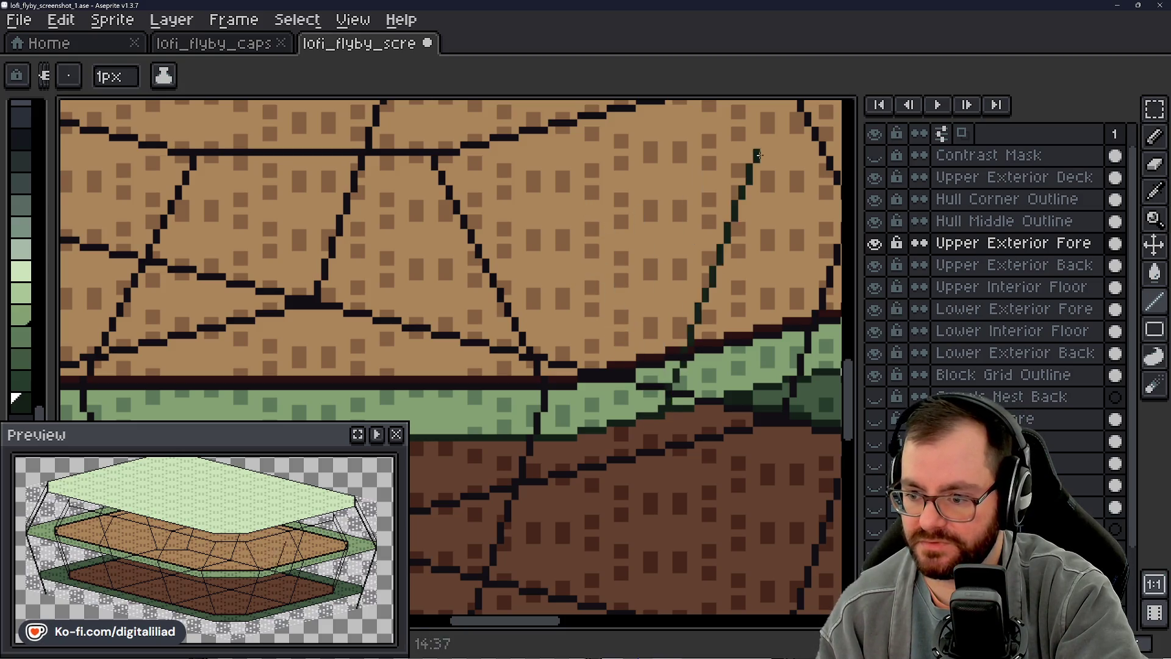
{"action": "scroll", "coordinate": [395, 183], "scroll_direction": "down", "scroll_amount": 1}
{"action": "scroll", "coordinate": [586, 275], "scroll_direction": "down", "scroll_amount": 1}
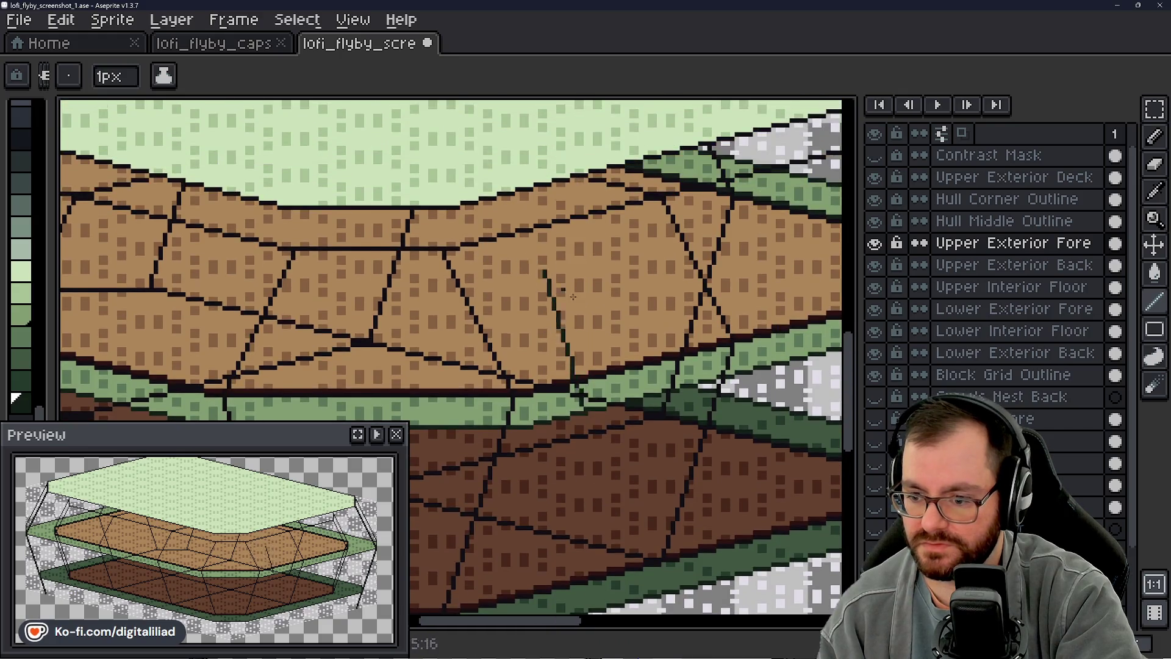
{"action": "scroll", "coordinate": [573, 524], "scroll_direction": "up", "scroll_amount": 1}
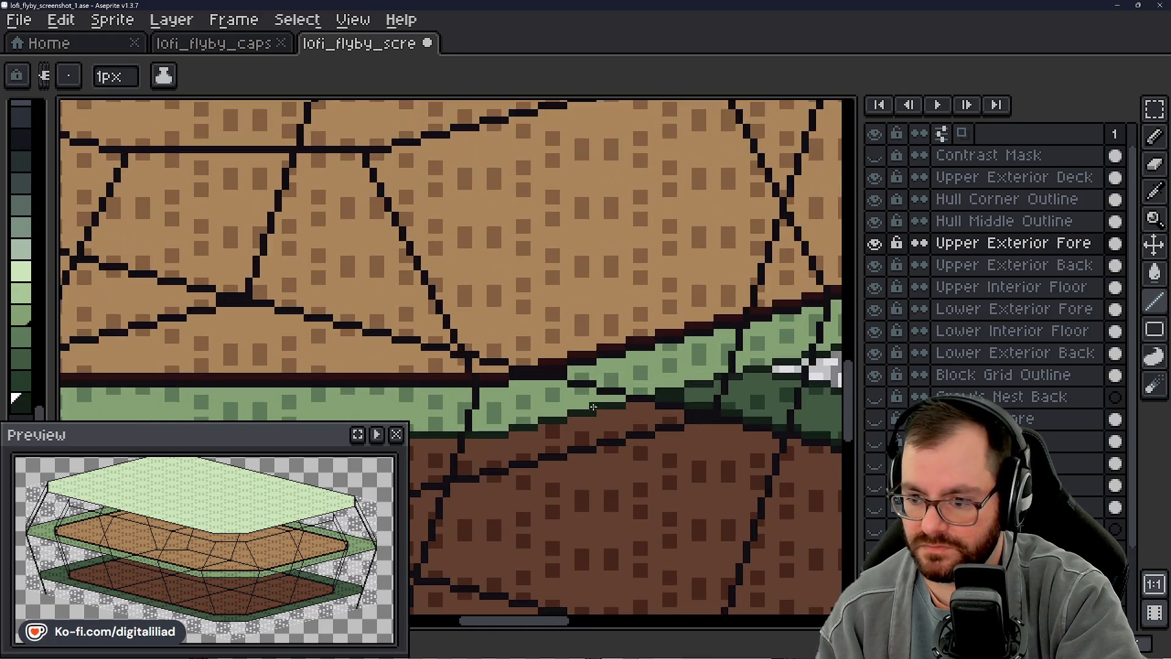
{"action": "scroll", "coordinate": [591, 405], "scroll_direction": "down", "scroll_amount": 1}
{"action": "scroll", "coordinate": [619, 419], "scroll_direction": "up", "scroll_amount": 1}
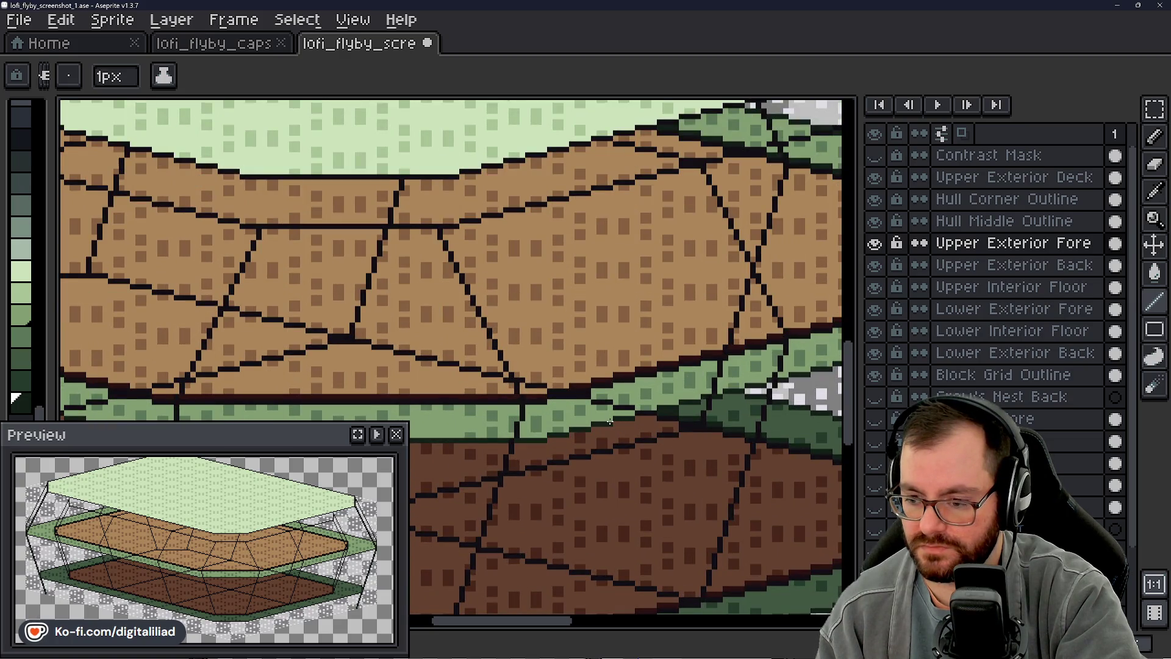
{"action": "scroll", "coordinate": [609, 421], "scroll_direction": "up", "scroll_amount": 2}
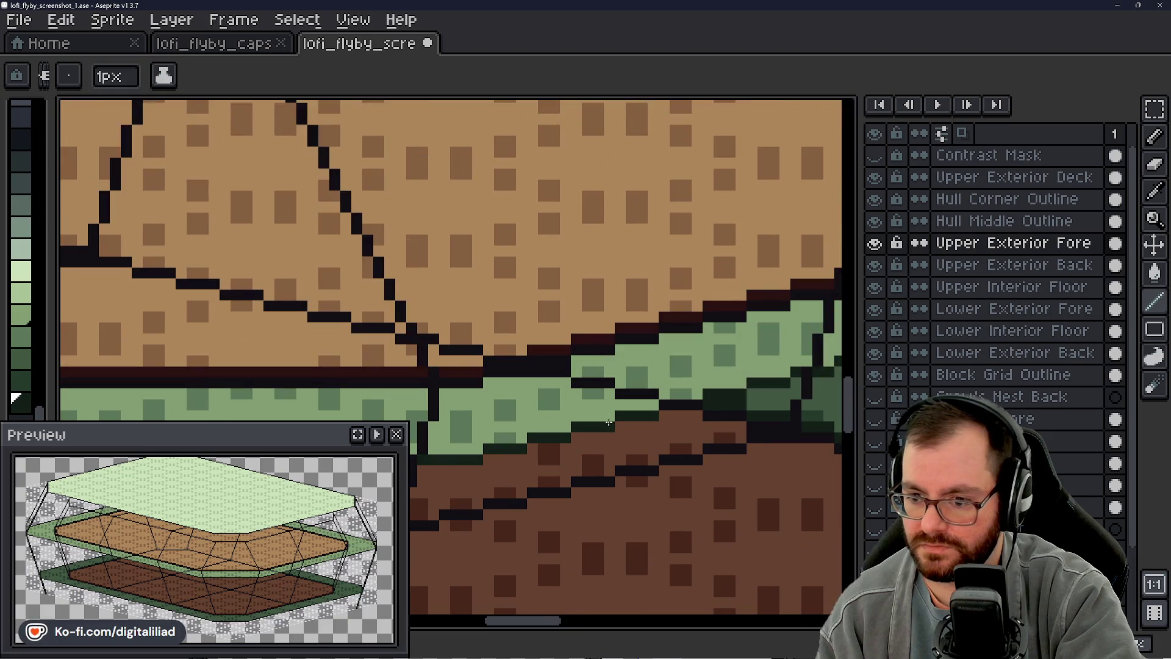
{"action": "scroll", "coordinate": [609, 422], "scroll_direction": "down", "scroll_amount": 1}
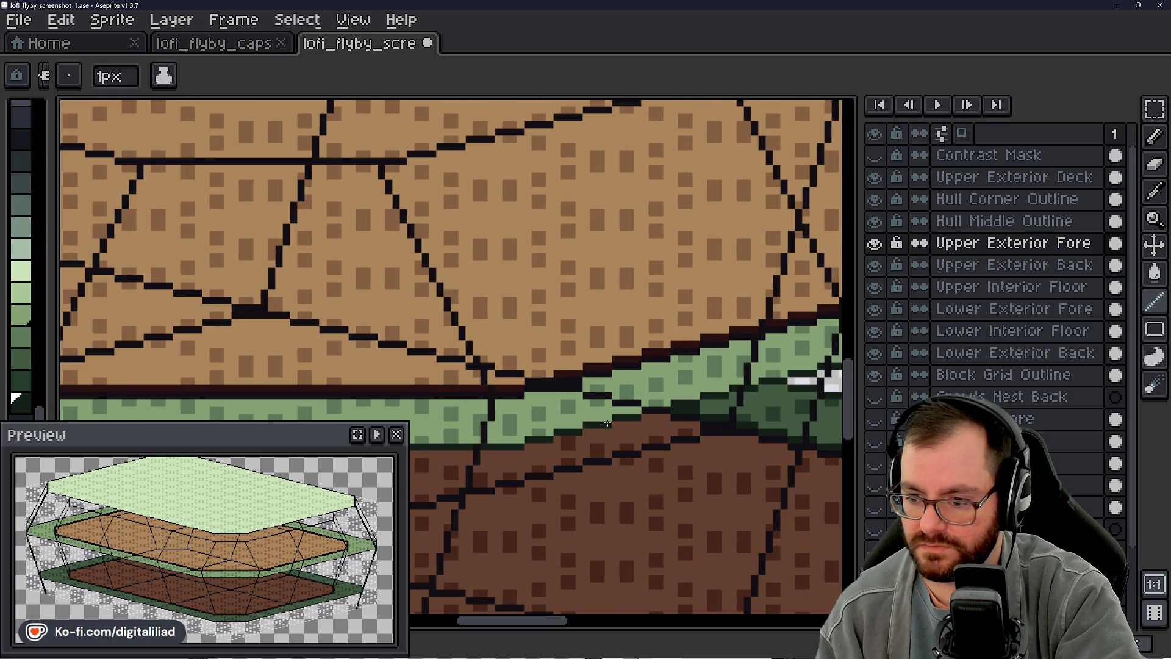
{"action": "scroll", "coordinate": [609, 421], "scroll_direction": "down", "scroll_amount": 2}
{"action": "mouse_move", "coordinate": [586, 385]}
{"action": "left_mouse_down"}
{"action": "mouse_move", "coordinate": [523, 286]}
{"action": "mouse_move", "coordinate": [508, 216]}
{"action": "left_mouse_up"}
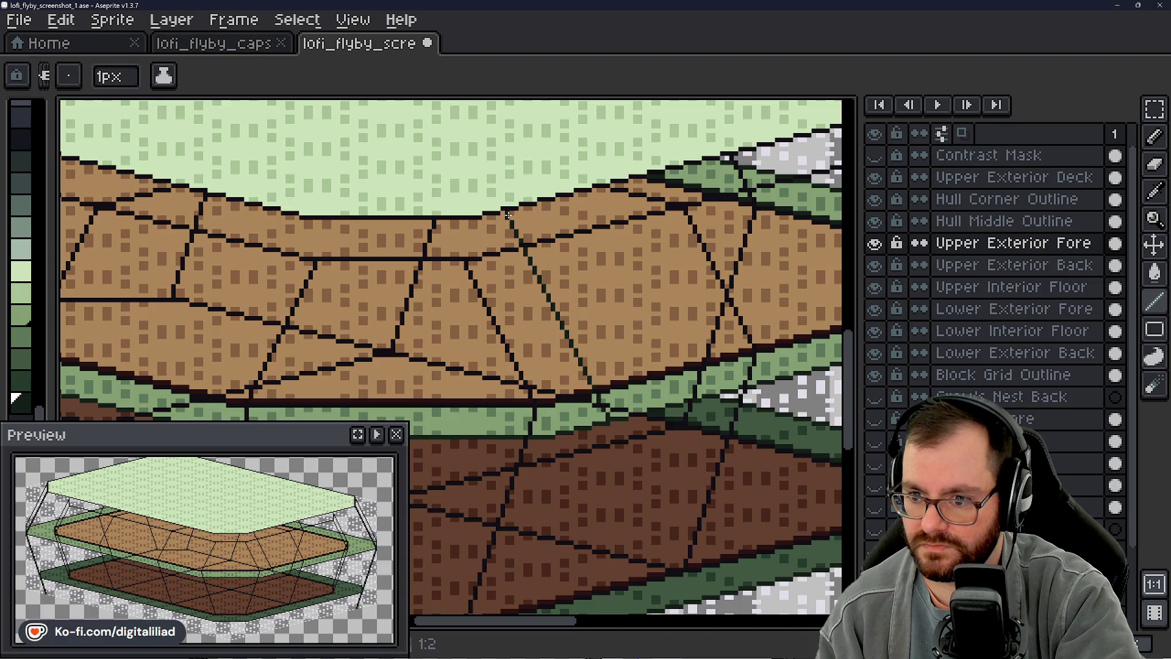
{"action": "scroll", "coordinate": [561, 244], "scroll_direction": "down", "scroll_amount": 3}
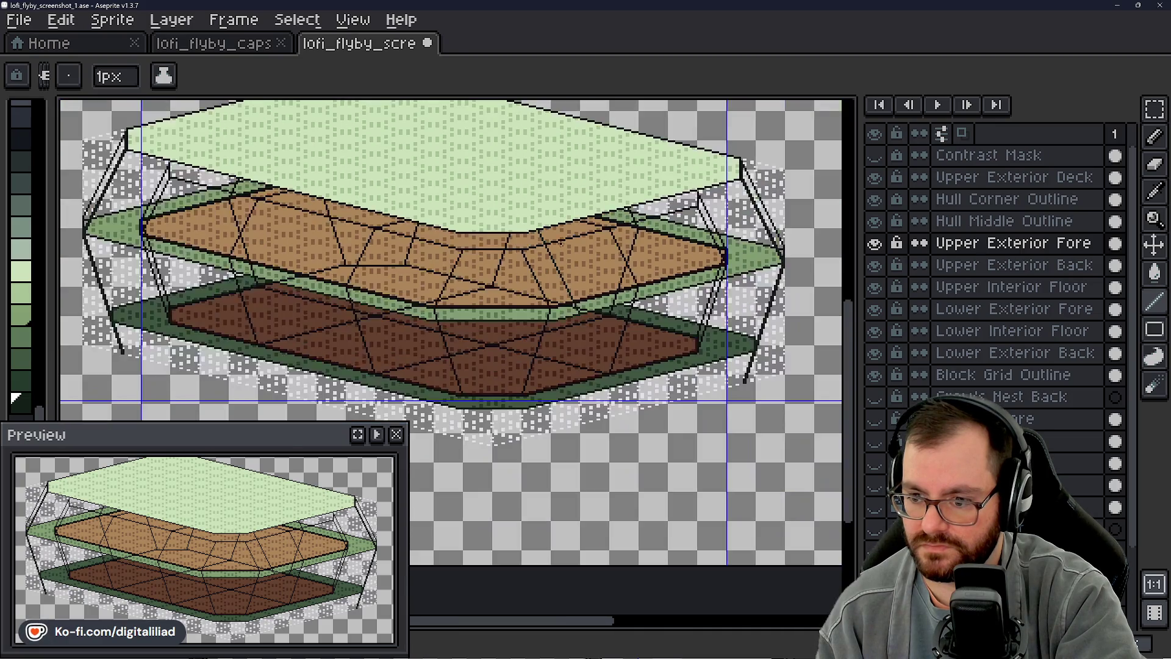
{"action": "scroll", "coordinate": [482, 249], "scroll_direction": "up", "scroll_amount": 3}
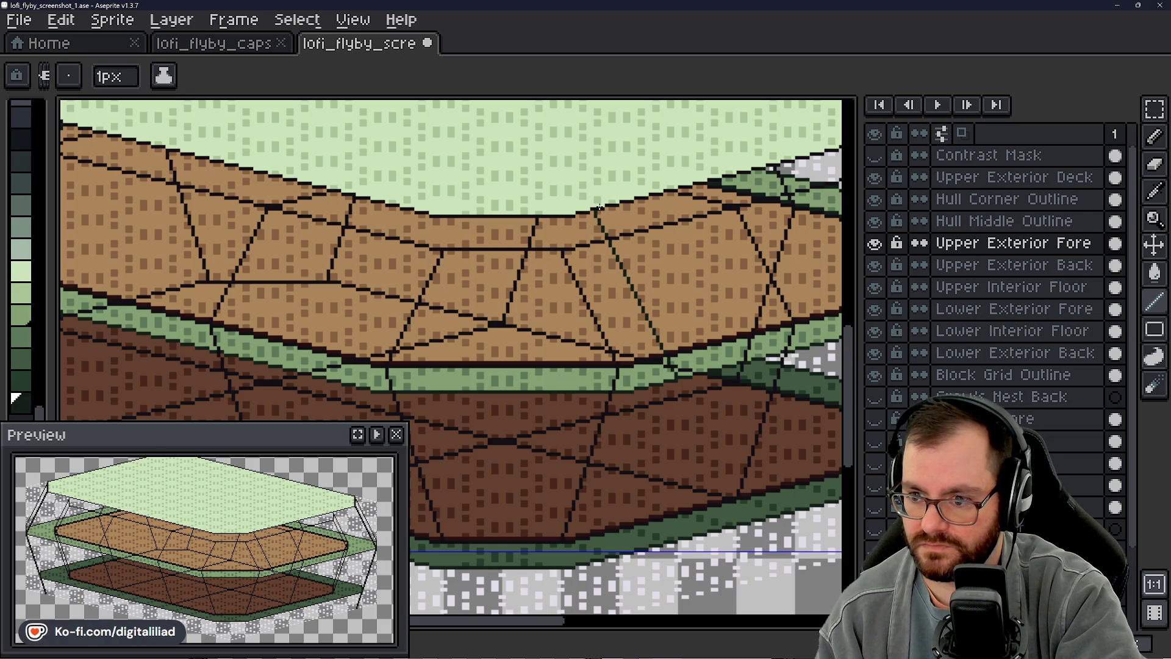
Step: Pan to the ship's left end and hide the Upper Exterior Fore layer
{"action": "mouse_move", "coordinate": [641, 265]}
{"action": "left_mouse_down"}
{"action": "mouse_move", "coordinate": [586, 292]}
{"action": "mouse_move", "coordinate": [524, 289]}
{"action": "left_mouse_up"}
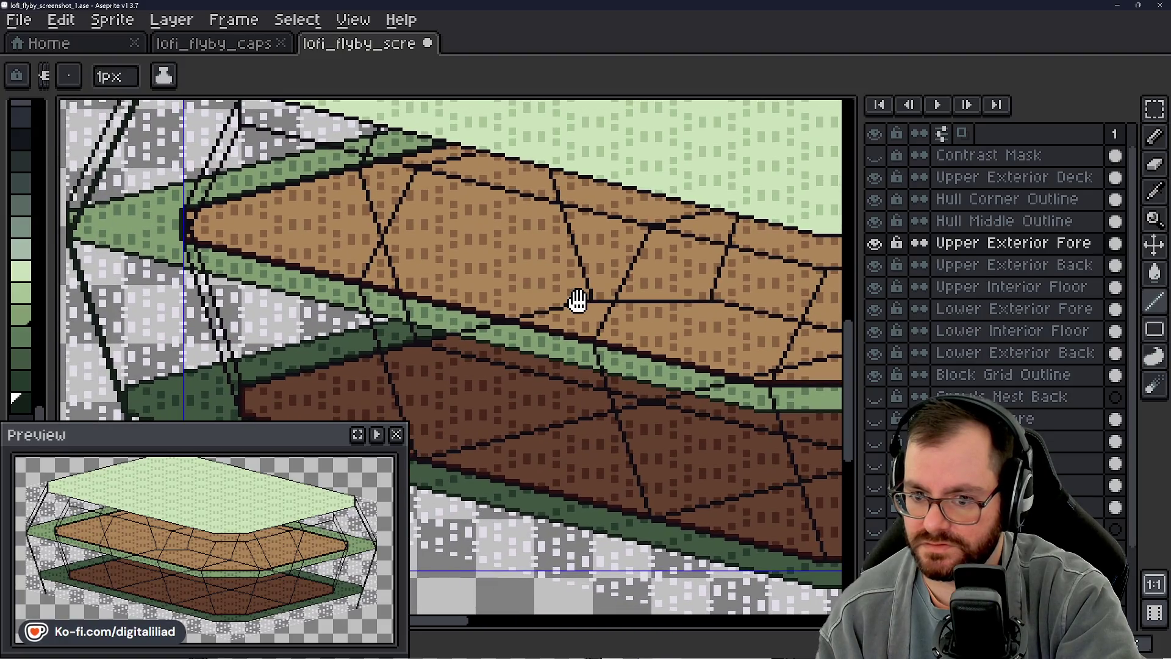
{"action": "scroll", "coordinate": [567, 266], "scroll_direction": "down", "scroll_amount": 2}
{"action": "scroll", "coordinate": [529, 242], "scroll_direction": "up", "scroll_amount": 1}
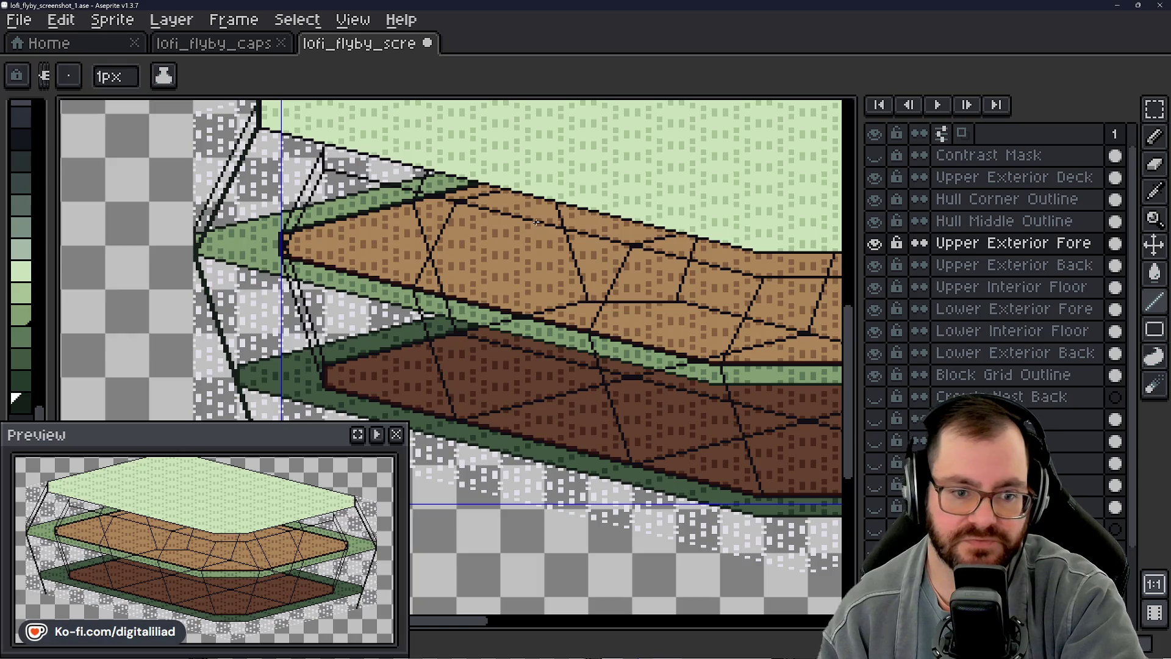
{"action": "scroll", "coordinate": [528, 243], "scroll_direction": "up", "scroll_amount": 1}
{"action": "mouse_move", "coordinate": [476, 248]}
{"action": "left_mouse_down"}
{"action": "mouse_move", "coordinate": [411, 236]}
{"action": "mouse_move", "coordinate": [393, 275]}
{"action": "mouse_move", "coordinate": [417, 279]}
{"action": "left_mouse_up"}
{"action": "scroll", "coordinate": [456, 265], "scroll_direction": "down", "scroll_amount": 1}
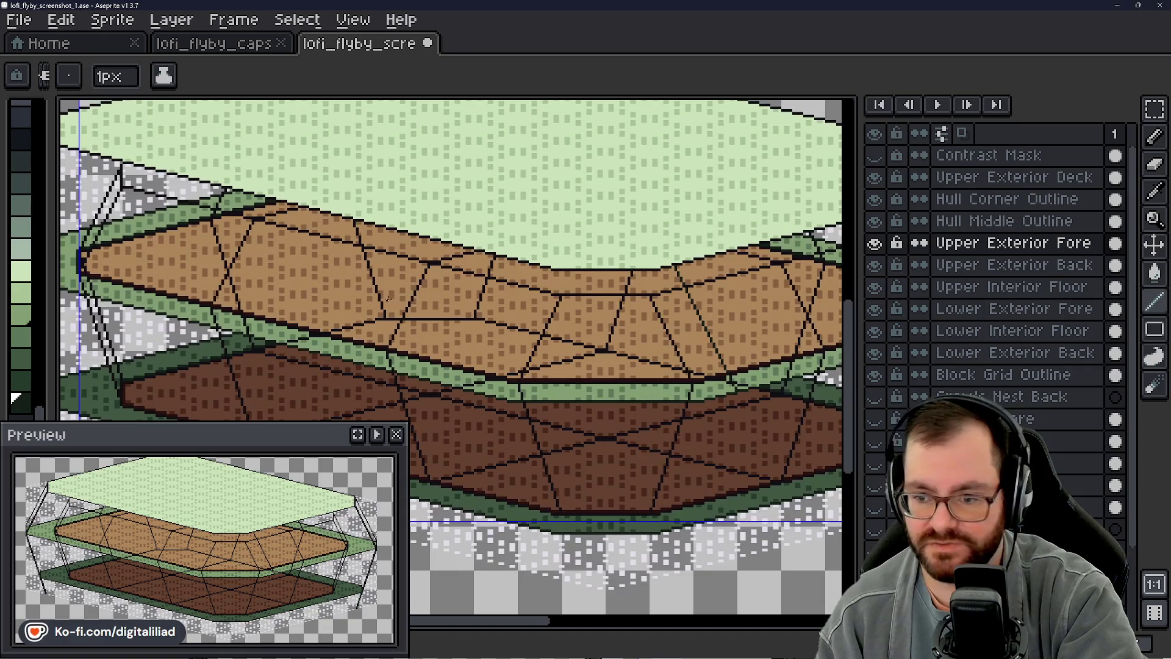
{"action": "left_click", "coordinate": [875, 243]}
Step: Toggle deck layer visibility, preview the Contrast Mask, then hide Upper Exterior Deck
{"action": "left_click", "coordinate": [875, 243]}
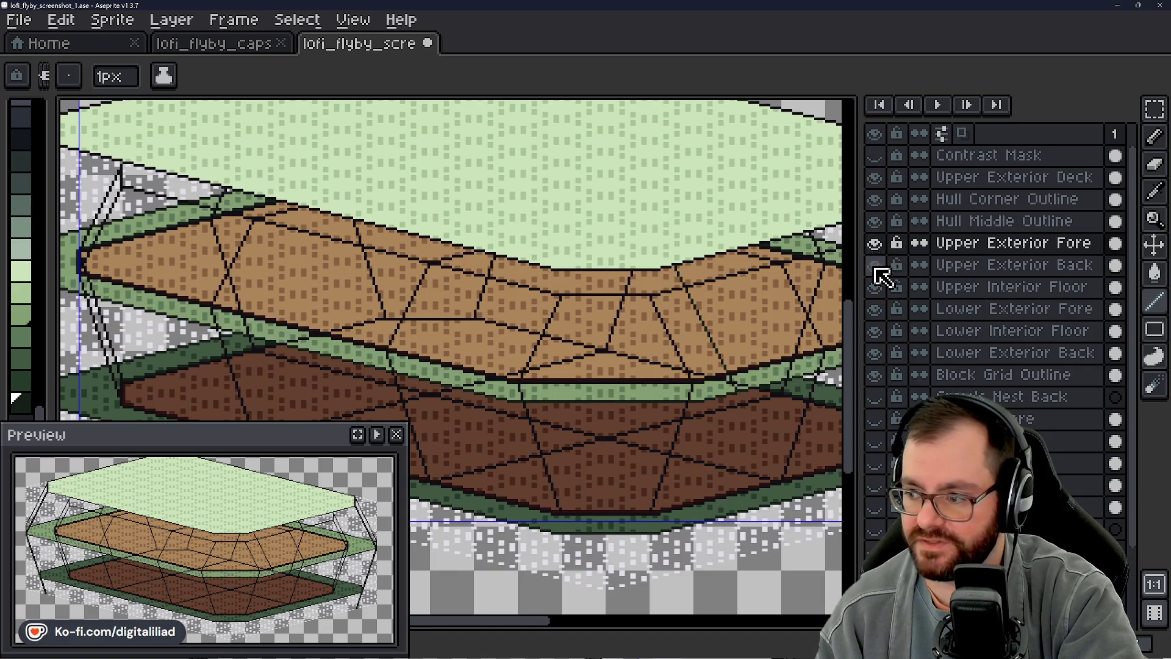
{"action": "left_click", "coordinate": [875, 177]}
{"action": "scroll", "coordinate": [526, 302], "scroll_direction": "down", "scroll_amount": 1}
{"action": "scroll", "coordinate": [525, 302], "scroll_direction": "up", "scroll_amount": 1}
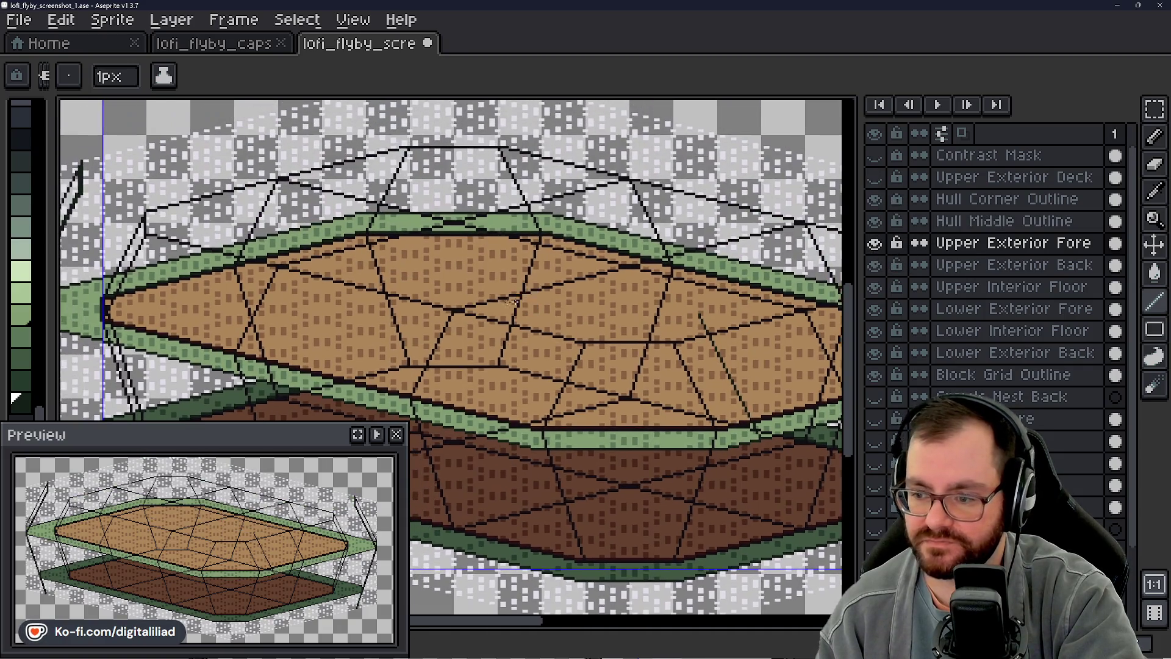
{"action": "left_click", "coordinate": [875, 176]}
{"action": "key", "text": "v"}
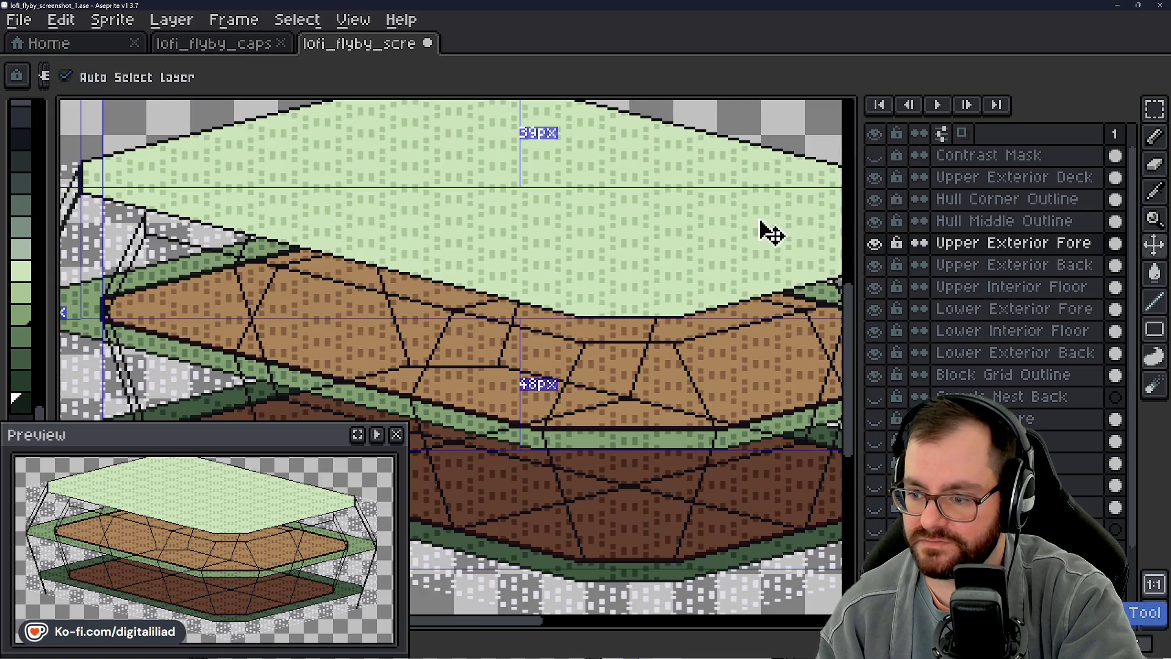
{"action": "key", "text": "m"}
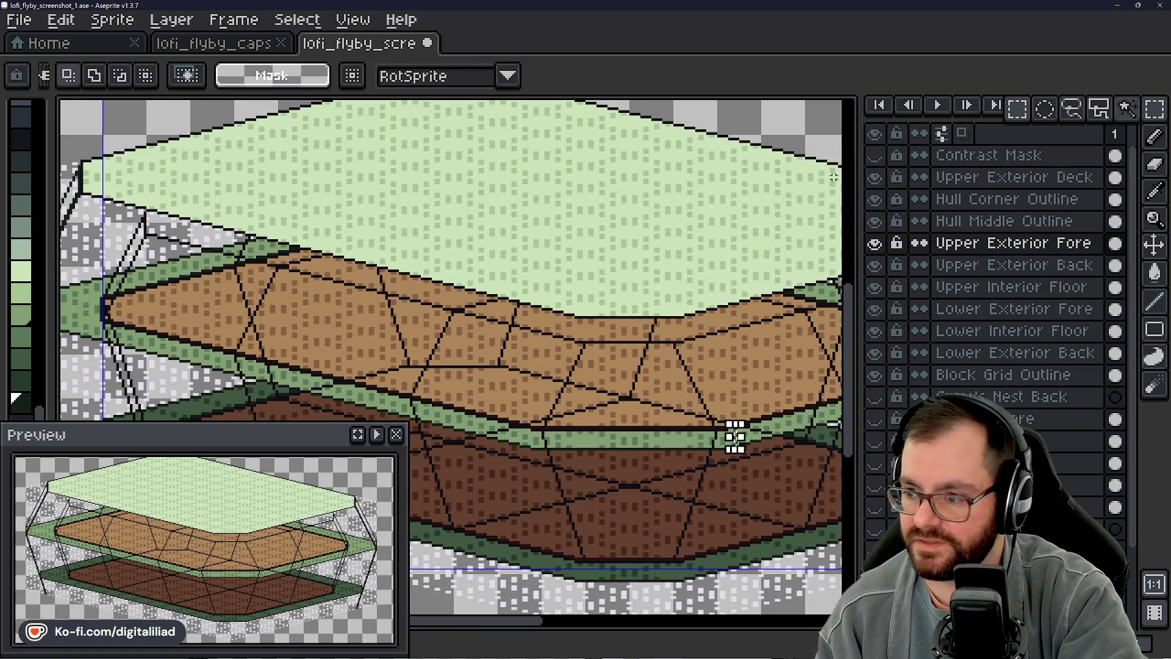
{"action": "left_click", "coordinate": [875, 156]}
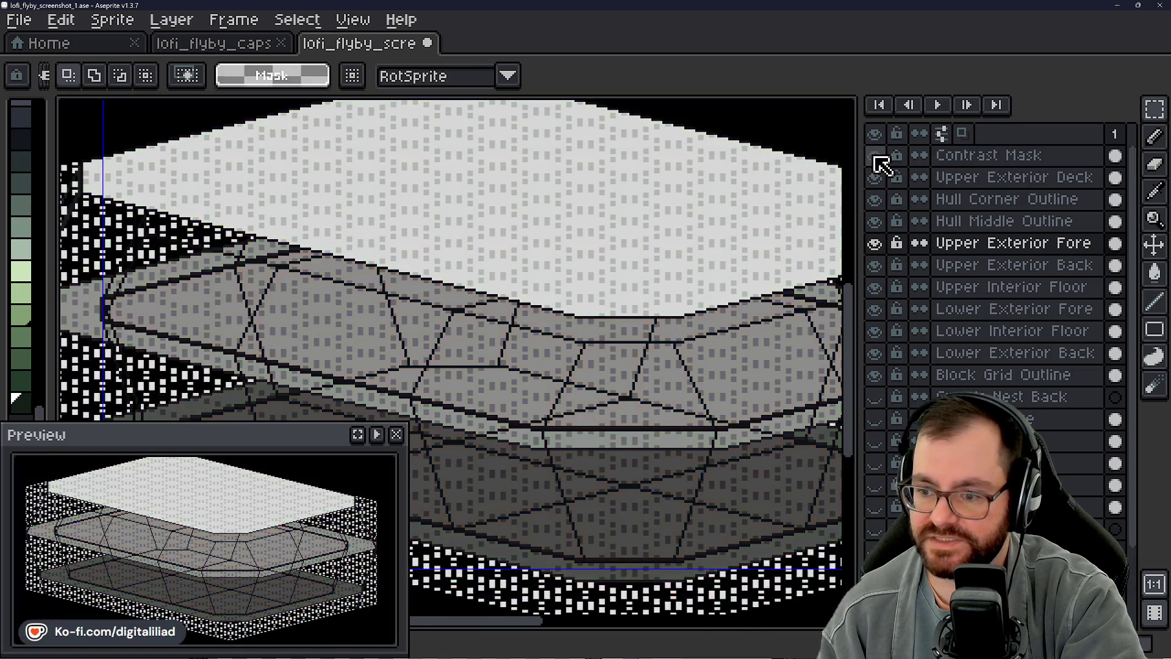
{"action": "left_click", "coordinate": [875, 177]}
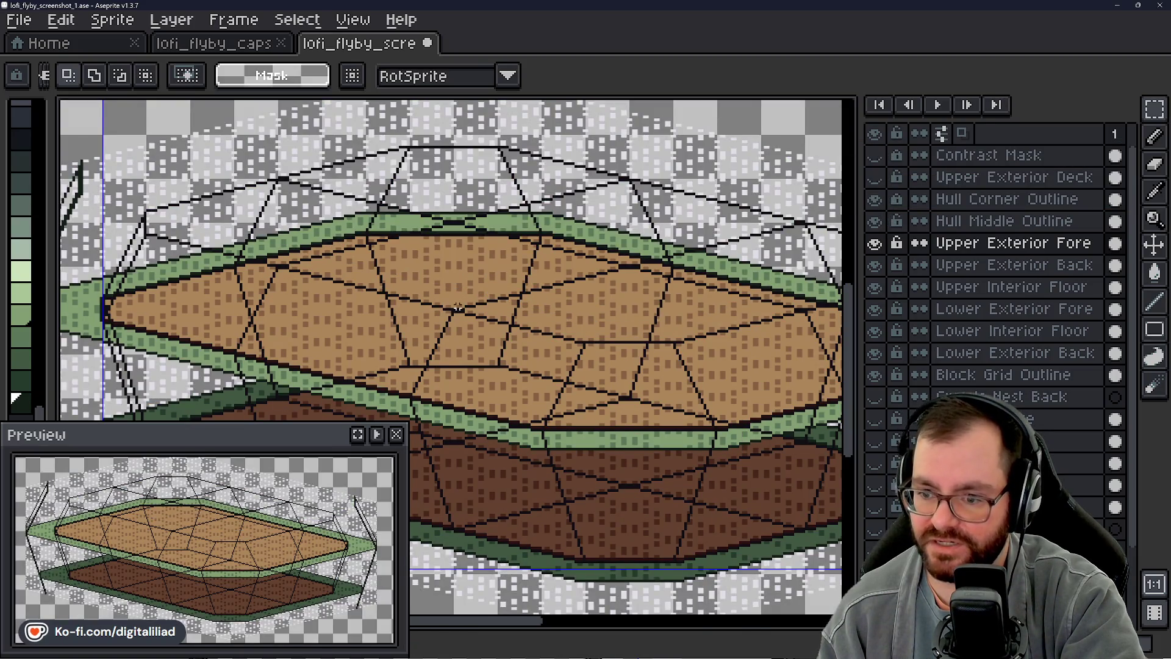
Step: Pan around the exposed hull floors and bring the lower brown floor into view
{"action": "middle_click", "coordinate": [457, 307]}
{"action": "left_click_drag", "start_coordinate": [630, 266], "coordinate": [551, 283]}
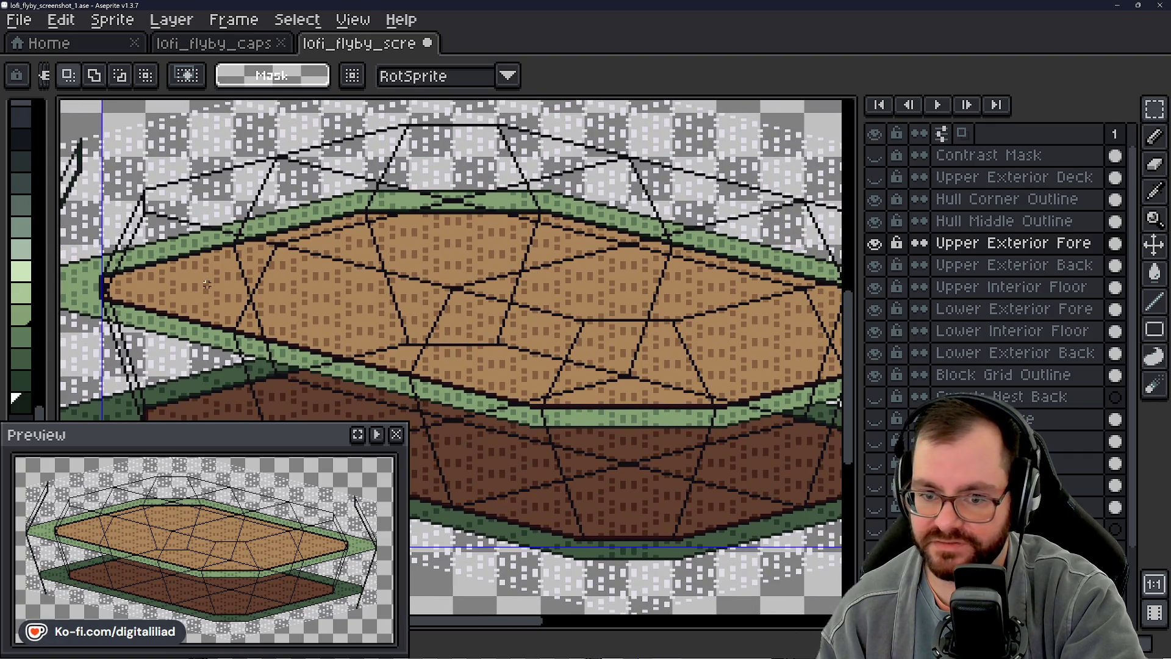
{"action": "left_click_drag", "start_coordinate": [457, 303], "coordinate": [513, 297]}
{"action": "mouse_move", "coordinate": [399, 430]}
{"action": "left_mouse_down"}
{"action": "mouse_move", "coordinate": [414, 298]}
{"action": "mouse_move", "coordinate": [402, 413]}
{"action": "mouse_move", "coordinate": [373, 212]}
{"action": "left_mouse_up"}
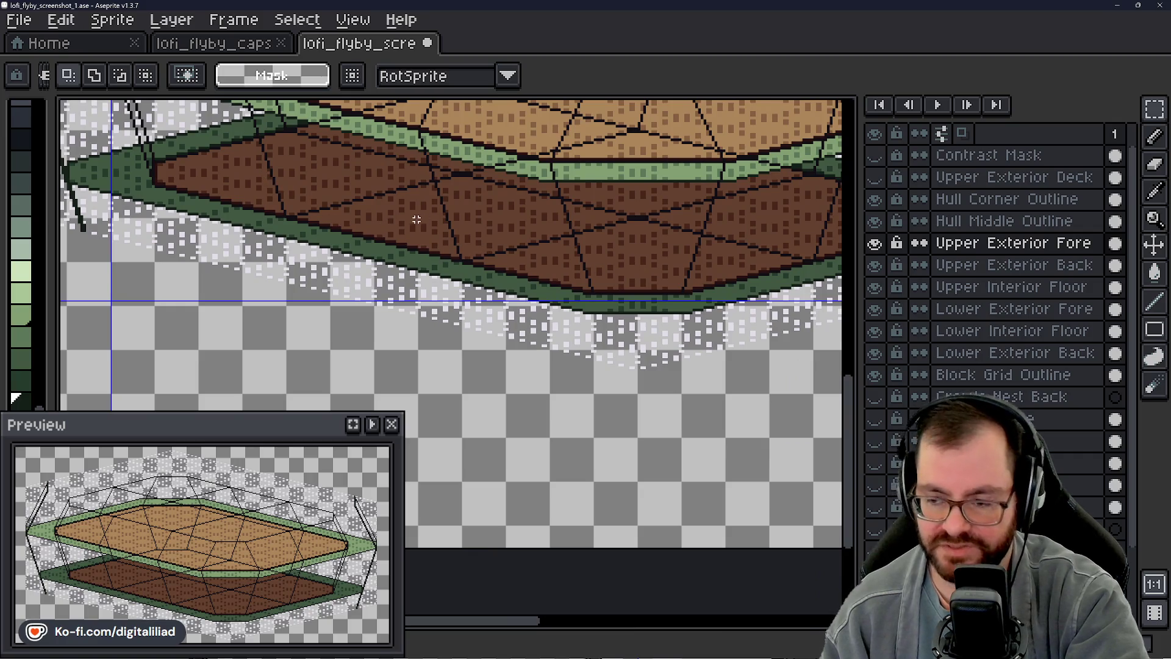
{"action": "left_click_drag", "start_coordinate": [430, 184], "coordinate": [641, 293]}
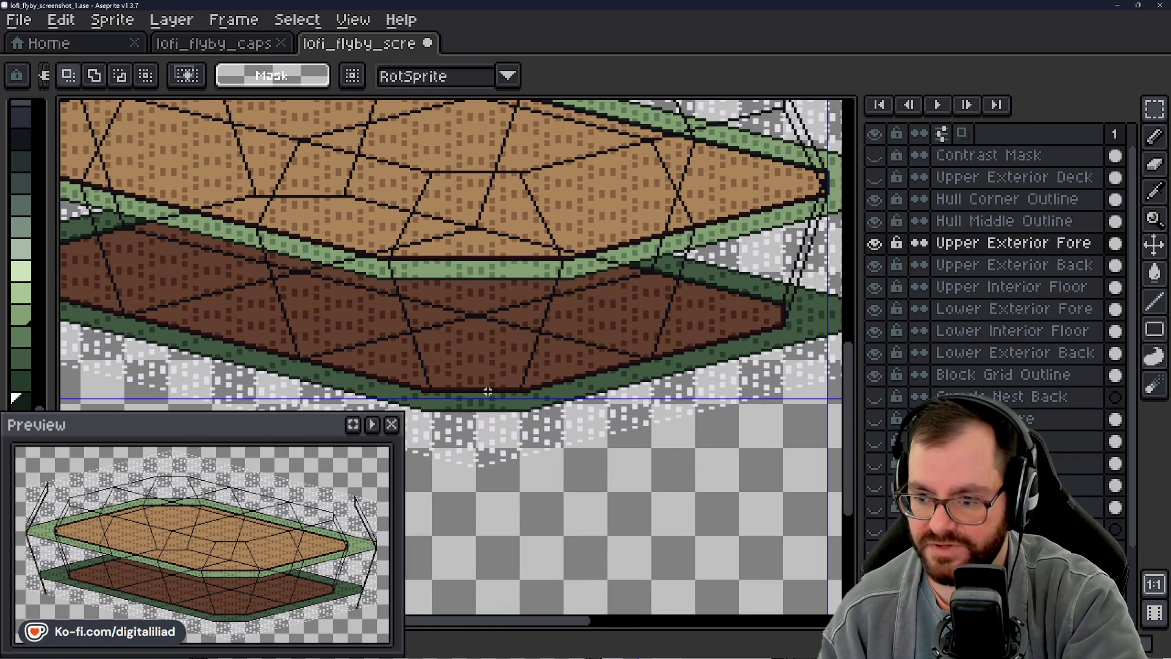
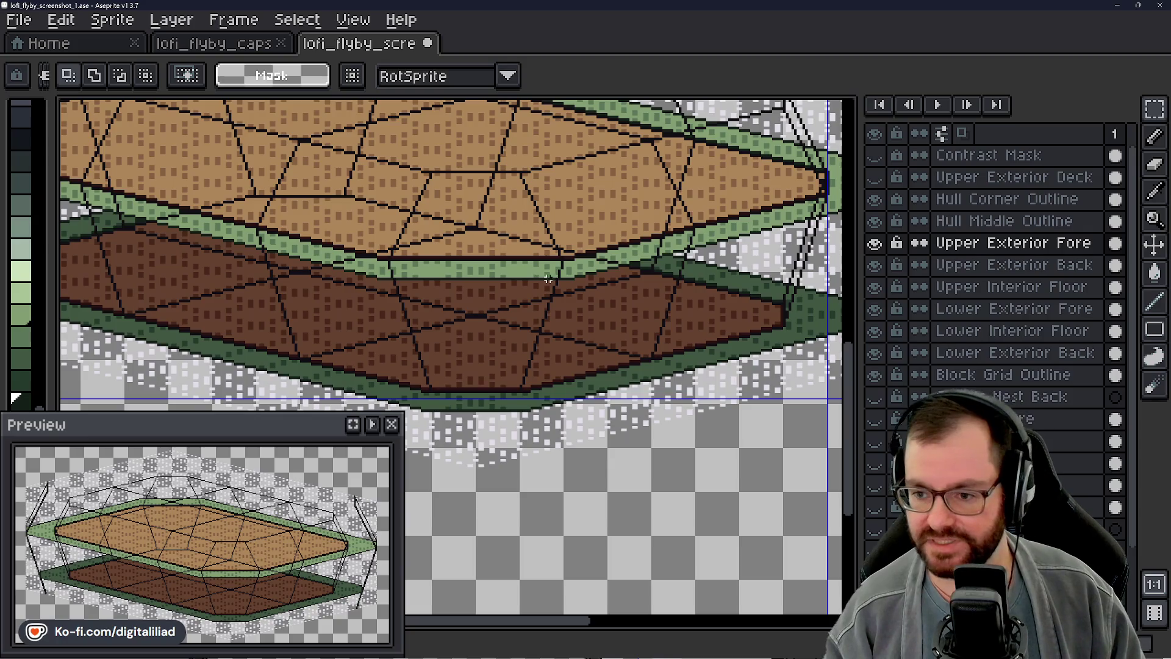
{"action": "scroll", "coordinate": [550, 280], "scroll_direction": "down", "scroll_amount": 2}
{"action": "scroll", "coordinate": [549, 279], "scroll_direction": "down", "scroll_amount": 1}
{"action": "scroll", "coordinate": [484, 245], "scroll_direction": "up", "scroll_amount": 3}
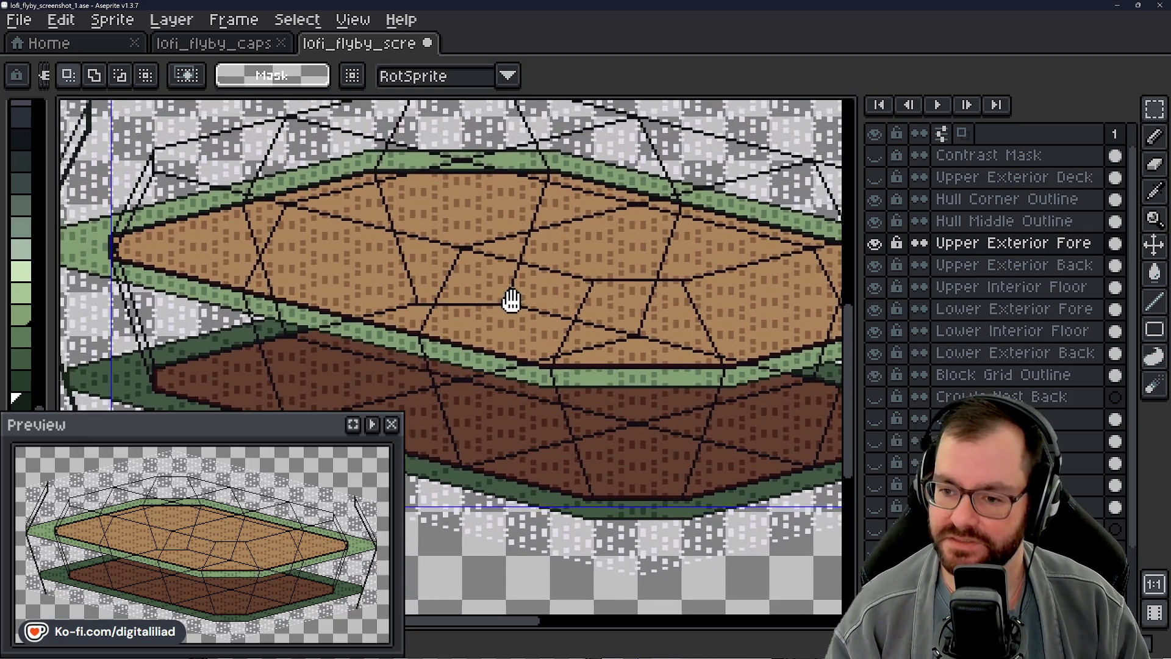
Step: Toggle Upper Exterior Back and Fore visibility to compare the green bands at the hull's left tip
{"action": "left_click_drag", "start_coordinate": [474, 249], "coordinate": [714, 357]}
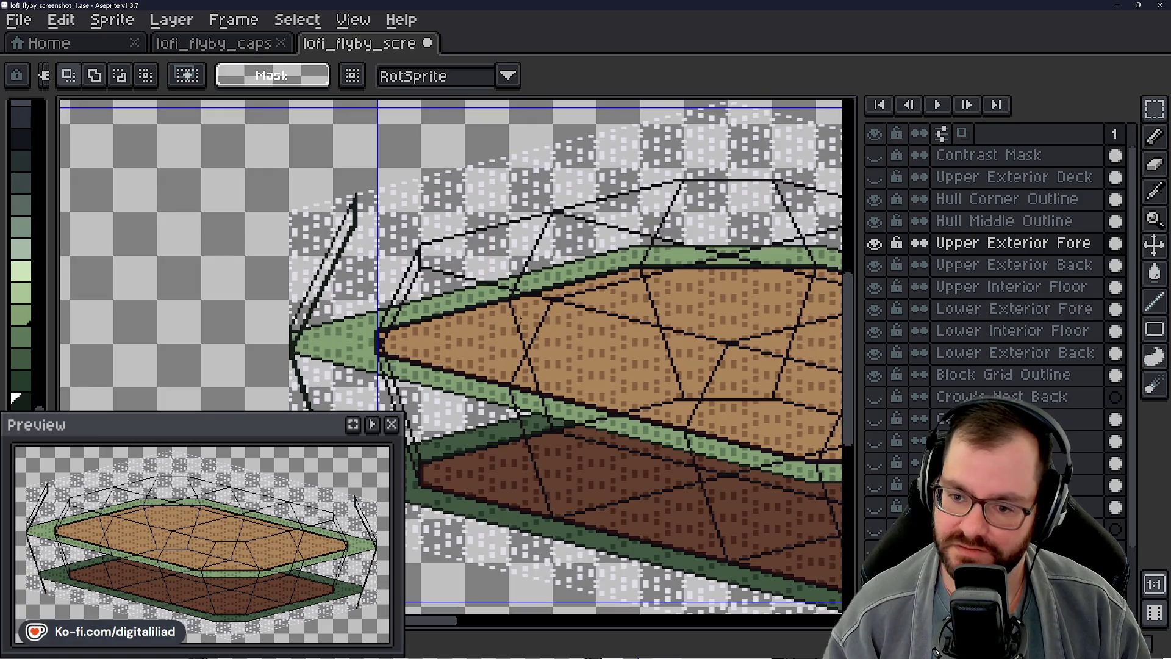
{"action": "scroll", "coordinate": [445, 323], "scroll_direction": "up", "scroll_amount": 1}
{"action": "scroll", "coordinate": [403, 316], "scroll_direction": "up", "scroll_amount": 1}
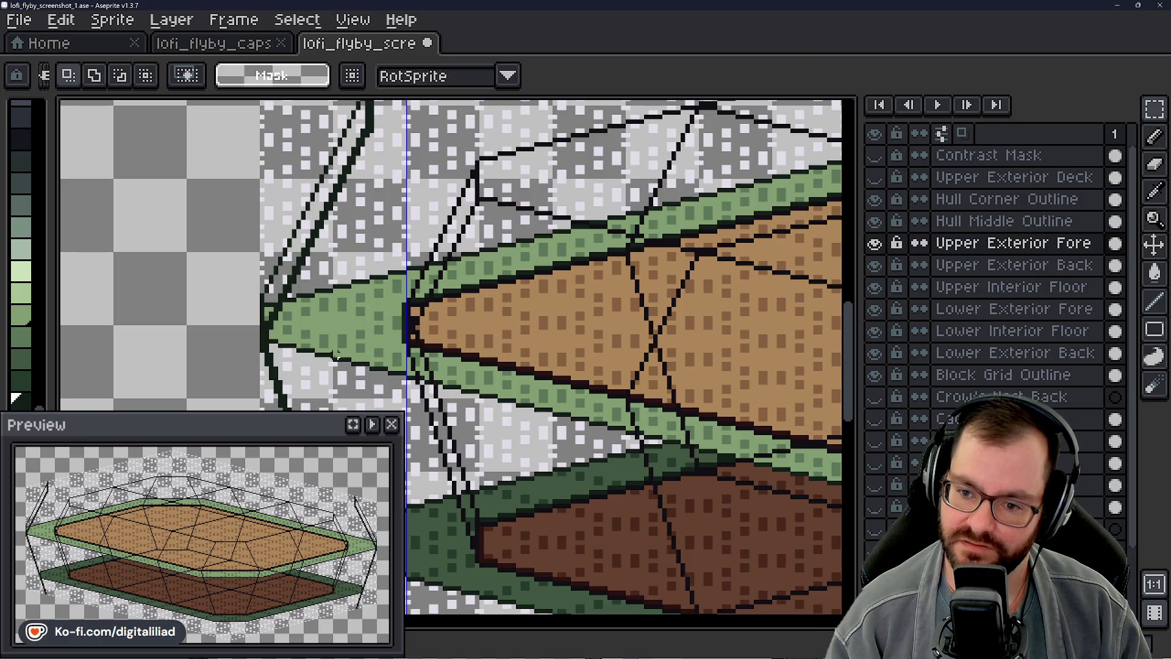
{"action": "scroll", "coordinate": [380, 367], "scroll_direction": "up", "scroll_amount": 2}
{"action": "scroll", "coordinate": [379, 379], "scroll_direction": "up", "scroll_amount": 2}
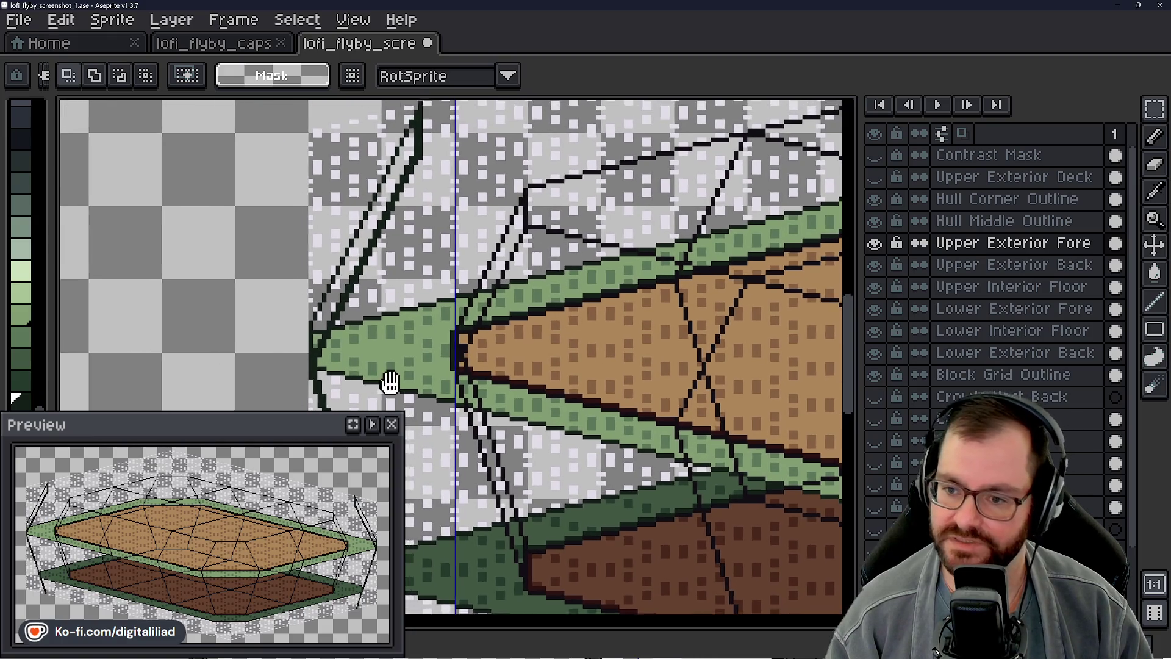
{"action": "left_click", "coordinate": [1014, 264]}
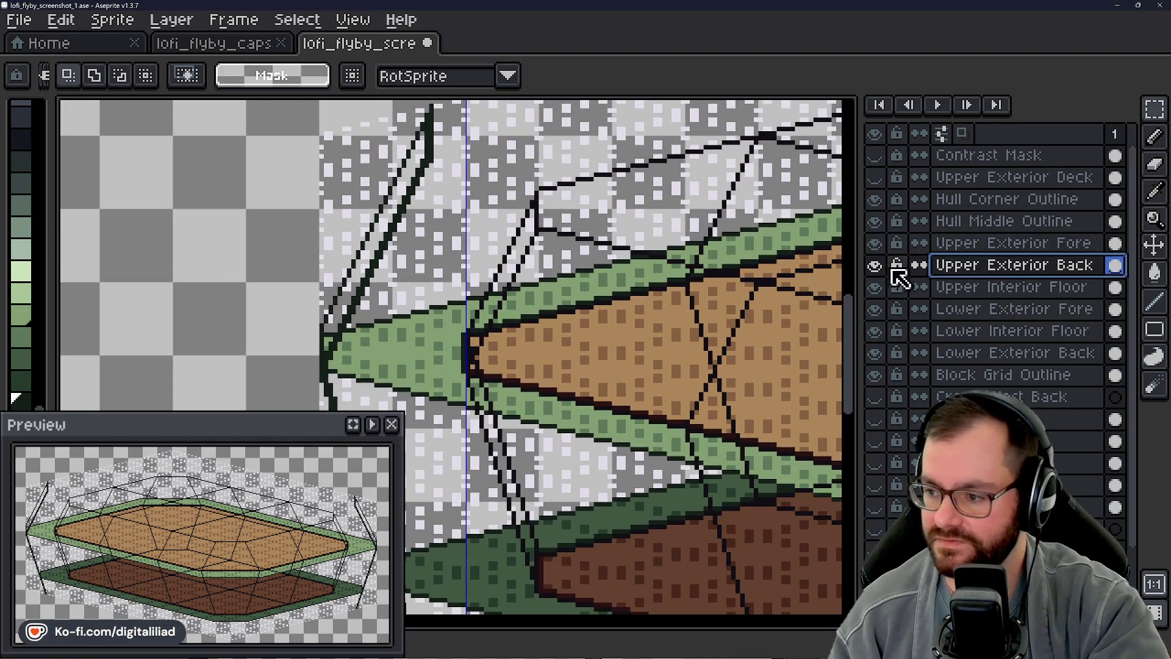
{"action": "left_click", "coordinate": [874, 264]}
{"action": "left_click", "coordinate": [875, 264]}
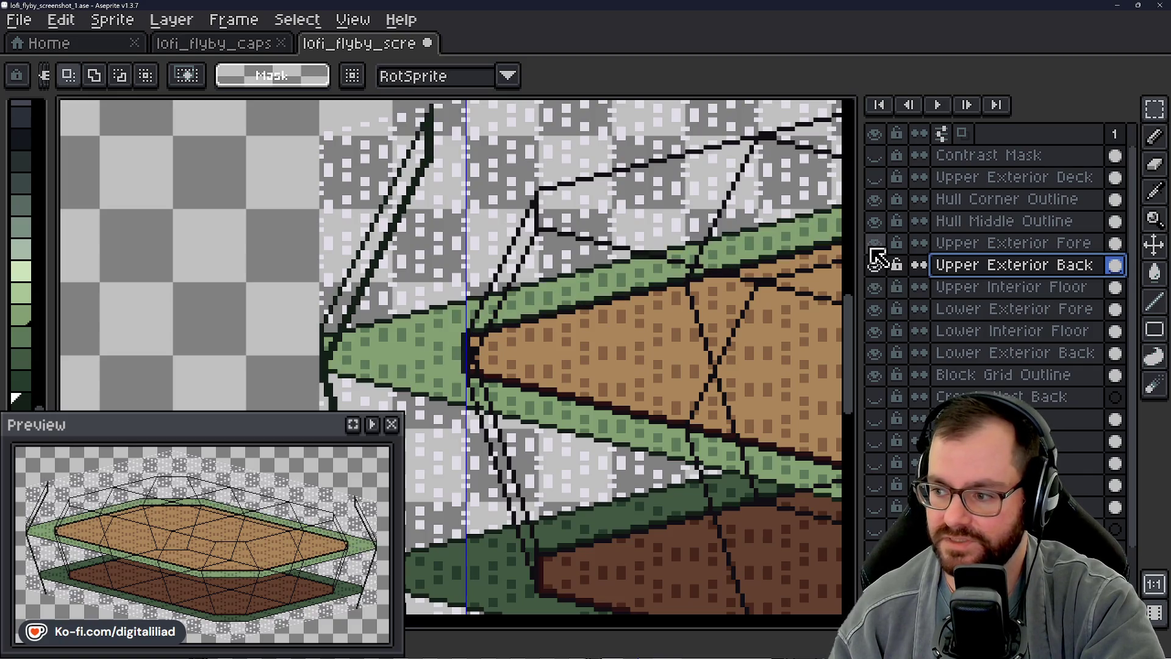
{"action": "left_click", "coordinate": [875, 264]}
{"action": "left_click", "coordinate": [875, 265]}
{"action": "left_click", "coordinate": [874, 243]}
{"action": "left_click", "coordinate": [875, 265]}
{"action": "left_click", "coordinate": [875, 264]}
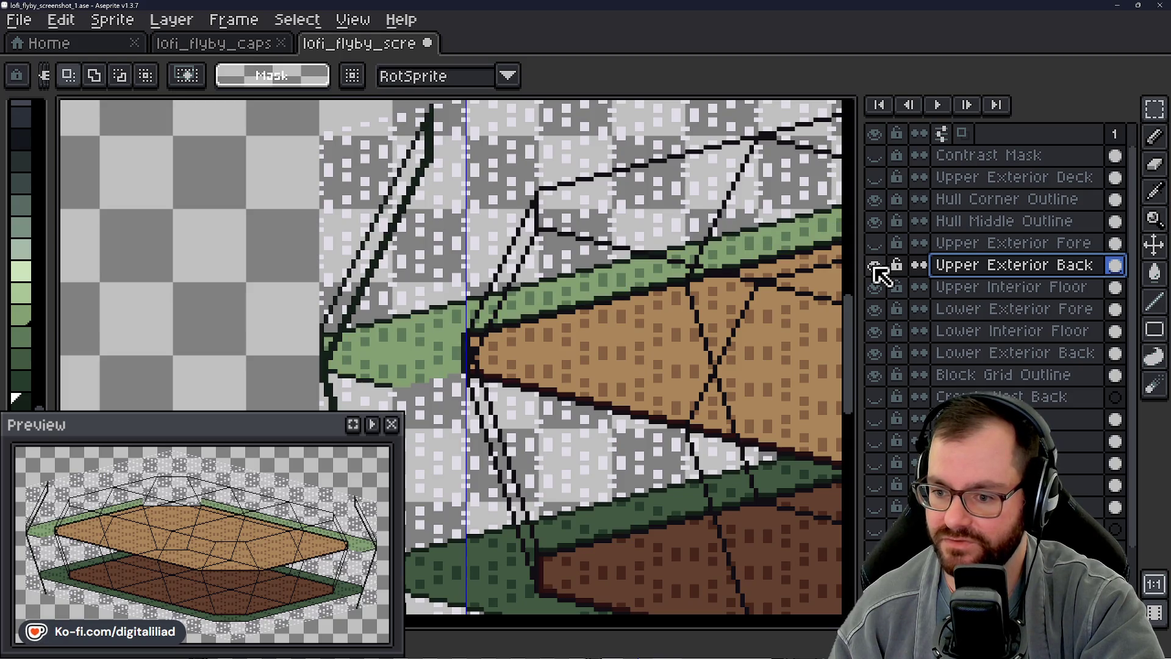
Step: Leave Upper Exterior Back hidden and marquee the area around the hull's left tip on Upper Exterior Fore
{"action": "left_click", "coordinate": [875, 264]}
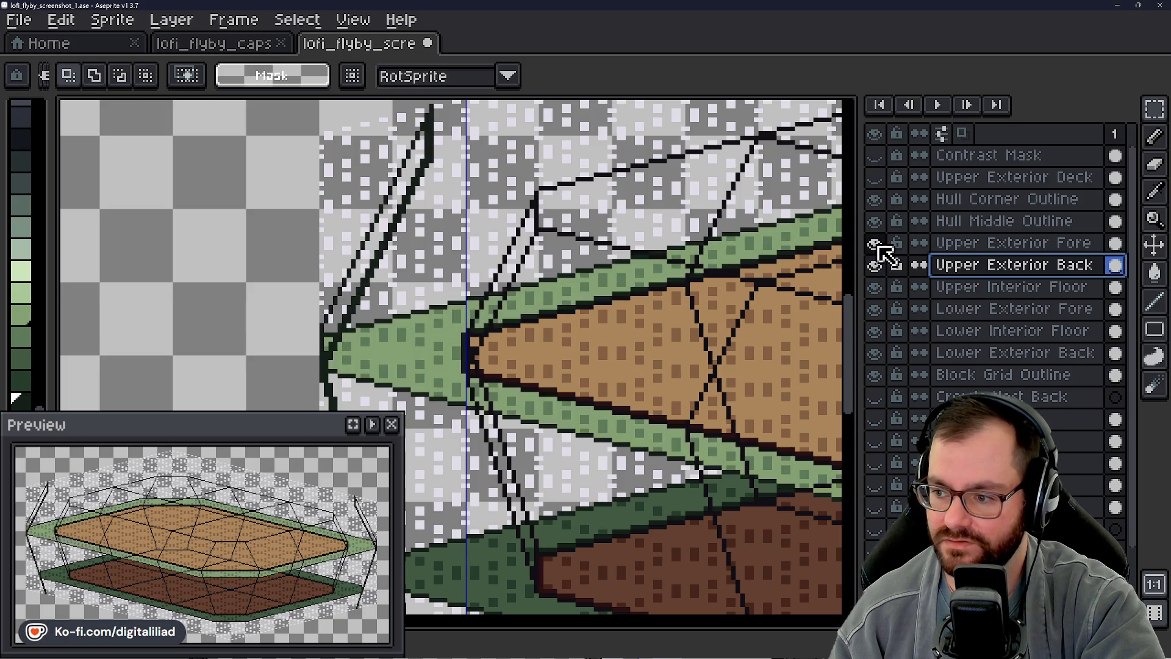
{"action": "left_click", "coordinate": [877, 264]}
{"action": "left_click", "coordinate": [877, 265]}
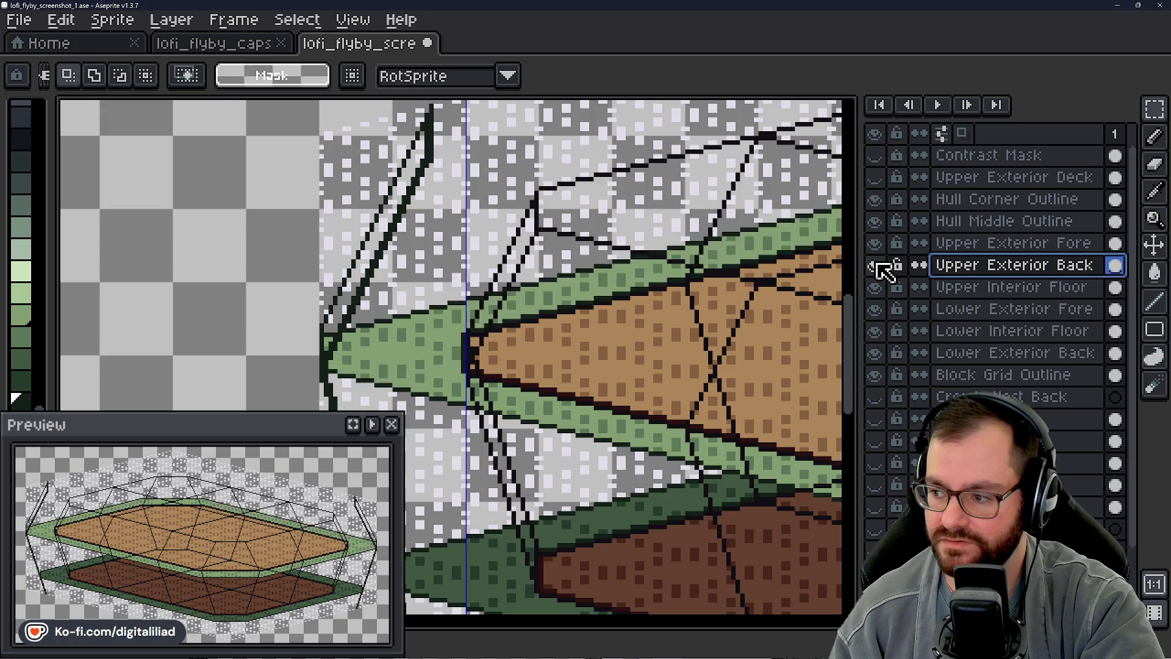
{"action": "left_click", "coordinate": [1012, 242]}
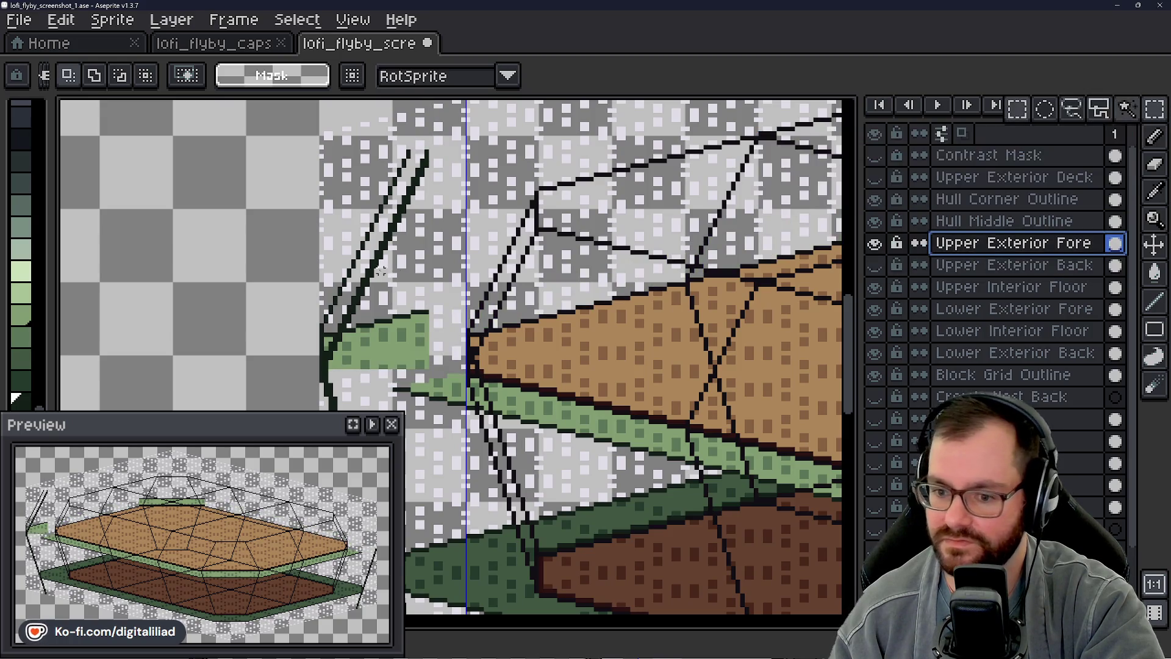
{"action": "left_click_drag", "start_coordinate": [262, 141], "coordinate": [430, 359]}
Step: Erase the selected tip pixels, restore the upper band, and test selections over the rib lines above the tip
{"action": "key", "text": "Delete"}
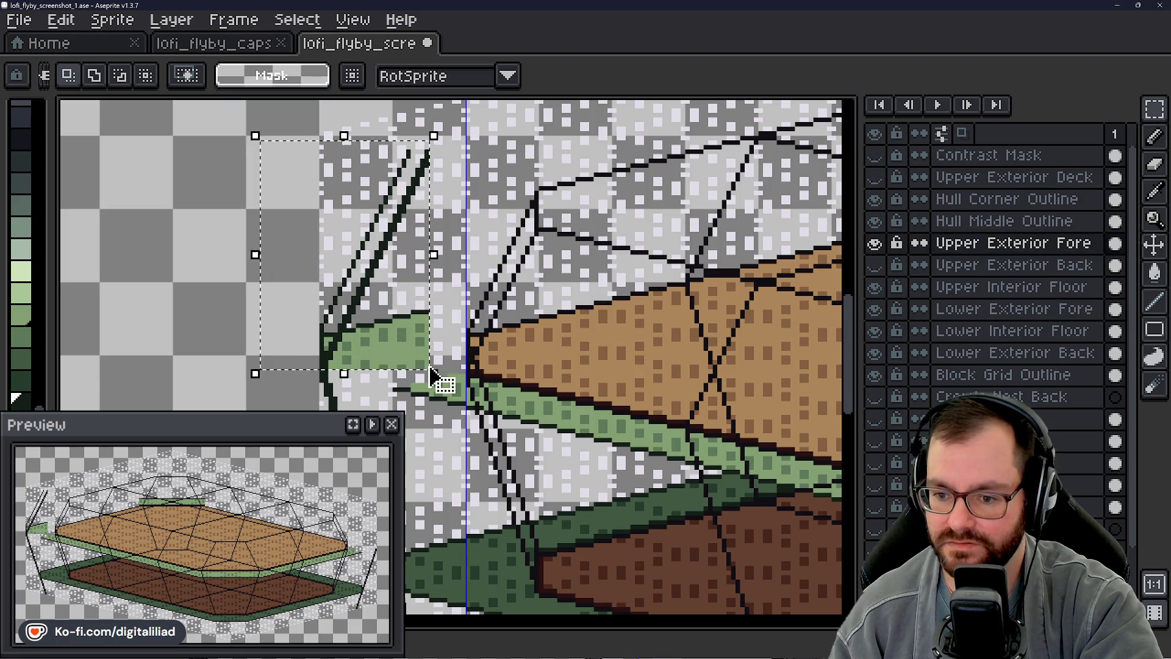
{"action": "key", "text": "ctrl+d"}
{"action": "left_click", "coordinate": [876, 243]}
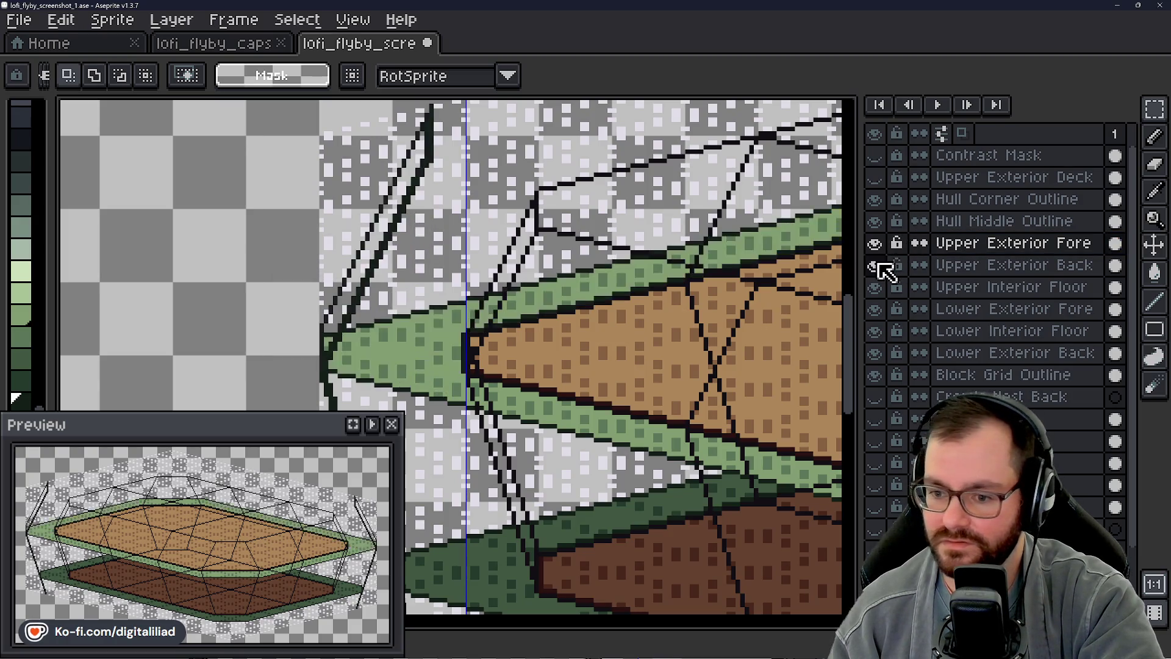
{"action": "left_click_drag", "start_coordinate": [316, 115], "coordinate": [430, 321]}
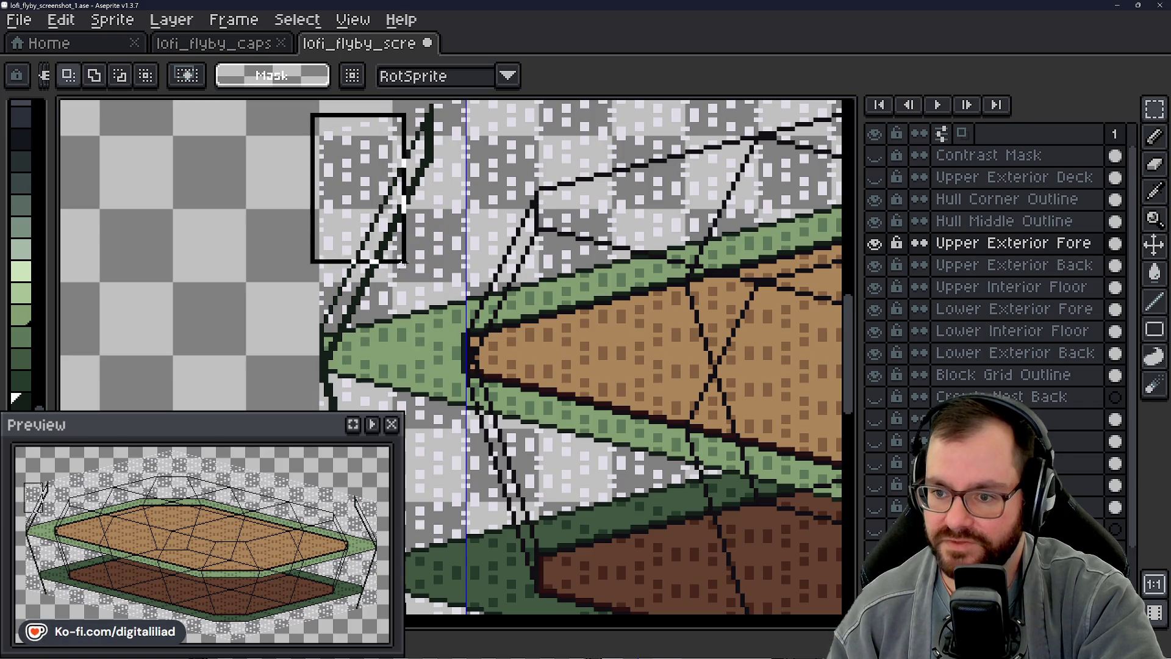
{"action": "key", "text": "ctrl+d"}
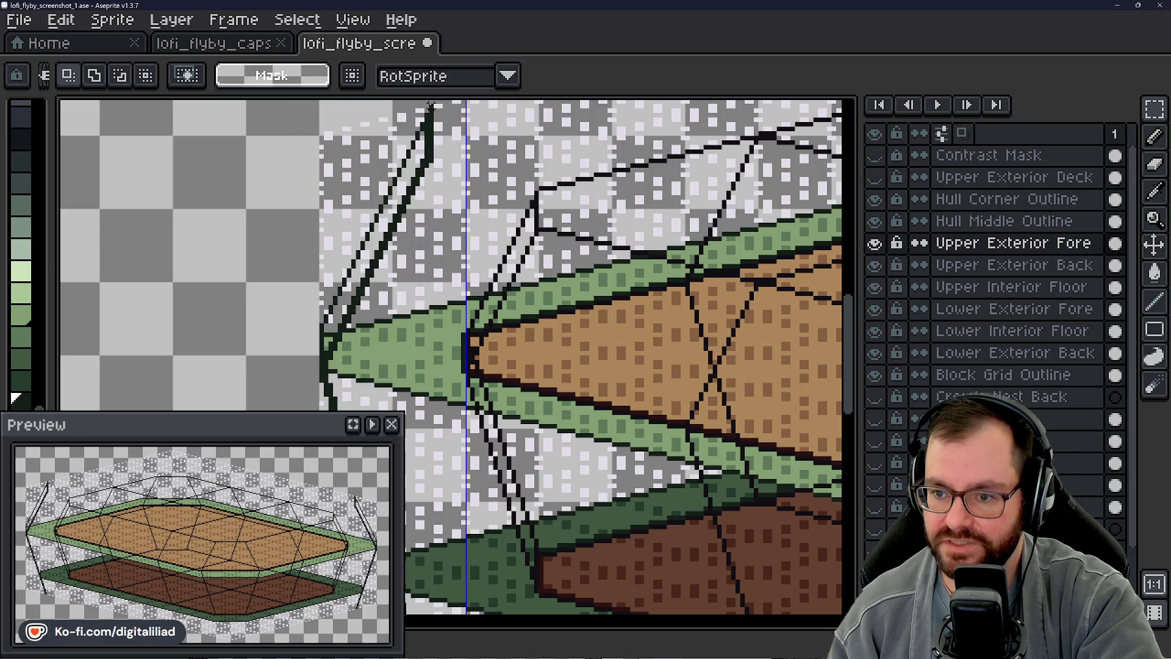
{"action": "left_click_drag", "start_coordinate": [431, 105], "coordinate": [265, 375]}
{"action": "key", "text": "ctrl+d"}
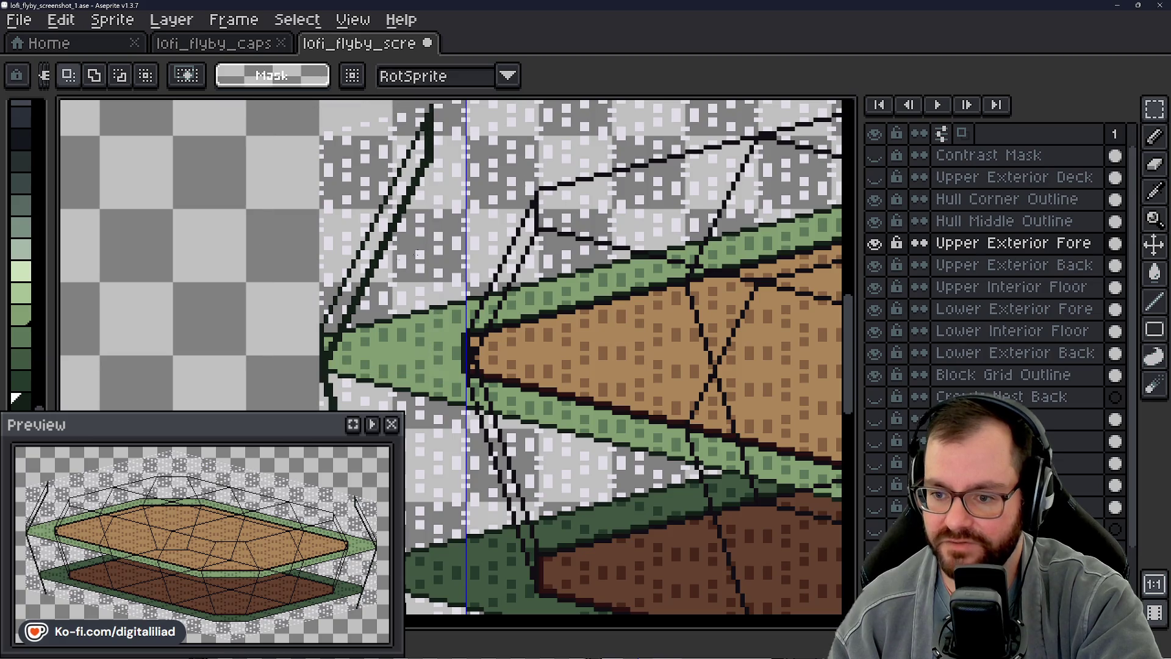
{"action": "scroll", "coordinate": [394, 380], "scroll_direction": "up", "scroll_amount": 1}
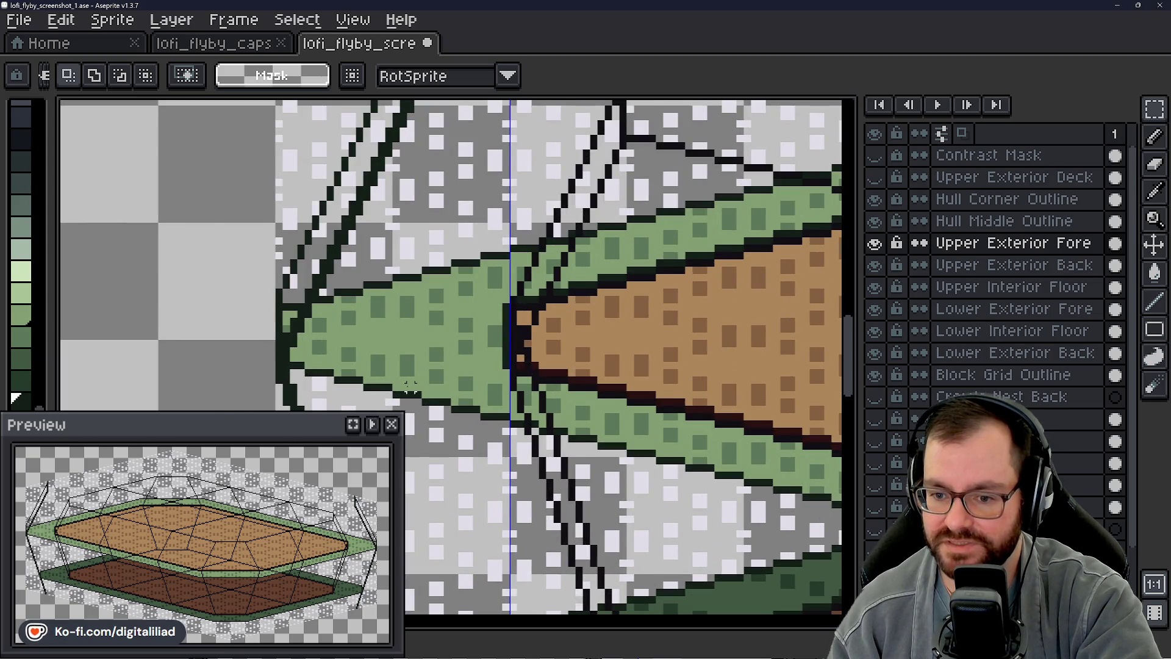
{"action": "scroll", "coordinate": [393, 379], "scroll_direction": "up", "scroll_amount": 1}
{"action": "scroll", "coordinate": [459, 384], "scroll_direction": "up", "scroll_amount": 2}
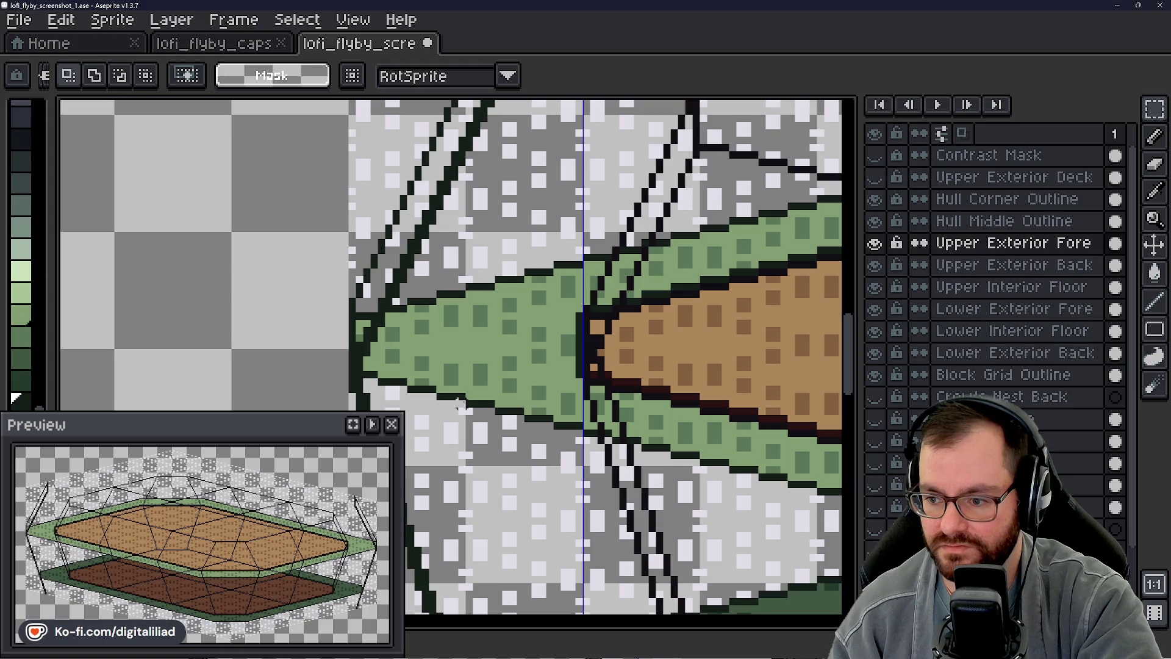
{"action": "scroll", "coordinate": [461, 404], "scroll_direction": "down", "scroll_amount": 1}
{"action": "scroll", "coordinate": [460, 405], "scroll_direction": "down", "scroll_amount": 1}
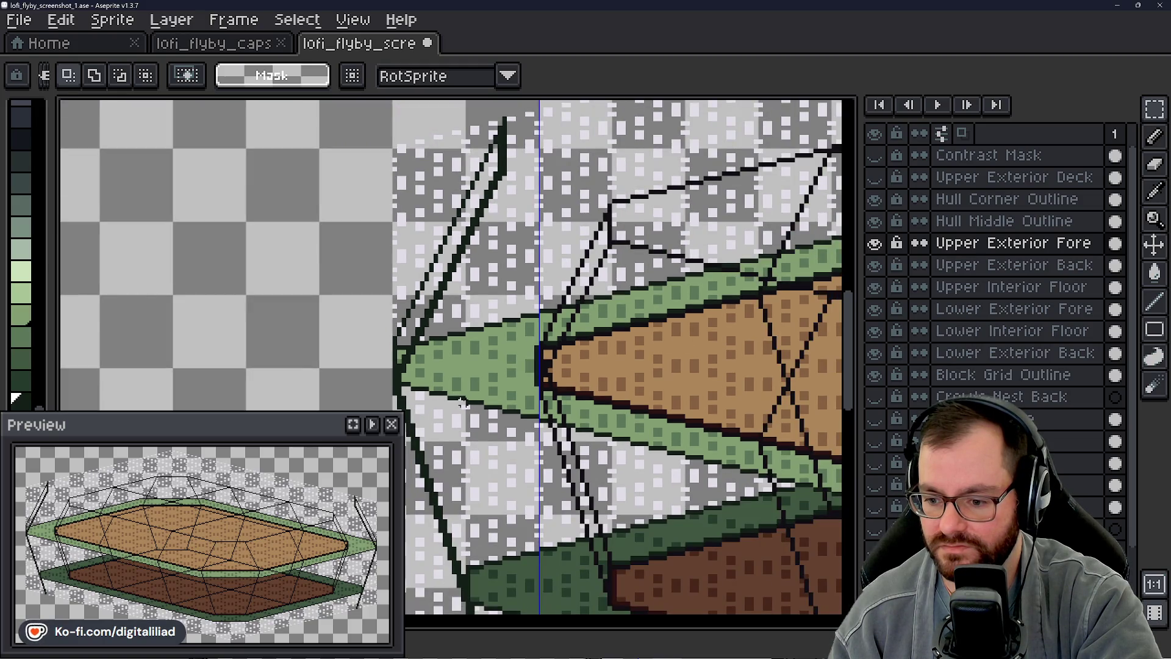
{"action": "scroll", "coordinate": [494, 461], "scroll_direction": "up", "scroll_amount": 1}
{"action": "scroll", "coordinate": [494, 439], "scroll_direction": "up", "scroll_amount": 1}
{"action": "scroll", "coordinate": [498, 394], "scroll_direction": "up", "scroll_amount": 1}
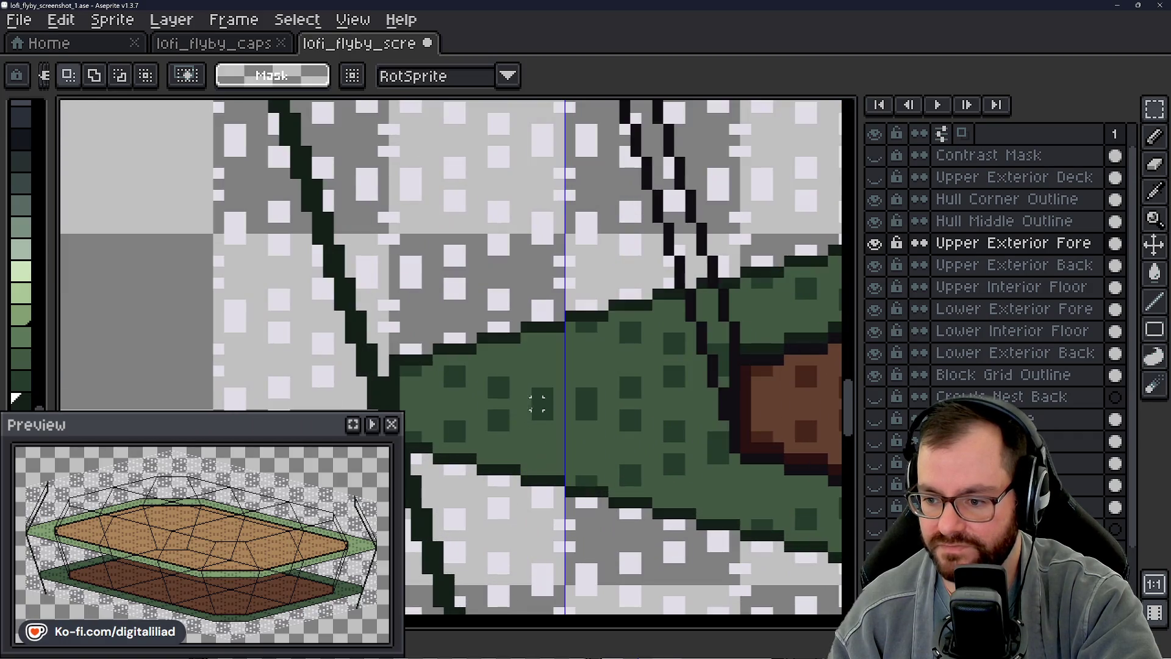
{"action": "scroll", "coordinate": [509, 339], "scroll_direction": "up", "scroll_amount": 2}
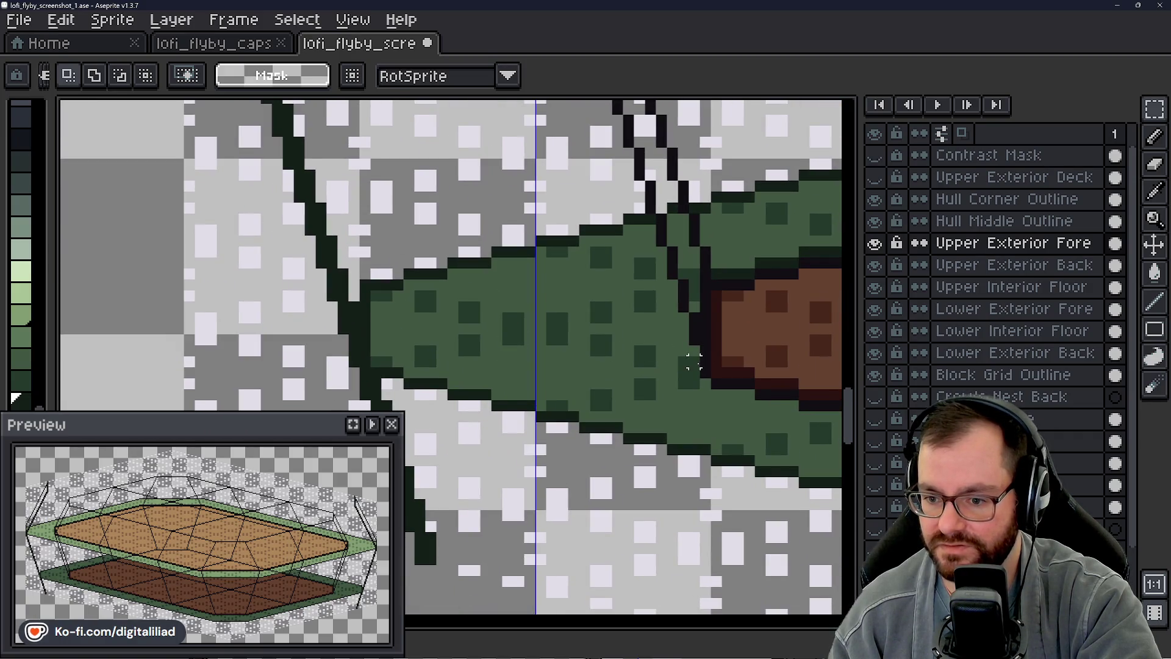
Step: Marquee a long strip across the dark green lower hull band
{"action": "left_click_drag", "start_coordinate": [382, 298], "coordinate": [709, 377]}
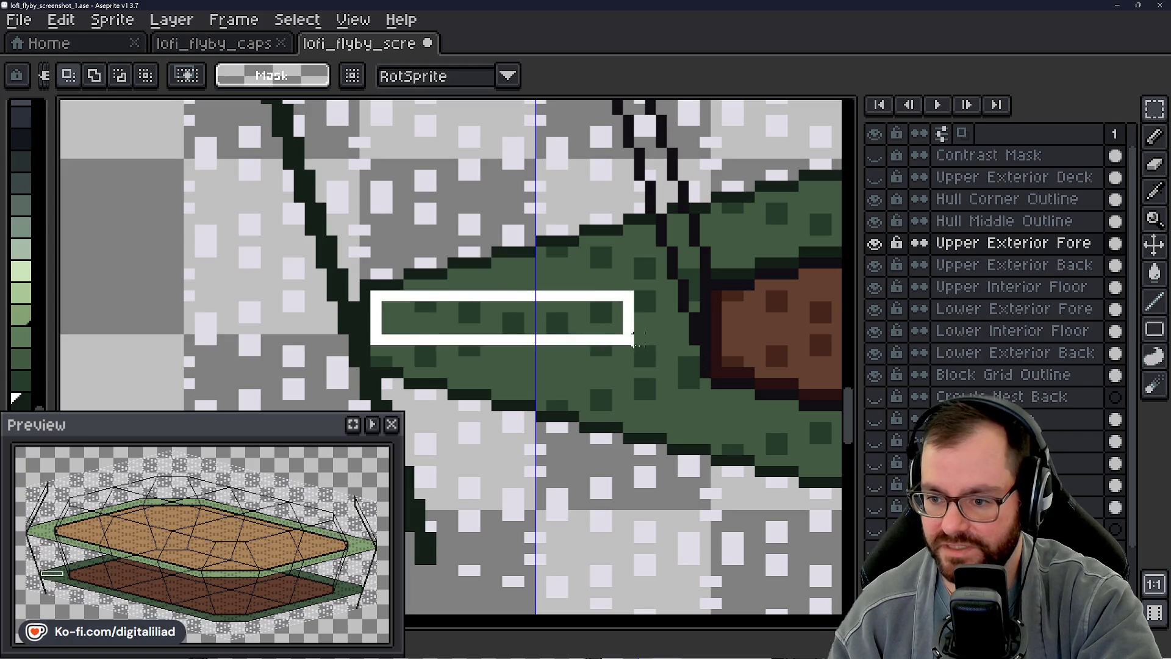
{"action": "scroll", "coordinate": [568, 367], "scroll_direction": "down", "scroll_amount": 2}
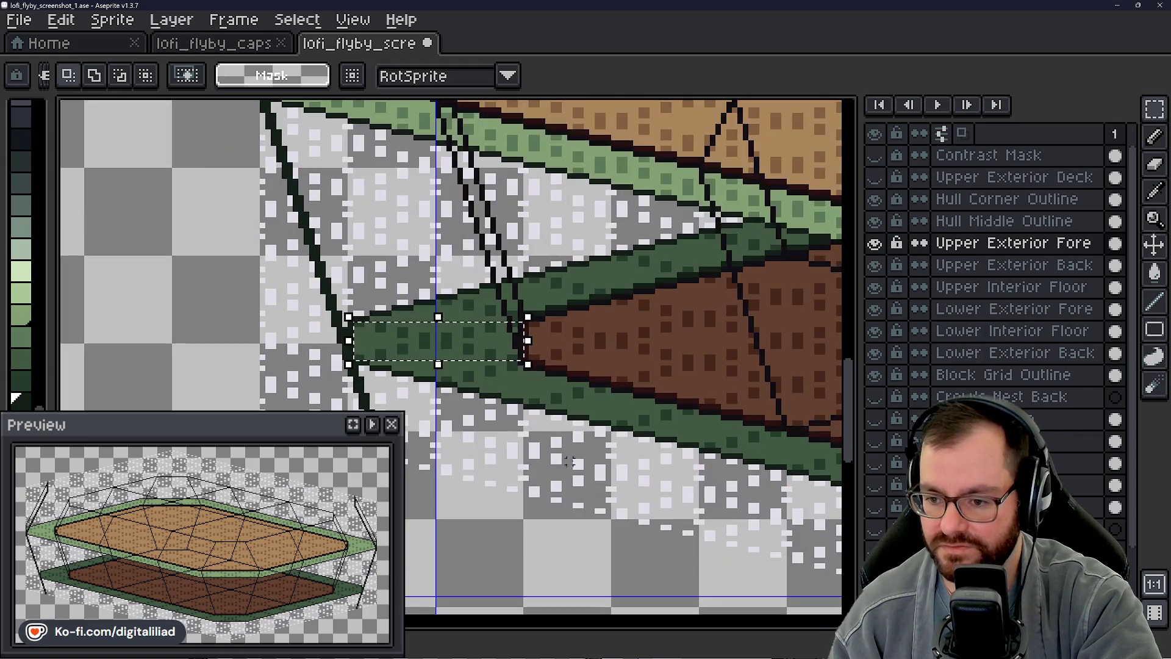
{"action": "scroll", "coordinate": [567, 407], "scroll_direction": "up", "scroll_amount": 2}
Step: Redraw selections on the dark green band and mark a small rectangle over its pointed left tip
{"action": "left_click_drag", "start_coordinate": [568, 375], "coordinate": [626, 401]}
{"action": "key", "text": "ctrl+z"}
{"action": "left_click_drag", "start_coordinate": [558, 346], "coordinate": [655, 410]}
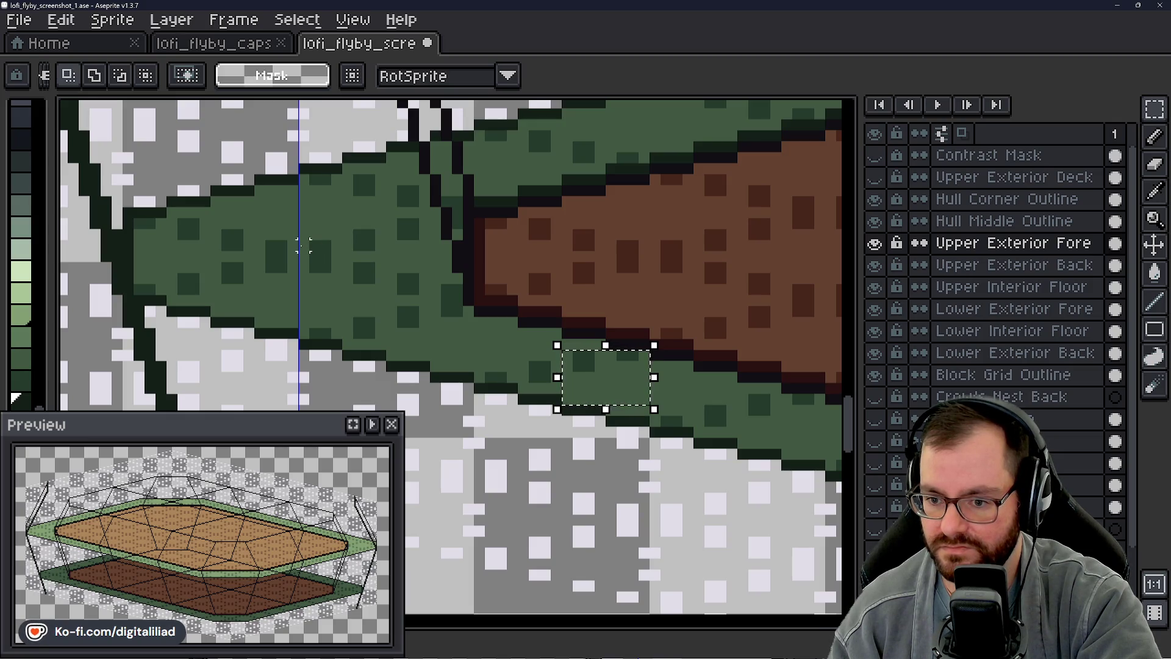
{"action": "left_click_drag", "start_coordinate": [367, 296], "coordinate": [604, 311]}
{"action": "left_click_drag", "start_coordinate": [385, 197], "coordinate": [367, 330]}
{"action": "scroll", "coordinate": [366, 329], "scroll_direction": "down", "scroll_amount": 1}
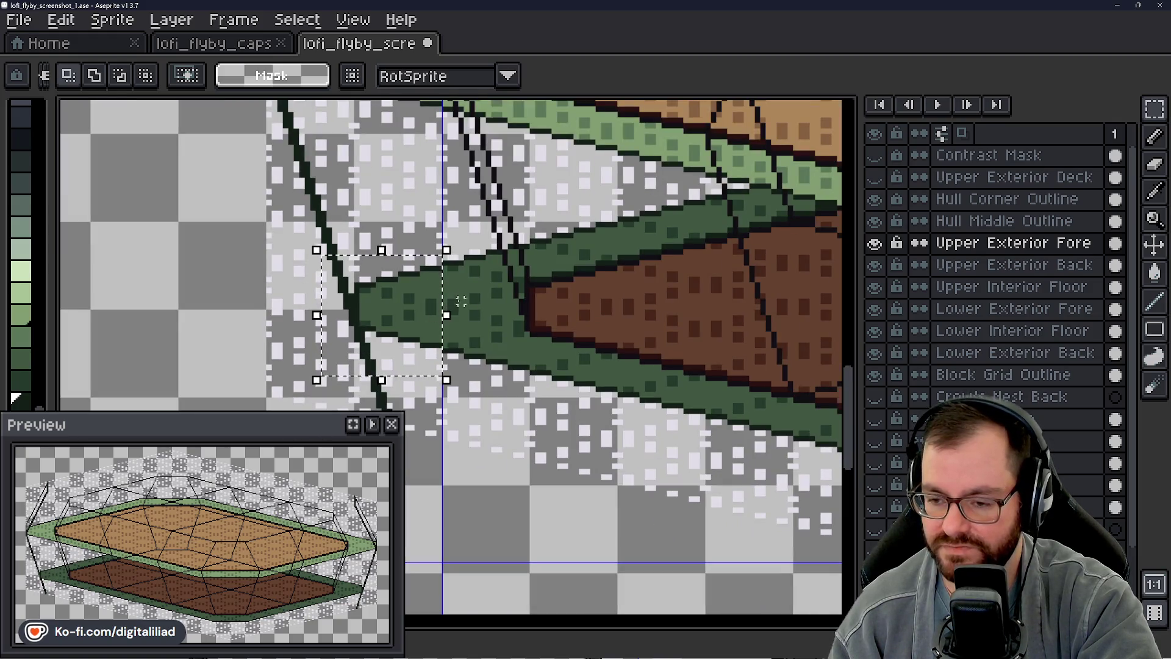
{"action": "scroll", "coordinate": [449, 312], "scroll_direction": "down", "scroll_amount": 1}
{"action": "scroll", "coordinate": [449, 311], "scroll_direction": "down", "scroll_amount": 1}
{"action": "mouse_move", "coordinate": [558, 429]}
{"action": "left_mouse_down"}
{"action": "mouse_move", "coordinate": [512, 417]}
{"action": "mouse_move", "coordinate": [620, 432]}
{"action": "mouse_move", "coordinate": [602, 427]}
{"action": "mouse_move", "coordinate": [659, 421]}
{"action": "left_mouse_up"}
{"action": "left_click_drag", "start_coordinate": [527, 409], "coordinate": [503, 414]}
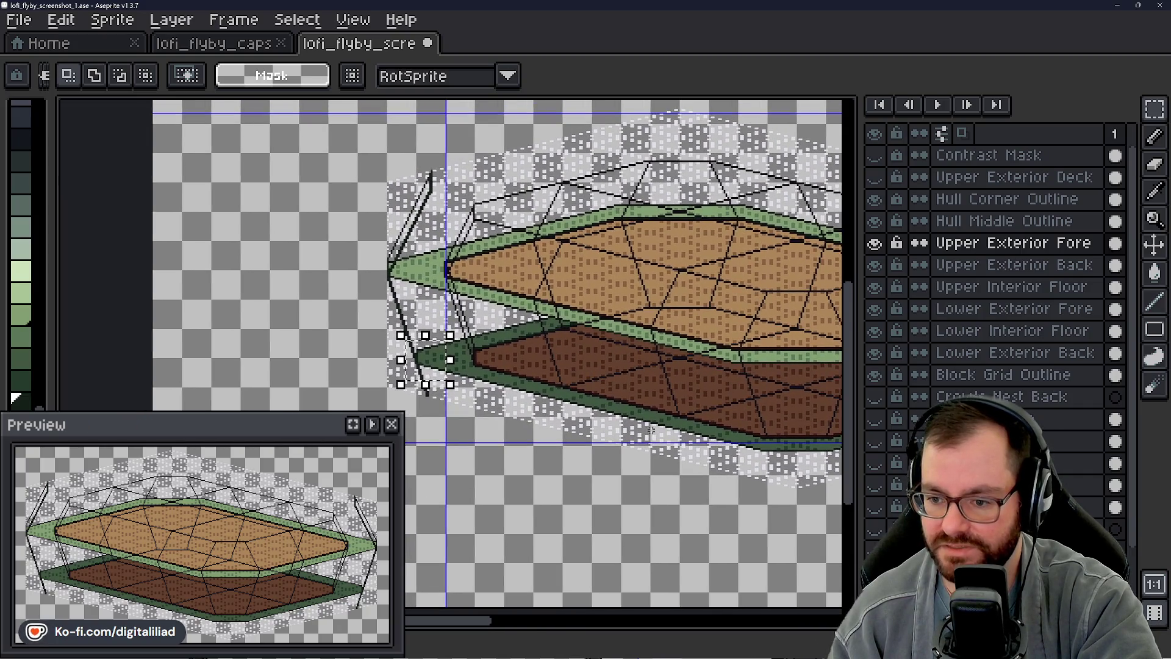
{"action": "scroll", "coordinate": [425, 361], "scroll_direction": "down", "scroll_amount": 2}
{"action": "scroll", "coordinate": [425, 361], "scroll_direction": "up", "scroll_amount": 5}
{"action": "scroll", "coordinate": [416, 358], "scroll_direction": "up", "scroll_amount": 2}
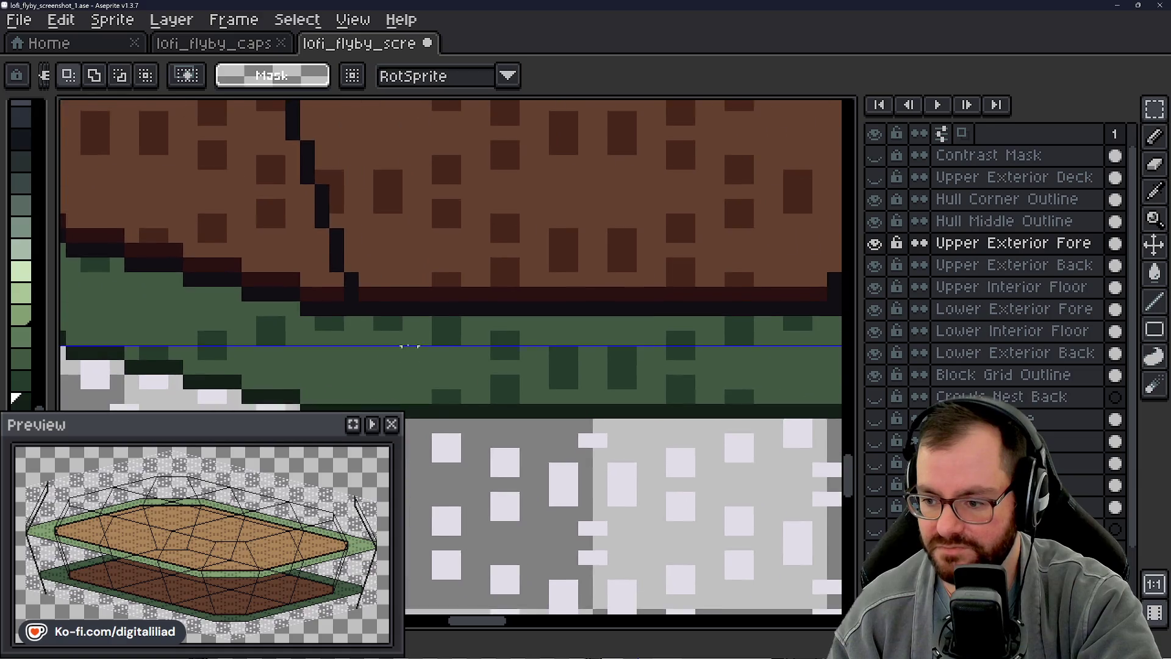
{"action": "scroll", "coordinate": [409, 352], "scroll_direction": "down", "scroll_amount": 1}
{"action": "left_click_drag", "start_coordinate": [326, 355], "coordinate": [772, 403]}
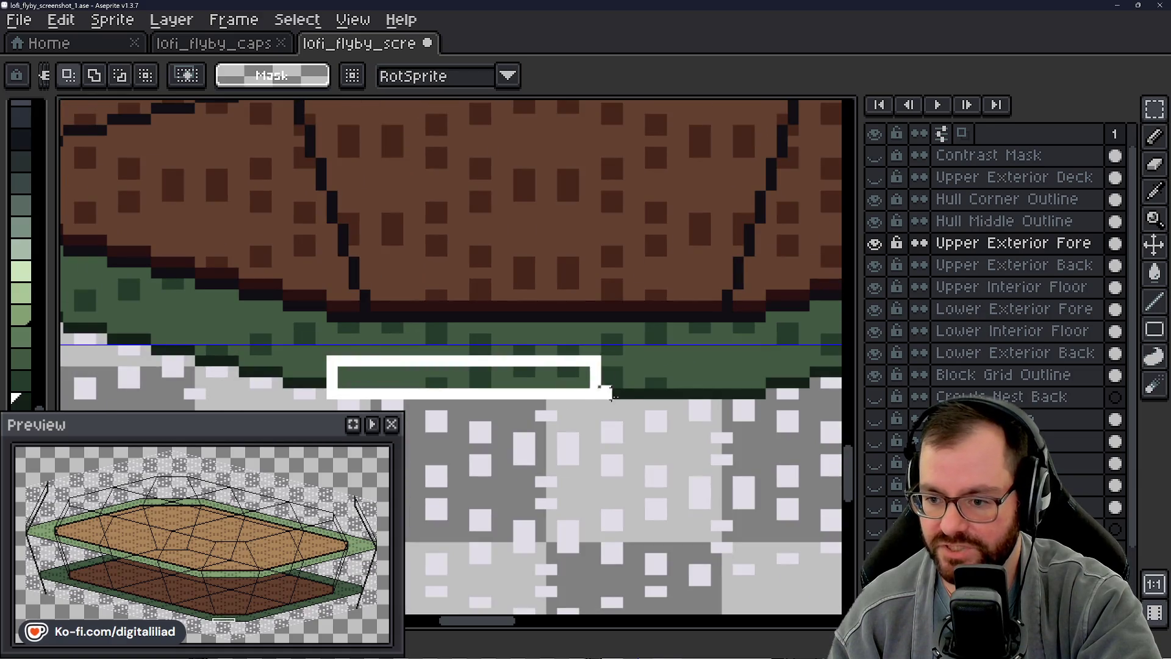
{"action": "scroll", "coordinate": [641, 380], "scroll_direction": "down", "scroll_amount": 2}
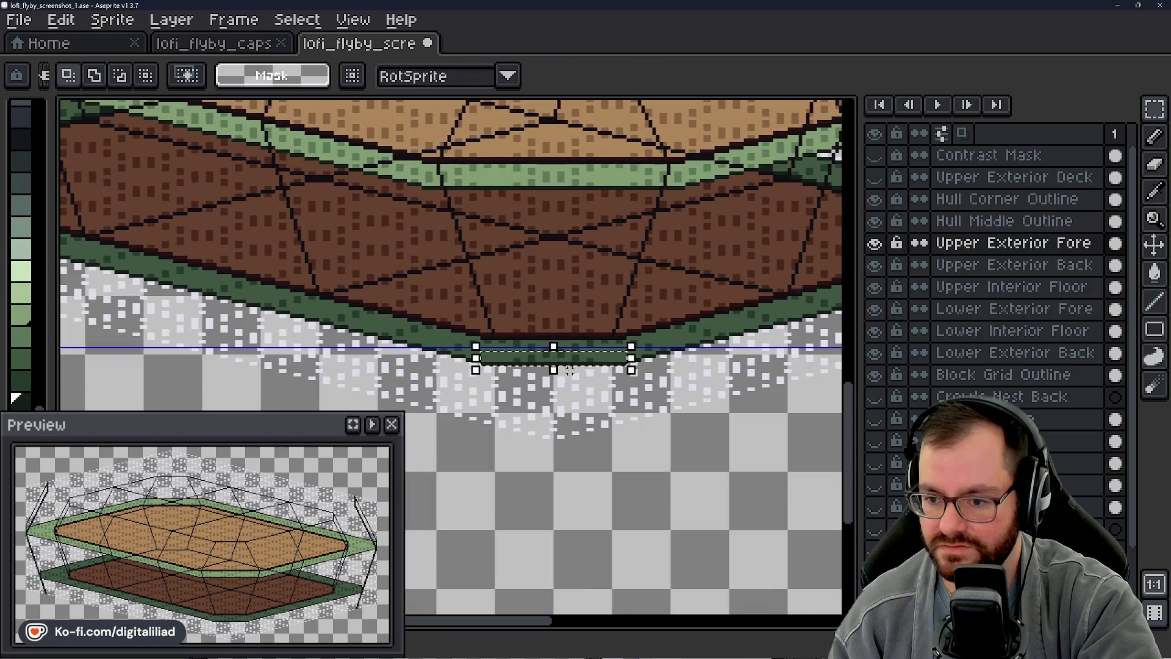
{"action": "key", "text": "ctrl+d"}
{"action": "scroll", "coordinate": [440, 357], "scroll_direction": "up", "scroll_amount": 2}
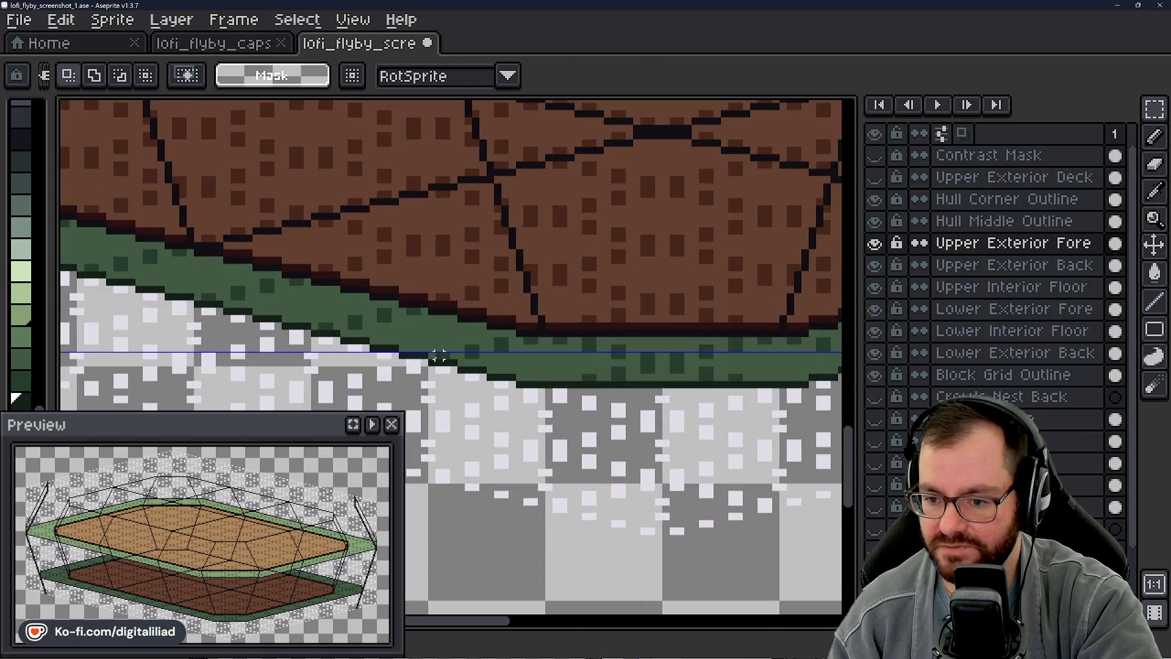
{"action": "scroll", "coordinate": [681, 361], "scroll_direction": "left", "scroll_amount": 3}
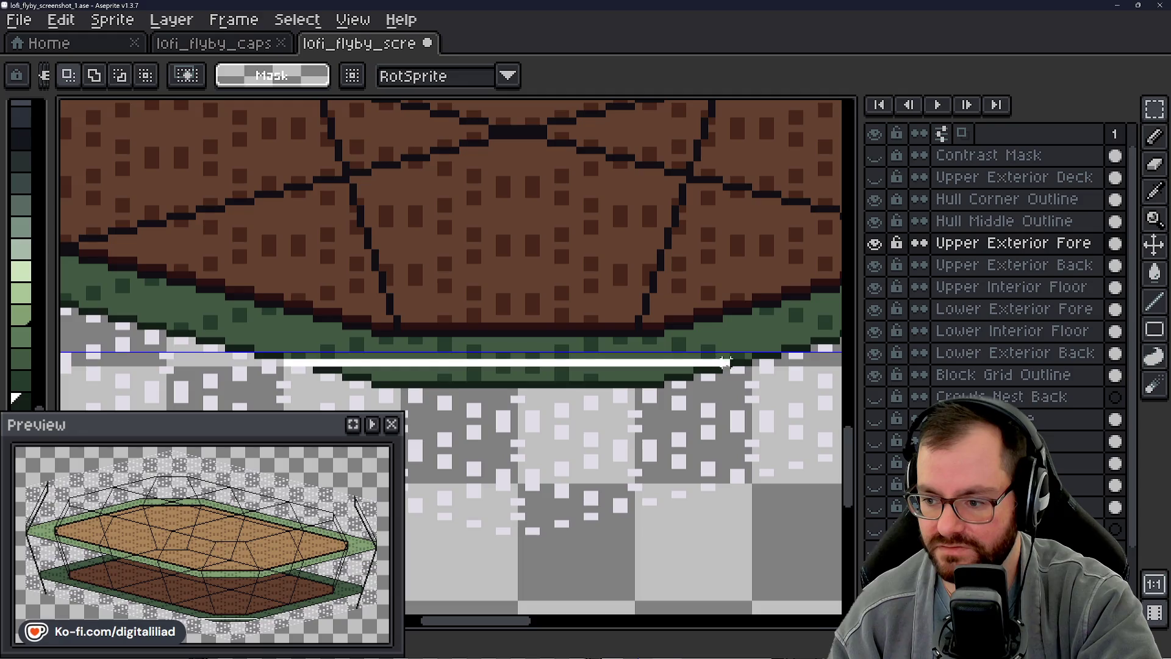
{"action": "left_click_drag", "start_coordinate": [749, 359], "coordinate": [757, 369]}
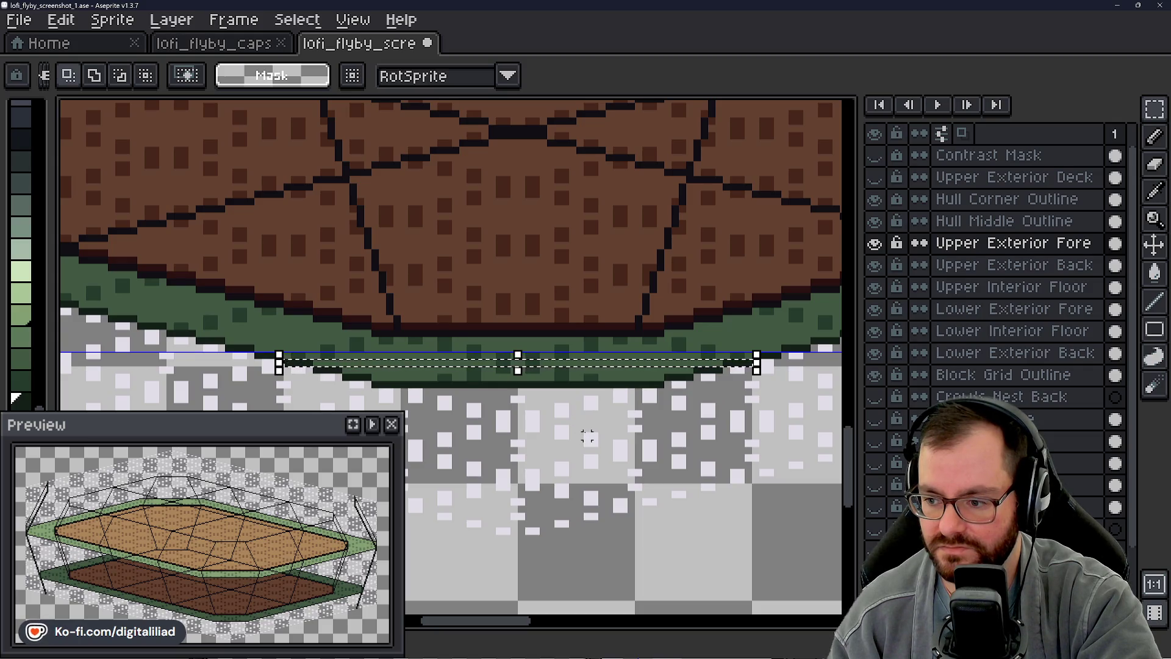
{"action": "scroll", "coordinate": [590, 438], "scroll_direction": "down", "scroll_amount": 1}
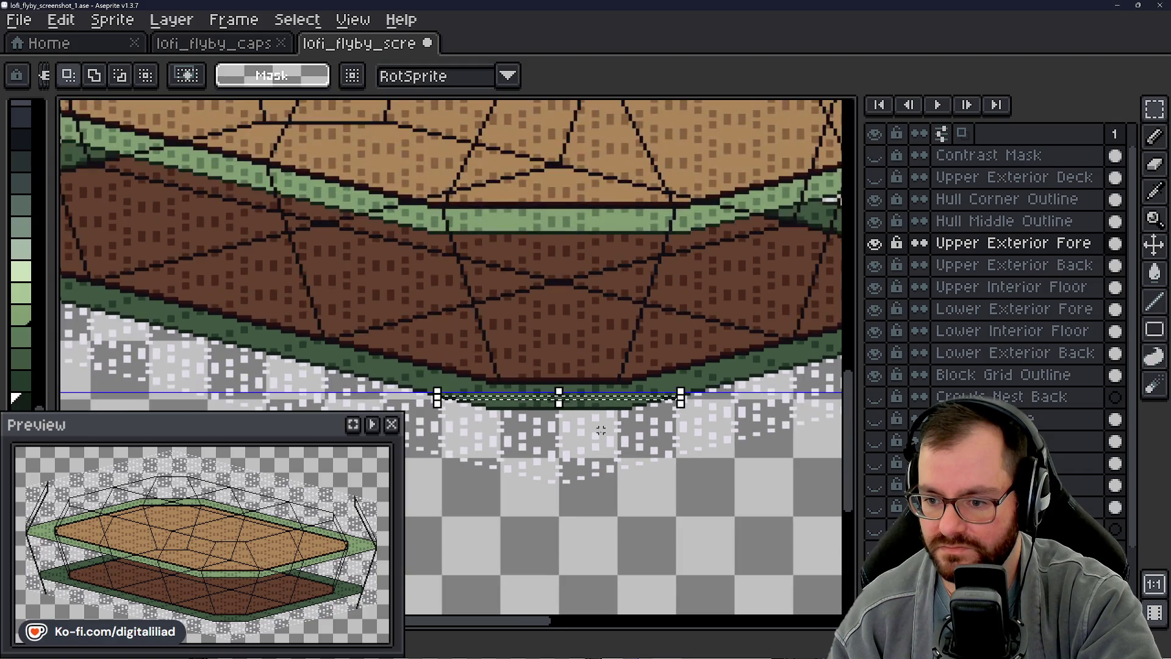
{"action": "scroll", "coordinate": [604, 458], "scroll_direction": "down", "scroll_amount": 1}
{"action": "scroll", "coordinate": [634, 490], "scroll_direction": "down", "scroll_amount": 1}
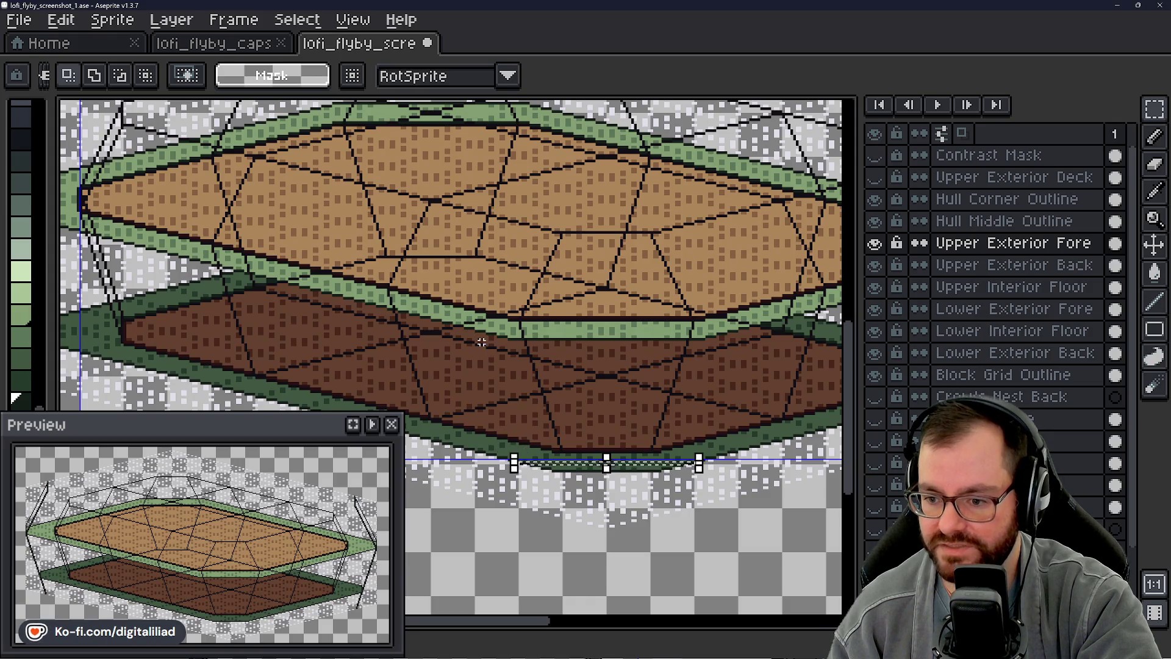
{"action": "key", "text": "ctrl+d"}
{"action": "scroll", "coordinate": [560, 493], "scroll_direction": "up", "scroll_amount": 1}
{"action": "scroll", "coordinate": [560, 492], "scroll_direction": "up", "scroll_amount": 1}
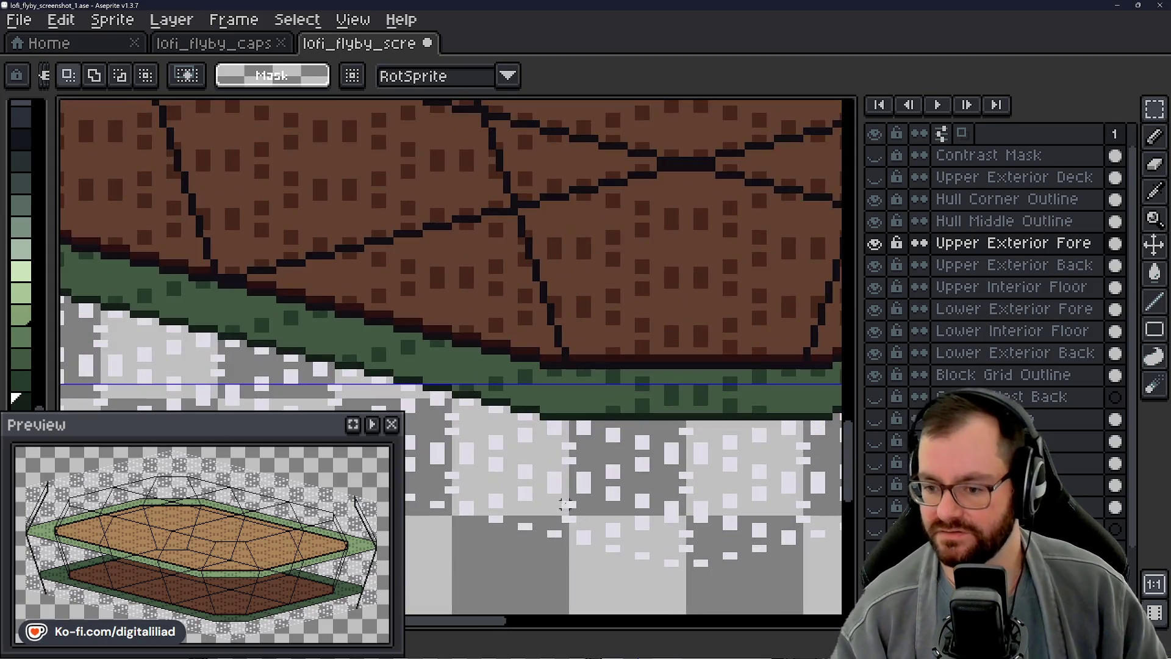
{"action": "left_click", "coordinate": [875, 309]}
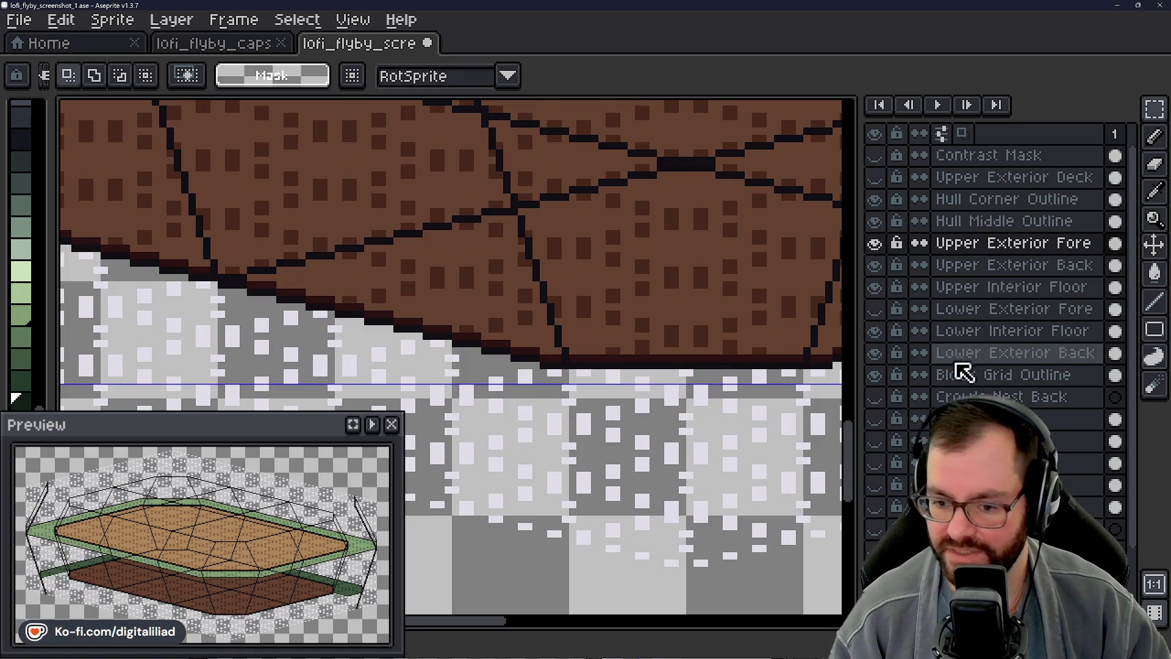
{"action": "left_click", "coordinate": [875, 310]}
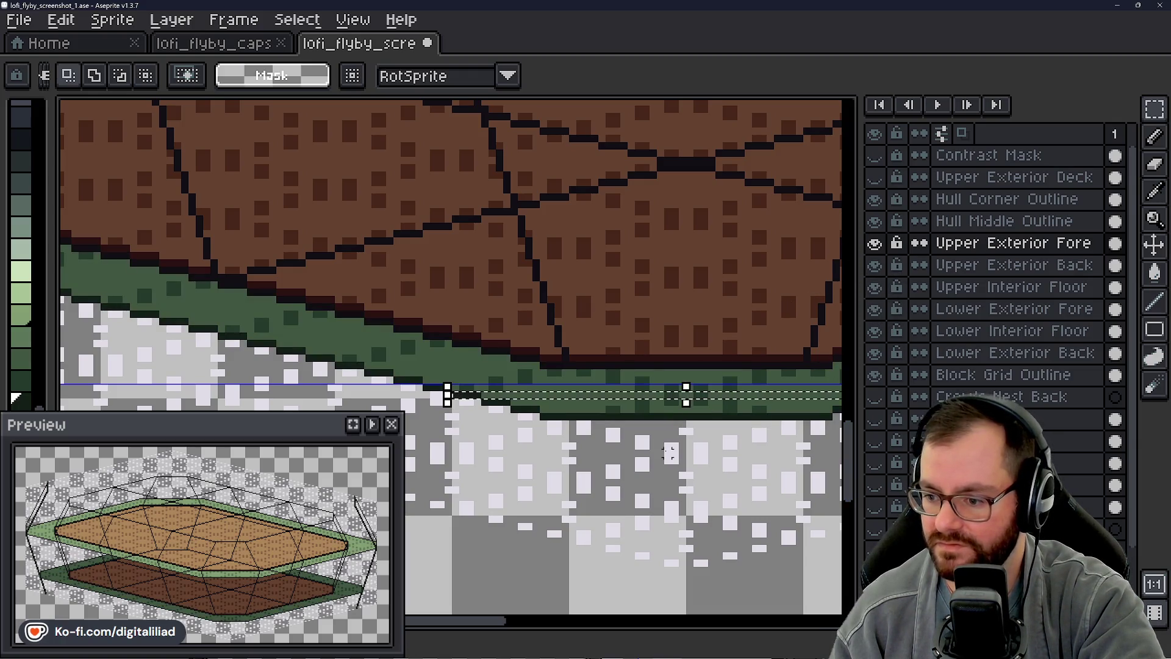
{"action": "scroll", "coordinate": [686, 395], "scroll_direction": "down", "scroll_amount": 3}
{"action": "scroll", "coordinate": [674, 432], "scroll_direction": "down", "scroll_amount": 3}
{"action": "scroll", "coordinate": [675, 432], "scroll_direction": "up", "scroll_amount": 2}
{"action": "scroll", "coordinate": [623, 393], "scroll_direction": "up", "scroll_amount": 2}
{"action": "scroll", "coordinate": [623, 394], "scroll_direction": "up", "scroll_amount": 1}
{"action": "scroll", "coordinate": [618, 410], "scroll_direction": "up", "scroll_amount": 2}
{"action": "scroll", "coordinate": [618, 410], "scroll_direction": "up", "scroll_amount": 1}
{"action": "scroll", "coordinate": [618, 409], "scroll_direction": "up", "scroll_amount": 2}
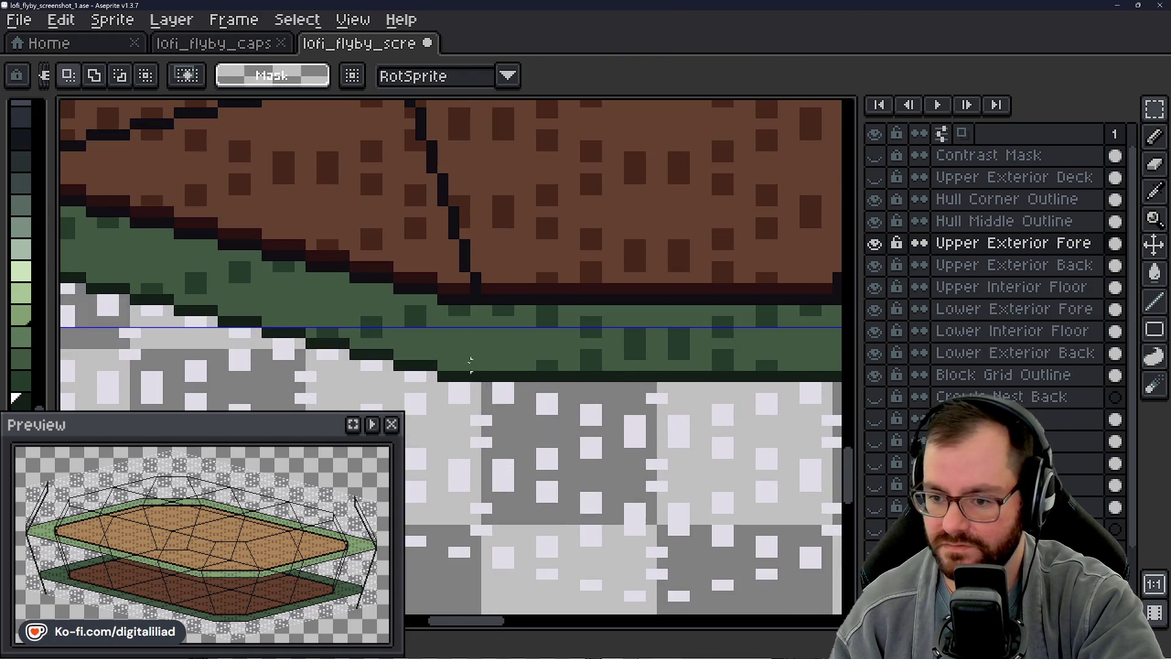
{"action": "scroll", "coordinate": [555, 403], "scroll_direction": "up", "scroll_amount": 1}
{"action": "scroll", "coordinate": [555, 403], "scroll_direction": "up", "scroll_amount": 1}
{"action": "scroll", "coordinate": [556, 403], "scroll_direction": "down", "scroll_amount": 1}
{"action": "scroll", "coordinate": [595, 380], "scroll_direction": "down", "scroll_amount": 1}
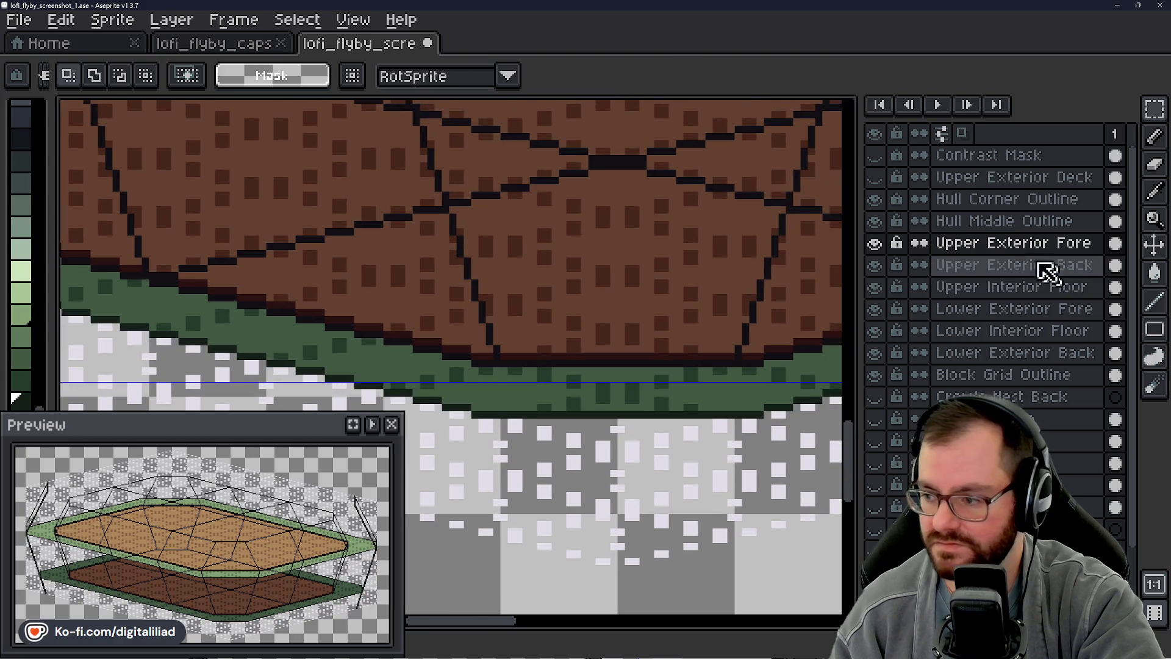
Step: On Lower Exterior Fore, fill a marqueed band under the green rim's bottom with rim green
{"action": "left_click", "coordinate": [1127, 109]}
{"action": "left_click", "coordinate": [1014, 308]}
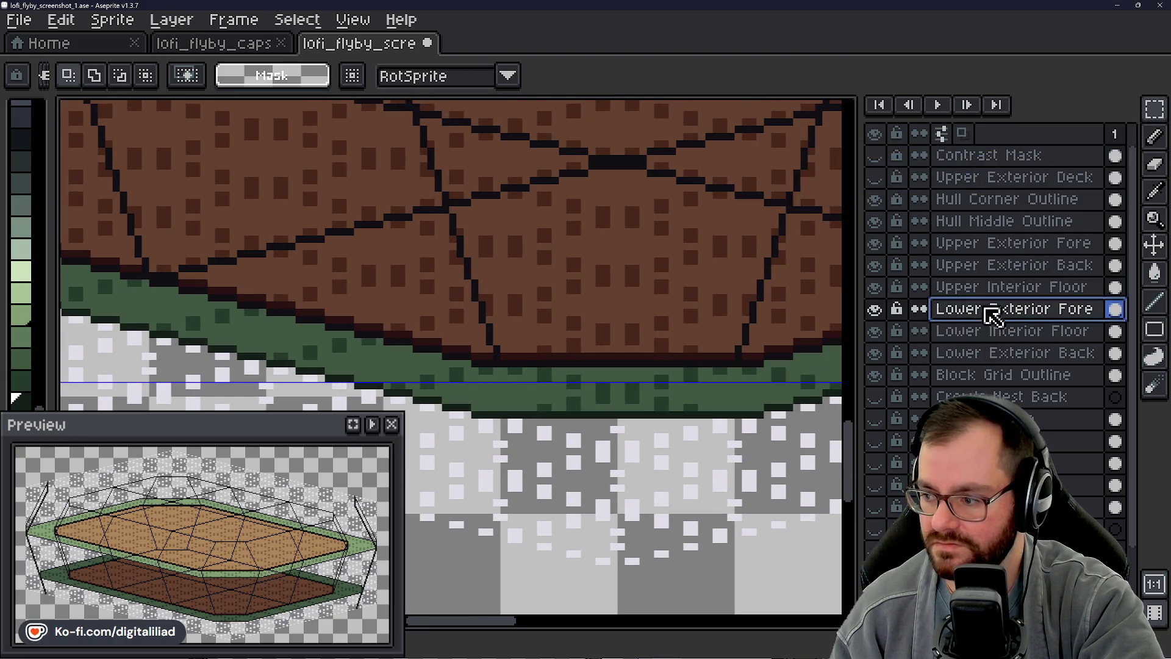
{"action": "scroll", "coordinate": [410, 398], "scroll_direction": "down", "scroll_amount": 1}
{"action": "scroll", "coordinate": [442, 288], "scroll_direction": "down", "scroll_amount": 1}
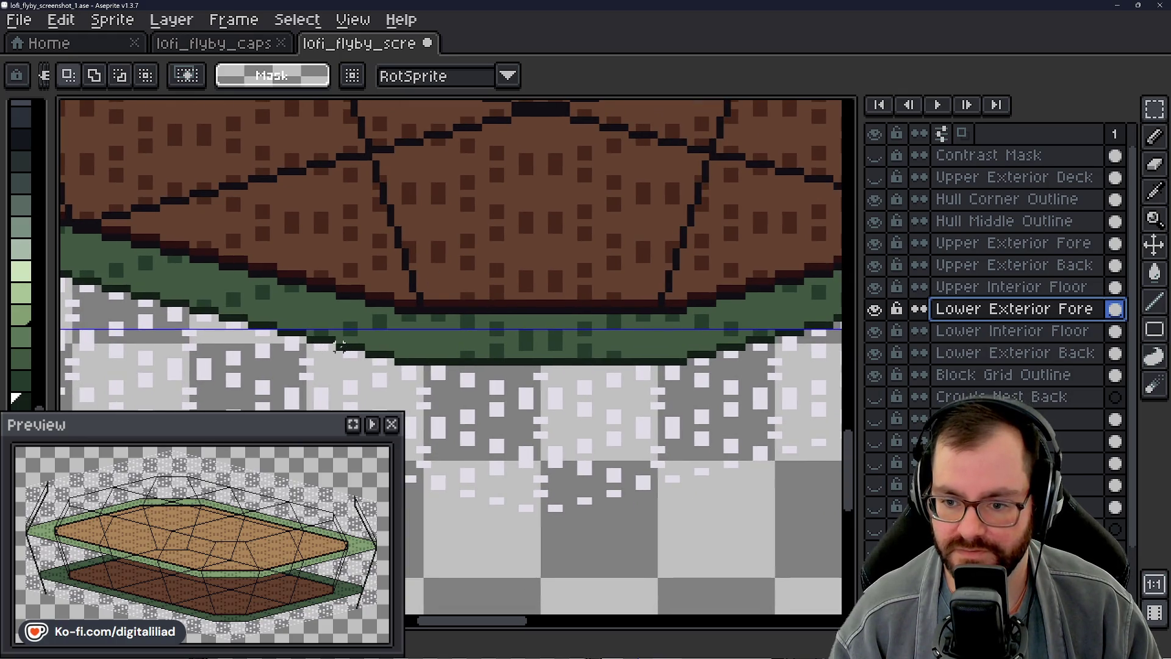
{"action": "left_click_drag", "start_coordinate": [339, 345], "coordinate": [783, 388]}
{"action": "key", "text": "f"}
{"action": "key", "text": "ctrl+d"}
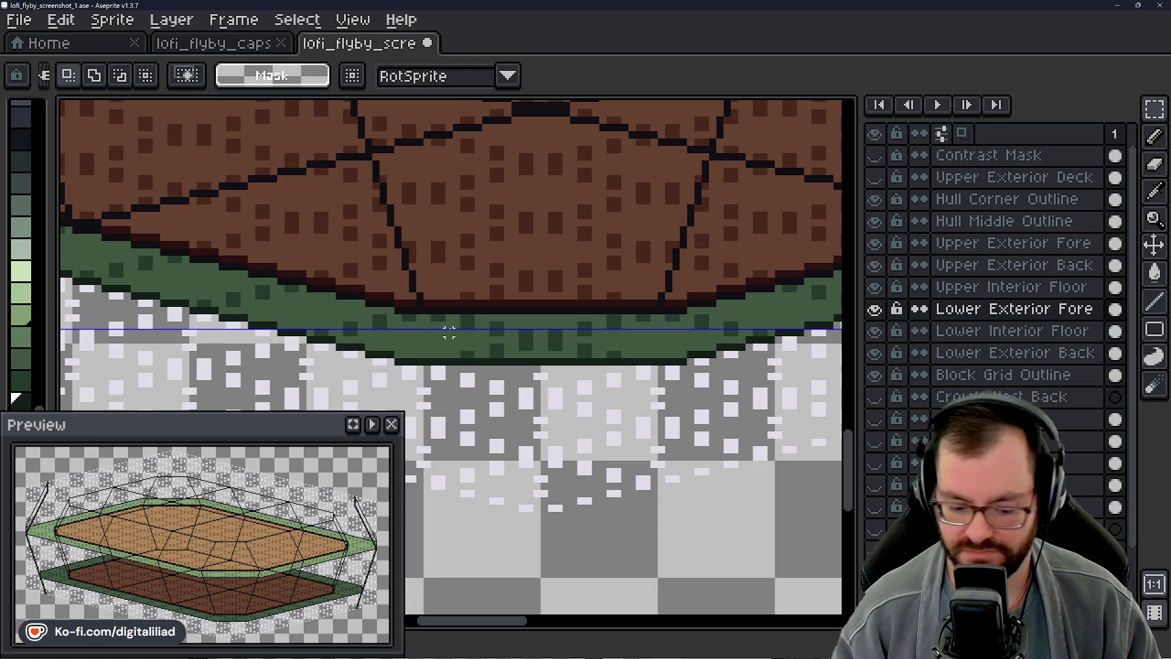
Step: Sample a dark colour and draw a 1px dark outline along the rim's bottom edge
{"action": "key", "text": "alt"}
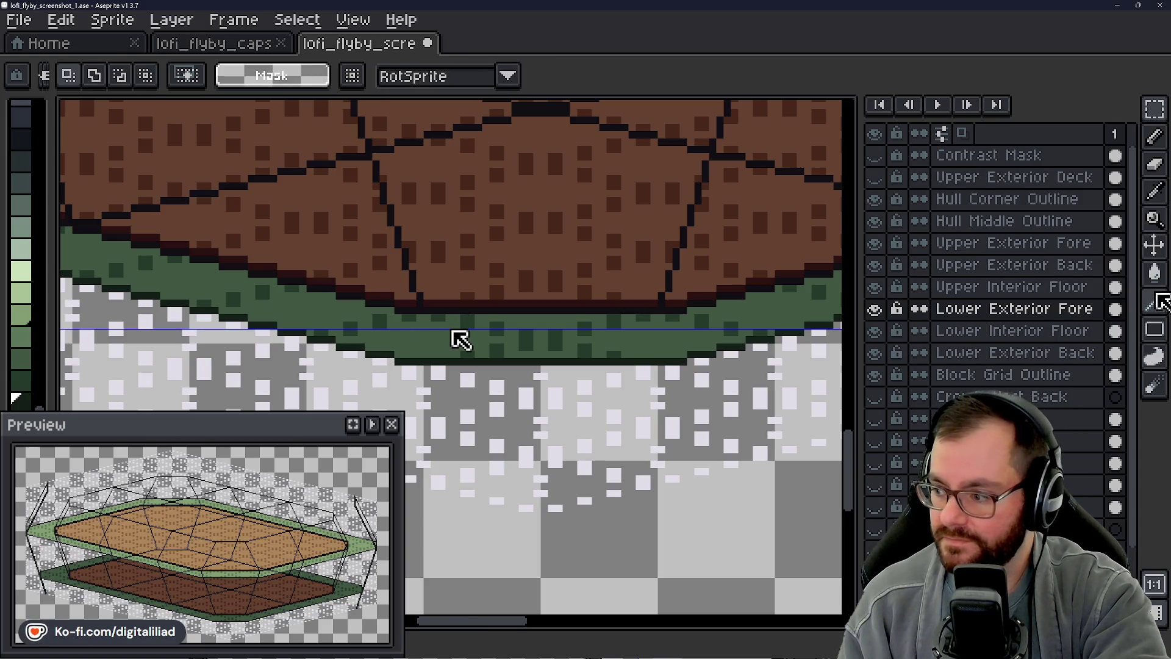
{"action": "left_click", "coordinate": [1155, 302]}
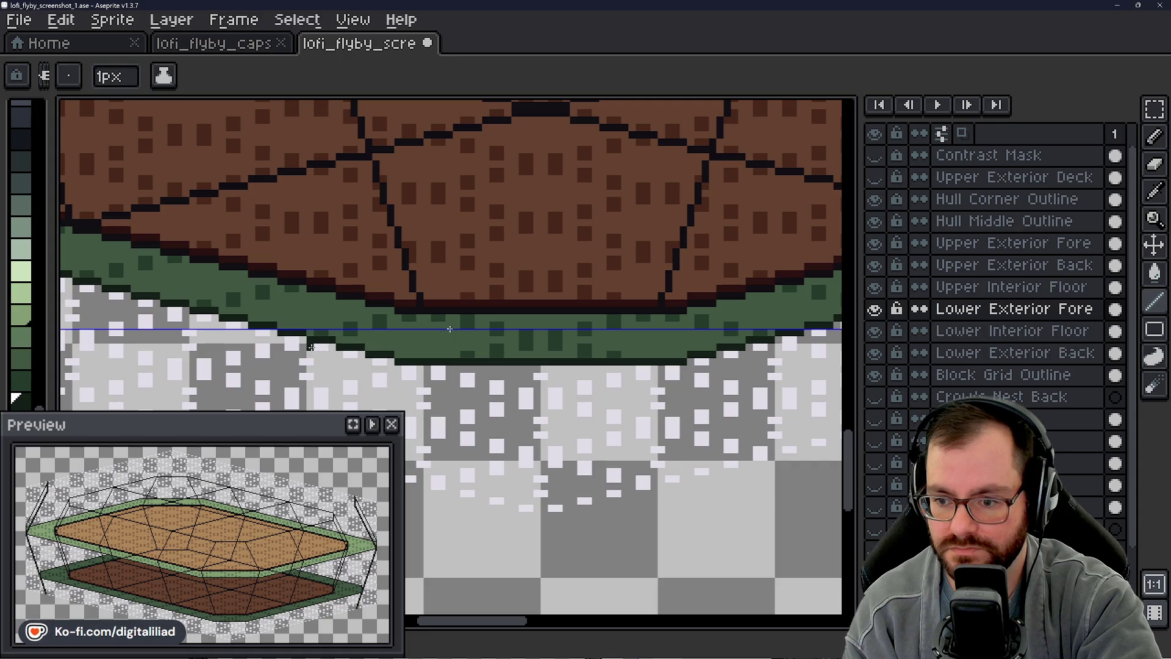
{"action": "left_click_drag", "start_coordinate": [325, 334], "coordinate": [736, 330]}
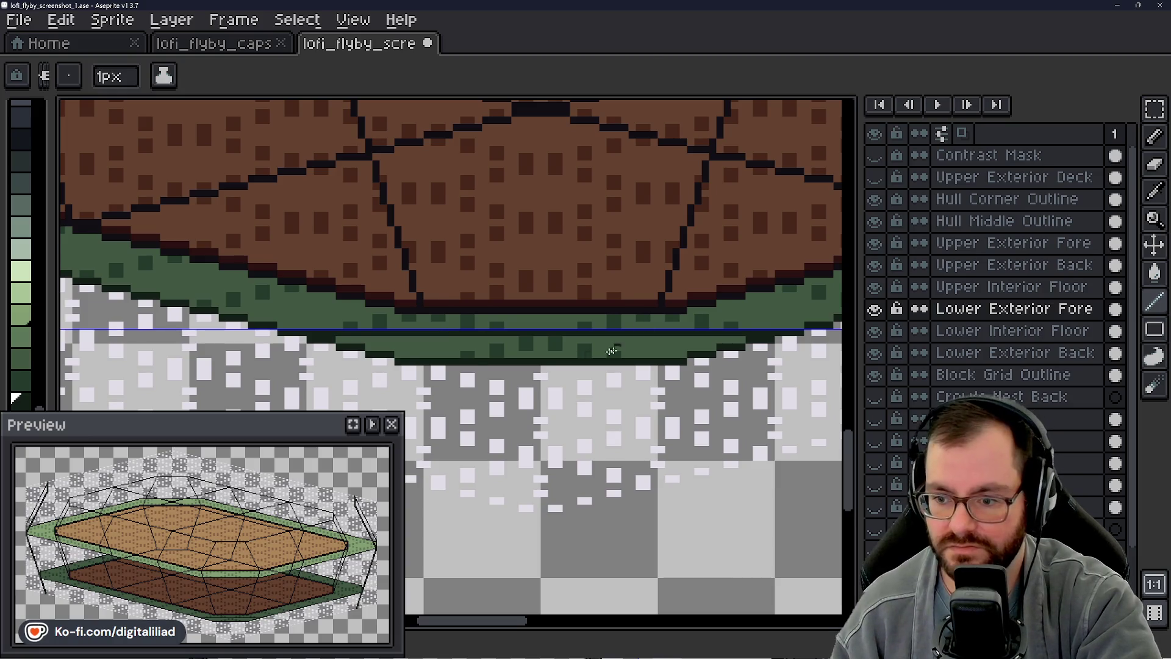
{"action": "scroll", "coordinate": [450, 328], "scroll_direction": "down", "scroll_amount": 1}
{"action": "scroll", "coordinate": [518, 315], "scroll_direction": "down", "scroll_amount": 2}
{"action": "left_click_drag", "start_coordinate": [541, 306], "coordinate": [501, 349]}
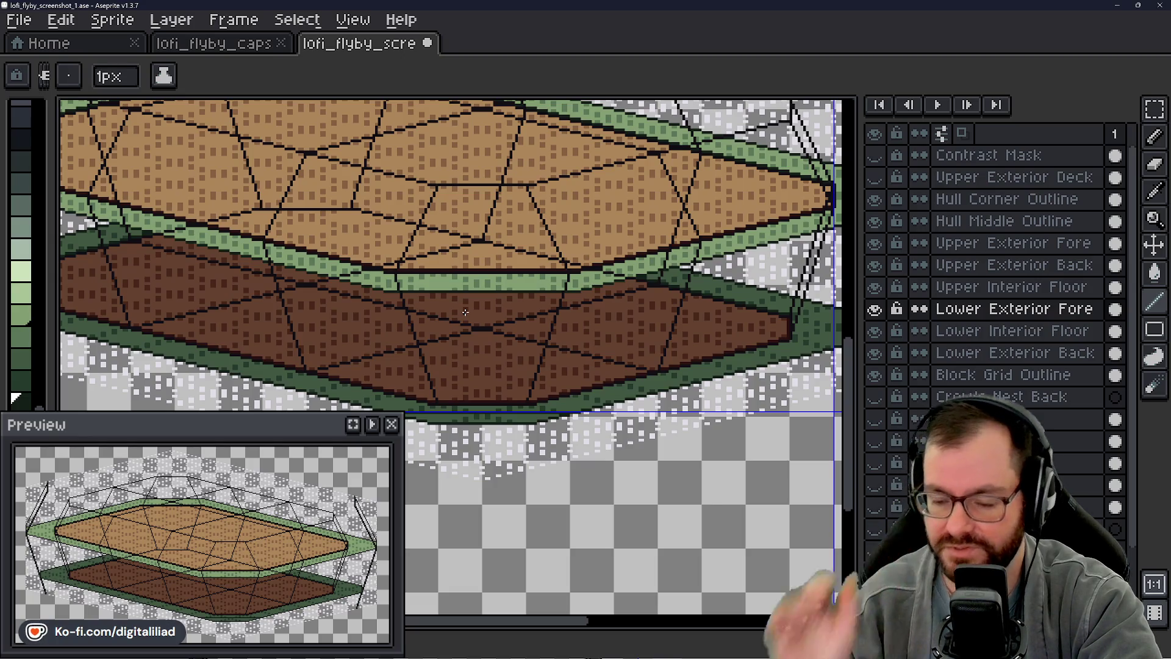
{"action": "scroll", "coordinate": [465, 312], "scroll_direction": "down", "scroll_amount": 1}
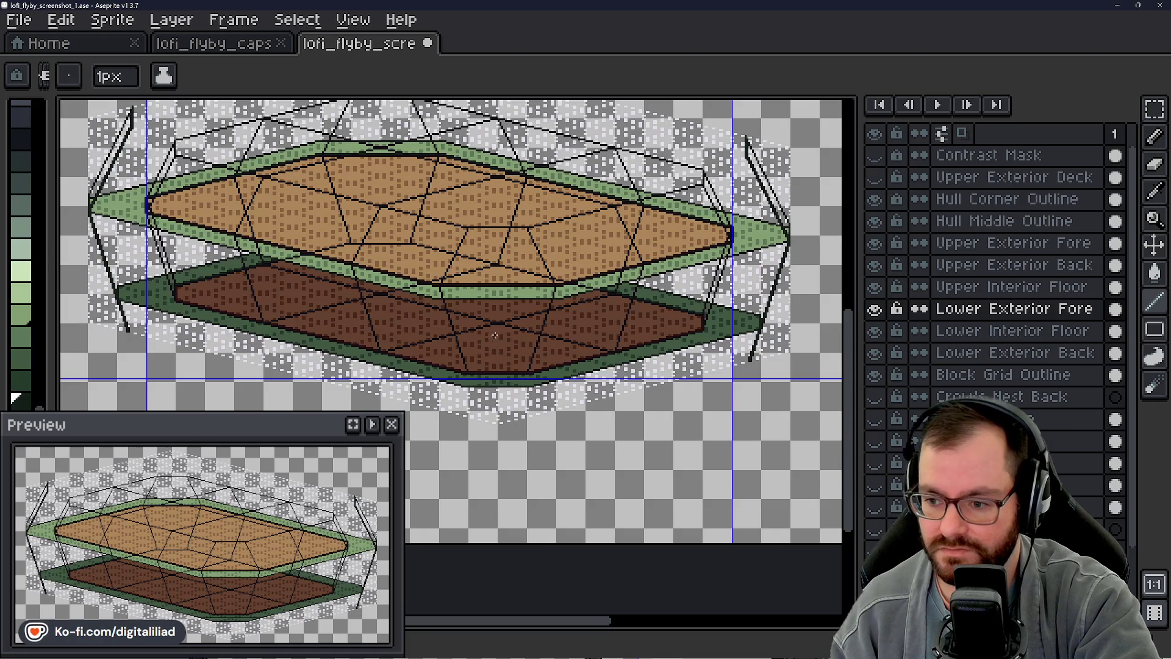
{"action": "scroll", "coordinate": [495, 336], "scroll_direction": "up", "scroll_amount": 2}
{"action": "mouse_move", "coordinate": [455, 349]}
{"action": "left_mouse_down"}
{"action": "mouse_move", "coordinate": [650, 327]}
{"action": "mouse_move", "coordinate": [461, 278]}
{"action": "left_mouse_up"}
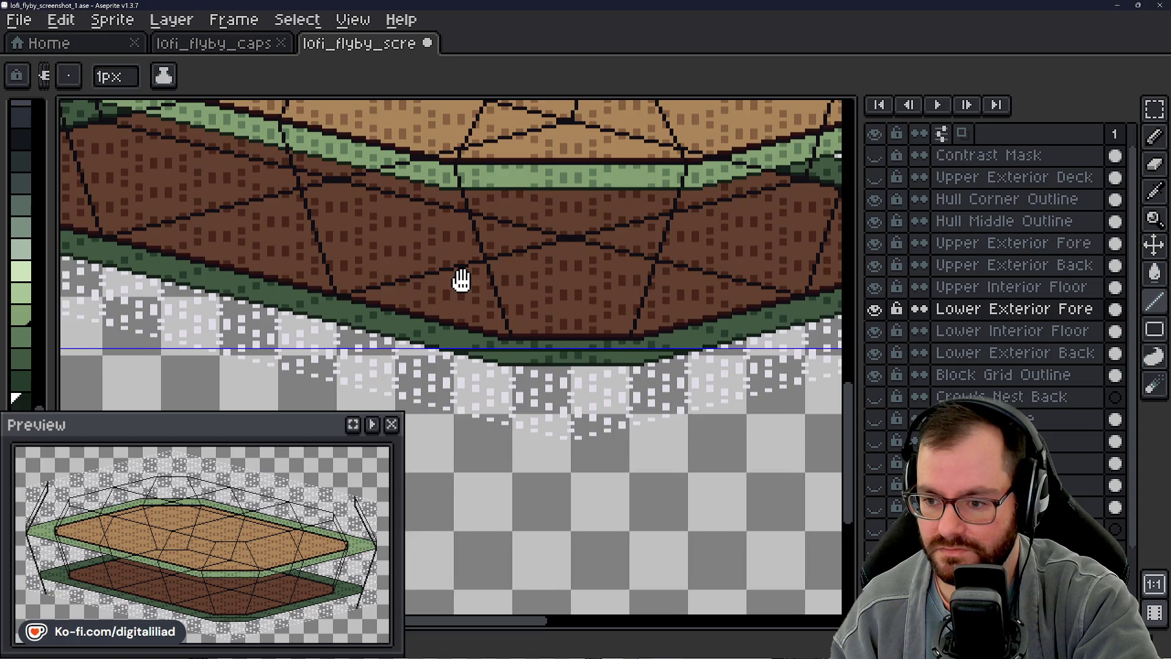
{"action": "scroll", "coordinate": [526, 293], "scroll_direction": "down", "scroll_amount": 2}
{"action": "left_click_drag", "start_coordinate": [527, 295], "coordinate": [524, 304]}
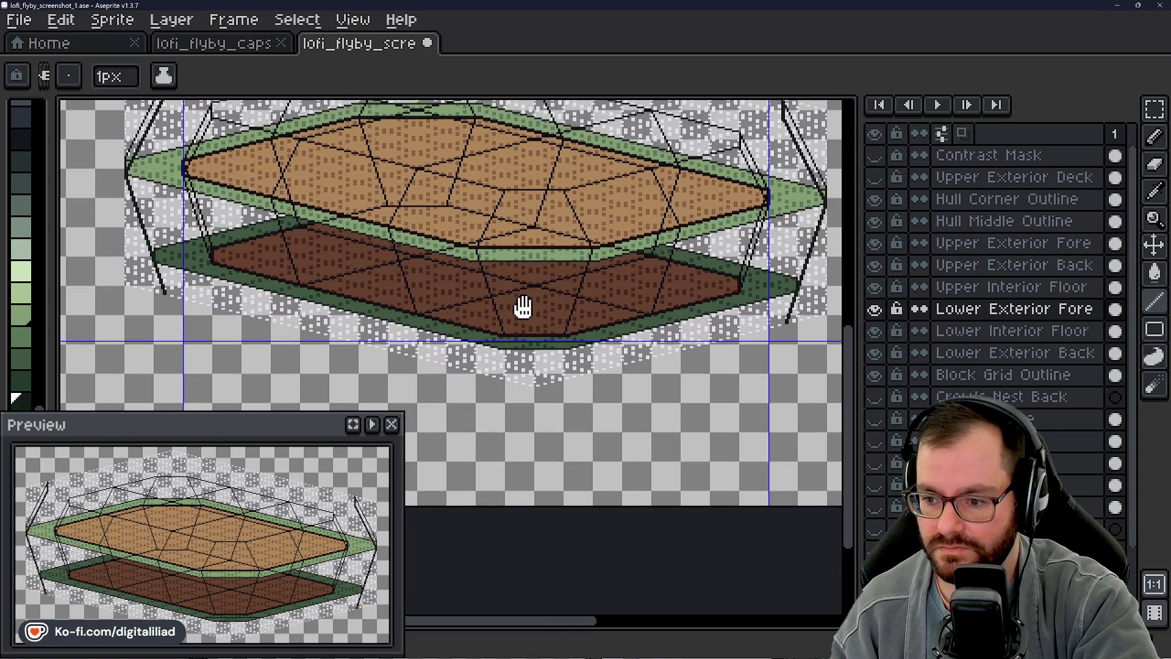
{"action": "scroll", "coordinate": [522, 312], "scroll_direction": "up", "scroll_amount": 2}
{"action": "scroll", "coordinate": [510, 318], "scroll_direction": "up", "scroll_amount": 1}
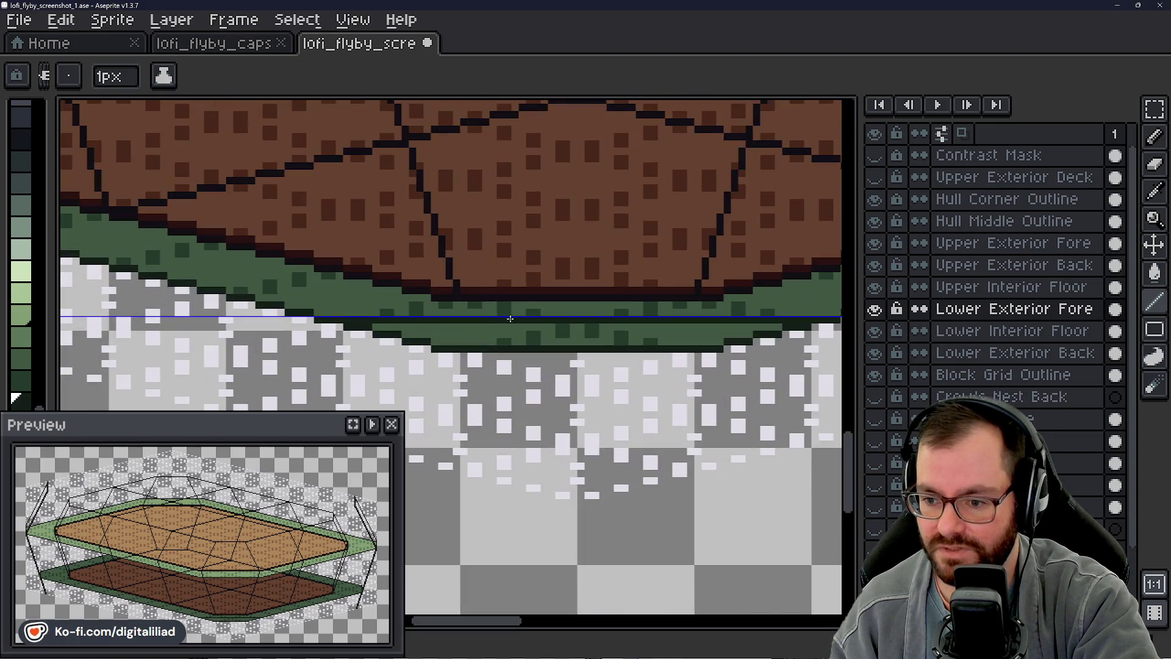
{"action": "left_click", "coordinate": [1156, 135]}
{"action": "left_click", "coordinate": [346, 326]}
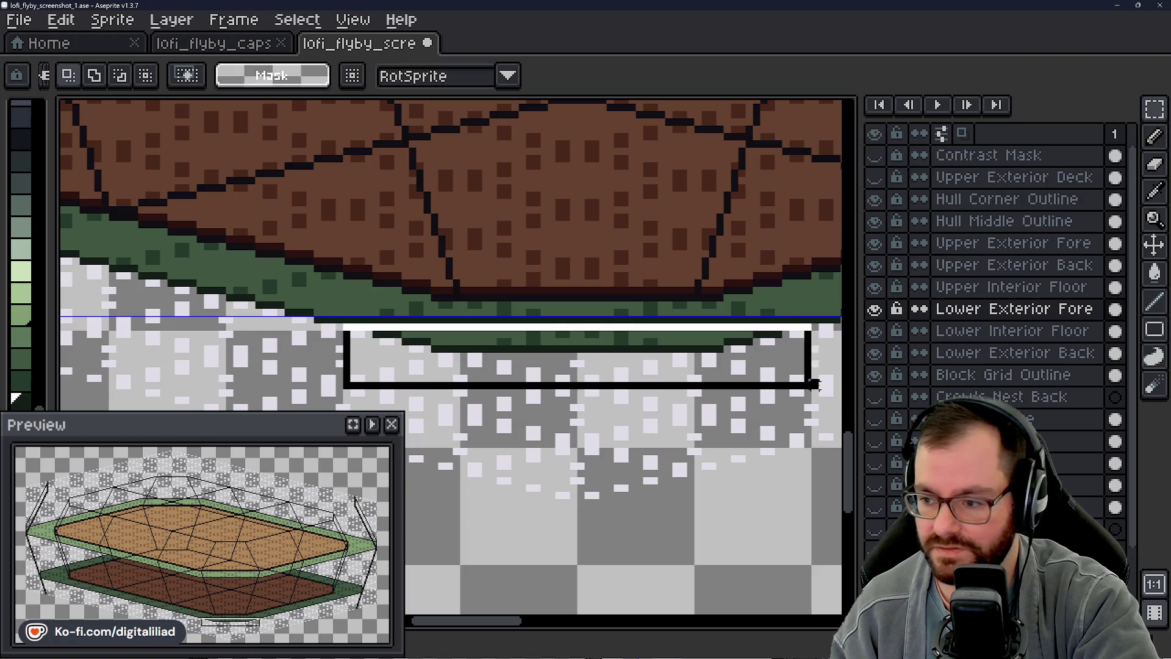
{"action": "scroll", "coordinate": [512, 366], "scroll_direction": "down", "scroll_amount": 3}
{"action": "scroll", "coordinate": [538, 407], "scroll_direction": "down", "scroll_amount": 2}
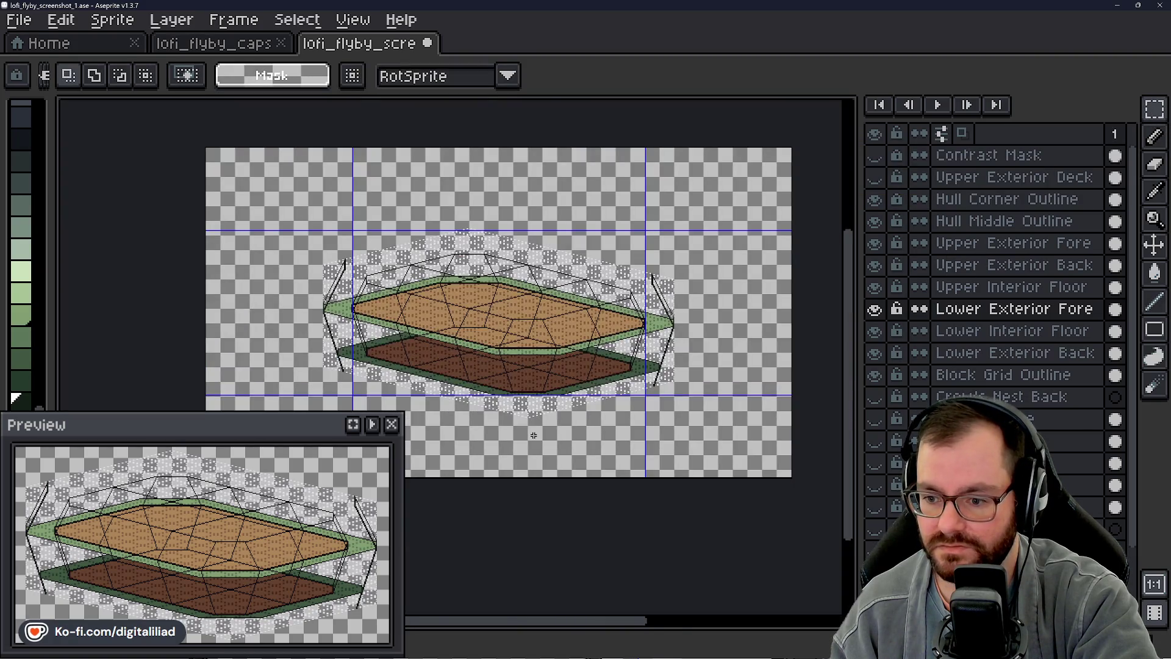
{"action": "scroll", "coordinate": [534, 435], "scroll_direction": "up", "scroll_amount": 4}
{"action": "scroll", "coordinate": [532, 399], "scroll_direction": "up", "scroll_amount": 1}
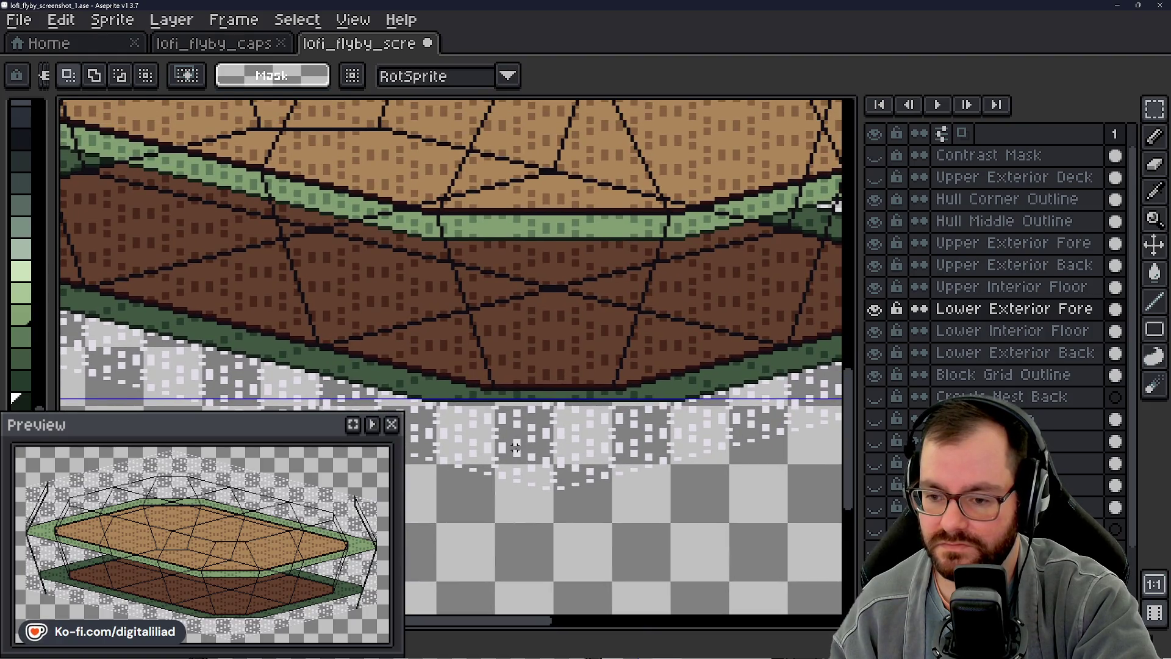
{"action": "scroll", "coordinate": [516, 447], "scroll_direction": "up", "scroll_amount": 1}
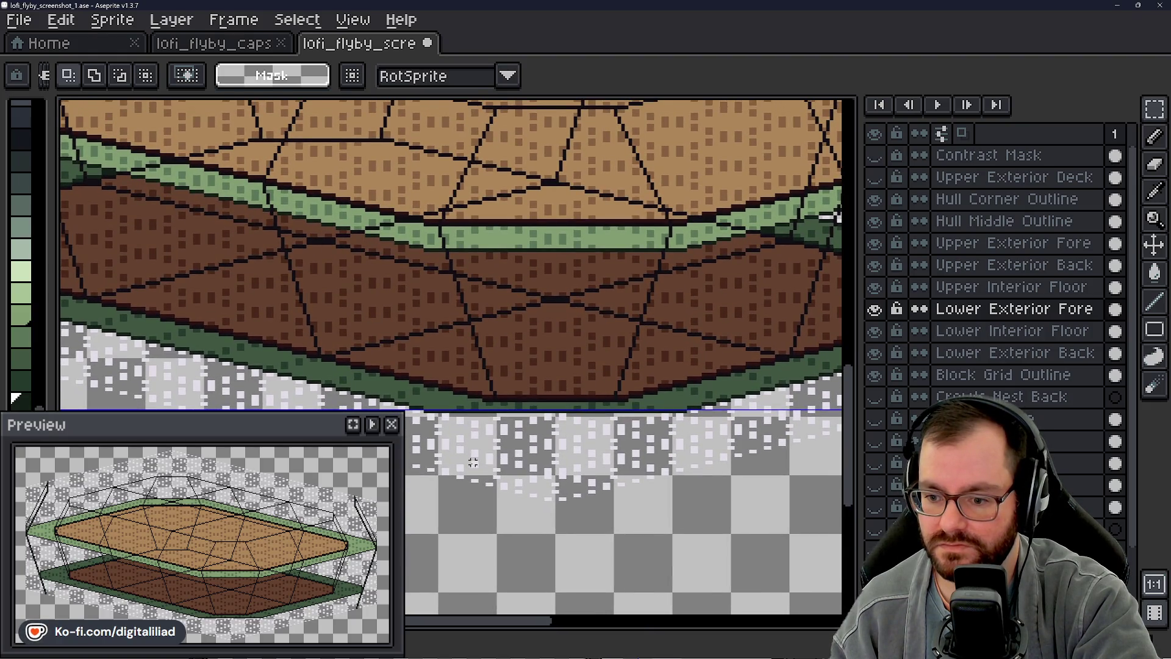
{"action": "scroll", "coordinate": [556, 457], "scroll_direction": "down", "scroll_amount": 3}
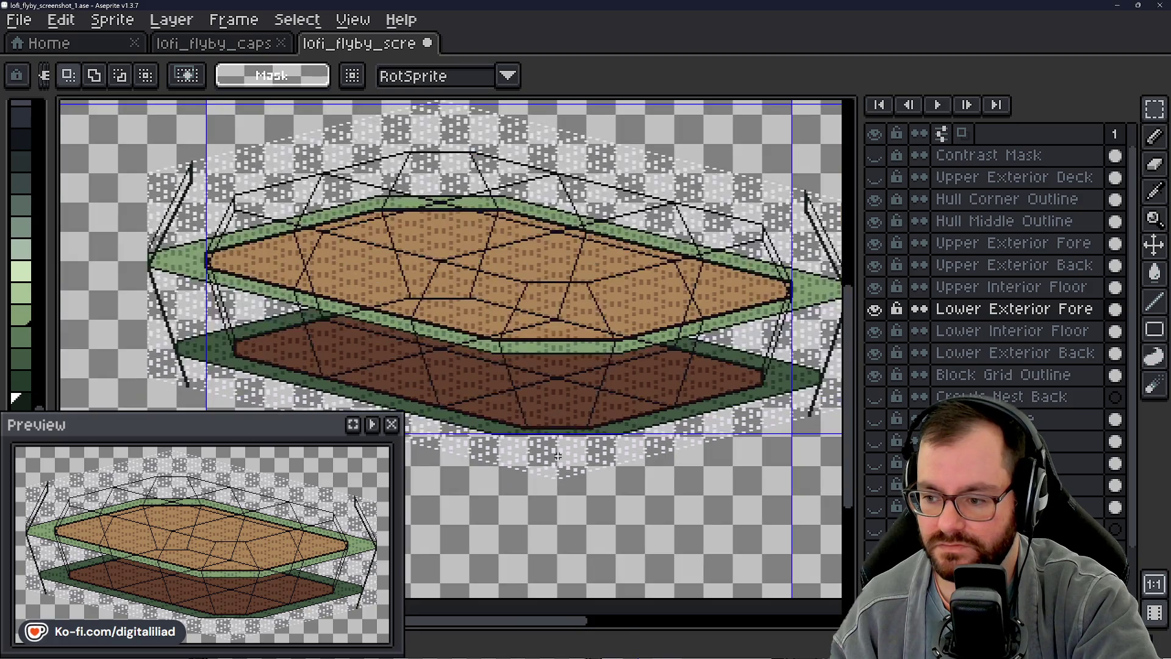
{"action": "left_click_drag", "start_coordinate": [555, 458], "coordinate": [549, 445]}
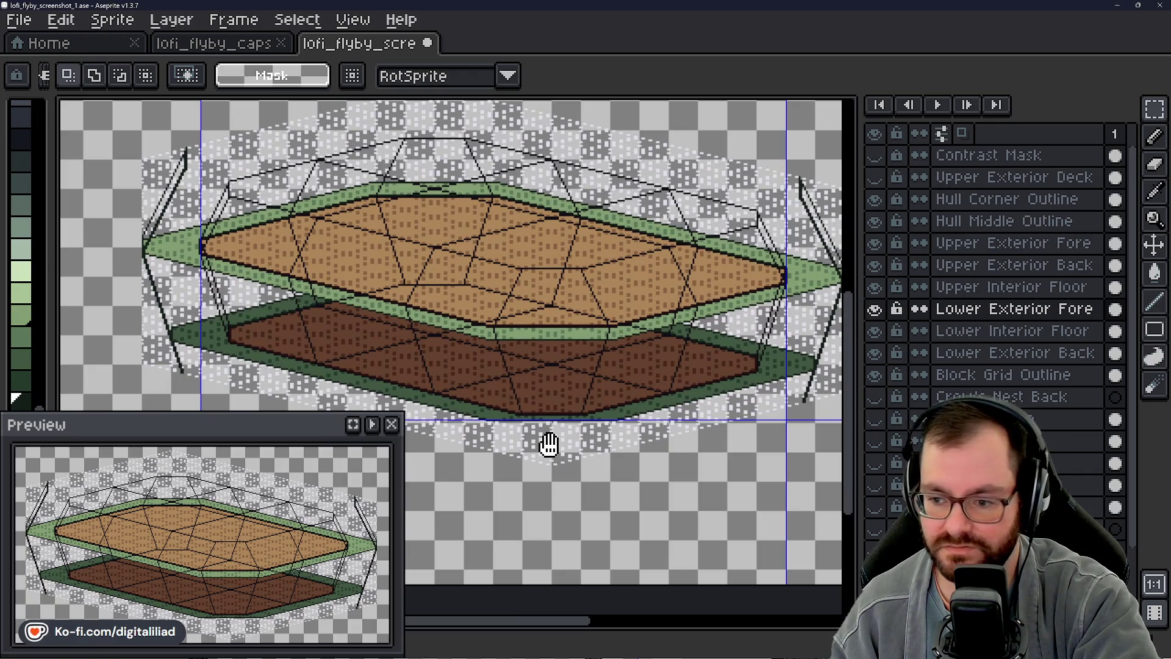
{"action": "left_click_drag", "start_coordinate": [549, 445], "coordinate": [536, 430]}
{"action": "scroll", "coordinate": [483, 343], "scroll_direction": "up", "scroll_amount": 1}
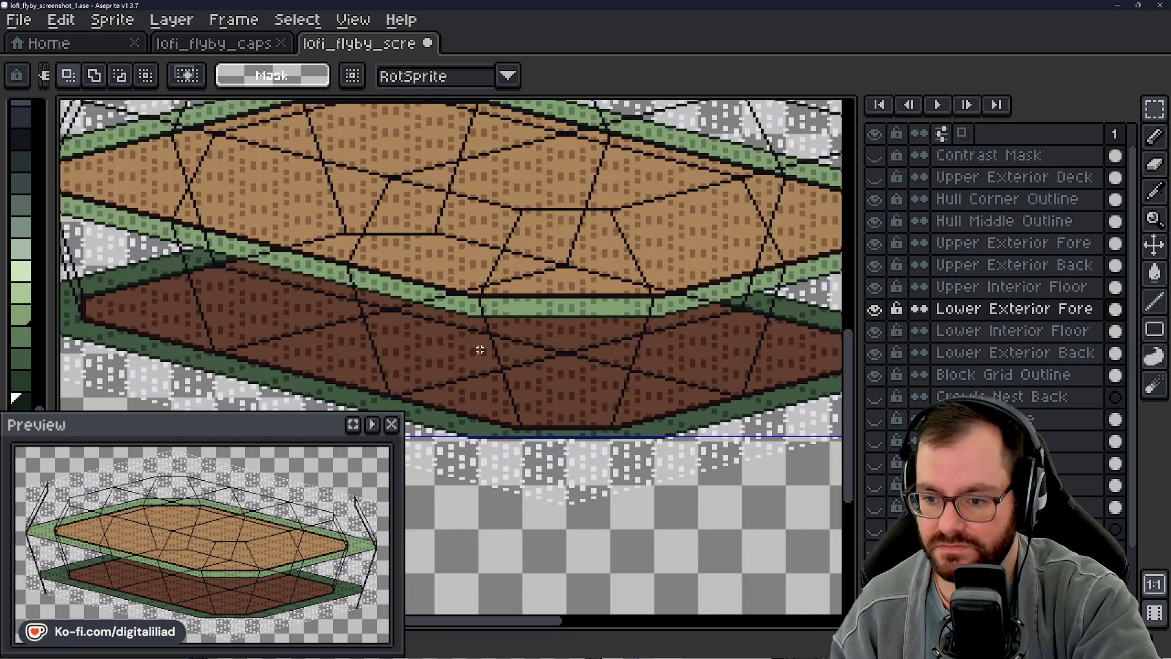
{"action": "scroll", "coordinate": [494, 366], "scroll_direction": "up", "scroll_amount": 1}
{"action": "scroll", "coordinate": [484, 455], "scroll_direction": "up", "scroll_amount": 1}
{"action": "scroll", "coordinate": [473, 456], "scroll_direction": "up", "scroll_amount": 1}
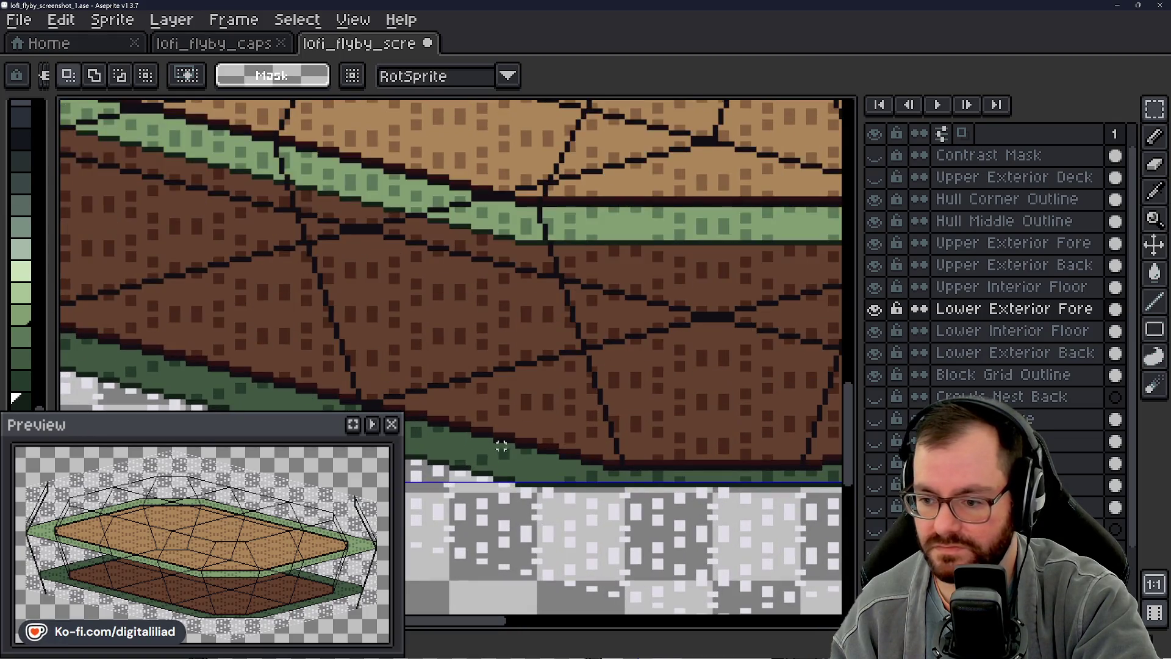
{"action": "left_click", "coordinate": [1015, 310]}
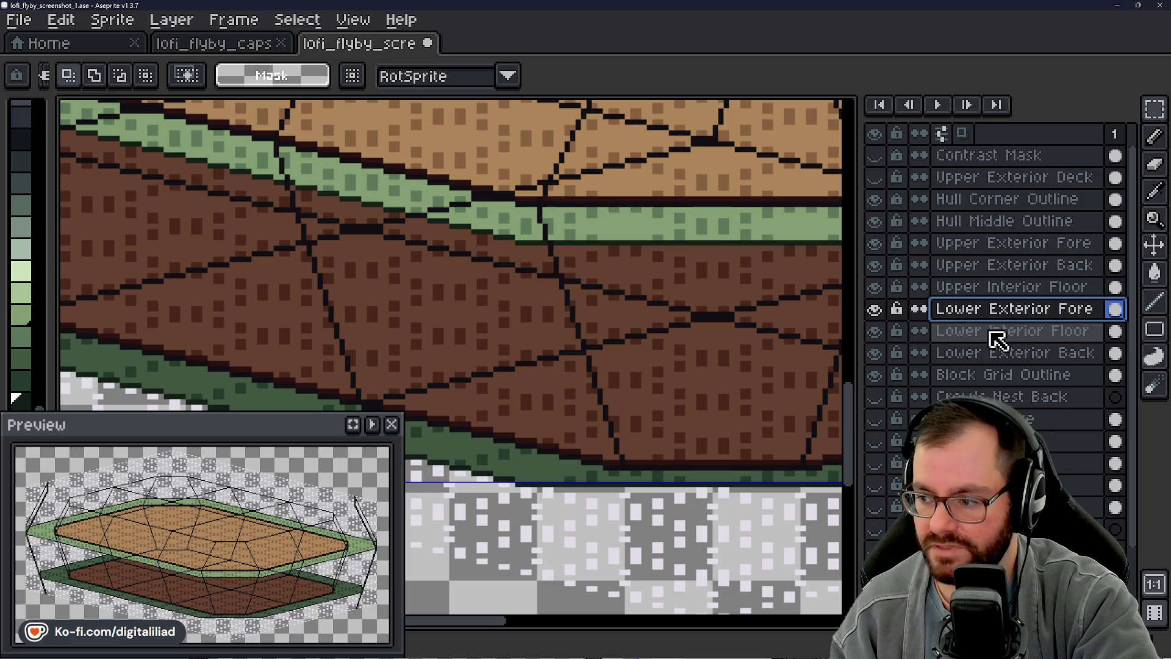
{"action": "left_click_drag", "start_coordinate": [512, 457], "coordinate": [607, 487]}
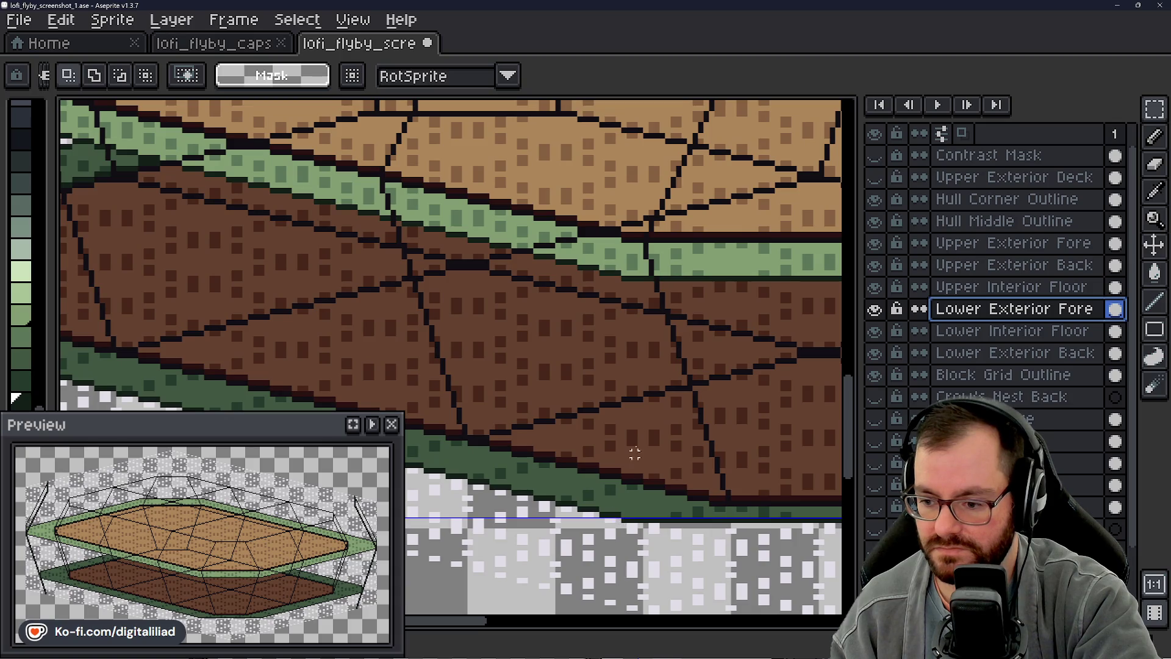
{"action": "key", "text": "l"}
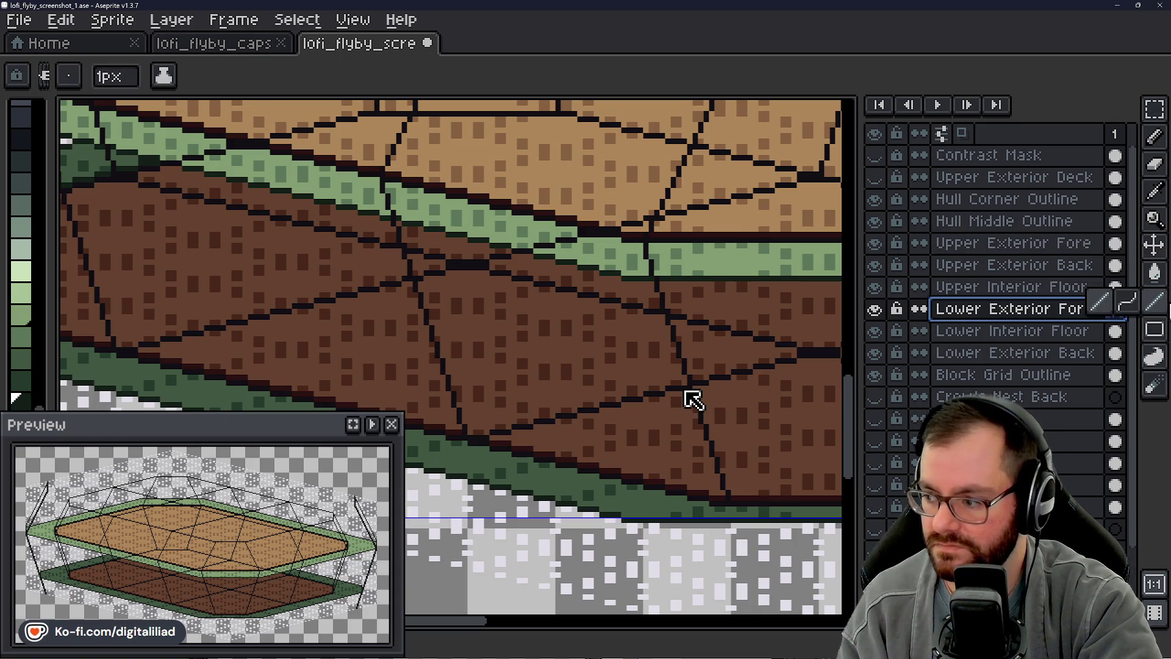
{"action": "key", "text": "alt"}
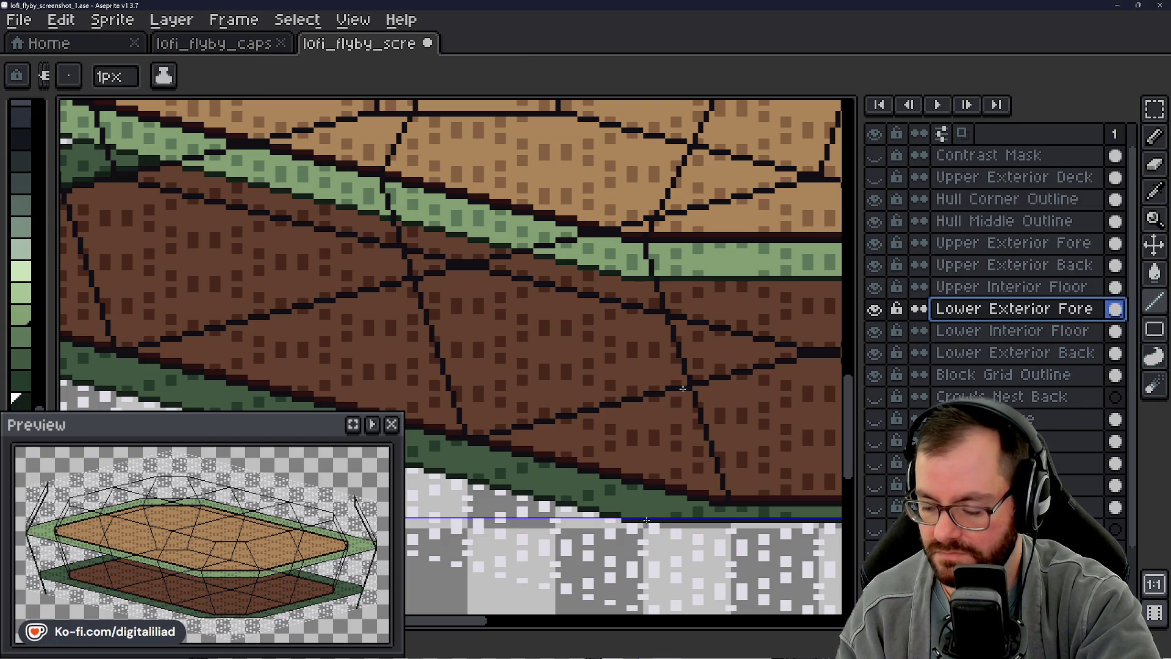
{"action": "mouse_move", "coordinate": [634, 455]}
{"action": "left_mouse_down"}
{"action": "mouse_move", "coordinate": [552, 246]}
{"action": "mouse_move", "coordinate": [539, 262]}
{"action": "left_mouse_up"}
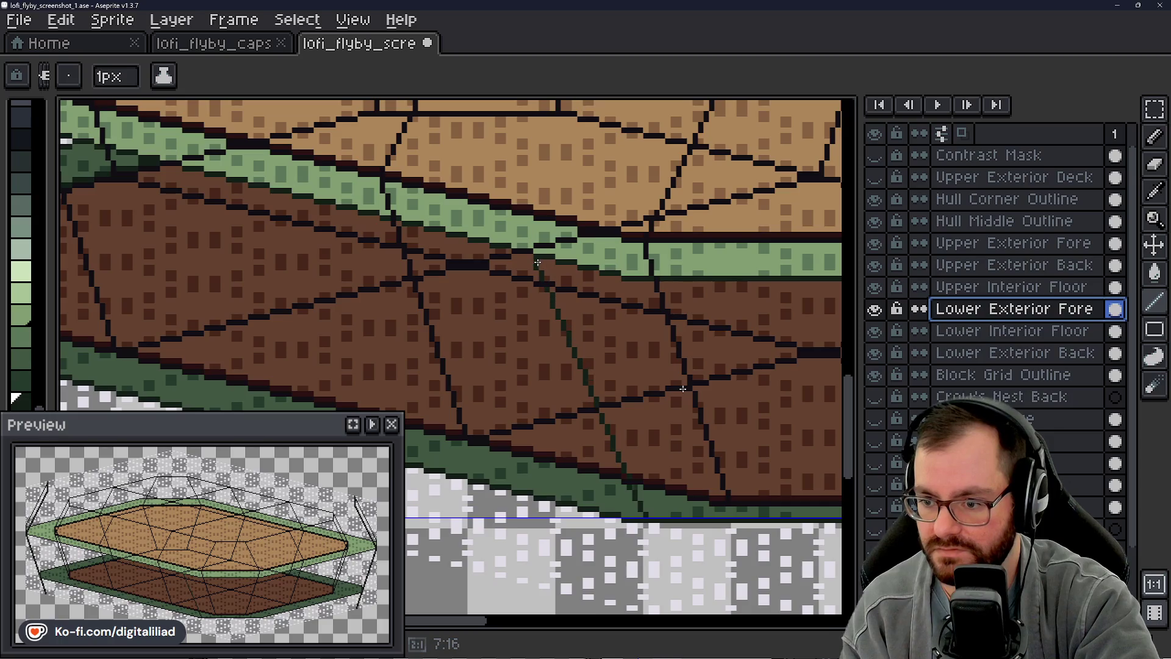
{"action": "key", "text": "ctrl+z"}
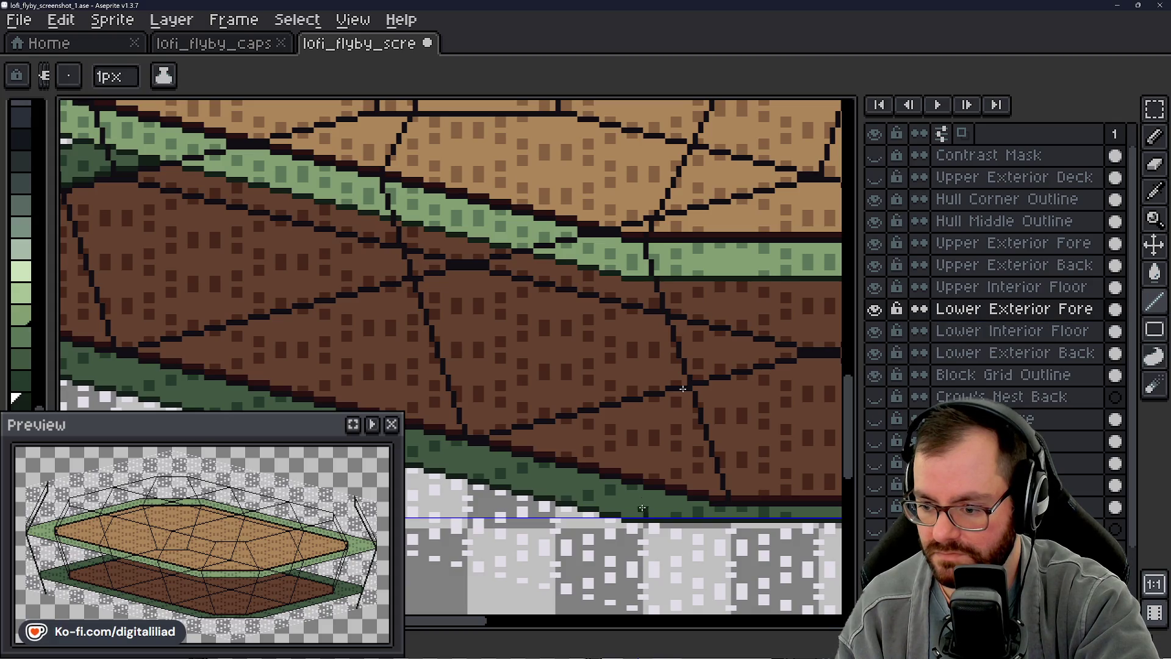
{"action": "left_click_drag", "start_coordinate": [681, 390], "coordinate": [162, 305]}
{"action": "scroll", "coordinate": [162, 304], "scroll_direction": "down", "scroll_amount": 2}
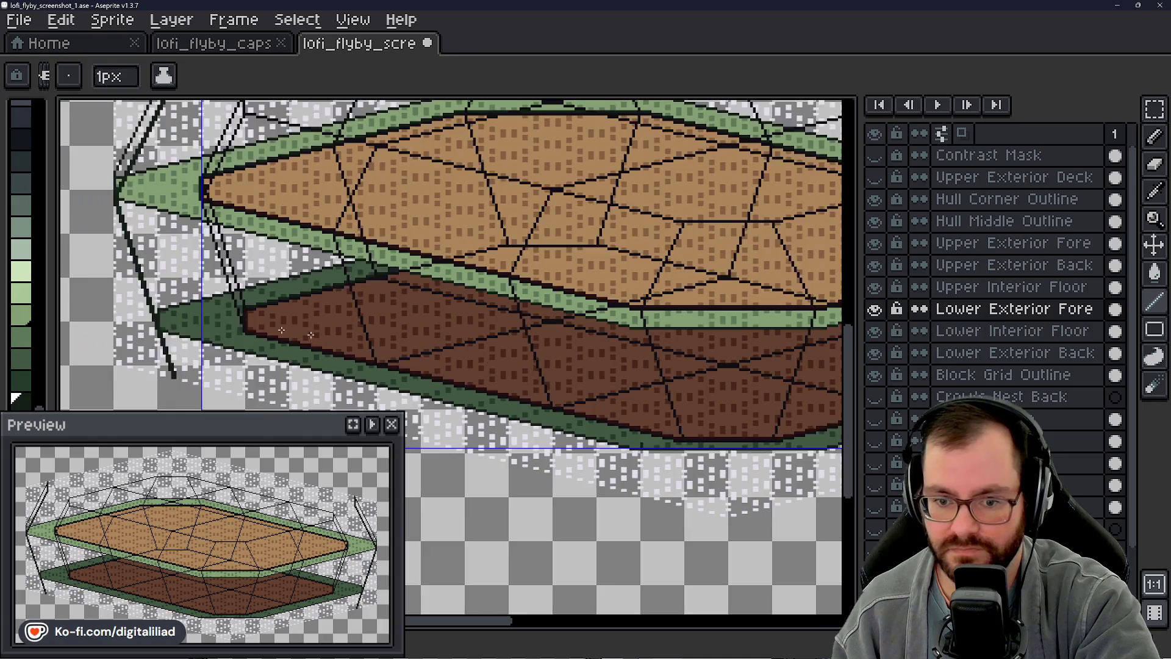
{"action": "scroll", "coordinate": [183, 321], "scroll_direction": "up", "scroll_amount": 3}
{"action": "scroll", "coordinate": [233, 351], "scroll_direction": "up", "scroll_amount": 3}
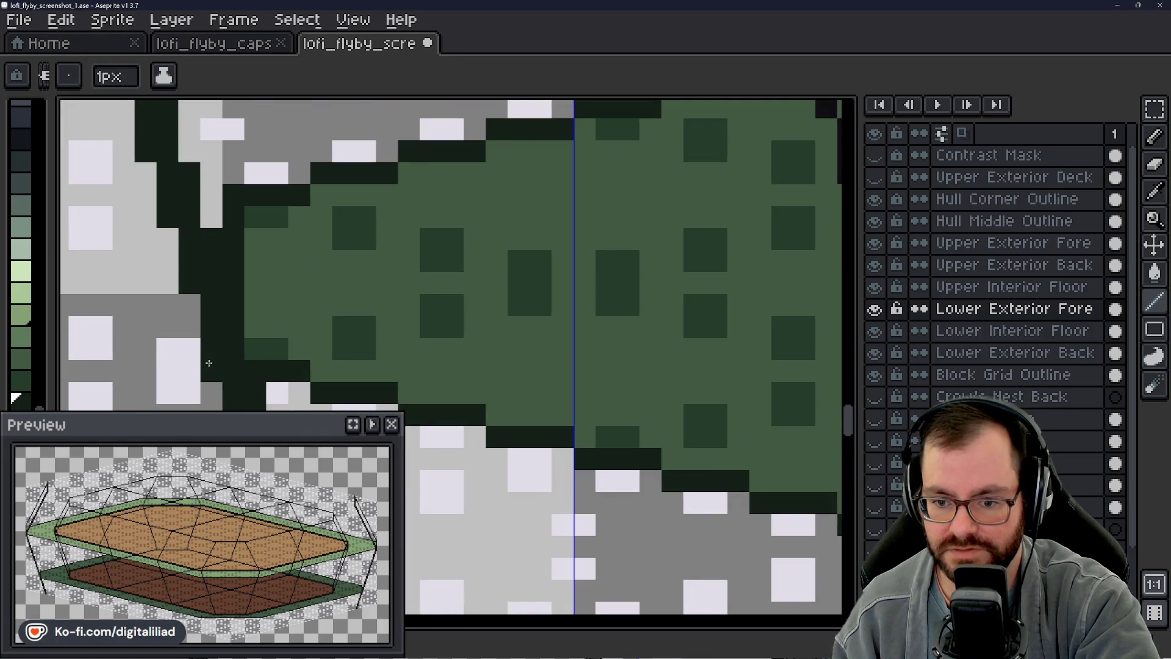
{"action": "scroll", "coordinate": [236, 307], "scroll_direction": "down", "scroll_amount": 2}
{"action": "scroll", "coordinate": [233, 311], "scroll_direction": "down", "scroll_amount": 2}
{"action": "scroll", "coordinate": [232, 316], "scroll_direction": "down", "scroll_amount": 2}
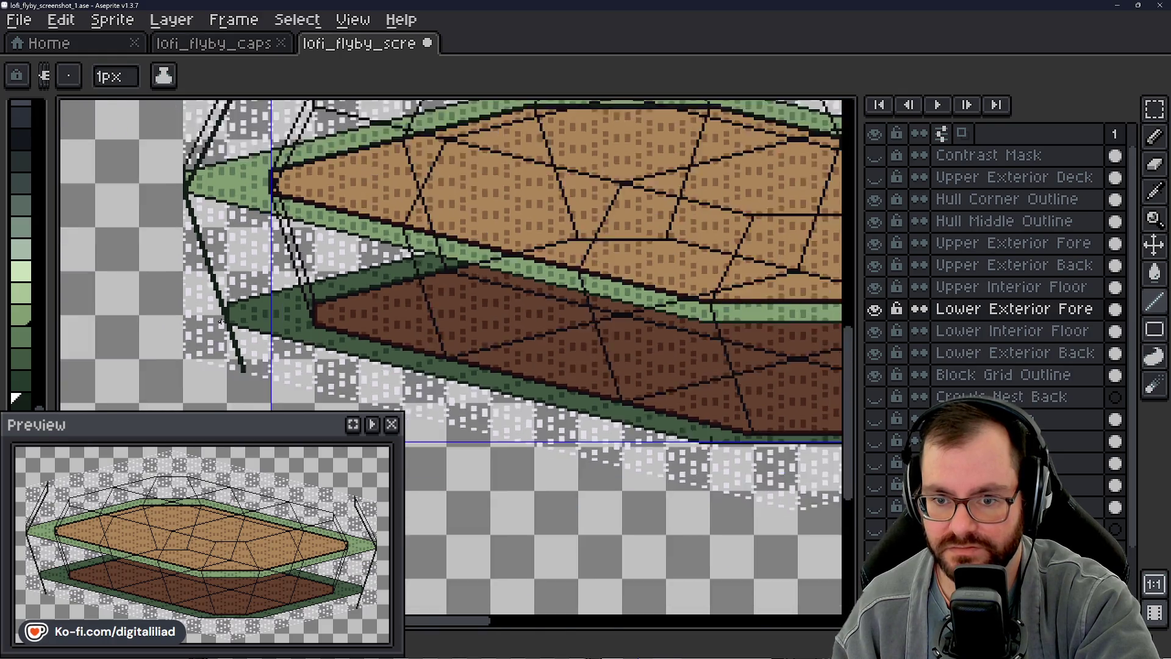
{"action": "scroll", "coordinate": [232, 316], "scroll_direction": "down", "scroll_amount": 1}
{"action": "scroll", "coordinate": [494, 419], "scroll_direction": "up", "scroll_amount": 4}
{"action": "scroll", "coordinate": [495, 419], "scroll_direction": "up", "scroll_amount": 1}
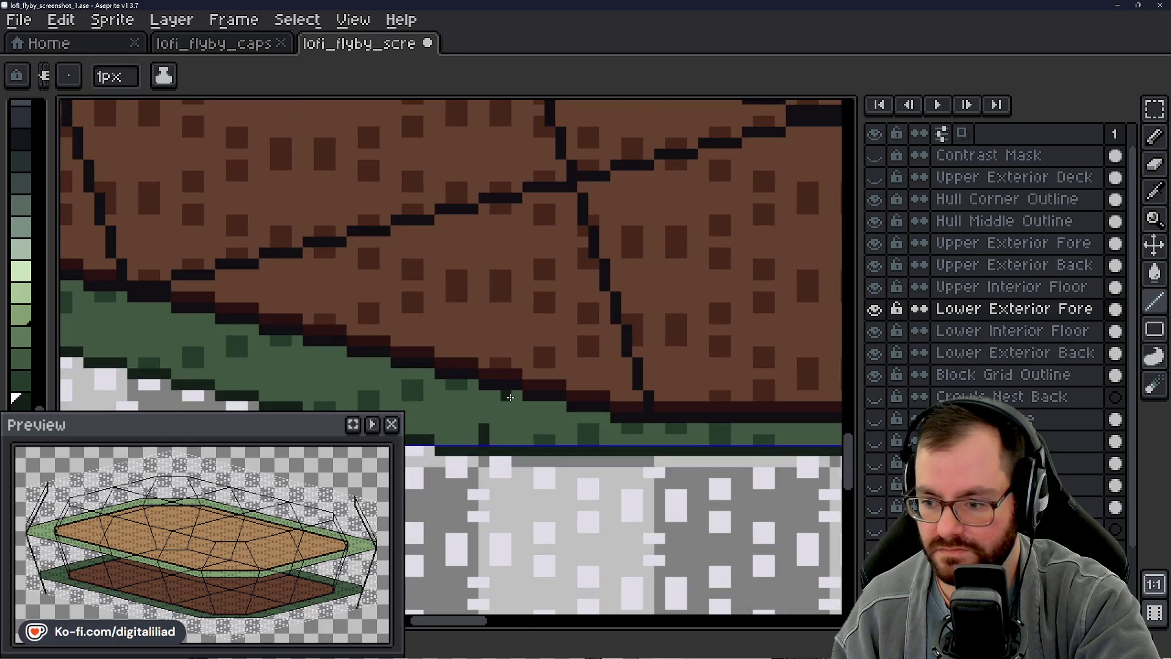
{"action": "scroll", "coordinate": [543, 436], "scroll_direction": "down", "scroll_amount": 2}
{"action": "scroll", "coordinate": [581, 441], "scroll_direction": "up", "scroll_amount": 1}
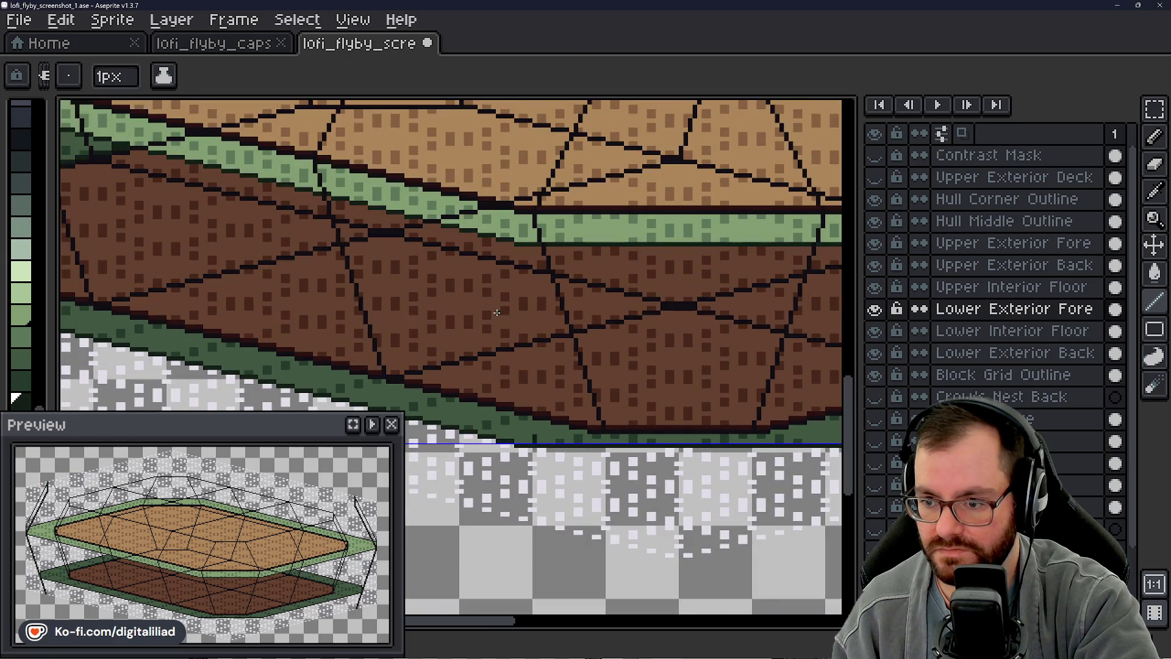
{"action": "scroll", "coordinate": [545, 335], "scroll_direction": "up", "scroll_amount": 1}
{"action": "scroll", "coordinate": [546, 335], "scroll_direction": "up", "scroll_amount": 2}
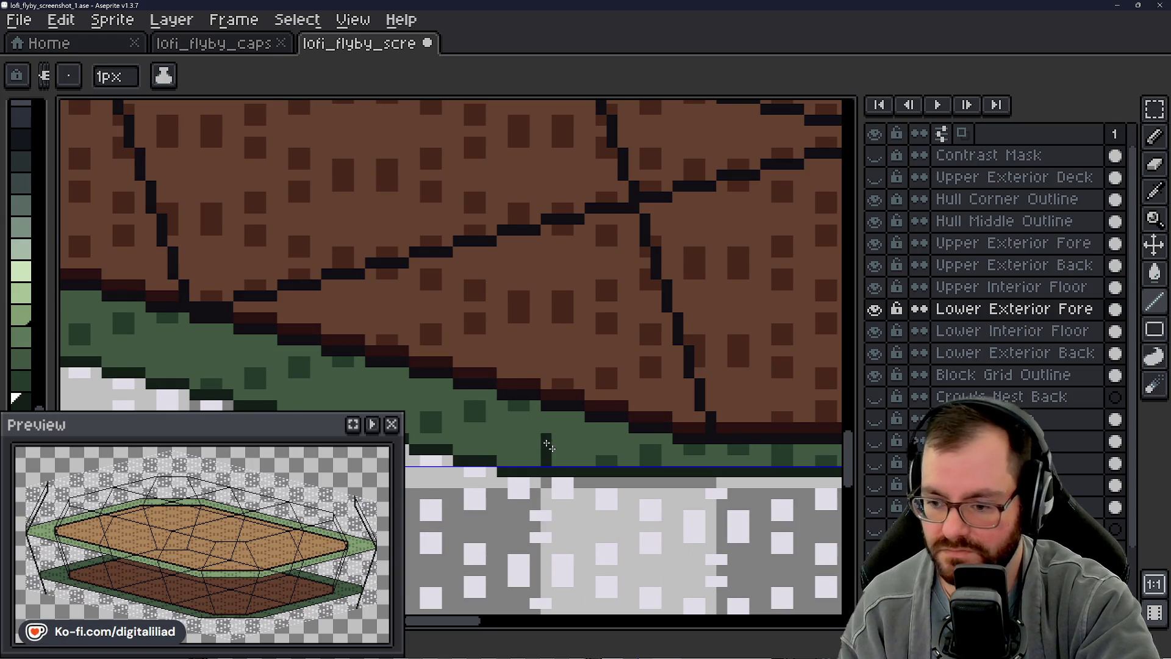
{"action": "left_click", "coordinate": [549, 447], "text": "ctrl"}
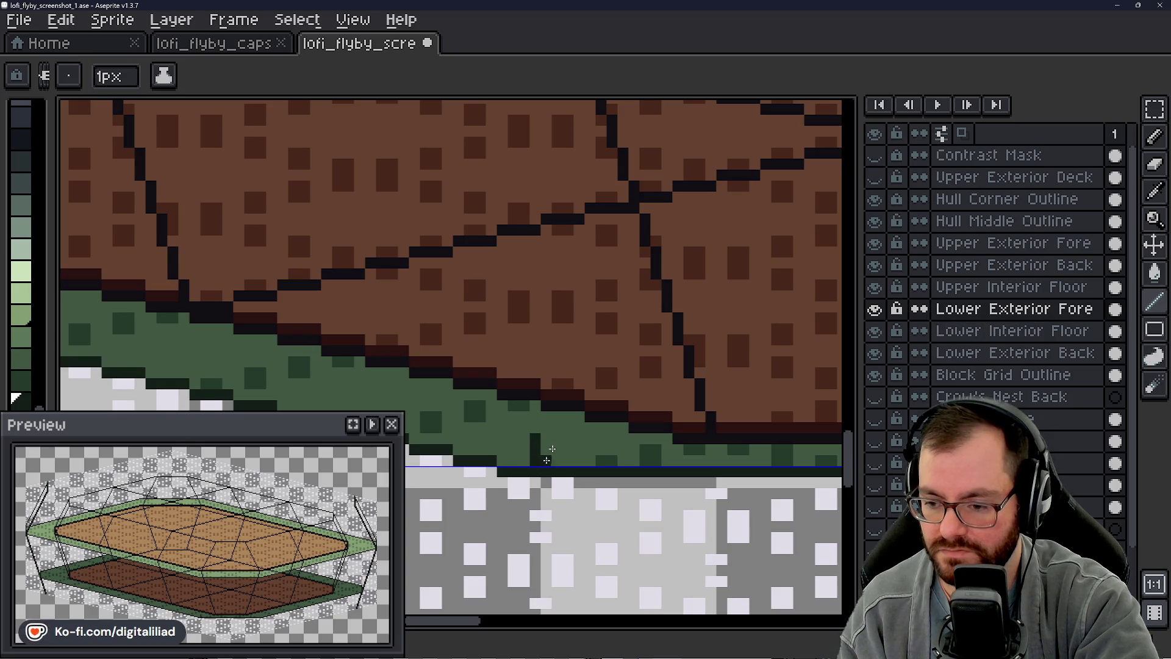
Step: Pencil the dark green rib up from the rim, undoing and redrawing a misplaced column one step over
{"action": "left_click_drag", "start_coordinate": [540, 440], "coordinate": [536, 411]}
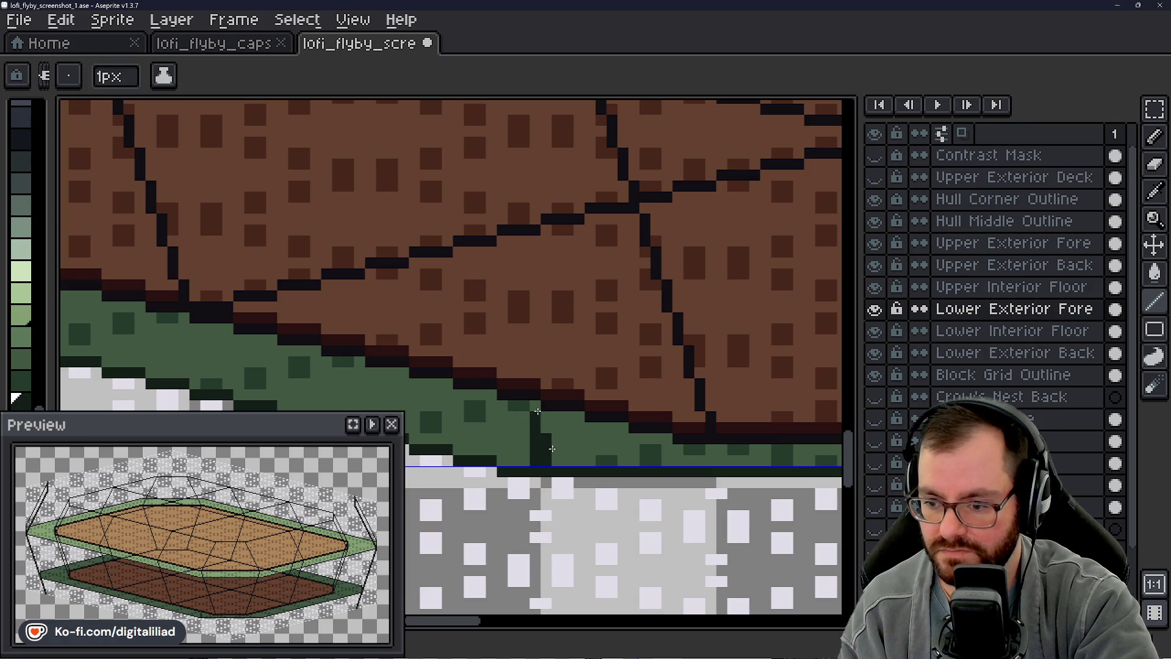
{"action": "left_click", "coordinate": [525, 374]}
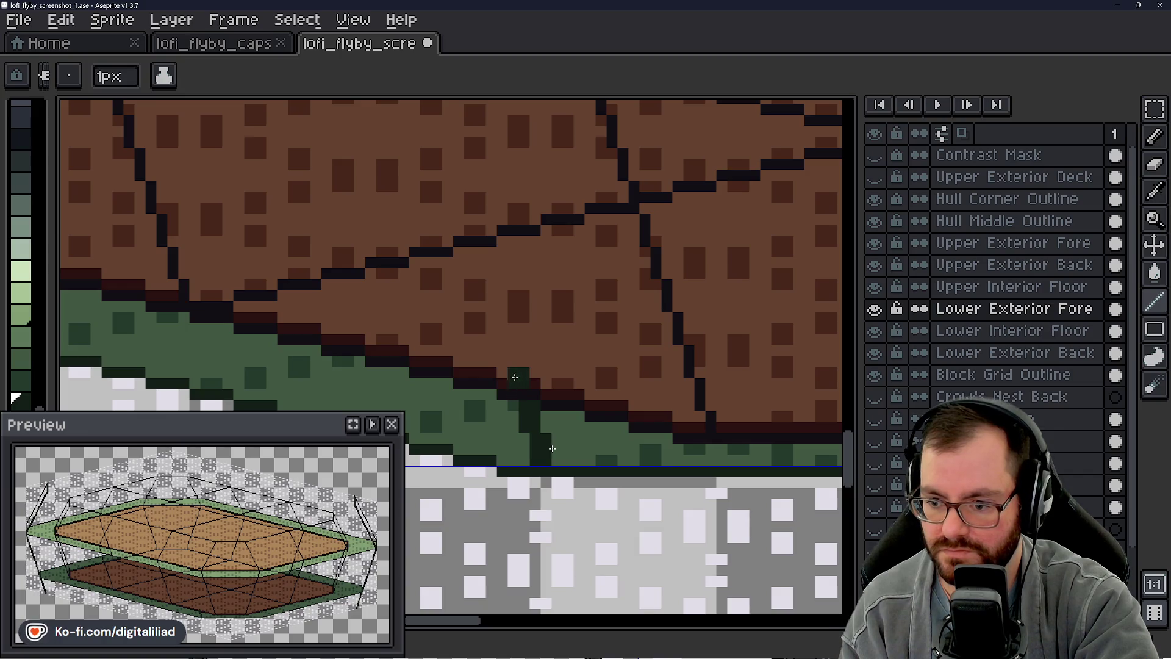
{"action": "left_click_drag", "start_coordinate": [500, 365], "coordinate": [502, 339]}
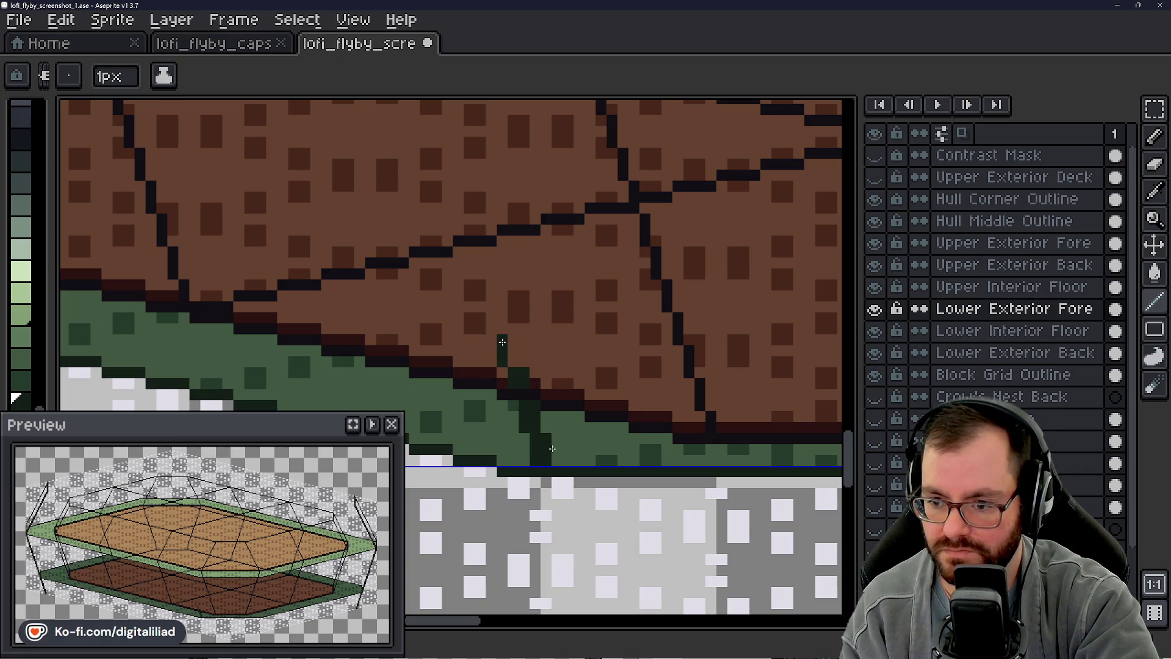
{"action": "key", "text": "ctrl+z"}
{"action": "left_click_drag", "start_coordinate": [514, 364], "coordinate": [504, 331]}
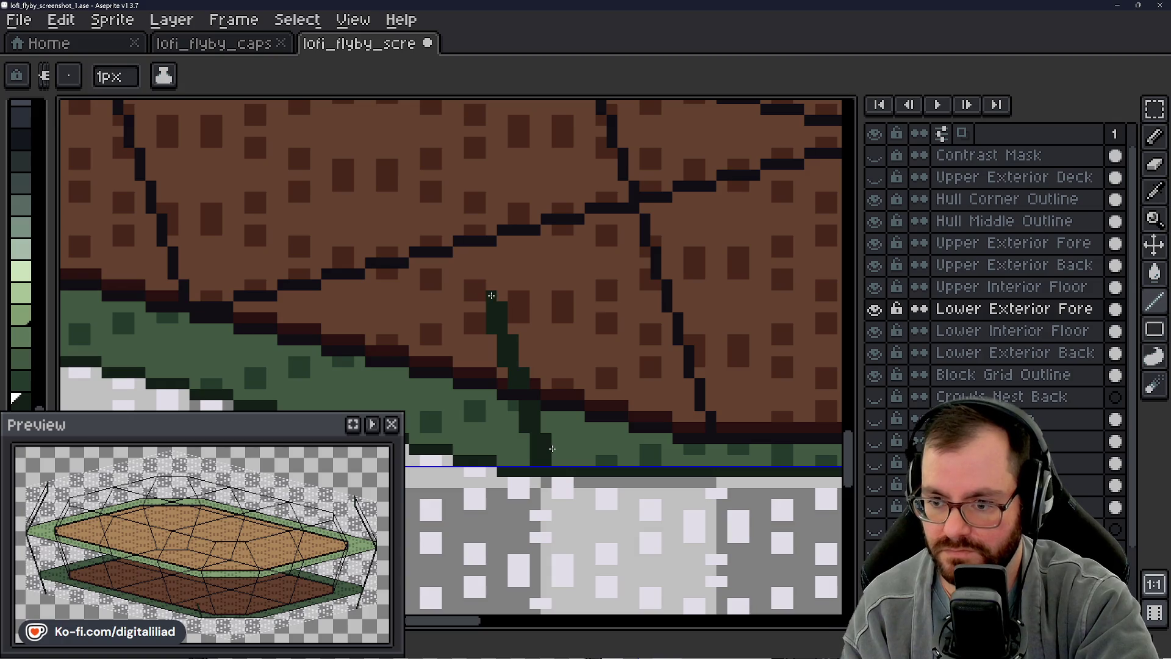
Step: Carry the diagonal rib line further up through the brown tier toward its top edge
{"action": "left_click_drag", "start_coordinate": [480, 277], "coordinate": [471, 244]}
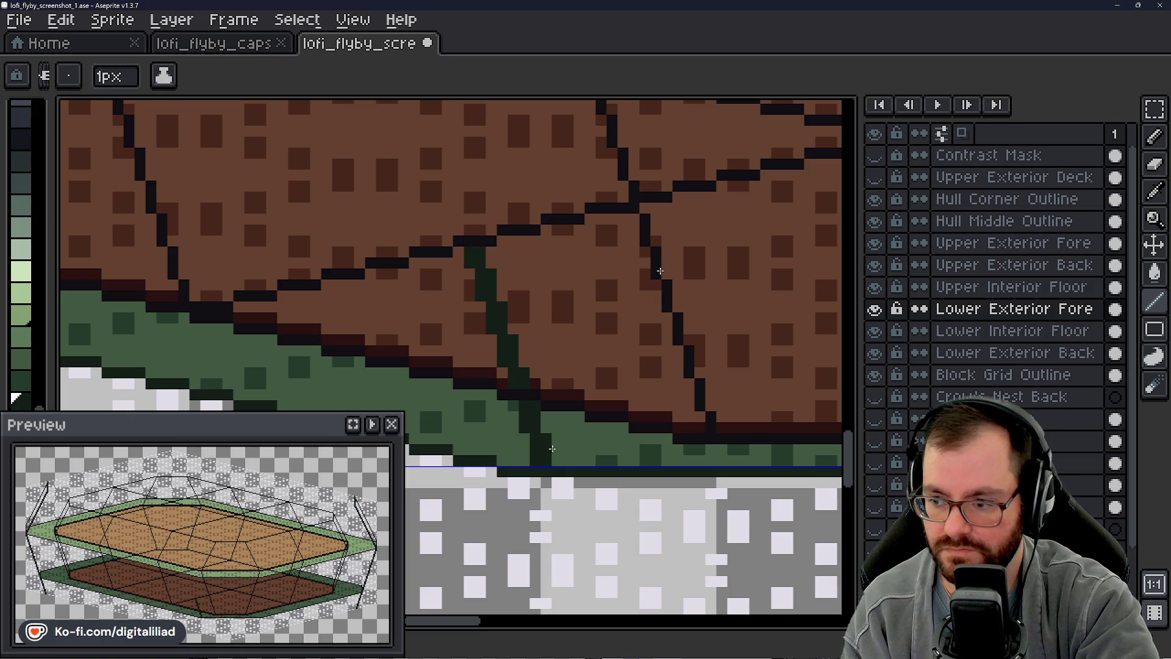
{"action": "left_click_drag", "start_coordinate": [858, 455], "coordinate": [855, 425]}
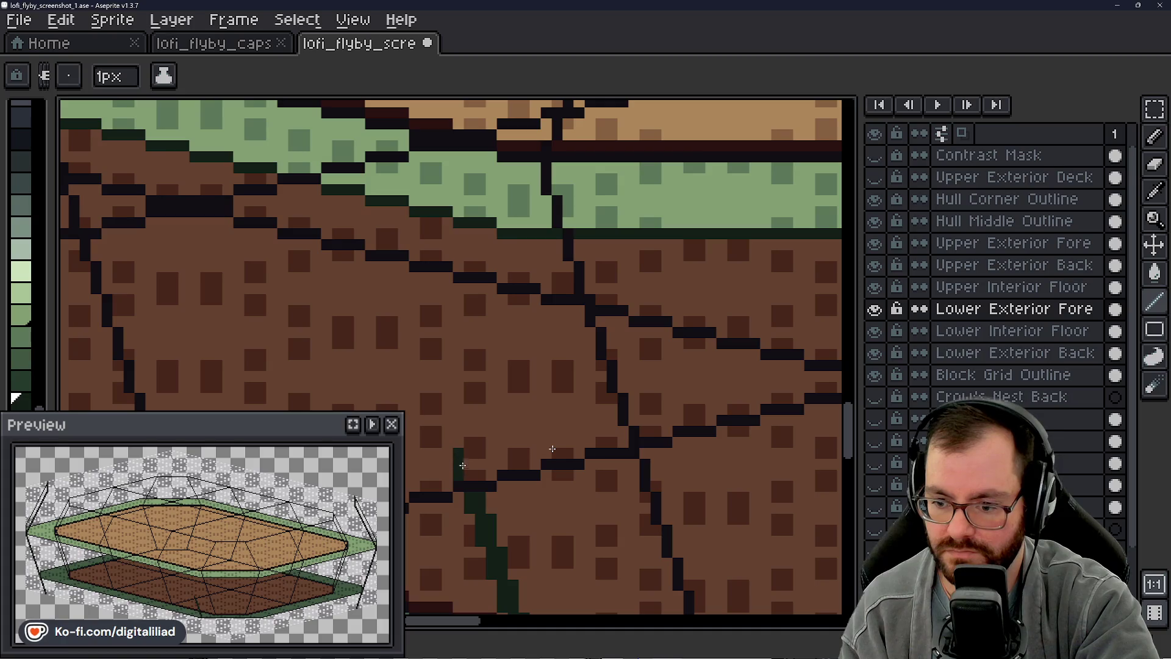
{"action": "left_click_drag", "start_coordinate": [466, 457], "coordinate": [423, 342]}
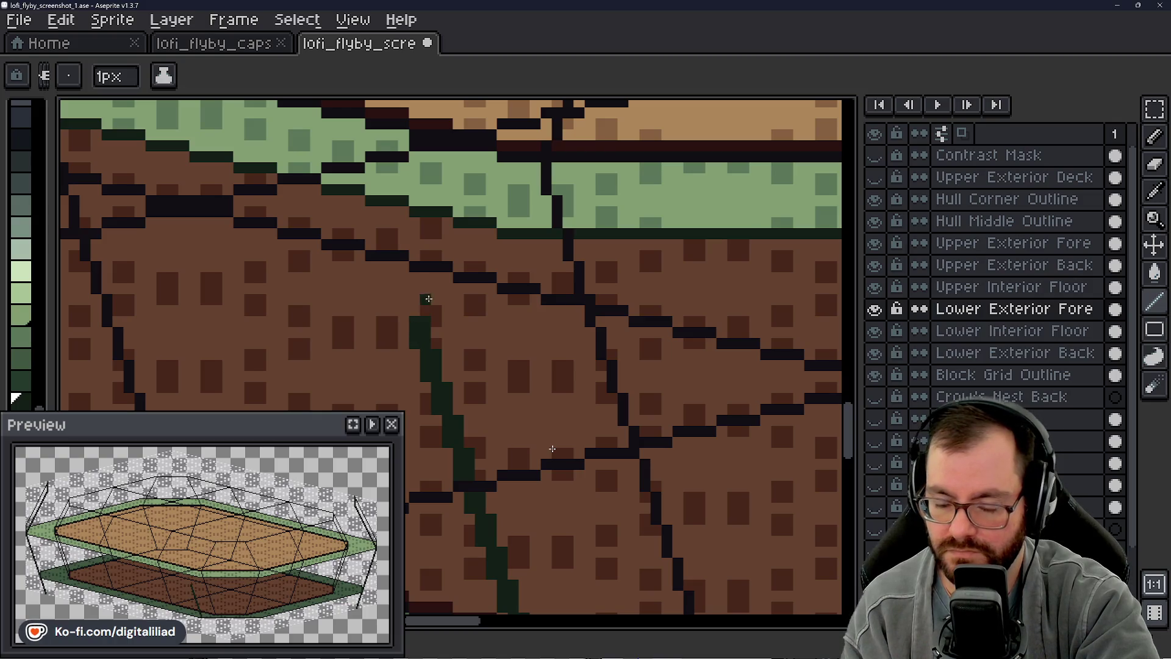
{"action": "left_click_drag", "start_coordinate": [406, 300], "coordinate": [404, 264]}
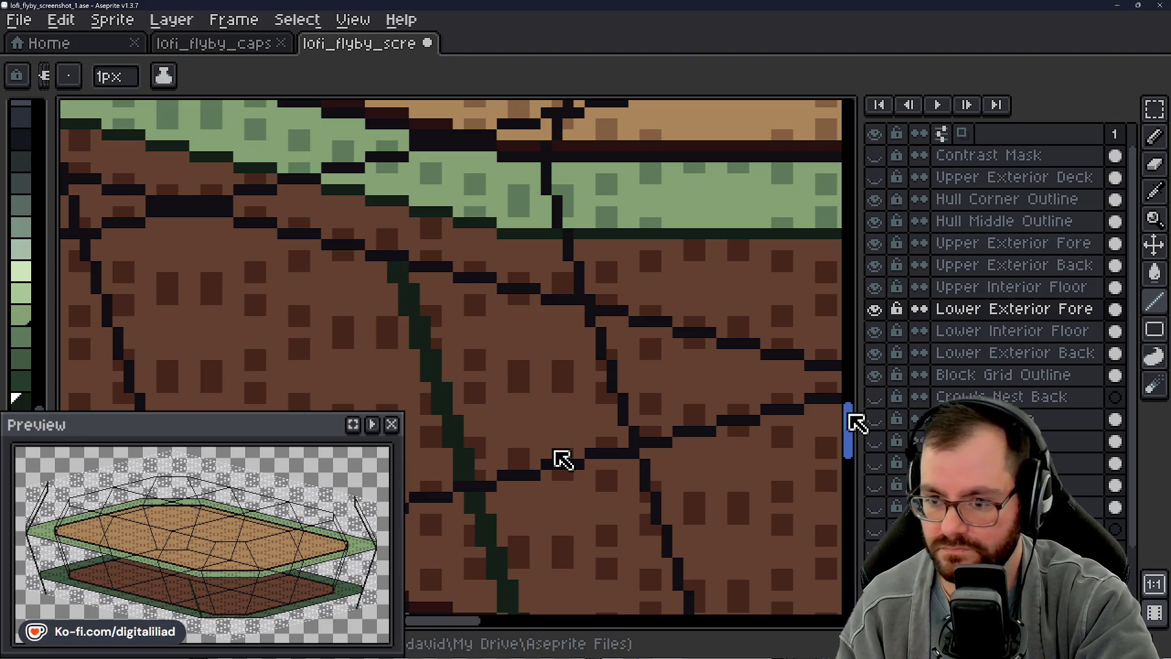
{"action": "scroll", "coordinate": [562, 458], "scroll_direction": "up", "scroll_amount": 3}
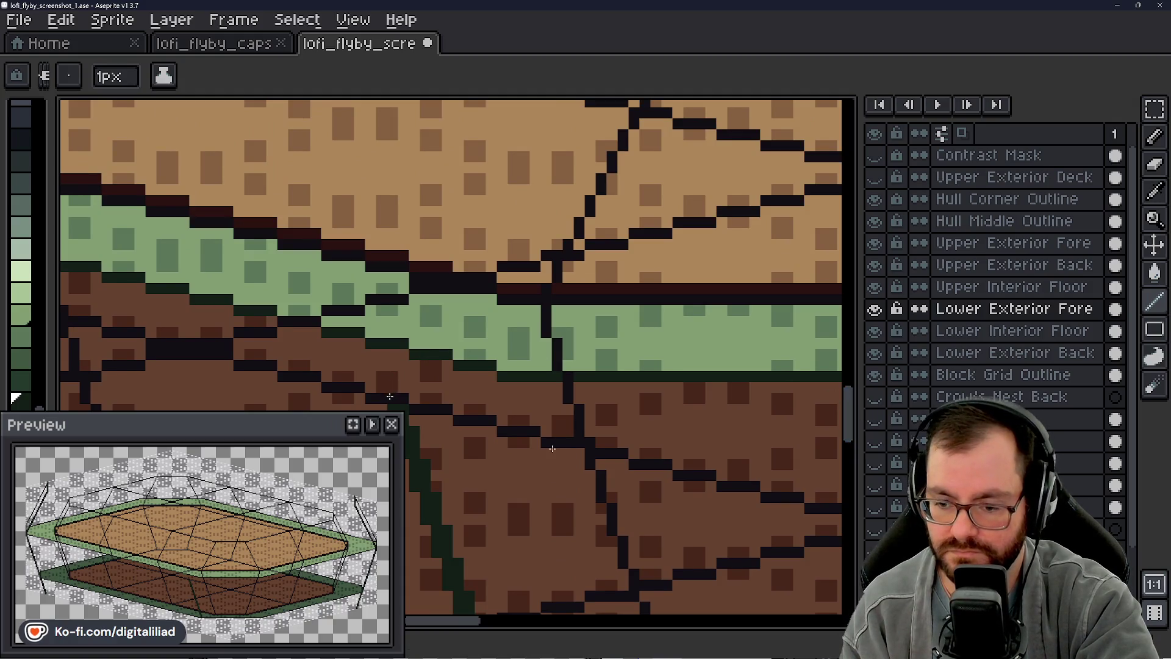
Step: Finish the rib's top pixels just below the light green band, redoing one bad stroke
{"action": "left_click_drag", "start_coordinate": [393, 374], "coordinate": [388, 392]}
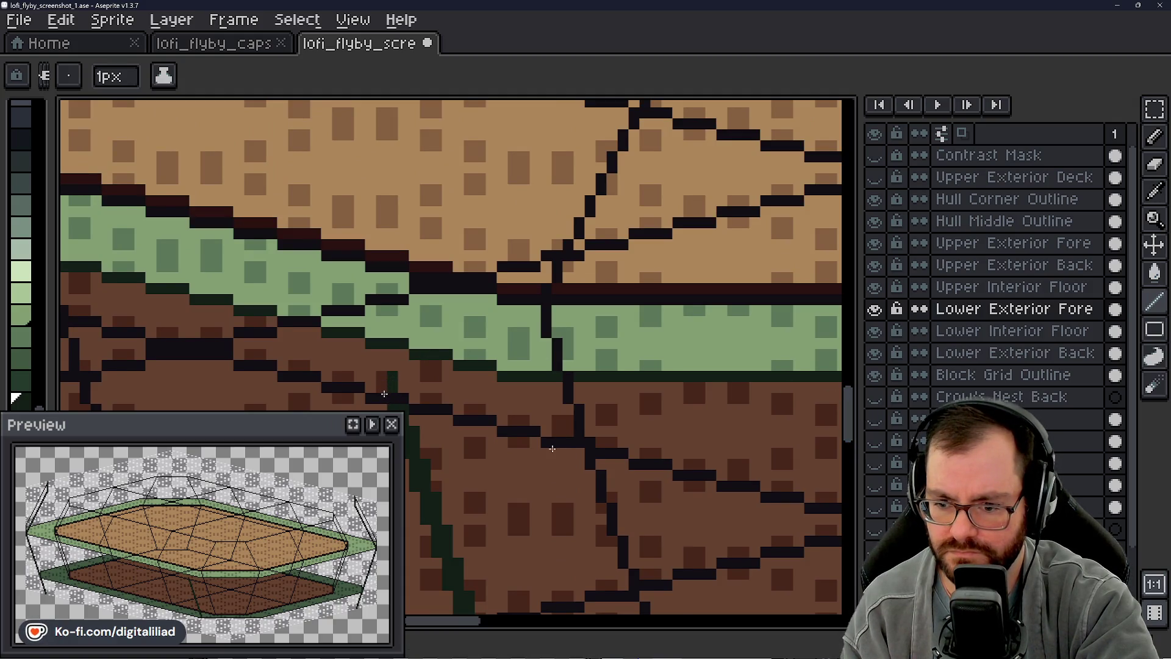
{"action": "key", "text": "ctrl+z"}
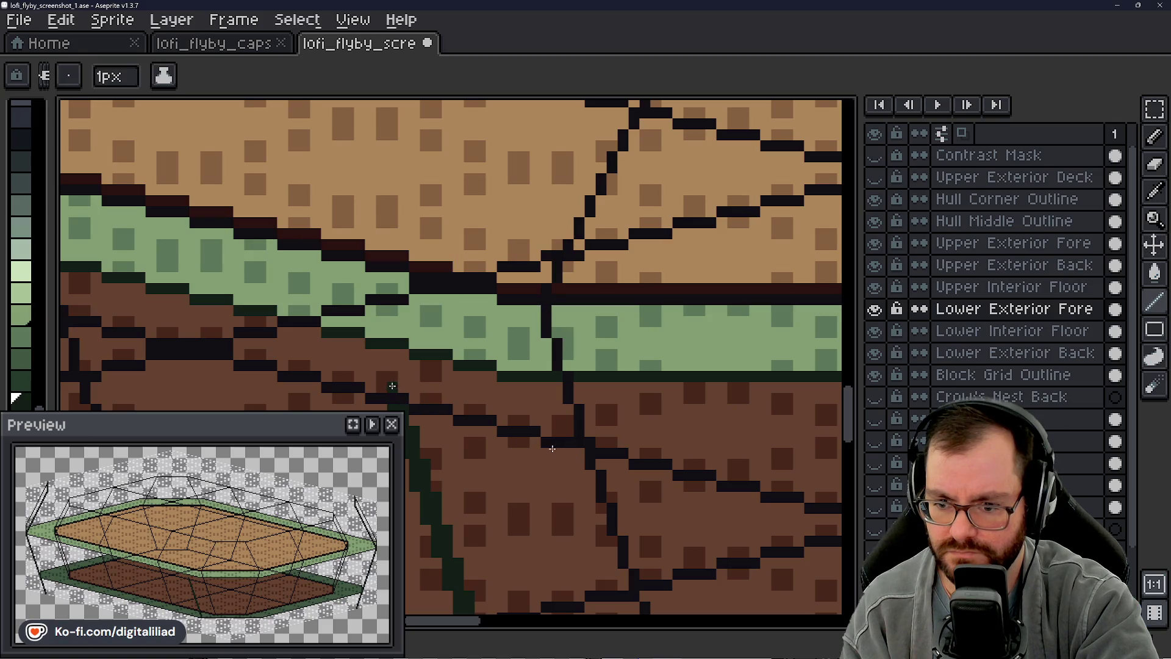
{"action": "left_click", "coordinate": [382, 357]}
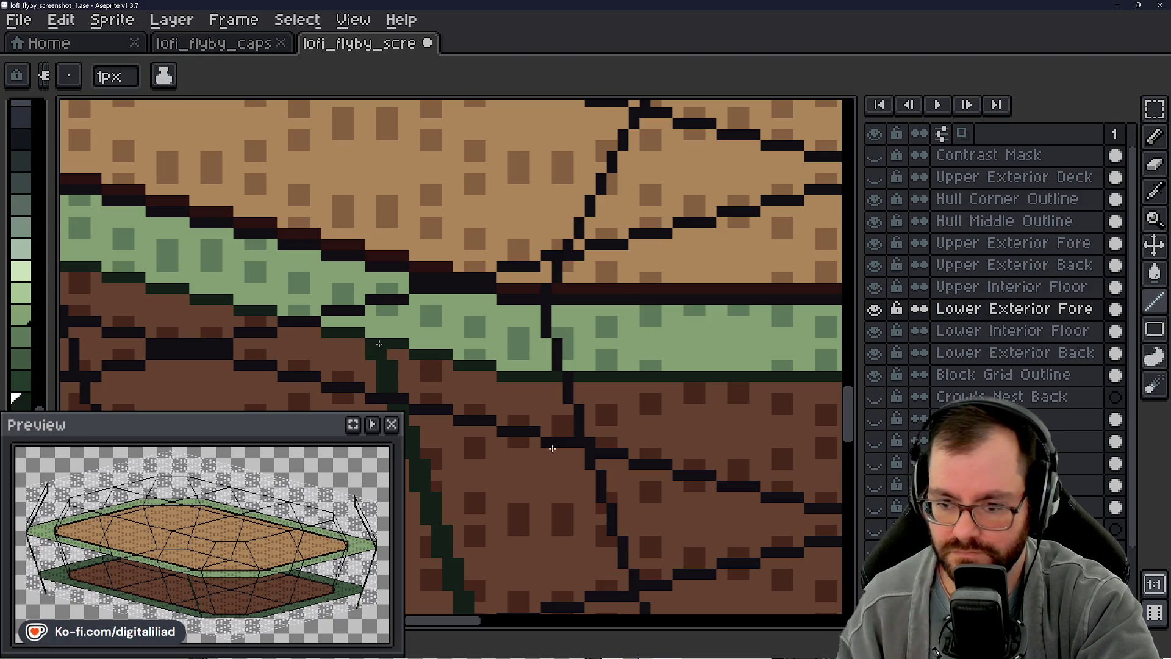
{"action": "scroll", "coordinate": [380, 345], "scroll_direction": "down", "scroll_amount": 2}
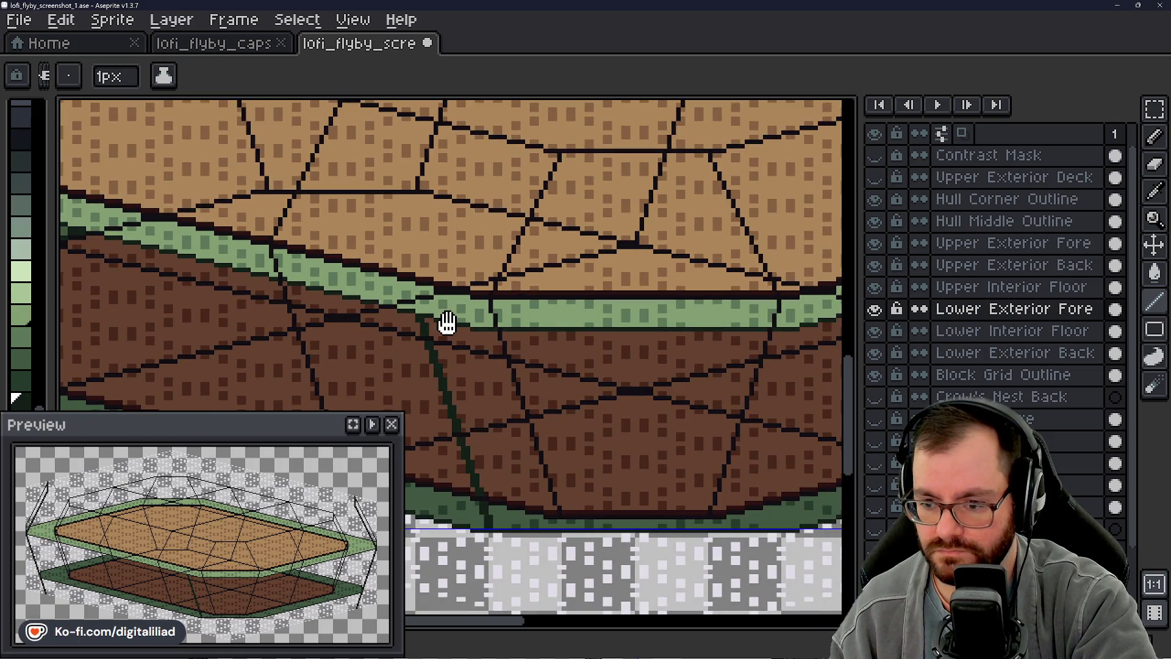
{"action": "left_click_drag", "start_coordinate": [447, 322], "coordinate": [444, 330]}
{"action": "scroll", "coordinate": [481, 337], "scroll_direction": "up", "scroll_amount": 2}
{"action": "scroll", "coordinate": [483, 330], "scroll_direction": "up", "scroll_amount": 2}
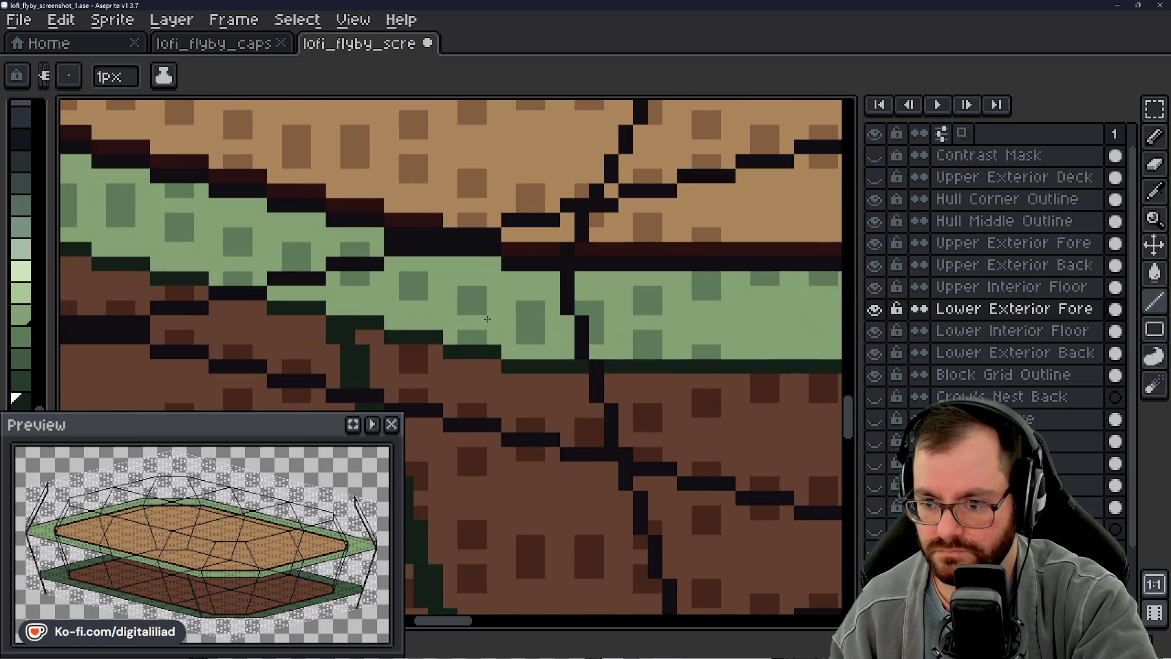
{"action": "scroll", "coordinate": [433, 307], "scroll_direction": "down", "scroll_amount": 3}
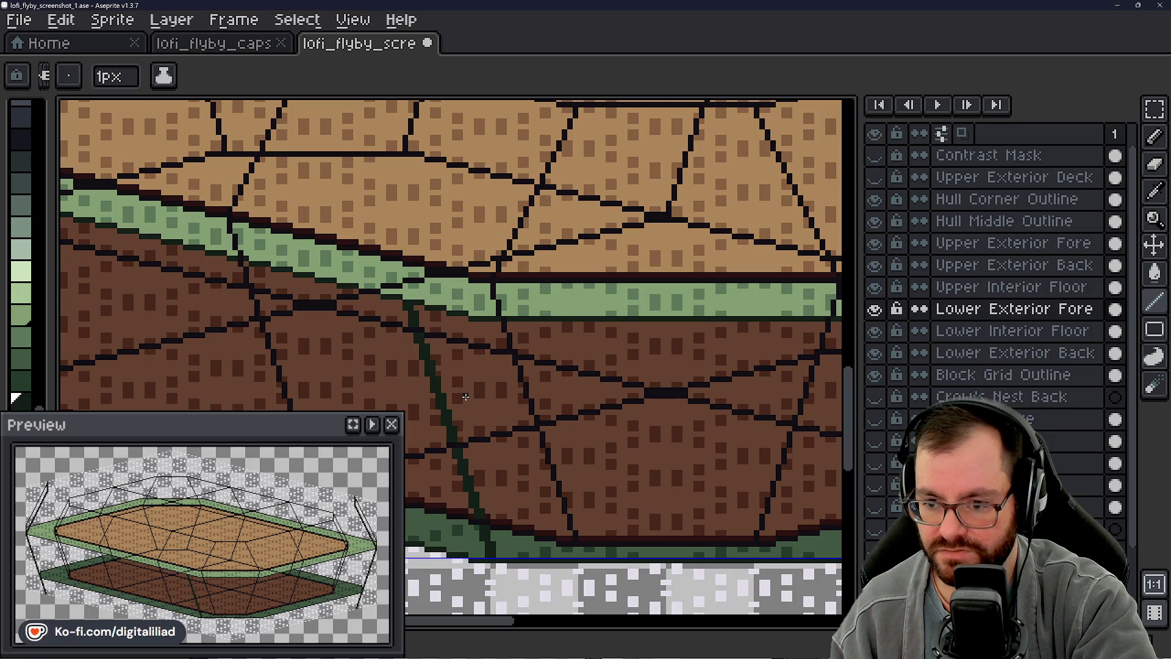
{"action": "left_click_drag", "start_coordinate": [457, 394], "coordinate": [514, 353]}
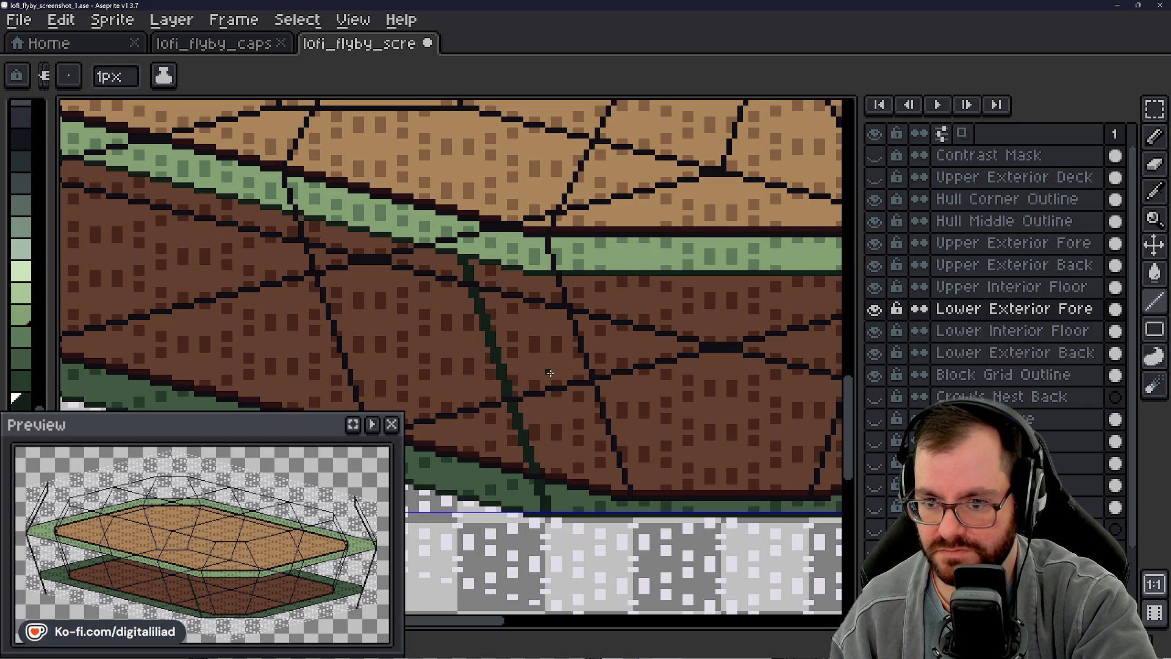
{"action": "scroll", "coordinate": [549, 373], "scroll_direction": "down", "scroll_amount": 2}
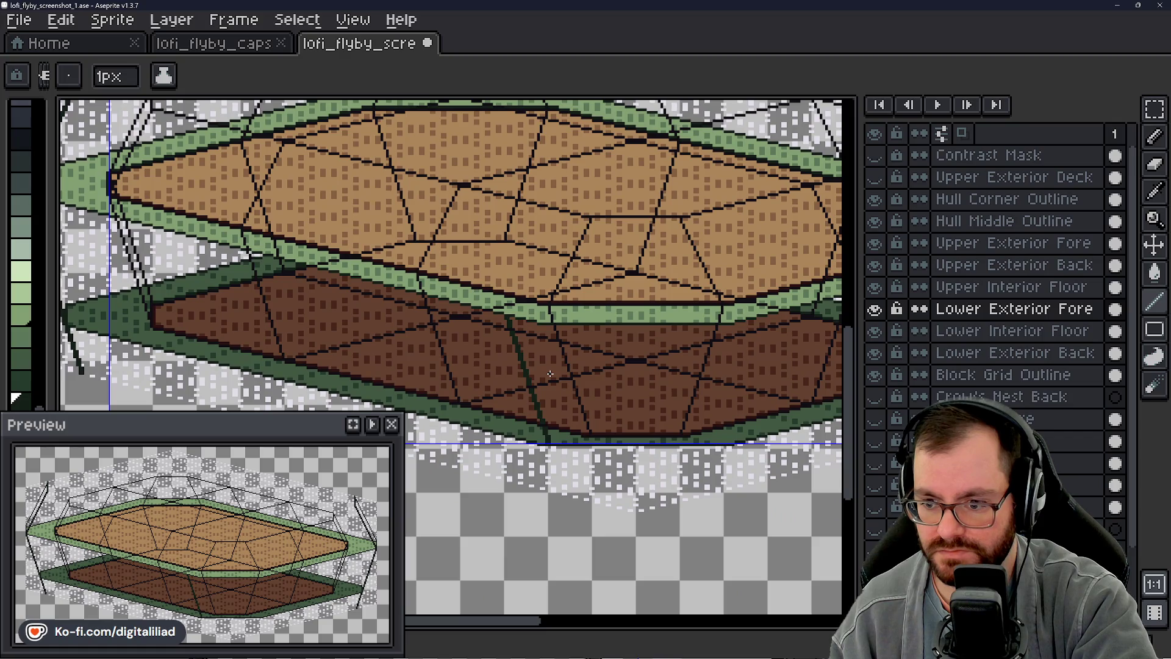
{"action": "scroll", "coordinate": [549, 374], "scroll_direction": "up", "scroll_amount": 1}
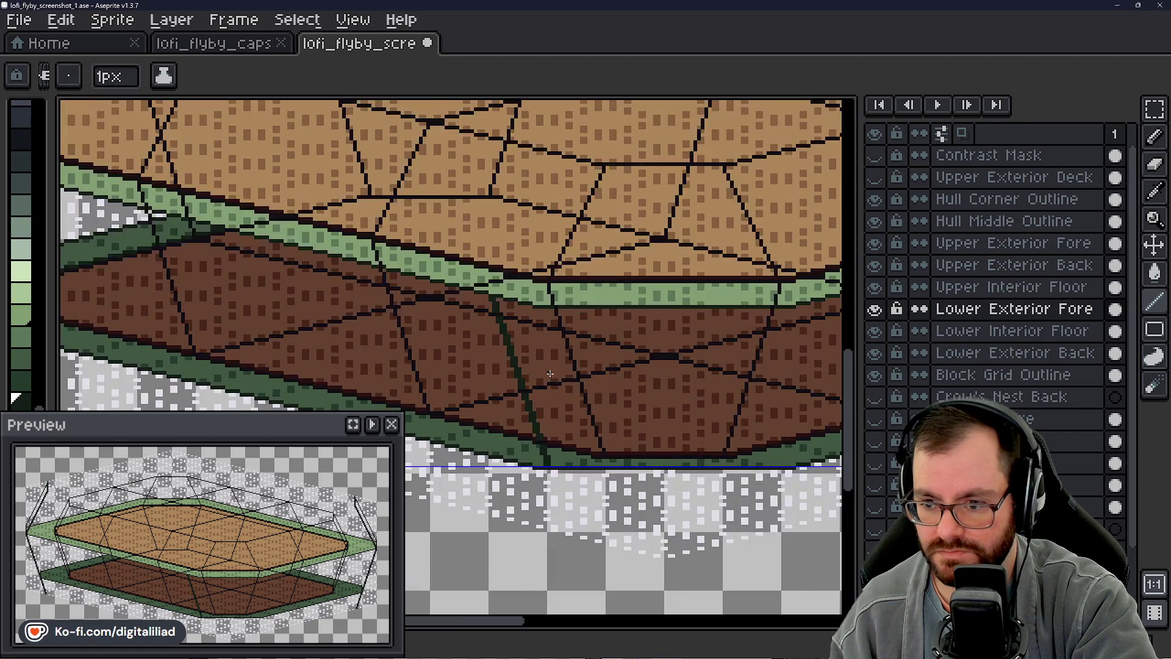
{"action": "scroll", "coordinate": [549, 373], "scroll_direction": "up", "scroll_amount": 1}
{"action": "scroll", "coordinate": [549, 373], "scroll_direction": "up", "scroll_amount": 1}
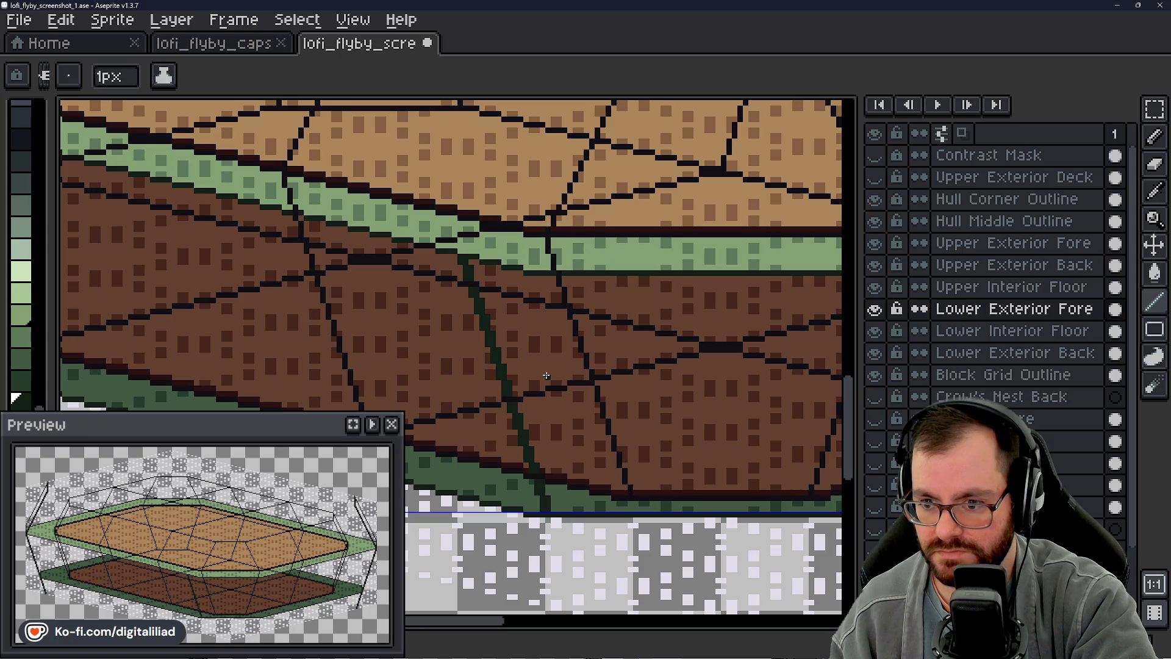
{"action": "left_click_drag", "start_coordinate": [547, 376], "coordinate": [500, 370]}
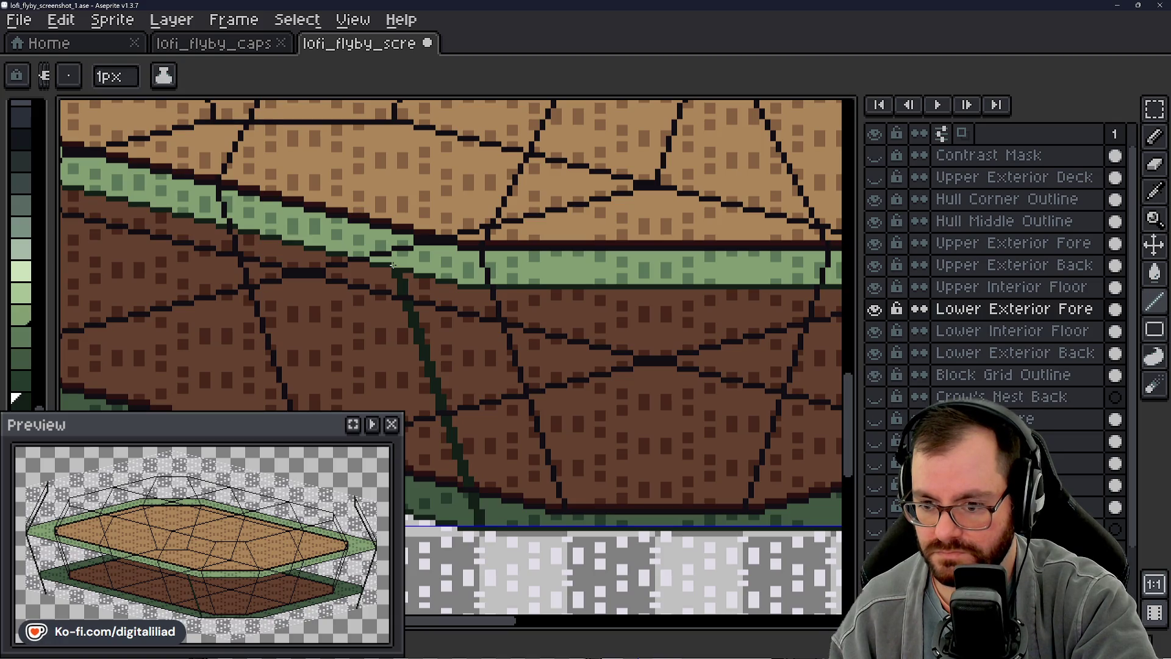
{"action": "scroll", "coordinate": [524, 322], "scroll_direction": "down", "scroll_amount": 2}
{"action": "scroll", "coordinate": [660, 486], "scroll_direction": "down", "scroll_amount": 2}
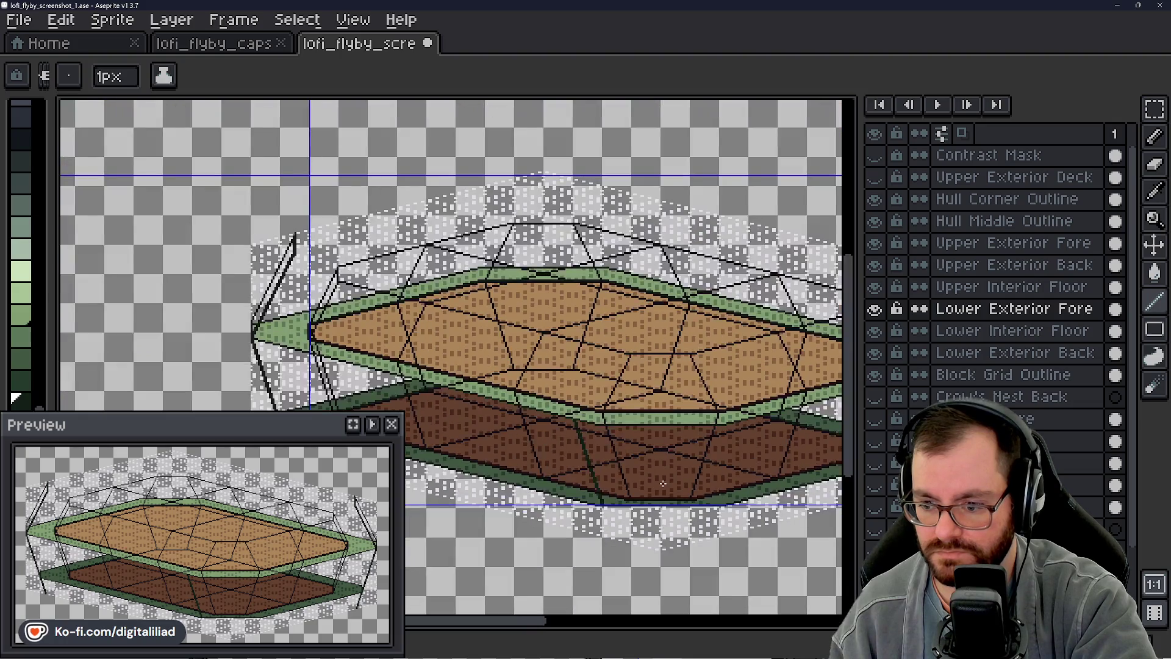
{"action": "scroll", "coordinate": [646, 427], "scroll_direction": "up", "scroll_amount": 2}
{"action": "left_click_drag", "start_coordinate": [646, 426], "coordinate": [624, 405]}
{"action": "scroll", "coordinate": [623, 405], "scroll_direction": "up", "scroll_amount": 2}
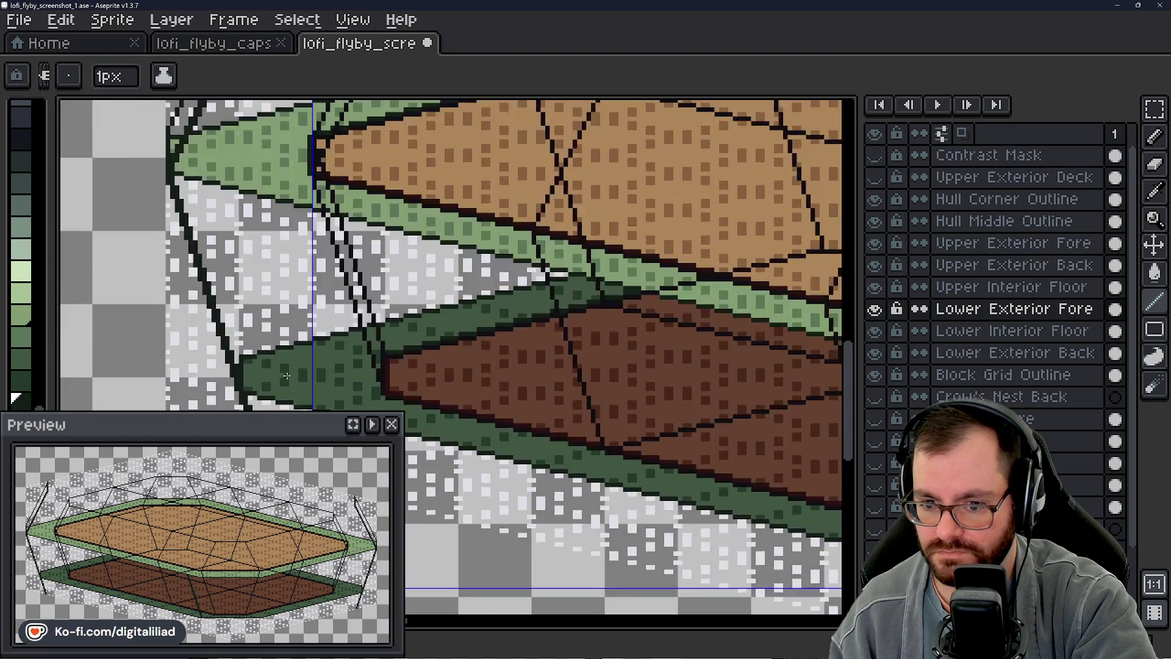
{"action": "scroll", "coordinate": [476, 376], "scroll_direction": "up", "scroll_amount": 2}
{"action": "scroll", "coordinate": [476, 275], "scroll_direction": "up", "scroll_amount": 1}
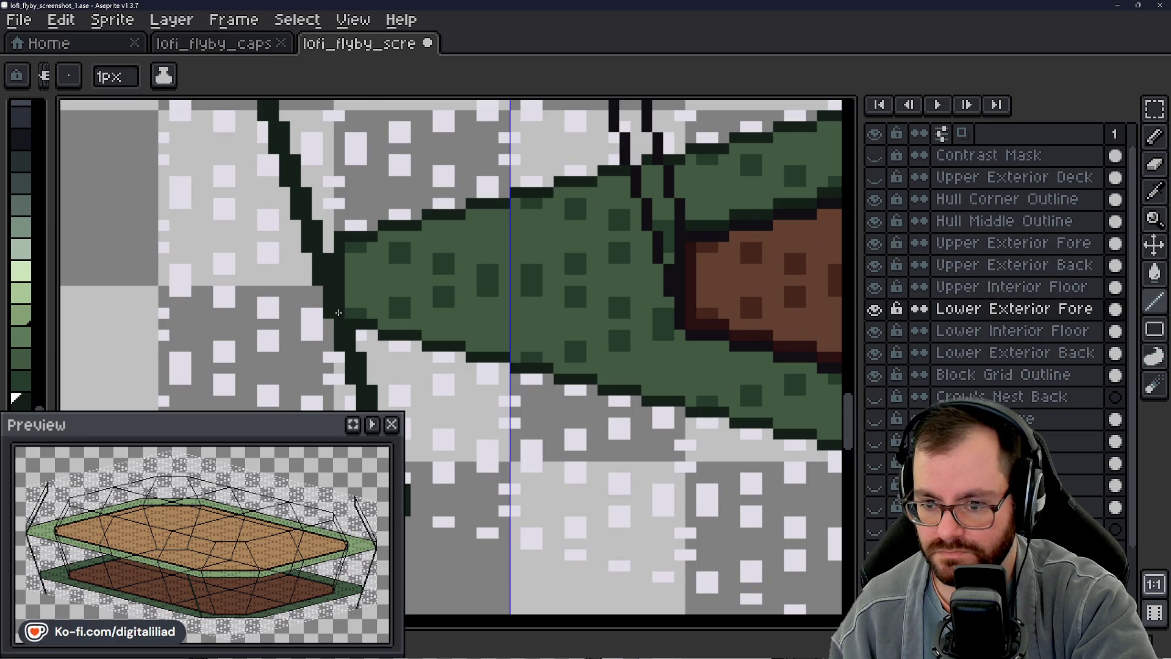
{"action": "scroll", "coordinate": [338, 313], "scroll_direction": "down", "scroll_amount": 2}
{"action": "mouse_move", "coordinate": [384, 330]}
{"action": "left_mouse_down"}
{"action": "mouse_move", "coordinate": [457, 274]}
{"action": "mouse_move", "coordinate": [439, 347]}
{"action": "left_mouse_up"}
{"action": "scroll", "coordinate": [443, 378], "scroll_direction": "up", "scroll_amount": 2}
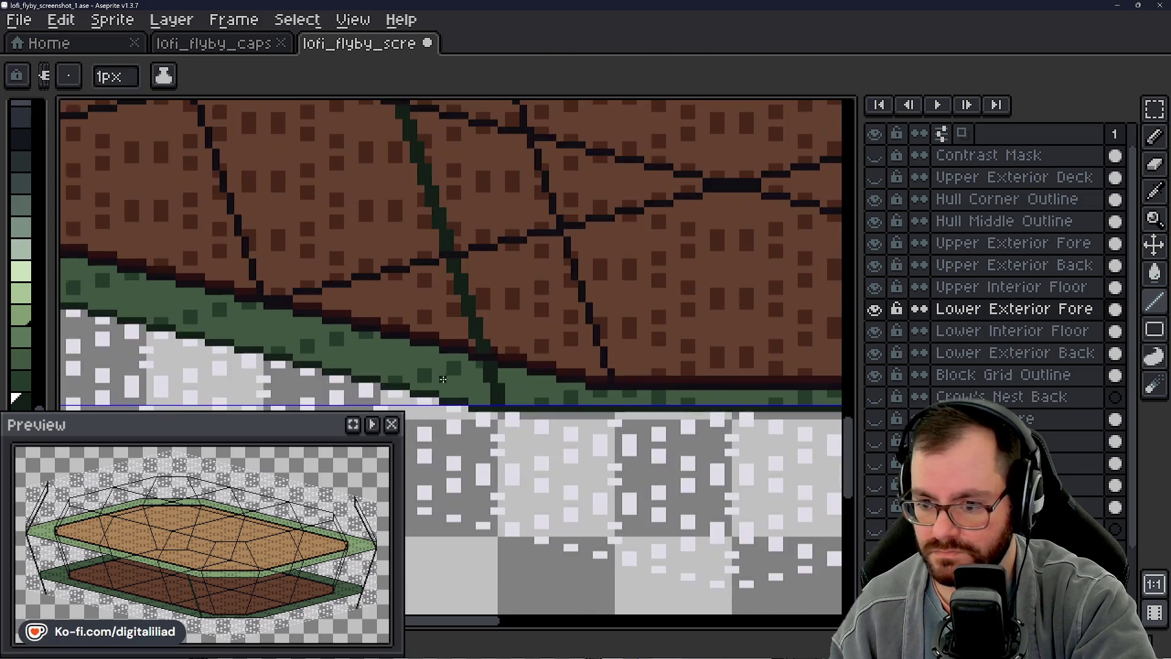
{"action": "scroll", "coordinate": [443, 379], "scroll_direction": "down", "scroll_amount": 1}
{"action": "scroll", "coordinate": [442, 379], "scroll_direction": "down", "scroll_amount": 2}
{"action": "scroll", "coordinate": [443, 379], "scroll_direction": "down", "scroll_amount": 2}
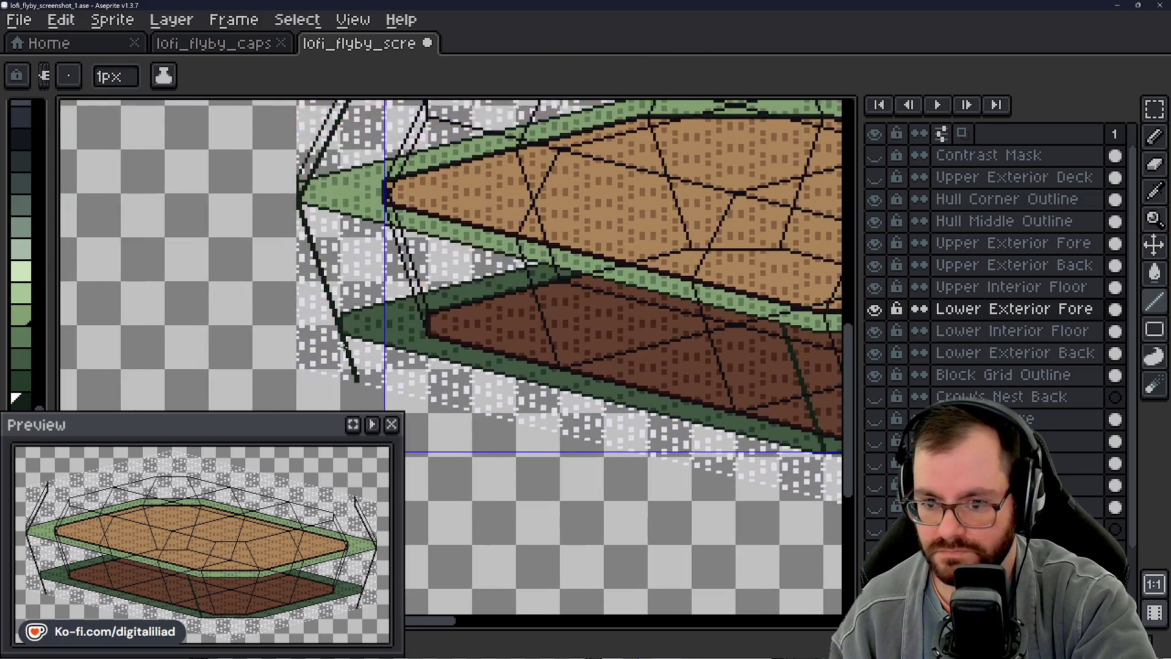
{"action": "scroll", "coordinate": [352, 302], "scroll_direction": "up", "scroll_amount": 2}
{"action": "scroll", "coordinate": [353, 303], "scroll_direction": "up", "scroll_amount": 2}
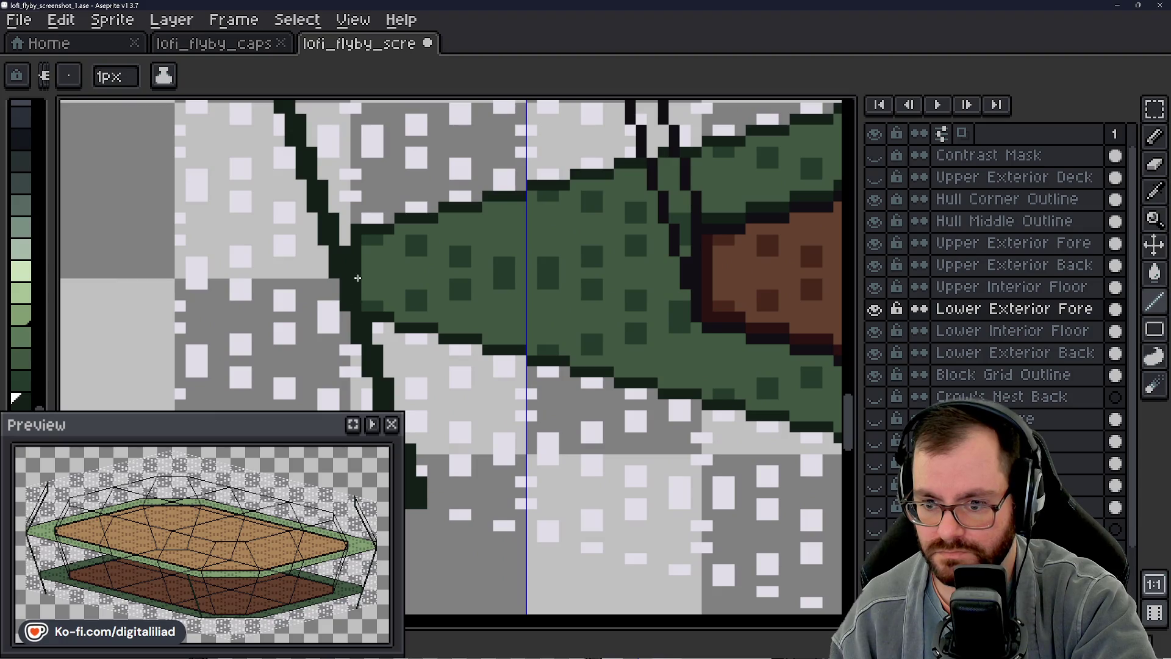
{"action": "scroll", "coordinate": [358, 276], "scroll_direction": "down", "scroll_amount": 2}
{"action": "left_click_drag", "start_coordinate": [275, 184], "coordinate": [202, 312]}
{"action": "scroll", "coordinate": [201, 312], "scroll_direction": "up", "scroll_amount": 1}
{"action": "scroll", "coordinate": [422, 379], "scroll_direction": "up", "scroll_amount": 2}
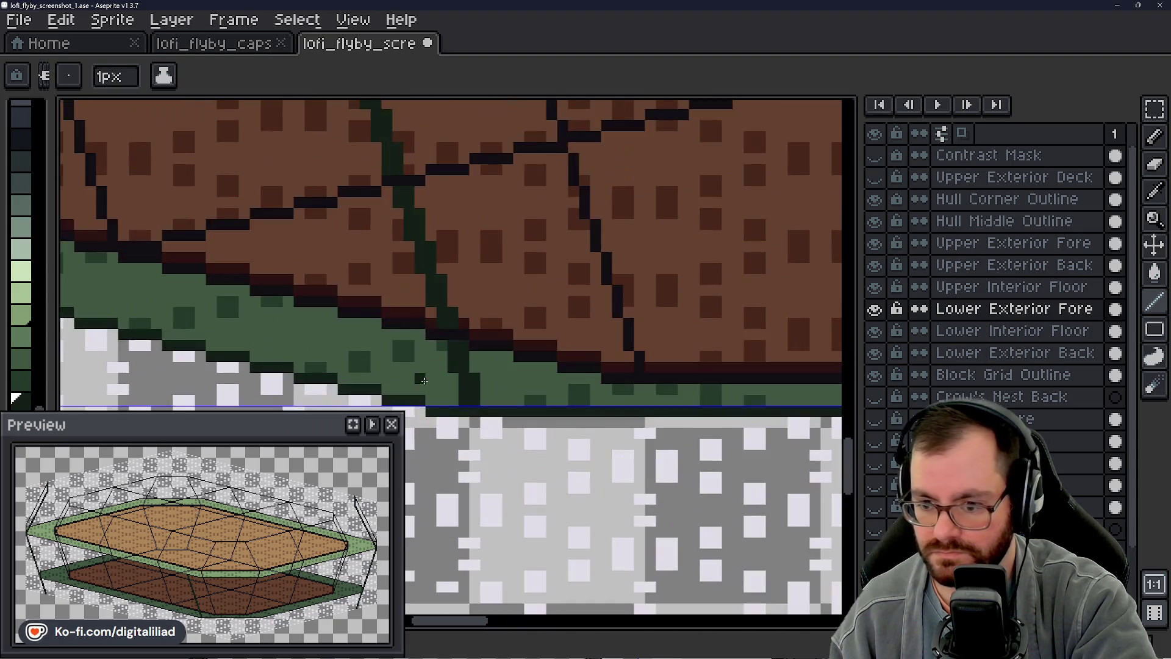
{"action": "scroll", "coordinate": [423, 379], "scroll_direction": "up", "scroll_amount": 1}
{"action": "scroll", "coordinate": [476, 391], "scroll_direction": "down", "scroll_amount": 3}
{"action": "mouse_move", "coordinate": [457, 275]}
{"action": "left_mouse_down"}
{"action": "mouse_move", "coordinate": [275, 302]}
{"action": "mouse_move", "coordinate": [549, 303]}
{"action": "left_mouse_up"}
{"action": "scroll", "coordinate": [371, 310], "scroll_direction": "up", "scroll_amount": 3}
{"action": "scroll", "coordinate": [371, 310], "scroll_direction": "up", "scroll_amount": 2}
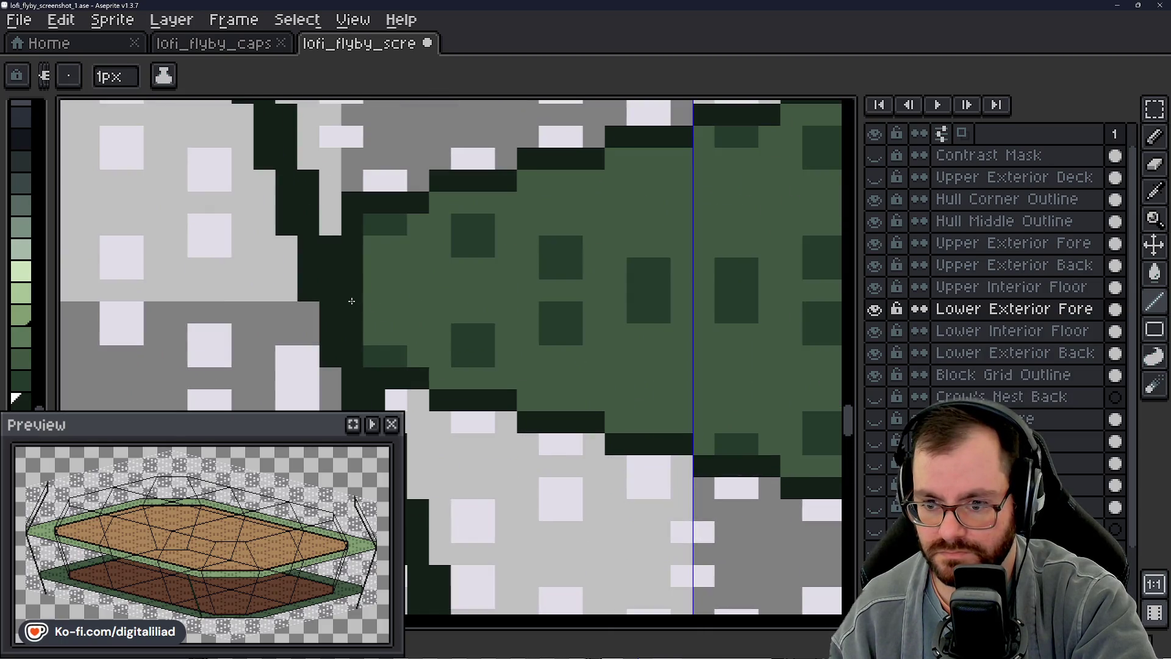
{"action": "scroll", "coordinate": [350, 306], "scroll_direction": "down", "scroll_amount": 3}
{"action": "left_click_drag", "start_coordinate": [549, 275], "coordinate": [366, 229]}
{"action": "scroll", "coordinate": [412, 302], "scroll_direction": "up", "scroll_amount": 2}
{"action": "mouse_move", "coordinate": [430, 338]}
{"action": "left_mouse_down"}
{"action": "mouse_move", "coordinate": [513, 364]}
{"action": "mouse_move", "coordinate": [430, 357]}
{"action": "mouse_move", "coordinate": [742, 385]}
{"action": "mouse_move", "coordinate": [540, 352]}
{"action": "mouse_move", "coordinate": [513, 321]}
{"action": "mouse_move", "coordinate": [266, 316]}
{"action": "left_mouse_up"}
{"action": "left_click_drag", "start_coordinate": [357, 279], "coordinate": [419, 342]}
{"action": "scroll", "coordinate": [412, 295], "scroll_direction": "down", "scroll_amount": 2}
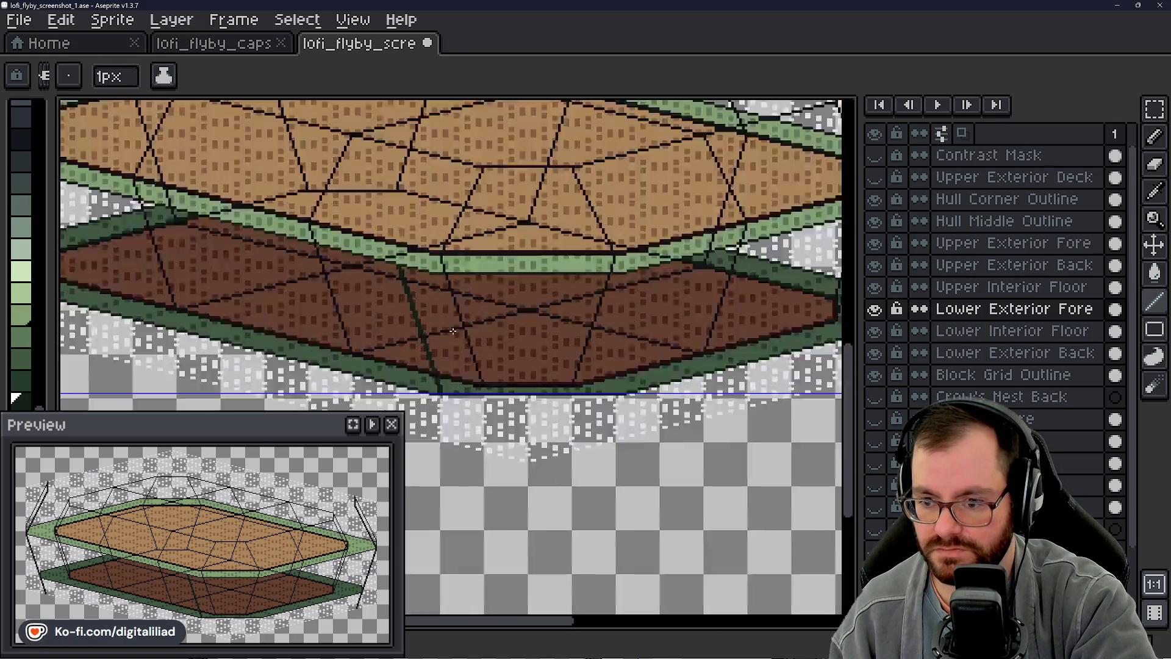
{"action": "scroll", "coordinate": [411, 294], "scroll_direction": "down", "scroll_amount": 3}
{"action": "scroll", "coordinate": [458, 312], "scroll_direction": "up", "scroll_amount": 1}
{"action": "scroll", "coordinate": [499, 328], "scroll_direction": "up", "scroll_amount": 3}
{"action": "scroll", "coordinate": [499, 328], "scroll_direction": "up", "scroll_amount": 1}
{"action": "scroll", "coordinate": [512, 357], "scroll_direction": "down", "scroll_amount": 1}
{"action": "scroll", "coordinate": [524, 373], "scroll_direction": "up", "scroll_amount": 2}
{"action": "scroll", "coordinate": [523, 373], "scroll_direction": "up", "scroll_amount": 2}
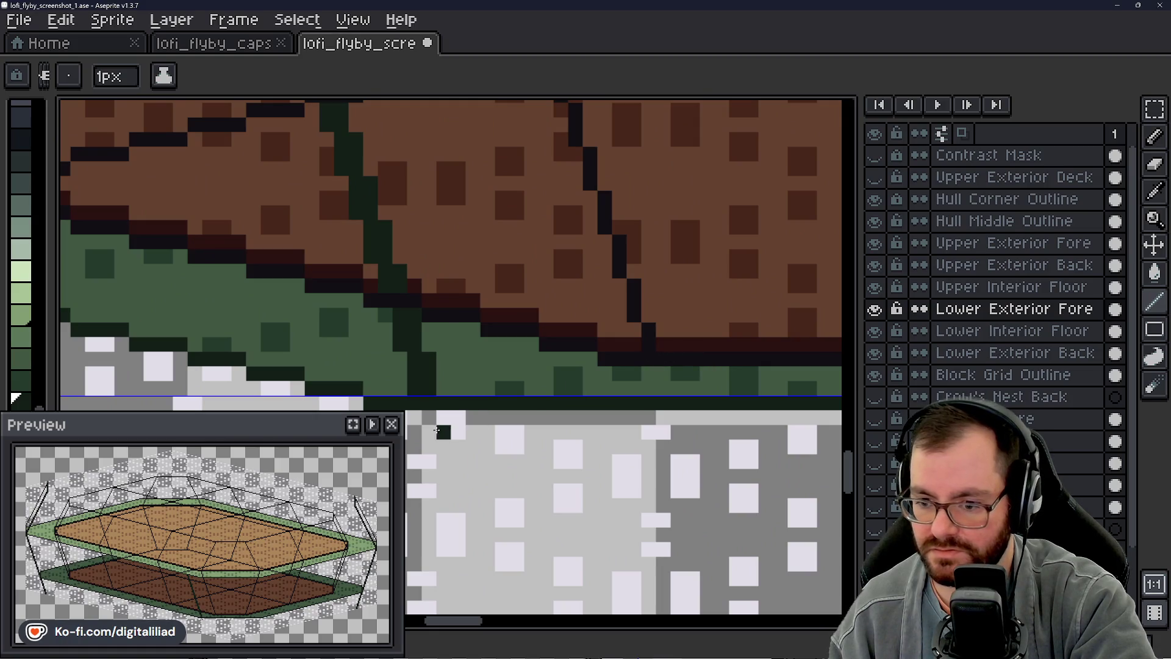
{"action": "scroll", "coordinate": [430, 414], "scroll_direction": "down", "scroll_amount": 1}
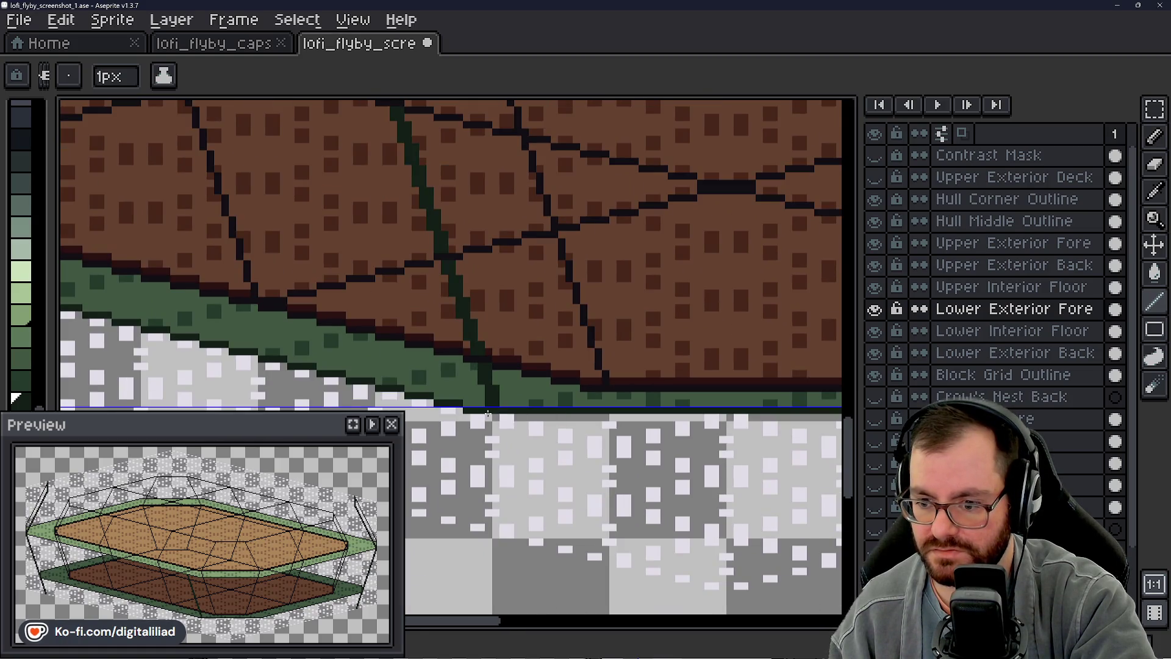
{"action": "scroll", "coordinate": [502, 414], "scroll_direction": "up", "scroll_amount": 1}
{"action": "scroll", "coordinate": [501, 407], "scroll_direction": "down", "scroll_amount": 2}
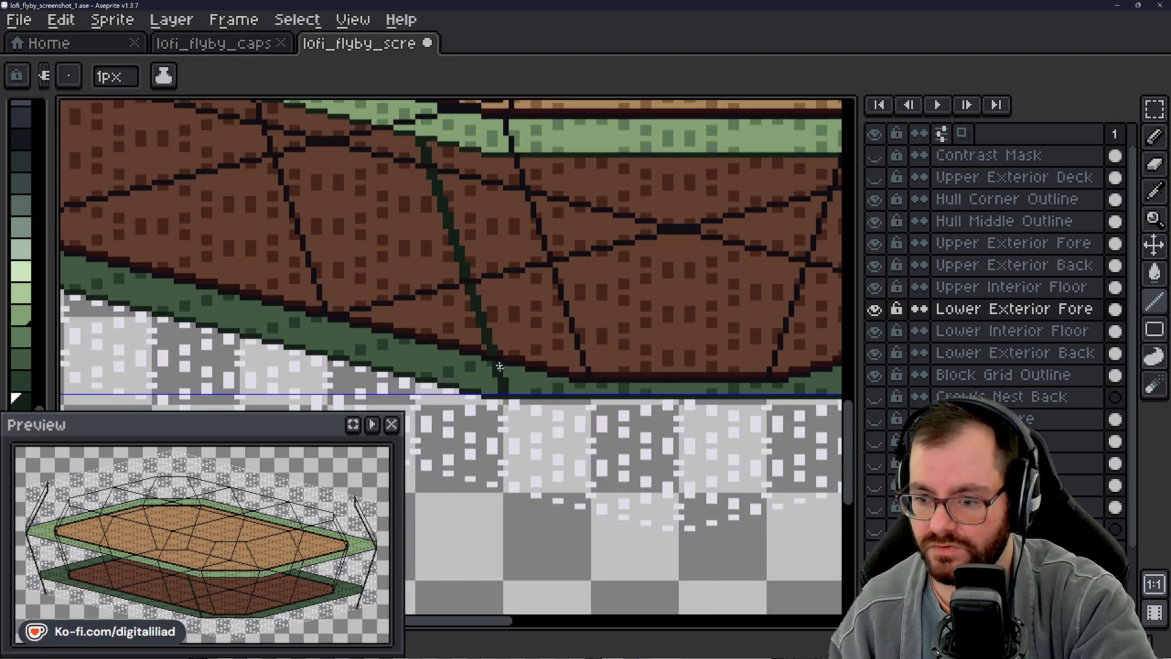
{"action": "scroll", "coordinate": [506, 401], "scroll_direction": "up", "scroll_amount": 1}
{"action": "left_click_drag", "start_coordinate": [505, 401], "coordinate": [522, 384]}
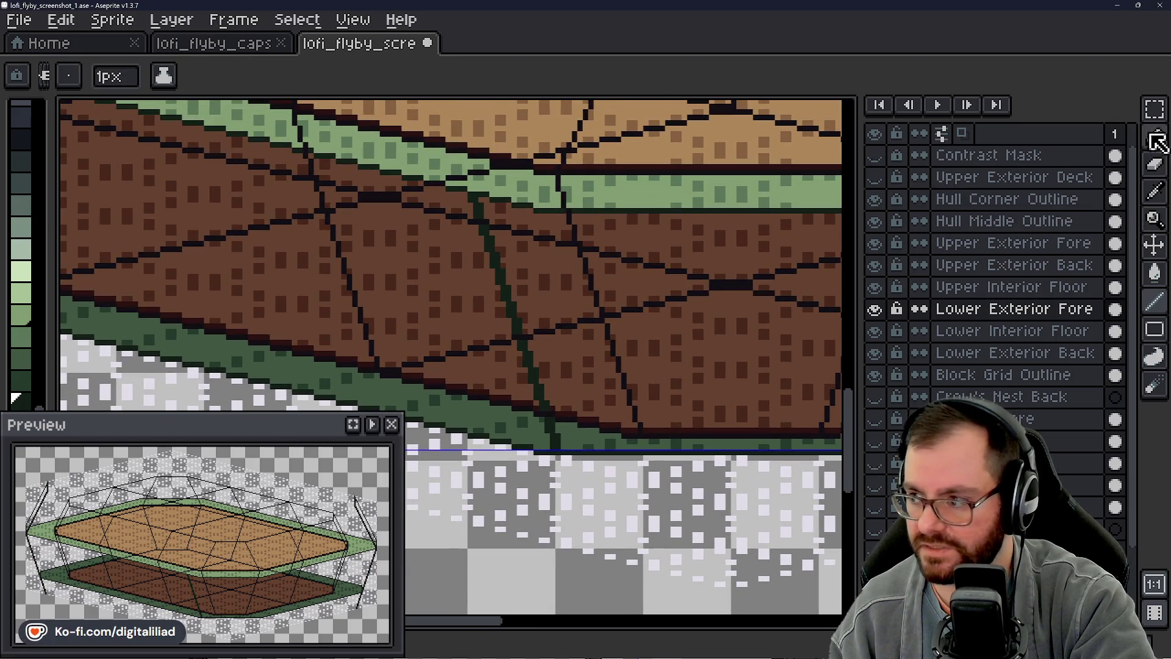
Step: Magic-wand select the dark rib line and trim the selection with subtracted rectangles
{"action": "key", "text": "v"}
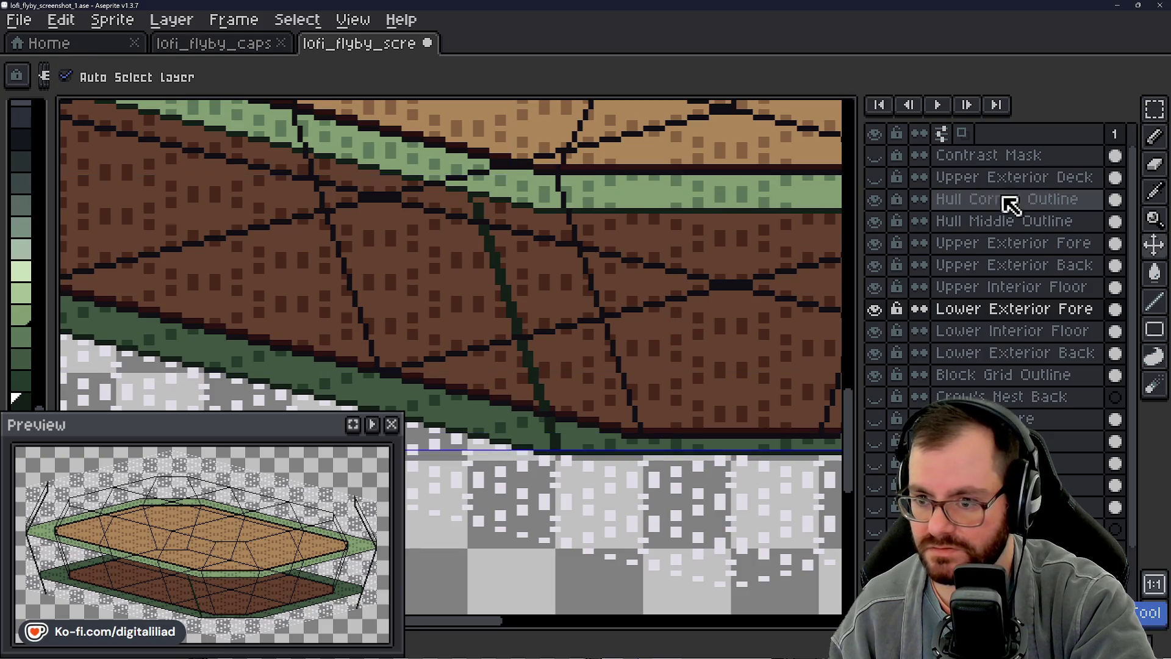
{"action": "left_click", "coordinate": [1154, 109]}
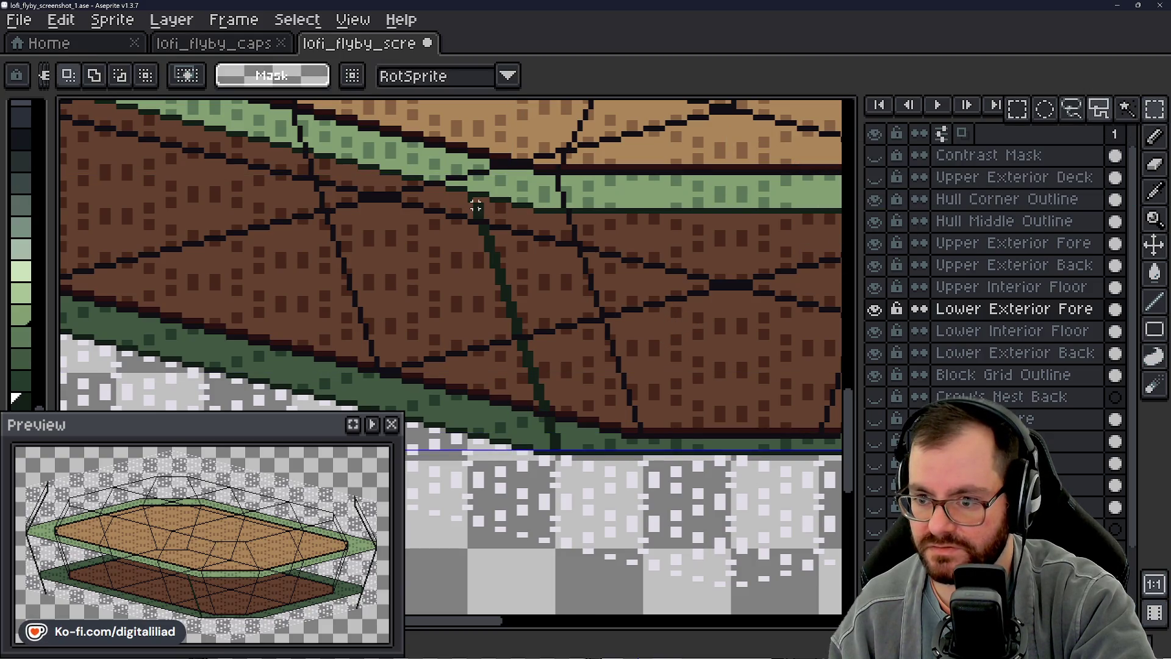
{"action": "left_click", "coordinate": [1126, 108]}
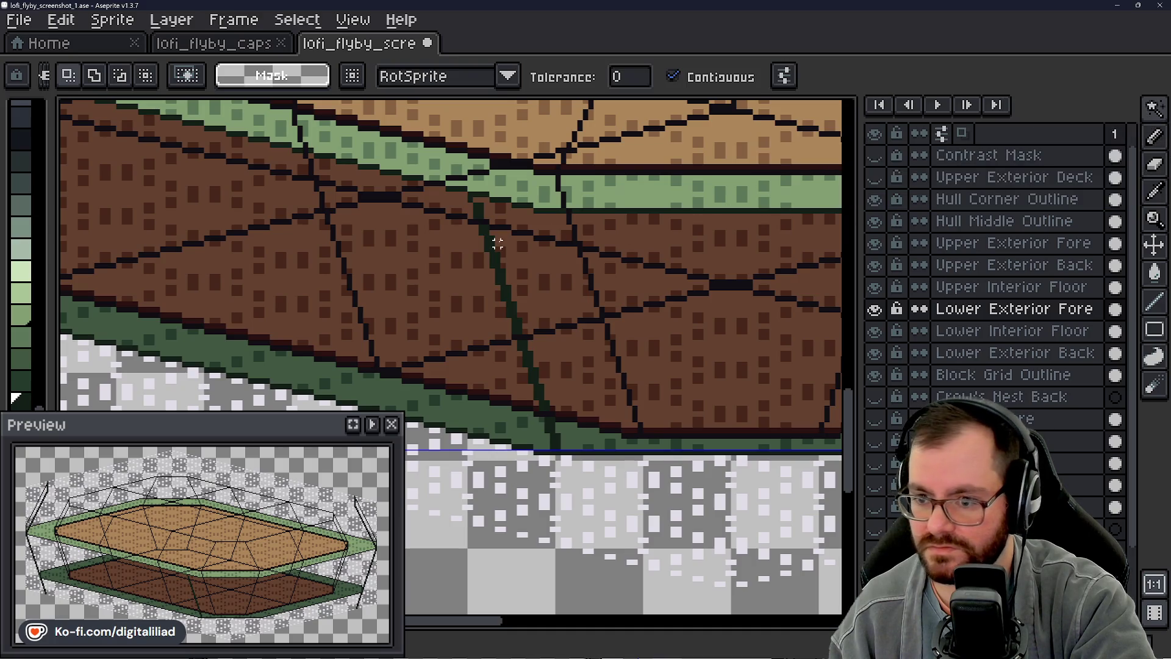
{"action": "left_click", "coordinate": [476, 209]}
{"action": "scroll", "coordinate": [475, 275], "scroll_direction": "right", "scroll_amount": 2}
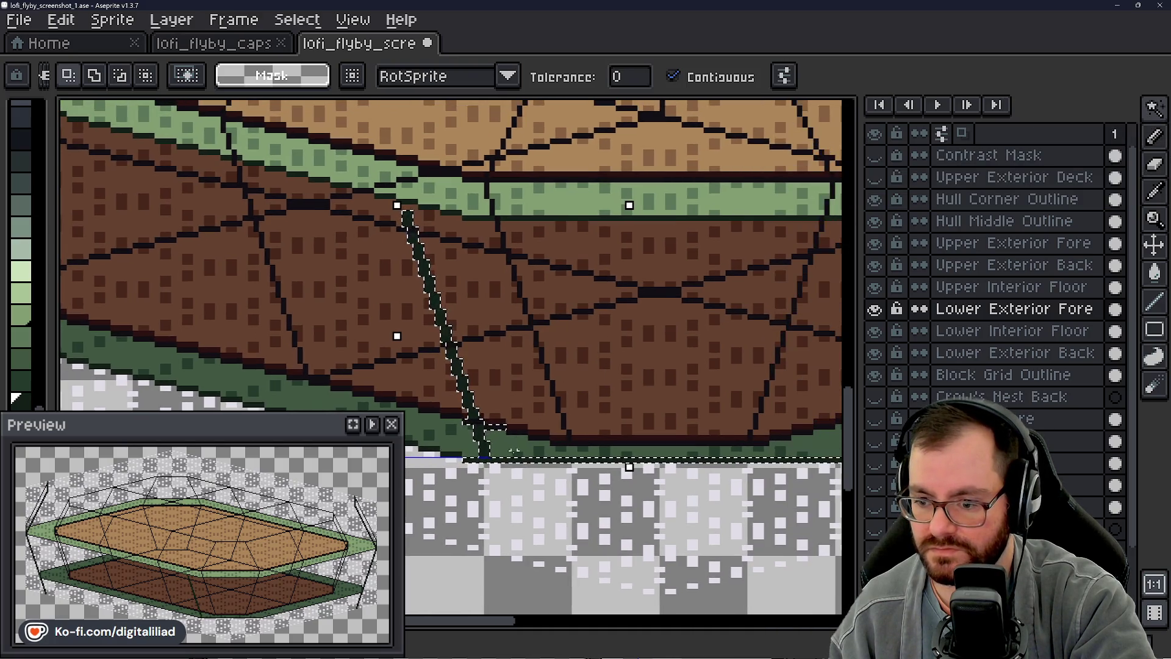
{"action": "key", "text": "m"}
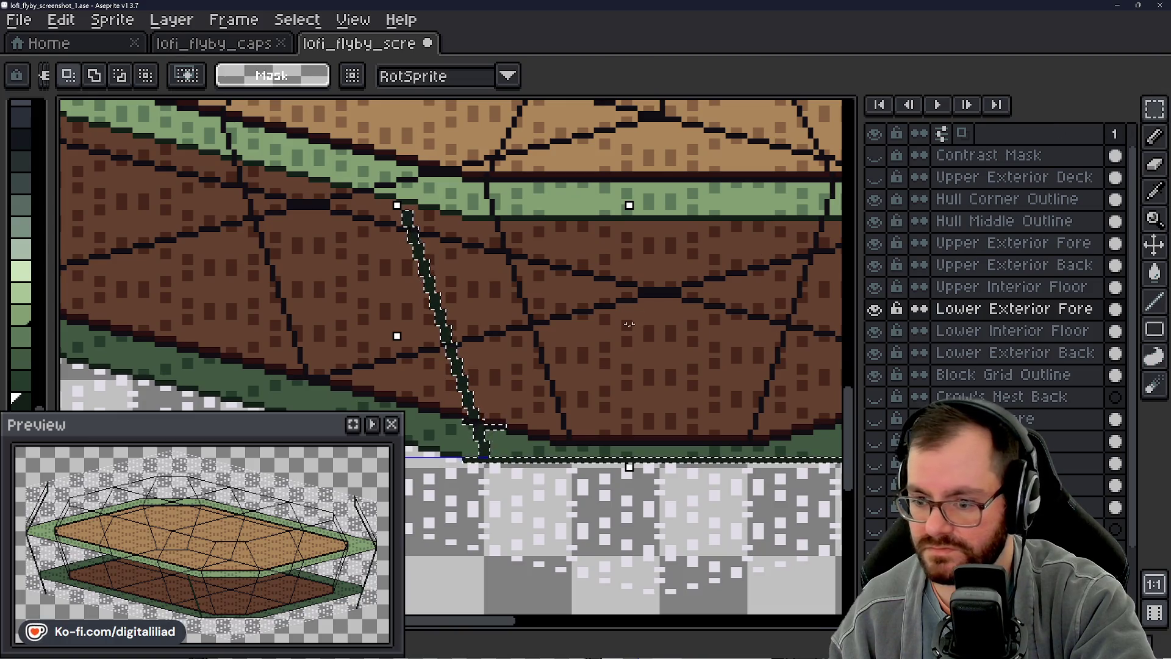
{"action": "scroll", "coordinate": [393, 316], "scroll_direction": "up", "scroll_amount": 2}
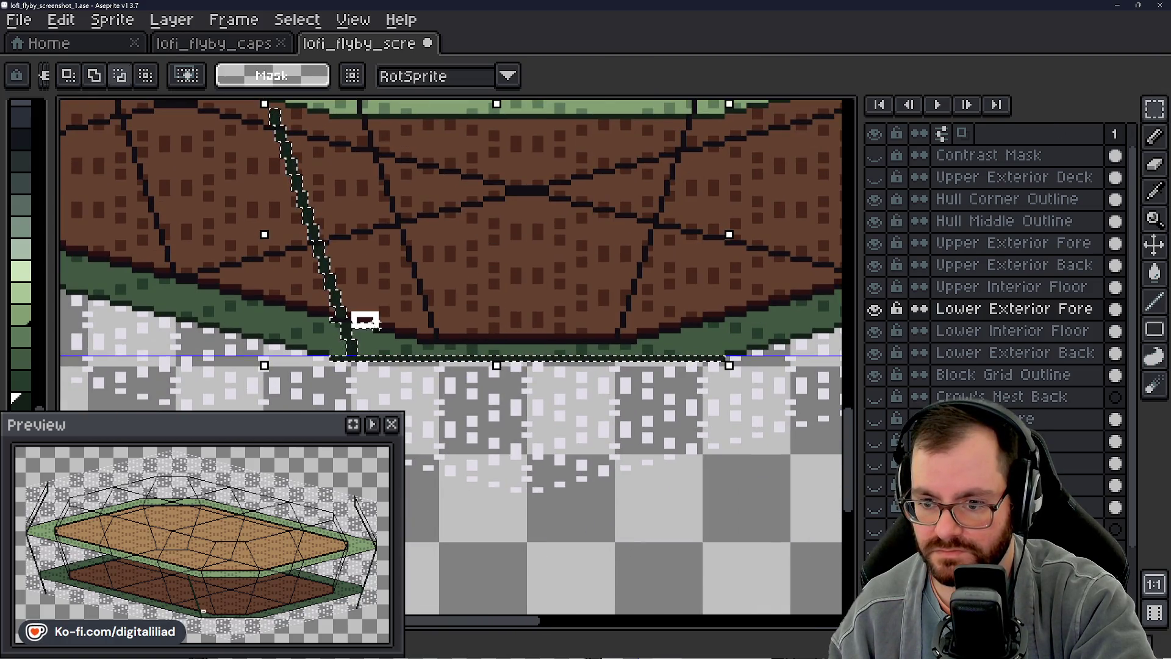
{"action": "scroll", "coordinate": [369, 330], "scroll_direction": "up", "scroll_amount": 1}
{"action": "scroll", "coordinate": [385, 302], "scroll_direction": "up", "scroll_amount": 1}
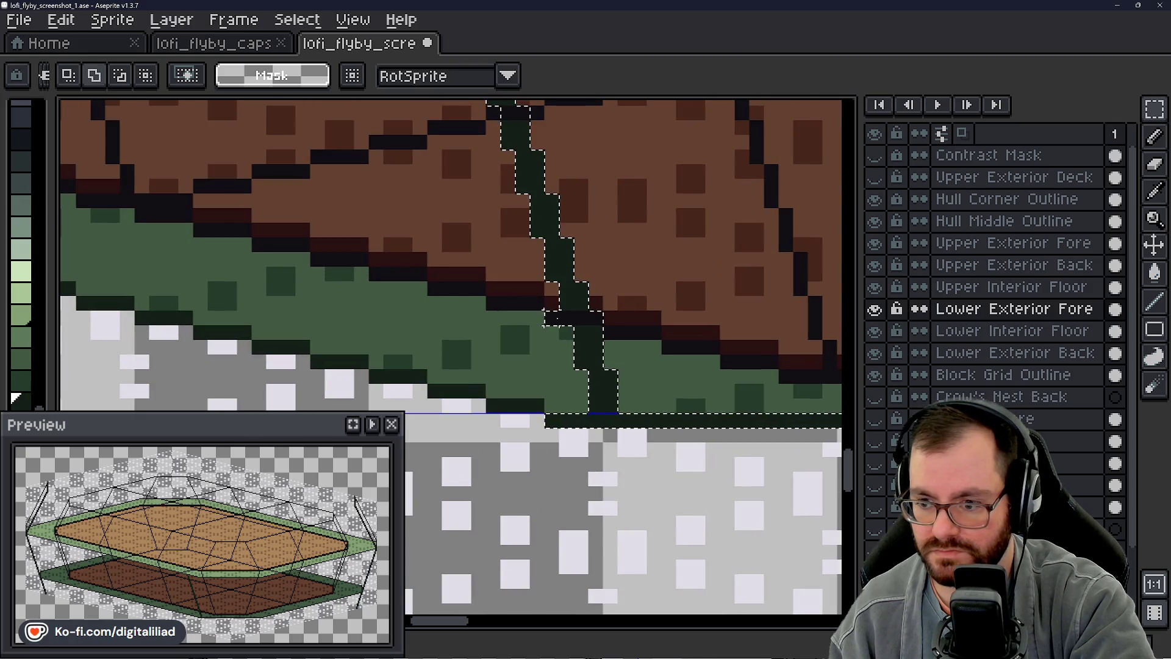
{"action": "scroll", "coordinate": [440, 311], "scroll_direction": "down", "scroll_amount": 1}
{"action": "scroll", "coordinate": [440, 312], "scroll_direction": "down", "scroll_amount": 1}
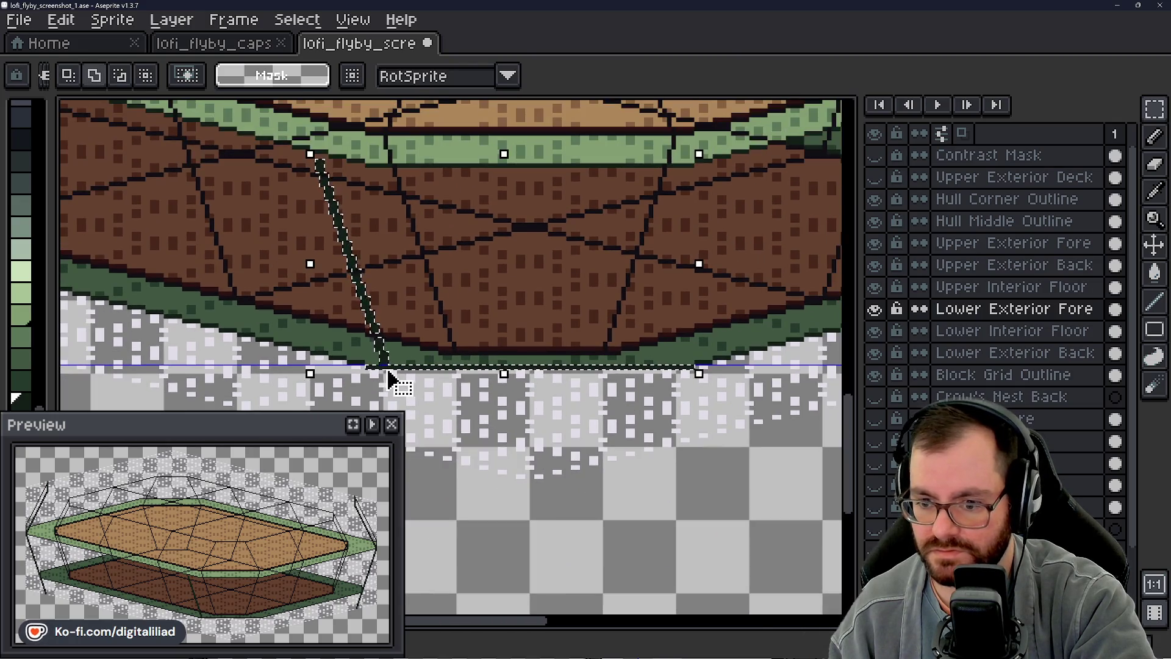
{"action": "scroll", "coordinate": [398, 382], "scroll_direction": "up", "scroll_amount": 1}
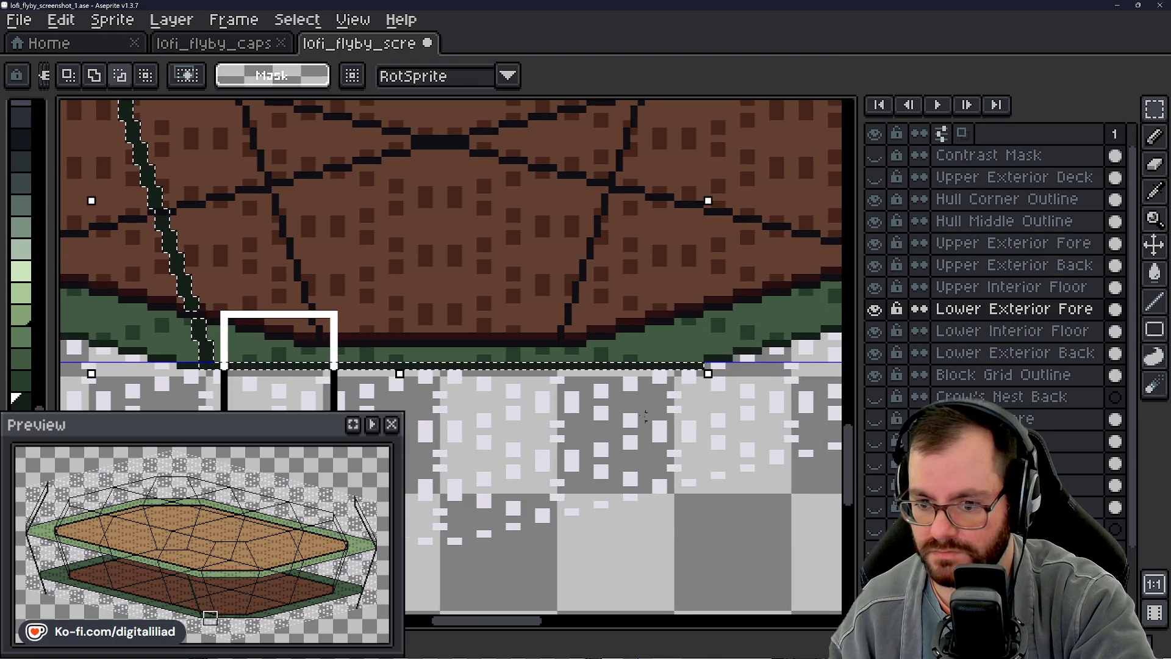
{"action": "left_click_drag", "start_coordinate": [306, 392], "coordinate": [307, 392]}
{"action": "left_click_drag", "start_coordinate": [217, 285], "coordinate": [745, 418]}
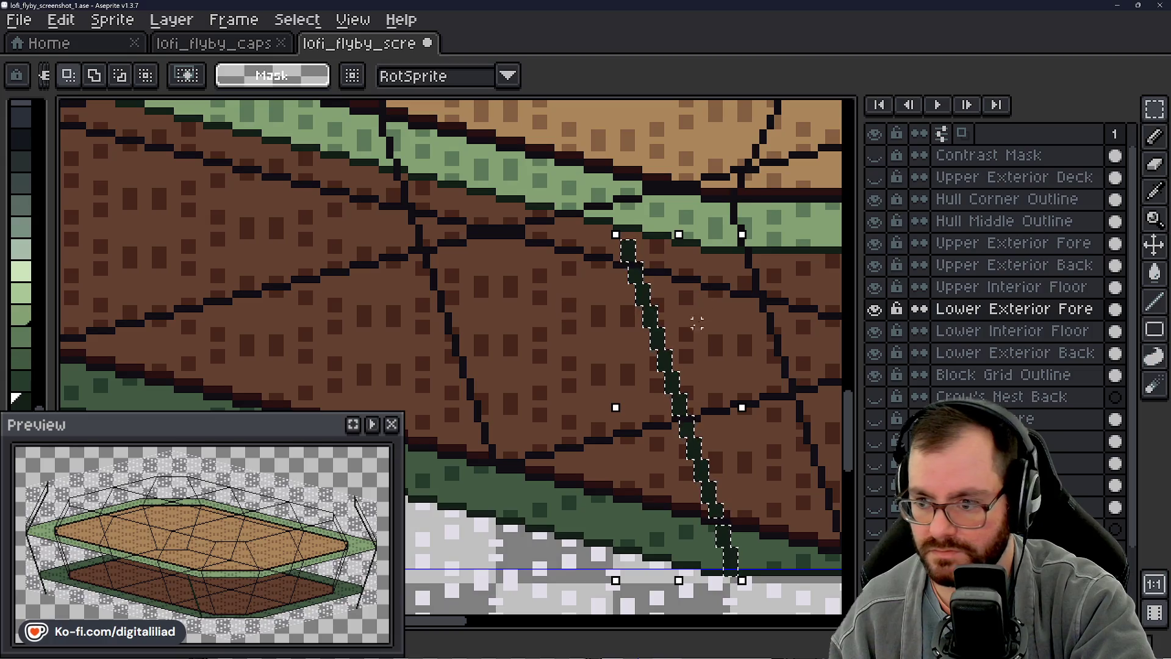
Step: Shift the selected rib sideways, drop it, and patch its gaps with dark green pencil pixels
{"action": "left_click_drag", "start_coordinate": [663, 343], "coordinate": [671, 350]}
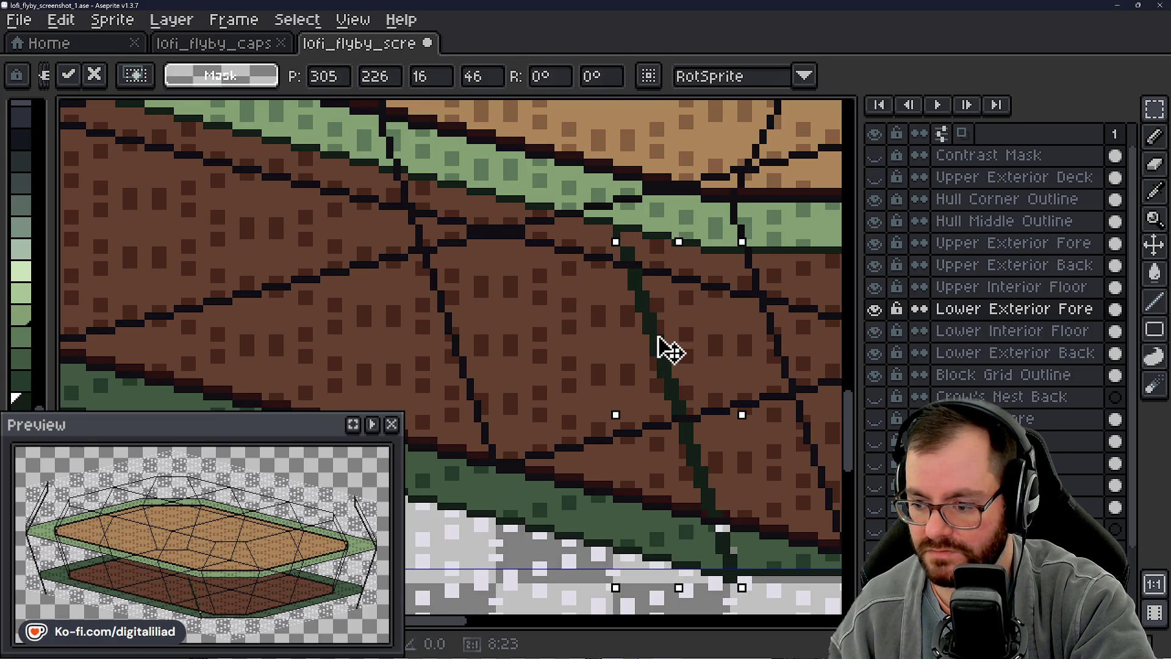
{"action": "key", "text": "ctrl+d"}
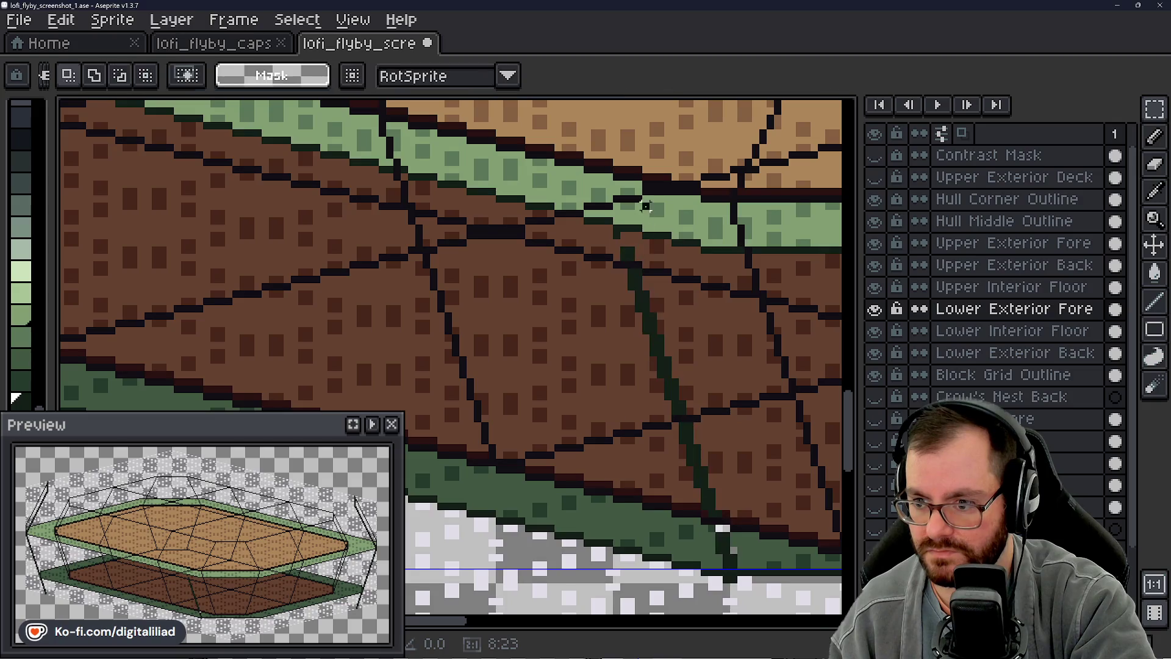
{"action": "scroll", "coordinate": [648, 317], "scroll_direction": "up", "scroll_amount": 4}
{"action": "key", "text": "b"}
{"action": "left_click", "coordinate": [605, 256]}
{"action": "left_click", "coordinate": [507, 221]}
{"action": "scroll", "coordinate": [518, 213], "scroll_direction": "down", "scroll_amount": 3}
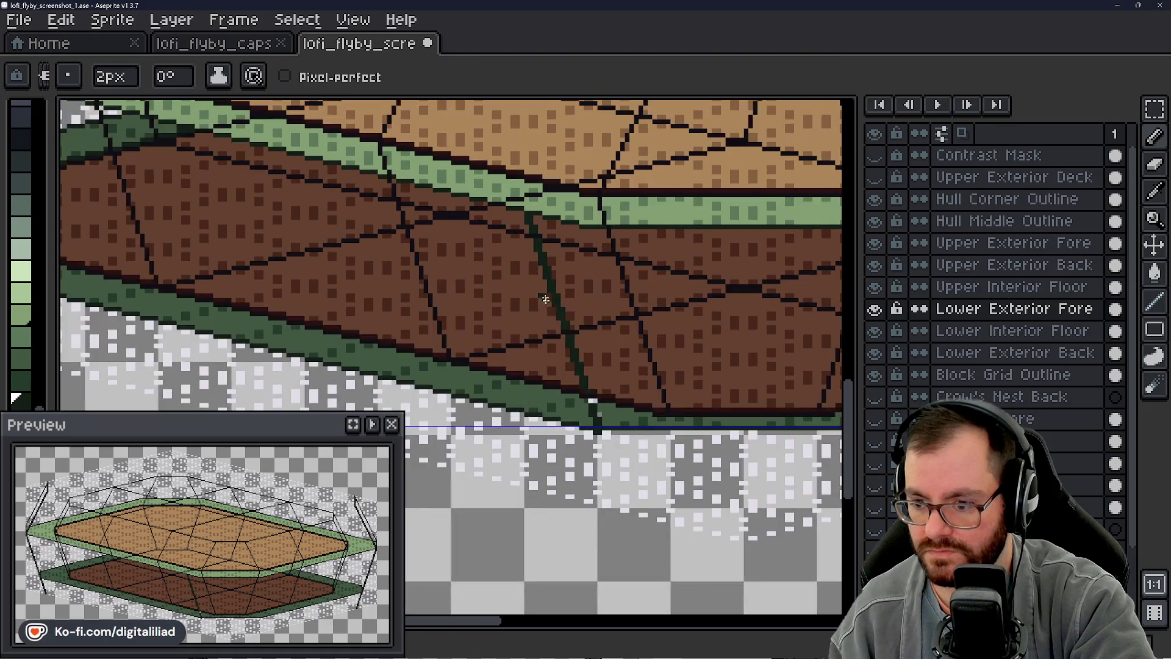
{"action": "scroll", "coordinate": [595, 394], "scroll_direction": "up", "scroll_amount": 2}
Step: Paint sampled dark green over the stray white and green pixels at the rib's base
{"action": "key", "text": "e"}
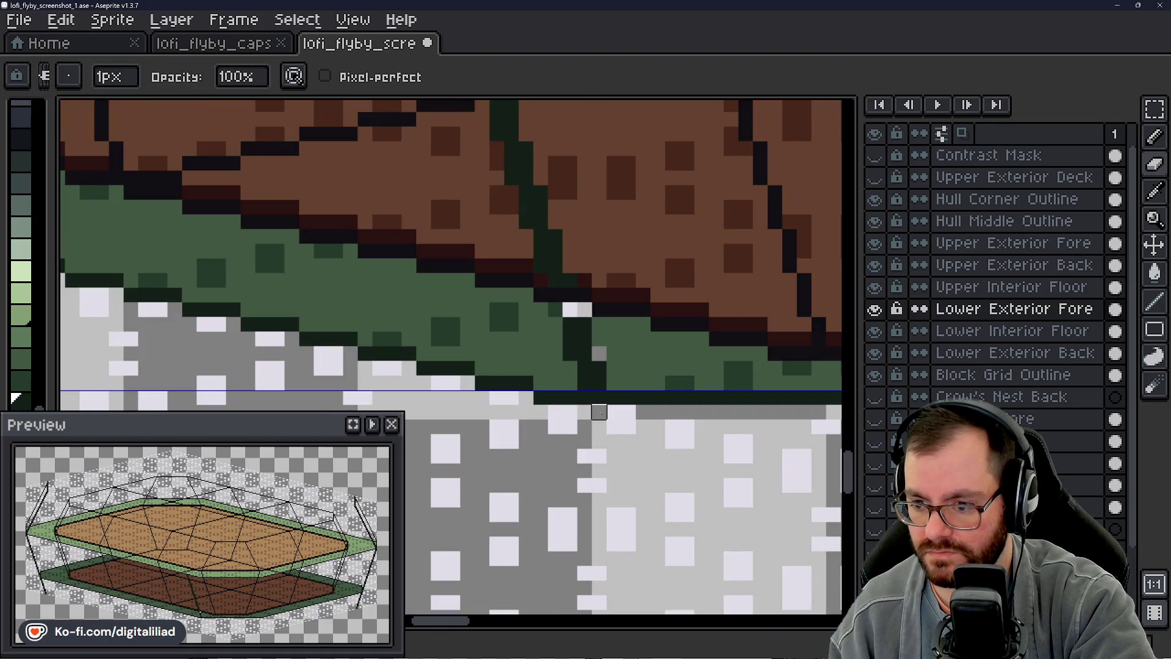
{"action": "scroll", "coordinate": [587, 412], "scroll_direction": "up", "scroll_amount": 3}
{"action": "key", "text": "b"}
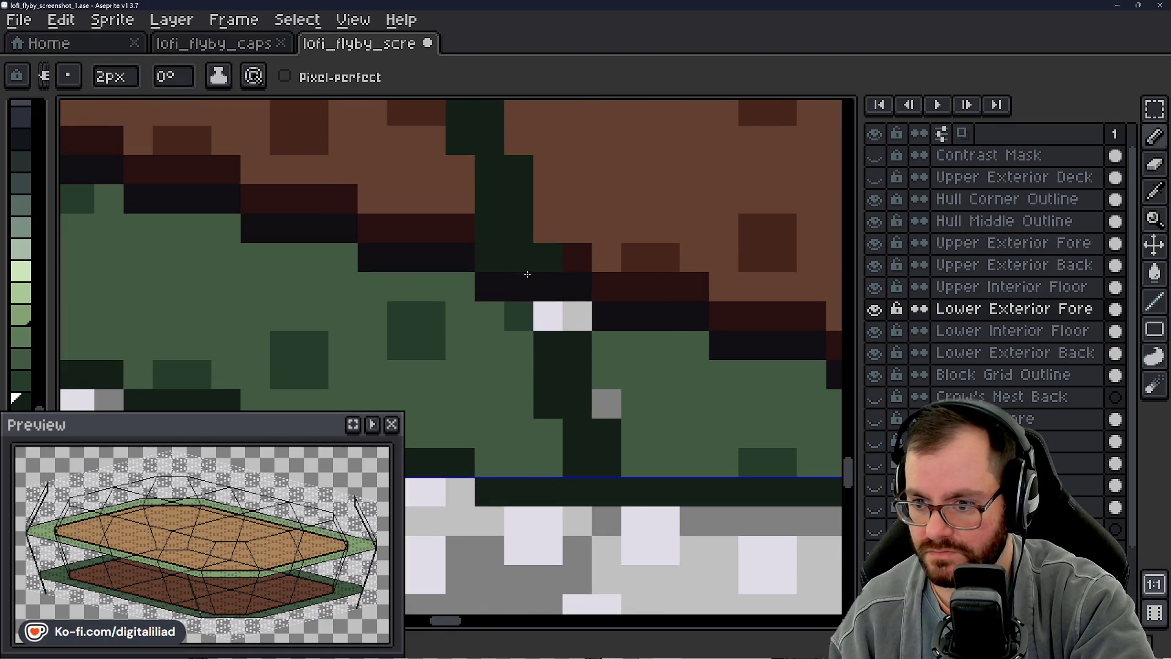
{"action": "left_click", "coordinate": [540, 312]}
{"action": "scroll", "coordinate": [539, 309], "scroll_direction": "down", "scroll_amount": 2}
{"action": "scroll", "coordinate": [545, 339], "scroll_direction": "down", "scroll_amount": 2}
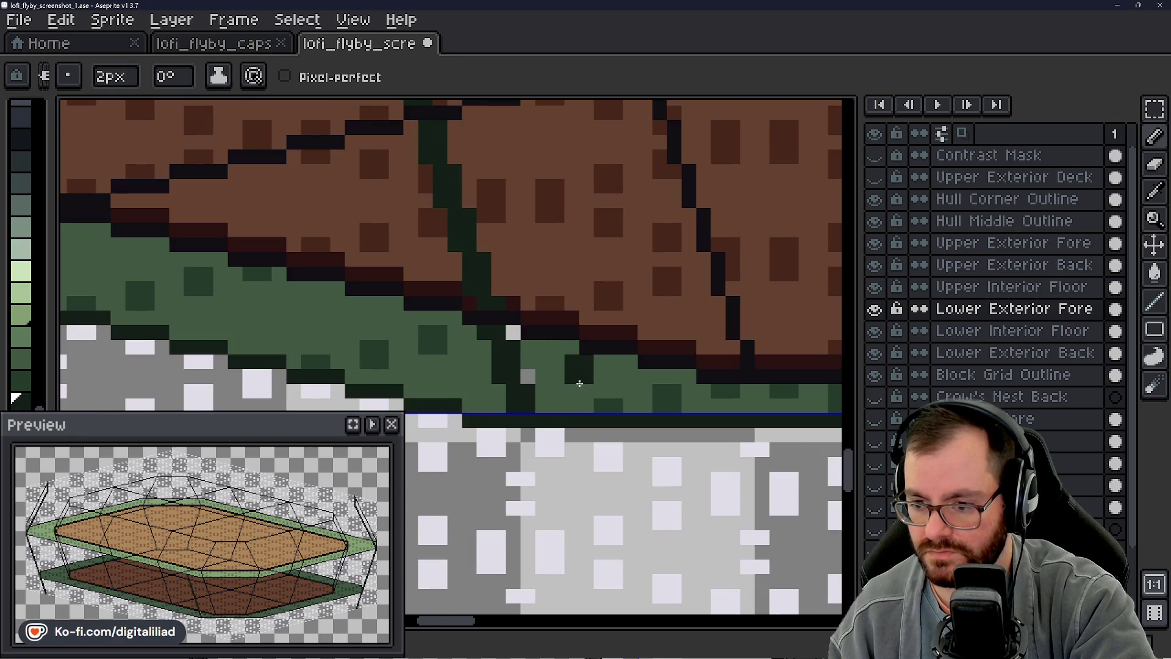
{"action": "scroll", "coordinate": [549, 353], "scroll_direction": "down", "scroll_amount": 1}
{"action": "scroll", "coordinate": [550, 354], "scroll_direction": "up", "scroll_amount": 2}
{"action": "scroll", "coordinate": [549, 354], "scroll_direction": "up", "scroll_amount": 2}
{"action": "key", "text": "alt"}
{"action": "left_click", "coordinate": [526, 363]}
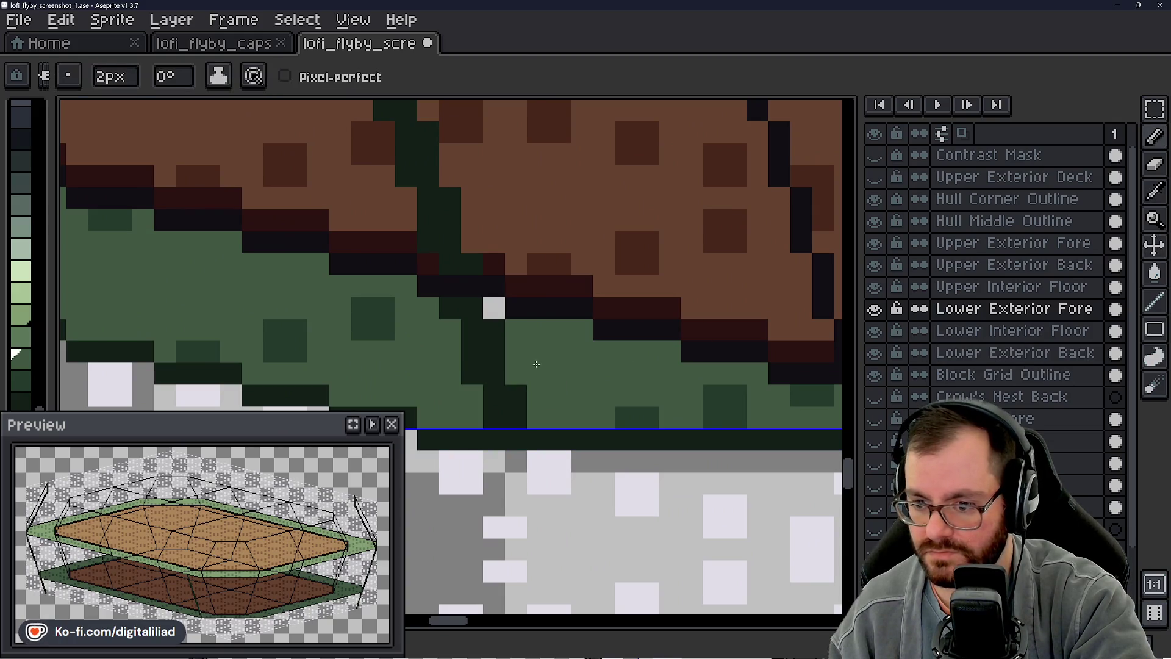
{"action": "key", "text": "l"}
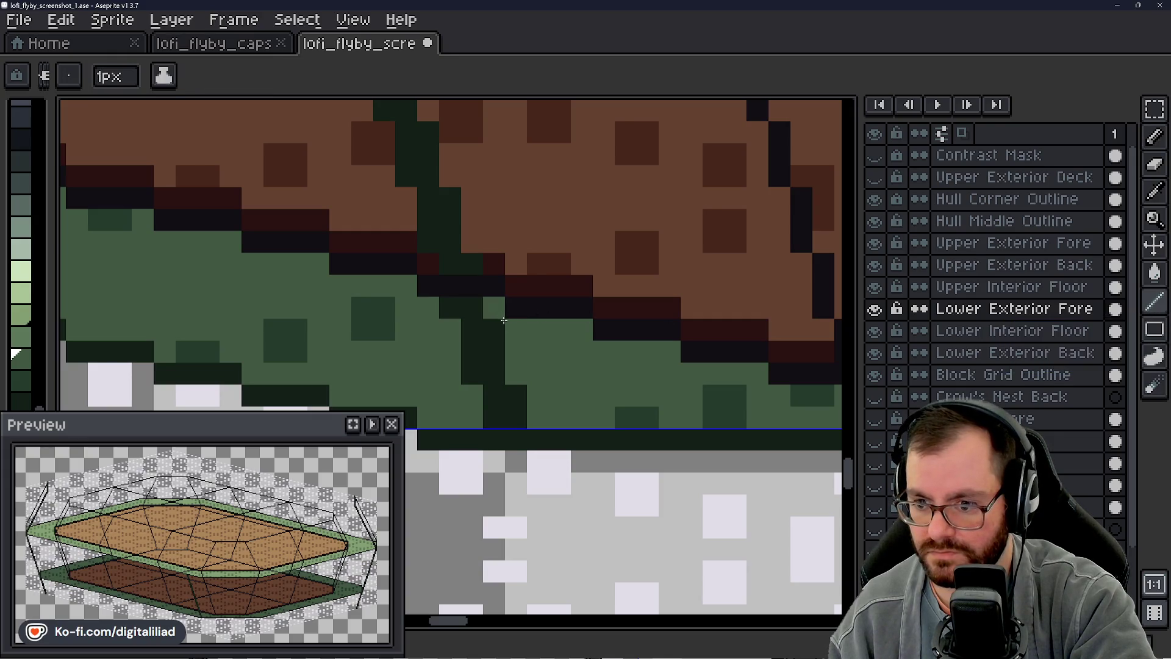
{"action": "scroll", "coordinate": [501, 316], "scroll_direction": "down", "scroll_amount": 3}
{"action": "scroll", "coordinate": [549, 384], "scroll_direction": "down", "scroll_amount": 2}
{"action": "scroll", "coordinate": [587, 366], "scroll_direction": "down", "scroll_amount": 2}
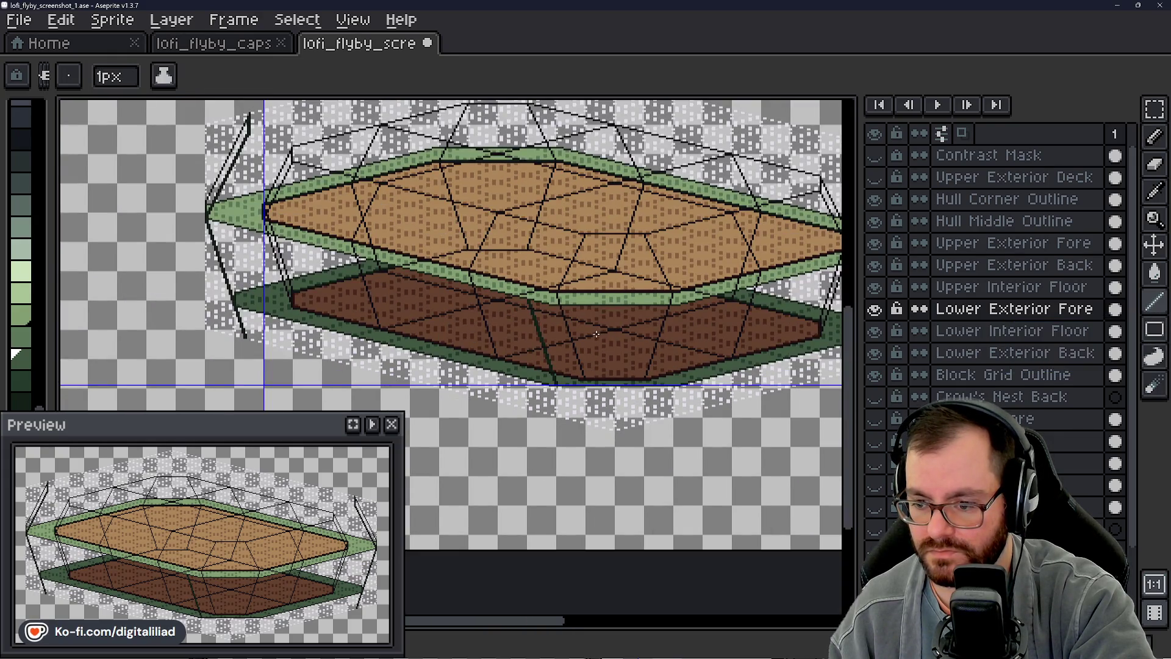
Step: Reframe the ship and make Upper Exterior Fore the active layer
{"action": "left_click_drag", "start_coordinate": [590, 336], "coordinate": [548, 366]}
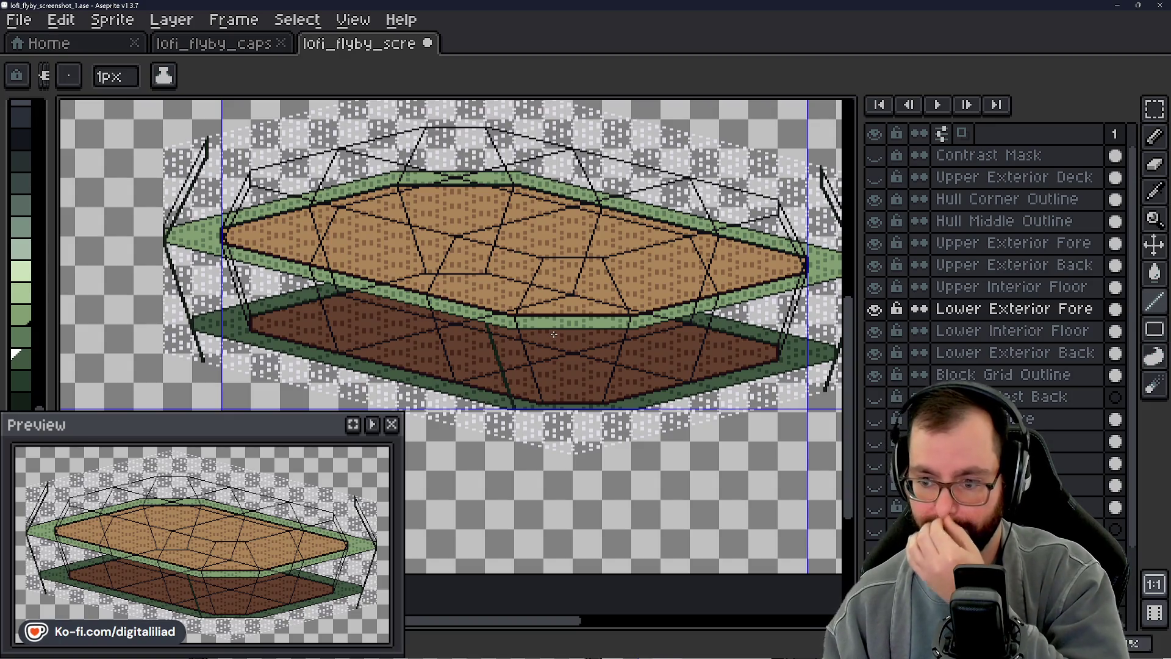
{"action": "scroll", "coordinate": [550, 337], "scroll_direction": "up", "scroll_amount": 3}
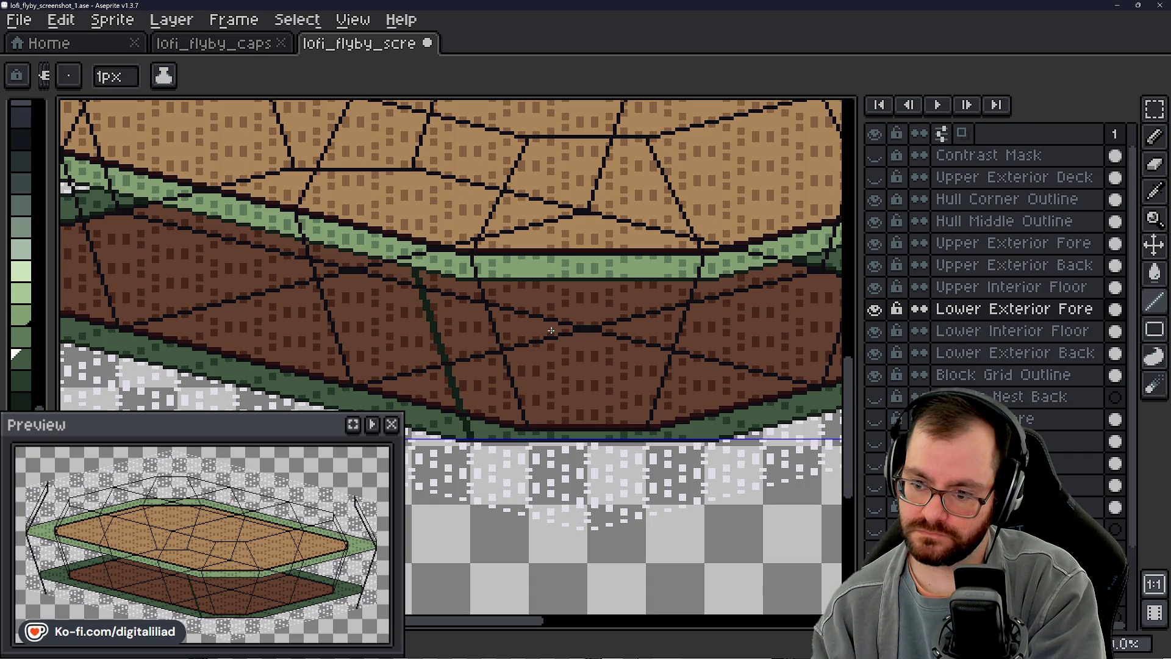
{"action": "scroll", "coordinate": [552, 330], "scroll_direction": "down", "scroll_amount": 1}
{"action": "scroll", "coordinate": [492, 387], "scroll_direction": "up", "scroll_amount": 1}
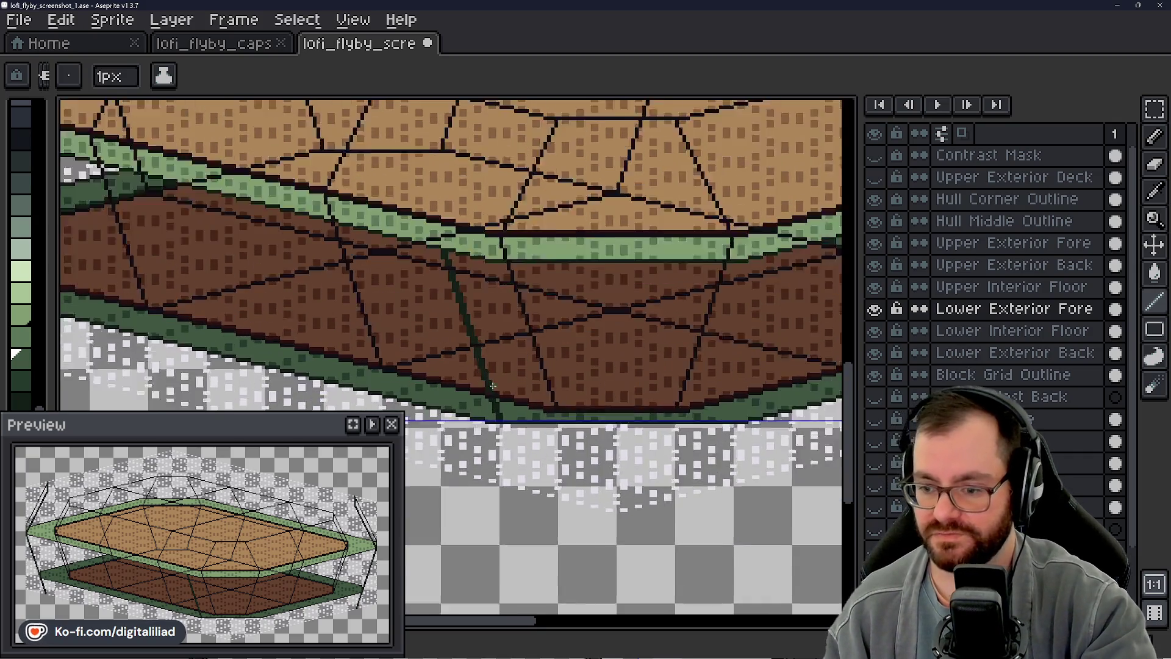
{"action": "scroll", "coordinate": [493, 386], "scroll_direction": "down", "scroll_amount": 1}
{"action": "scroll", "coordinate": [467, 350], "scroll_direction": "up", "scroll_amount": 1}
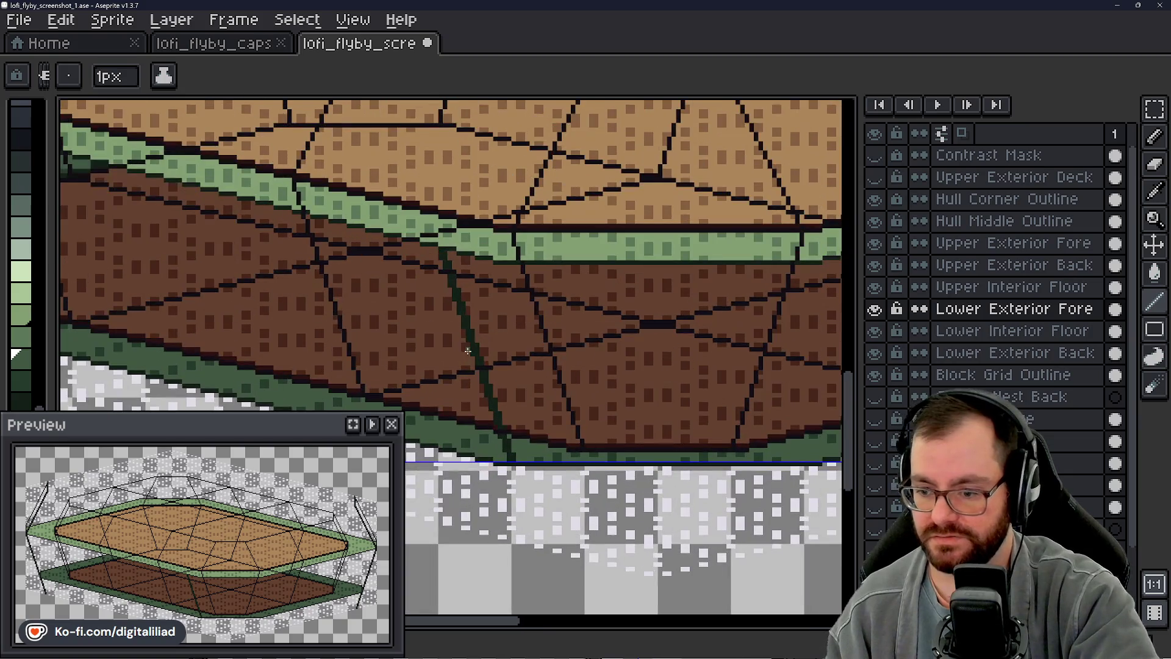
{"action": "scroll", "coordinate": [468, 351], "scroll_direction": "down", "scroll_amount": 1}
{"action": "scroll", "coordinate": [515, 310], "scroll_direction": "up", "scroll_amount": 1}
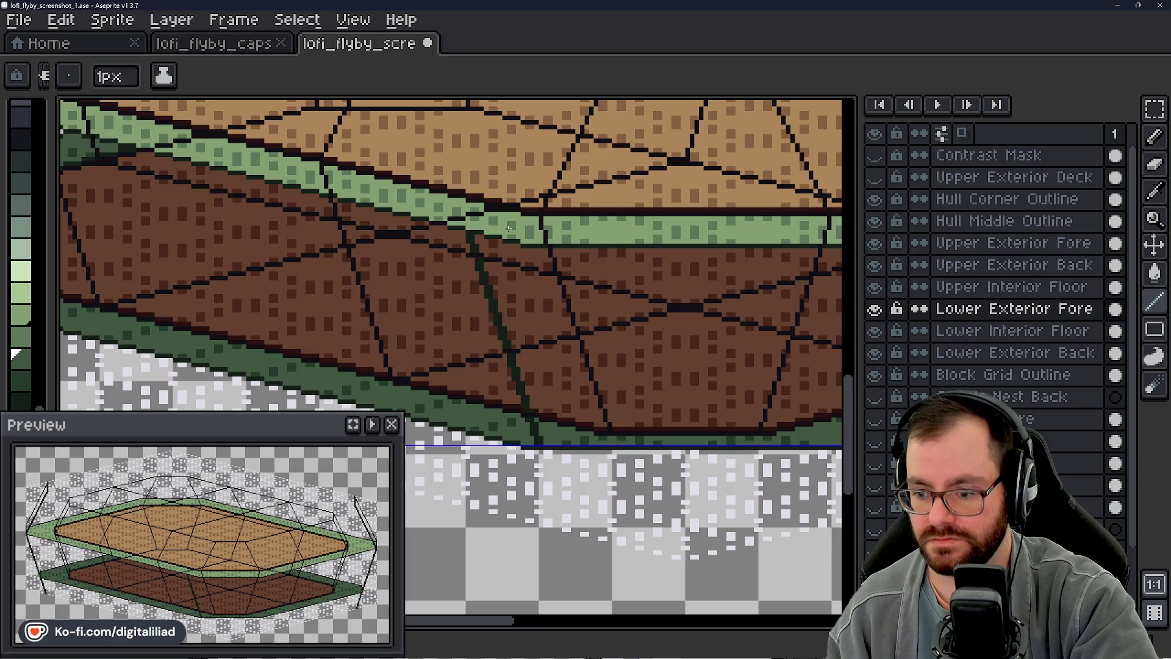
{"action": "scroll", "coordinate": [543, 250], "scroll_direction": "up", "scroll_amount": 1}
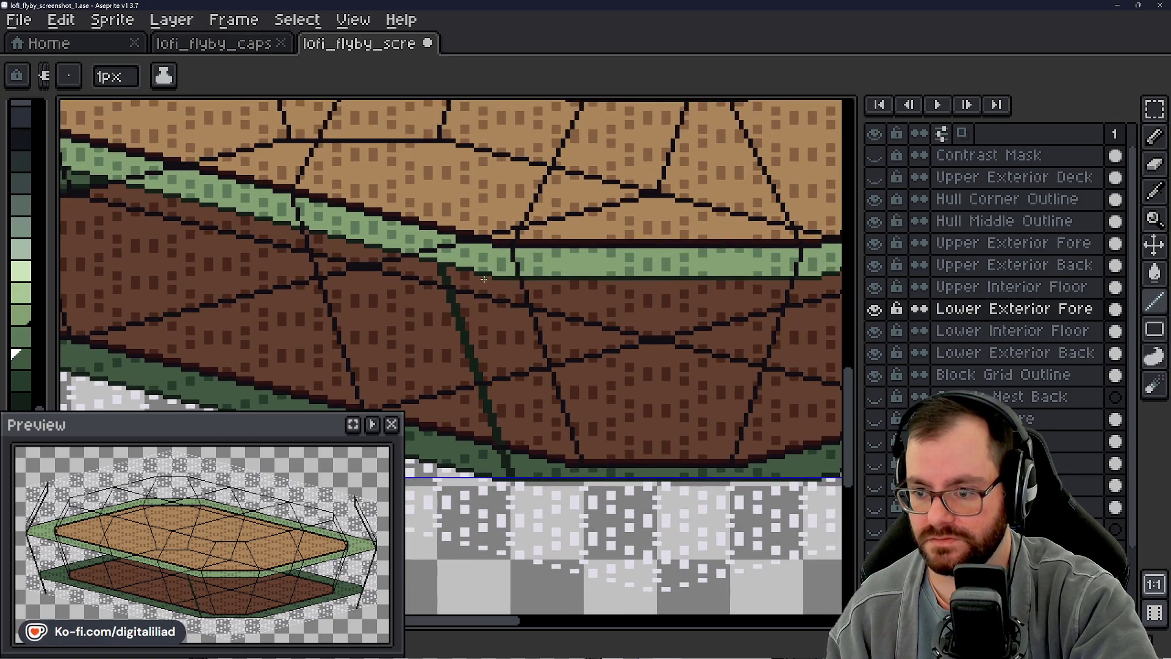
{"action": "scroll", "coordinate": [544, 251], "scroll_direction": "up", "scroll_amount": 1}
{"action": "left_click", "coordinate": [1002, 243]}
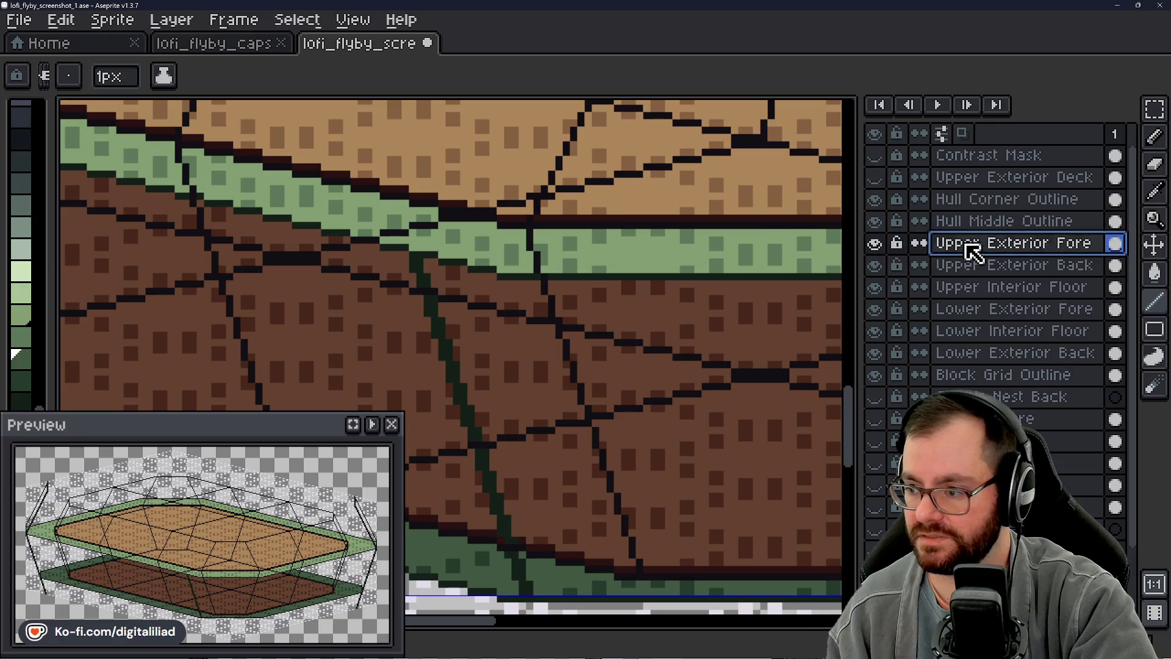
Step: Sample the hull's dark green and pencil a thin darker line across the upper light-green band
{"action": "mouse_move", "coordinate": [452, 268]}
{"action": "left_mouse_down"}
{"action": "mouse_move", "coordinate": [220, 266]}
{"action": "mouse_move", "coordinate": [664, 252]}
{"action": "left_mouse_up"}
{"action": "key", "text": "alt"}
{"action": "left_click", "coordinate": [246, 237]}
{"action": "scroll", "coordinate": [663, 251], "scroll_direction": "down", "scroll_amount": 2}
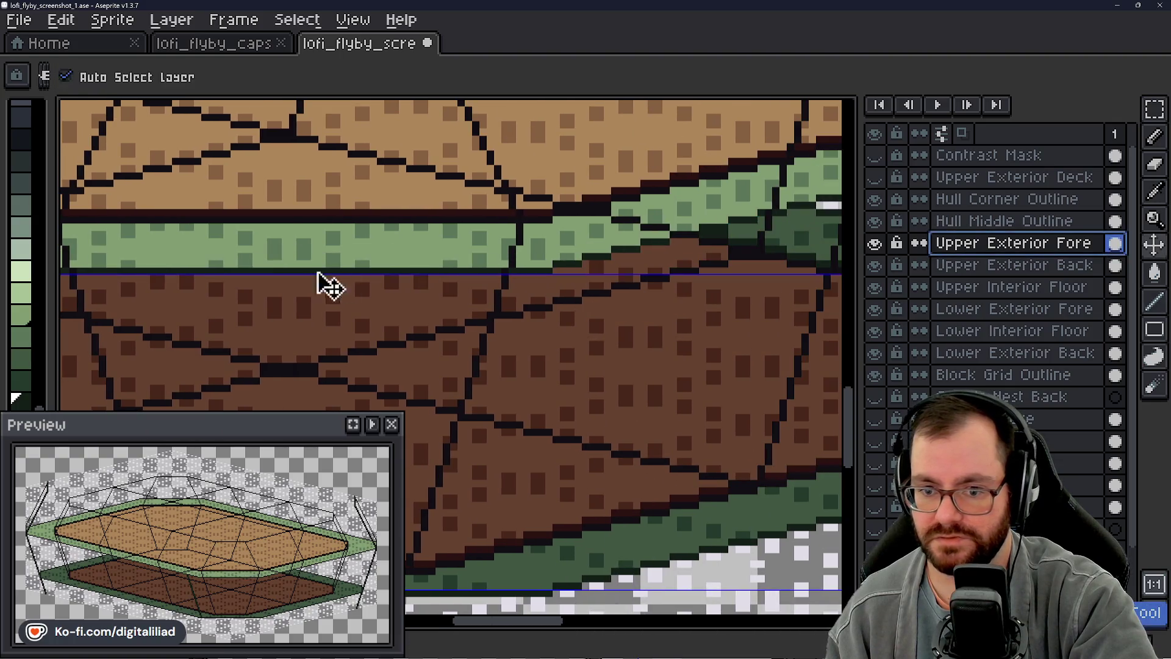
{"action": "scroll", "coordinate": [335, 283], "scroll_direction": "up", "scroll_amount": 2}
{"action": "scroll", "coordinate": [326, 287], "scroll_direction": "up", "scroll_amount": 2}
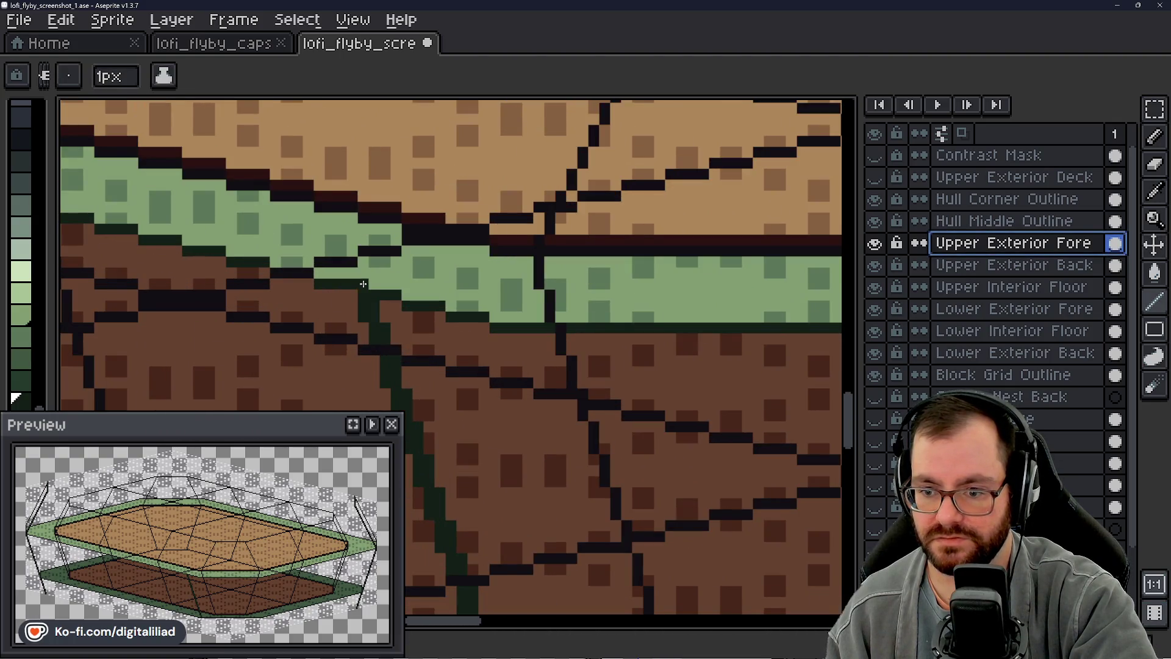
{"action": "scroll", "coordinate": [364, 283], "scroll_direction": "down", "scroll_amount": 2}
{"action": "scroll", "coordinate": [458, 275], "scroll_direction": "up", "scroll_amount": 2}
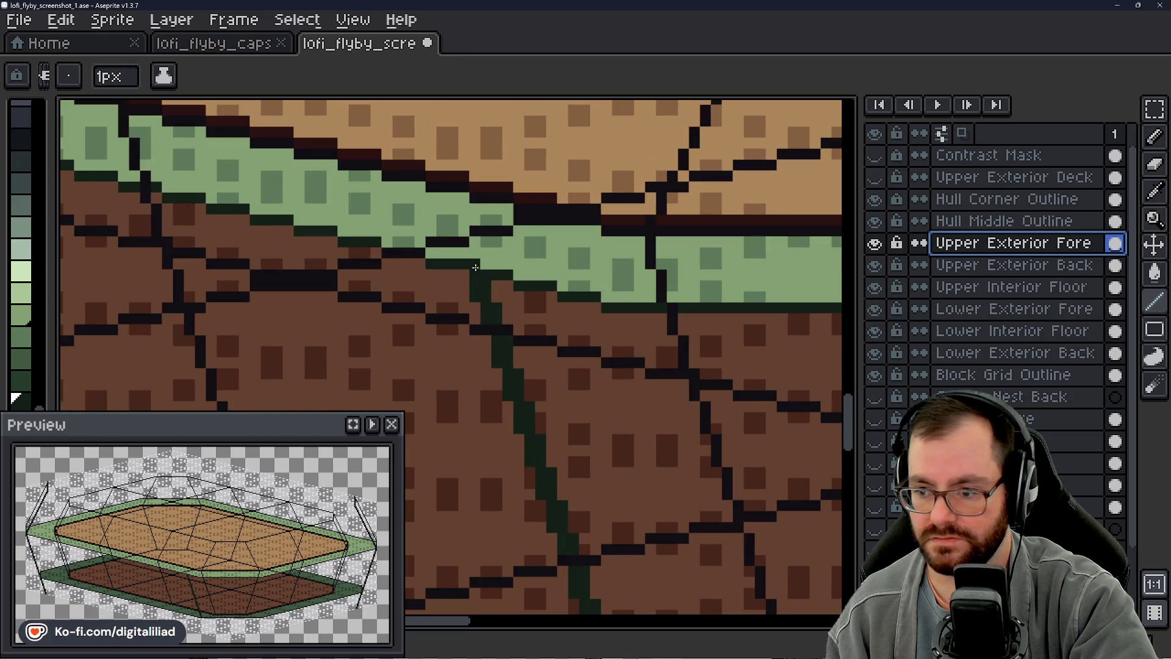
{"action": "scroll", "coordinate": [464, 275], "scroll_direction": "down", "scroll_amount": 3}
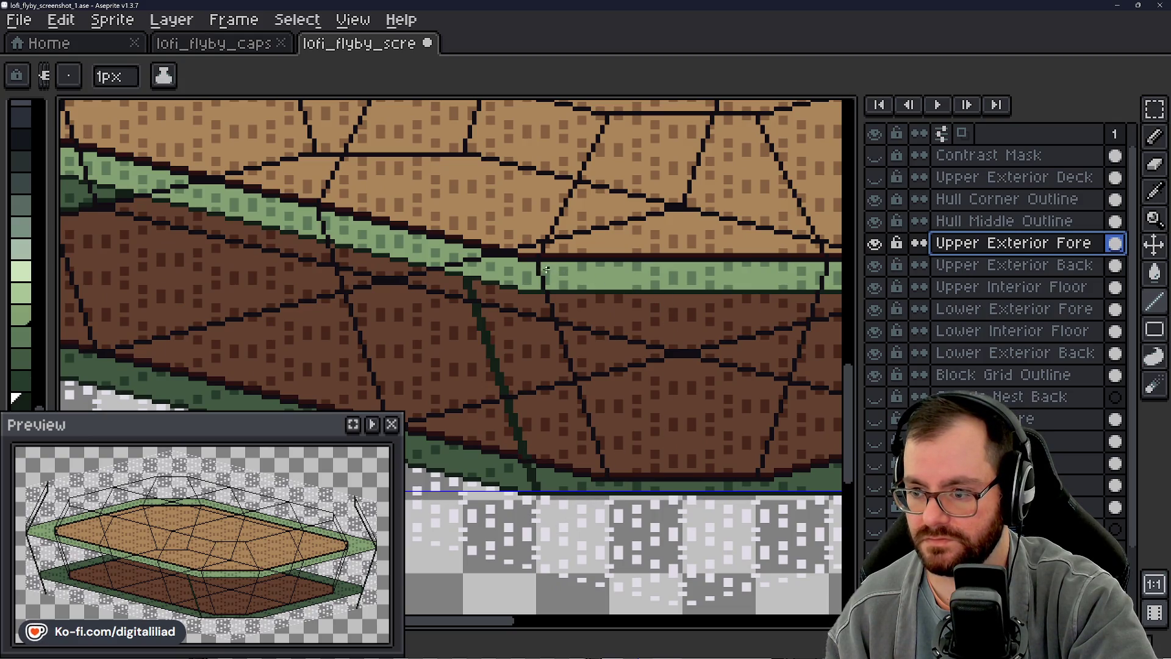
{"action": "mouse_move", "coordinate": [662, 273]}
{"action": "left_mouse_down"}
{"action": "mouse_move", "coordinate": [475, 272]}
{"action": "mouse_move", "coordinate": [474, 337]}
{"action": "left_mouse_up"}
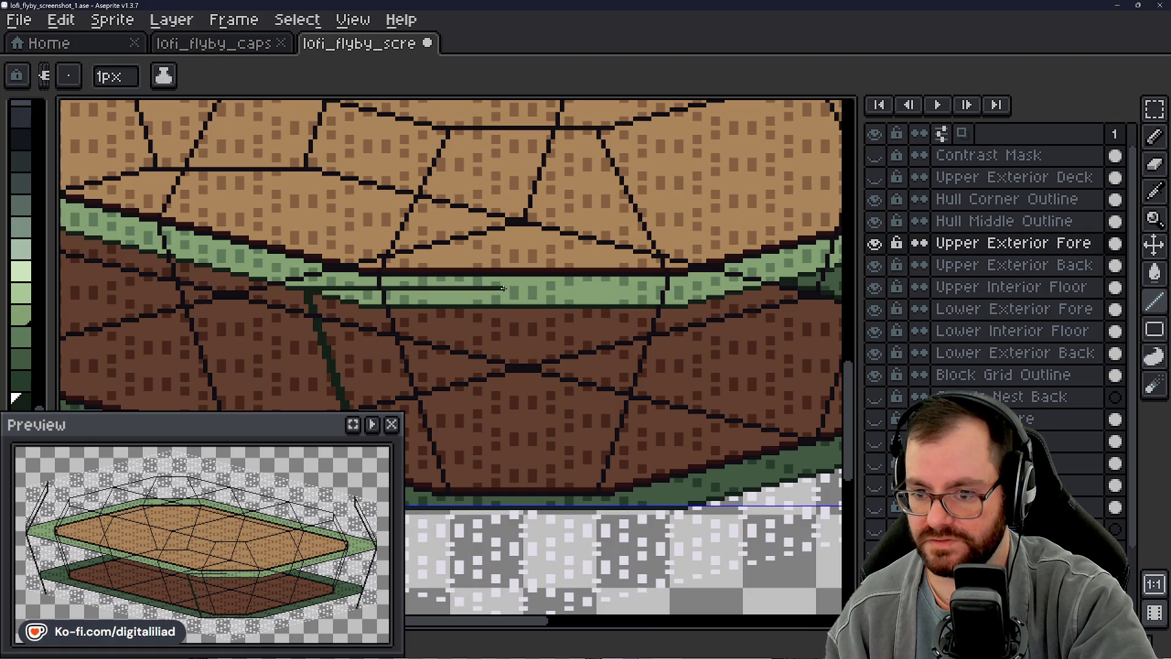
Step: Extend the darker green line rightward through the upper hull's light-green band
{"action": "left_click_drag", "start_coordinate": [502, 289], "coordinate": [739, 287]}
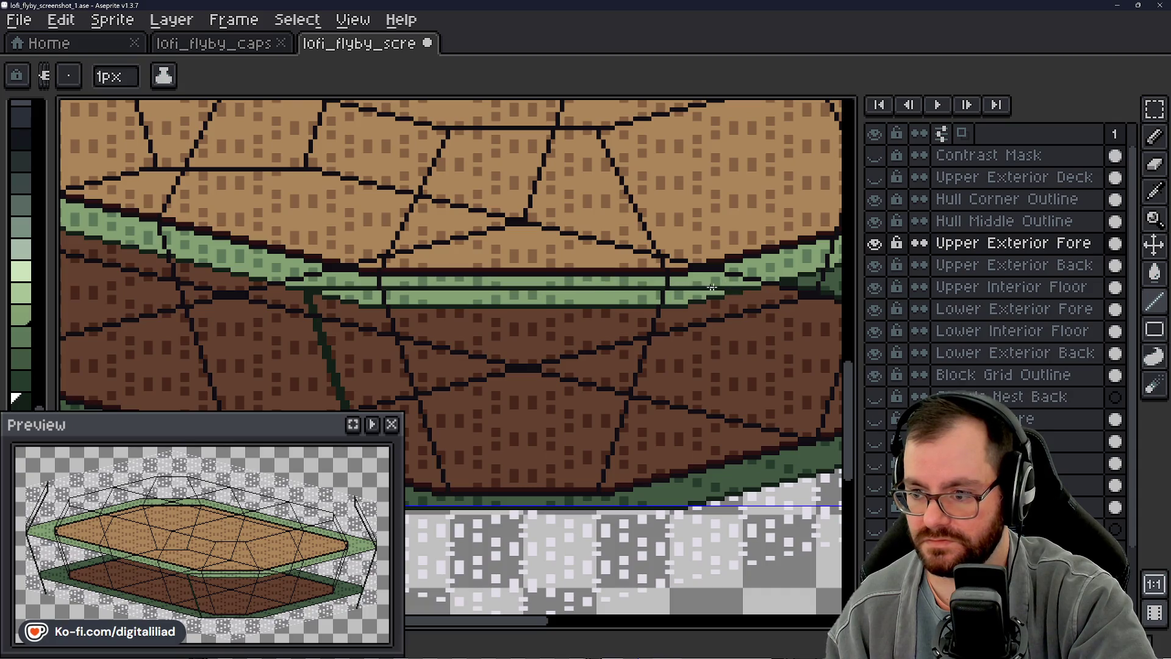
{"action": "scroll", "coordinate": [458, 274], "scroll_direction": "down", "scroll_amount": 5}
{"action": "scroll", "coordinate": [458, 265], "scroll_direction": "up", "scroll_amount": 5}
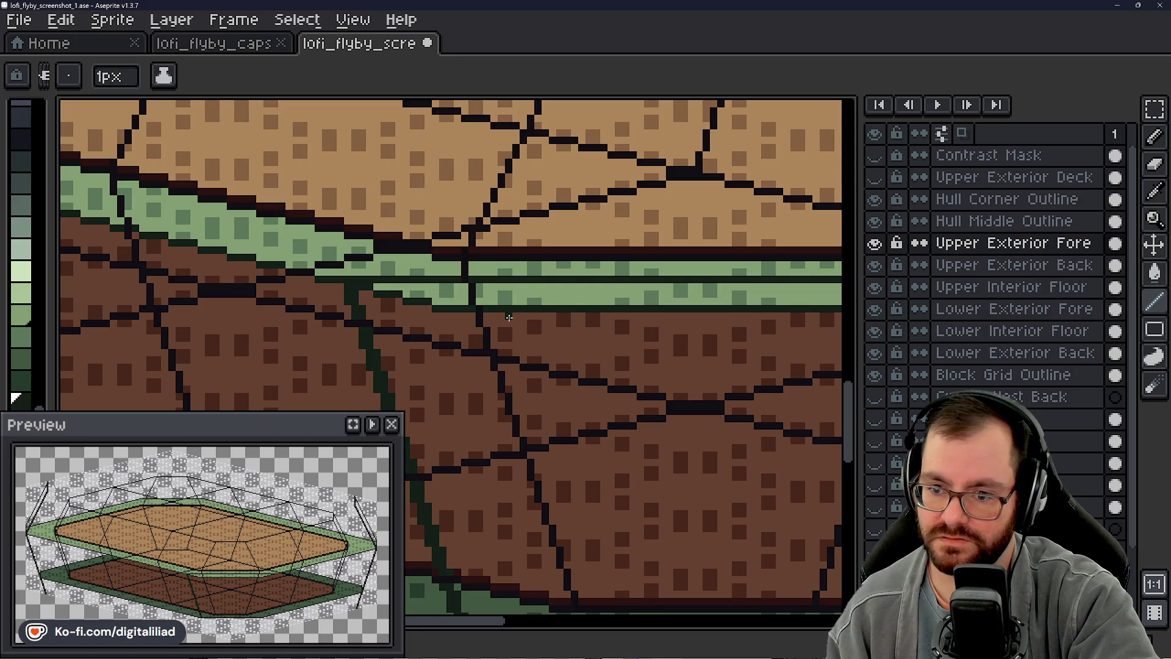
{"action": "scroll", "coordinate": [508, 317], "scroll_direction": "down", "scroll_amount": 2}
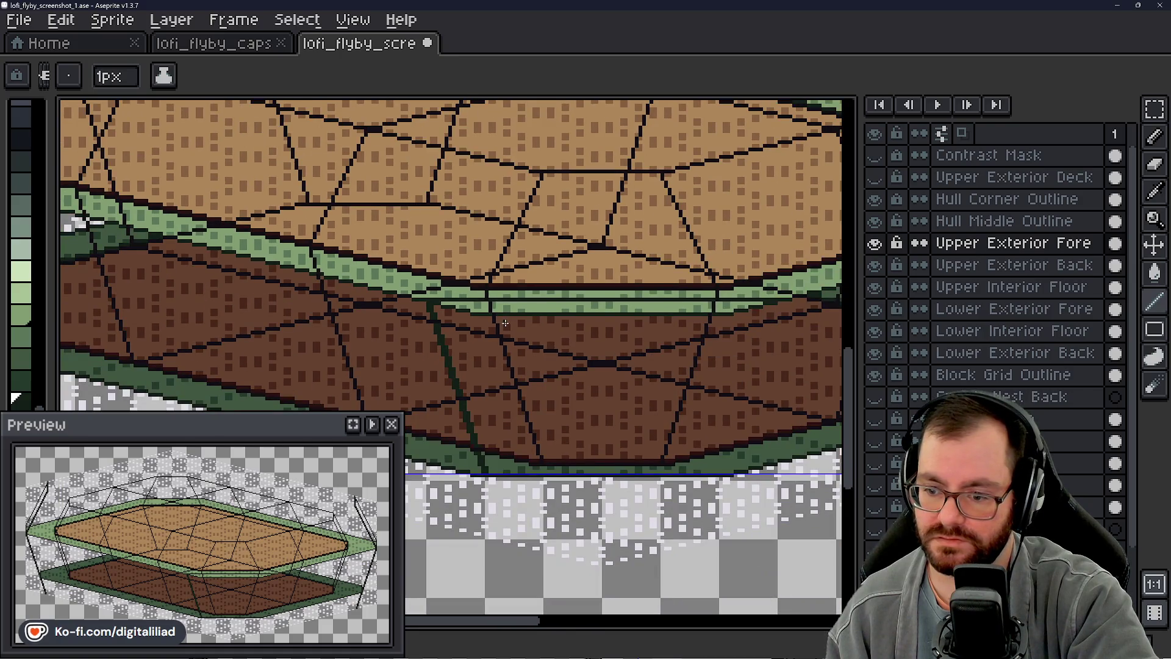
{"action": "scroll", "coordinate": [504, 322], "scroll_direction": "up", "scroll_amount": 2}
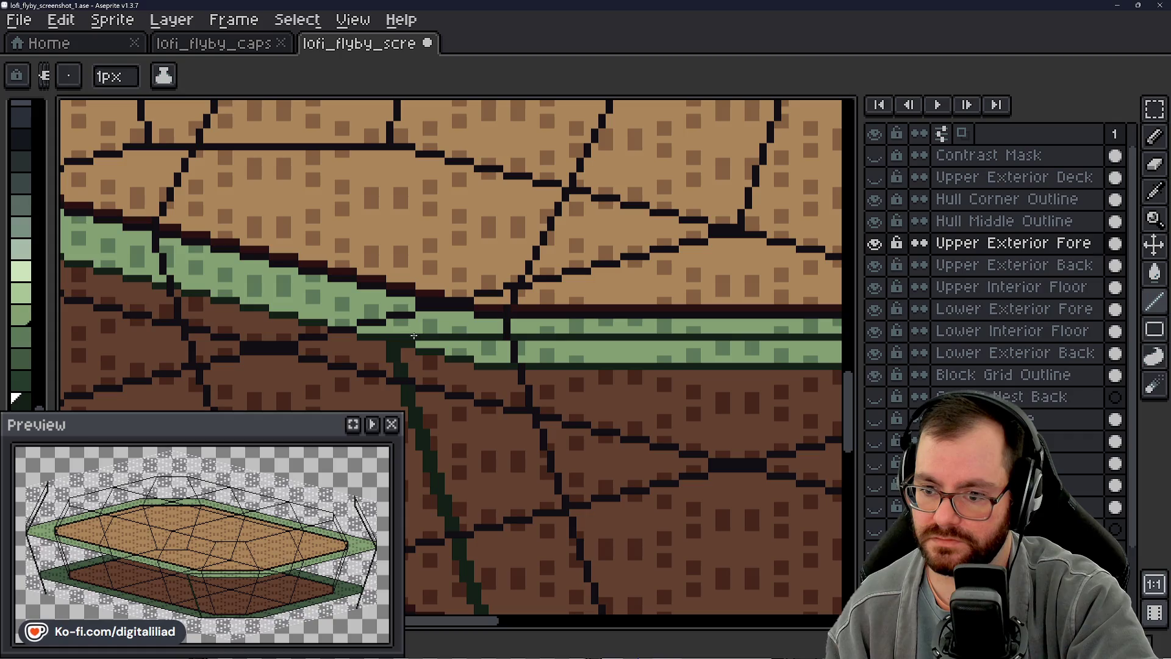
{"action": "scroll", "coordinate": [427, 329], "scroll_direction": "down", "scroll_amount": 2}
{"action": "scroll", "coordinate": [490, 357], "scroll_direction": "up", "scroll_amount": 2}
{"action": "scroll", "coordinate": [508, 493], "scroll_direction": "up", "scroll_amount": 1}
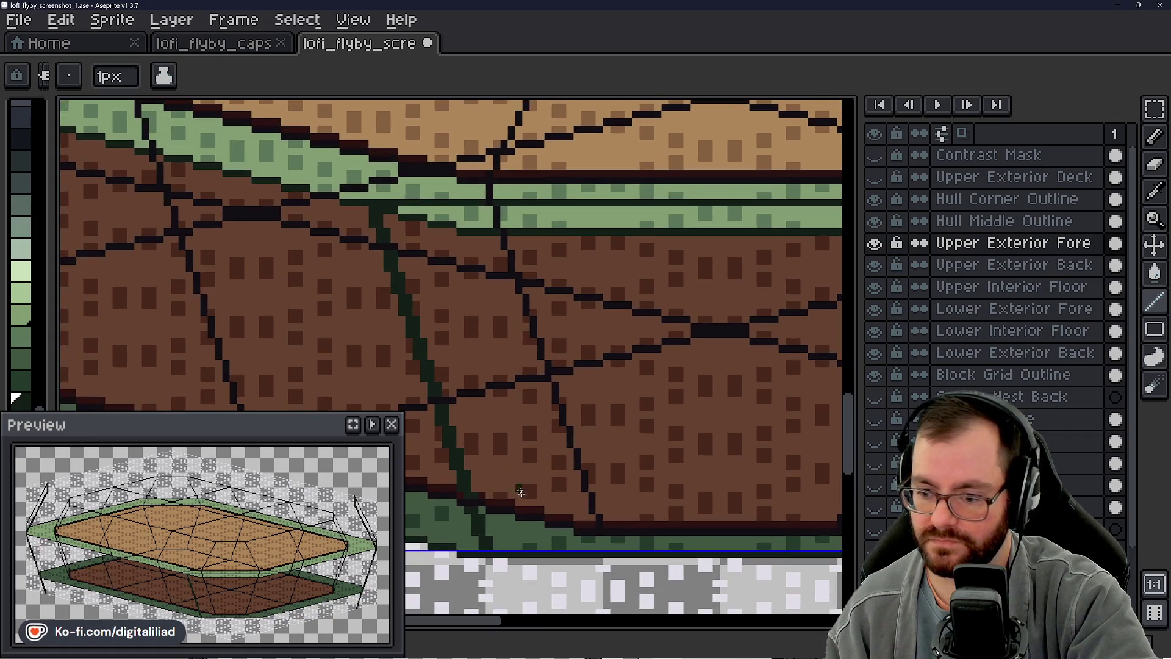
Step: Place a diagonal row of dark green dots above the band, redoing the last dot slightly lower
{"action": "key", "text": "b"}
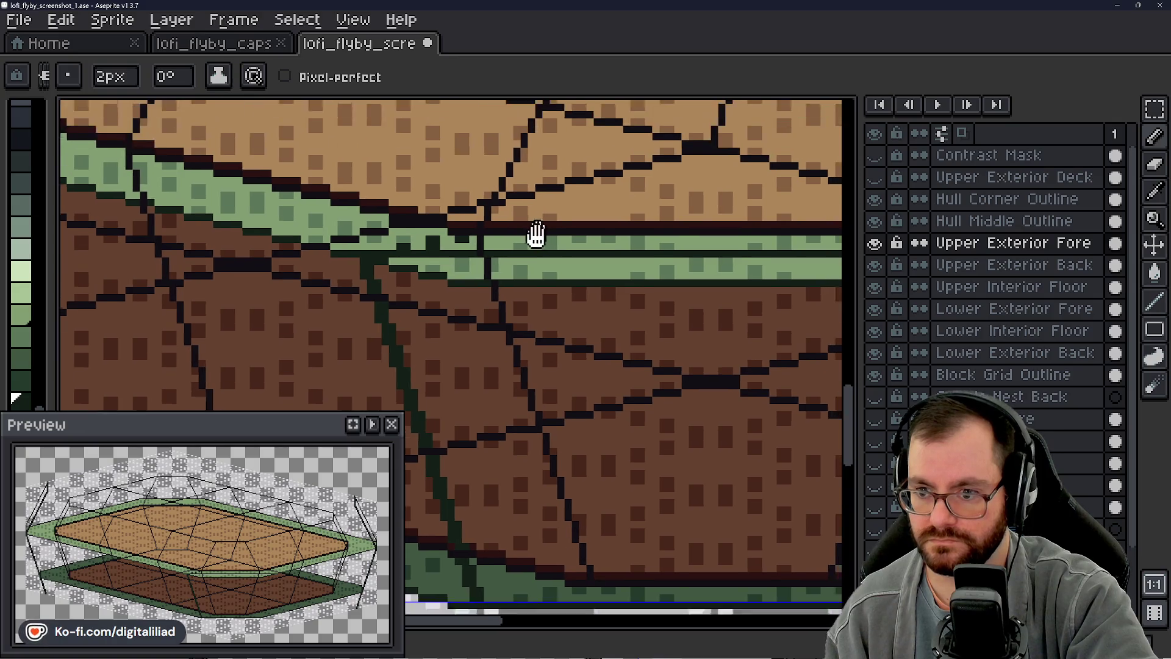
{"action": "left_click_drag", "start_coordinate": [437, 198], "coordinate": [482, 253]}
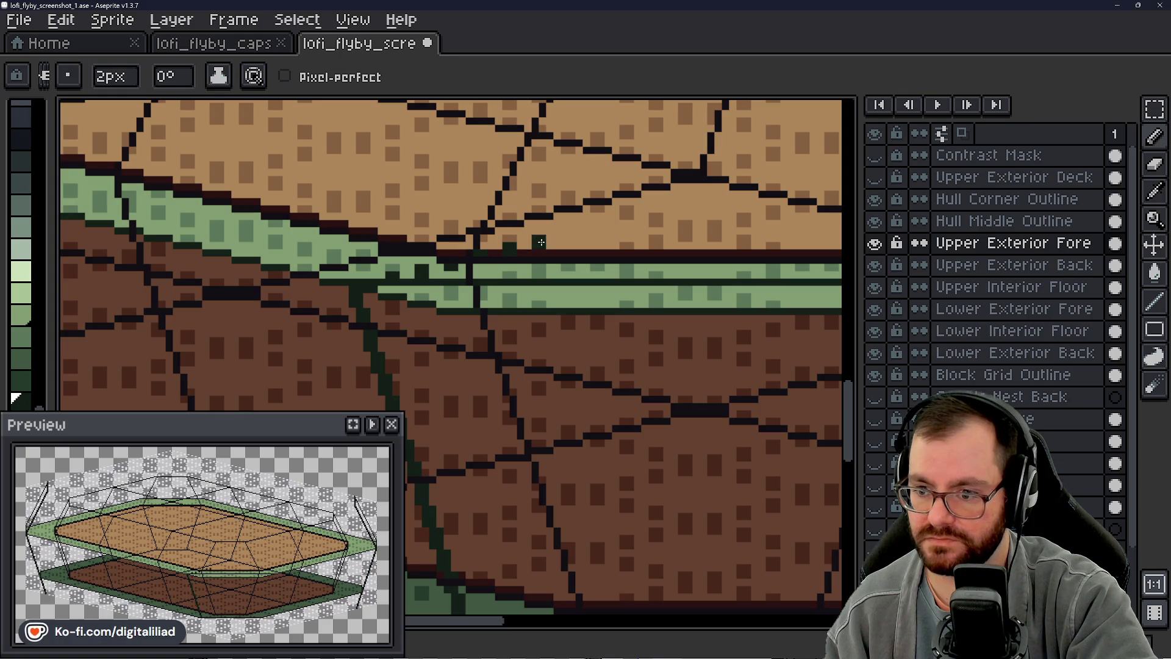
{"action": "left_click", "coordinate": [569, 235]}
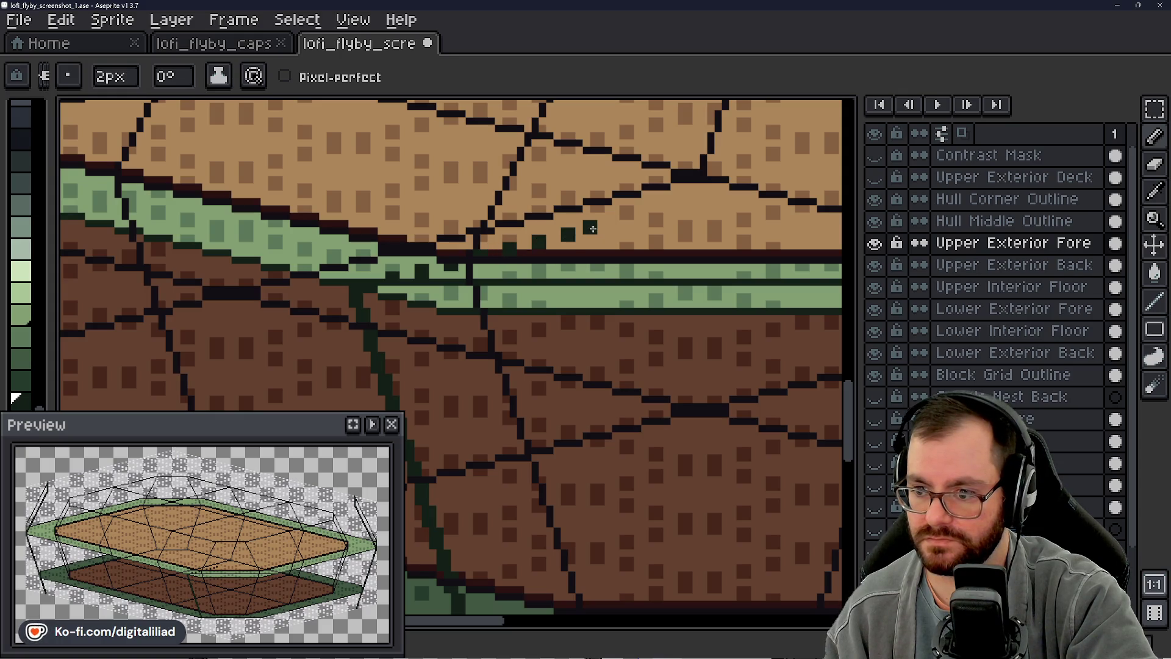
{"action": "left_click", "coordinate": [591, 226]}
{"action": "left_click", "coordinate": [613, 219]}
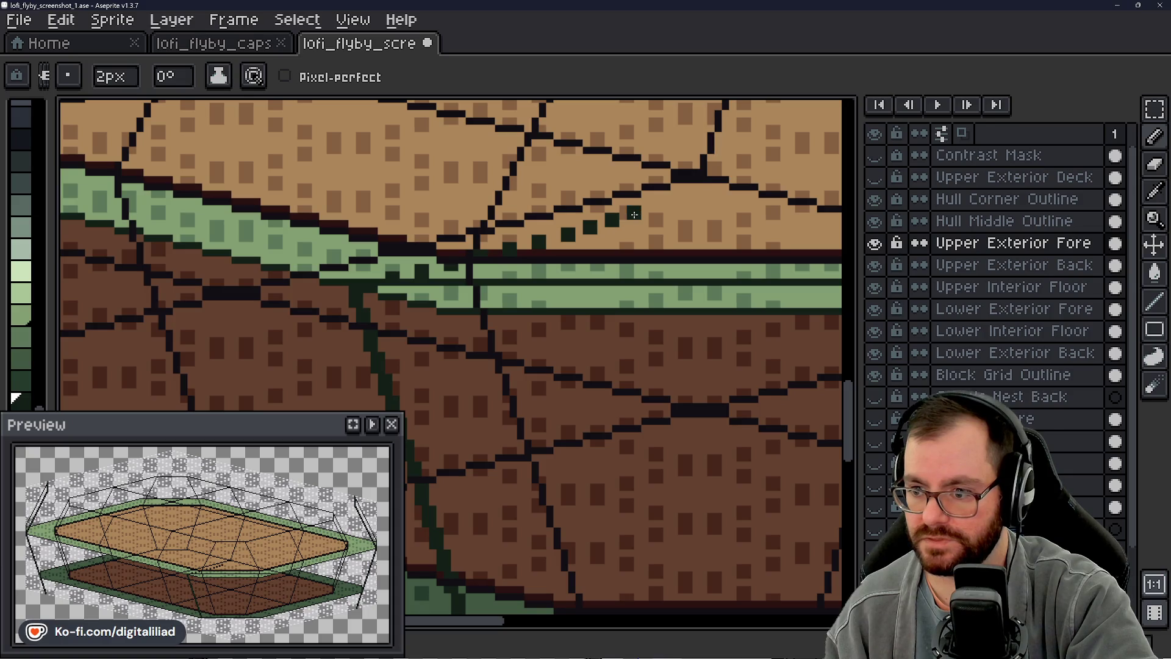
{"action": "key", "text": "ctrl+z"}
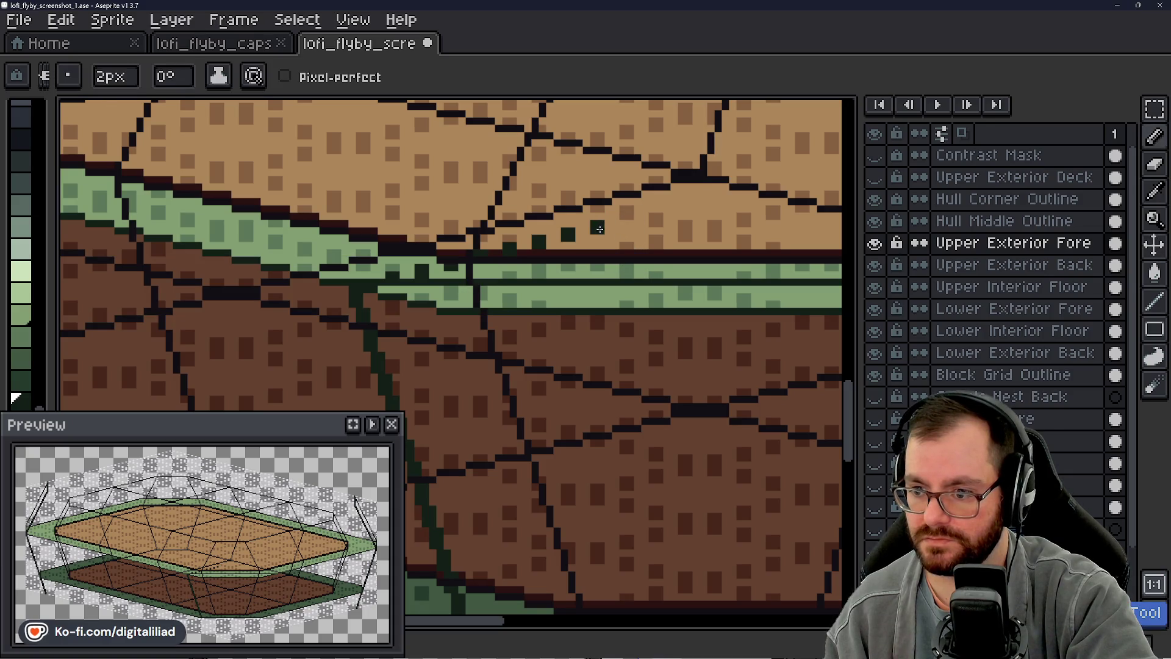
{"action": "left_click", "coordinate": [612, 229]}
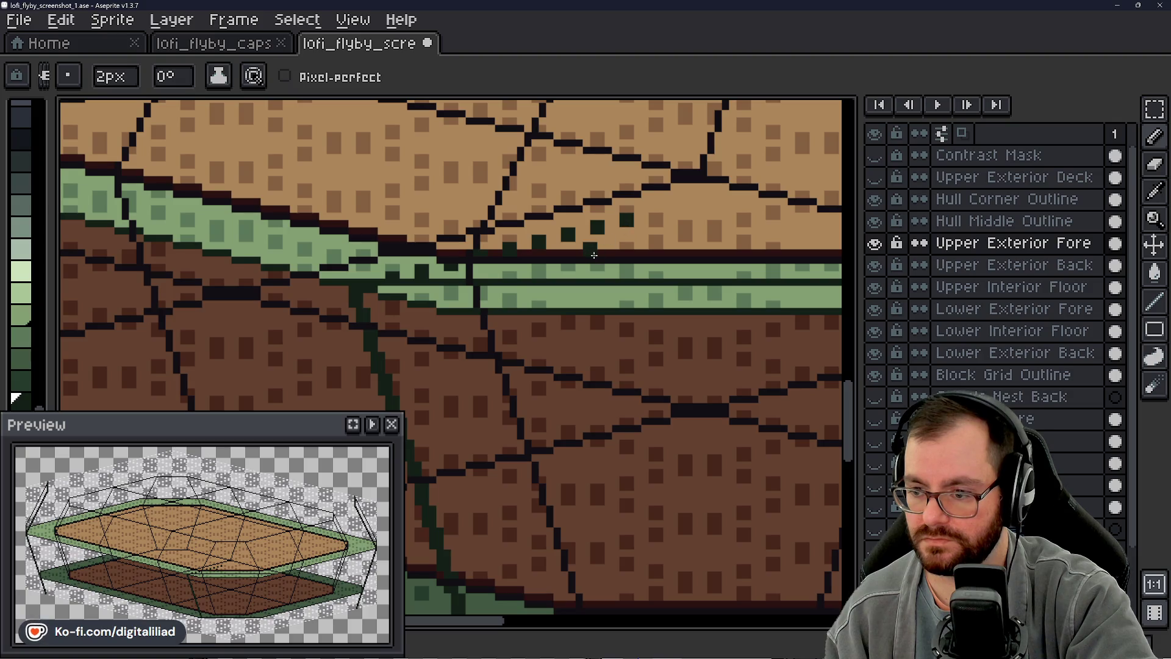
{"action": "scroll", "coordinate": [626, 221], "scroll_direction": "down", "scroll_amount": 3}
{"action": "left_click_drag", "start_coordinate": [621, 259], "coordinate": [587, 277]}
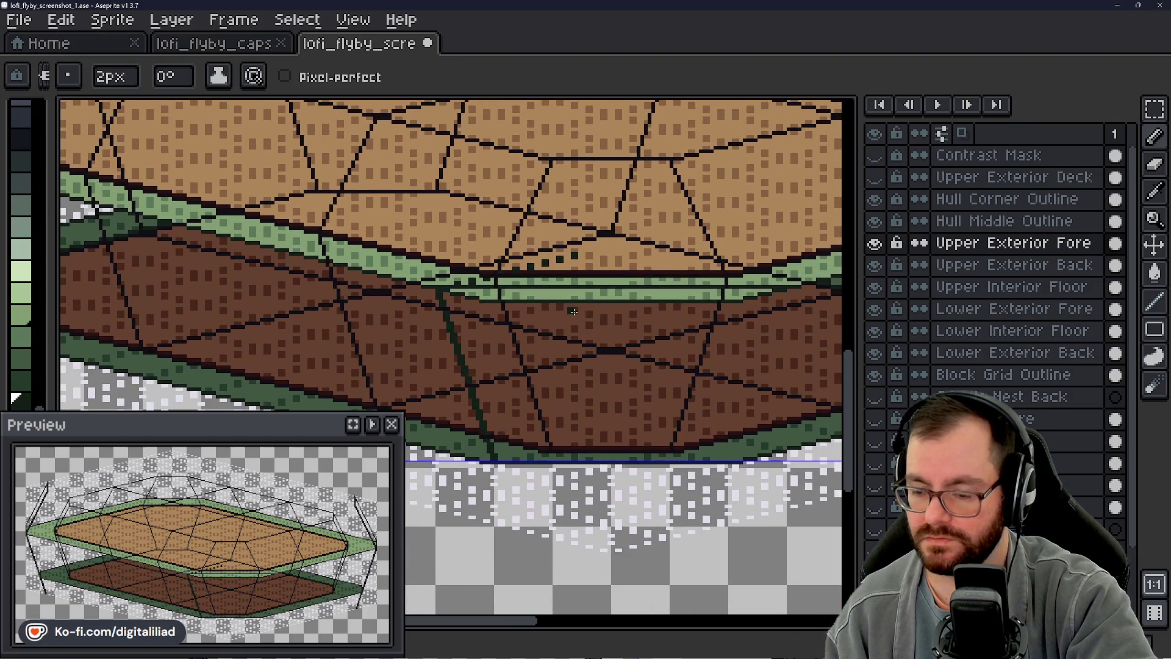
{"action": "scroll", "coordinate": [436, 264], "scroll_direction": "up", "scroll_amount": 3}
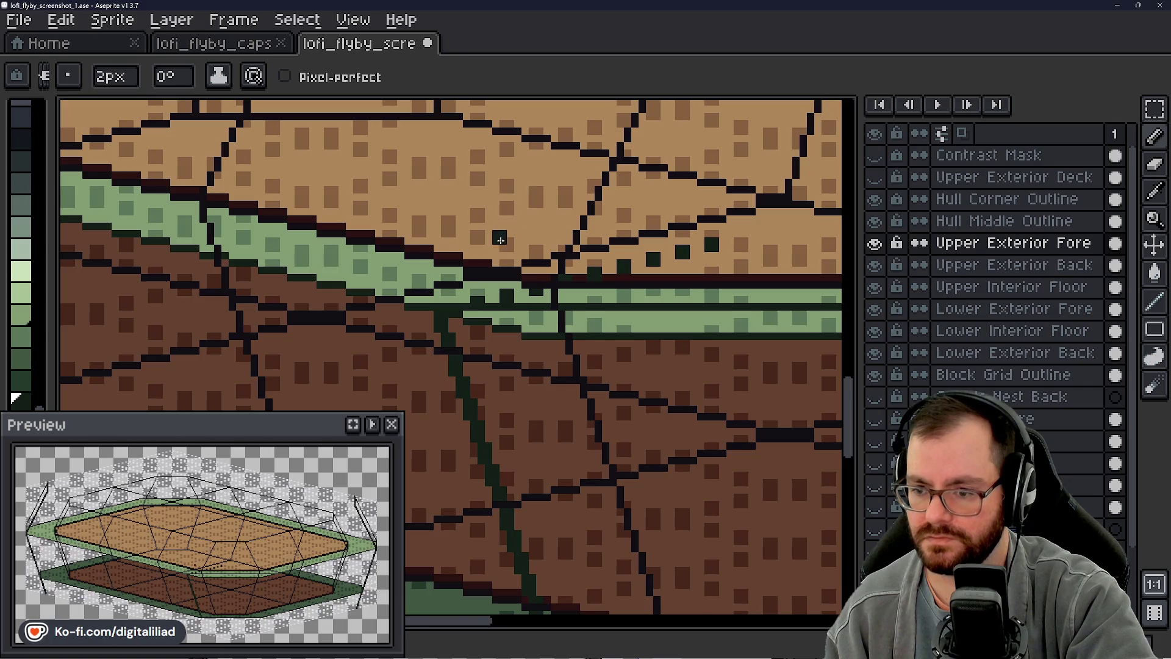
{"action": "scroll", "coordinate": [522, 219], "scroll_direction": "up", "scroll_amount": 2}
{"action": "scroll", "coordinate": [549, 257], "scroll_direction": "down", "scroll_amount": 3}
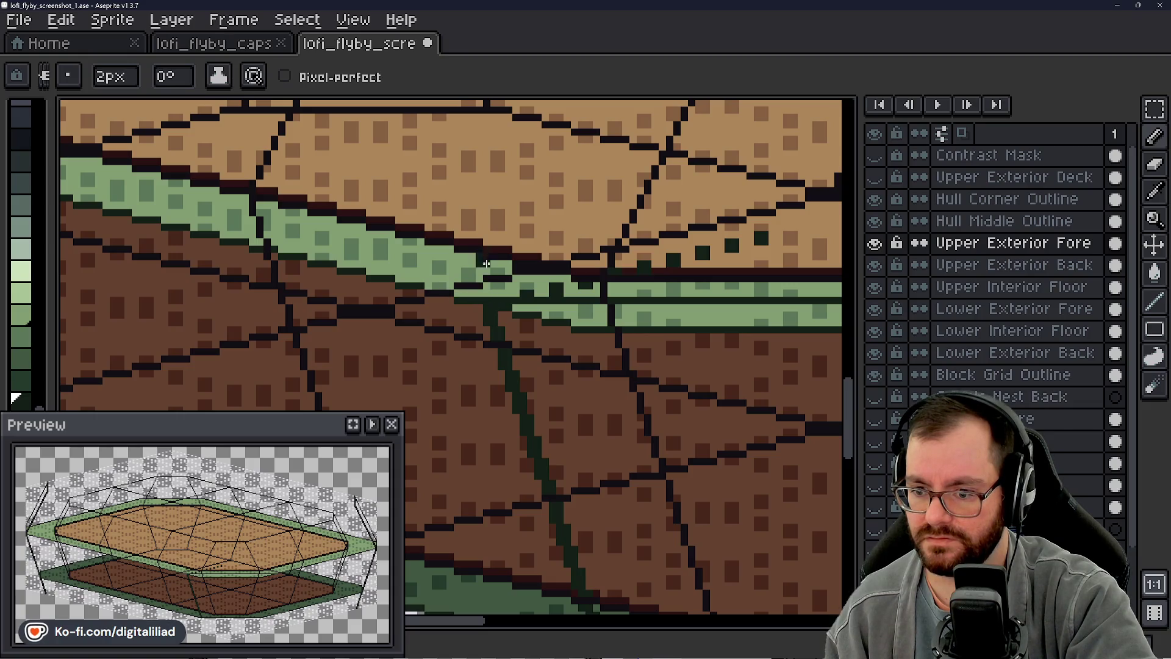
{"action": "scroll", "coordinate": [487, 250], "scroll_direction": "down", "scroll_amount": 1}
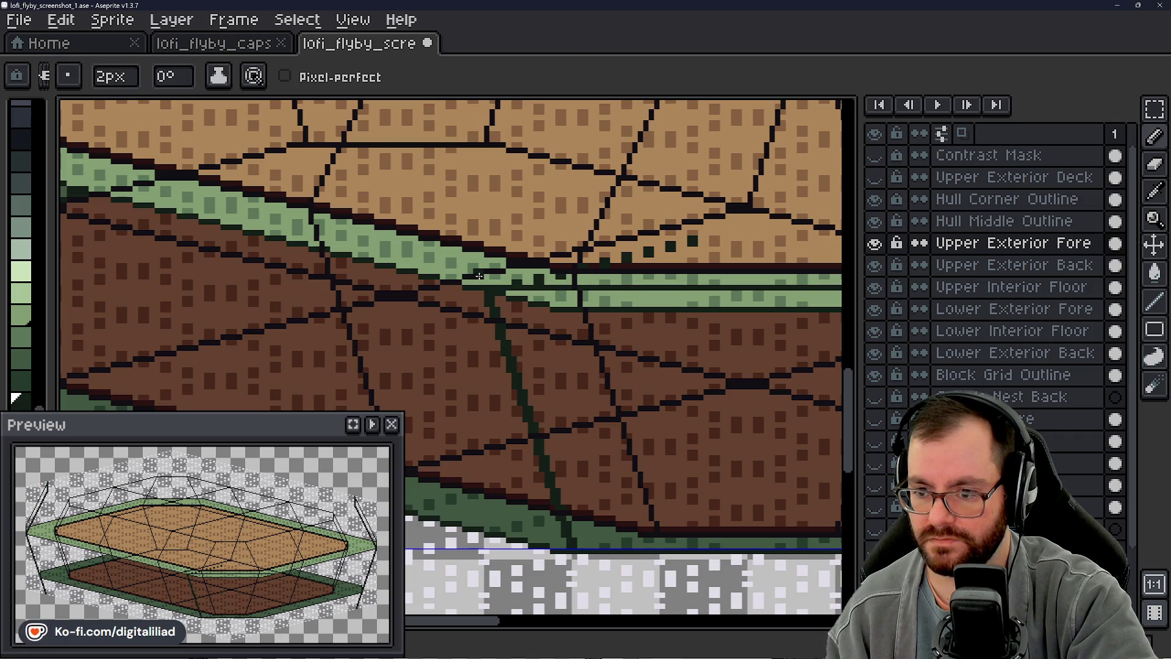
{"action": "scroll", "coordinate": [479, 277], "scroll_direction": "up", "scroll_amount": 3}
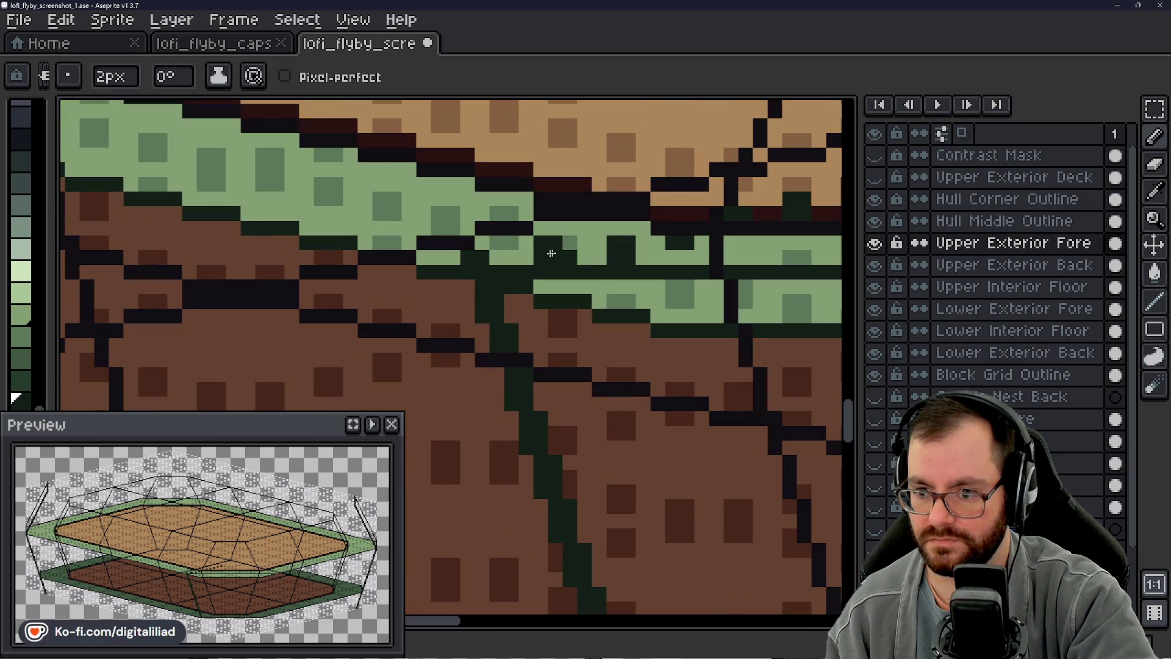
{"action": "scroll", "coordinate": [494, 272], "scroll_direction": "down", "scroll_amount": 2}
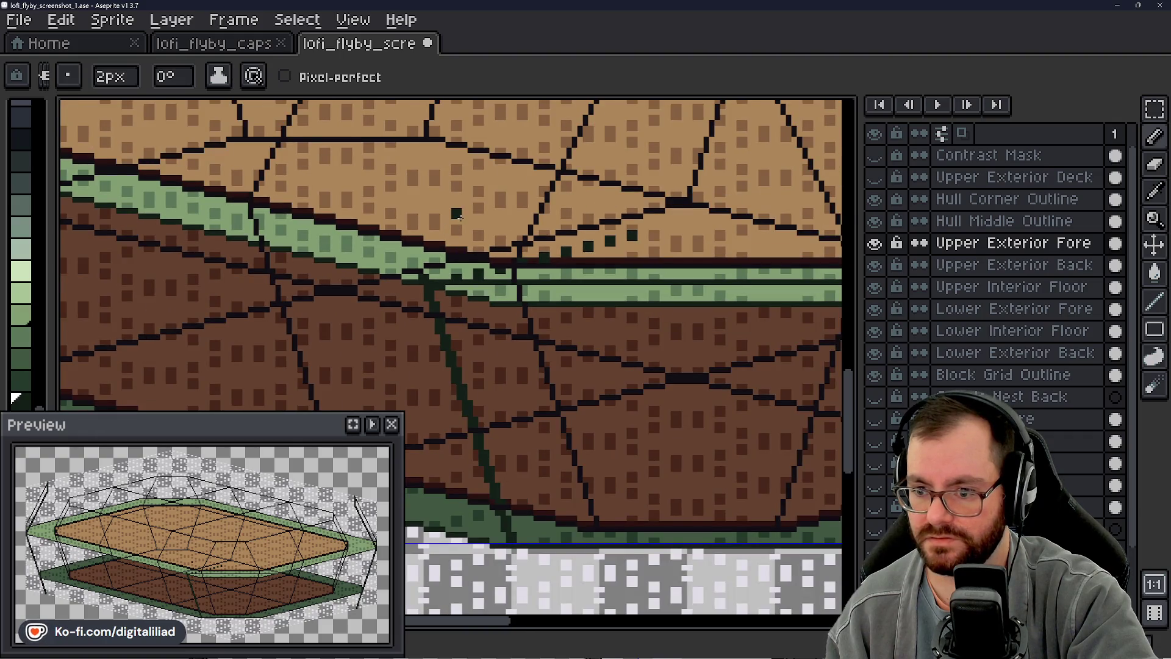
{"action": "left_click_drag", "start_coordinate": [391, 287], "coordinate": [396, 298]}
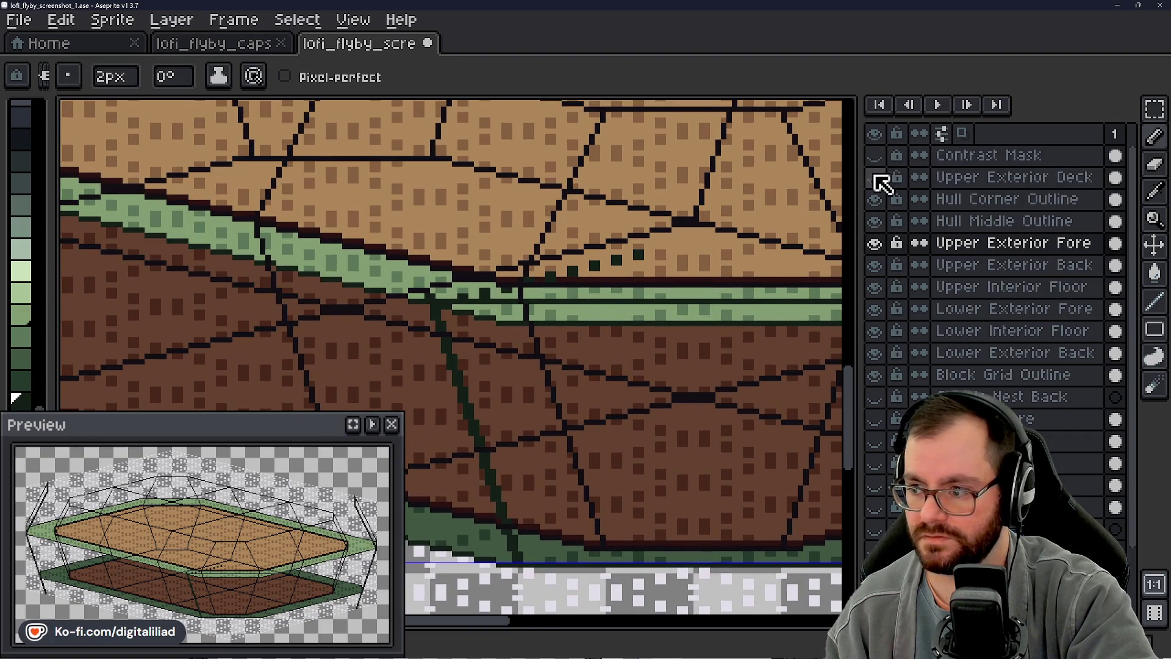
Step: Hide the two black grid outline layers and pick the upper then lower hull layer from the canvas
{"action": "left_click", "coordinate": [875, 199]}
{"action": "left_click", "coordinate": [875, 221]}
{"action": "scroll", "coordinate": [481, 290], "scroll_direction": "down", "scroll_amount": 2}
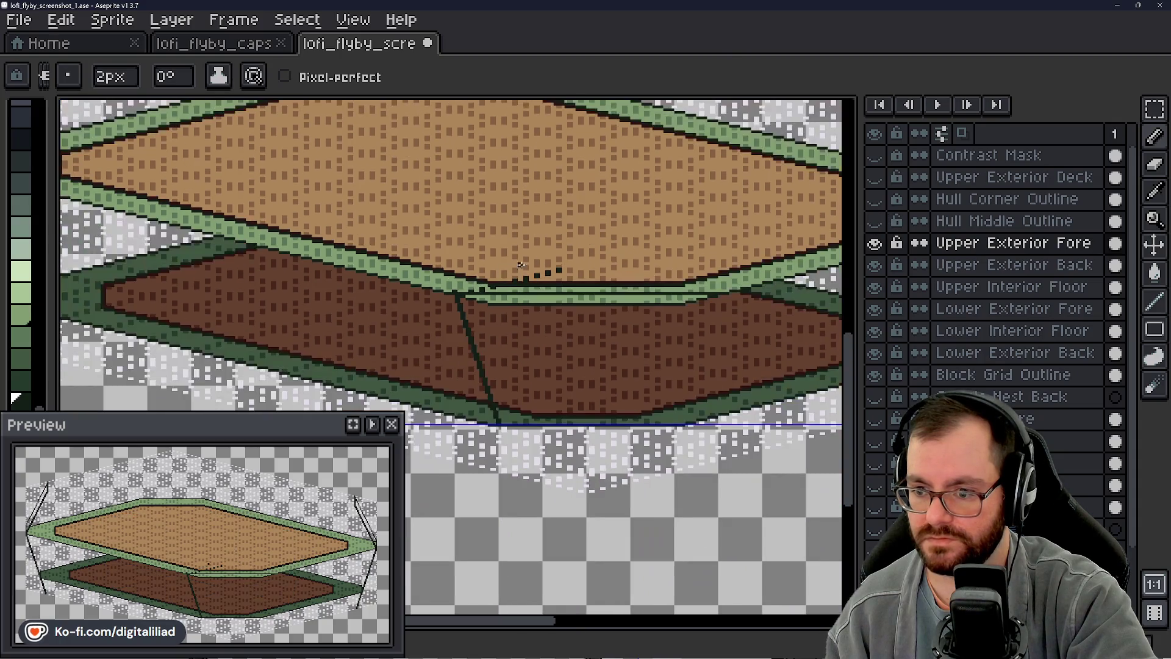
{"action": "key", "text": "v"}
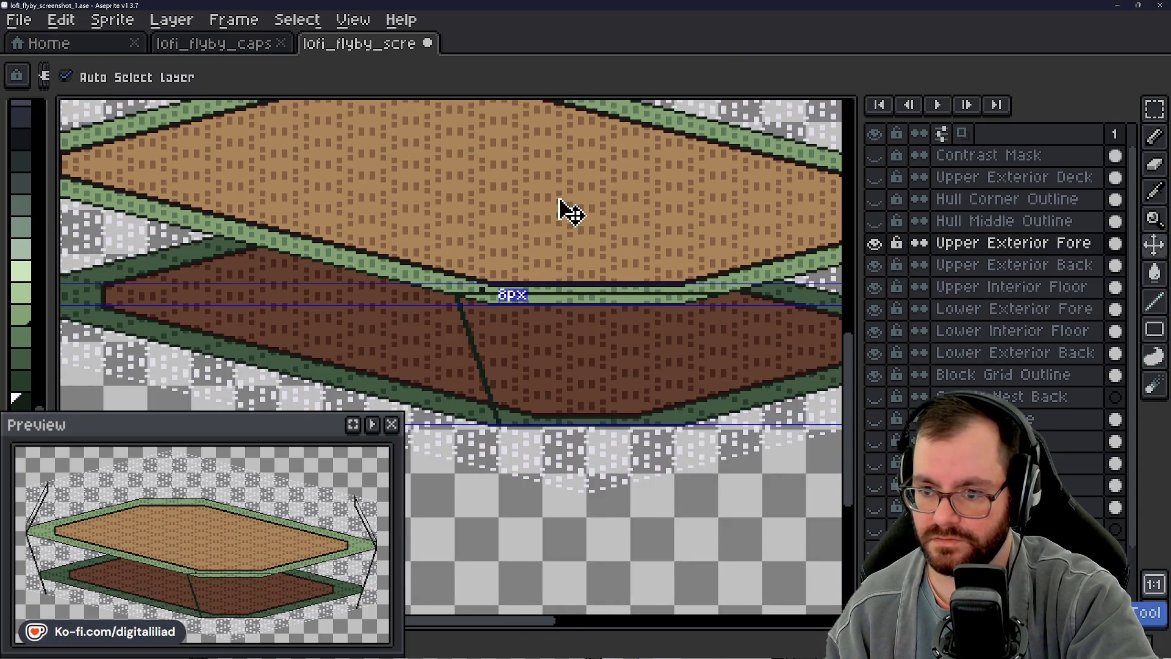
{"action": "key", "text": "b"}
{"action": "scroll", "coordinate": [534, 244], "scroll_direction": "down", "scroll_amount": 1}
{"action": "left_click", "coordinate": [537, 248], "text": "ctrl"}
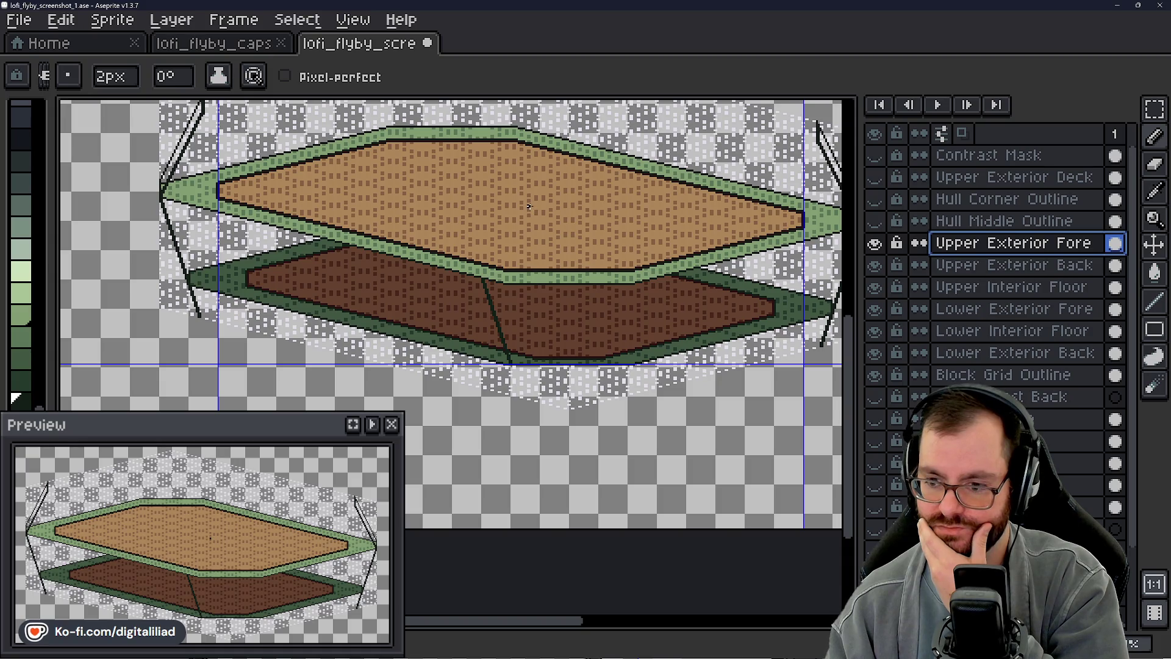
{"action": "scroll", "coordinate": [543, 280], "scroll_direction": "up", "scroll_amount": 3}
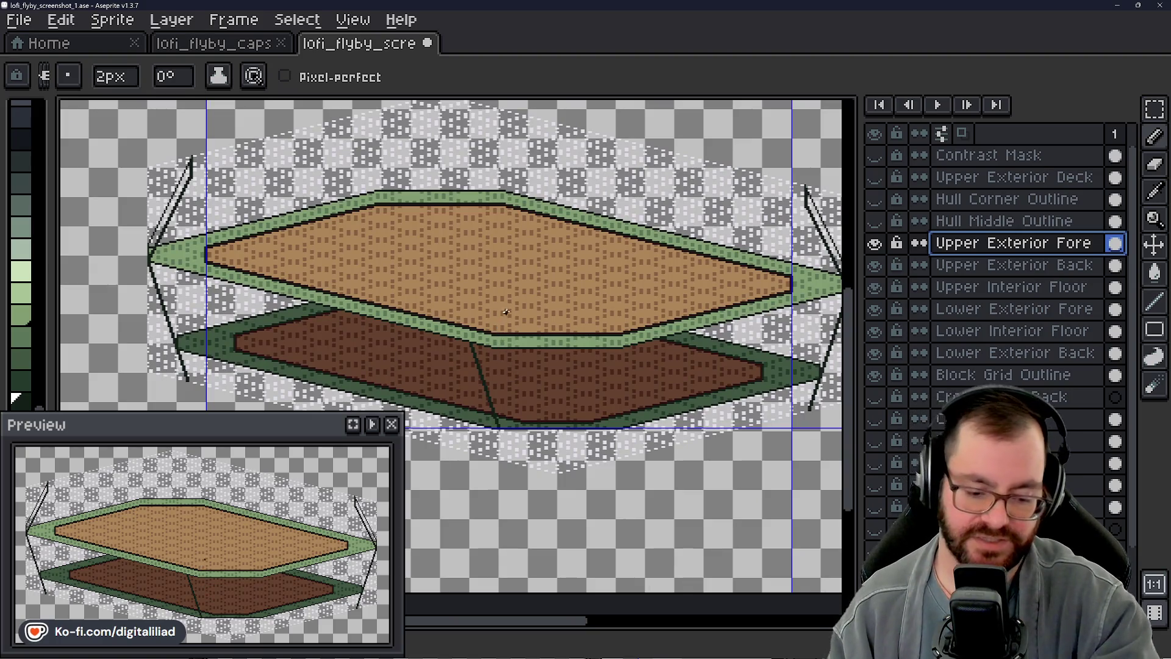
{"action": "key", "text": "v"}
{"action": "left_click", "coordinate": [529, 295]}
{"action": "key", "text": "b"}
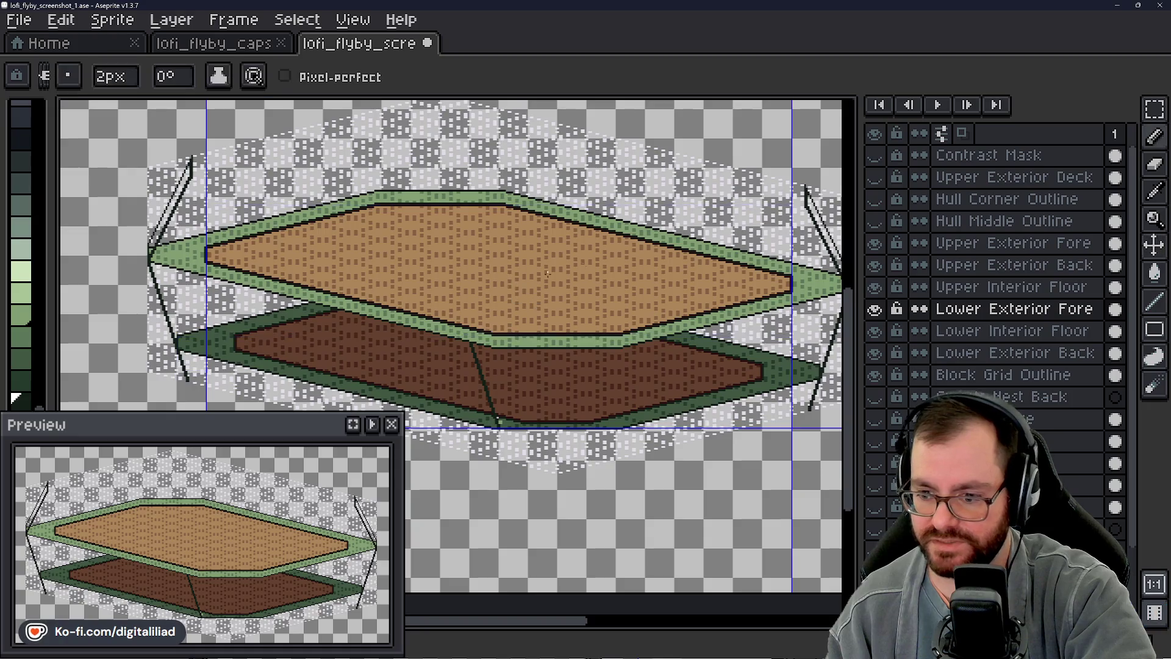
Step: Show the deck and hull outline layers again and make Lower Exterior Fore the active layer
{"action": "left_click", "coordinate": [875, 176]}
{"action": "left_click", "coordinate": [874, 198]}
{"action": "left_click", "coordinate": [876, 220]}
{"action": "left_click", "coordinate": [875, 221]}
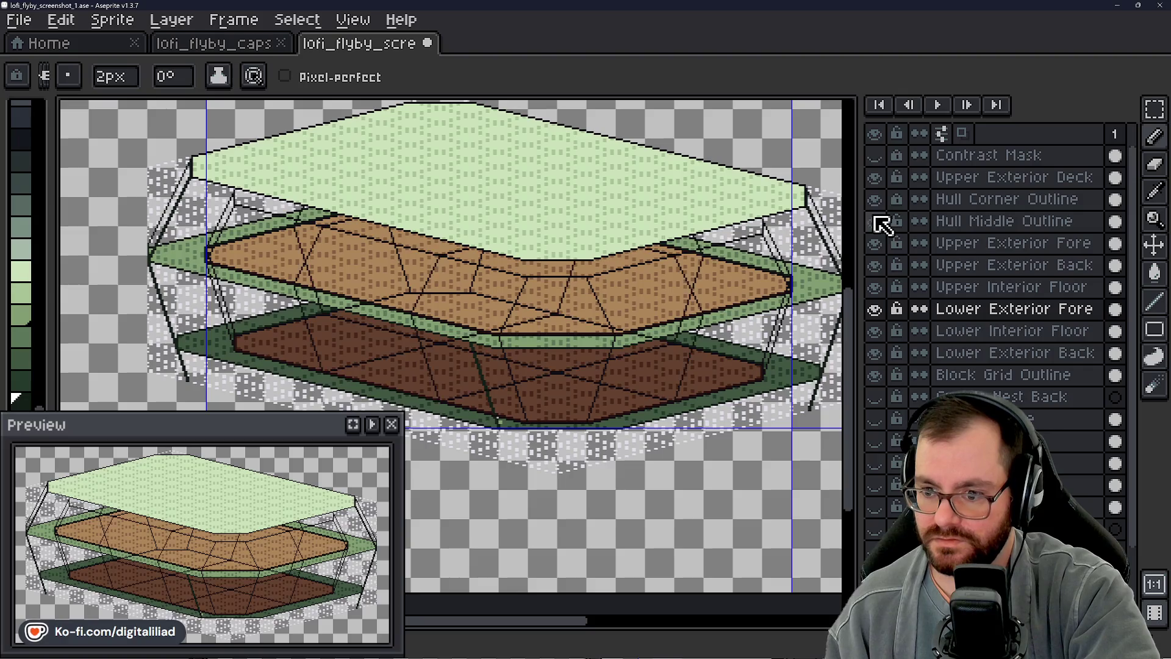
{"action": "left_click_drag", "start_coordinate": [551, 350], "coordinate": [558, 350]}
{"action": "key", "text": "v"}
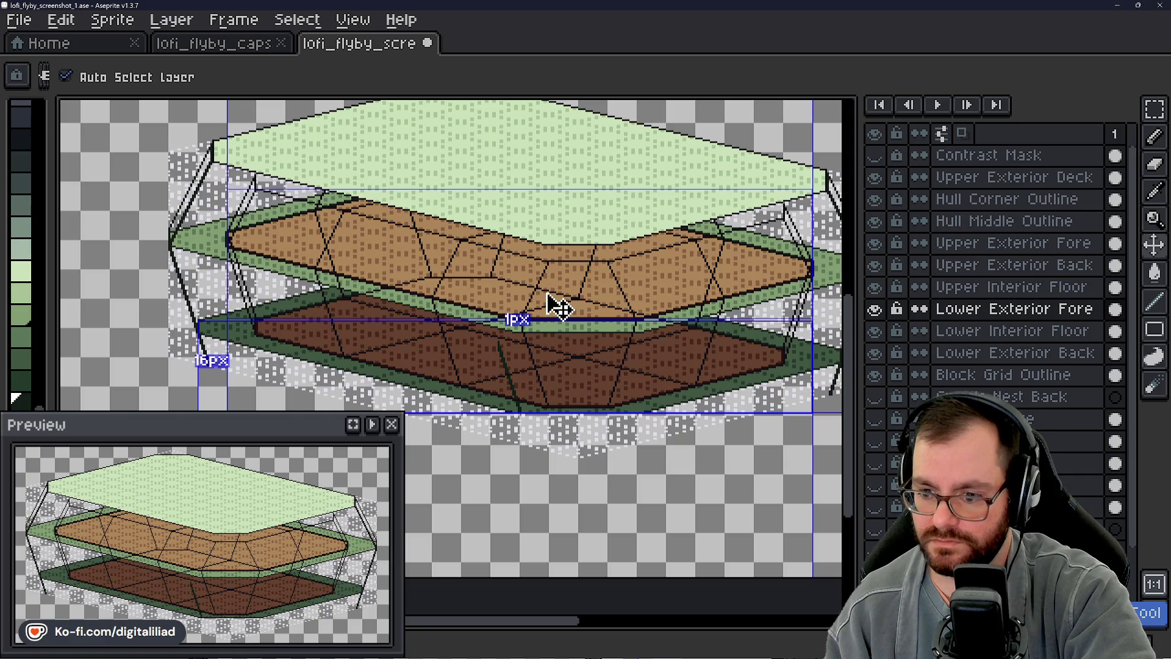
{"action": "left_click", "coordinate": [608, 448]}
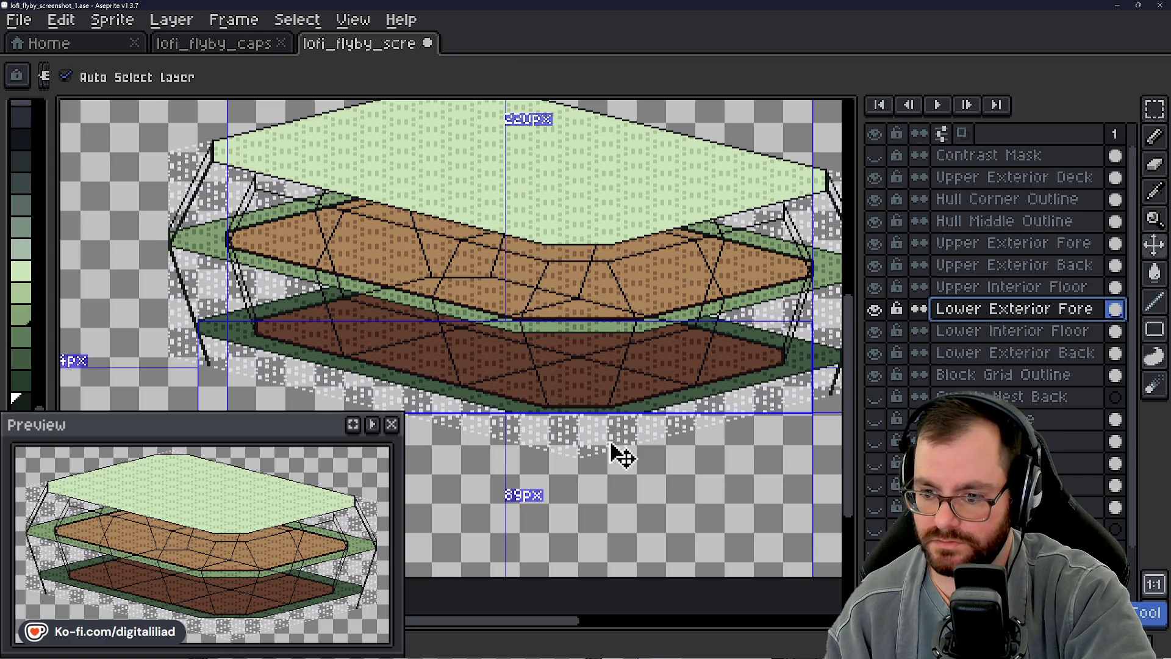
{"action": "scroll", "coordinate": [629, 464], "scroll_direction": "up", "scroll_amount": 3}
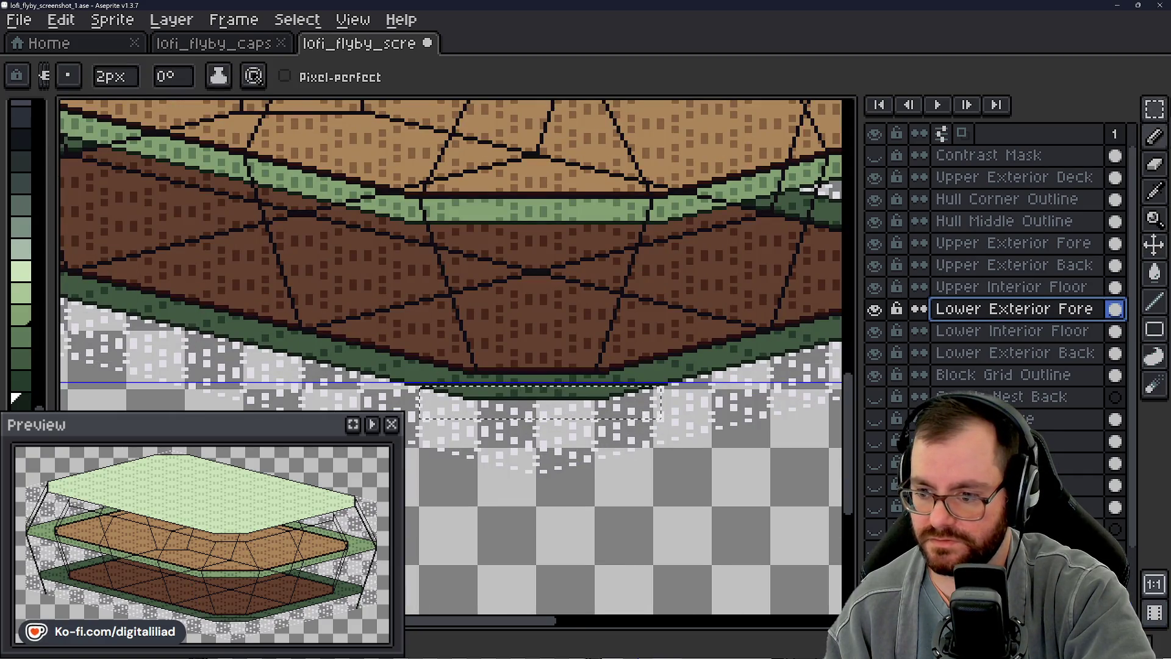
Step: Clear the selection, make Upper Exterior Fore active and return to the pencil
{"action": "key", "text": "m"}
{"action": "key", "text": "Escape"}
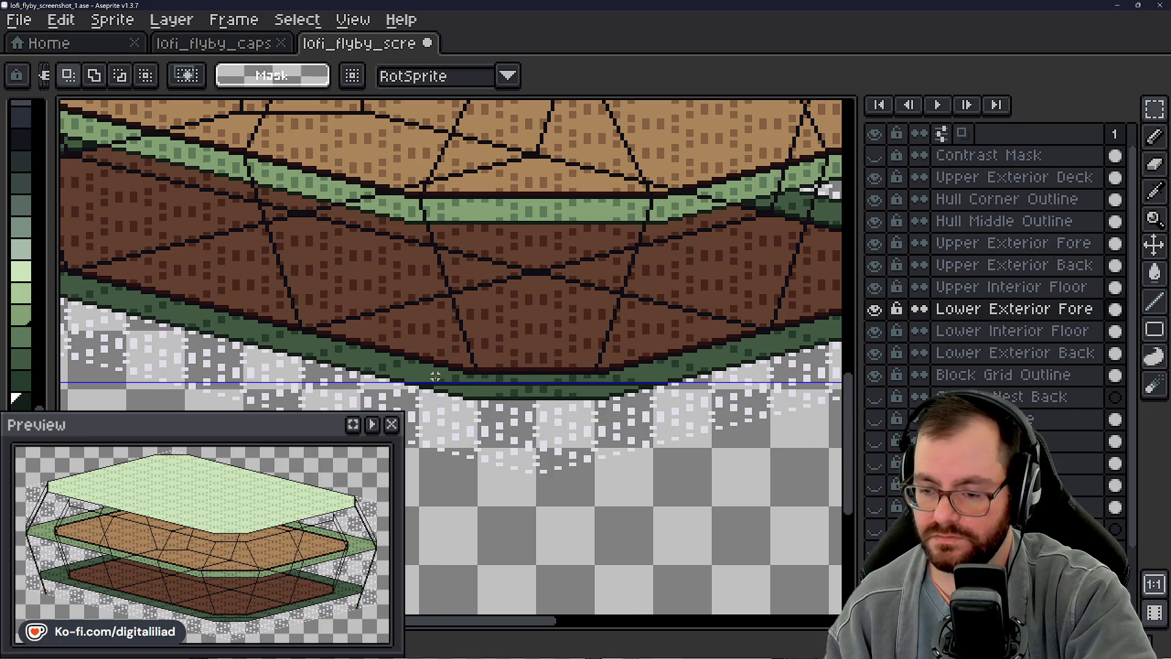
{"action": "left_click_drag", "start_coordinate": [497, 385], "coordinate": [576, 474]}
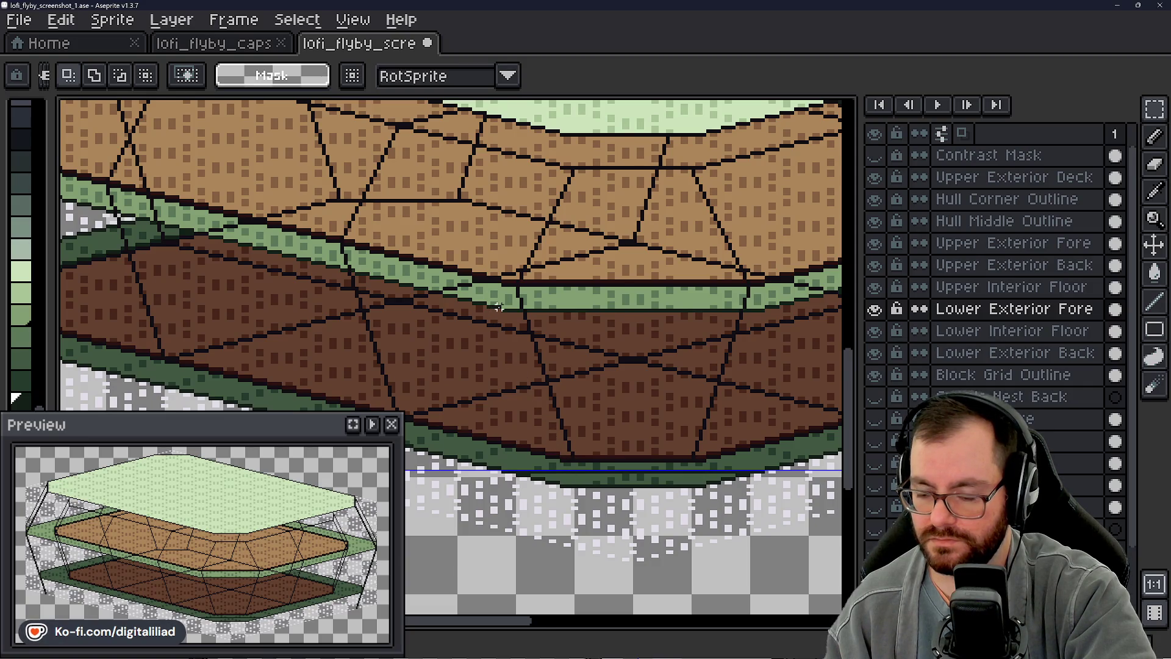
{"action": "scroll", "coordinate": [499, 306], "scroll_direction": "down", "scroll_amount": 2}
{"action": "scroll", "coordinate": [499, 307], "scroll_direction": "up", "scroll_amount": 1}
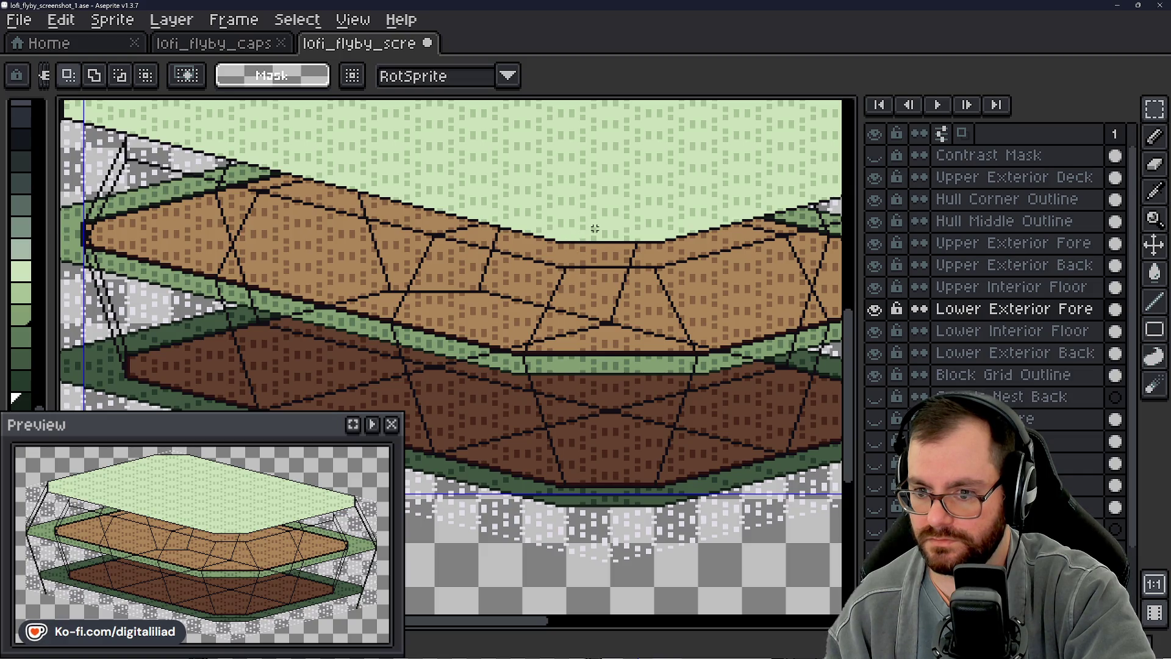
{"action": "scroll", "coordinate": [584, 257], "scroll_direction": "up", "scroll_amount": 1}
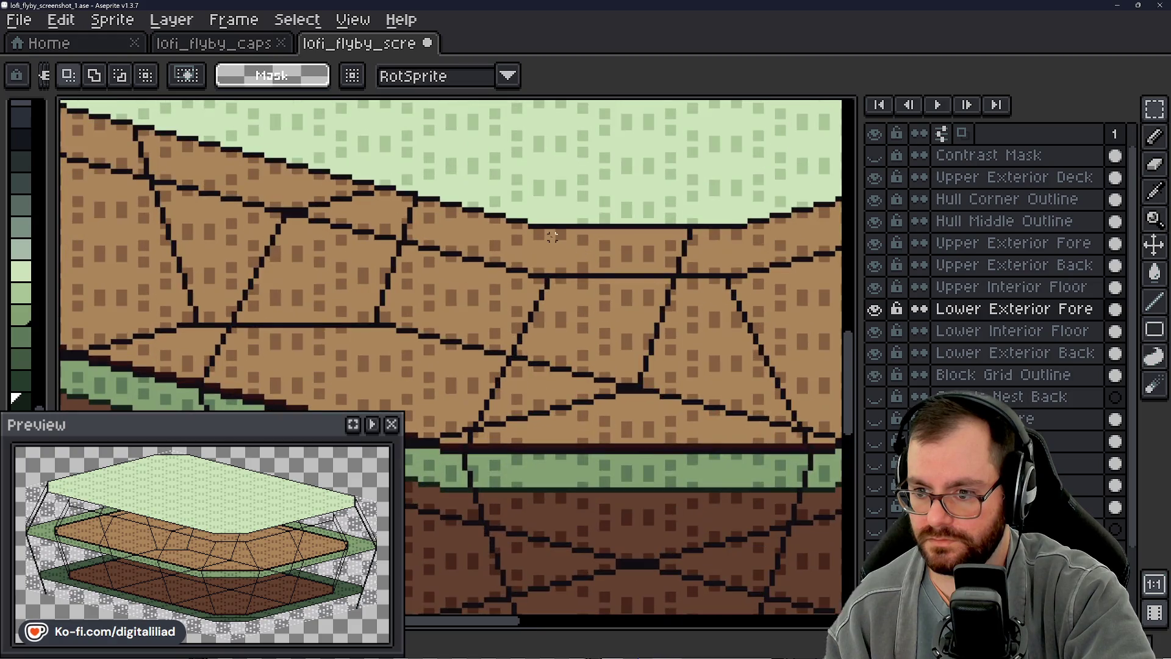
{"action": "scroll", "coordinate": [553, 236], "scroll_direction": "down", "scroll_amount": 1}
{"action": "left_click", "coordinate": [1014, 242]}
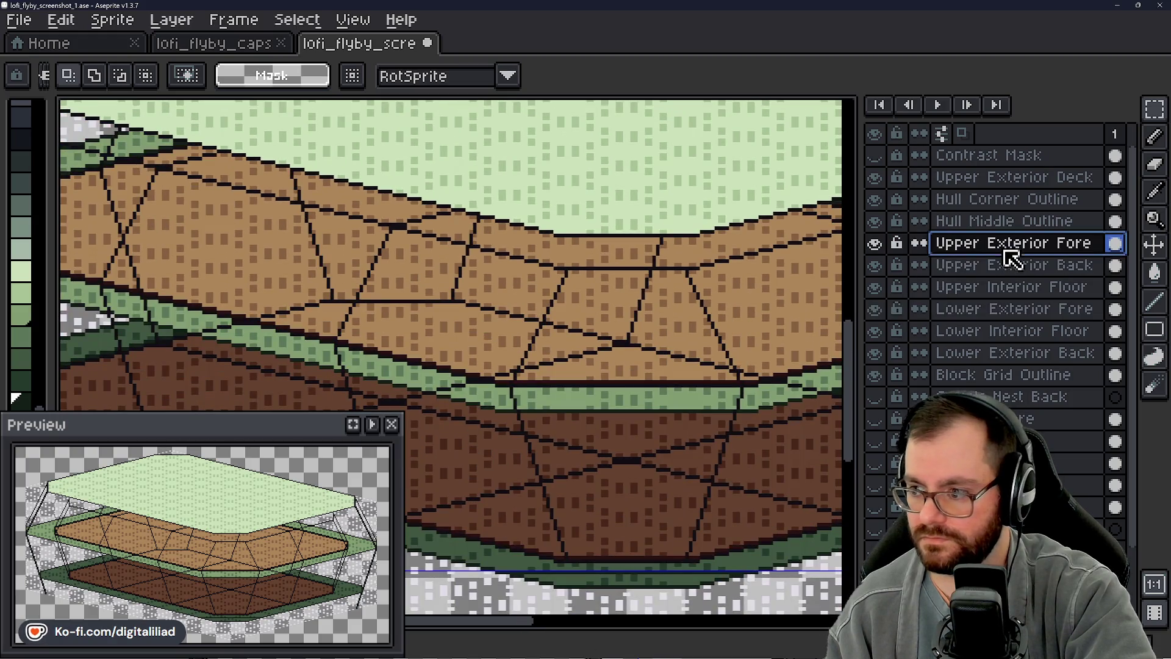
{"action": "scroll", "coordinate": [553, 274], "scroll_direction": "up", "scroll_amount": 1}
{"action": "key", "text": "b"}
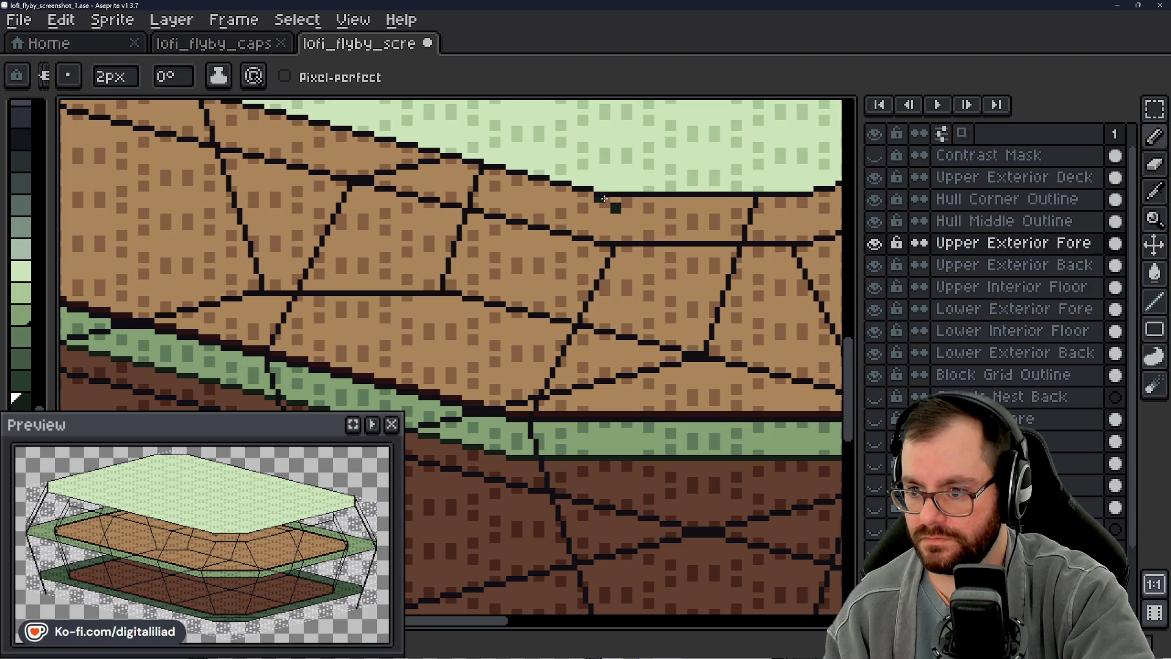
Step: With the Line tool, extend the dark green line along the deck edge
{"action": "left_click", "coordinate": [1153, 302]}
{"action": "scroll", "coordinate": [521, 247], "scroll_direction": "up", "scroll_amount": 3}
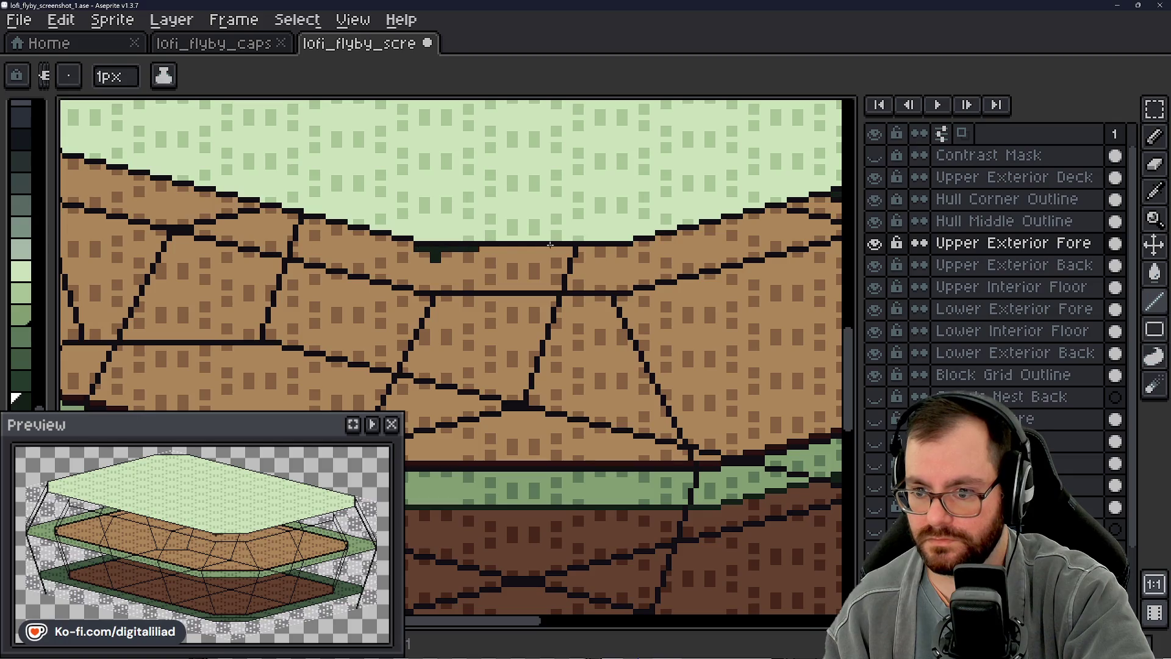
{"action": "left_click_drag", "start_coordinate": [476, 250], "coordinate": [630, 248]}
{"action": "left_click_drag", "start_coordinate": [460, 330], "coordinate": [668, 319]}
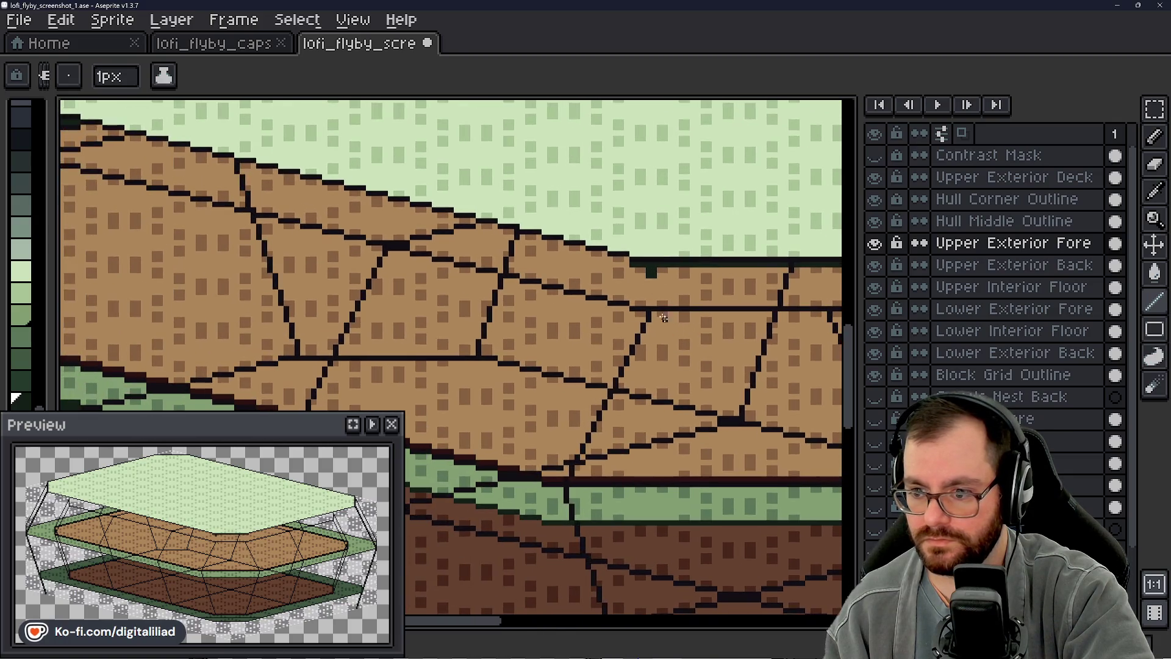
{"action": "scroll", "coordinate": [631, 309], "scroll_direction": "down", "scroll_amount": 2}
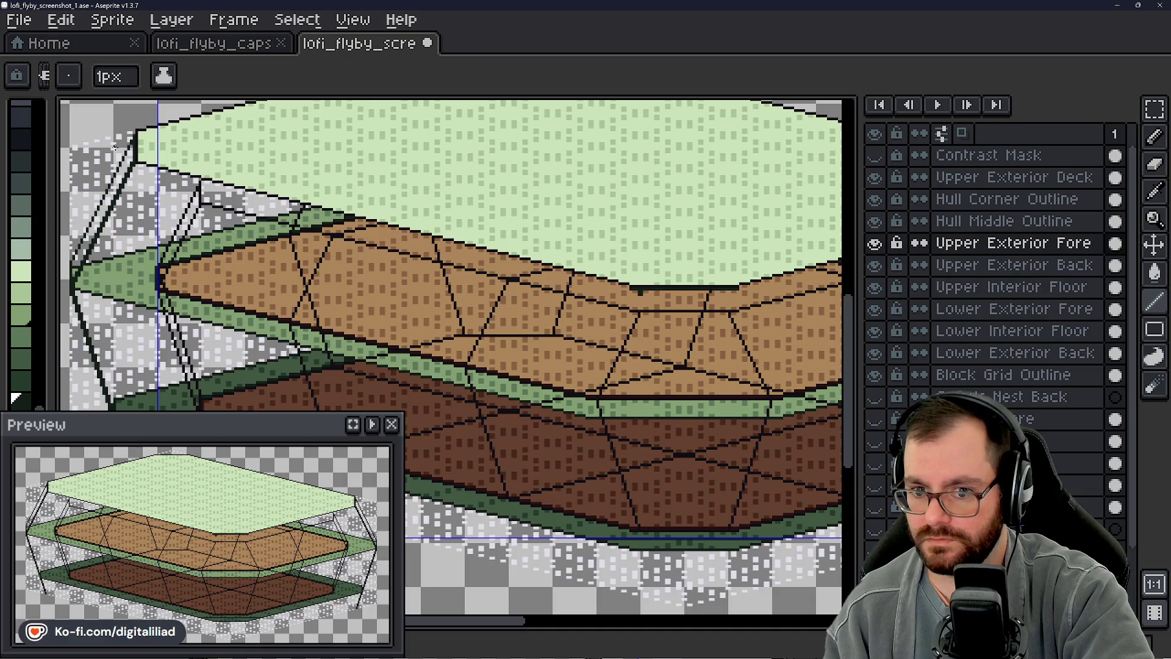
{"action": "scroll", "coordinate": [110, 149], "scroll_direction": "up", "scroll_amount": 3}
{"action": "scroll", "coordinate": [110, 149], "scroll_direction": "up", "scroll_amount": 3}
Step: Draw a dark green row under each stepped outline segment along the deck's underside
{"action": "left_click_drag", "start_coordinate": [179, 175], "coordinate": [224, 177]}
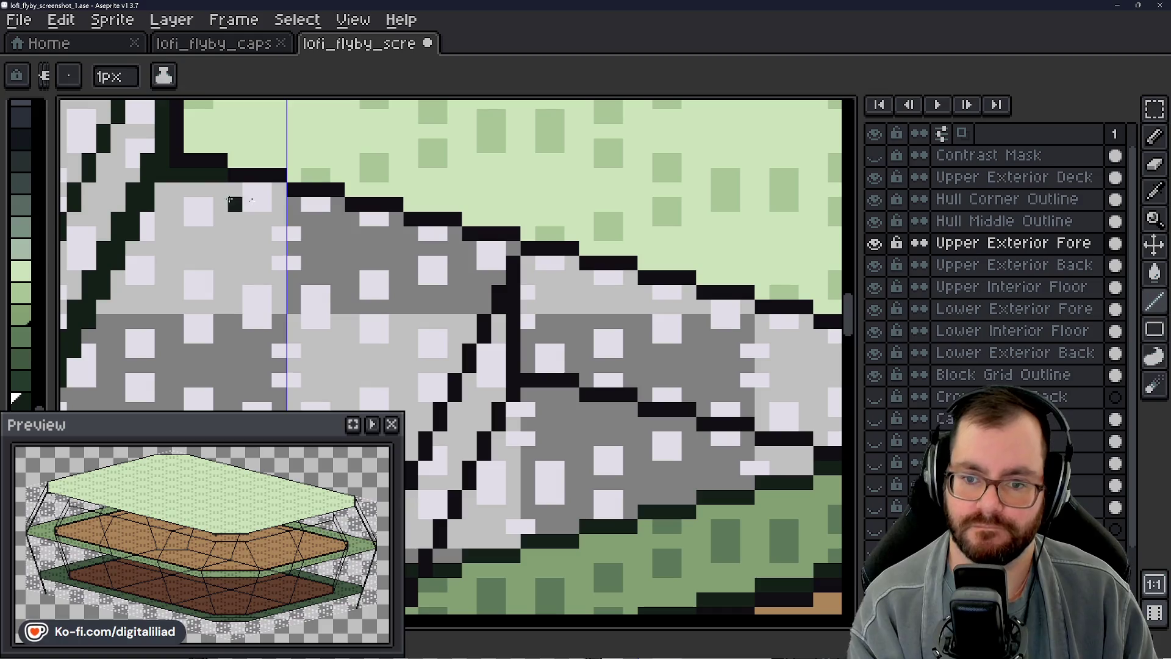
{"action": "mouse_move", "coordinate": [236, 188]}
{"action": "left_mouse_down"}
{"action": "mouse_move", "coordinate": [276, 187]}
{"action": "mouse_move", "coordinate": [448, 234]}
{"action": "left_mouse_up"}
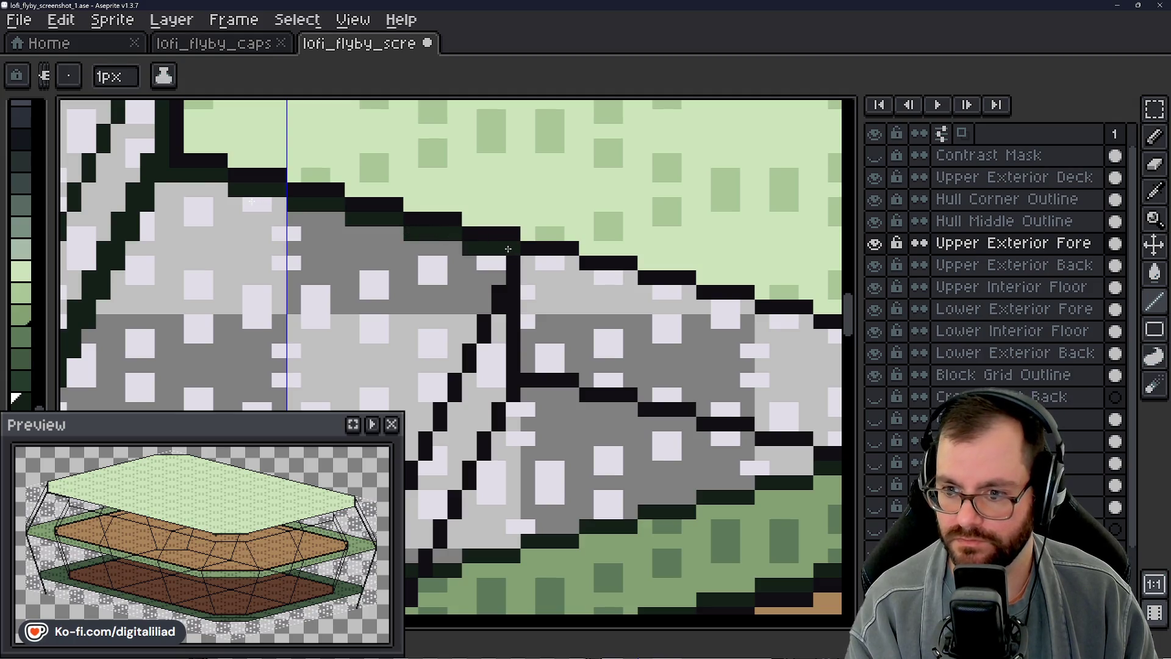
{"action": "left_click_drag", "start_coordinate": [523, 263], "coordinate": [632, 277]}
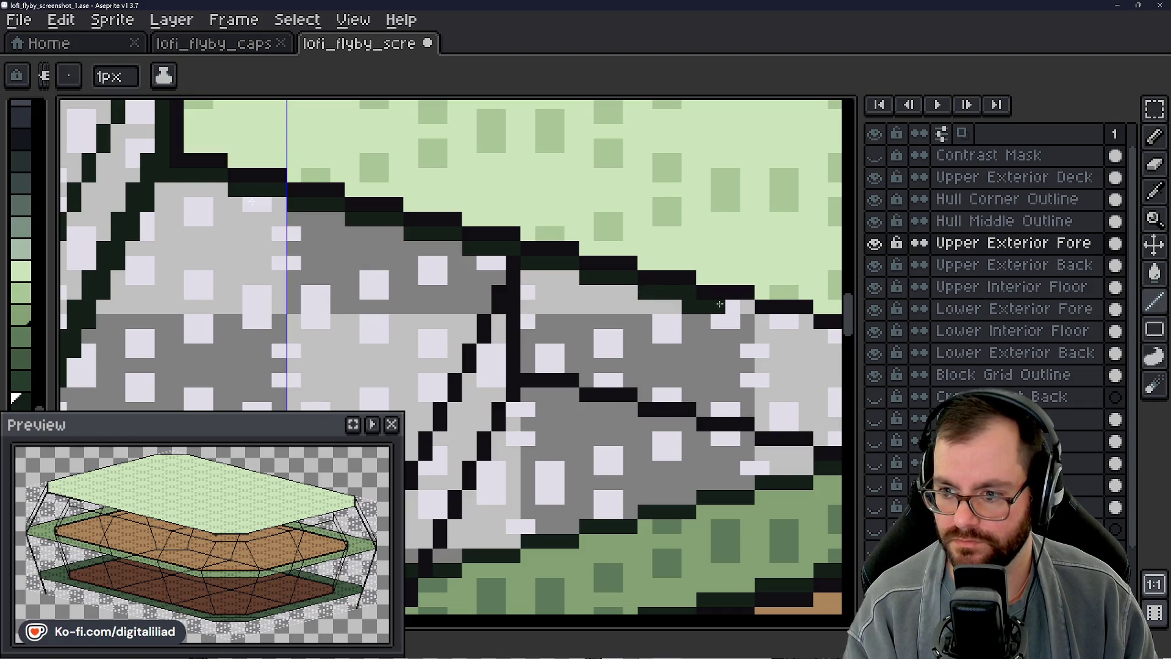
{"action": "left_click_drag", "start_coordinate": [720, 307], "coordinate": [810, 321]}
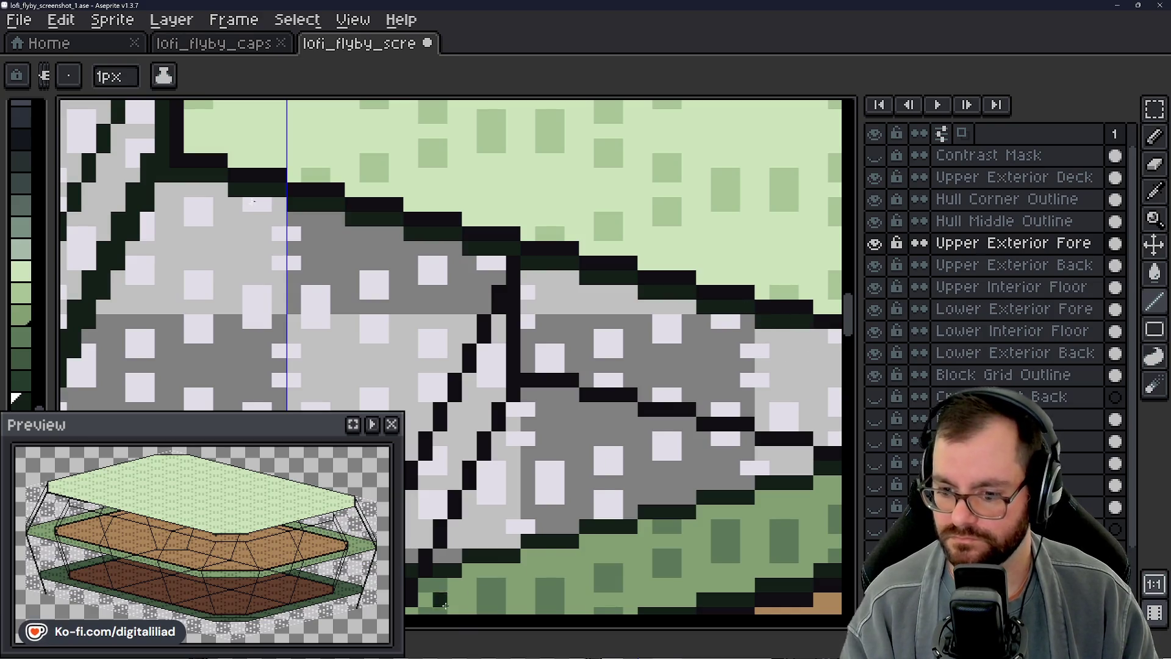
{"action": "left_click_drag", "start_coordinate": [184, 119], "coordinate": [263, 211]}
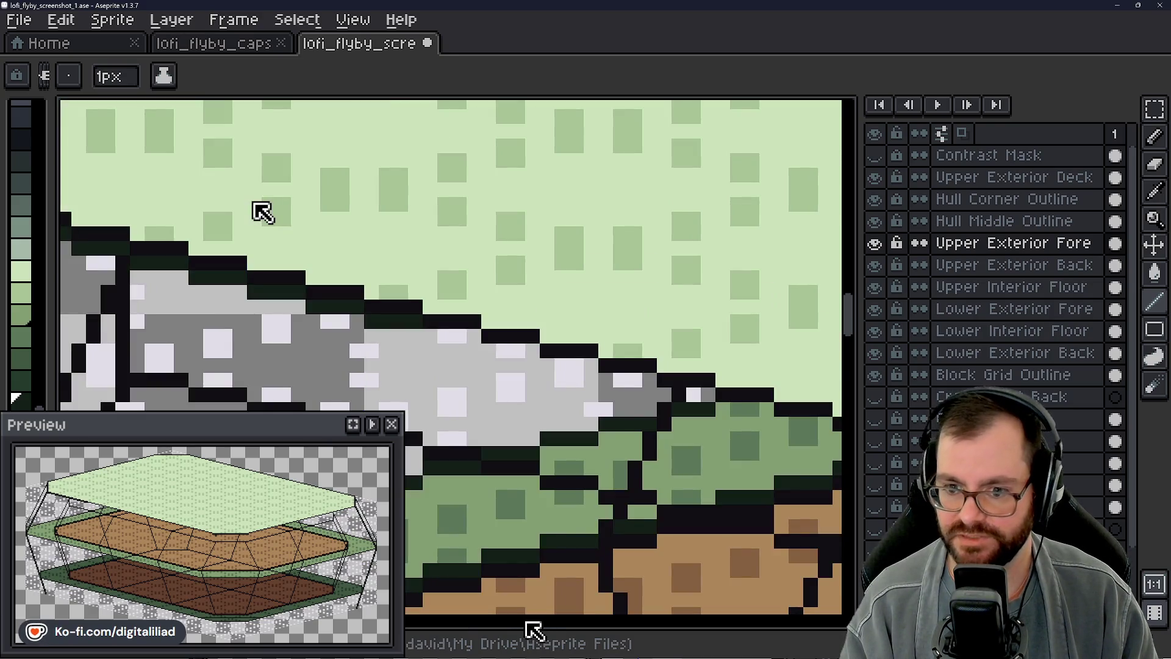
{"action": "mouse_move", "coordinate": [431, 336]}
{"action": "left_mouse_down"}
{"action": "mouse_move", "coordinate": [477, 337]}
{"action": "mouse_move", "coordinate": [640, 381]}
{"action": "left_mouse_up"}
{"action": "left_click", "coordinate": [531, 364]}
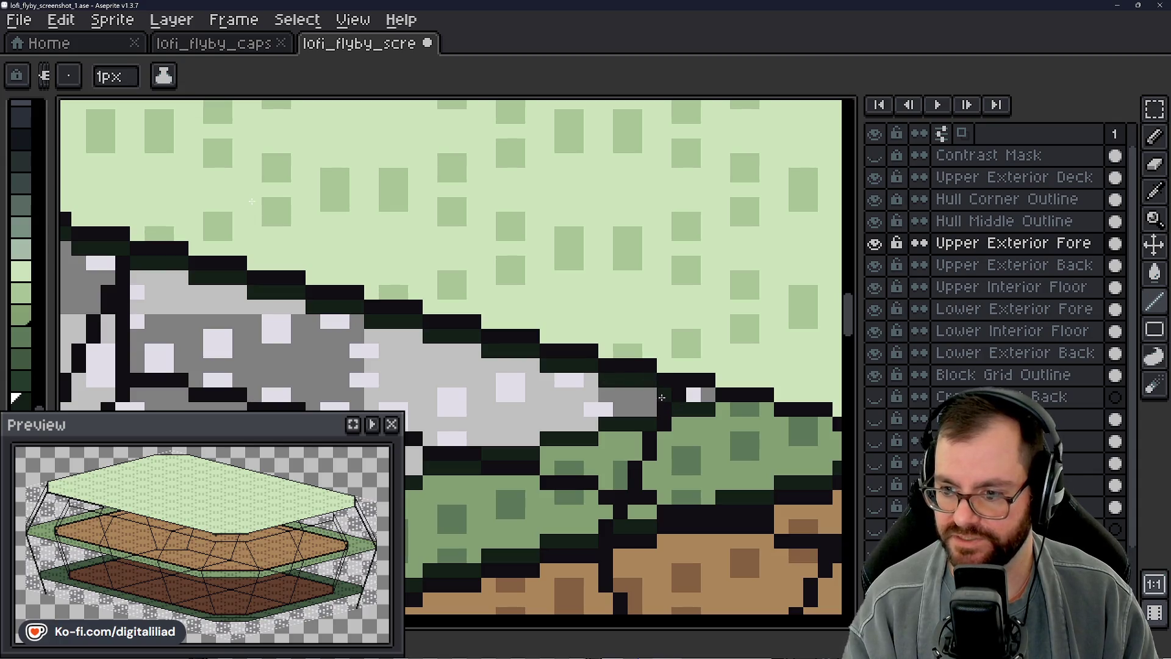
{"action": "scroll", "coordinate": [261, 210], "scroll_direction": "down", "scroll_amount": 5}
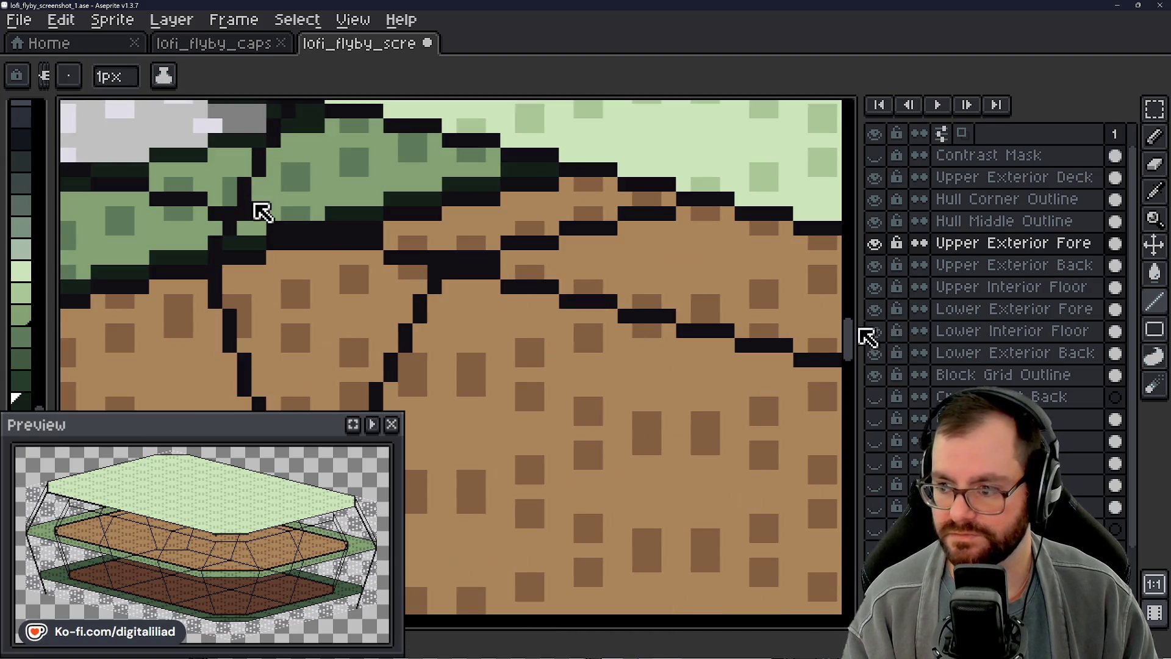
{"action": "left_click_drag", "start_coordinate": [849, 344], "coordinate": [849, 322]}
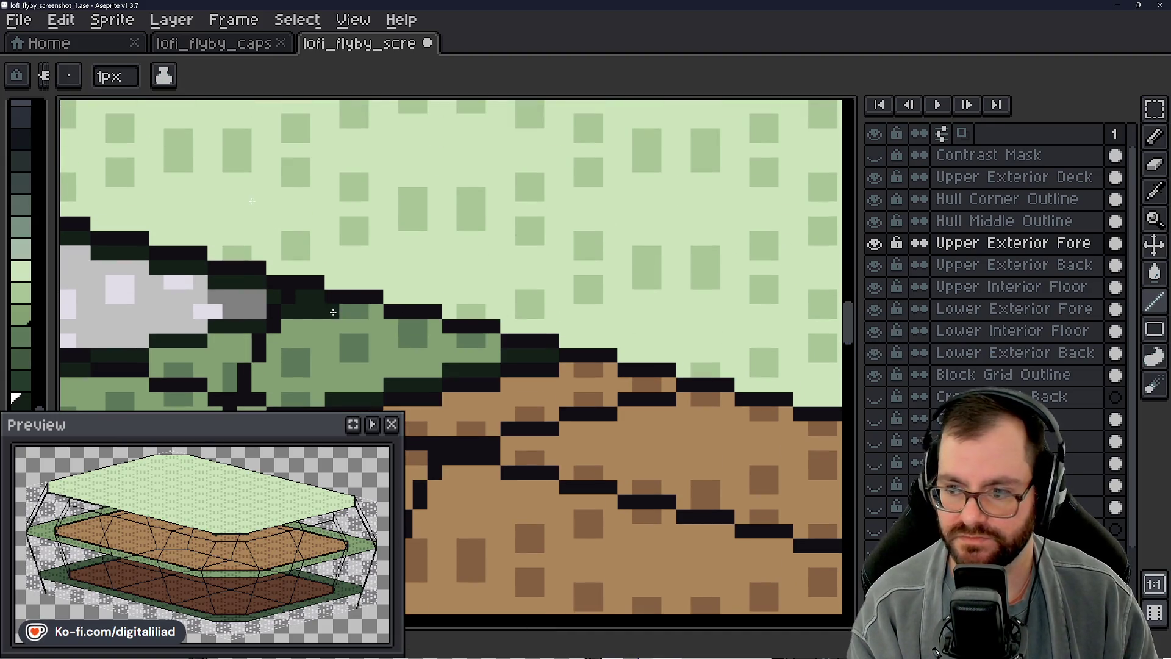
{"action": "left_click_drag", "start_coordinate": [444, 340], "coordinate": [477, 341]}
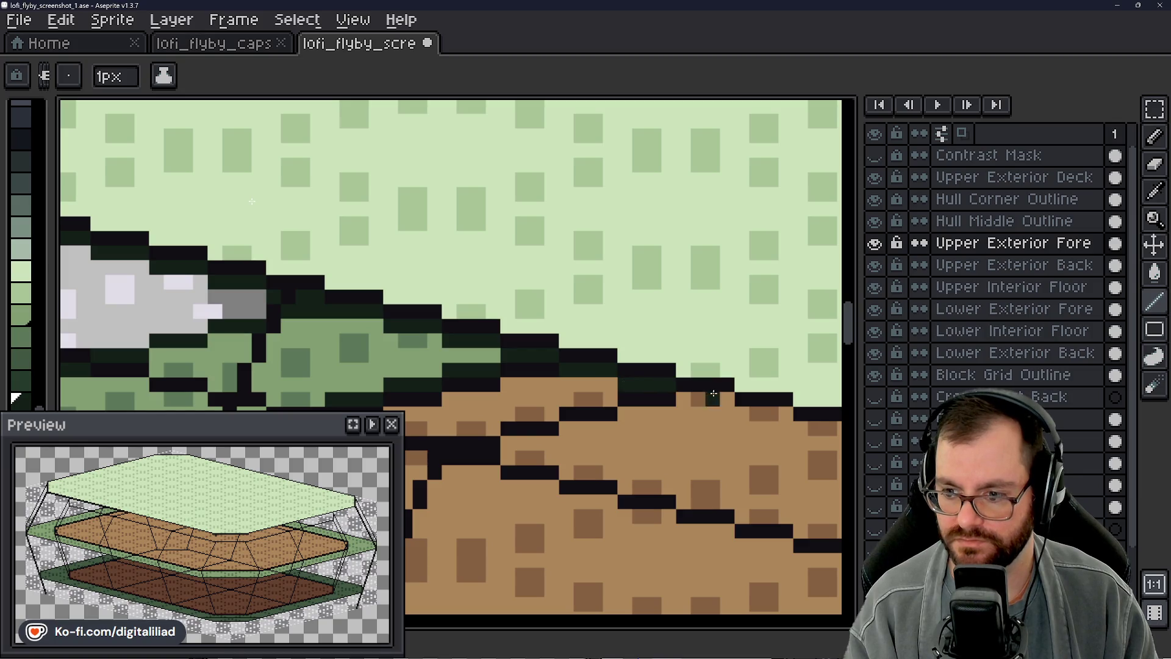
{"action": "scroll", "coordinate": [263, 212], "scroll_direction": "up", "scroll_amount": 3}
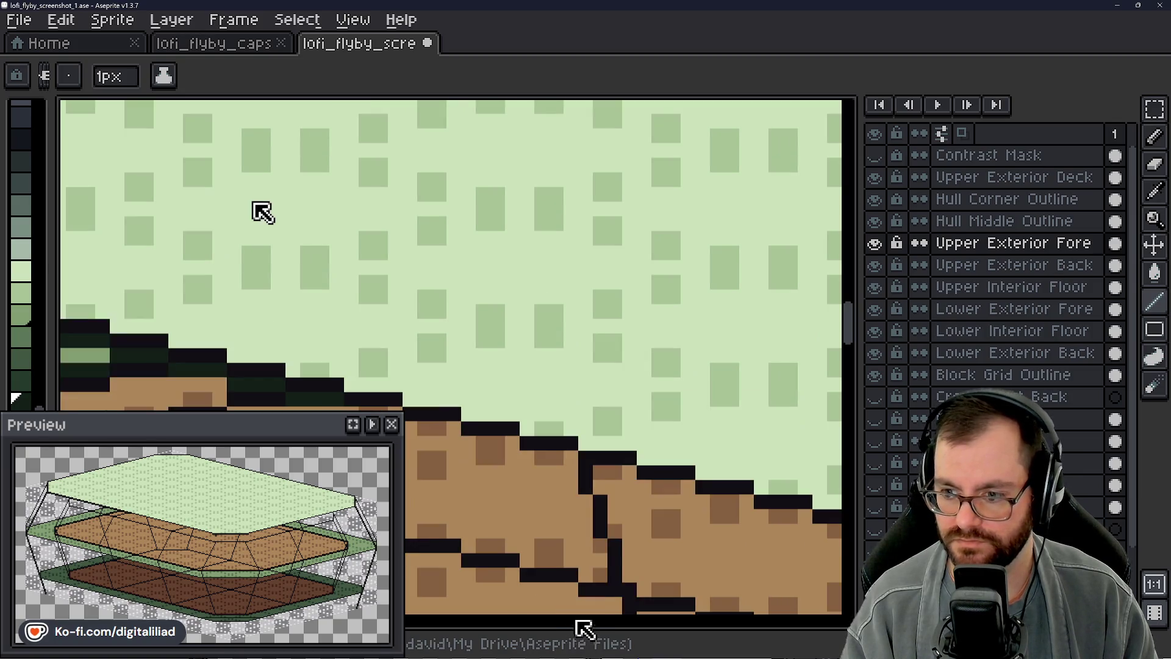
{"action": "left_click_drag", "start_coordinate": [849, 322], "coordinate": [849, 345]}
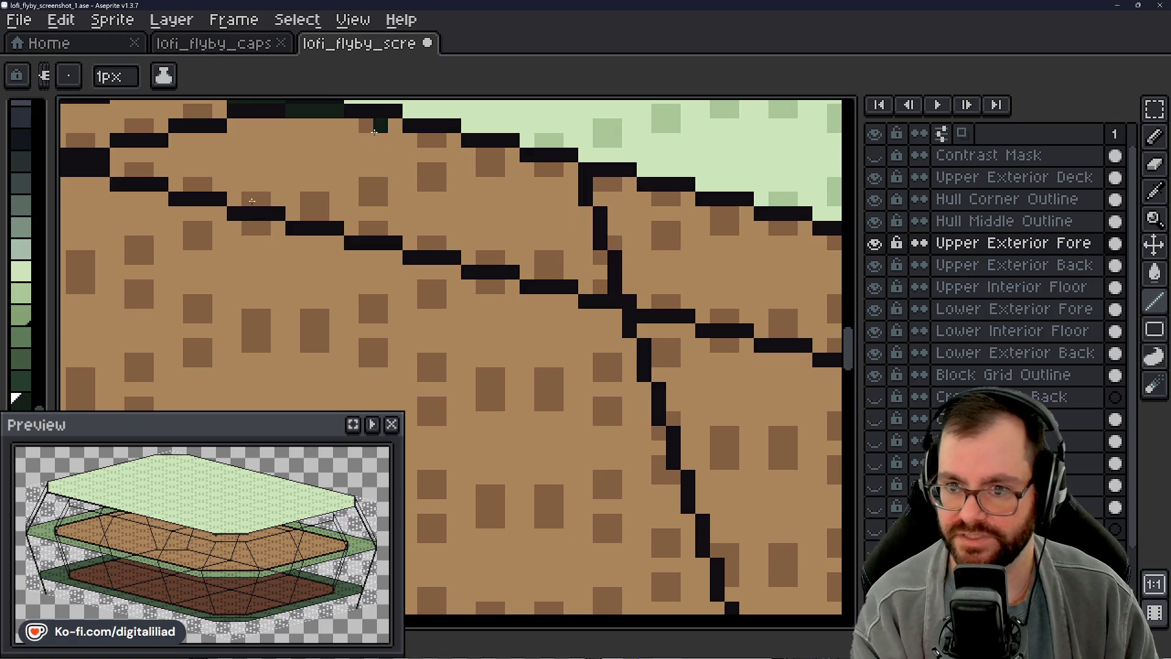
Step: Paint dark green under each further outline step across the tan hull up to the straight stretch
{"action": "mouse_move", "coordinate": [412, 140]}
{"action": "left_mouse_down"}
{"action": "mouse_move", "coordinate": [515, 156]}
{"action": "mouse_move", "coordinate": [648, 200]}
{"action": "mouse_move", "coordinate": [694, 200]}
{"action": "left_mouse_up"}
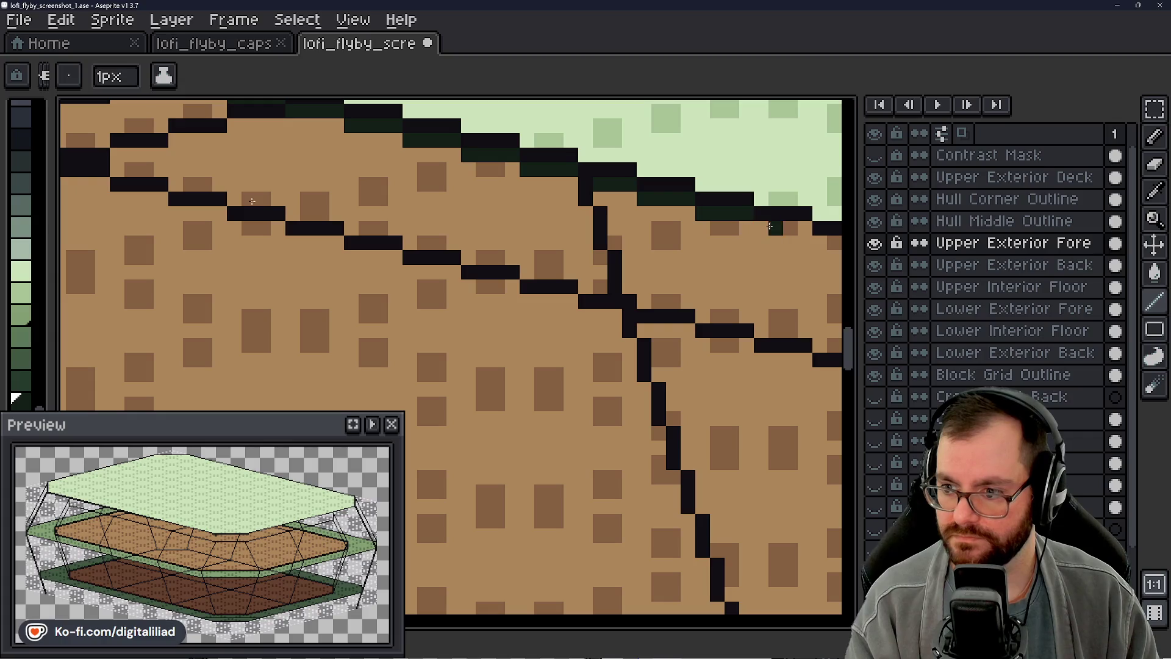
{"action": "left_click_drag", "start_coordinate": [771, 227], "coordinate": [808, 228]}
{"action": "scroll", "coordinate": [823, 244], "scroll_direction": "up", "scroll_amount": 3}
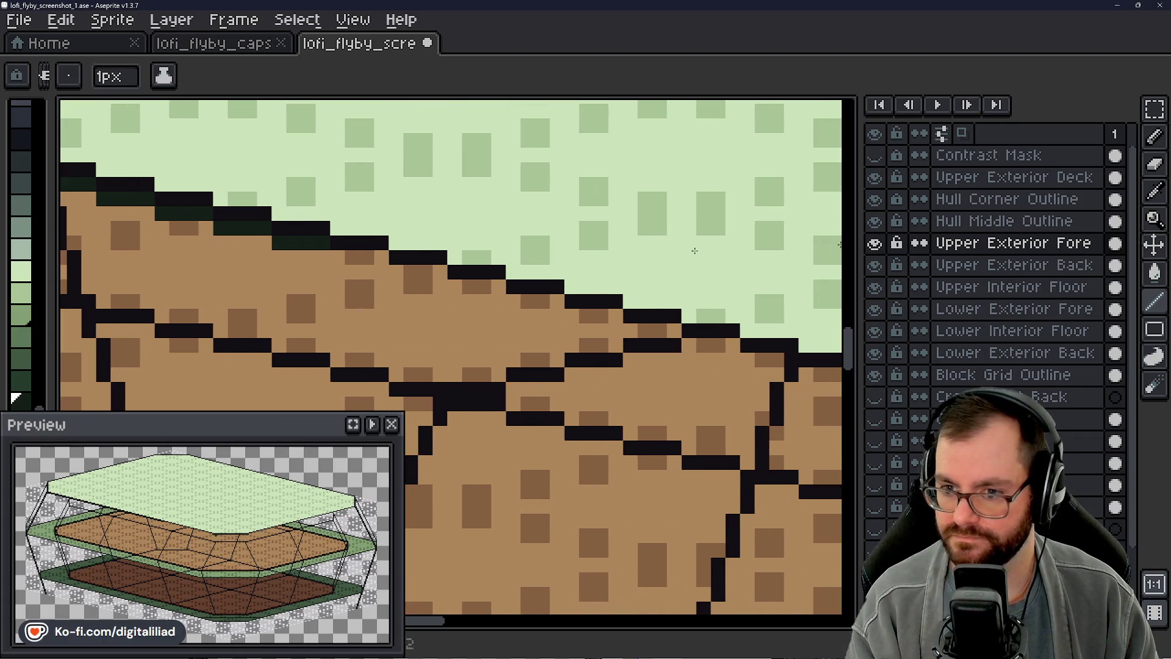
{"action": "left_click", "coordinate": [309, 242]}
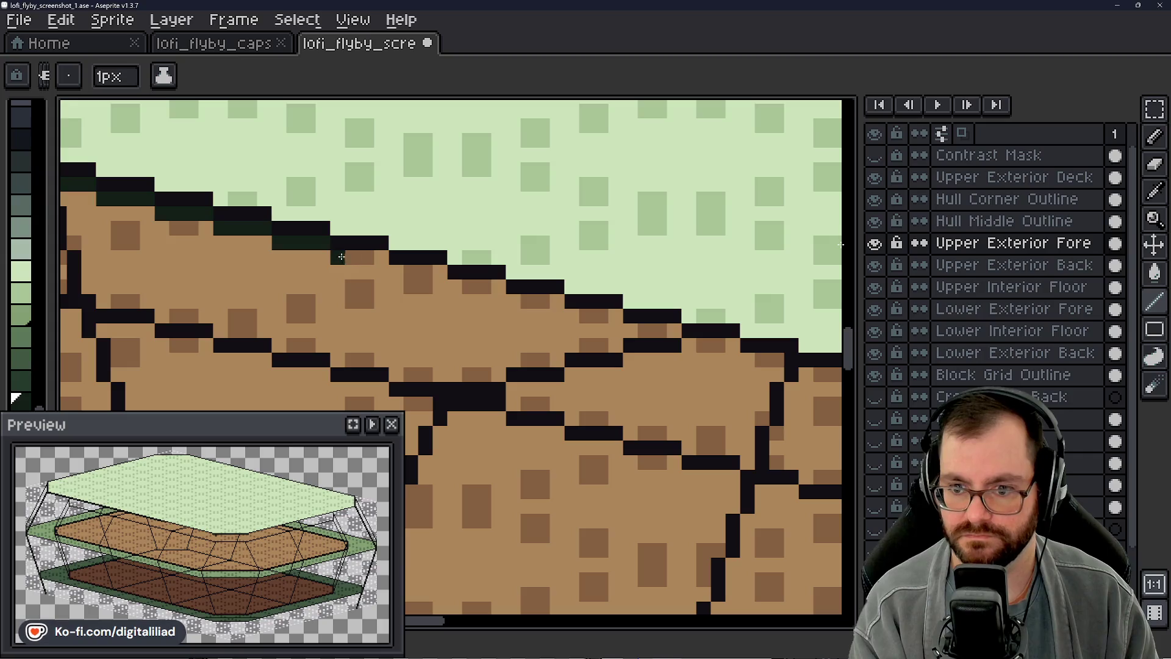
{"action": "left_click", "coordinate": [413, 271]}
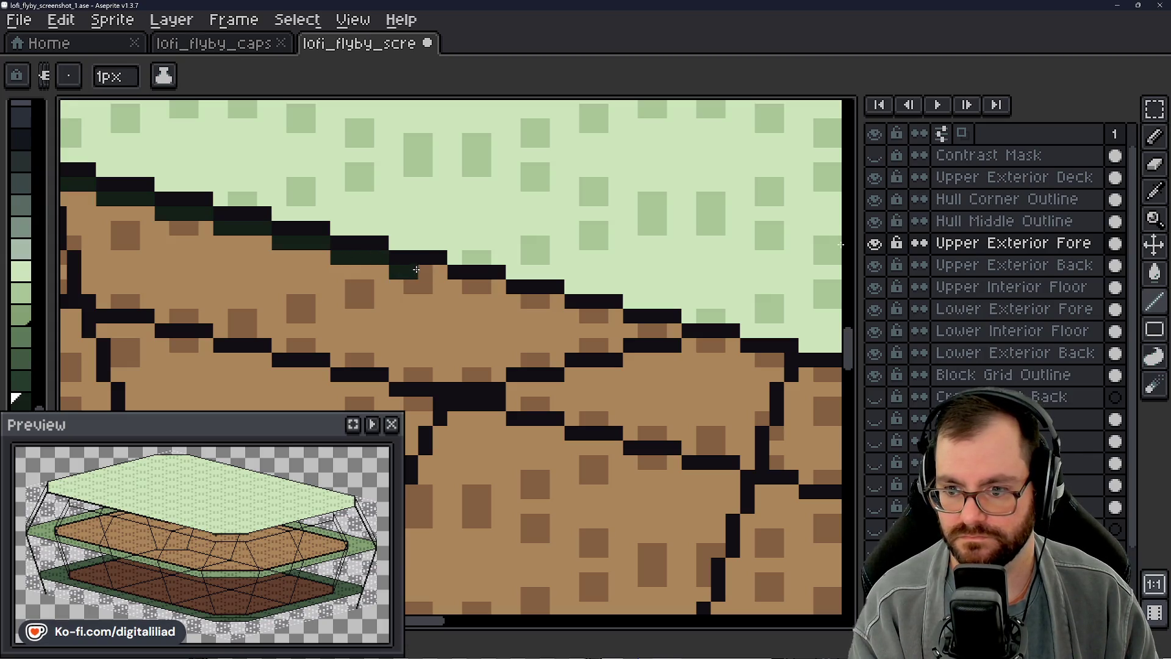
{"action": "left_click", "coordinate": [481, 285]}
{"action": "left_click", "coordinate": [512, 300]}
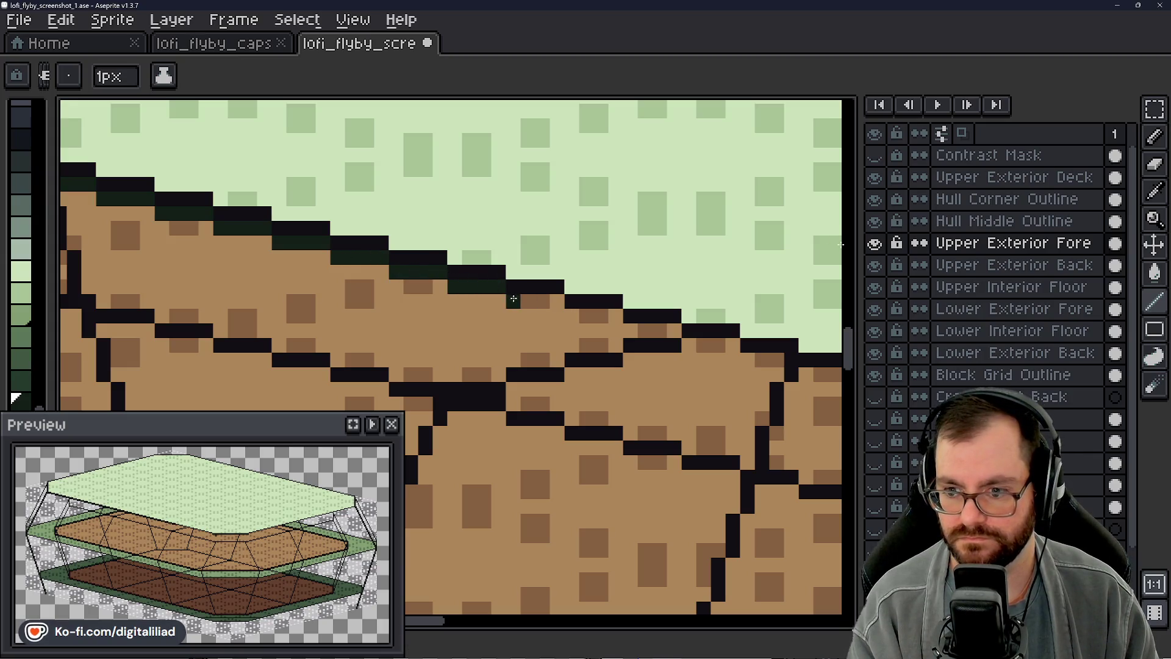
{"action": "left_click", "coordinate": [585, 315]}
{"action": "left_click_drag", "start_coordinate": [582, 313], "coordinate": [617, 316]}
{"action": "left_click", "coordinate": [632, 330]}
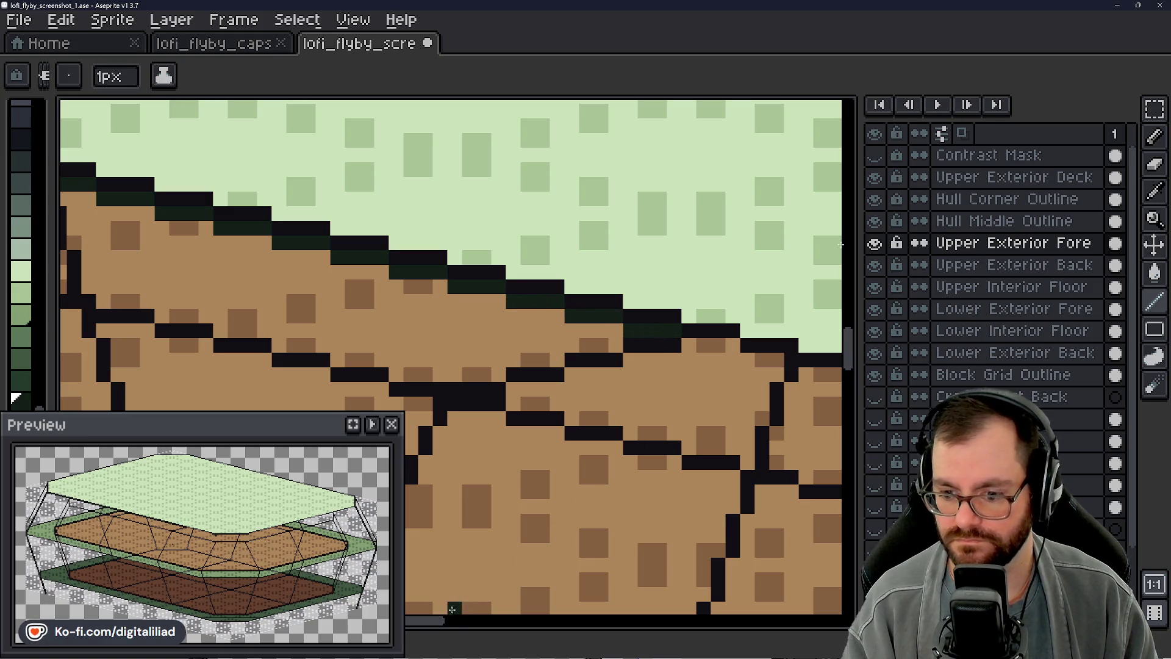
{"action": "left_click_drag", "start_coordinate": [480, 627], "coordinate": [448, 628]}
{"action": "left_click_drag", "start_coordinate": [493, 344], "coordinate": [573, 360]}
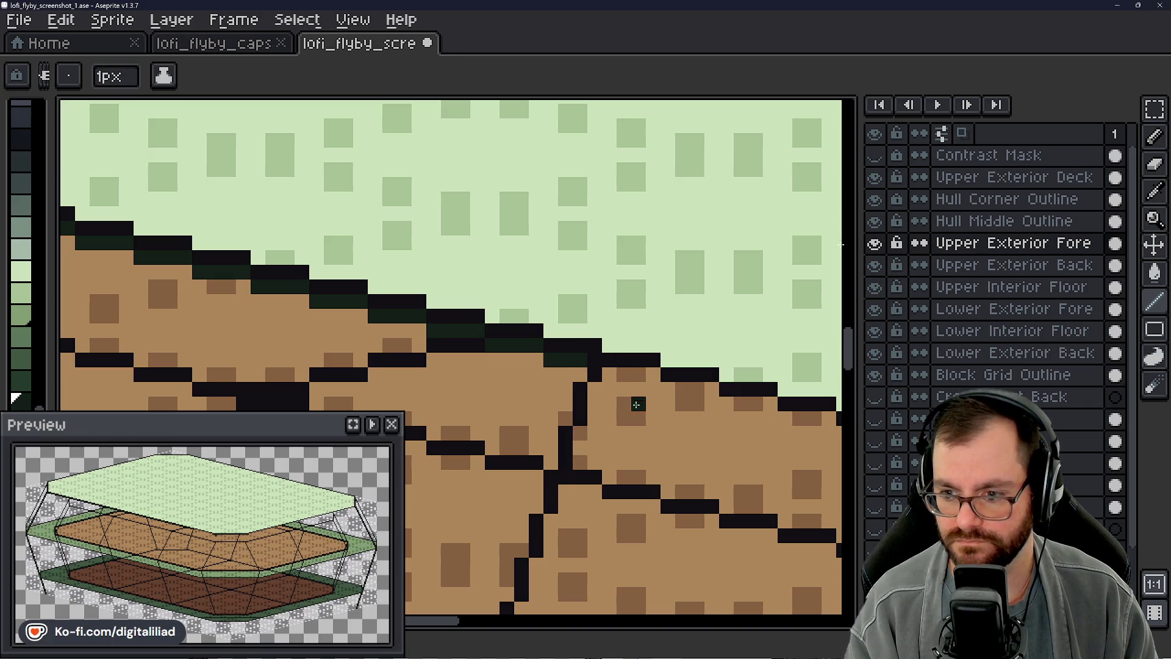
{"action": "left_click_drag", "start_coordinate": [610, 372], "coordinate": [717, 389]}
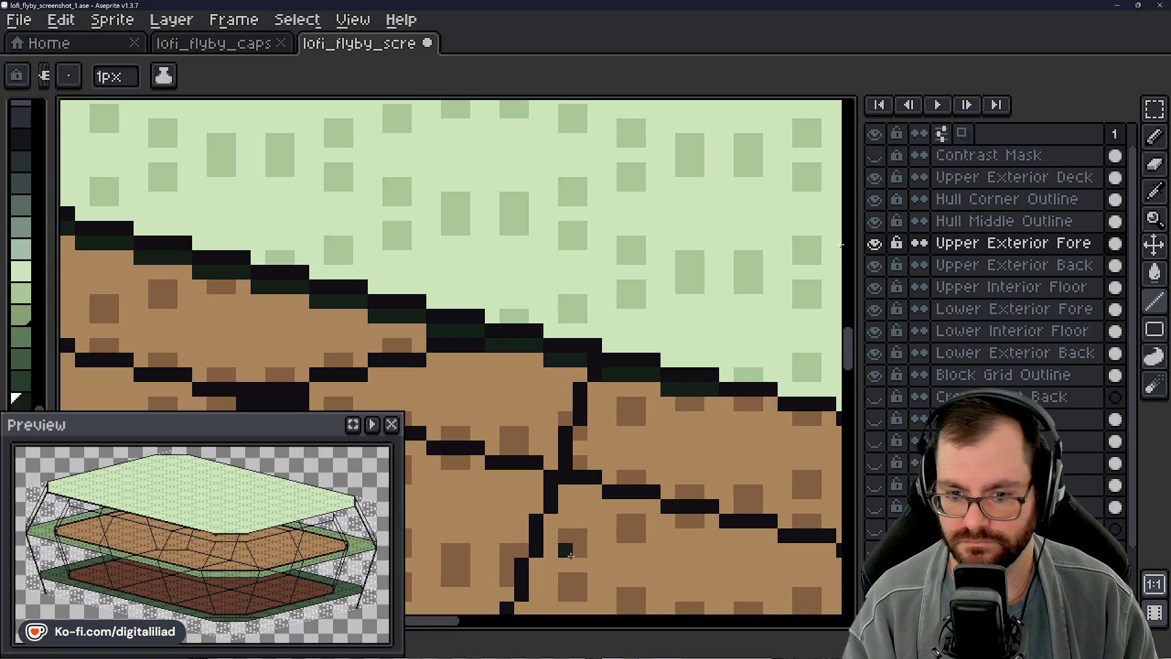
{"action": "left_click_drag", "start_coordinate": [444, 623], "coordinate": [488, 624]}
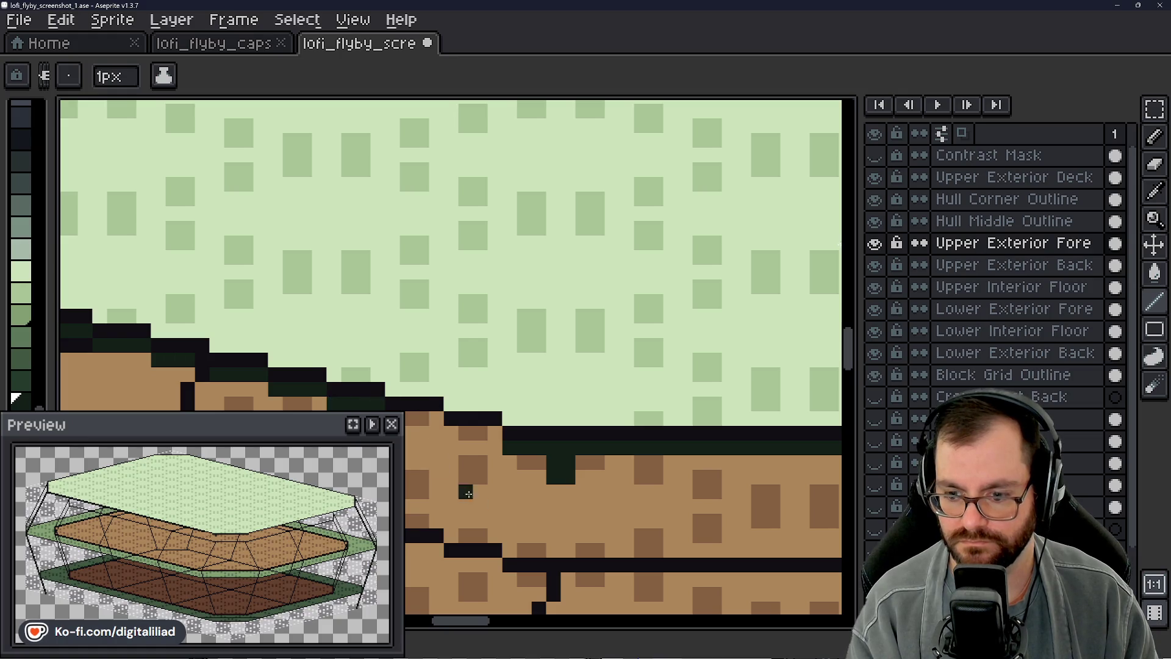
{"action": "left_click_drag", "start_coordinate": [851, 348], "coordinate": [859, 374]}
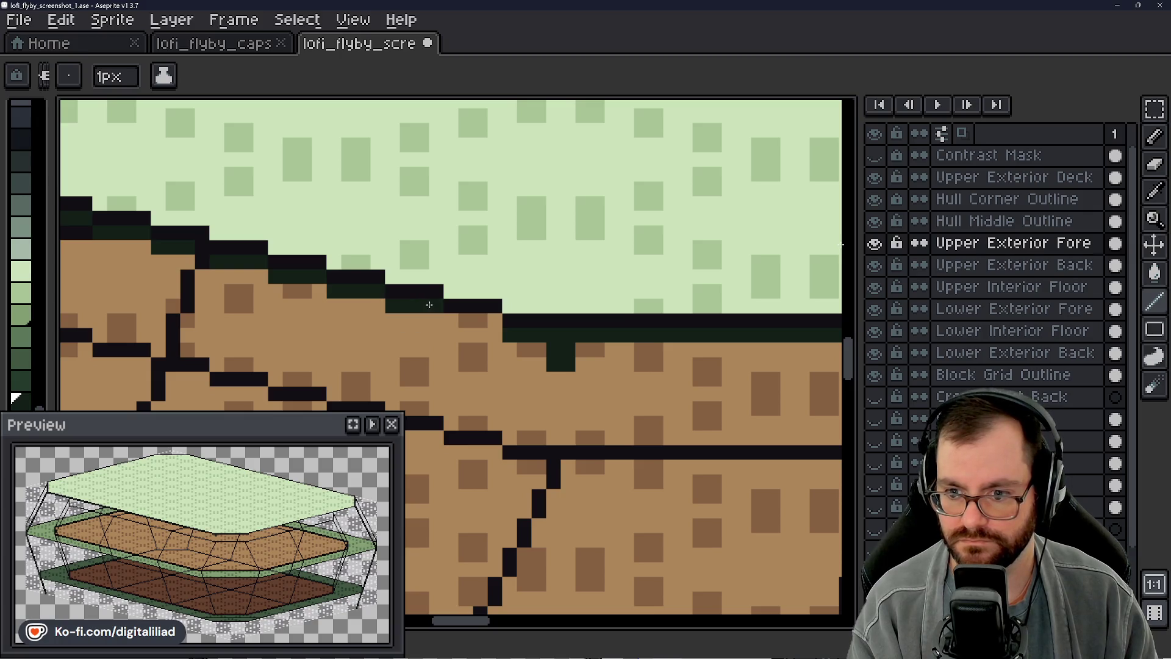
{"action": "left_click_drag", "start_coordinate": [450, 318], "coordinate": [492, 318]}
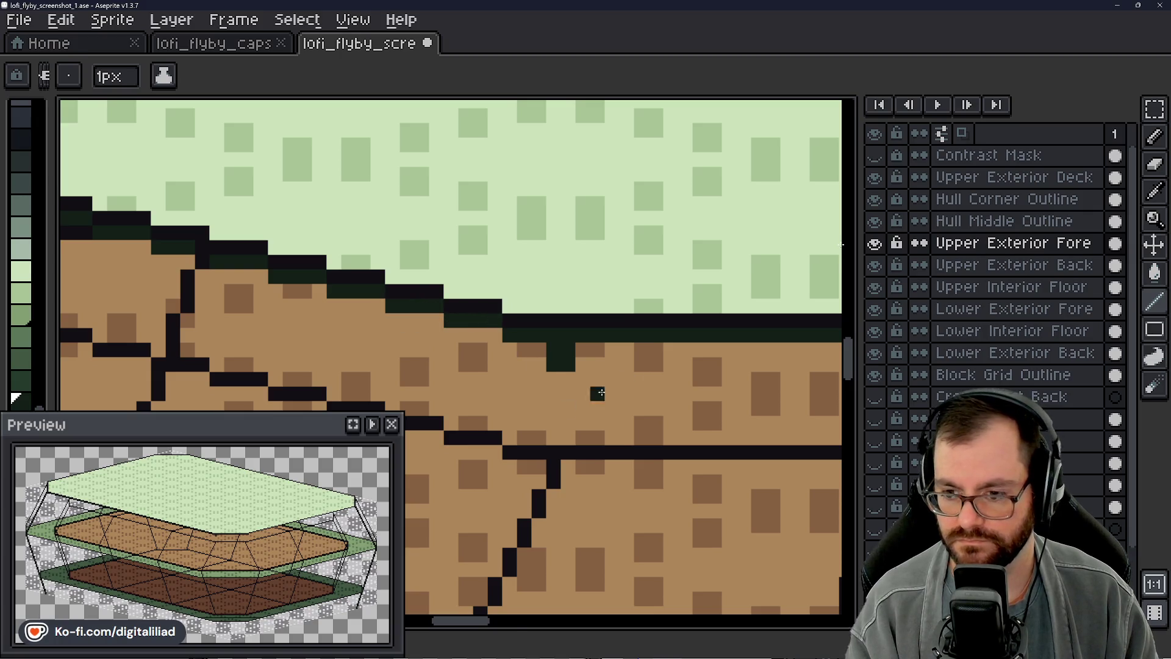
{"action": "left_click", "coordinate": [1154, 218]}
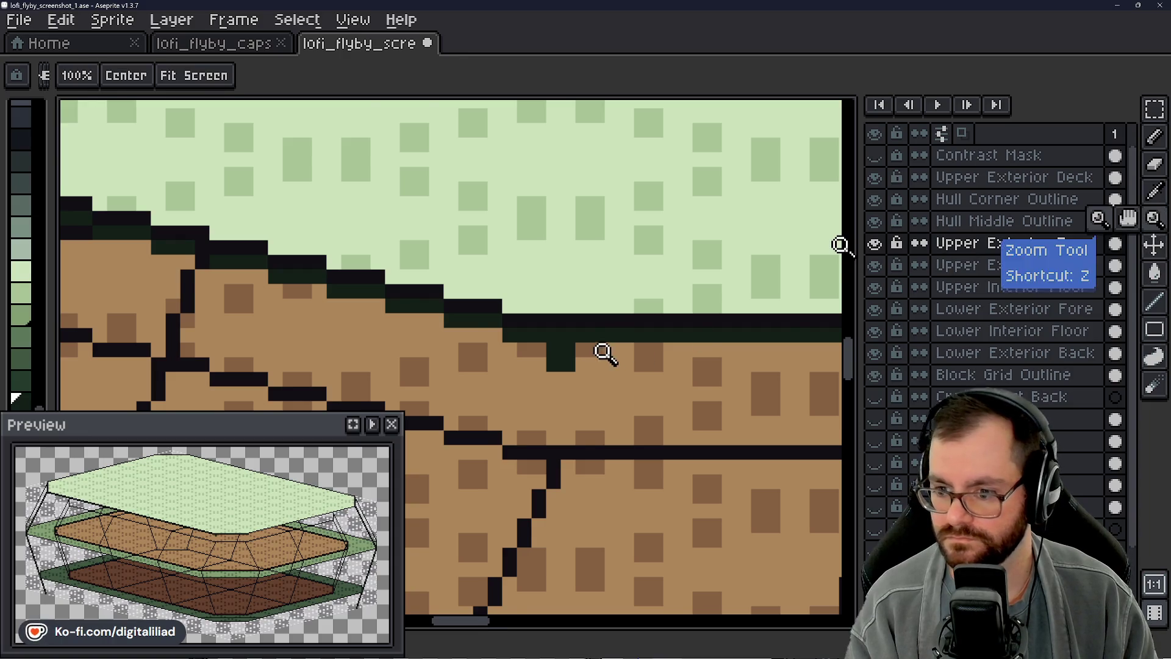
{"action": "scroll", "coordinate": [618, 325], "scroll_direction": "down", "scroll_amount": 2}
{"action": "scroll", "coordinate": [618, 325], "scroll_direction": "down", "scroll_amount": 2}
{"action": "scroll", "coordinate": [617, 325], "scroll_direction": "down", "scroll_amount": 1}
{"action": "scroll", "coordinate": [618, 325], "scroll_direction": "down", "scroll_amount": 2}
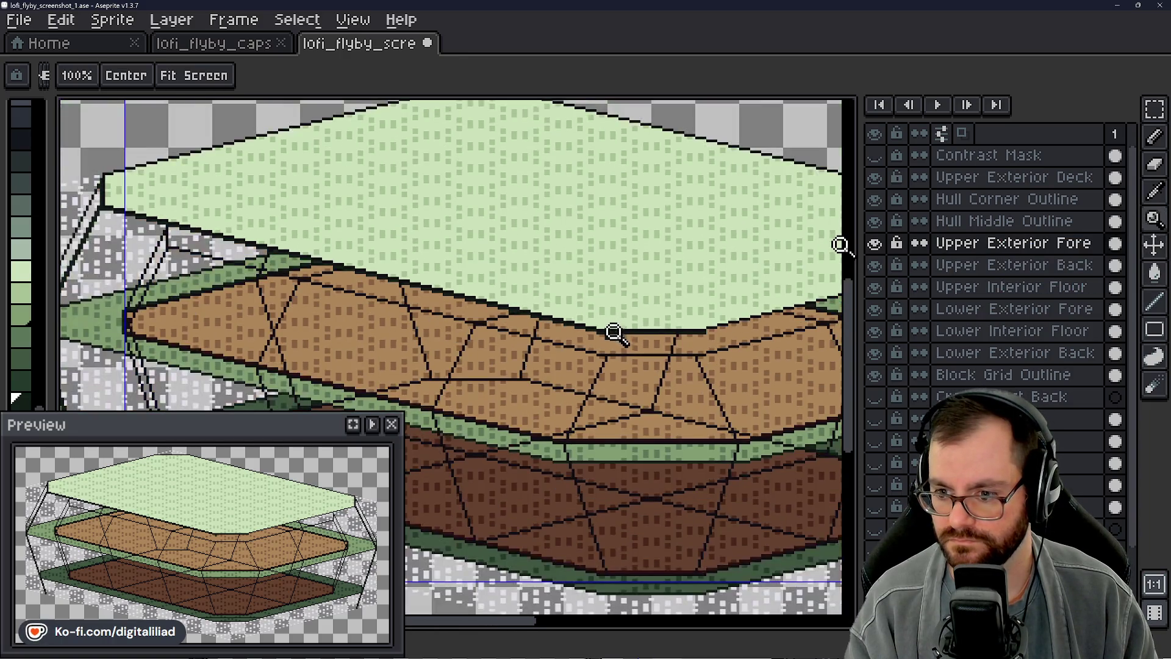
{"action": "scroll", "coordinate": [616, 352], "scroll_direction": "down", "scroll_amount": 1}
{"action": "scroll", "coordinate": [615, 357], "scroll_direction": "down", "scroll_amount": 1}
{"action": "scroll", "coordinate": [640, 407], "scroll_direction": "up", "scroll_amount": 2}
{"action": "scroll", "coordinate": [631, 402], "scroll_direction": "up", "scroll_amount": 2}
{"action": "scroll", "coordinate": [627, 366], "scroll_direction": "up", "scroll_amount": 1}
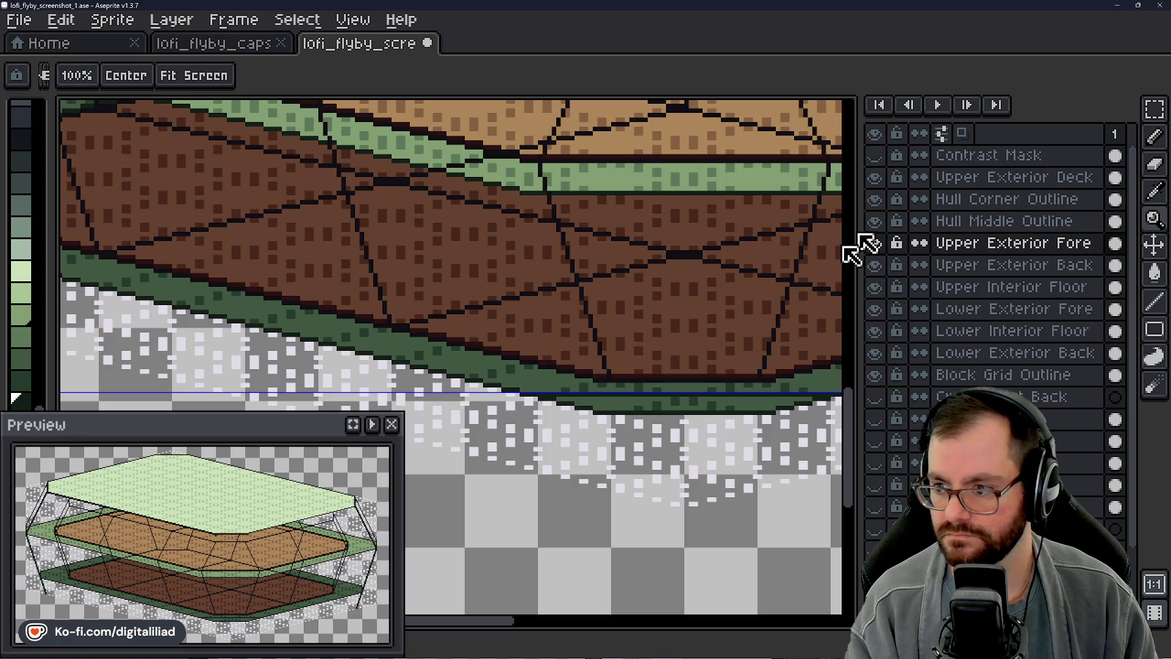
{"action": "left_click_drag", "start_coordinate": [855, 407], "coordinate": [858, 362]}
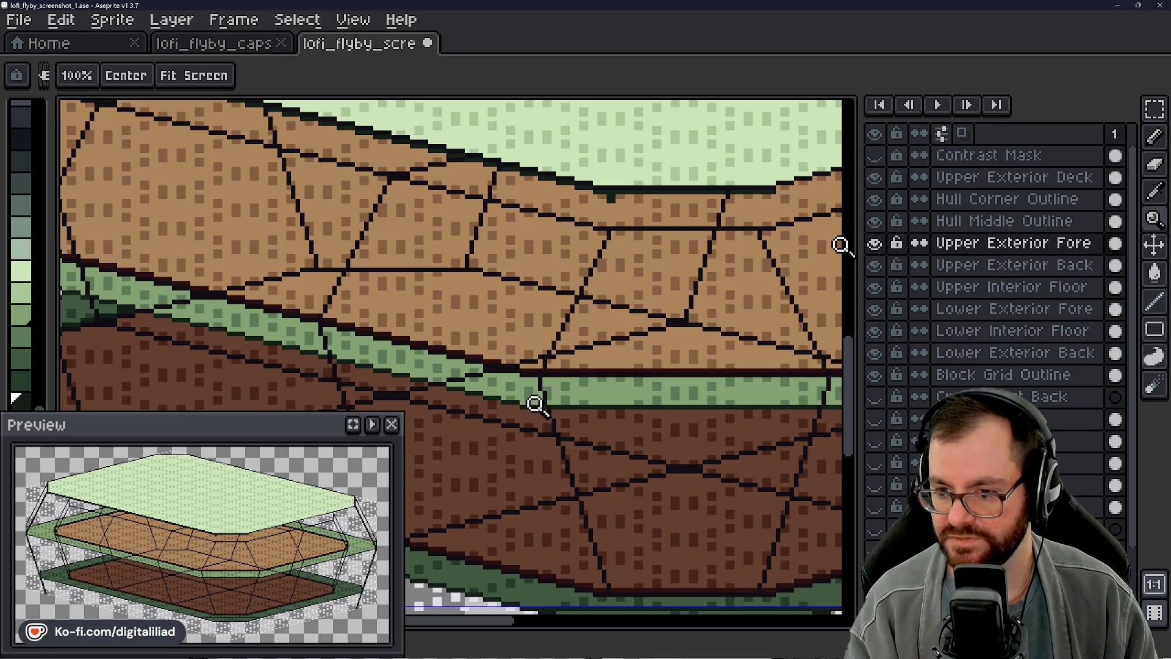
{"action": "left_click_drag", "start_coordinate": [858, 366], "coordinate": [859, 420]}
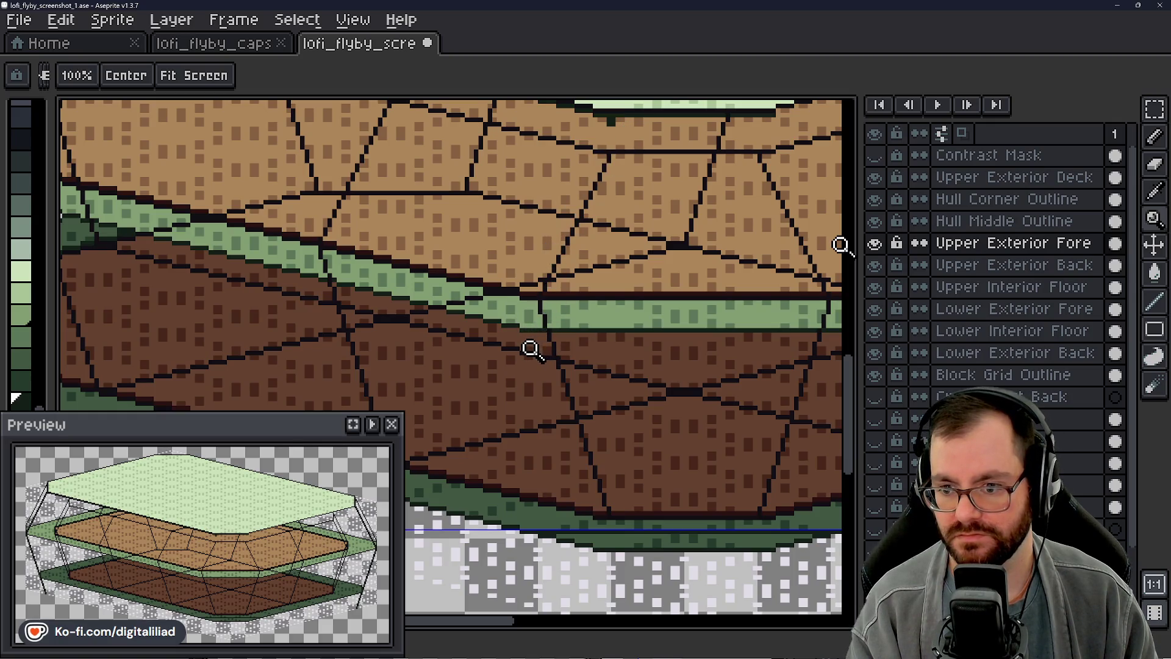
{"action": "key", "text": "m"}
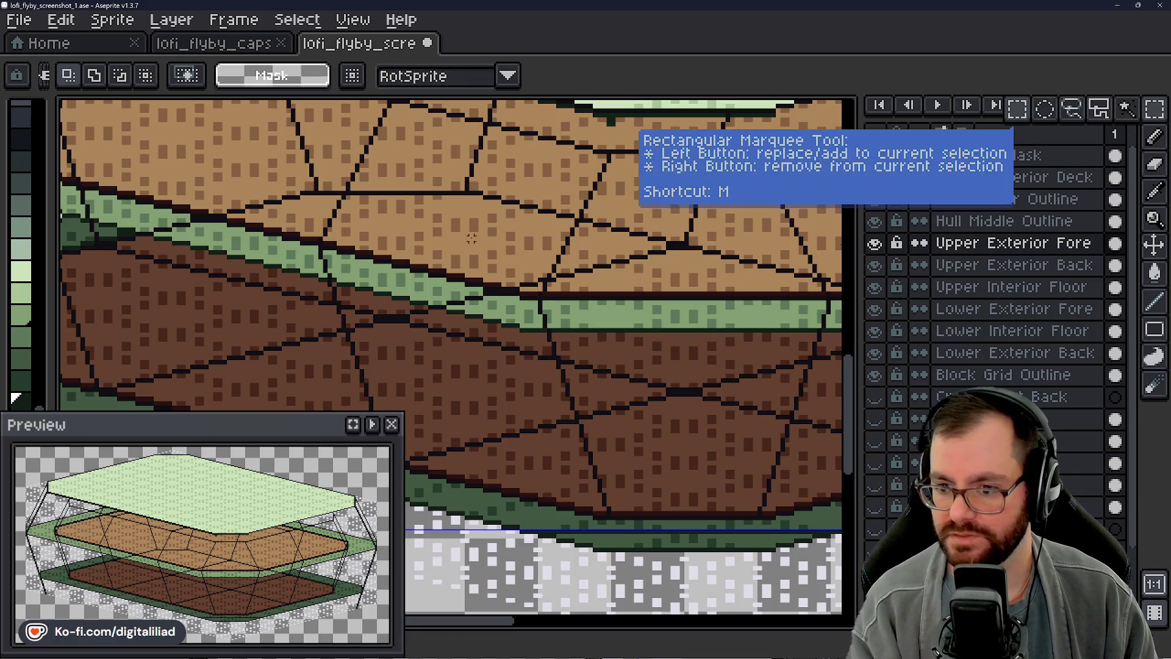
{"action": "key", "text": "ctrl+a"}
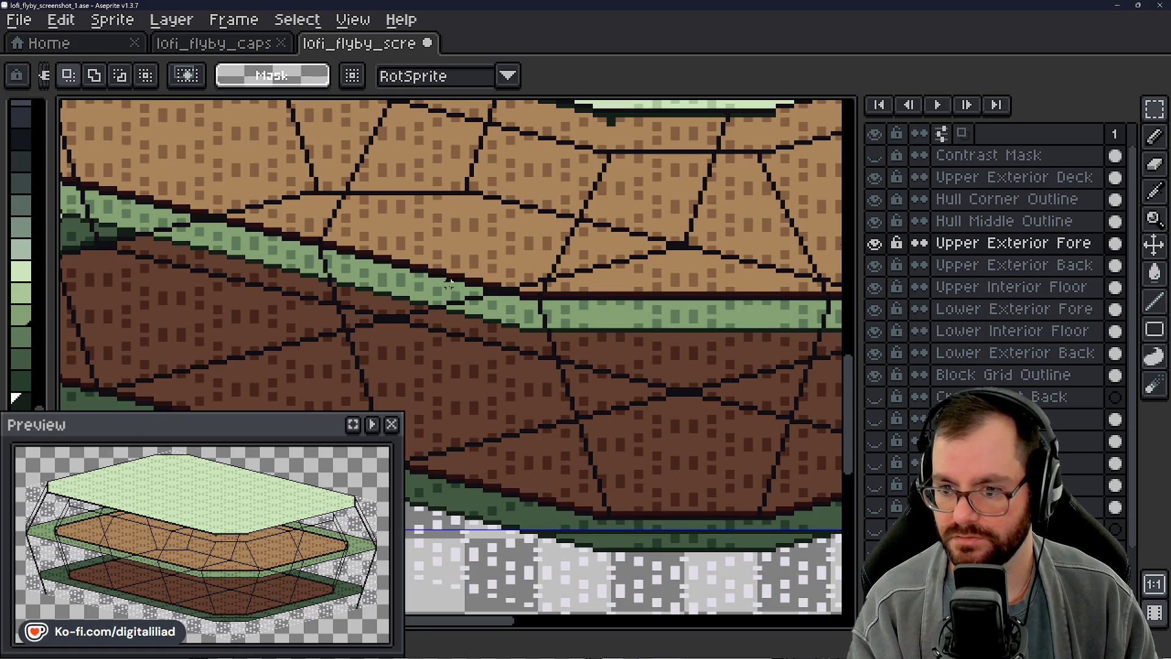
{"action": "left_click_drag", "start_coordinate": [441, 280], "coordinate": [461, 311]}
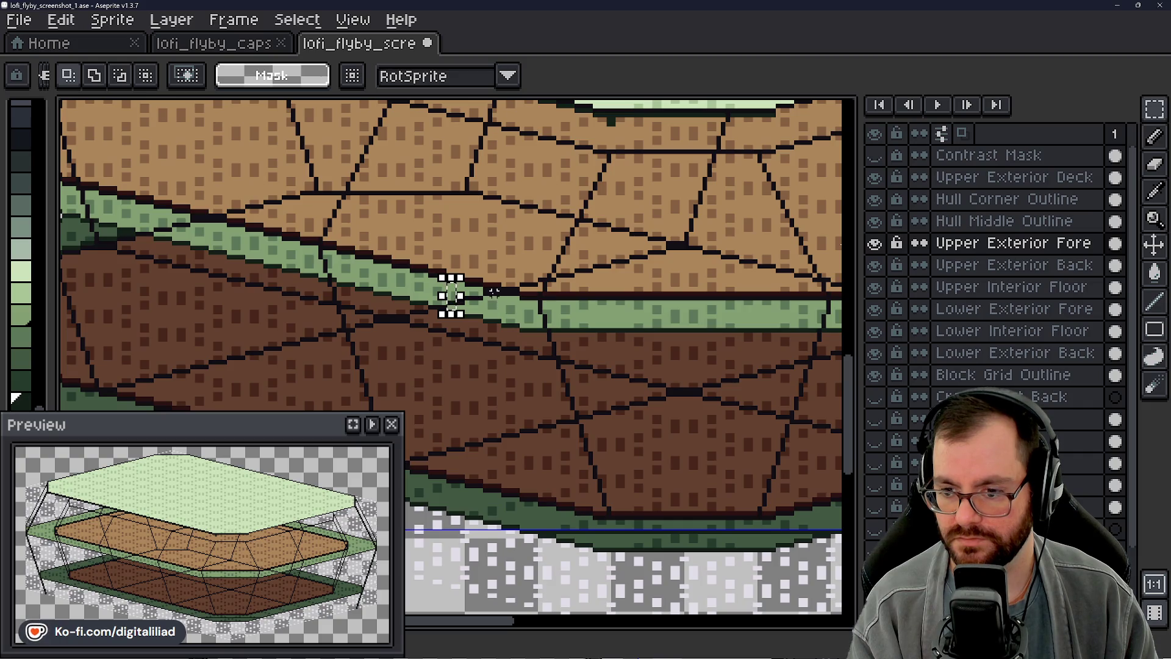
{"action": "key", "text": "ctrl+d"}
{"action": "mouse_move", "coordinate": [850, 423]}
{"action": "left_mouse_down"}
{"action": "mouse_move", "coordinate": [853, 373]}
{"action": "mouse_move", "coordinate": [853, 402]}
{"action": "left_mouse_up"}
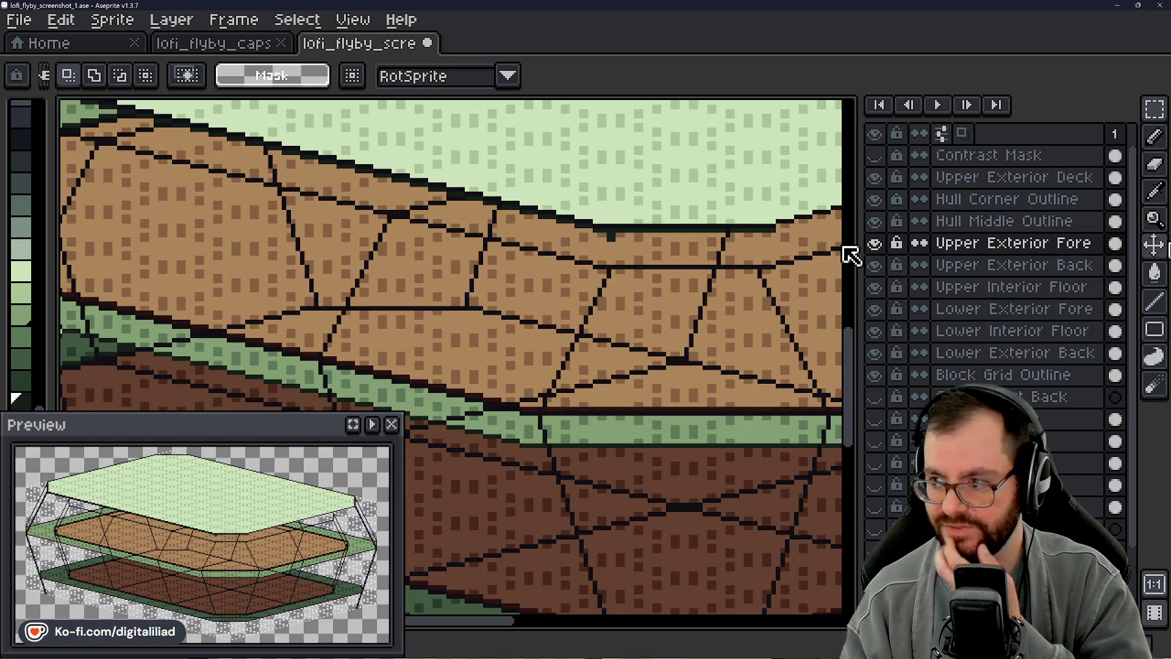
{"action": "left_click", "coordinate": [1155, 223]}
{"action": "left_click", "coordinate": [568, 348]}
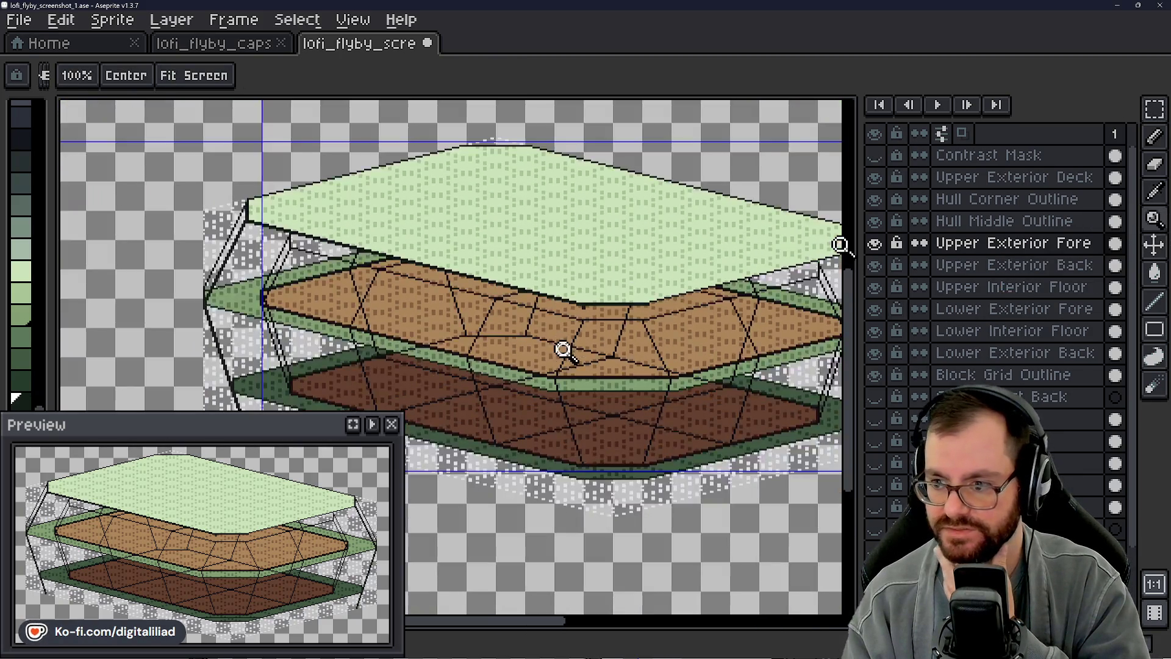
{"action": "left_click", "coordinate": [567, 348]}
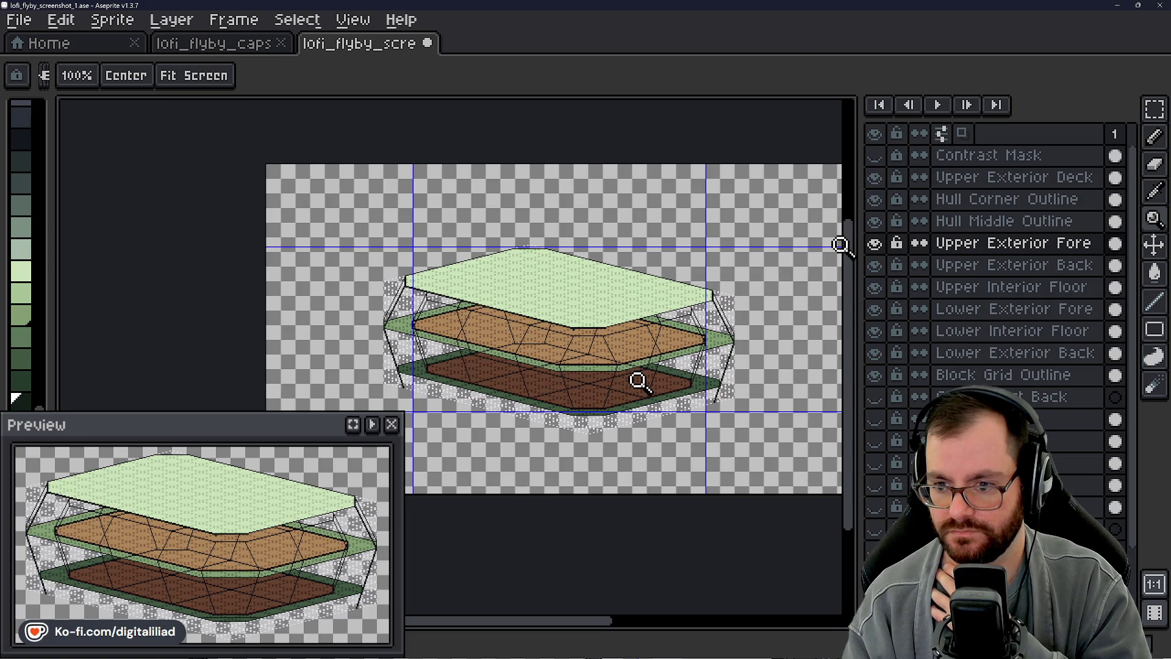
{"action": "left_click", "coordinate": [572, 357]}
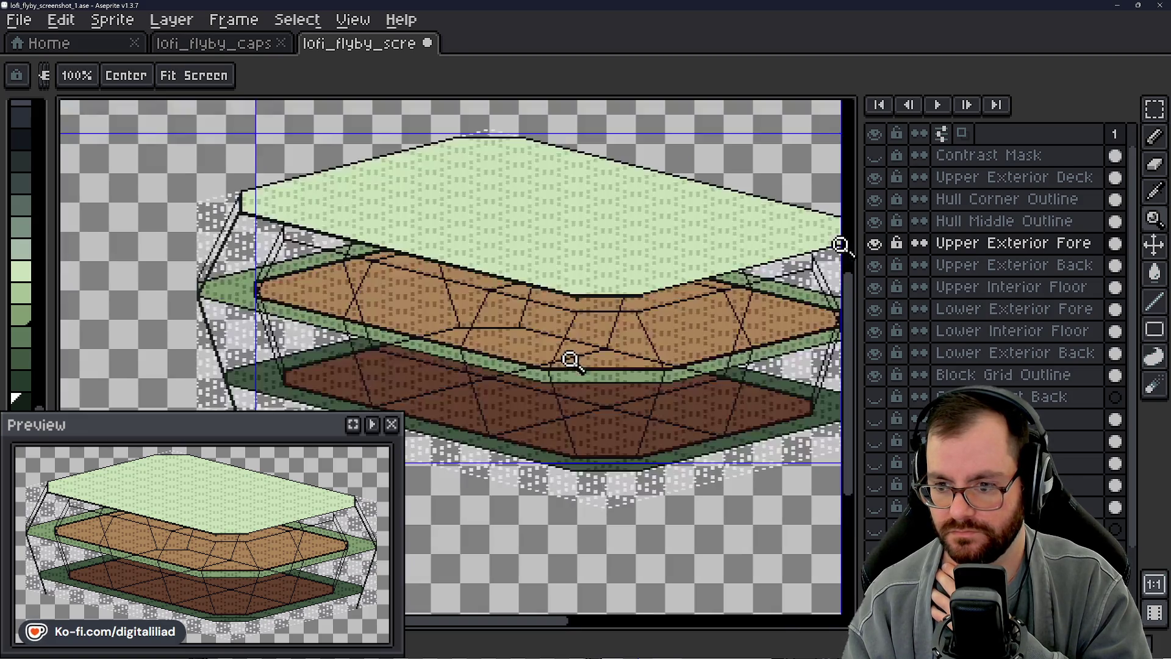
{"action": "left_click", "coordinate": [618, 381]}
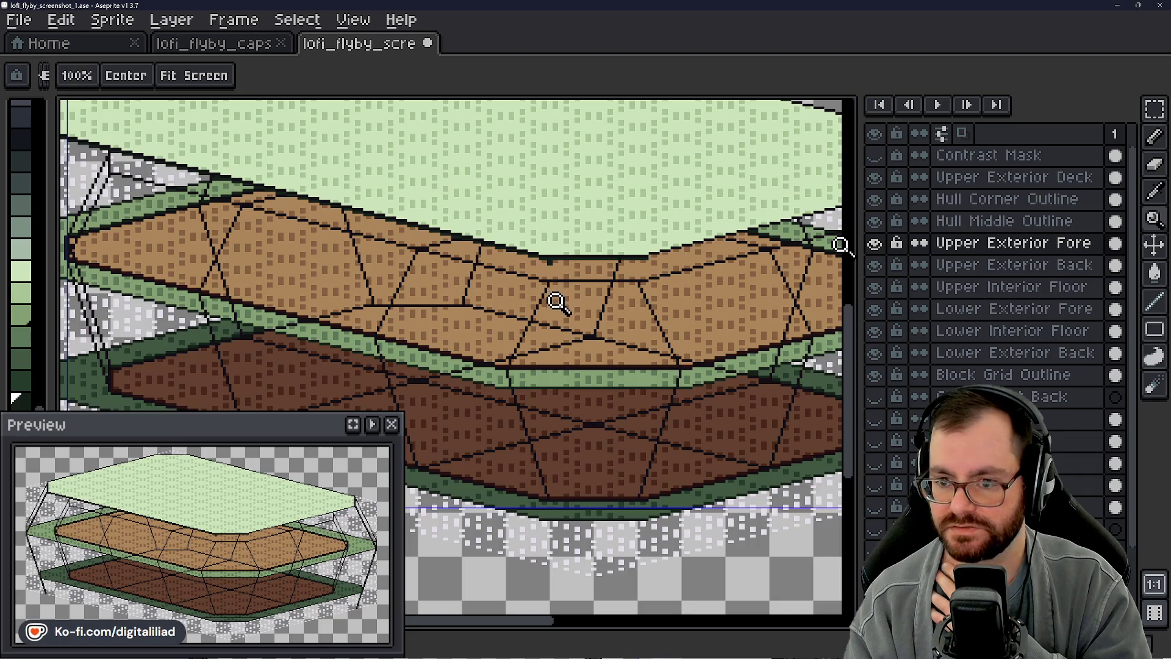
{"action": "scroll", "coordinate": [558, 316], "scroll_direction": "down", "scroll_amount": 1}
{"action": "scroll", "coordinate": [567, 311], "scroll_direction": "down", "scroll_amount": 2}
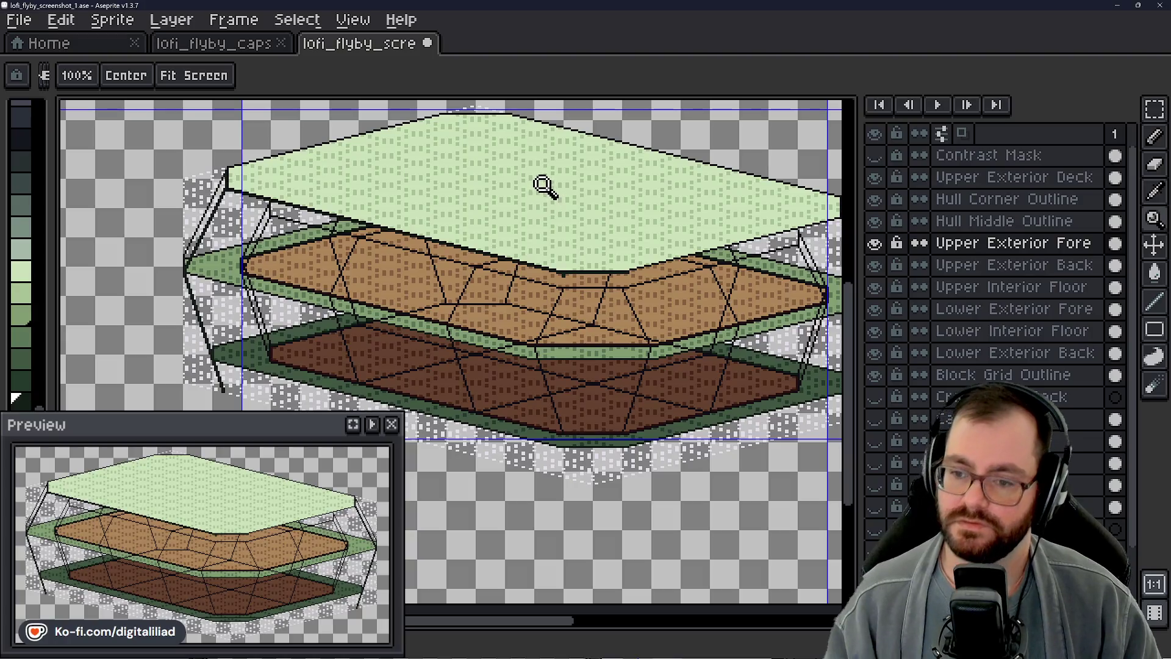
{"action": "scroll", "coordinate": [552, 253], "scroll_direction": "up", "scroll_amount": 3}
{"action": "scroll", "coordinate": [532, 355], "scroll_direction": "down", "scroll_amount": 2}
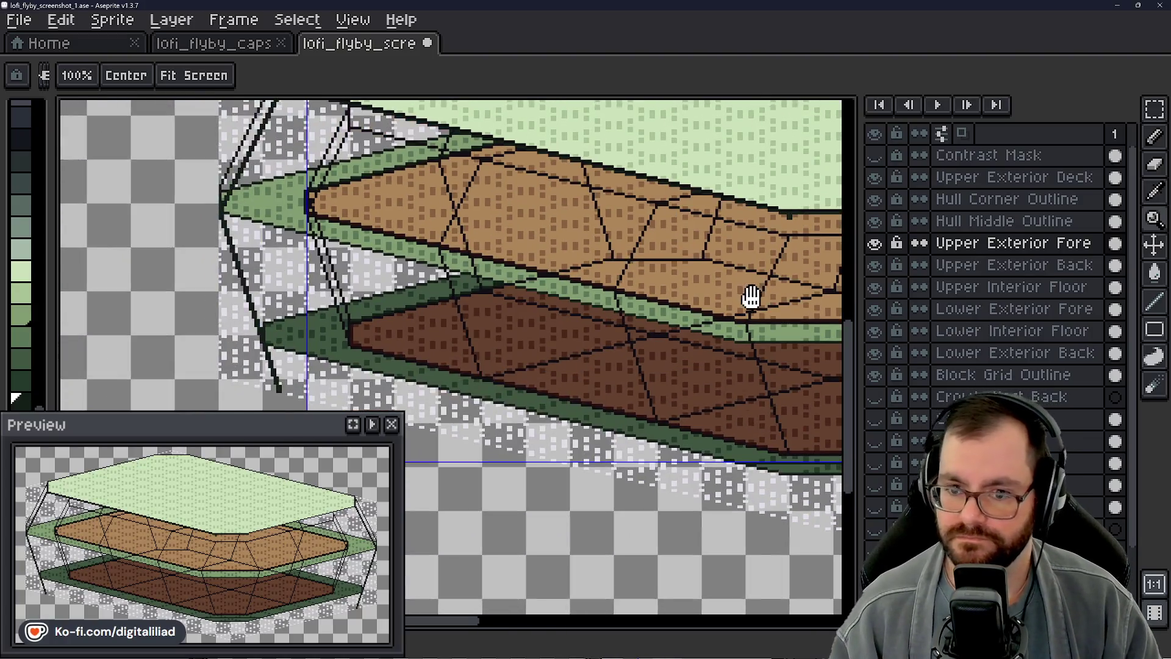
{"action": "scroll", "coordinate": [641, 329], "scroll_direction": "up", "scroll_amount": 2}
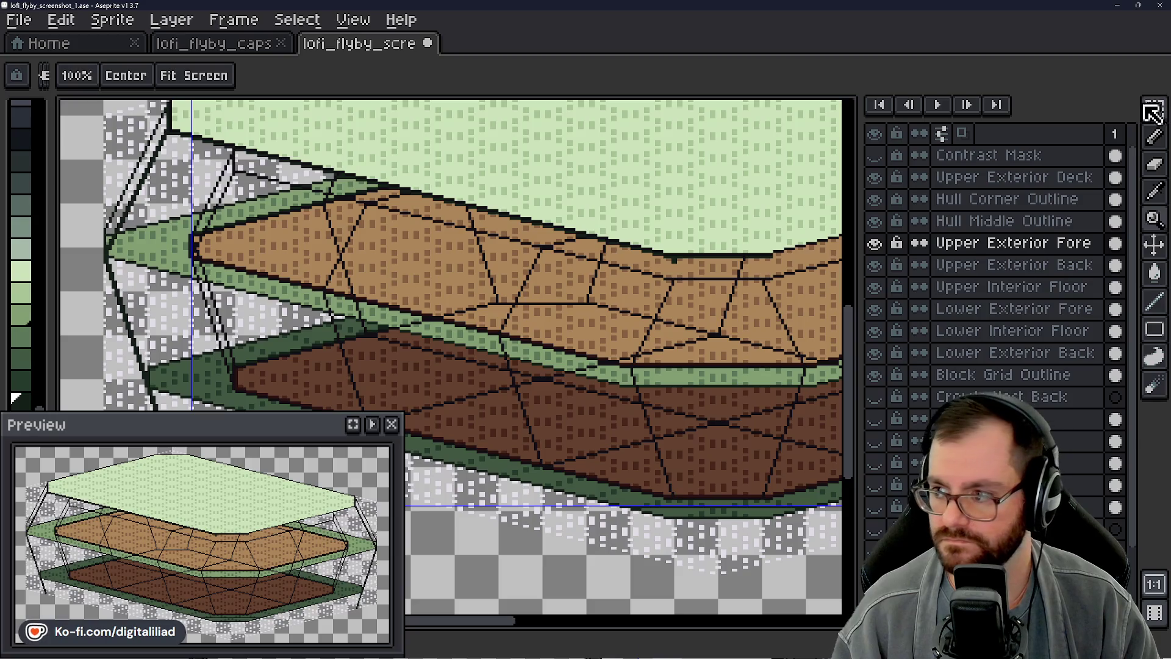
Step: On the Upper Exterior Back layer, marquee-select the rib-lined left hull corner
{"action": "left_click", "coordinate": [1154, 109]}
{"action": "left_click_drag", "start_coordinate": [340, 238], "coordinate": [466, 229]}
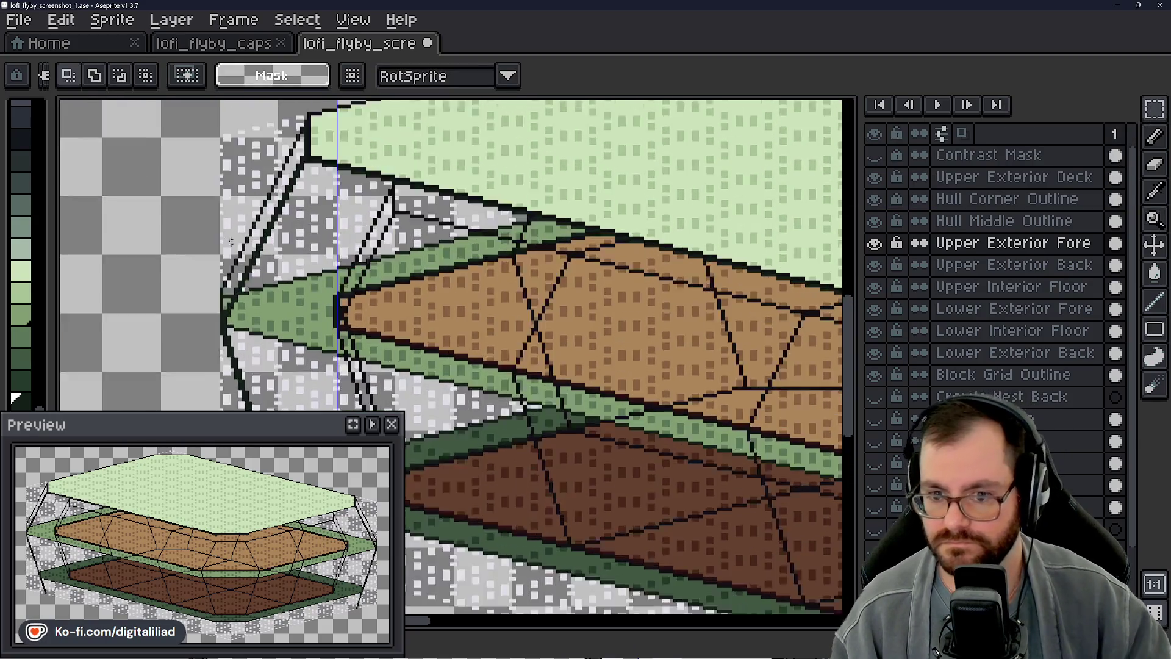
{"action": "scroll", "coordinate": [399, 289], "scroll_direction": "up", "scroll_amount": 2}
{"action": "left_click_drag", "start_coordinate": [458, 274], "coordinate": [640, 275]}
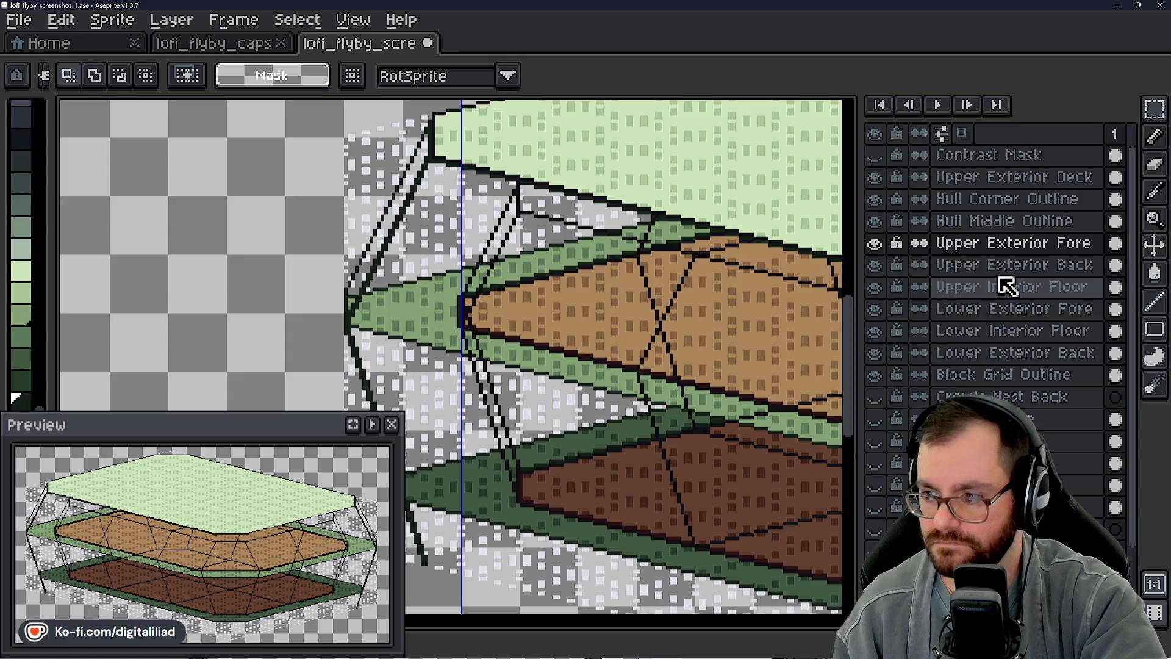
{"action": "left_click", "coordinate": [1014, 265]}
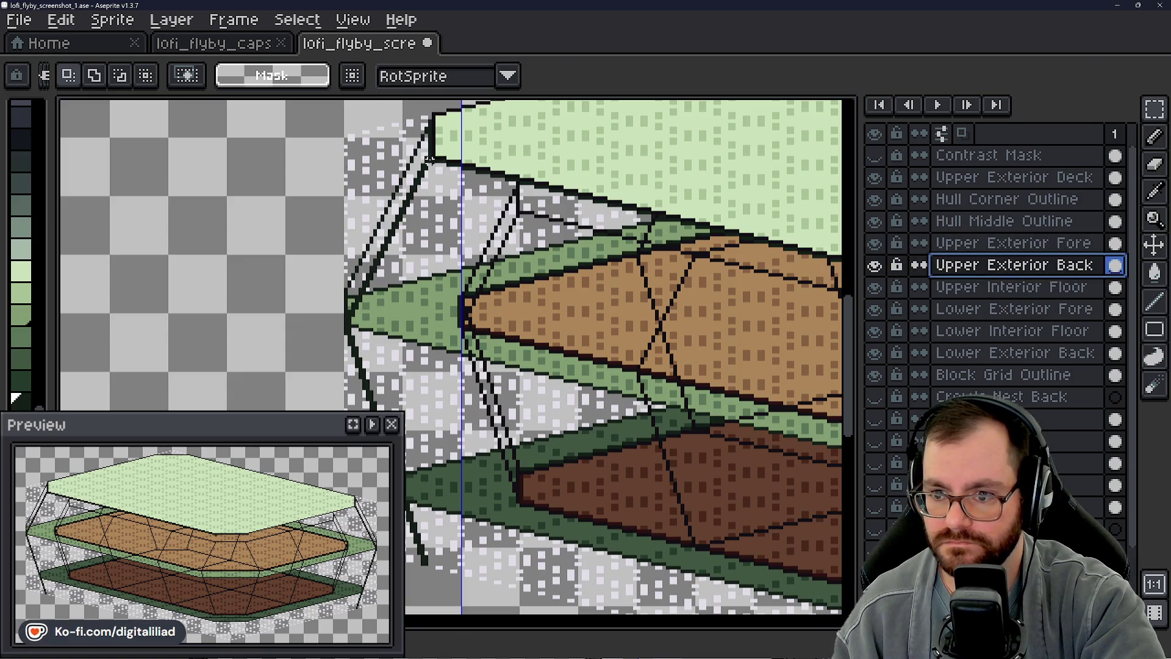
{"action": "mouse_move", "coordinate": [436, 152]}
{"action": "left_mouse_down"}
{"action": "mouse_move", "coordinate": [315, 323]}
{"action": "mouse_move", "coordinate": [211, 211]}
{"action": "left_mouse_up"}
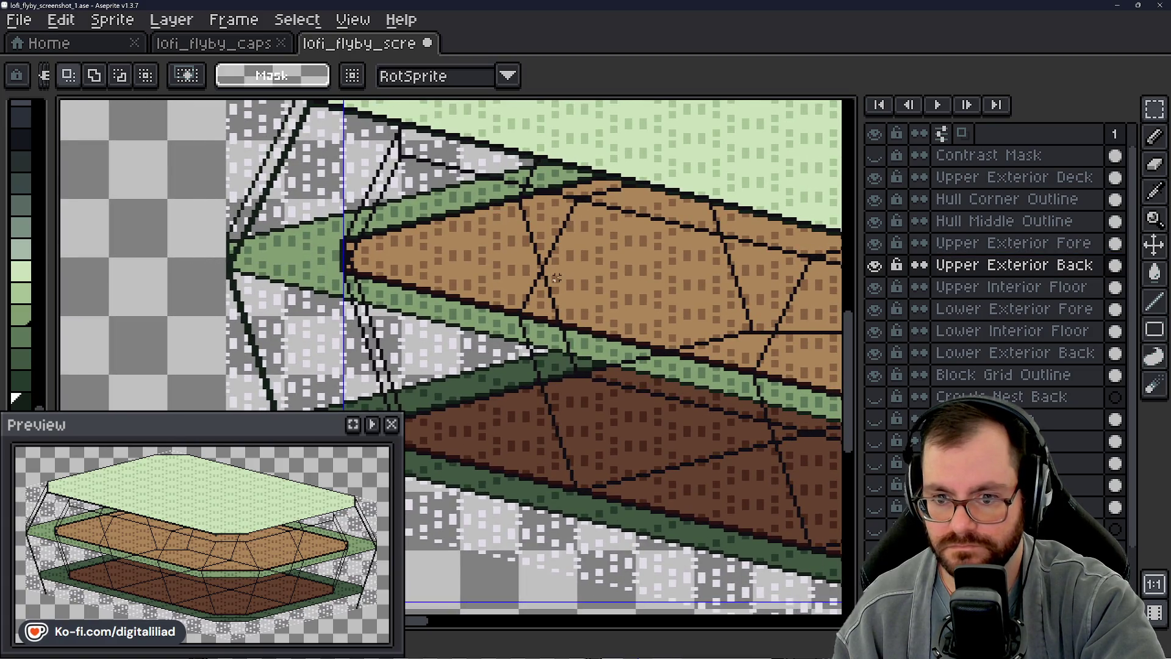
Step: Copy the selected corner piece and make Upper Exterior Fore the active layer again
{"action": "left_click_drag", "start_coordinate": [552, 272], "coordinate": [513, 229]}
{"action": "left_click_drag", "start_coordinate": [551, 272], "coordinate": [551, 271]}
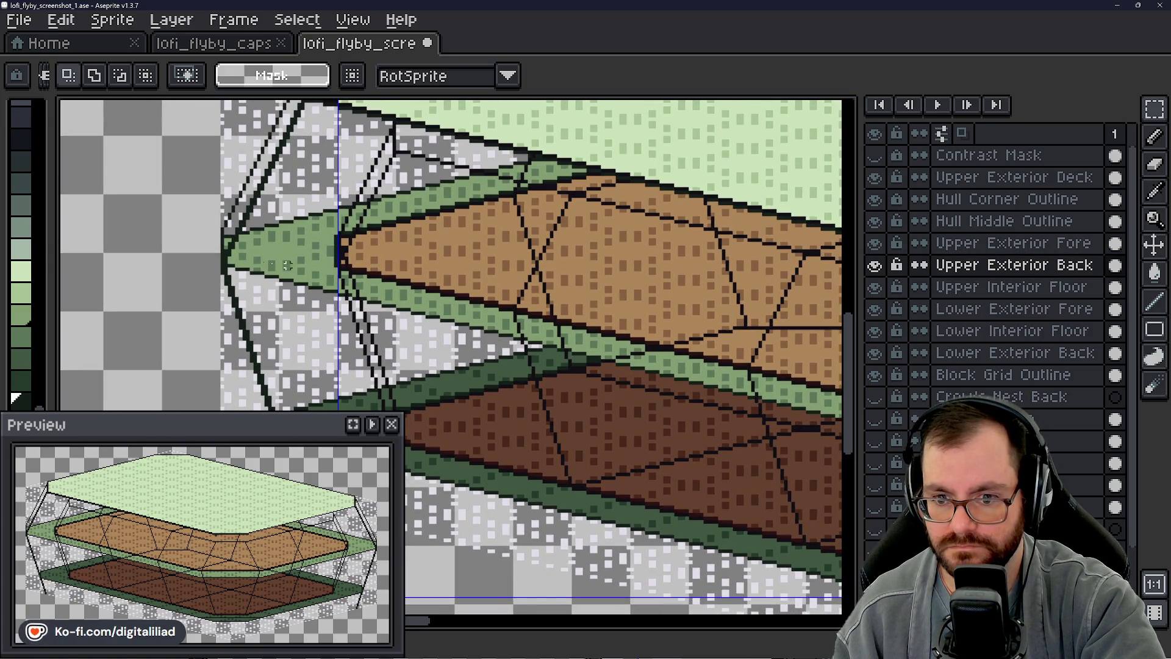
{"action": "scroll", "coordinate": [186, 252], "scroll_direction": "up", "scroll_amount": 2}
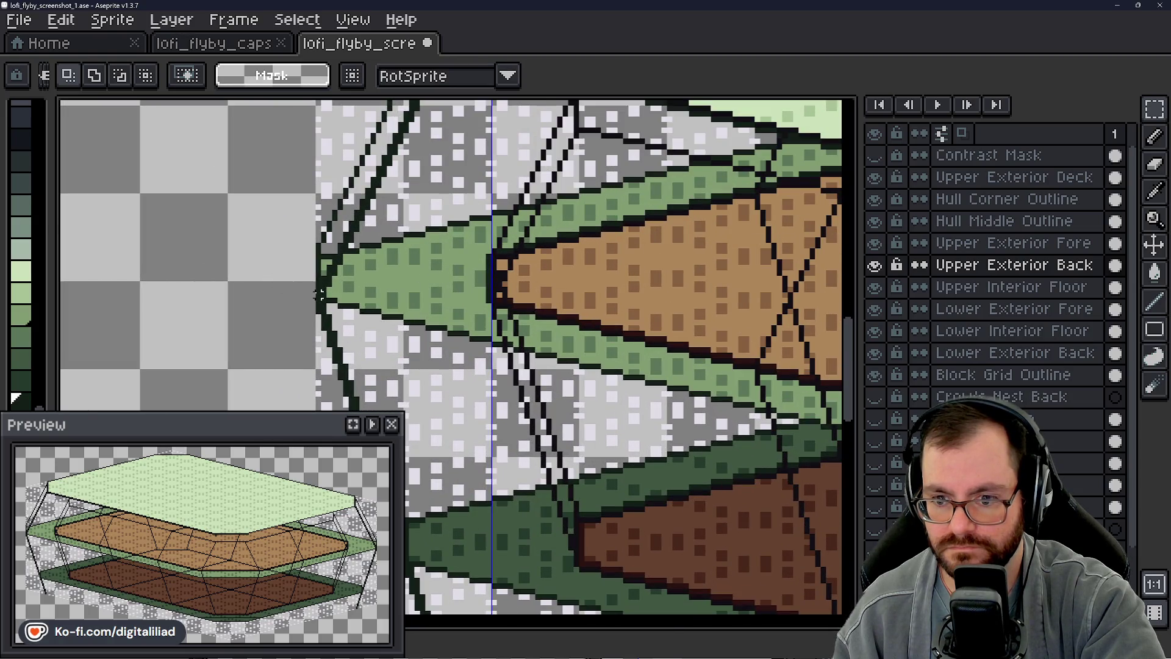
{"action": "left_click_drag", "start_coordinate": [321, 295], "coordinate": [321, 128]}
{"action": "scroll", "coordinate": [321, 128], "scroll_direction": "up", "scroll_amount": 2}
{"action": "left_click_drag", "start_coordinate": [319, 379], "coordinate": [444, 133]}
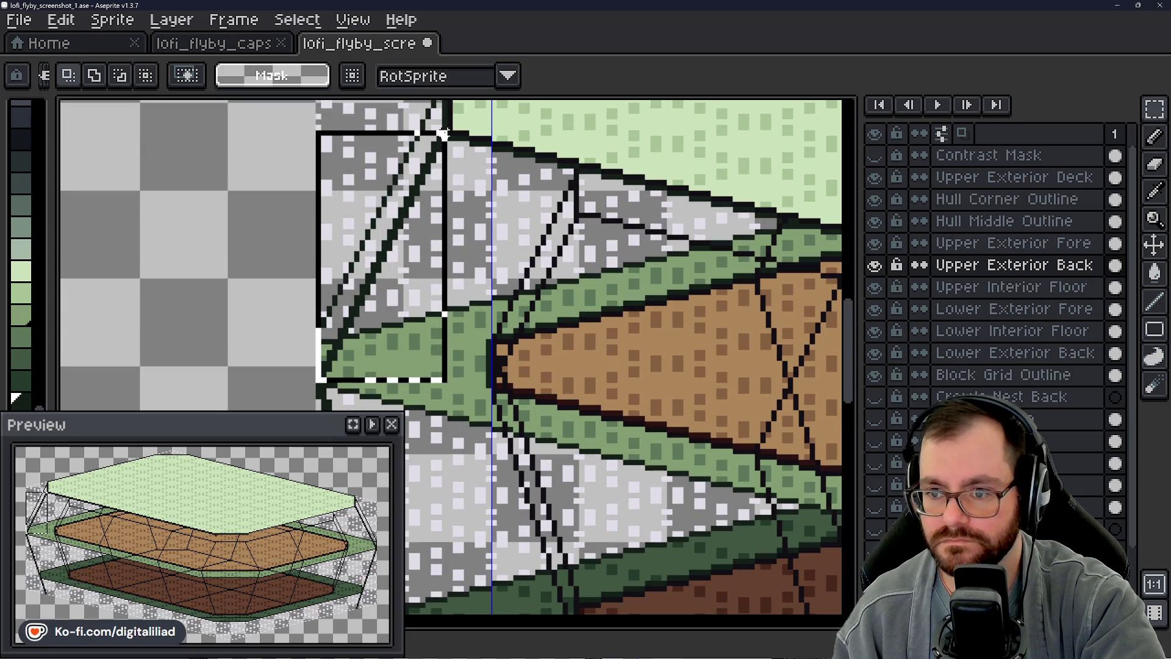
{"action": "left_click", "coordinate": [446, 137]}
{"action": "scroll", "coordinate": [366, 284], "scroll_direction": "down", "scroll_amount": 3}
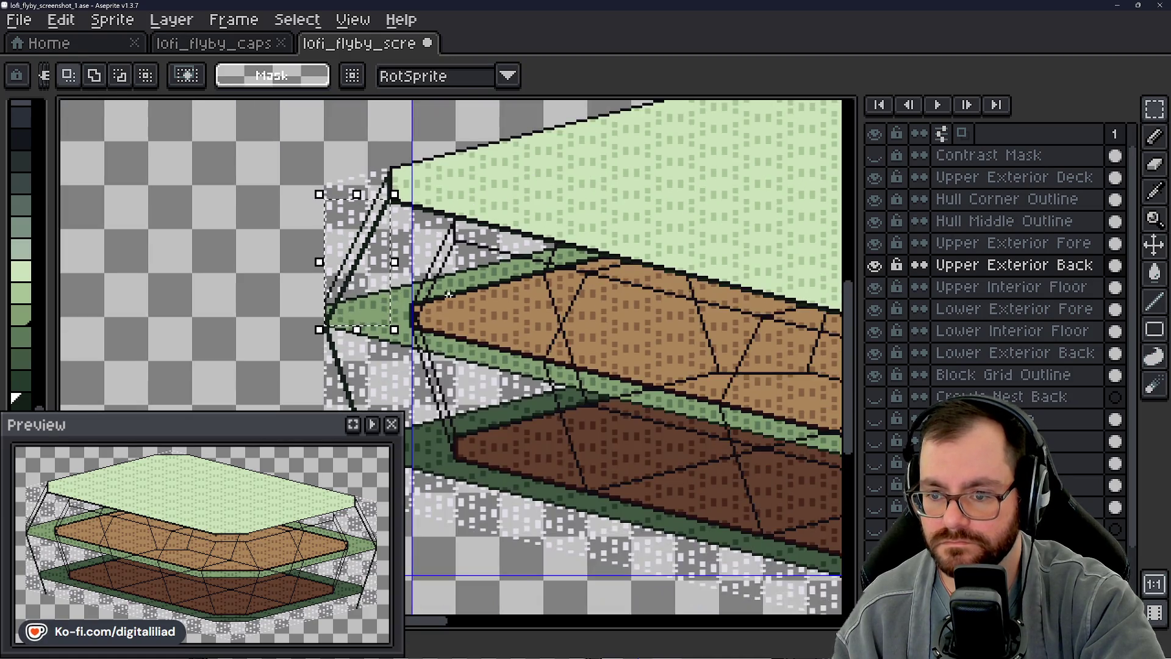
{"action": "left_click_drag", "start_coordinate": [613, 353], "coordinate": [395, 307]}
{"action": "scroll", "coordinate": [393, 306], "scroll_direction": "up", "scroll_amount": 1}
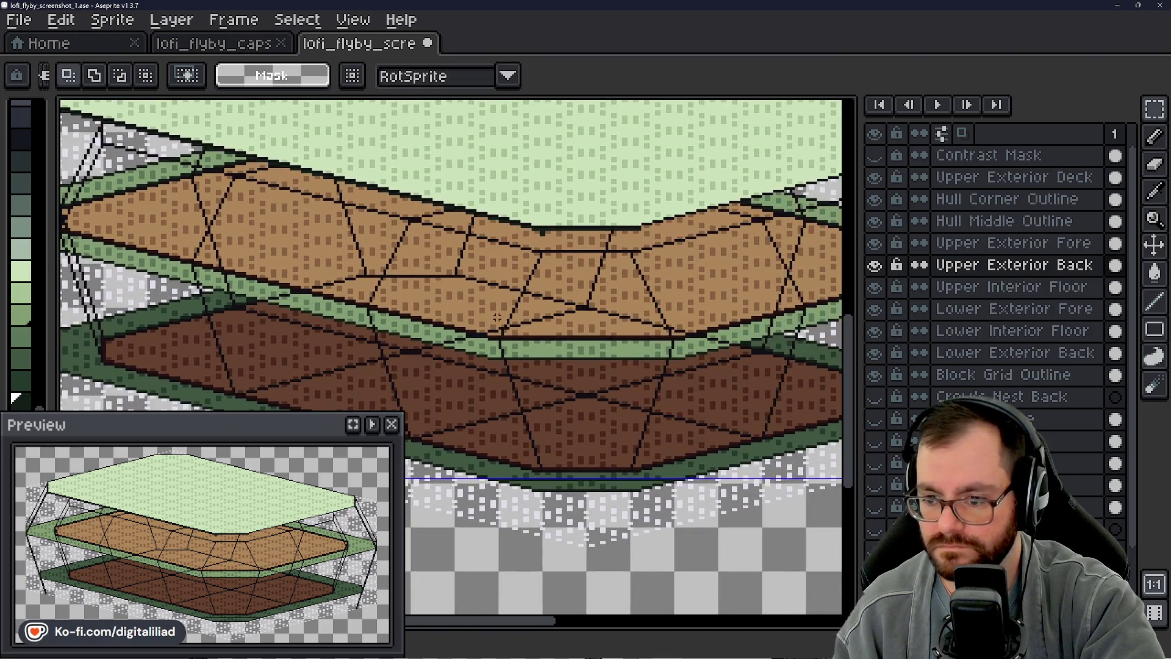
{"action": "scroll", "coordinate": [499, 315], "scroll_direction": "up", "scroll_amount": 2}
{"action": "left_click", "coordinate": [970, 243]}
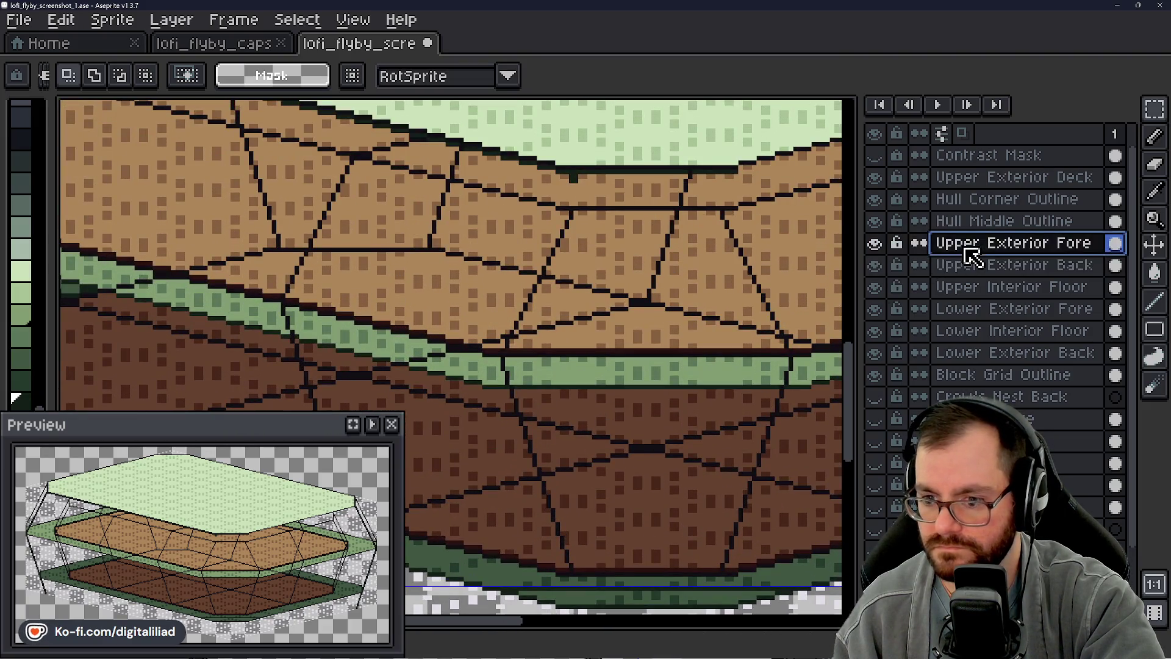
Step: Paste the rib-line piece, move it onto the front tan tier and drop it in place
{"action": "key", "text": "ctrl+v"}
{"action": "mouse_move", "coordinate": [499, 348]}
{"action": "left_mouse_down"}
{"action": "mouse_move", "coordinate": [576, 247]}
{"action": "mouse_move", "coordinate": [579, 280]}
{"action": "mouse_move", "coordinate": [596, 282]}
{"action": "left_mouse_up"}
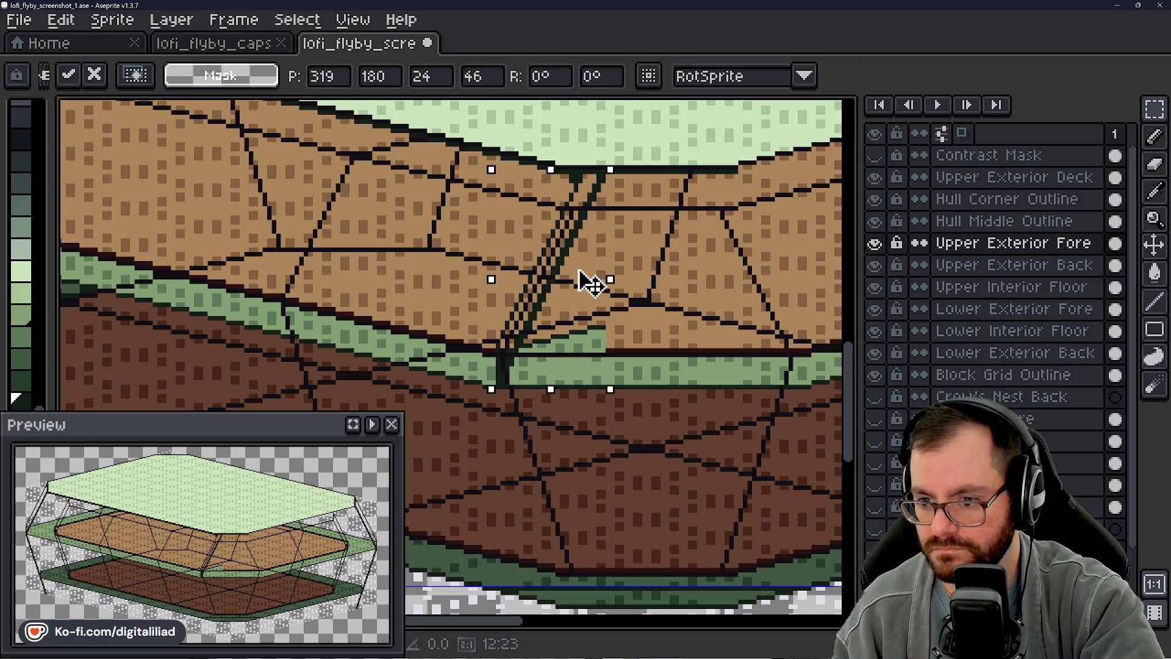
{"action": "scroll", "coordinate": [593, 283], "scroll_direction": "down", "scroll_amount": 3}
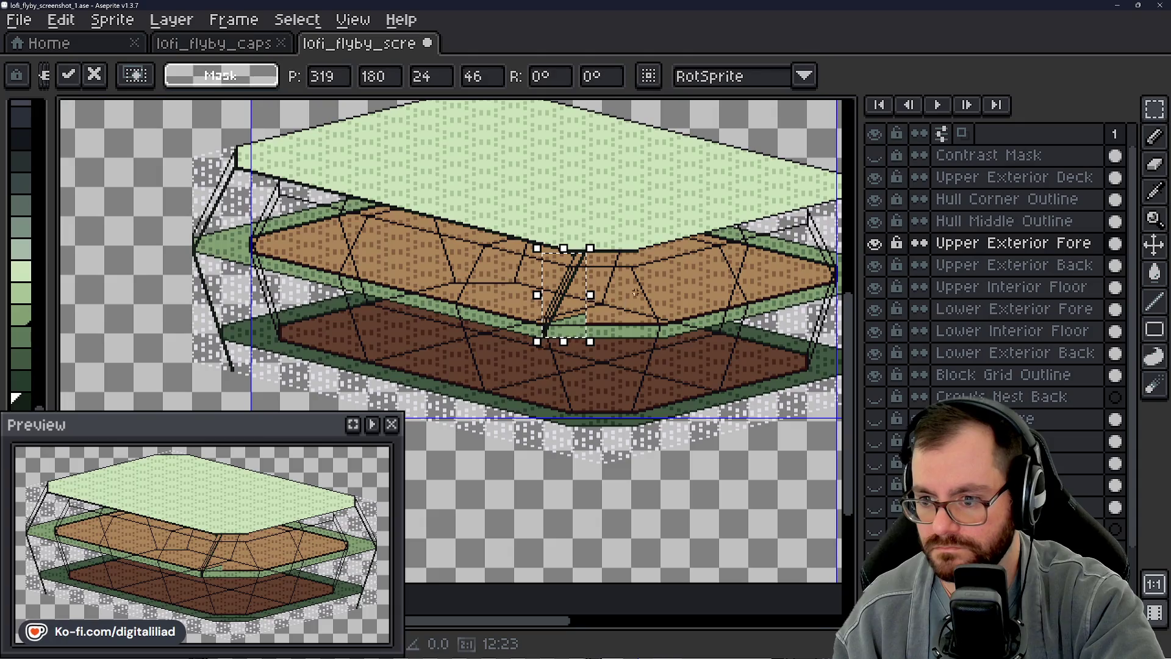
{"action": "key", "text": "ctrl+d"}
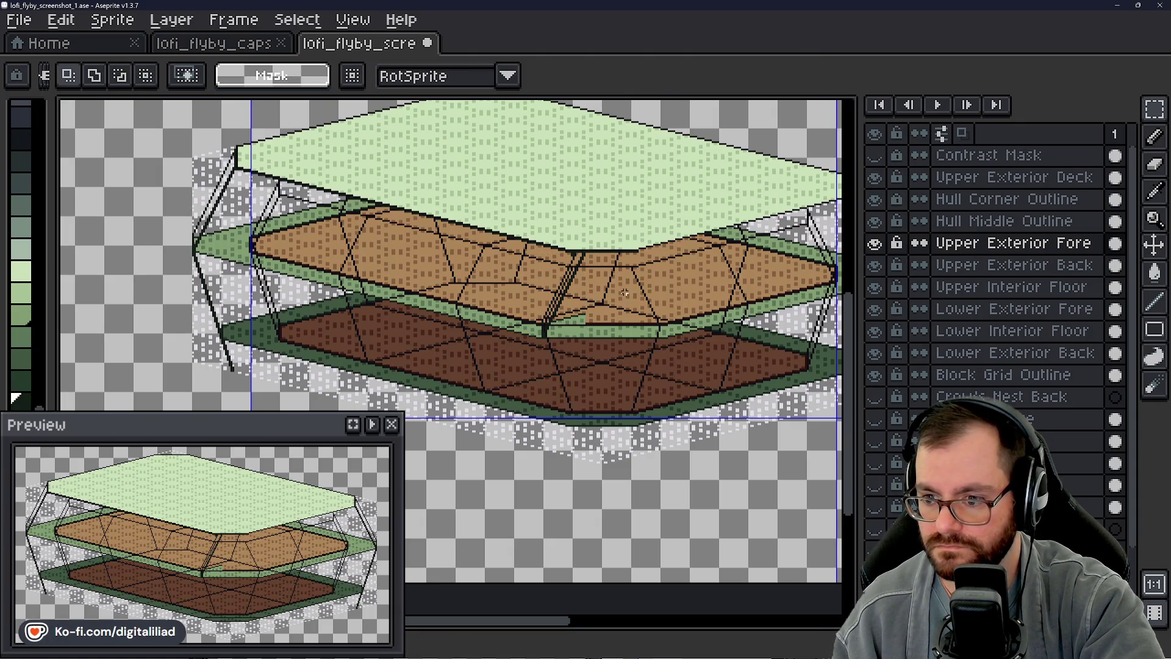
{"action": "scroll", "coordinate": [576, 261], "scroll_direction": "up", "scroll_amount": 4}
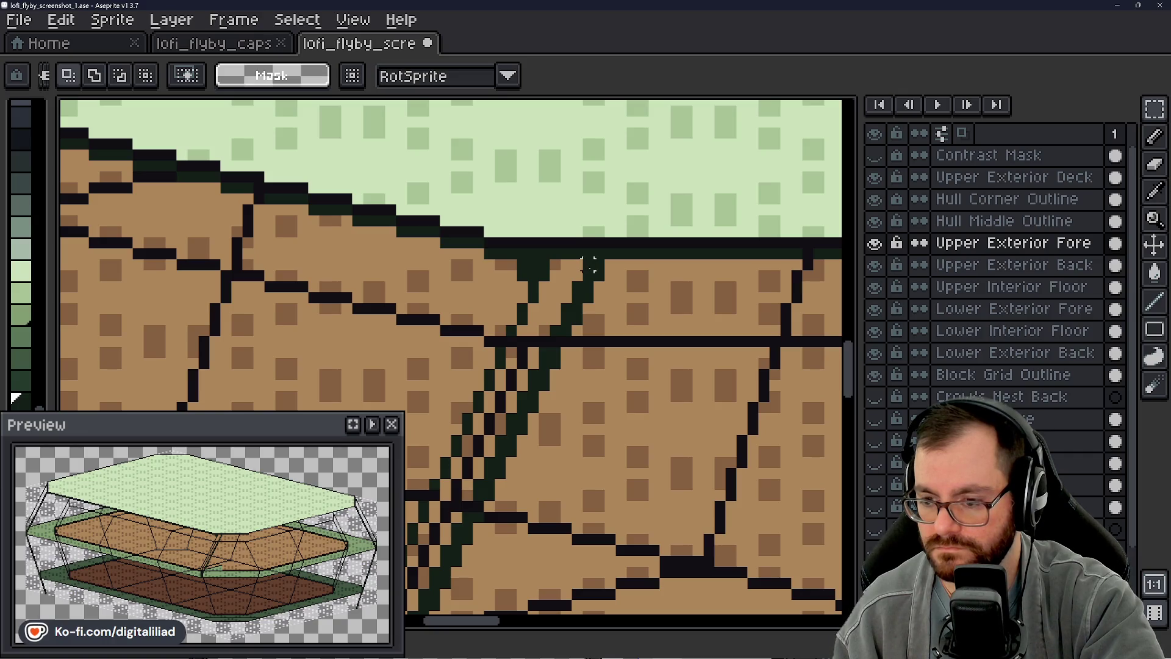
{"action": "scroll", "coordinate": [590, 265], "scroll_direction": "down", "scroll_amount": 2}
{"action": "mouse_move", "coordinate": [640, 270]}
{"action": "left_mouse_down"}
{"action": "mouse_move", "coordinate": [602, 217]}
{"action": "mouse_move", "coordinate": [568, 234]}
{"action": "left_mouse_up"}
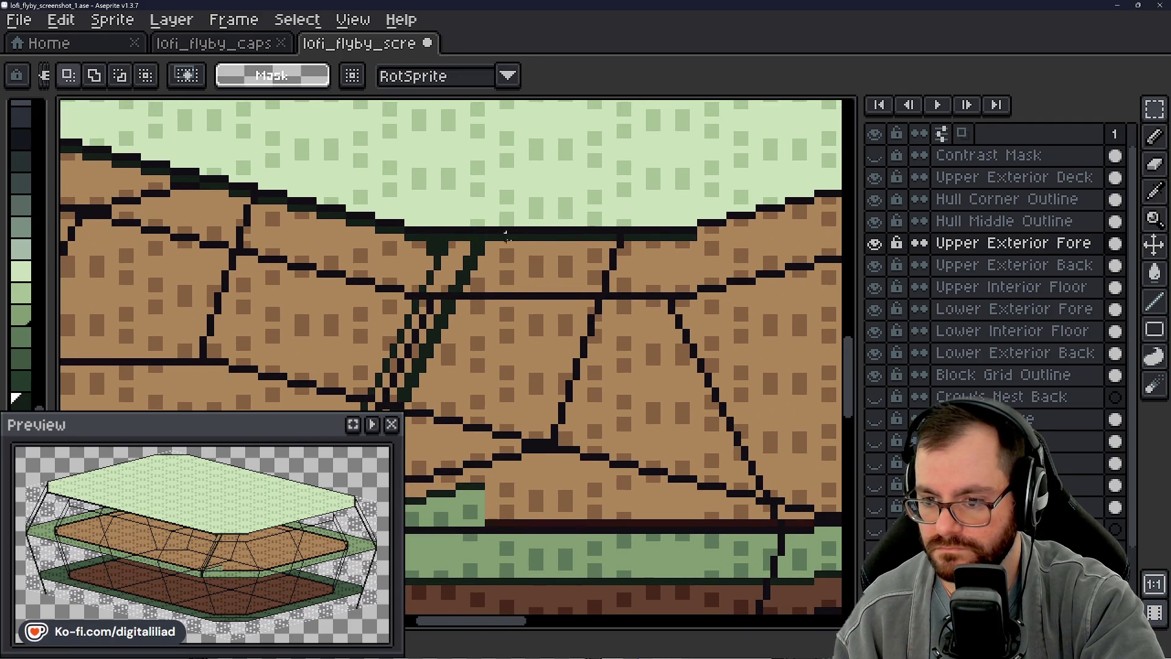
{"action": "scroll", "coordinate": [504, 233], "scroll_direction": "down", "scroll_amount": 2}
{"action": "left_click_drag", "start_coordinate": [504, 234], "coordinate": [659, 316]}
{"action": "scroll", "coordinate": [660, 316], "scroll_direction": "up", "scroll_amount": 2}
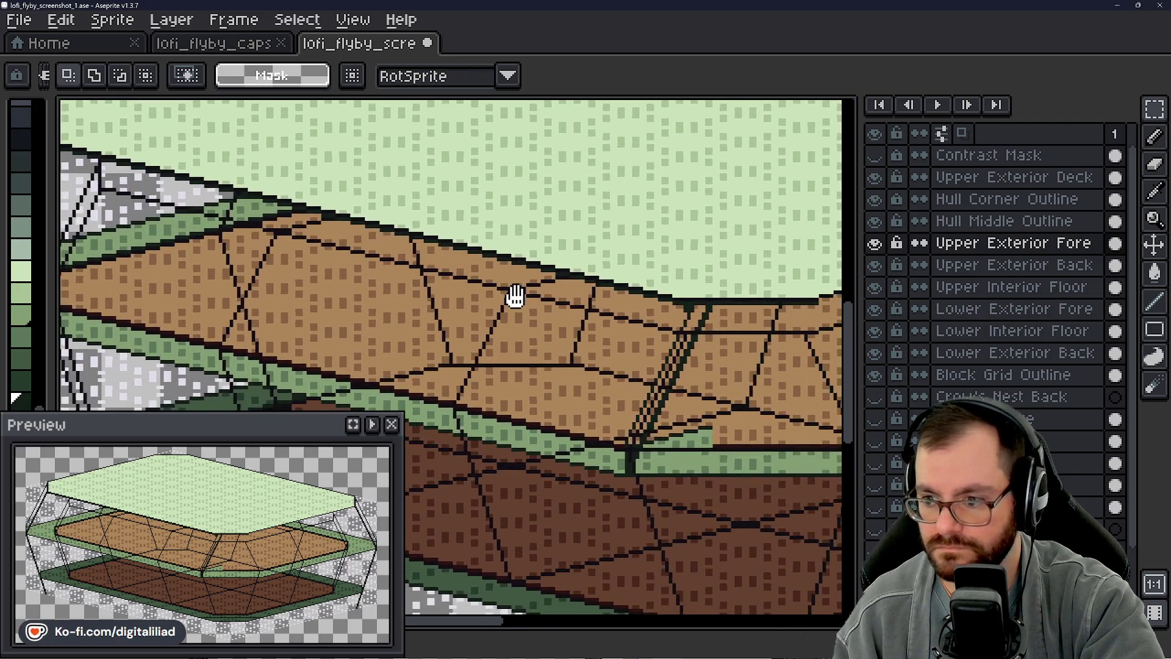
{"action": "scroll", "coordinate": [516, 295], "scroll_direction": "down", "scroll_amount": 2}
{"action": "scroll", "coordinate": [513, 293], "scroll_direction": "down", "scroll_amount": 1}
{"action": "scroll", "coordinate": [610, 299], "scroll_direction": "up", "scroll_amount": 3}
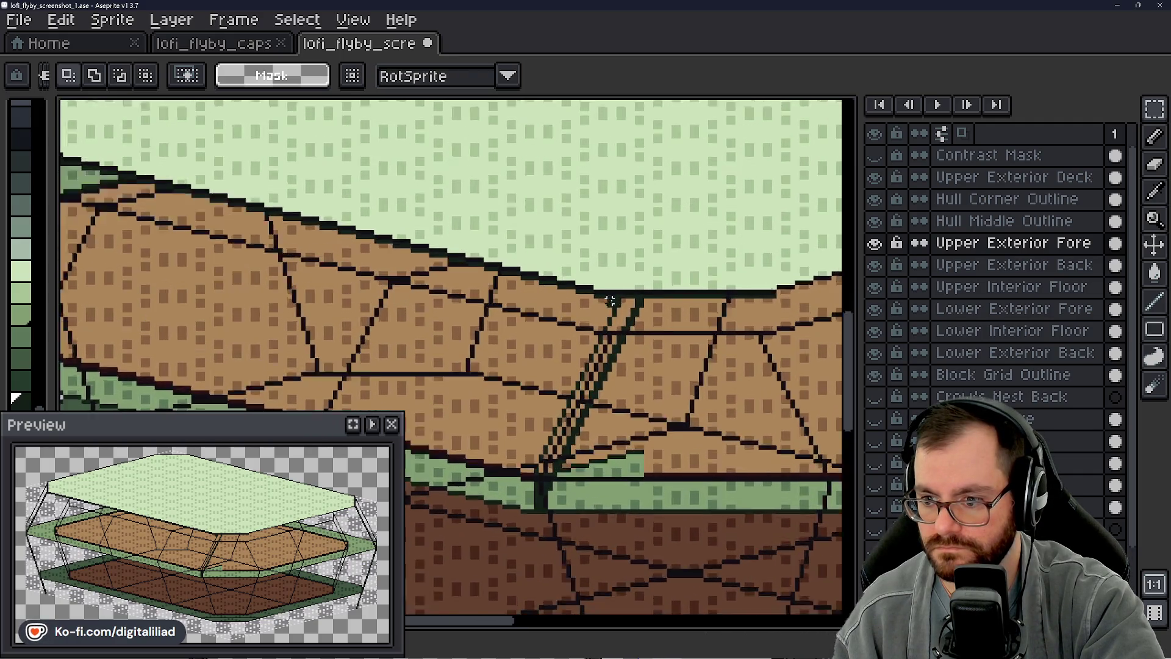
{"action": "scroll", "coordinate": [611, 299], "scroll_direction": "up", "scroll_amount": 2}
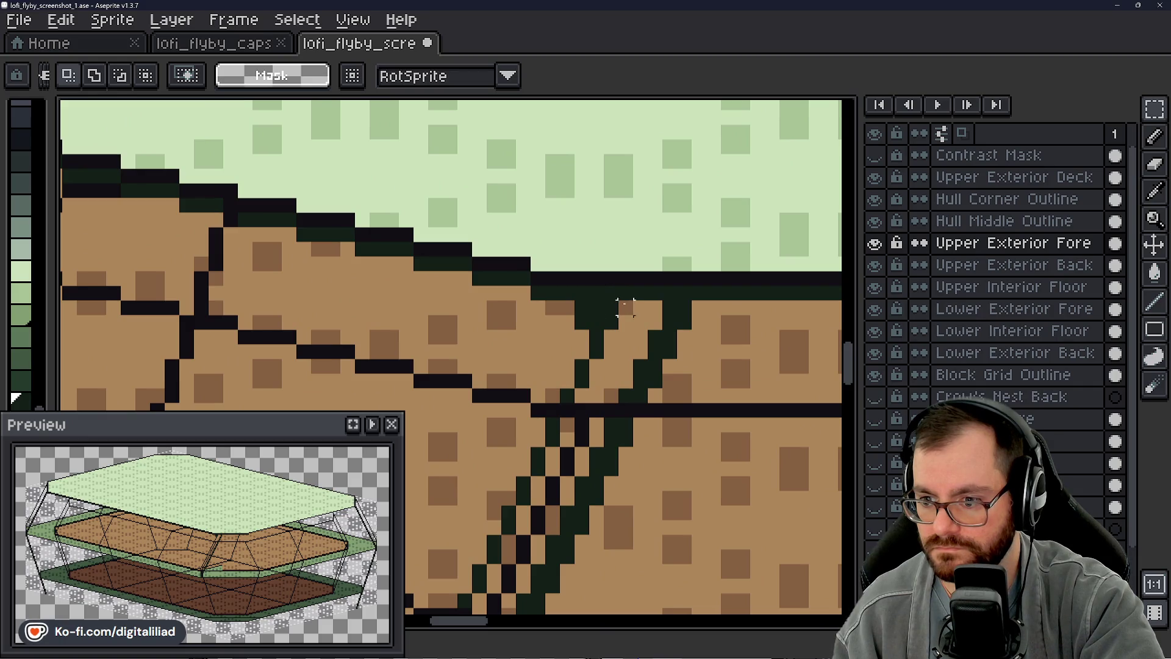
{"action": "left_click_drag", "start_coordinate": [714, 307], "coordinate": [517, 293]}
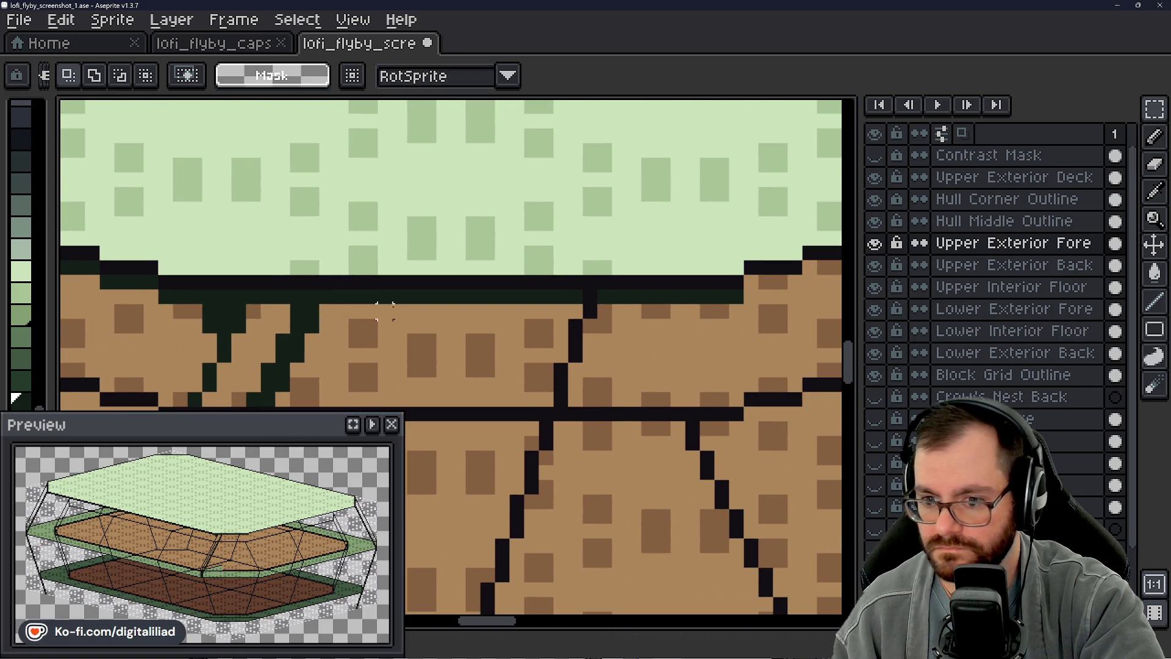
{"action": "scroll", "coordinate": [547, 312], "scroll_direction": "down", "scroll_amount": 2}
{"action": "scroll", "coordinate": [586, 275], "scroll_direction": "up", "scroll_amount": 1}
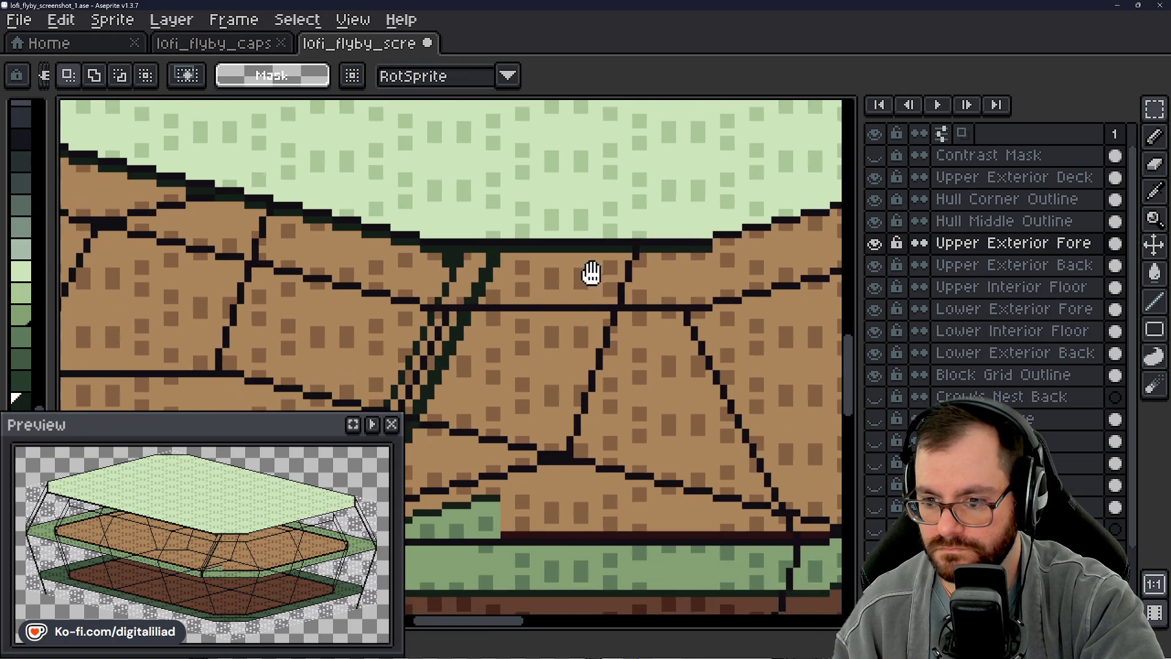
{"action": "left_click_drag", "start_coordinate": [572, 275], "coordinate": [583, 286]}
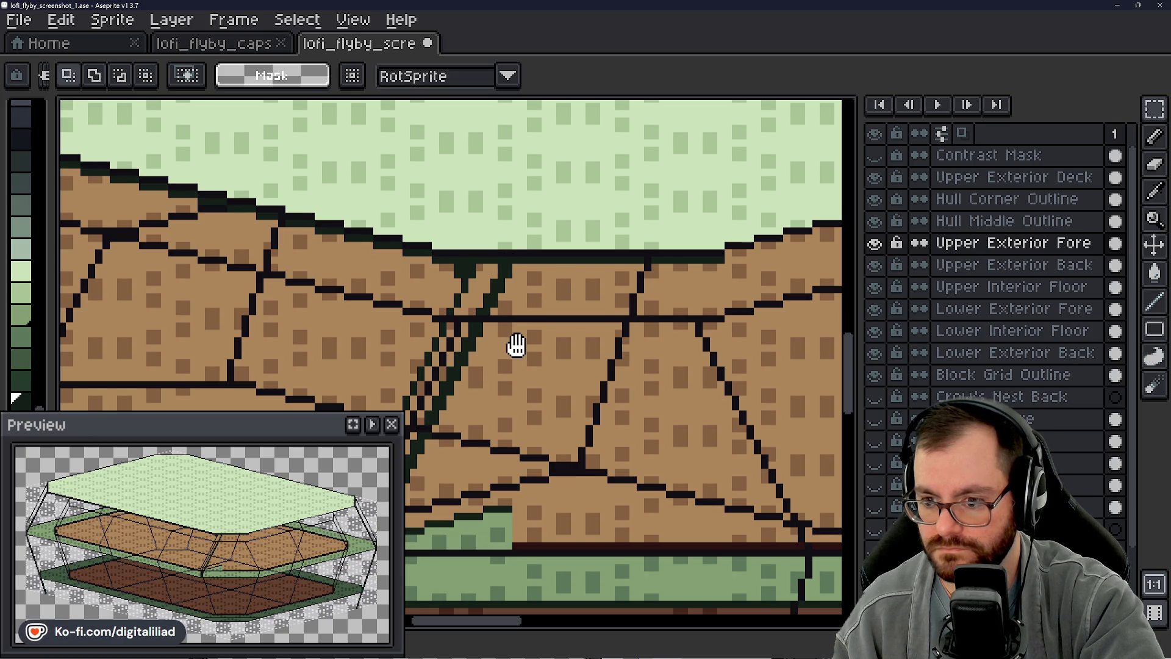
{"action": "left_click_drag", "start_coordinate": [517, 347], "coordinate": [521, 230]}
{"action": "mouse_move", "coordinate": [535, 302]}
{"action": "left_mouse_down"}
{"action": "mouse_move", "coordinate": [562, 226]}
{"action": "mouse_move", "coordinate": [557, 324]}
{"action": "mouse_move", "coordinate": [700, 247]}
{"action": "mouse_move", "coordinate": [679, 223]}
{"action": "mouse_move", "coordinate": [635, 268]}
{"action": "mouse_move", "coordinate": [594, 343]}
{"action": "mouse_move", "coordinate": [559, 312]}
{"action": "mouse_move", "coordinate": [625, 274]}
{"action": "mouse_move", "coordinate": [613, 316]}
{"action": "mouse_move", "coordinate": [589, 334]}
{"action": "mouse_move", "coordinate": [608, 315]}
{"action": "left_mouse_up"}
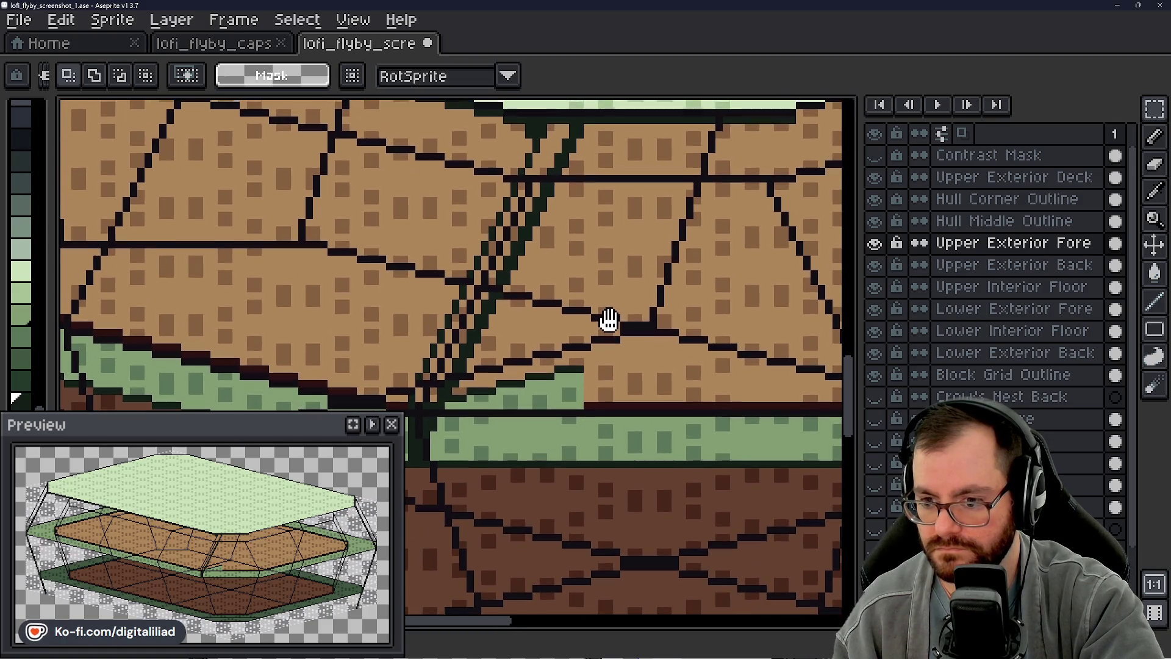
Step: Check the floating double rib line's position on the tan hull, then drop it and deselect
{"action": "mouse_move", "coordinate": [609, 316]}
{"action": "left_mouse_down"}
{"action": "mouse_move", "coordinate": [655, 279]}
{"action": "mouse_move", "coordinate": [668, 339]}
{"action": "left_mouse_up"}
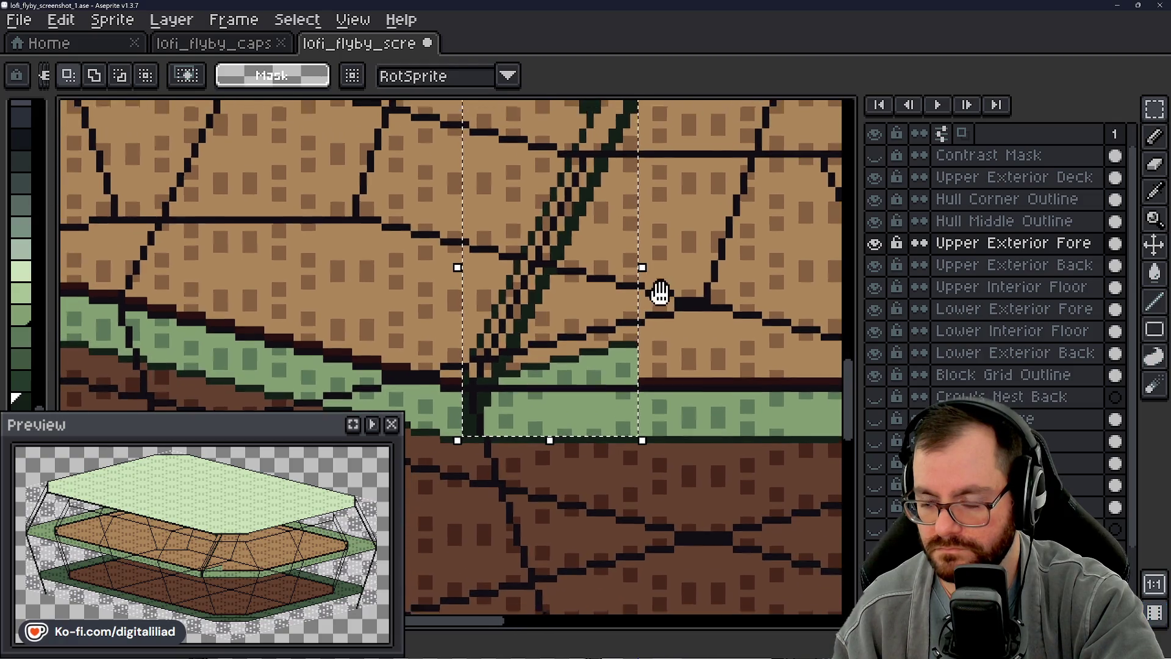
{"action": "left_click_drag", "start_coordinate": [682, 284], "coordinate": [696, 298]}
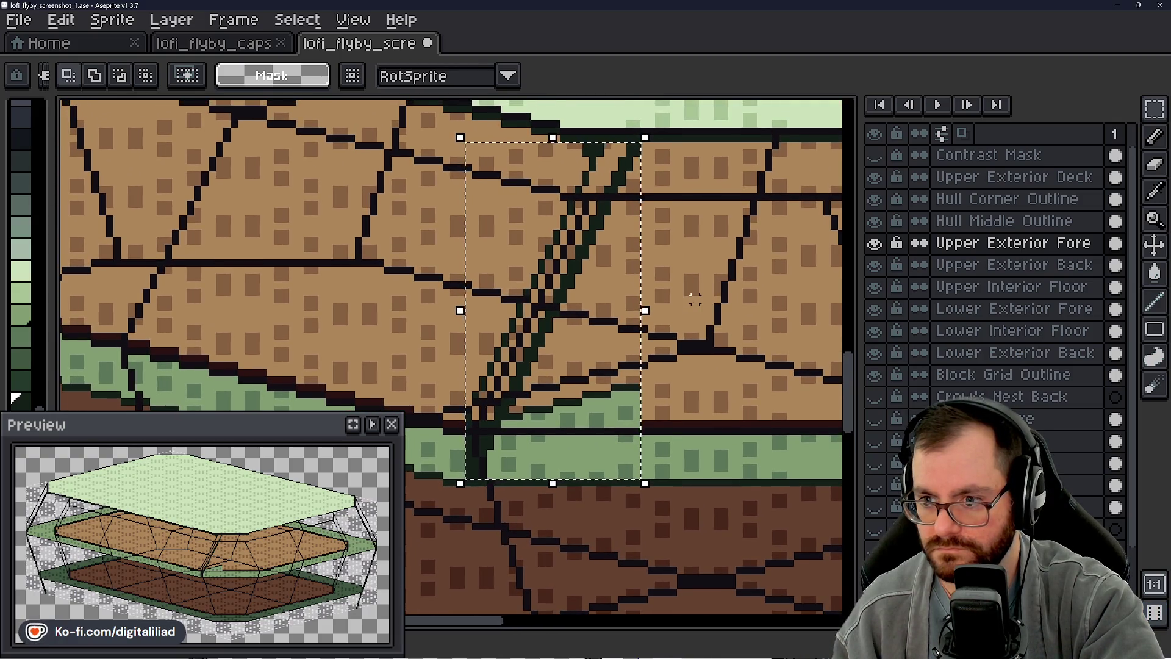
{"action": "scroll", "coordinate": [677, 293], "scroll_direction": "up", "scroll_amount": 3}
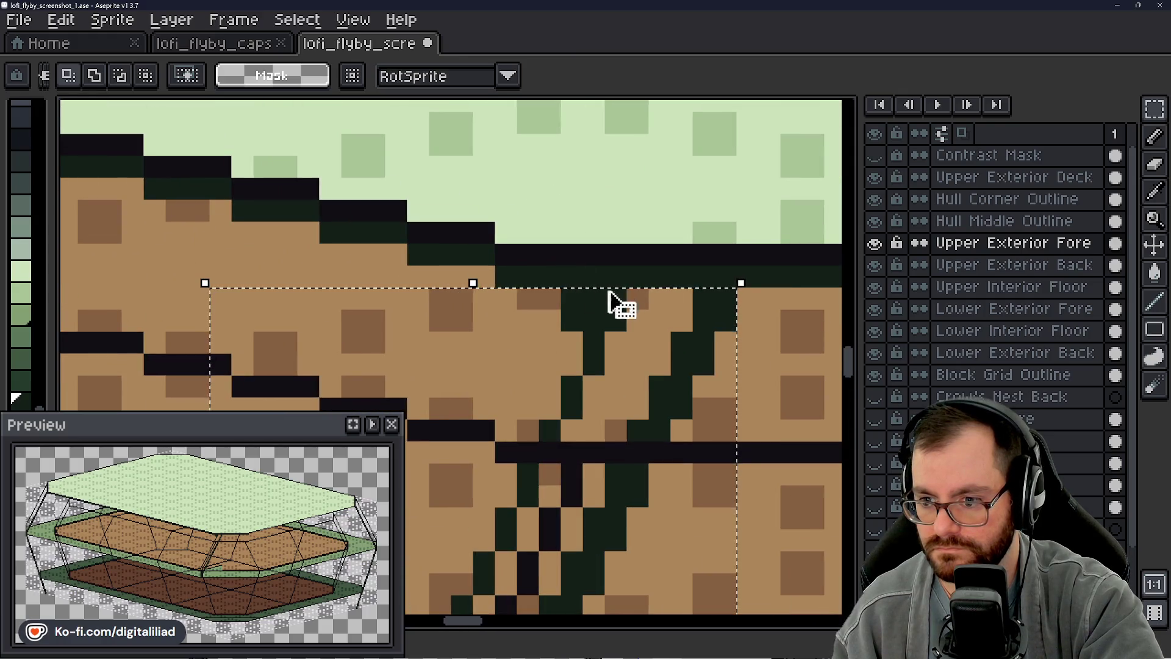
{"action": "scroll", "coordinate": [636, 266], "scroll_direction": "down", "scroll_amount": 3}
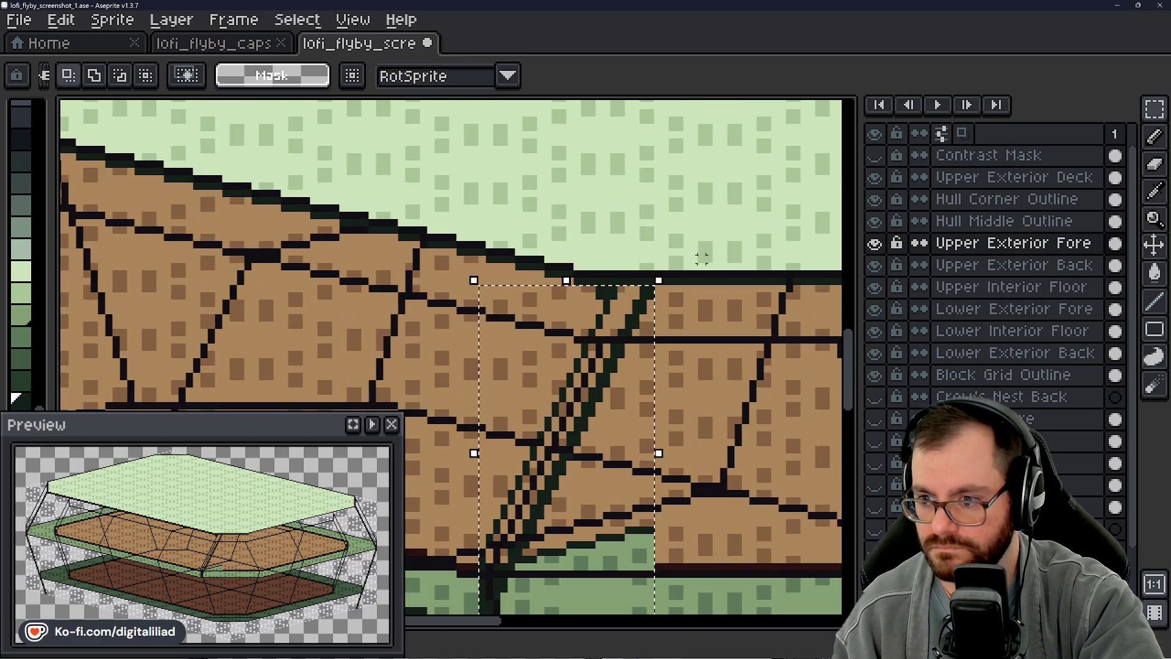
{"action": "scroll", "coordinate": [549, 302], "scroll_direction": "down", "scroll_amount": 1}
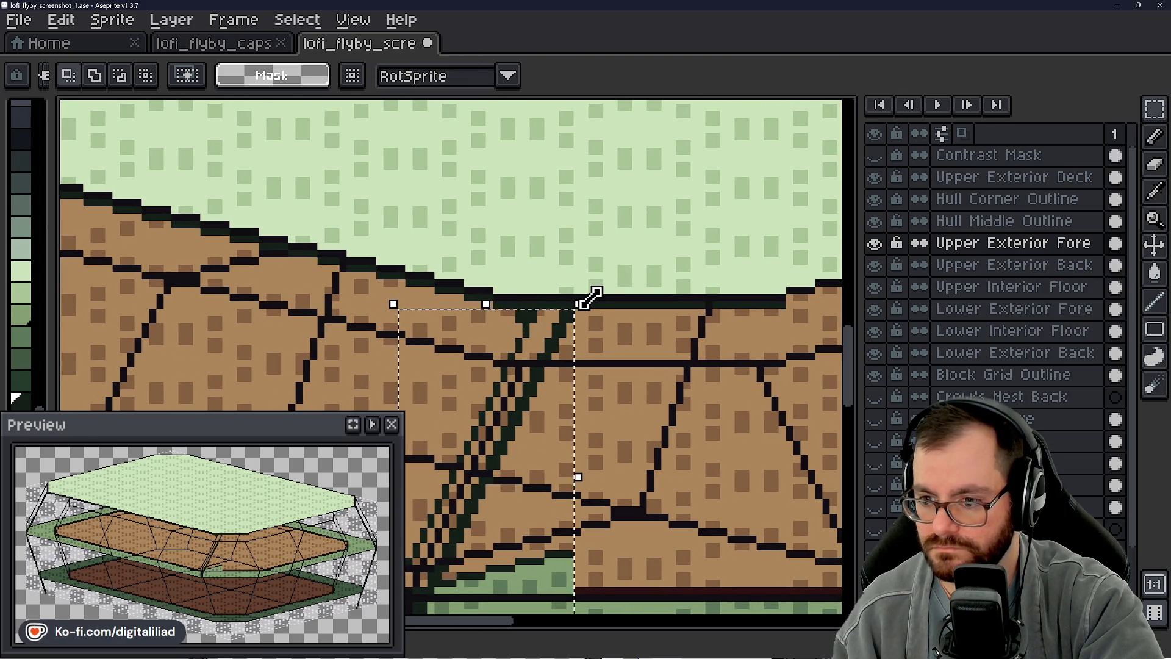
{"action": "scroll", "coordinate": [530, 316], "scroll_direction": "down", "scroll_amount": 1}
{"action": "mouse_move", "coordinate": [640, 311]}
{"action": "left_mouse_down"}
{"action": "mouse_move", "coordinate": [686, 286]}
{"action": "mouse_move", "coordinate": [682, 183]}
{"action": "mouse_move", "coordinate": [650, 250]}
{"action": "left_mouse_up"}
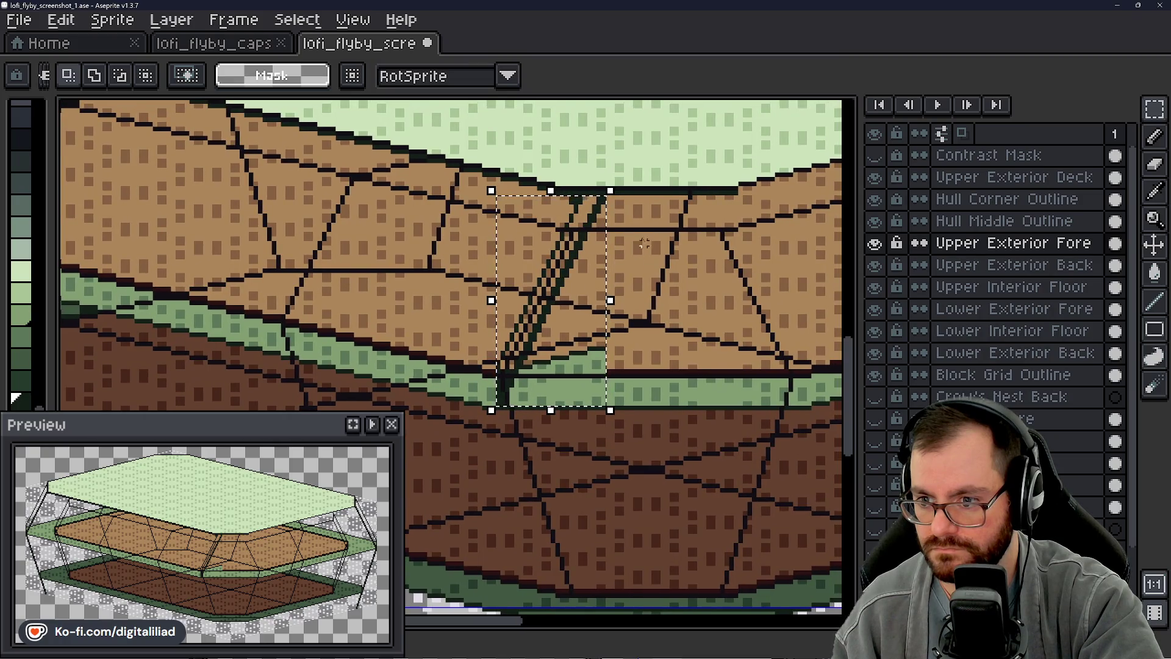
{"action": "scroll", "coordinate": [649, 249], "scroll_direction": "up", "scroll_amount": 1}
{"action": "left_click_drag", "start_coordinate": [567, 192], "coordinate": [594, 183]}
{"action": "scroll", "coordinate": [621, 249], "scroll_direction": "down", "scroll_amount": 2}
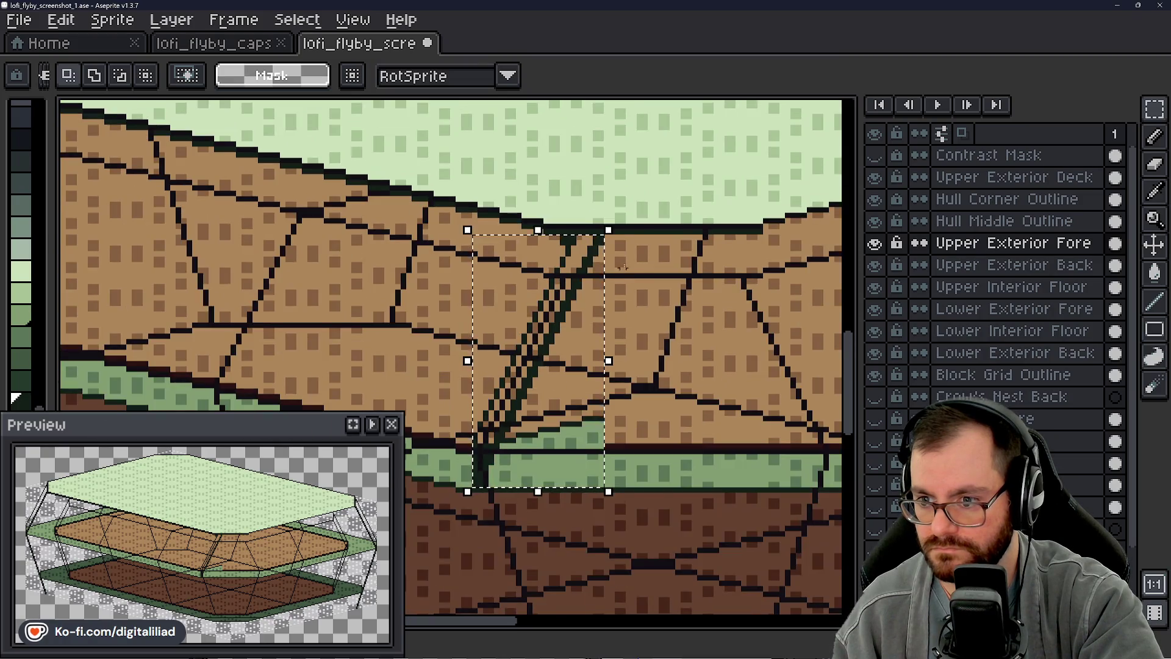
{"action": "scroll", "coordinate": [627, 238], "scroll_direction": "up", "scroll_amount": 1}
{"action": "scroll", "coordinate": [630, 239], "scroll_direction": "down", "scroll_amount": 1}
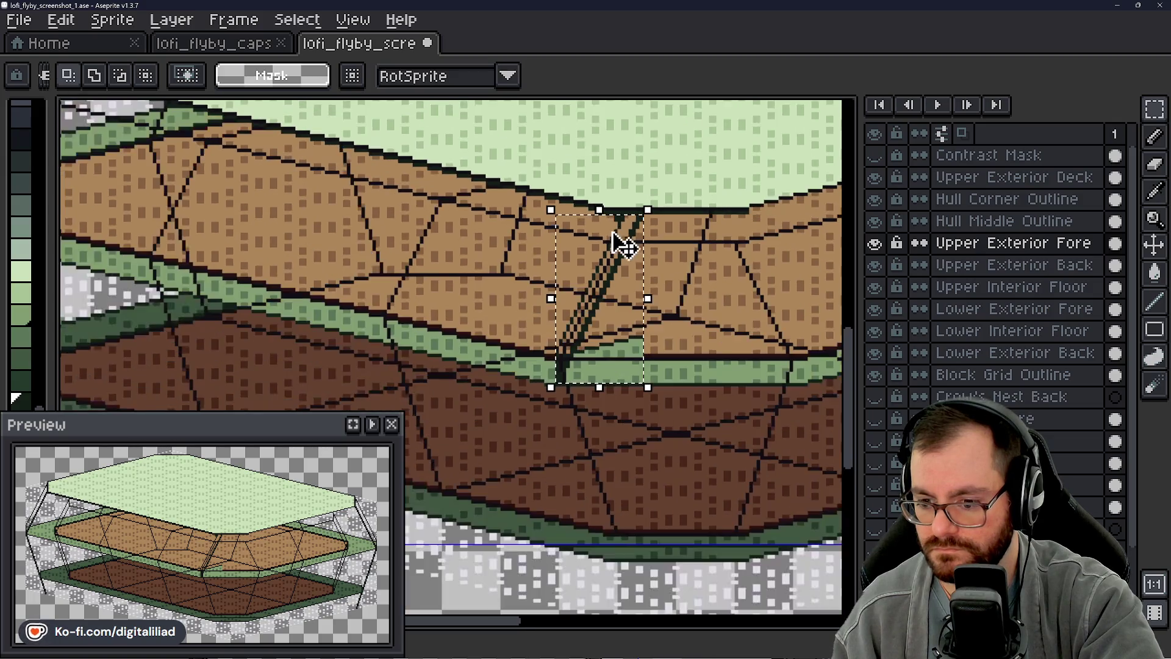
{"action": "left_click_drag", "start_coordinate": [513, 300], "coordinate": [568, 275]}
{"action": "key", "text": "ctrl+d"}
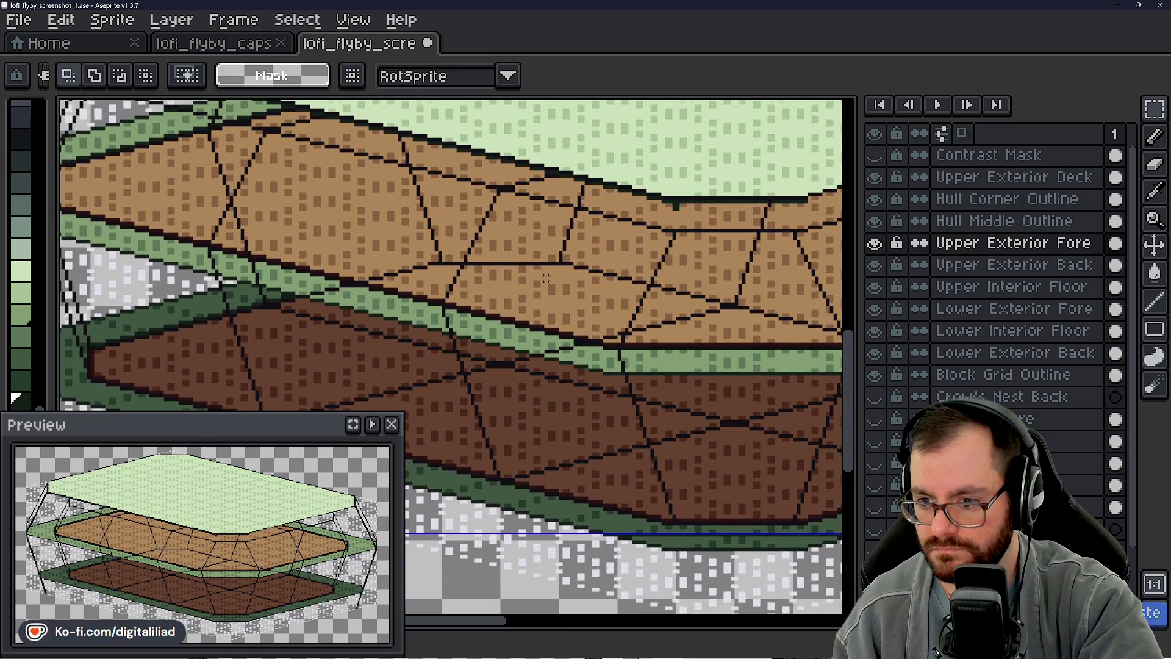
{"action": "scroll", "coordinate": [546, 279], "scroll_direction": "down", "scroll_amount": 3}
{"action": "scroll", "coordinate": [558, 279], "scroll_direction": "up", "scroll_amount": 1}
{"action": "scroll", "coordinate": [558, 280], "scroll_direction": "down", "scroll_amount": 1}
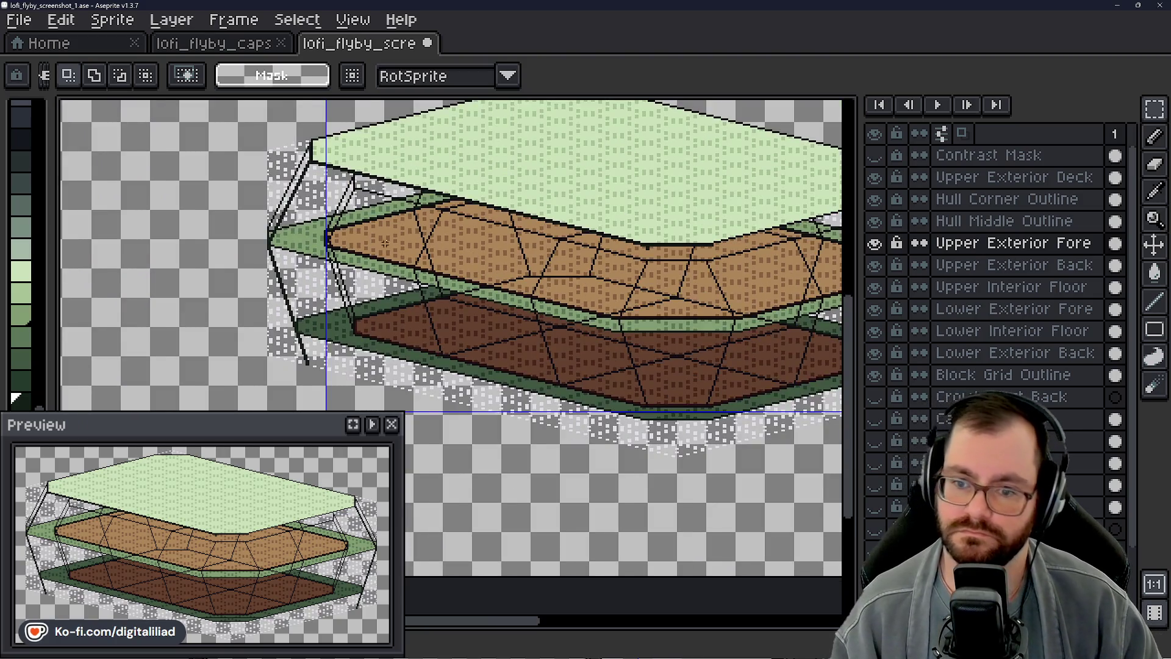
{"action": "scroll", "coordinate": [384, 242], "scroll_direction": "up", "scroll_amount": 2}
{"action": "left_click_drag", "start_coordinate": [403, 275], "coordinate": [357, 257]}
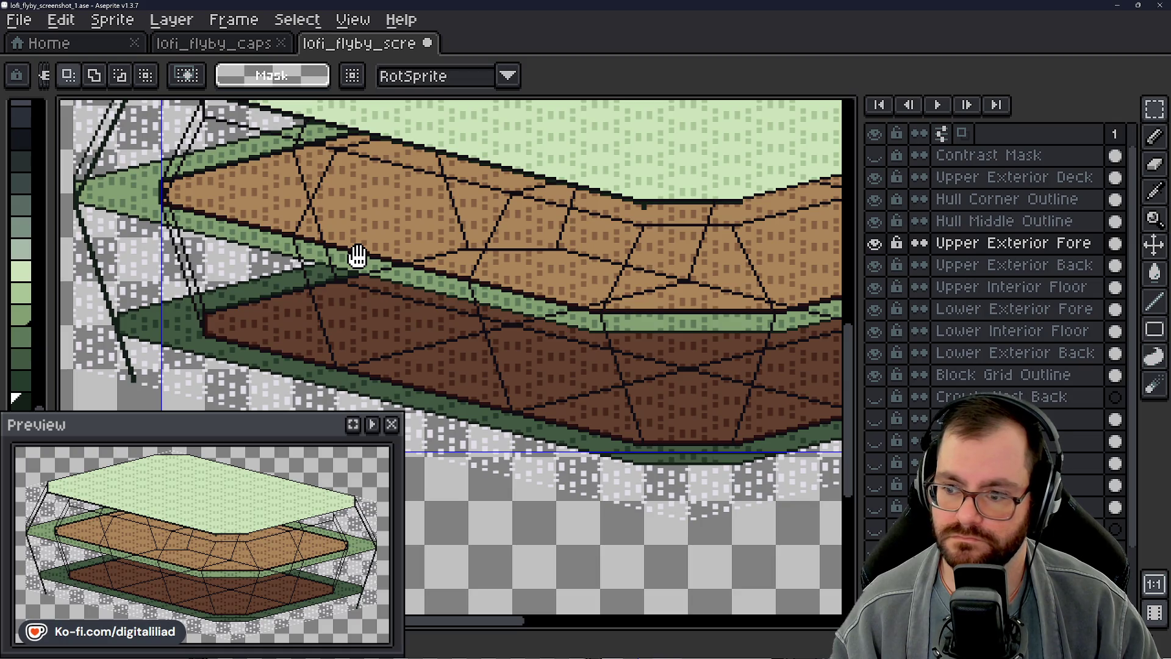
{"action": "left_click_drag", "start_coordinate": [357, 257], "coordinate": [457, 257]}
{"action": "scroll", "coordinate": [440, 248], "scroll_direction": "up", "scroll_amount": 2}
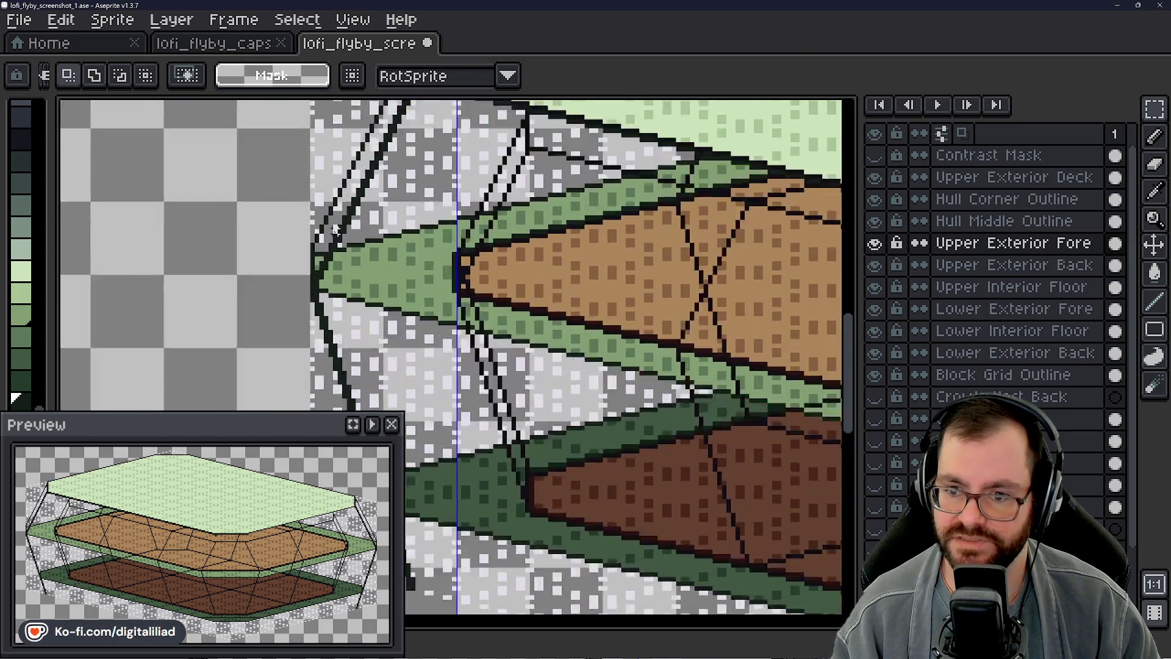
{"action": "scroll", "coordinate": [366, 257], "scroll_direction": "up", "scroll_amount": 2}
{"action": "mouse_move", "coordinate": [261, 229]}
{"action": "left_mouse_down"}
{"action": "mouse_move", "coordinate": [622, 354]}
{"action": "mouse_move", "coordinate": [458, 275]}
{"action": "mouse_move", "coordinate": [321, 240]}
{"action": "left_mouse_up"}
{"action": "scroll", "coordinate": [440, 309], "scroll_direction": "down", "scroll_amount": 2}
{"action": "scroll", "coordinate": [320, 239], "scroll_direction": "down", "scroll_amount": 2}
{"action": "scroll", "coordinate": [457, 274], "scroll_direction": "down", "scroll_amount": 1}
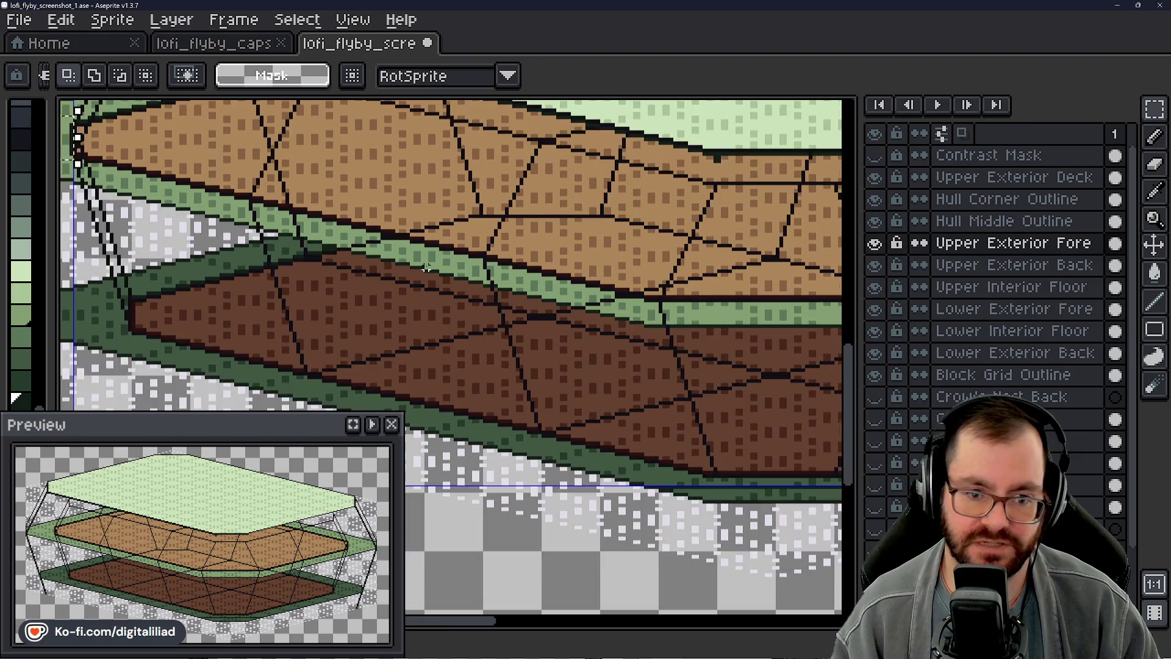
{"action": "scroll", "coordinate": [476, 274], "scroll_direction": "up", "scroll_amount": 1}
{"action": "scroll", "coordinate": [514, 328], "scroll_direction": "up", "scroll_amount": 3}
{"action": "scroll", "coordinate": [514, 328], "scroll_direction": "down", "scroll_amount": 2}
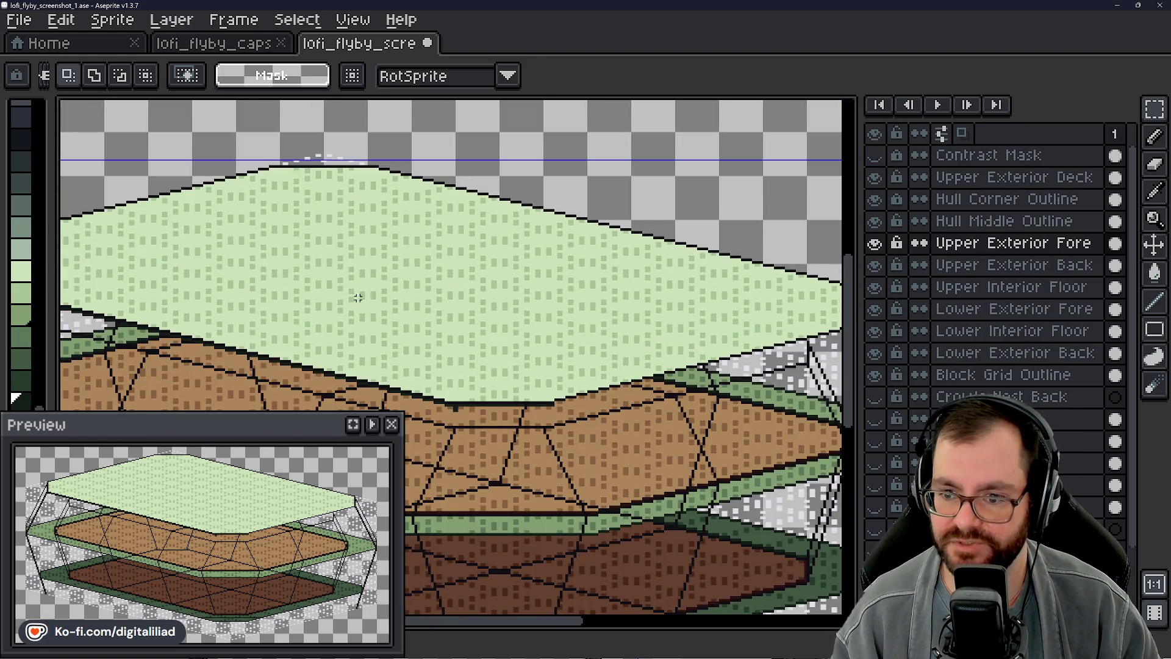
{"action": "left_click_drag", "start_coordinate": [517, 341], "coordinate": [421, 254]}
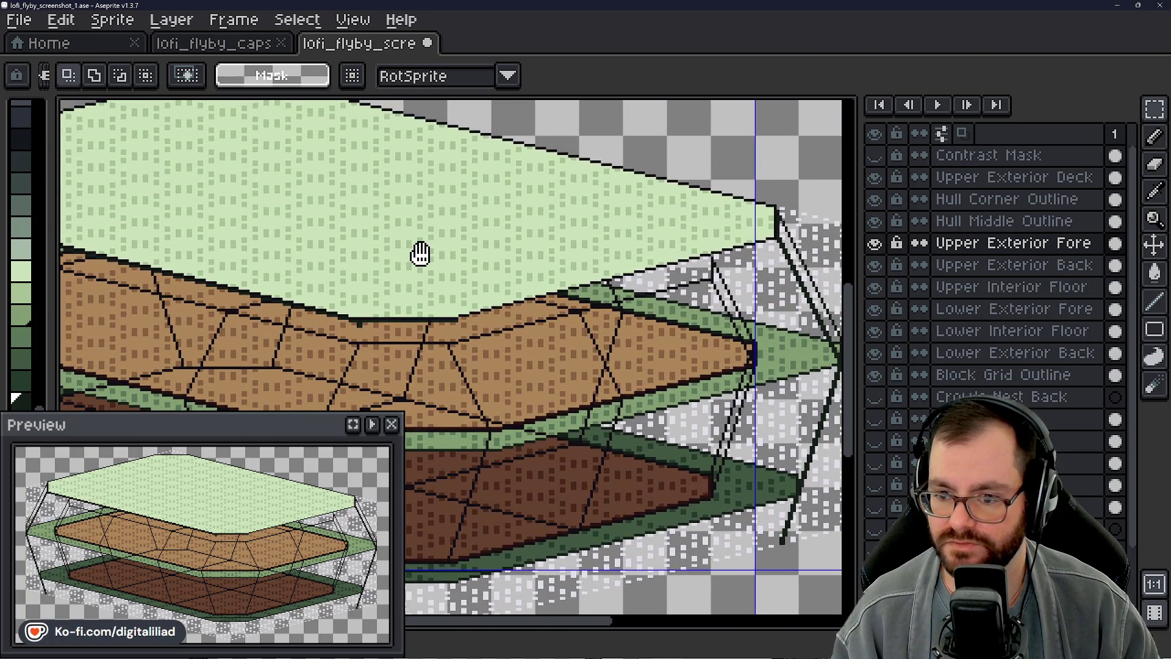
{"action": "scroll", "coordinate": [419, 254], "scroll_direction": "down", "scroll_amount": 1}
{"action": "scroll", "coordinate": [477, 340], "scroll_direction": "up", "scroll_amount": 3}
{"action": "scroll", "coordinate": [477, 341], "scroll_direction": "up", "scroll_amount": 2}
{"action": "scroll", "coordinate": [476, 341], "scroll_direction": "up", "scroll_amount": 1}
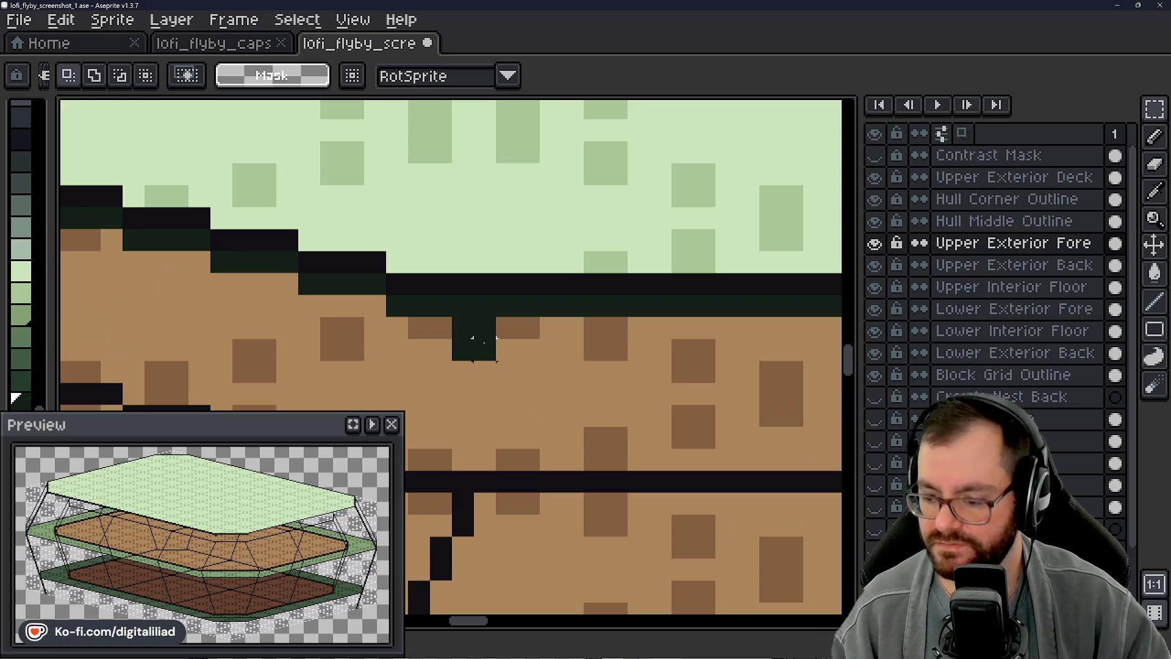
Step: Compare with Upper Exterior Fore hidden, then paint tan over the stray dark green notch
{"action": "key", "text": "b"}
{"action": "key", "text": "m"}
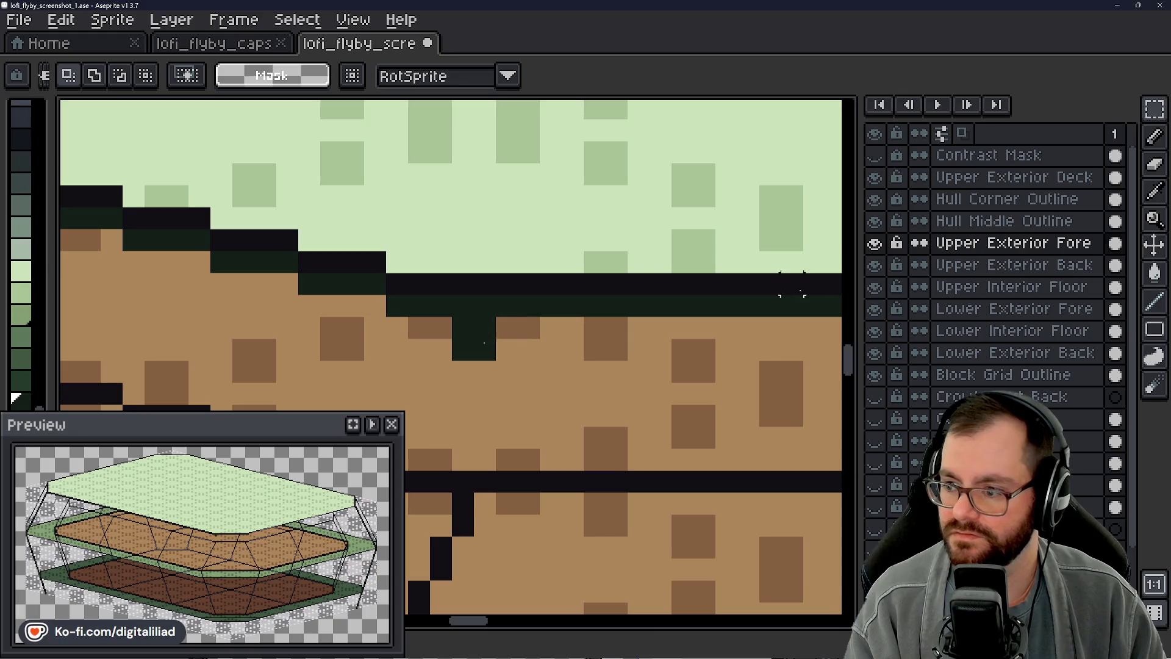
{"action": "left_click", "coordinate": [875, 243]}
{"action": "left_click", "coordinate": [874, 243]}
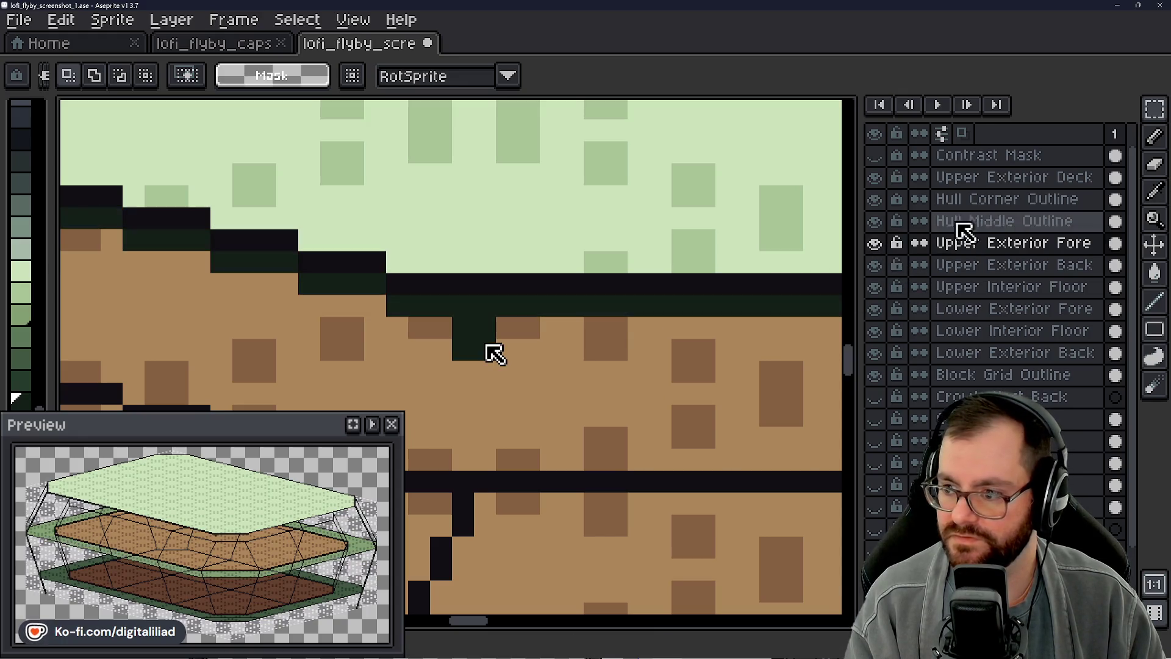
{"action": "left_click", "coordinate": [1154, 138]}
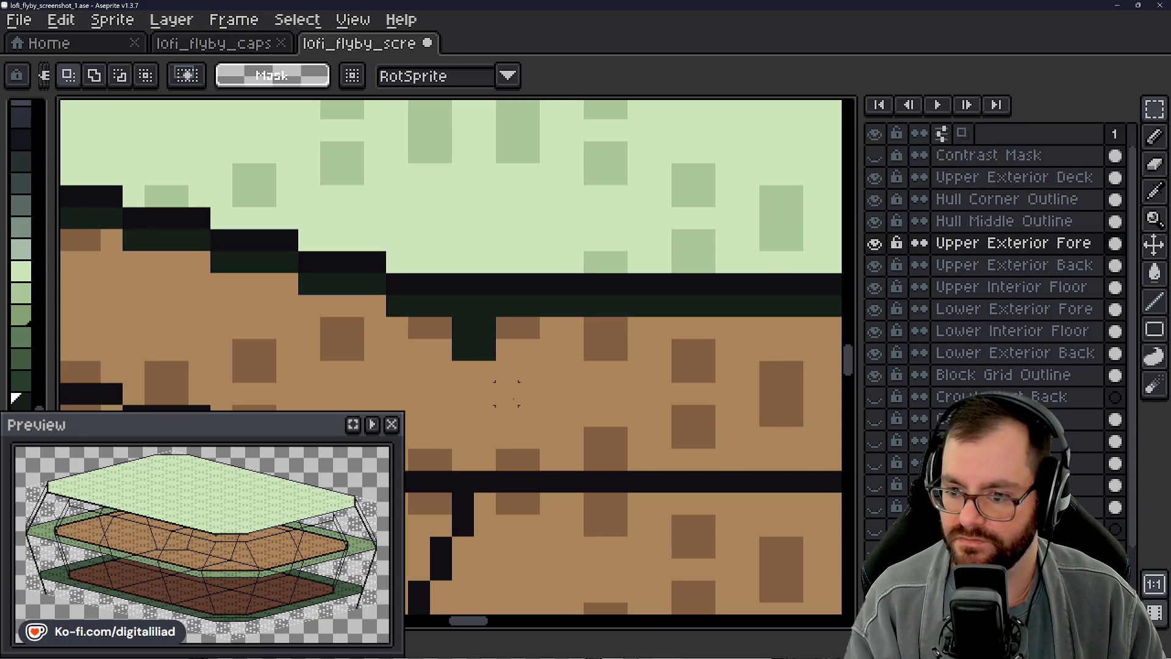
{"action": "key", "text": "b"}
{"action": "left_click_drag", "start_coordinate": [462, 366], "coordinate": [494, 330]}
{"action": "key", "text": "m"}
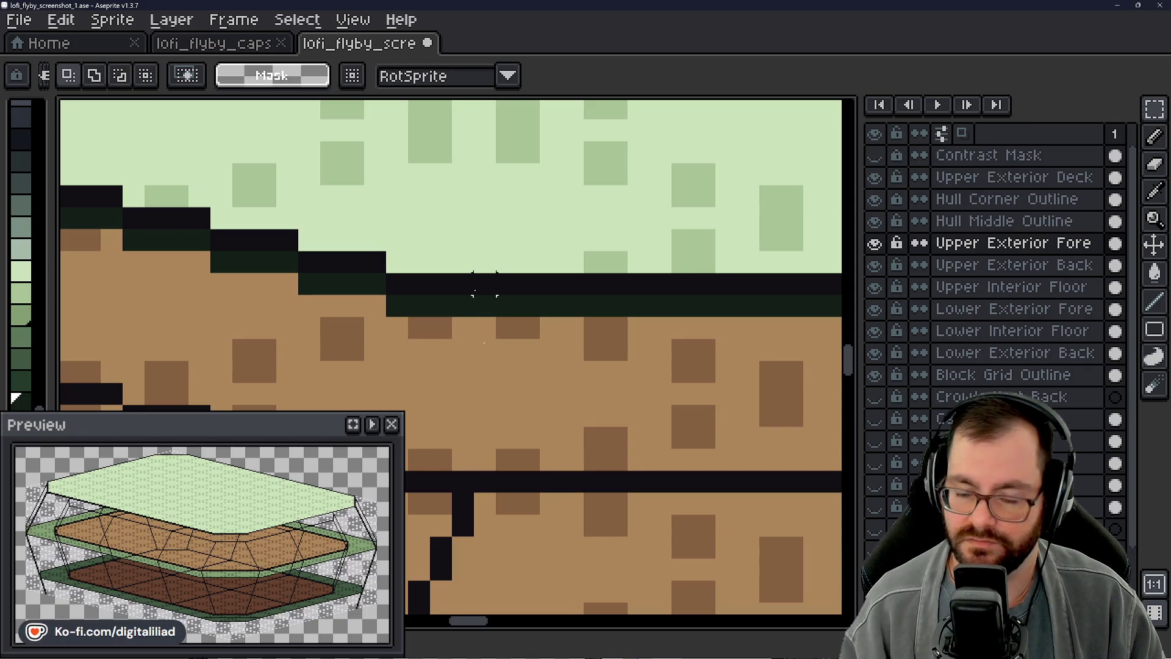
{"action": "scroll", "coordinate": [550, 302], "scroll_direction": "down", "scroll_amount": 3}
{"action": "scroll", "coordinate": [622, 321], "scroll_direction": "down", "scroll_amount": 1}
{"action": "scroll", "coordinate": [624, 321], "scroll_direction": "down", "scroll_amount": 2}
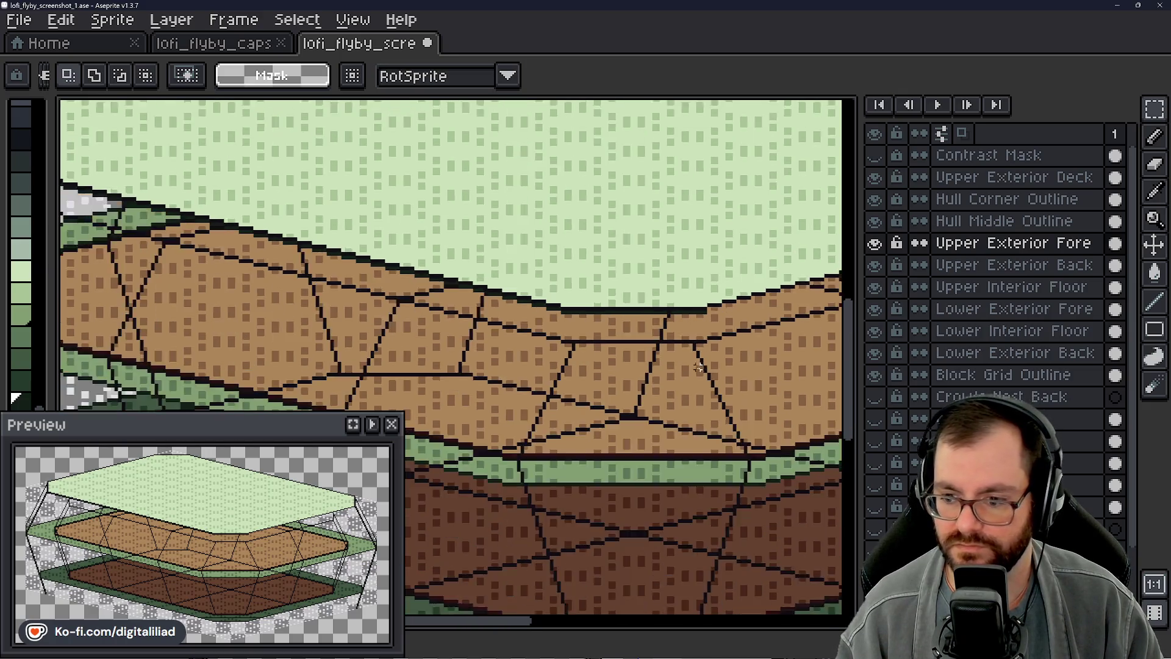
{"action": "scroll", "coordinate": [625, 321], "scroll_direction": "down", "scroll_amount": 2}
Step: Select a tiny patch of the grey hull wall just below the deck's left corner
{"action": "mouse_move", "coordinate": [567, 276]}
{"action": "left_mouse_down"}
{"action": "mouse_move", "coordinate": [612, 318]}
{"action": "mouse_move", "coordinate": [576, 327]}
{"action": "left_mouse_up"}
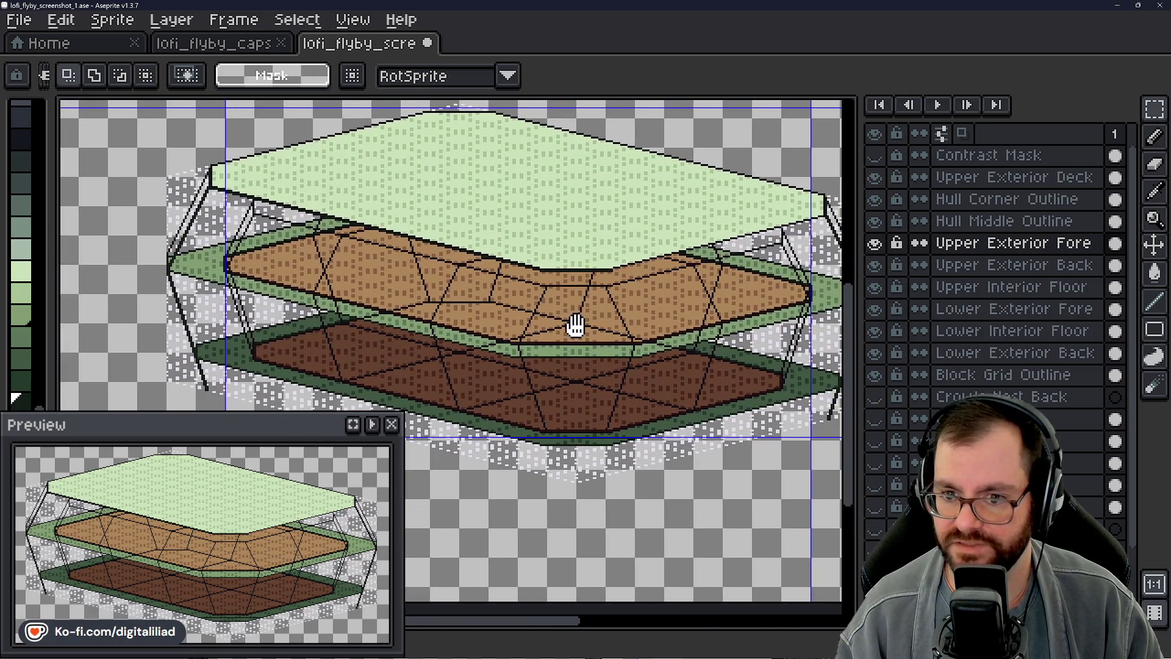
{"action": "scroll", "coordinate": [768, 348], "scroll_direction": "down", "scroll_amount": 1}
{"action": "scroll", "coordinate": [335, 287], "scroll_direction": "up", "scroll_amount": 3}
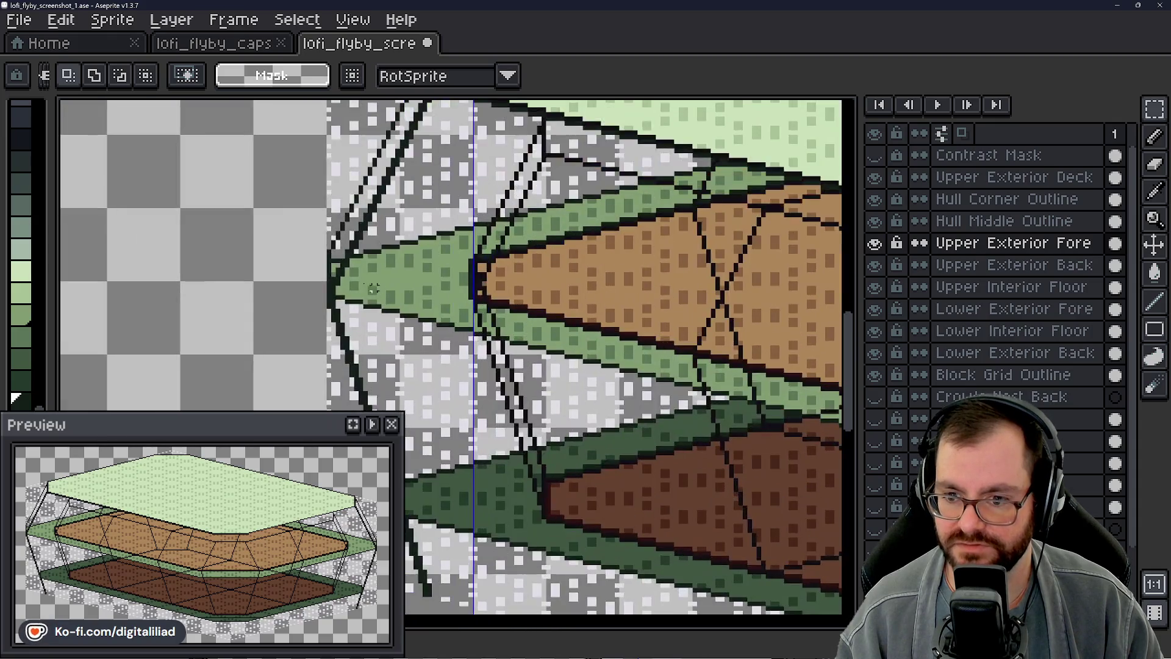
{"action": "scroll", "coordinate": [354, 242], "scroll_direction": "up", "scroll_amount": 2}
{"action": "scroll", "coordinate": [346, 284], "scroll_direction": "down", "scroll_amount": 3}
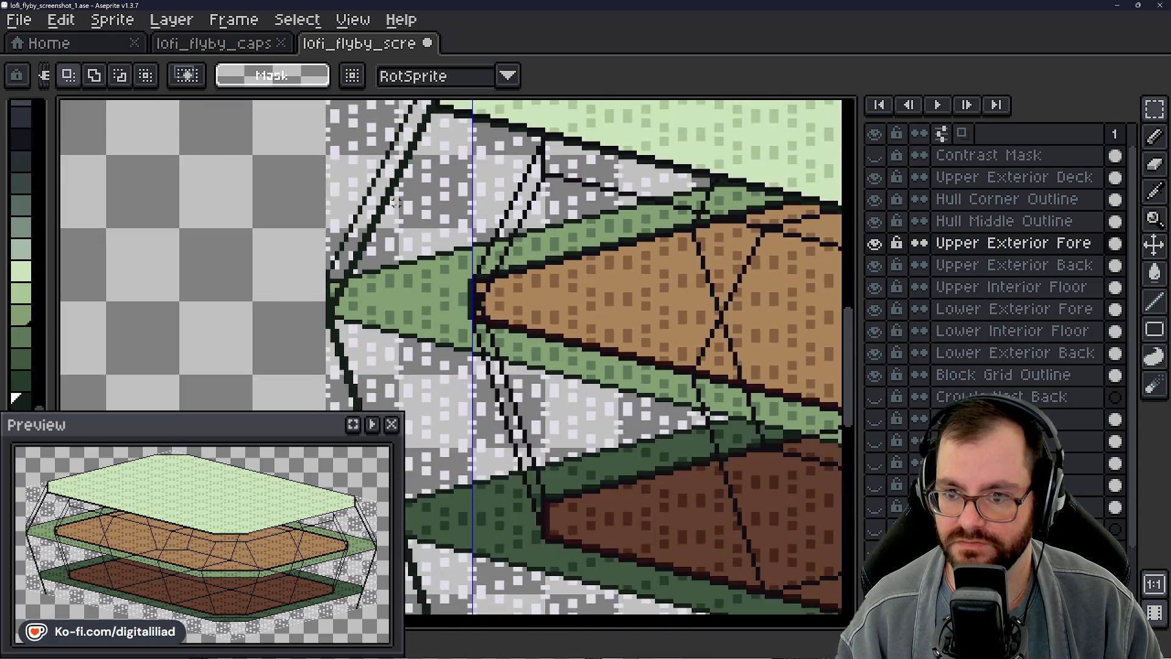
{"action": "scroll", "coordinate": [421, 265], "scroll_direction": "up", "scroll_amount": 1}
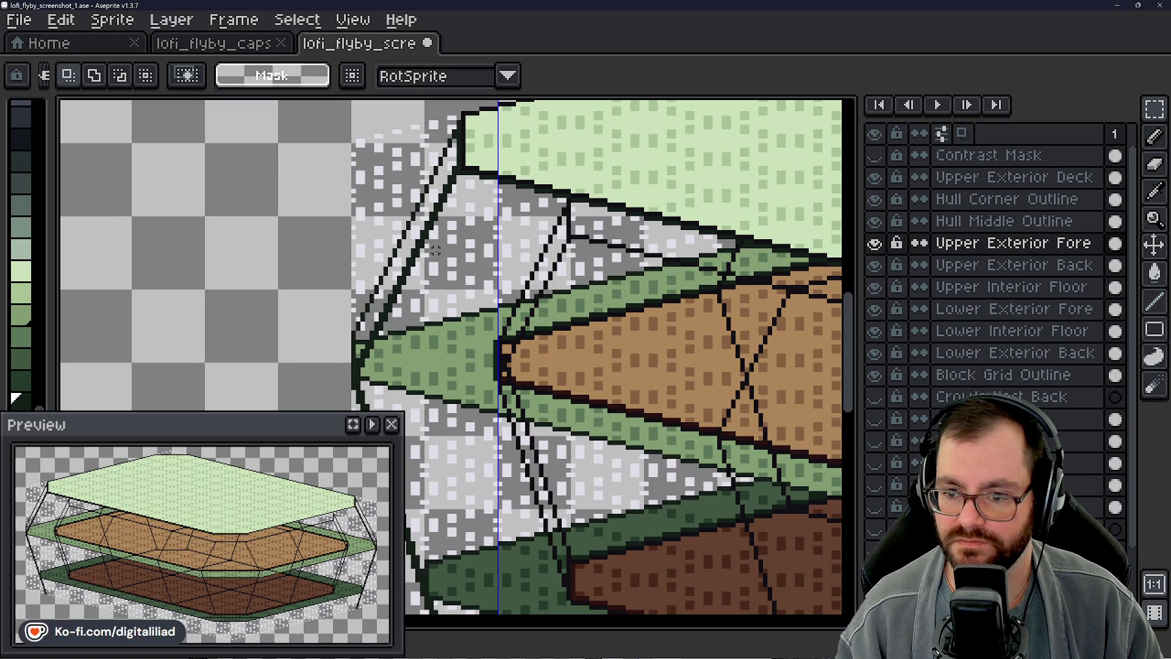
{"action": "scroll", "coordinate": [438, 249], "scroll_direction": "down", "scroll_amount": 1}
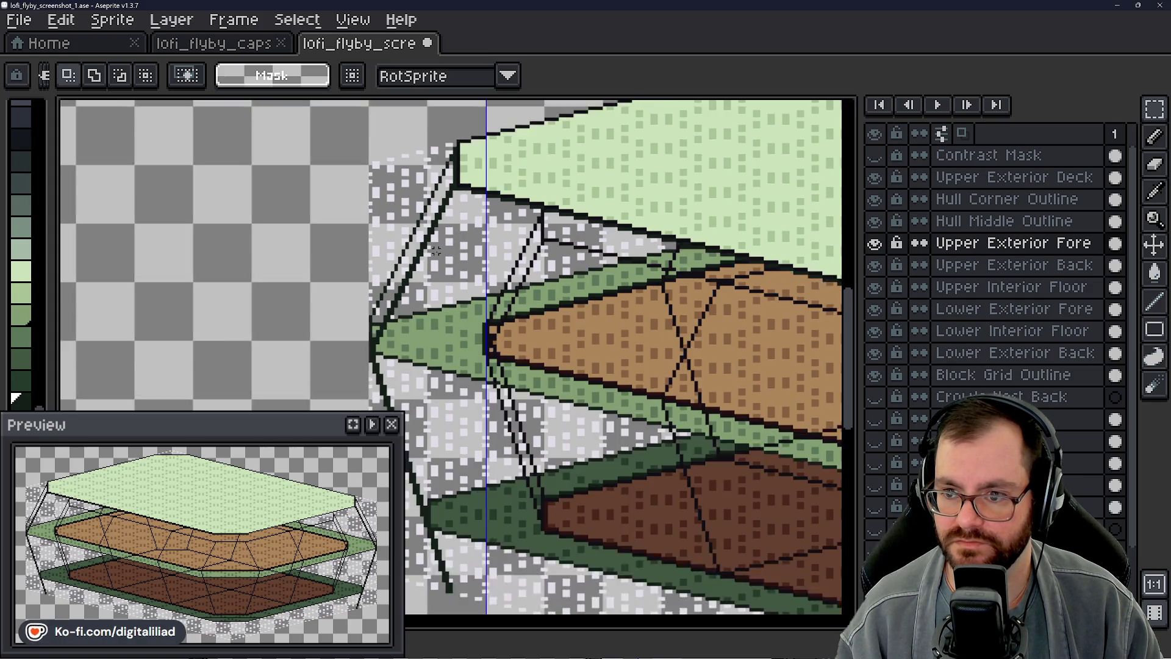
{"action": "left_click_drag", "start_coordinate": [448, 250], "coordinate": [431, 249]}
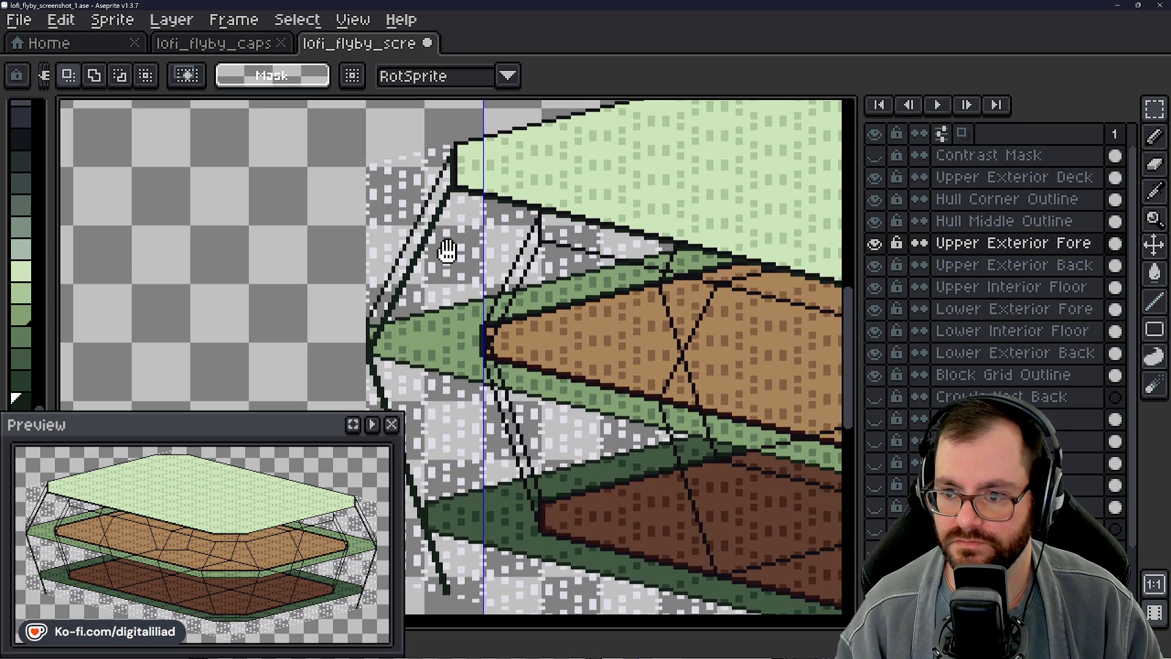
{"action": "scroll", "coordinate": [430, 249], "scroll_direction": "up", "scroll_amount": 1}
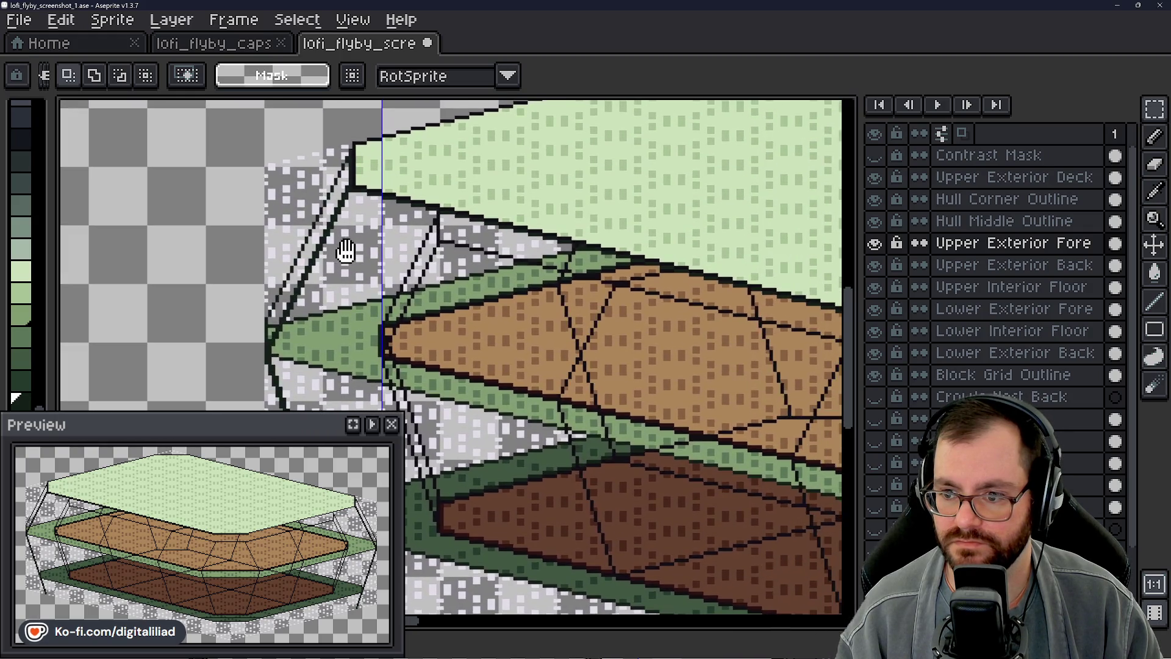
{"action": "scroll", "coordinate": [442, 224], "scroll_direction": "up", "scroll_amount": 1}
{"action": "left_click_drag", "start_coordinate": [474, 217], "coordinate": [476, 265]}
{"action": "scroll", "coordinate": [506, 241], "scroll_direction": "up", "scroll_amount": 2}
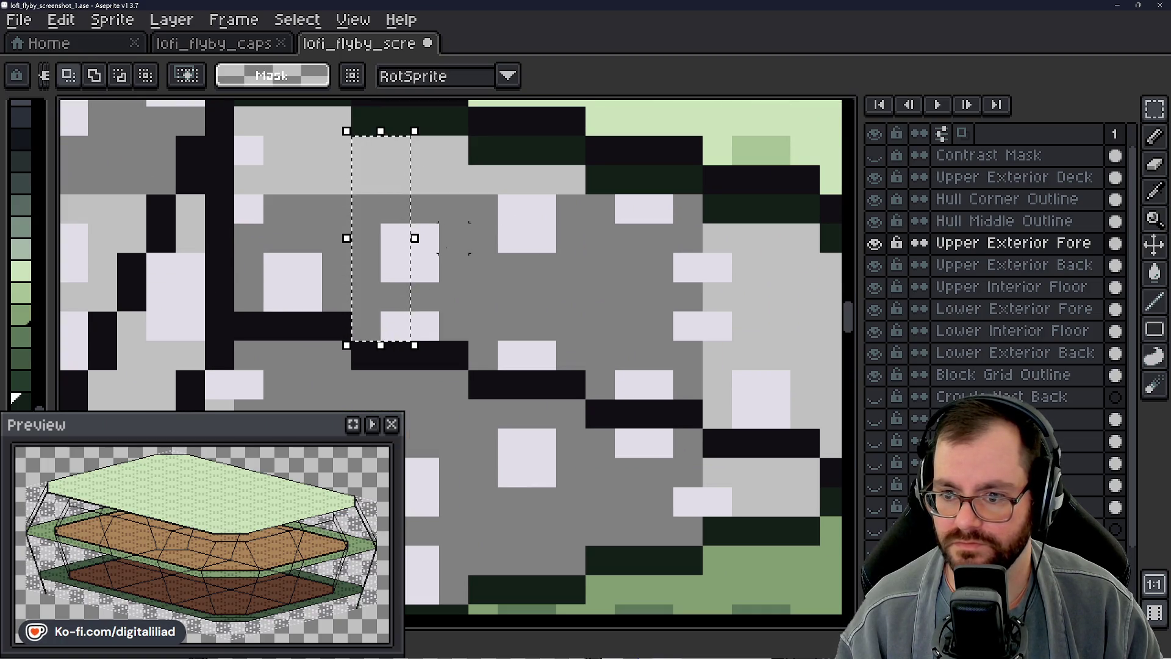
{"action": "scroll", "coordinate": [468, 236], "scroll_direction": "down", "scroll_amount": 3}
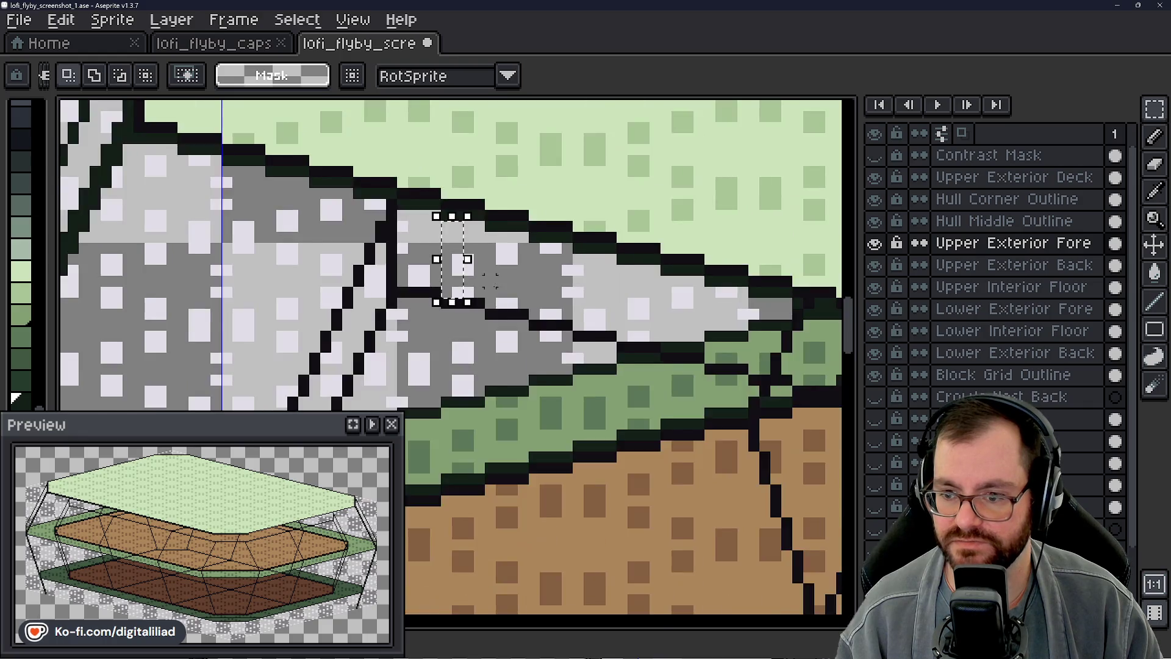
{"action": "scroll", "coordinate": [476, 265], "scroll_direction": "down", "scroll_amount": 1}
{"action": "scroll", "coordinate": [540, 294], "scroll_direction": "down", "scroll_amount": 2}
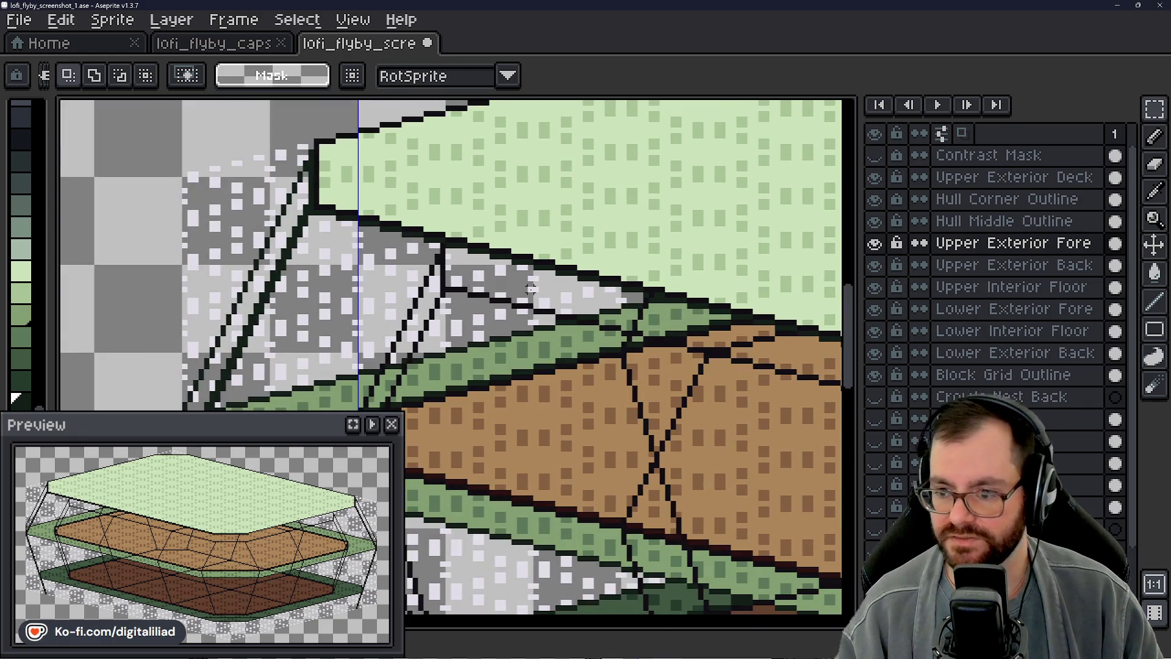
{"action": "scroll", "coordinate": [530, 293], "scroll_direction": "down", "scroll_amount": 1}
{"action": "scroll", "coordinate": [522, 294], "scroll_direction": "up", "scroll_amount": 1}
{"action": "left_click_drag", "start_coordinate": [522, 302], "coordinate": [274, 211]}
{"action": "left_click_drag", "start_coordinate": [174, 179], "coordinate": [412, 432]}
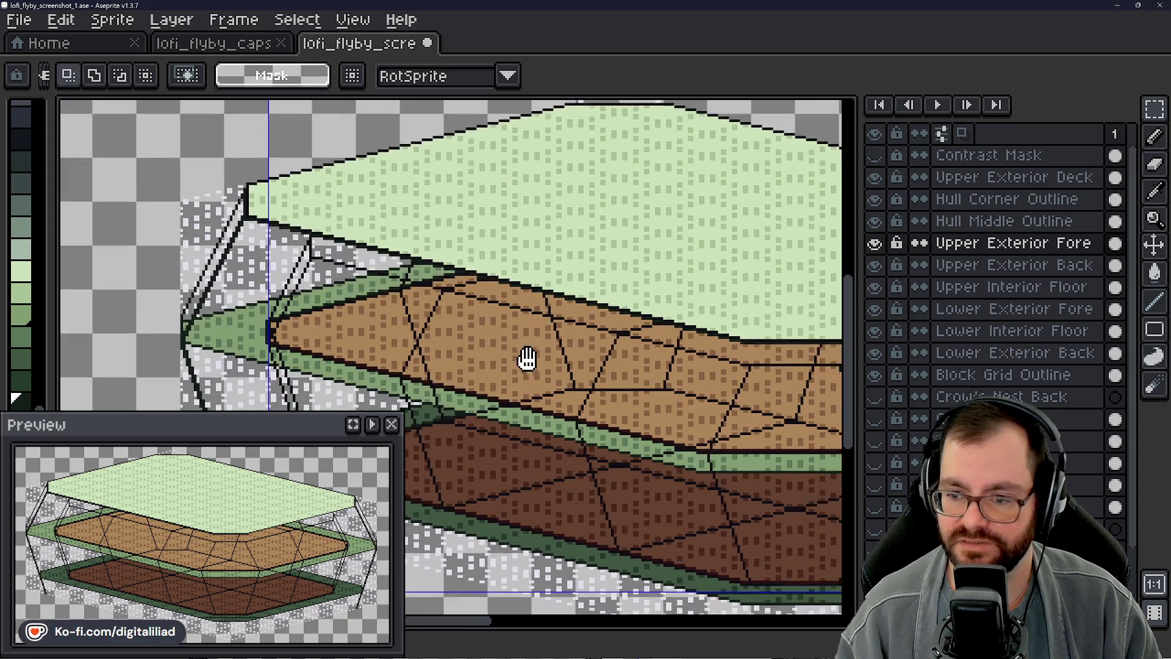
{"action": "left_click_drag", "start_coordinate": [531, 357], "coordinate": [513, 320]}
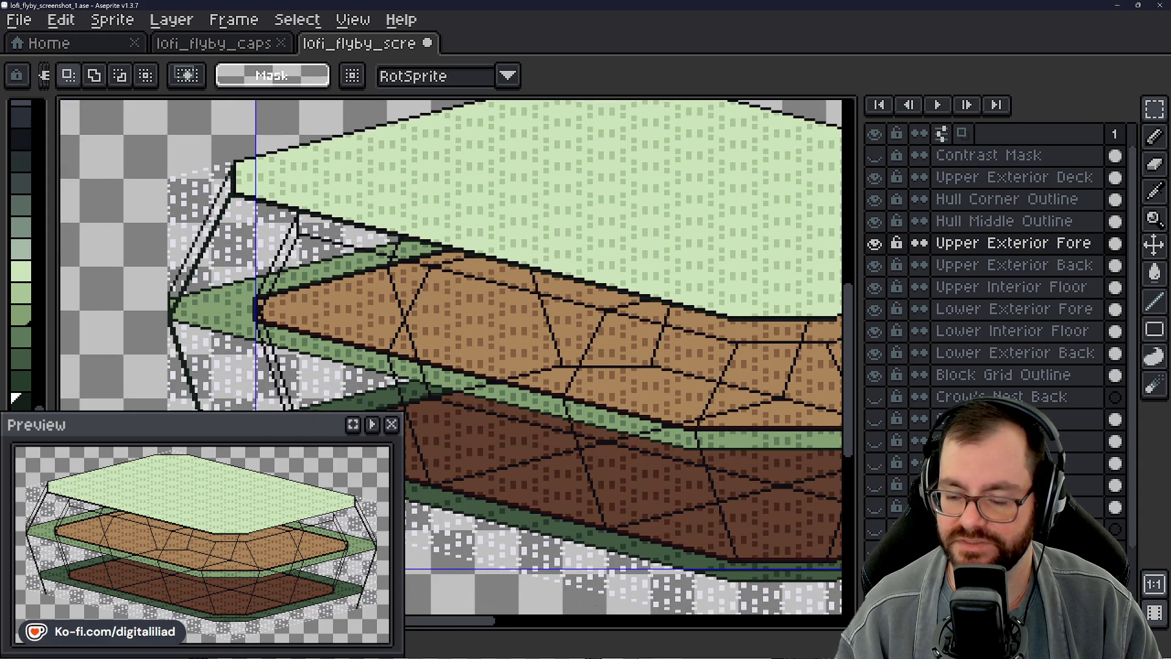
{"action": "left_click_drag", "start_coordinate": [640, 330], "coordinate": [549, 325]}
{"action": "left_click_drag", "start_coordinate": [476, 316], "coordinate": [366, 311]}
{"action": "scroll", "coordinate": [494, 339], "scroll_direction": "down", "scroll_amount": 1}
{"action": "scroll", "coordinate": [485, 343], "scroll_direction": "up", "scroll_amount": 1}
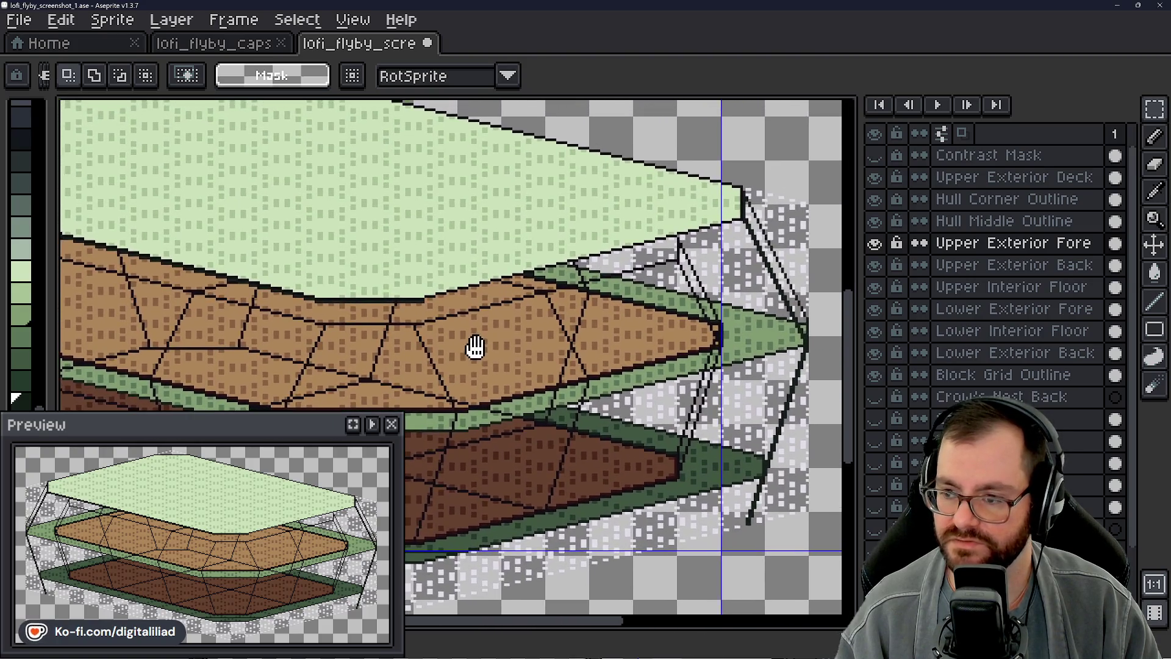
{"action": "scroll", "coordinate": [476, 348], "scroll_direction": "down", "scroll_amount": 1}
{"action": "scroll", "coordinate": [449, 353], "scroll_direction": "up", "scroll_amount": 1}
{"action": "mouse_move", "coordinate": [550, 330]}
{"action": "left_mouse_down"}
{"action": "mouse_move", "coordinate": [653, 286]}
{"action": "mouse_move", "coordinate": [612, 240]}
{"action": "left_mouse_up"}
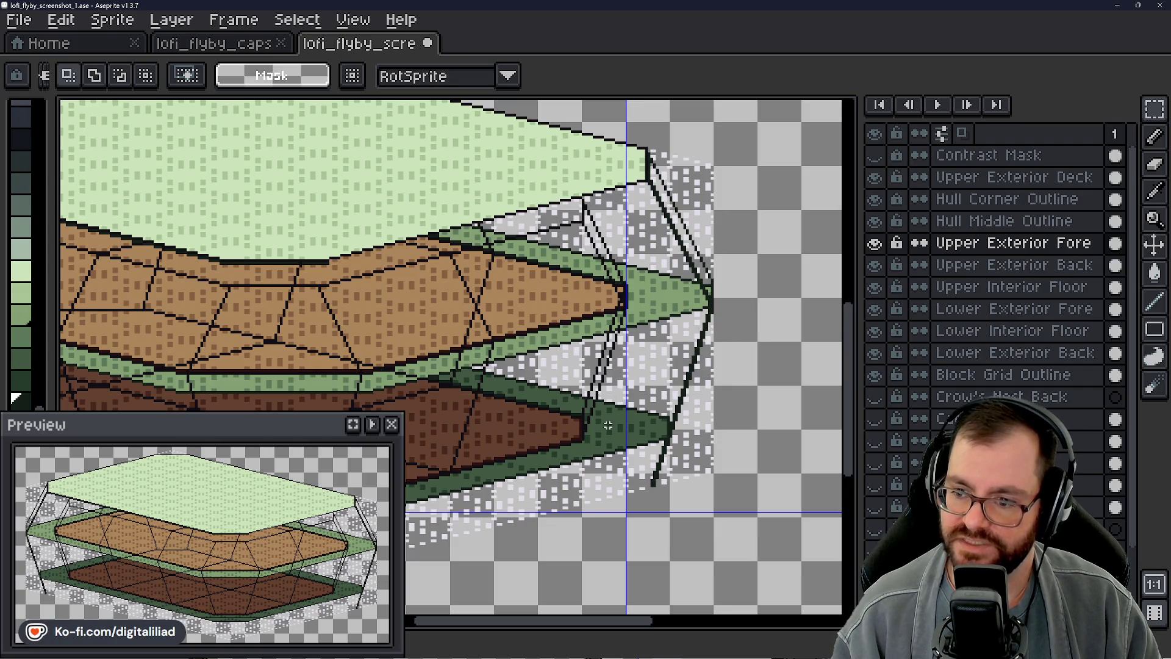
{"action": "scroll", "coordinate": [607, 426], "scroll_direction": "down", "scroll_amount": 1}
{"action": "mouse_move", "coordinate": [577, 385]}
{"action": "left_mouse_down"}
{"action": "mouse_move", "coordinate": [659, 353]}
{"action": "mouse_move", "coordinate": [692, 301]}
{"action": "mouse_move", "coordinate": [604, 321]}
{"action": "mouse_move", "coordinate": [622, 330]}
{"action": "left_mouse_up"}
{"action": "scroll", "coordinate": [621, 332], "scroll_direction": "down", "scroll_amount": 2}
{"action": "scroll", "coordinate": [621, 331], "scroll_direction": "down", "scroll_amount": 1}
{"action": "scroll", "coordinate": [620, 331], "scroll_direction": "up", "scroll_amount": 1}
{"action": "scroll", "coordinate": [604, 292], "scroll_direction": "up", "scroll_amount": 2}
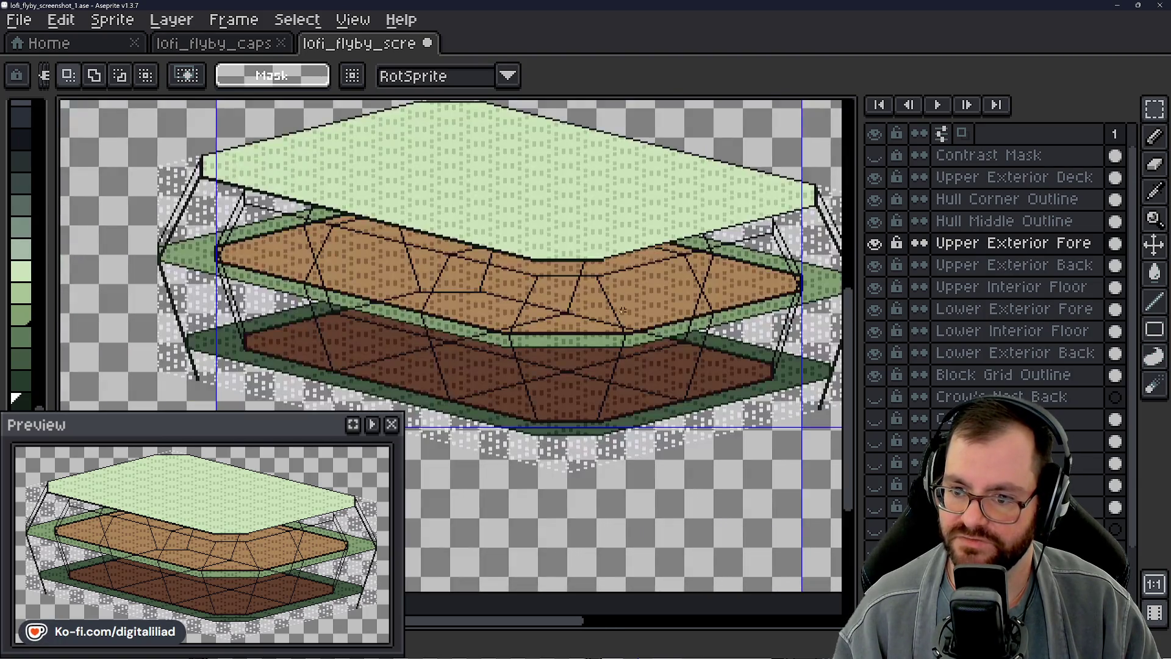
{"action": "mouse_move", "coordinate": [652, 319]}
{"action": "left_mouse_down"}
{"action": "mouse_move", "coordinate": [576, 324]}
{"action": "mouse_move", "coordinate": [485, 292]}
{"action": "mouse_move", "coordinate": [455, 302]}
{"action": "left_mouse_up"}
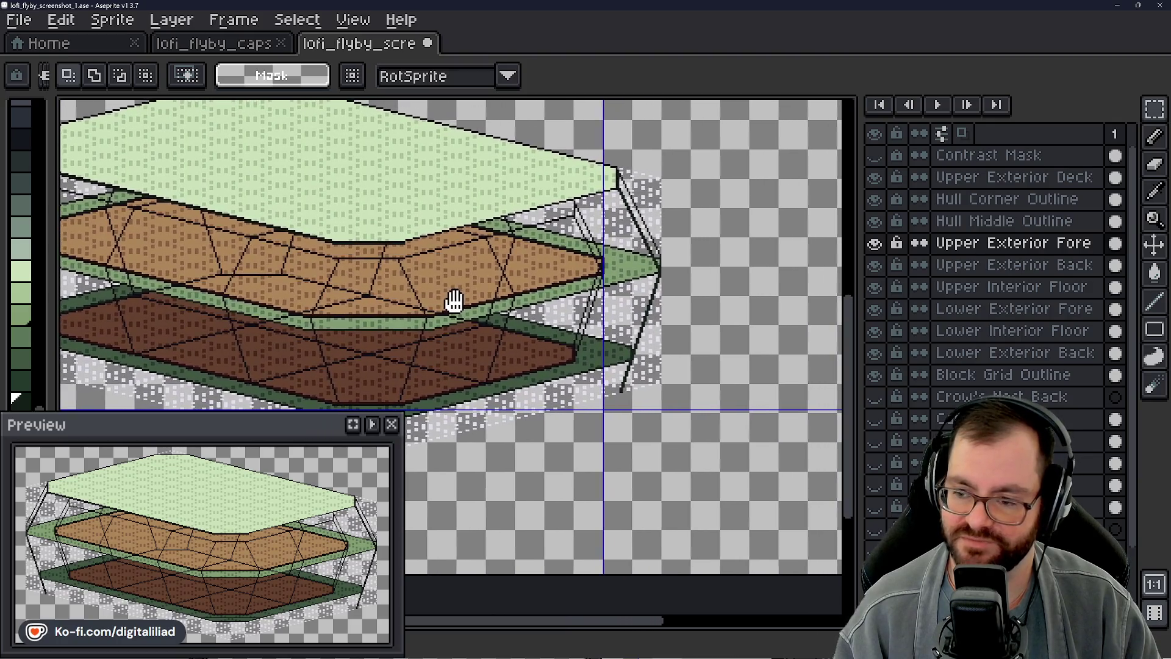
{"action": "scroll", "coordinate": [467, 310], "scroll_direction": "down", "scroll_amount": 2}
{"action": "scroll", "coordinate": [327, 356], "scroll_direction": "up", "scroll_amount": 2}
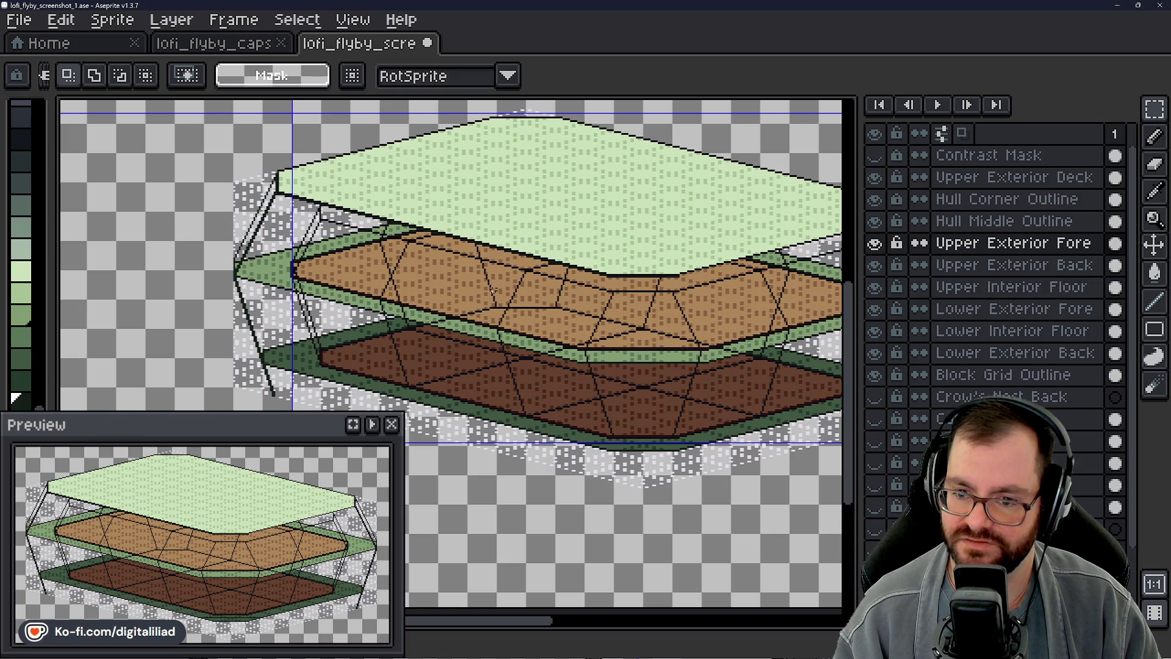
{"action": "scroll", "coordinate": [327, 360], "scroll_direction": "up", "scroll_amount": 1}
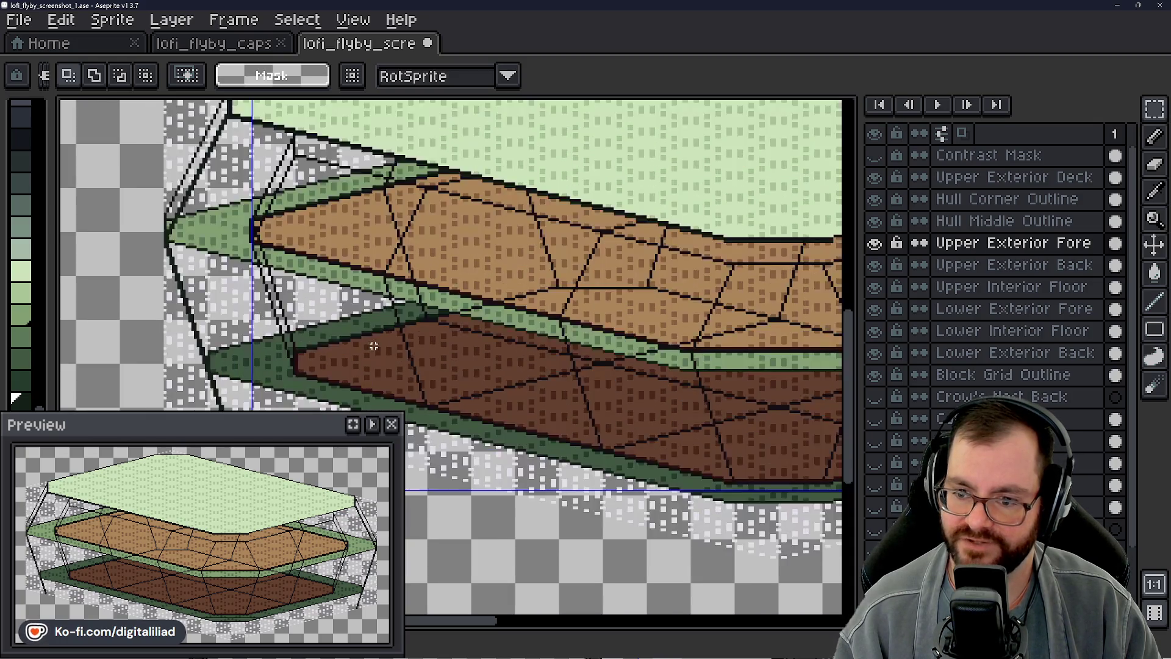
{"action": "scroll", "coordinate": [366, 320], "scroll_direction": "up", "scroll_amount": 1}
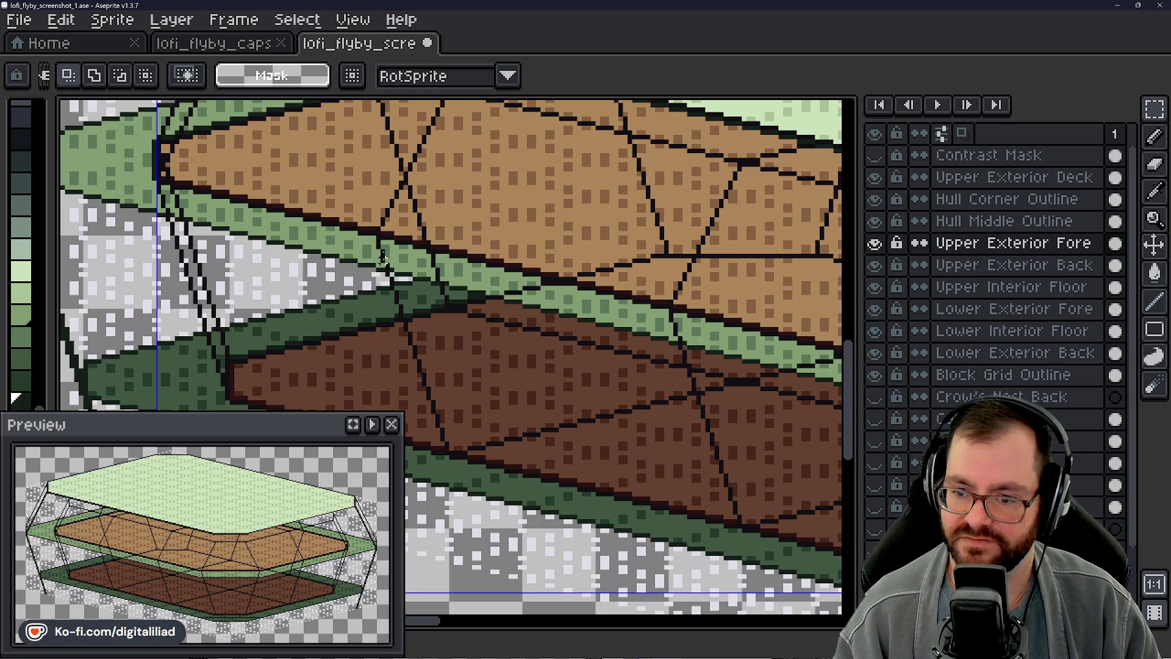
{"action": "scroll", "coordinate": [494, 357], "scroll_direction": "down", "scroll_amount": 2}
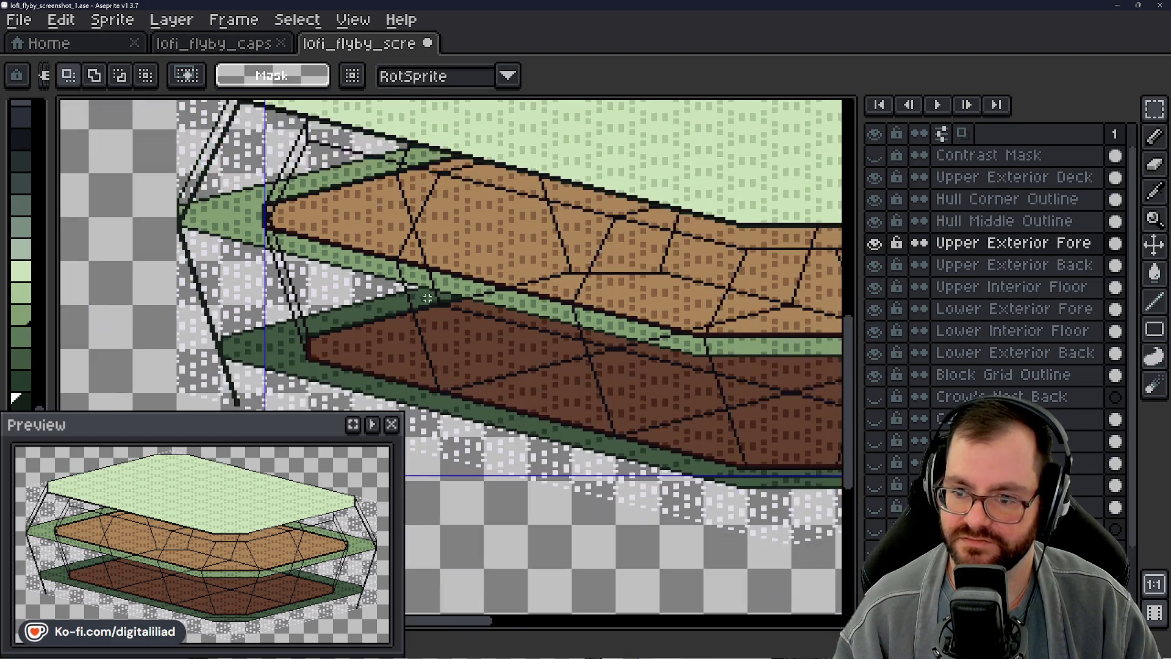
{"action": "left_click_drag", "start_coordinate": [476, 358], "coordinate": [284, 329]}
{"action": "scroll", "coordinate": [510, 375], "scroll_direction": "down", "scroll_amount": 1}
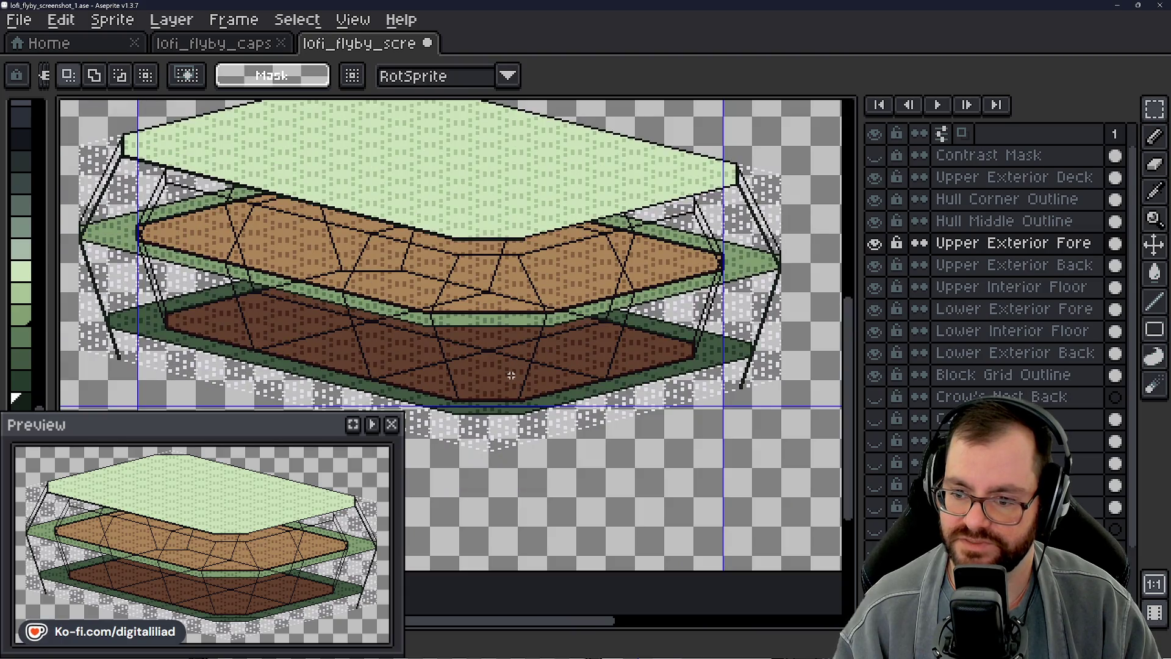
{"action": "scroll", "coordinate": [510, 376], "scroll_direction": "up", "scroll_amount": 1}
{"action": "scroll", "coordinate": [510, 380], "scroll_direction": "up", "scroll_amount": 1}
{"action": "mouse_move", "coordinate": [521, 384]}
{"action": "left_mouse_down"}
{"action": "mouse_move", "coordinate": [623, 343]}
{"action": "mouse_move", "coordinate": [620, 353]}
{"action": "left_mouse_up"}
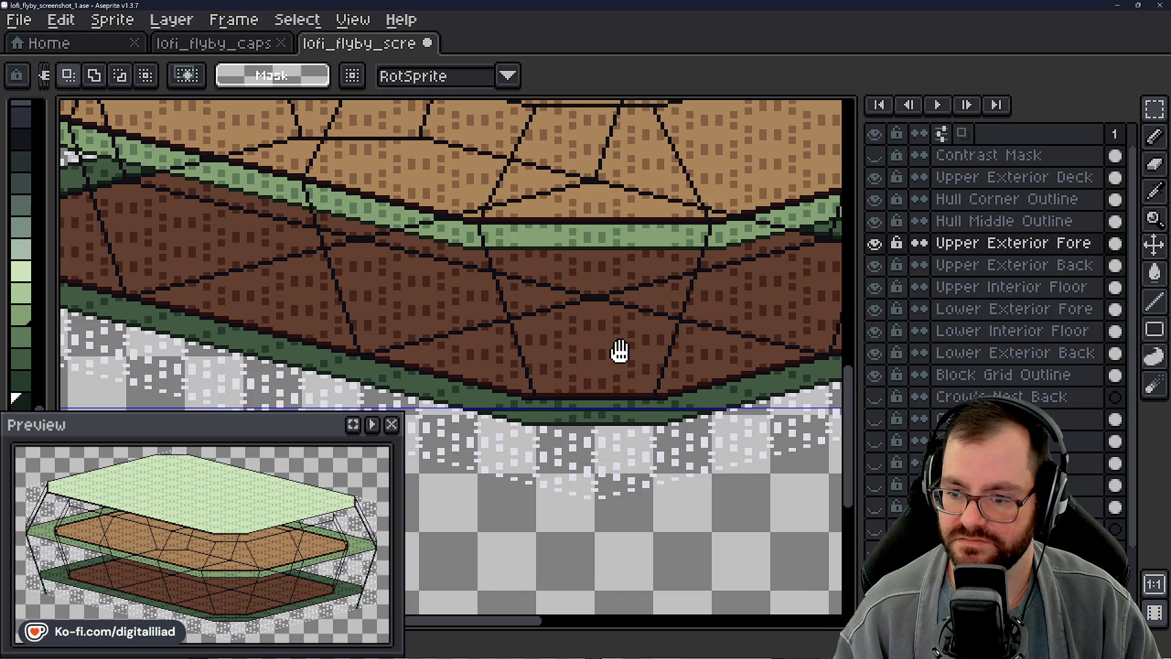
{"action": "scroll", "coordinate": [576, 340], "scroll_direction": "up", "scroll_amount": 1}
{"action": "scroll", "coordinate": [513, 361], "scroll_direction": "up", "scroll_amount": 1}
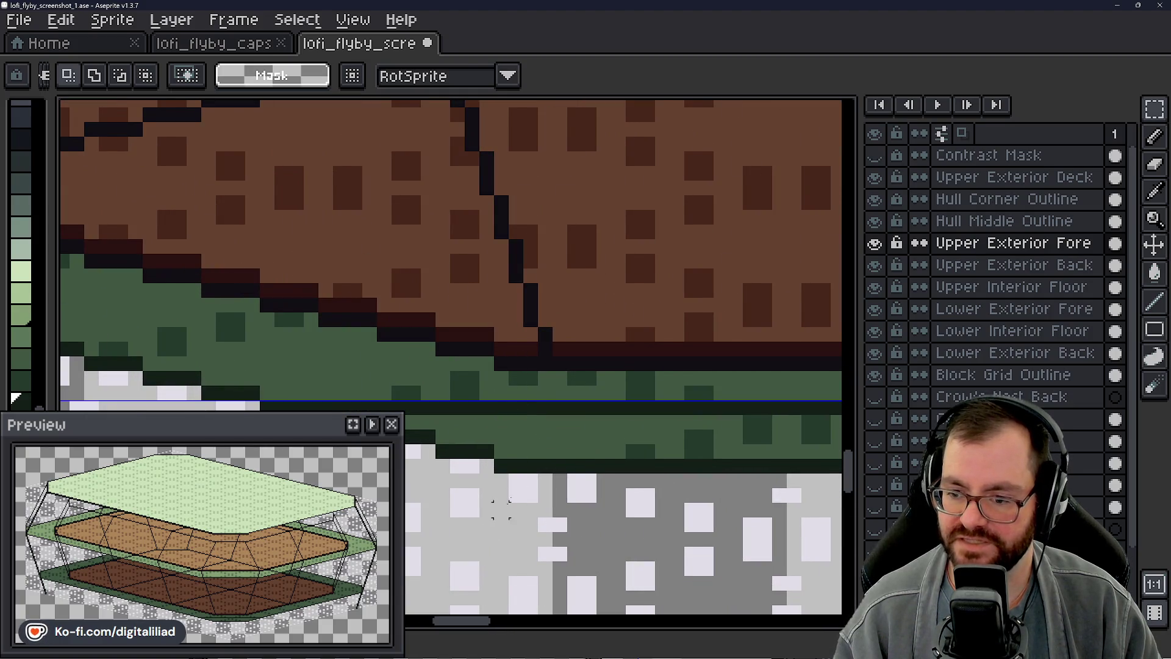
{"action": "scroll", "coordinate": [517, 390], "scroll_direction": "down", "scroll_amount": 2}
{"action": "scroll", "coordinate": [517, 394], "scroll_direction": "up", "scroll_amount": 1}
{"action": "scroll", "coordinate": [550, 389], "scroll_direction": "up", "scroll_amount": 1}
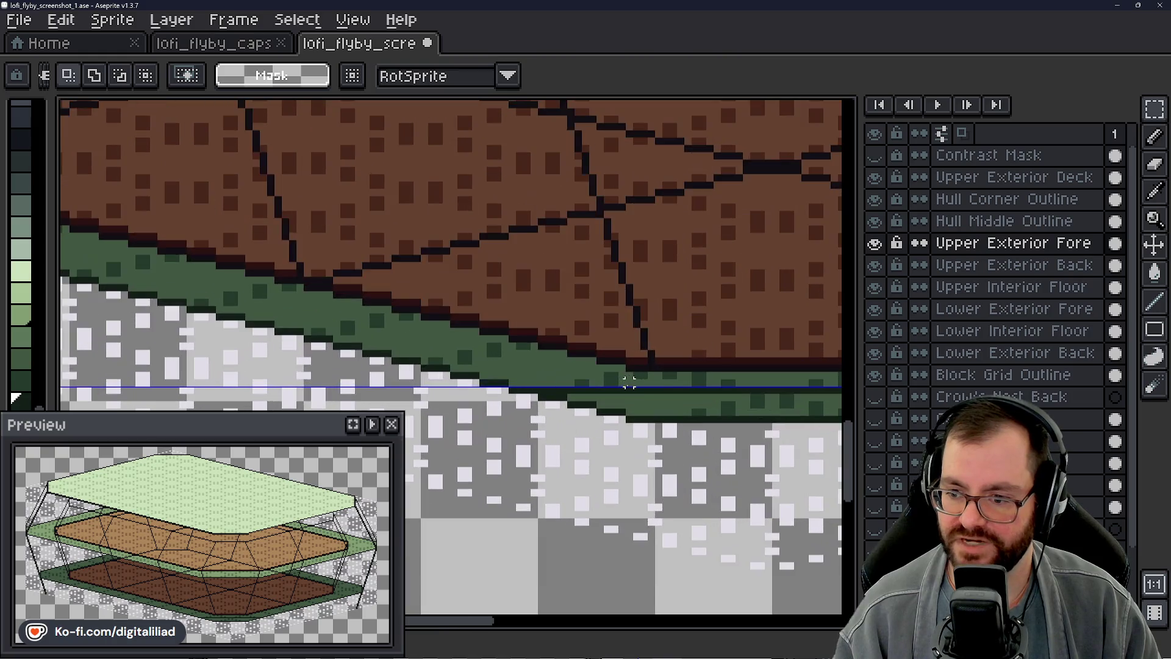
{"action": "scroll", "coordinate": [631, 380], "scroll_direction": "up", "scroll_amount": 1}
Step: Extend a rib end with dark pixels and draw a dark diagonal rib across the brown hull
{"action": "key", "text": "l"}
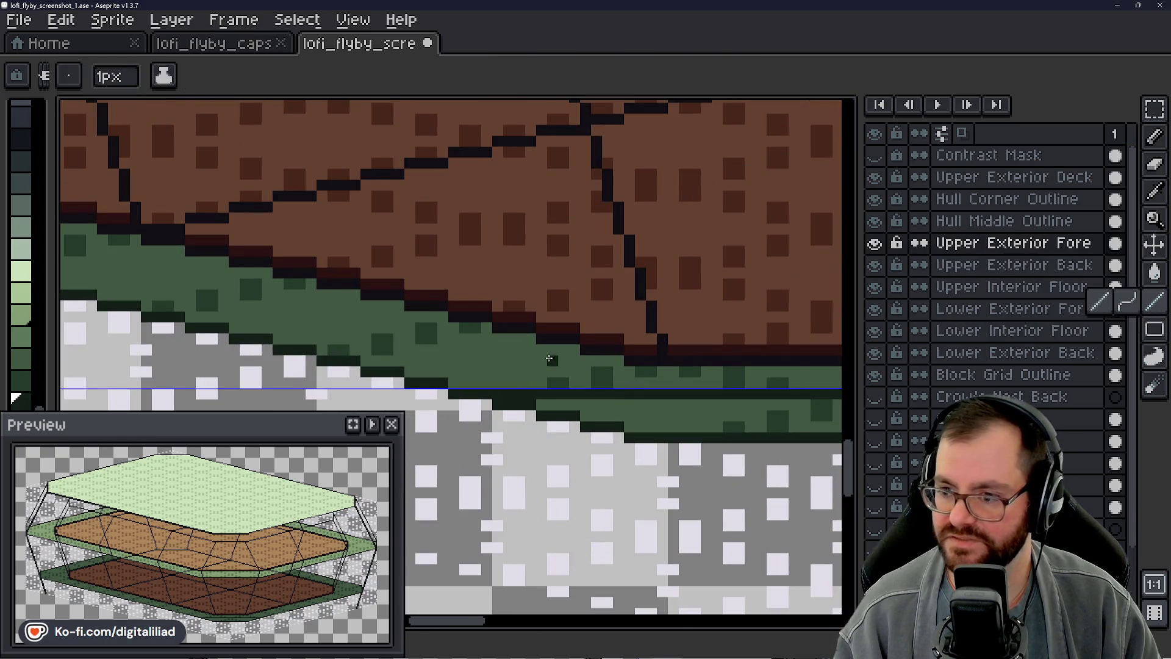
{"action": "scroll", "coordinate": [571, 331], "scroll_direction": "down", "scroll_amount": 2}
{"action": "left_click_drag", "start_coordinate": [571, 332], "coordinate": [571, 341]}
{"action": "scroll", "coordinate": [586, 220], "scroll_direction": "up", "scroll_amount": 1}
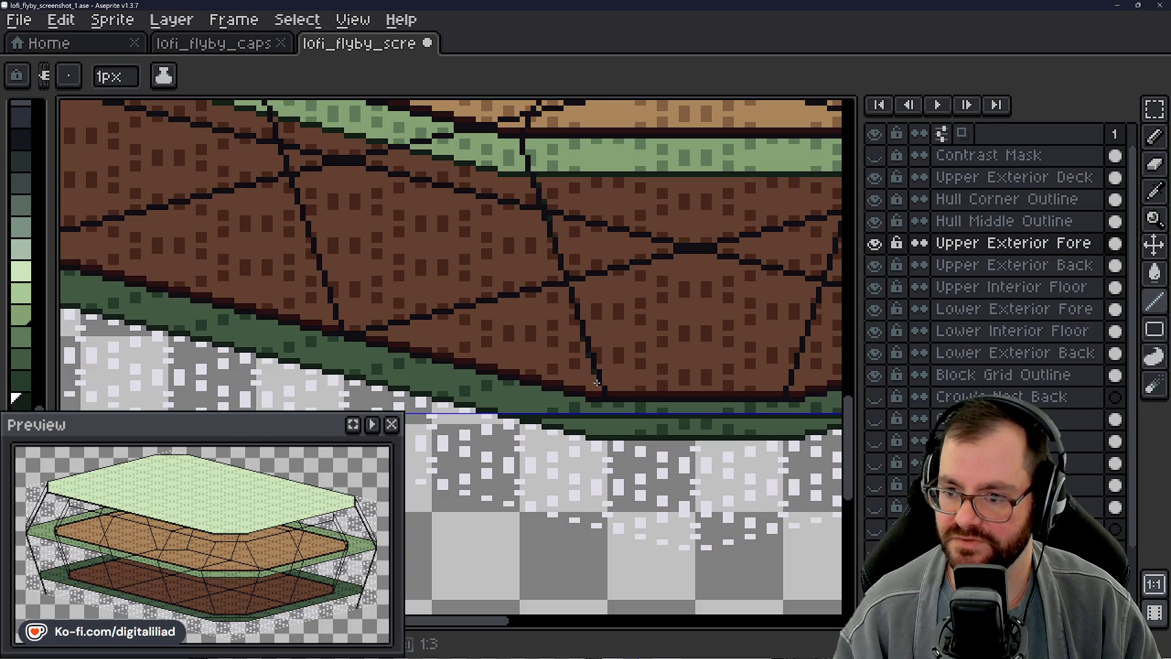
{"action": "left_click_drag", "start_coordinate": [604, 380], "coordinate": [596, 394]}
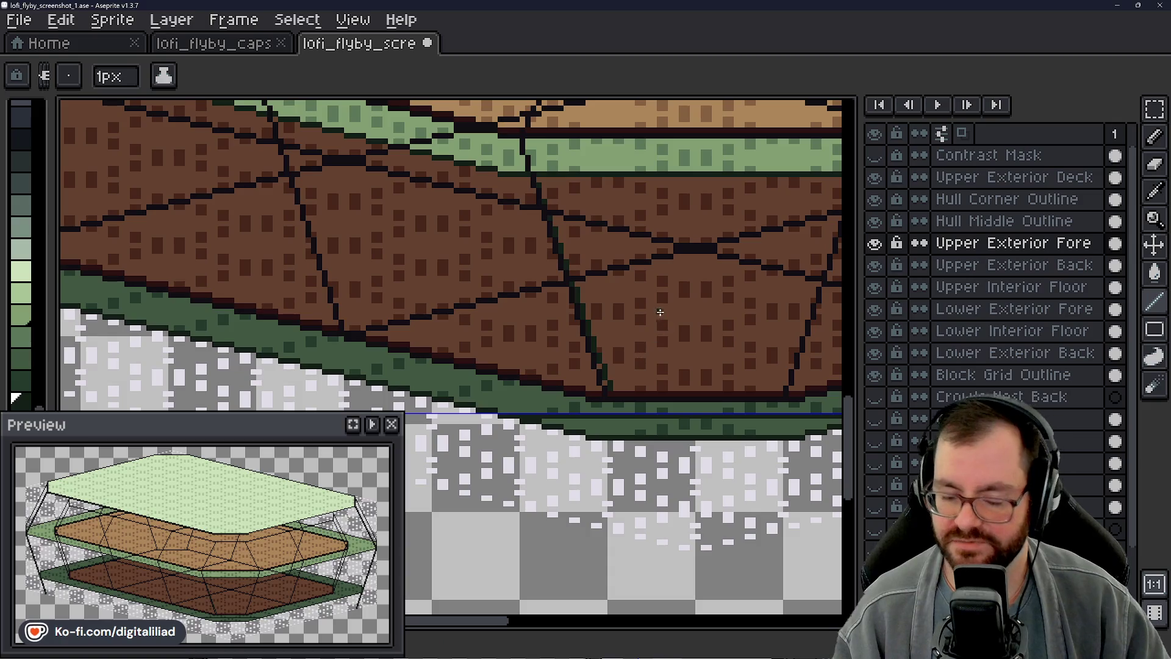
{"action": "left_click_drag", "start_coordinate": [632, 320], "coordinate": [586, 356]}
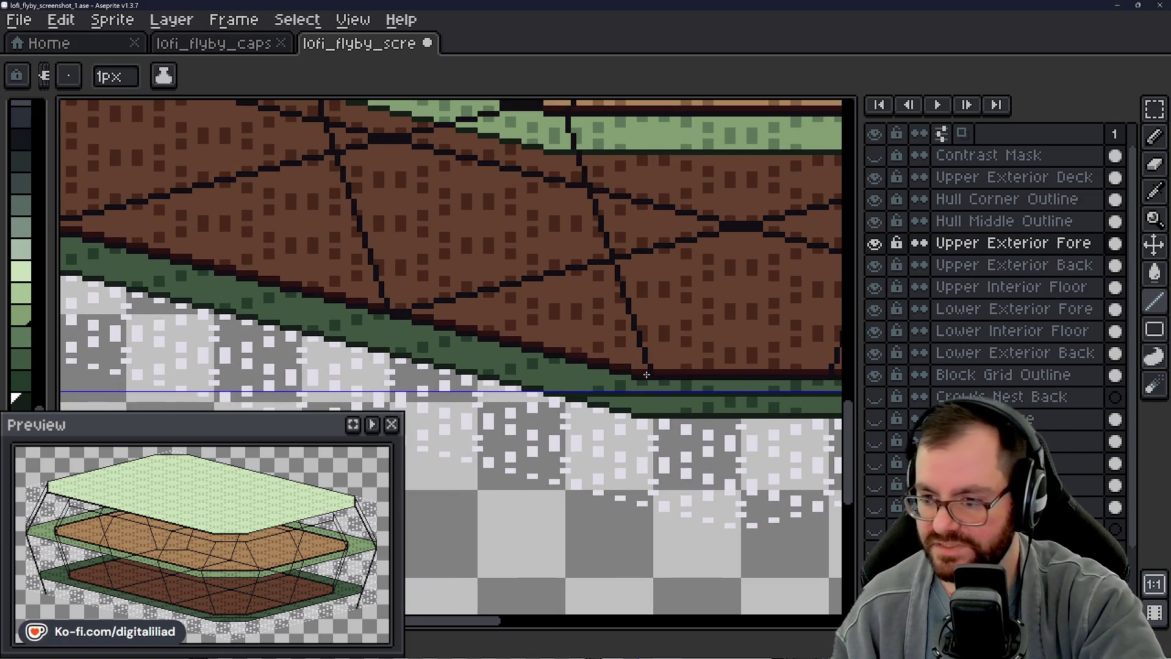
{"action": "left_click_drag", "start_coordinate": [531, 397], "coordinate": [477, 421]}
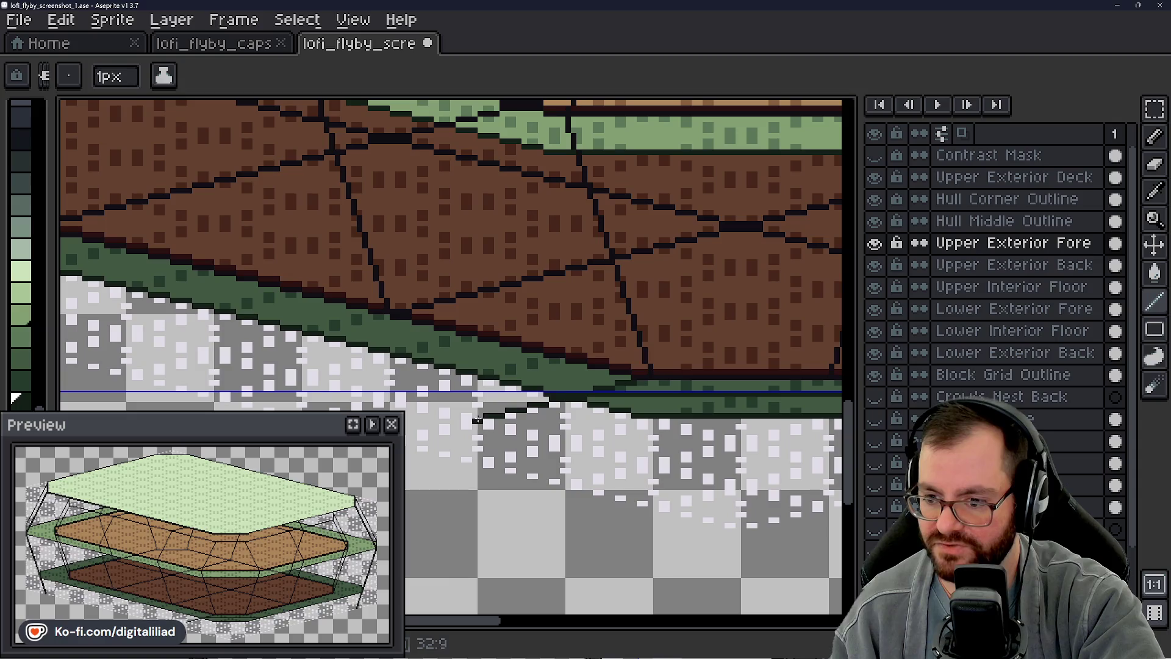
Step: Draw a dark green rib up the brown hull tier toward the upper green band
{"action": "left_click_drag", "start_coordinate": [558, 297], "coordinate": [613, 366]}
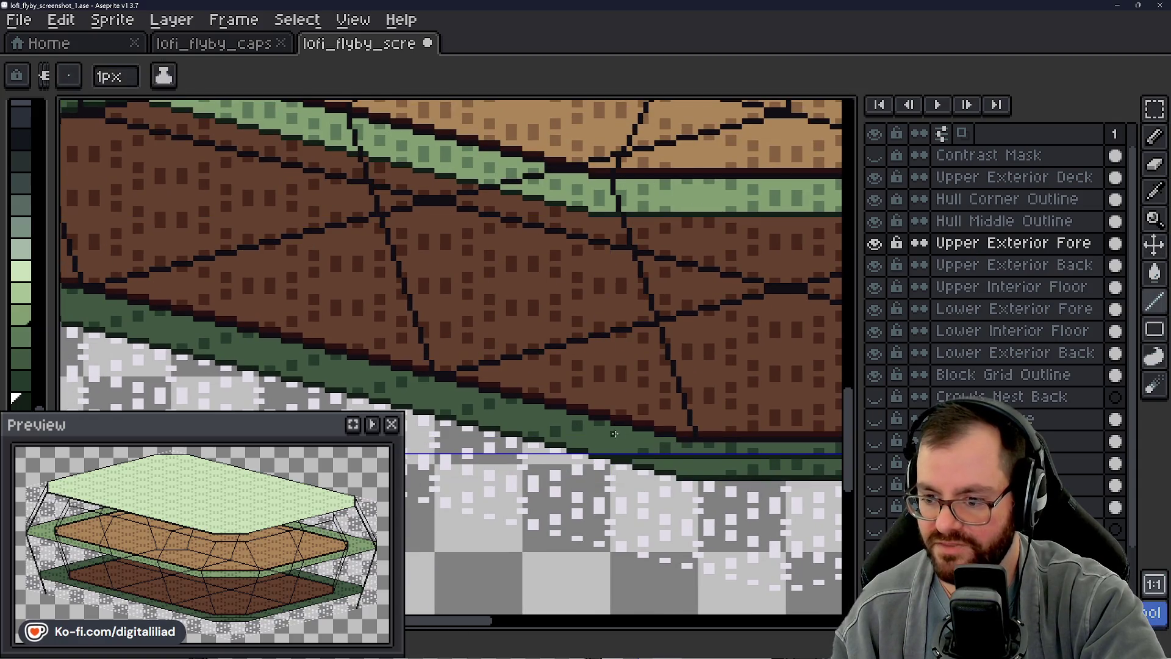
{"action": "left_click_drag", "start_coordinate": [613, 458], "coordinate": [492, 122]}
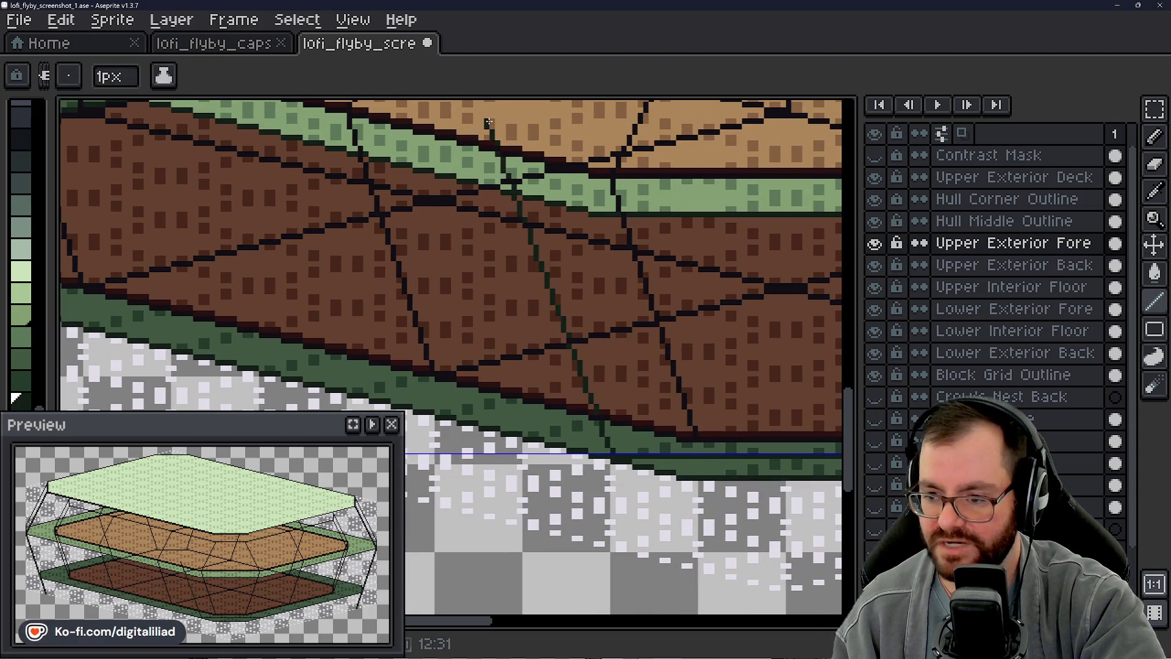
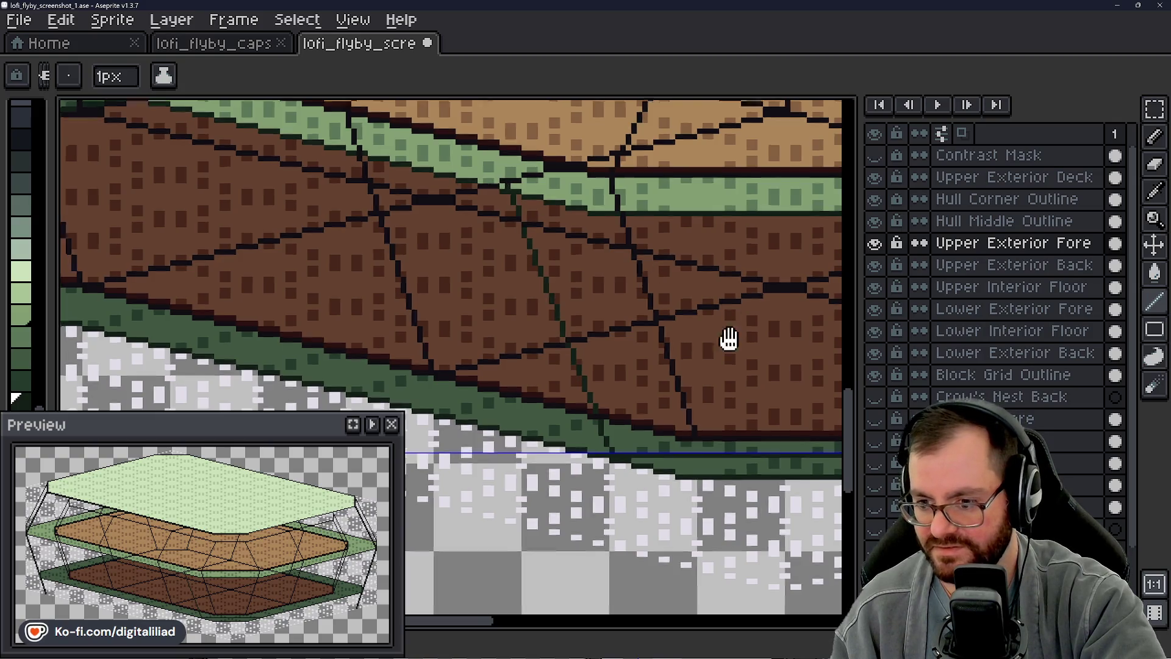
Step: Inspect the green hull's lower edge with a temporary rectangular selection, then dismiss it
{"action": "left_click_drag", "start_coordinate": [733, 339], "coordinate": [732, 228]}
{"action": "scroll", "coordinate": [527, 313], "scroll_direction": "up", "scroll_amount": 2}
{"action": "scroll", "coordinate": [527, 313], "scroll_direction": "down", "scroll_amount": 2}
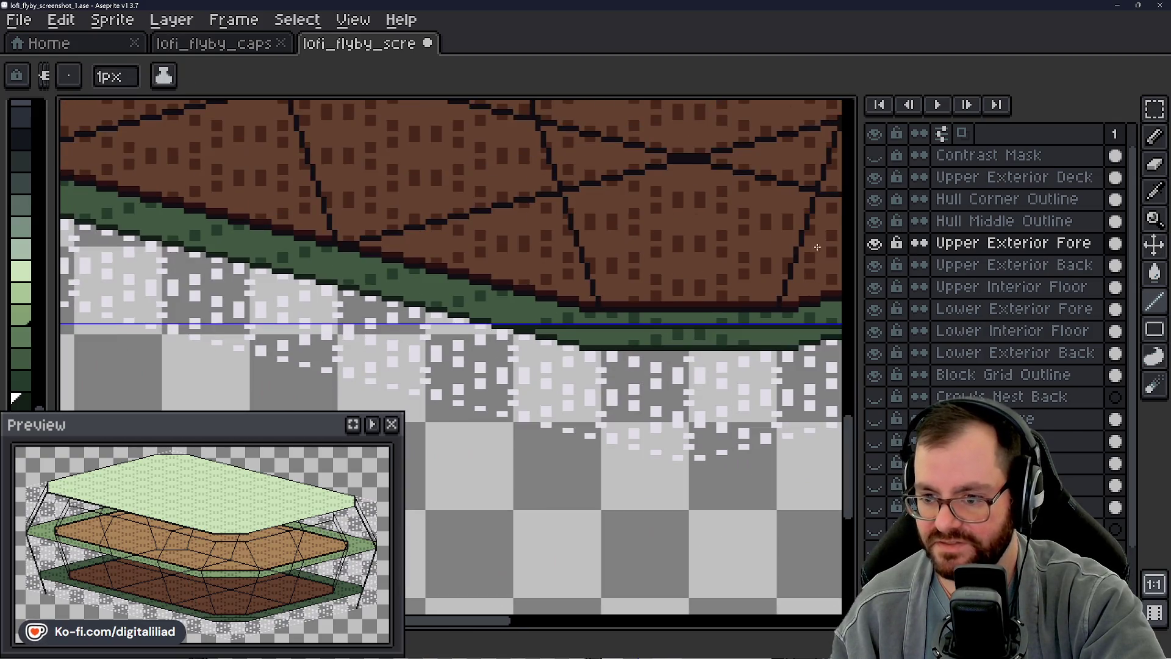
{"action": "key", "text": "m"}
{"action": "scroll", "coordinate": [527, 314], "scroll_direction": "down", "scroll_amount": 1}
{"action": "scroll", "coordinate": [311, 325], "scroll_direction": "up", "scroll_amount": 1}
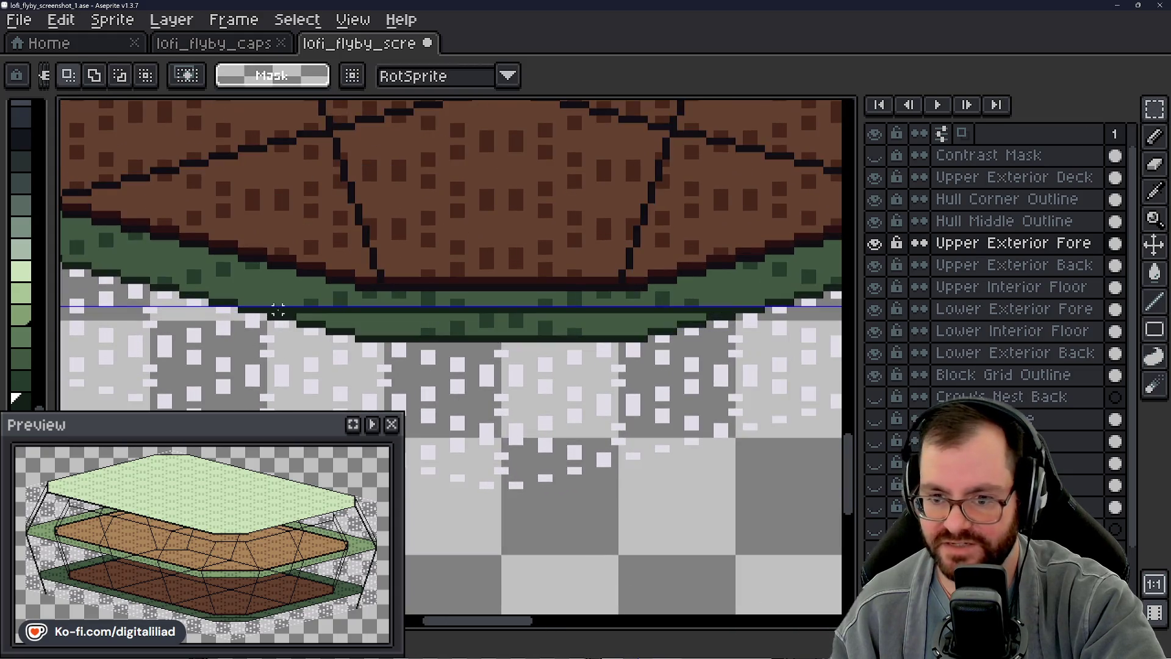
{"action": "left_click_drag", "start_coordinate": [278, 314], "coordinate": [747, 383]}
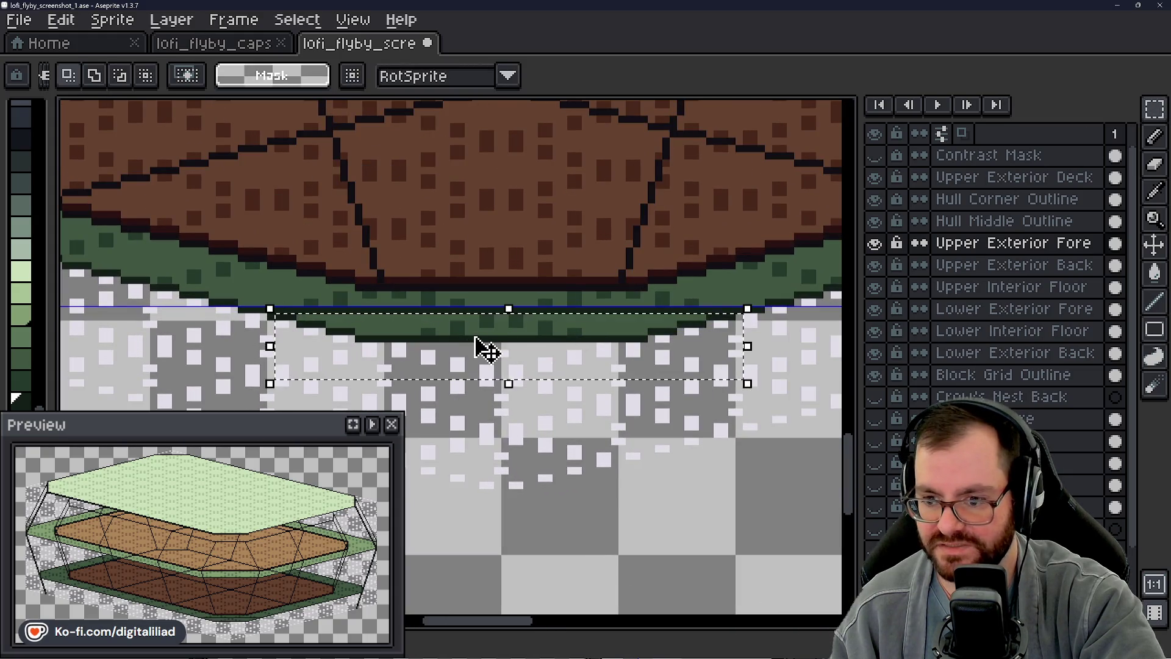
{"action": "left_click_drag", "start_coordinate": [449, 324], "coordinate": [649, 341]}
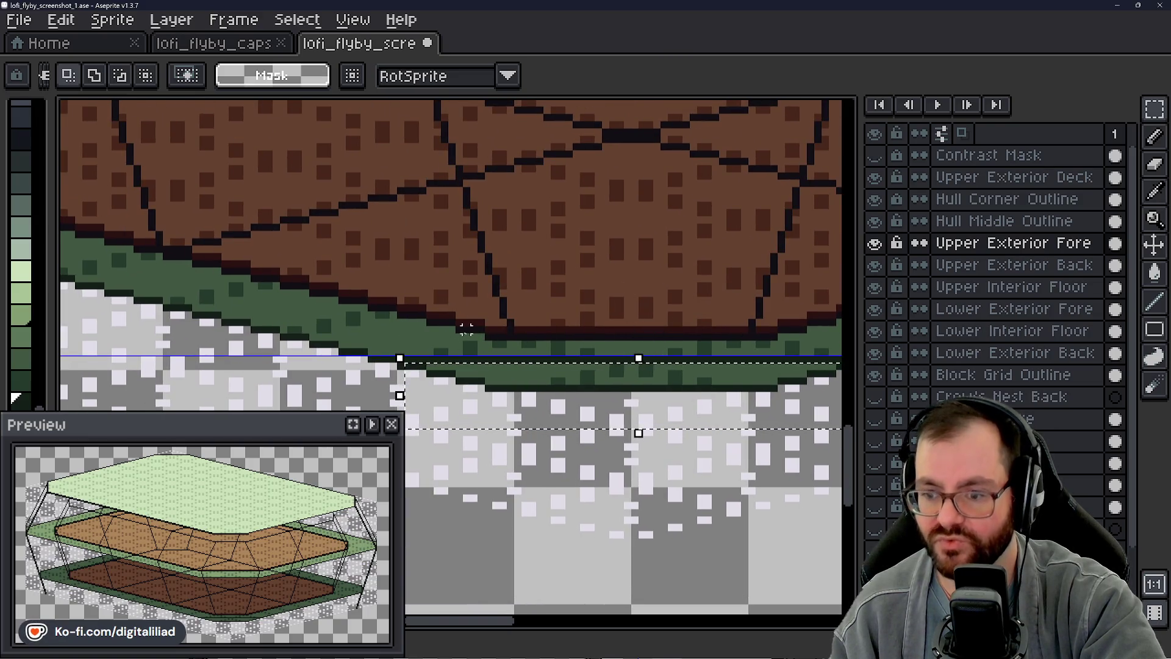
{"action": "left_click_drag", "start_coordinate": [495, 343], "coordinate": [518, 286]}
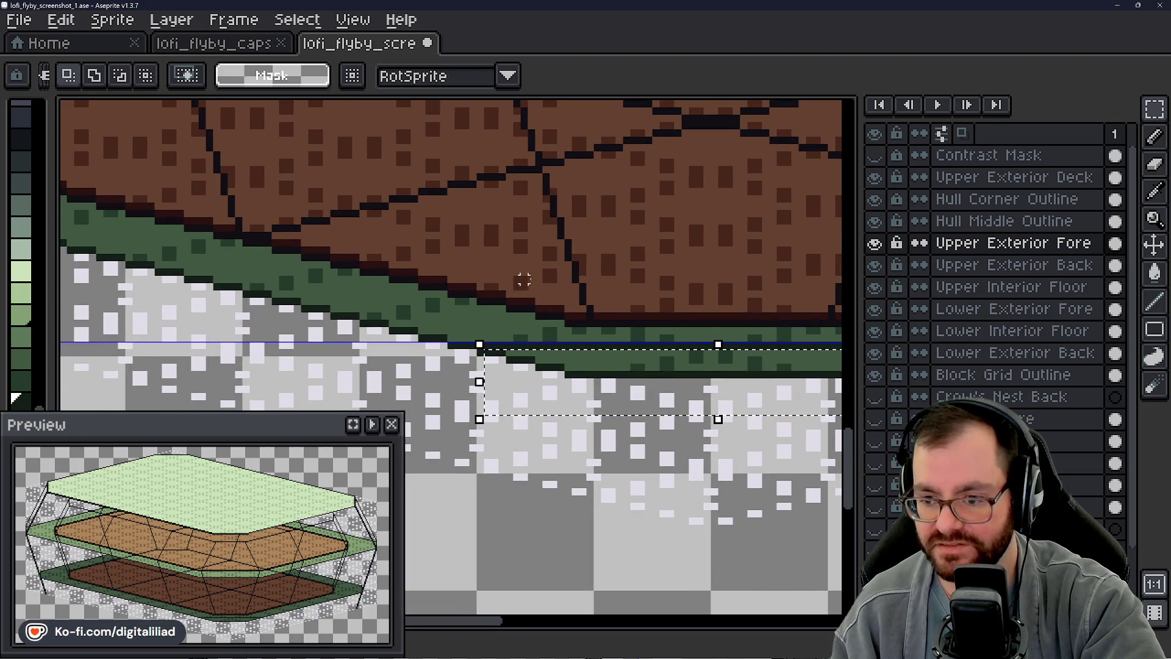
{"action": "left_click_drag", "start_coordinate": [517, 286], "coordinate": [403, 286]}
{"action": "key", "text": "ctrl+d"}
{"action": "scroll", "coordinate": [483, 313], "scroll_direction": "down", "scroll_amount": 2}
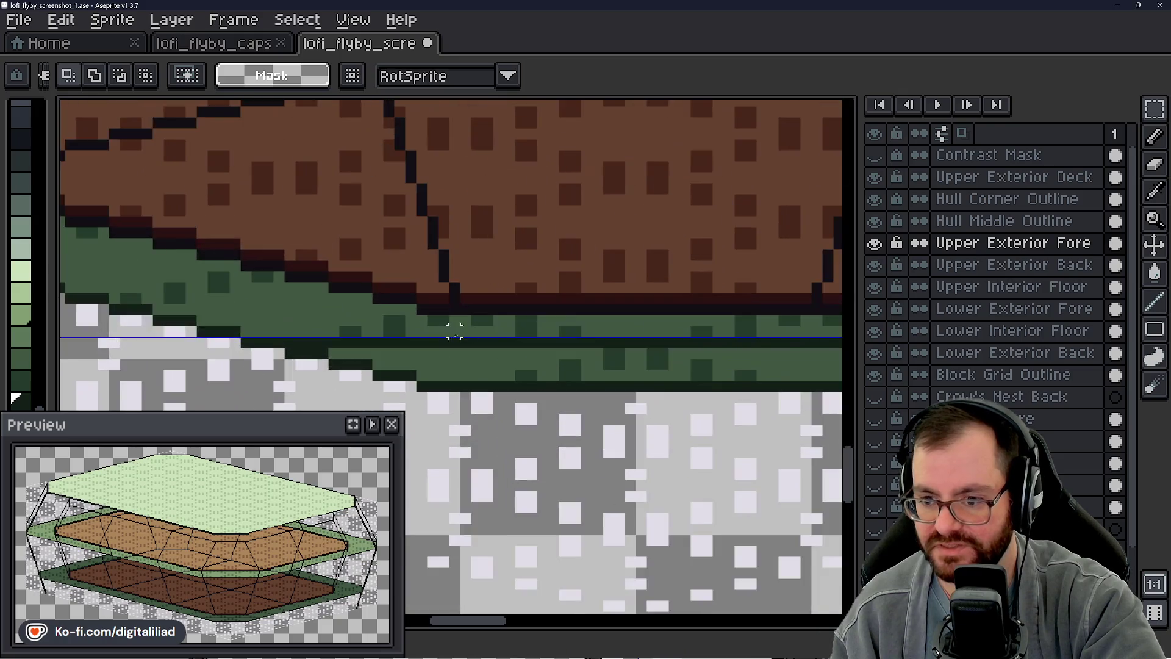
{"action": "scroll", "coordinate": [457, 330], "scroll_direction": "up", "scroll_amount": 4}
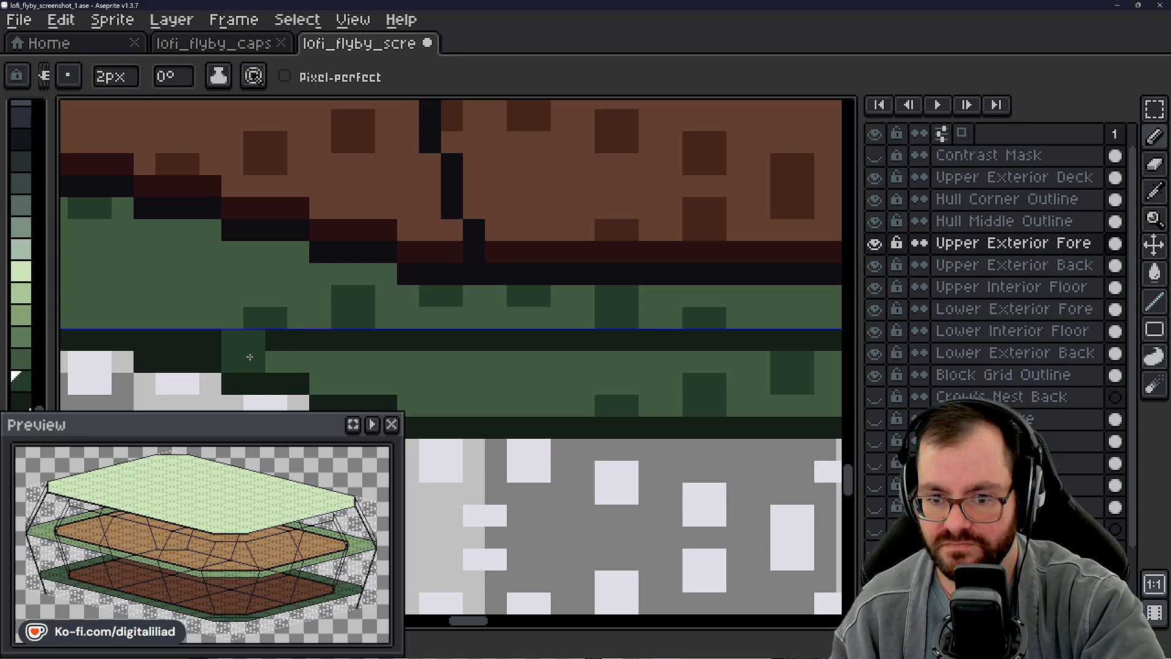
Step: Repaint the dark green outline blocks along the green hull's bottom edge in sampled hull green
{"action": "left_click_drag", "start_coordinate": [250, 357], "coordinate": [185, 337]}
{"action": "left_click_drag", "start_coordinate": [293, 347], "coordinate": [343, 360]}
{"action": "left_click", "coordinate": [346, 358], "text": "alt"}
{"action": "mouse_move", "coordinate": [228, 340]}
{"action": "left_mouse_down"}
{"action": "mouse_move", "coordinate": [167, 328]}
{"action": "mouse_move", "coordinate": [155, 339]}
{"action": "mouse_move", "coordinate": [197, 338]}
{"action": "left_mouse_up"}
{"action": "mouse_move", "coordinate": [266, 352]}
{"action": "left_mouse_down"}
{"action": "mouse_move", "coordinate": [441, 353]}
{"action": "mouse_move", "coordinate": [234, 348]}
{"action": "mouse_move", "coordinate": [769, 347]}
{"action": "left_mouse_up"}
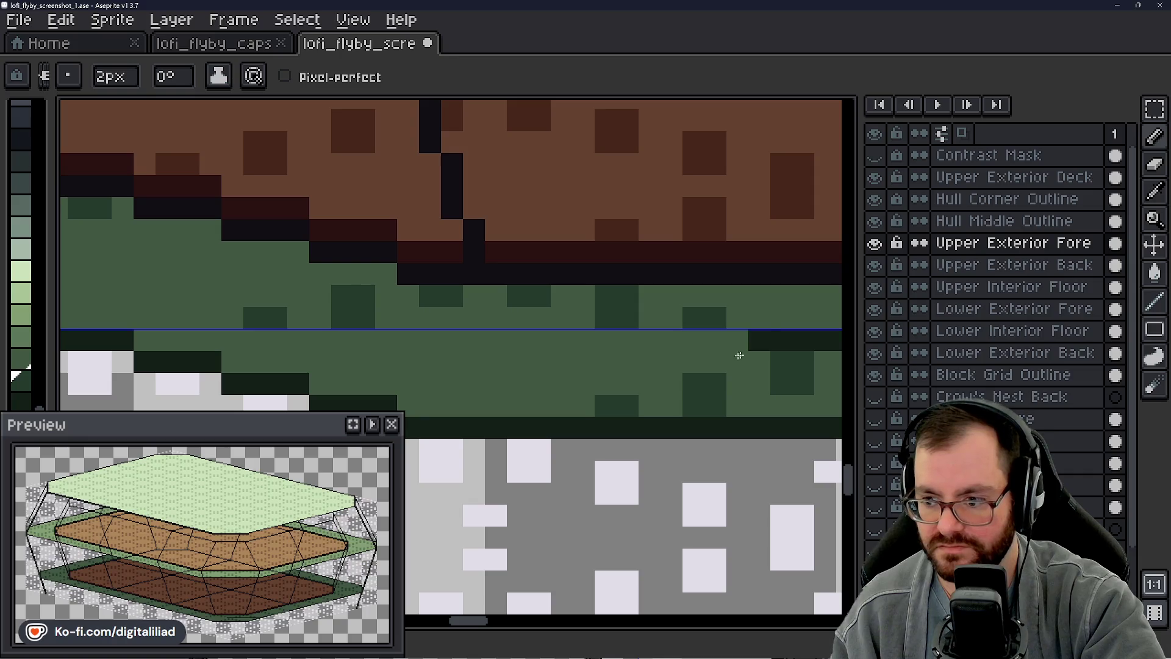
{"action": "mouse_move", "coordinate": [640, 348]}
{"action": "left_mouse_down"}
{"action": "mouse_move", "coordinate": [330, 352]}
{"action": "mouse_move", "coordinate": [398, 340]}
{"action": "mouse_move", "coordinate": [700, 354]}
{"action": "left_mouse_up"}
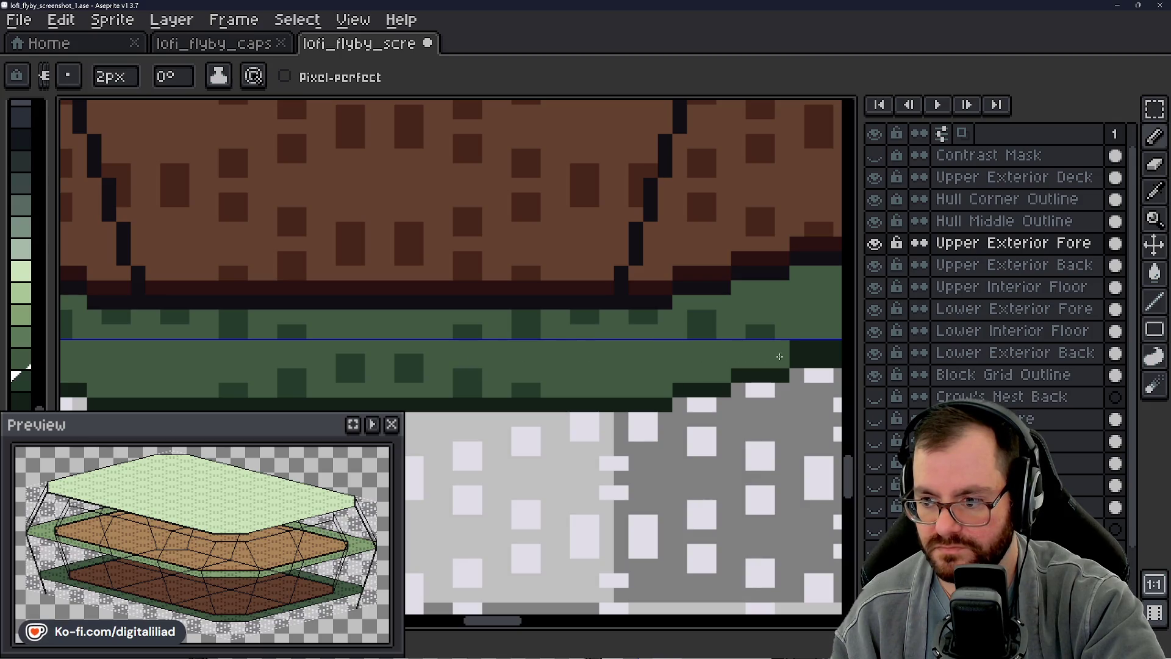
Step: Touch up stray pixels along the diagonal hull edge near the guide line
{"action": "left_click_drag", "start_coordinate": [778, 355], "coordinate": [449, 362]}
{"action": "left_click_drag", "start_coordinate": [421, 311], "coordinate": [399, 322]}
{"action": "left_click", "coordinate": [411, 320]}
{"action": "scroll", "coordinate": [429, 326], "scroll_direction": "up", "scroll_amount": 1}
{"action": "left_click", "coordinate": [440, 330]}
{"action": "left_click_drag", "start_coordinate": [542, 346], "coordinate": [485, 343]}
{"action": "mouse_move", "coordinate": [587, 339]}
{"action": "left_mouse_down"}
{"action": "mouse_move", "coordinate": [378, 347]}
{"action": "mouse_move", "coordinate": [513, 330]}
{"action": "left_mouse_up"}
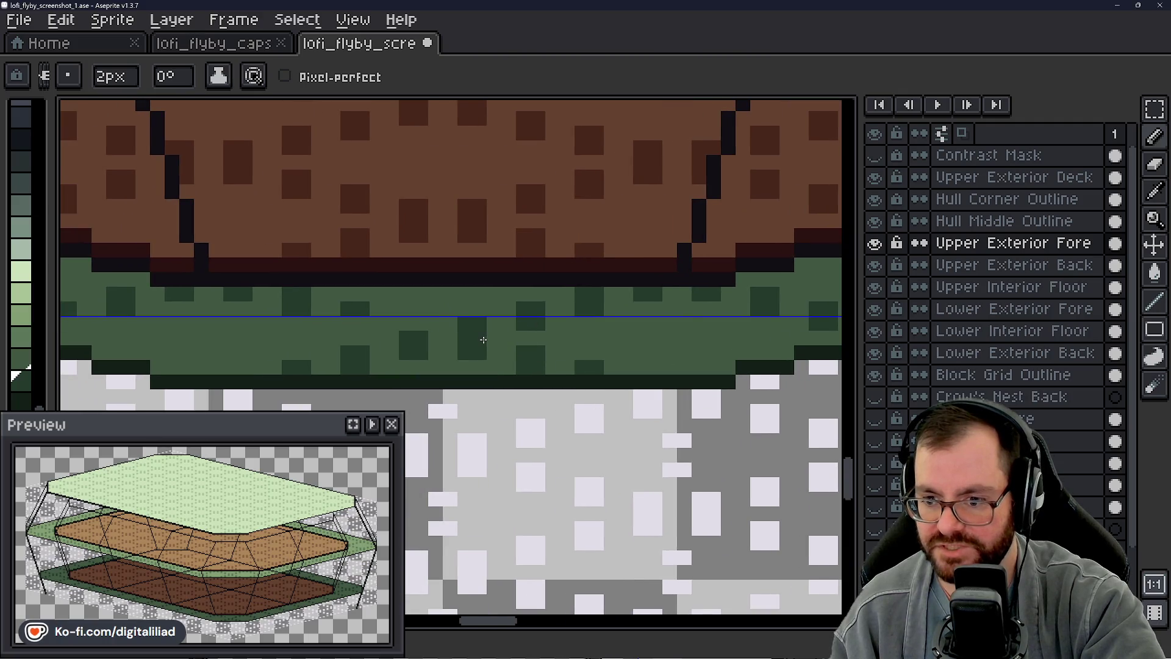
{"action": "left_click", "coordinate": [311, 316]}
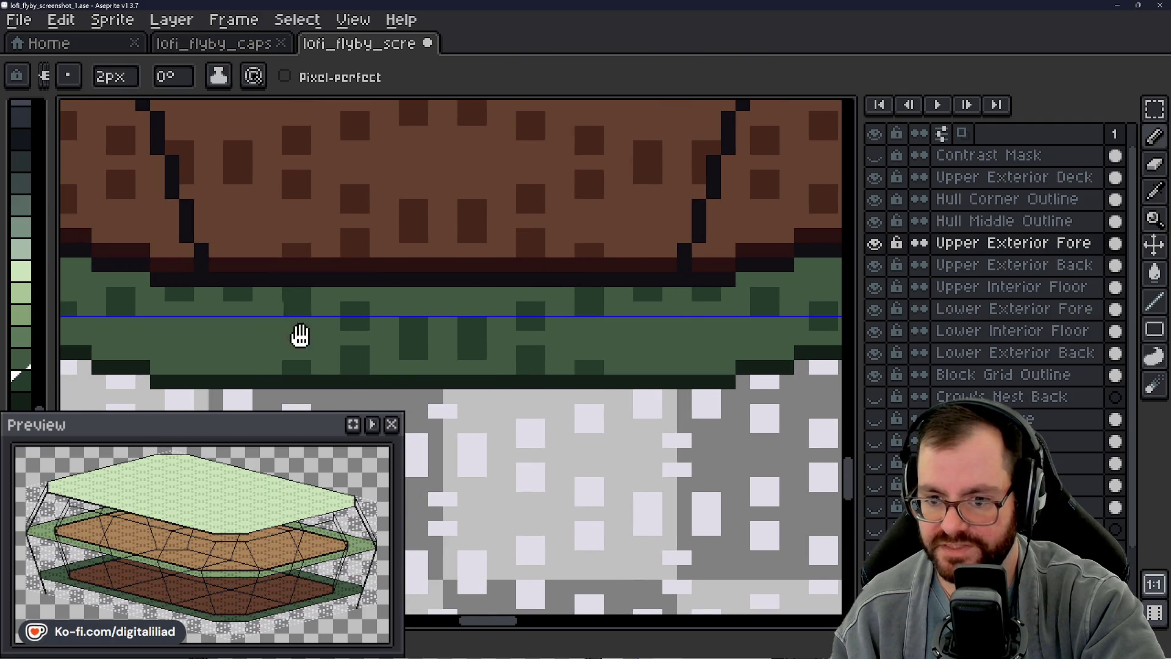
{"action": "left_click_drag", "start_coordinate": [302, 330], "coordinate": [533, 350]}
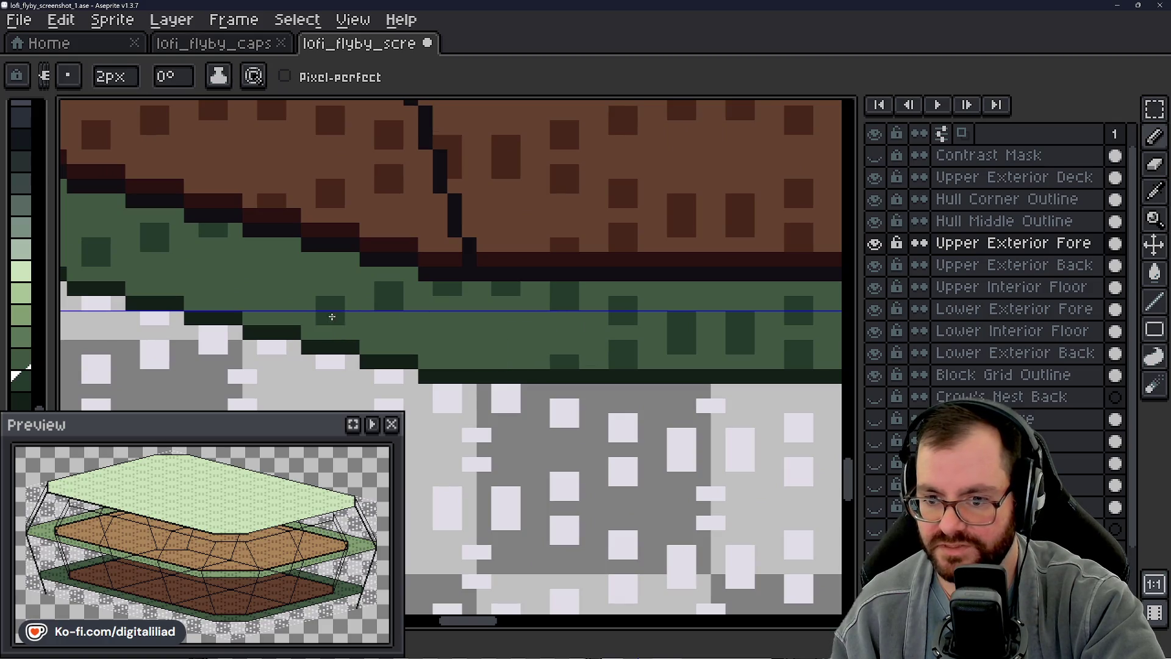
{"action": "left_click", "coordinate": [1153, 302]}
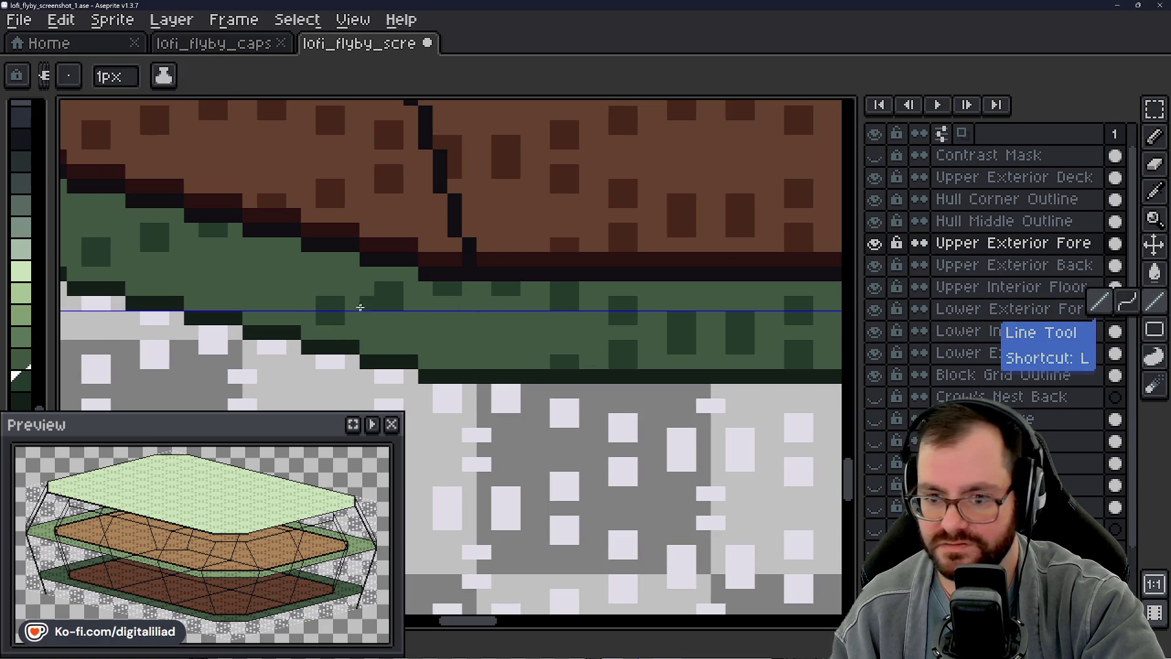
{"action": "left_click_drag", "start_coordinate": [675, 364], "coordinate": [294, 344]}
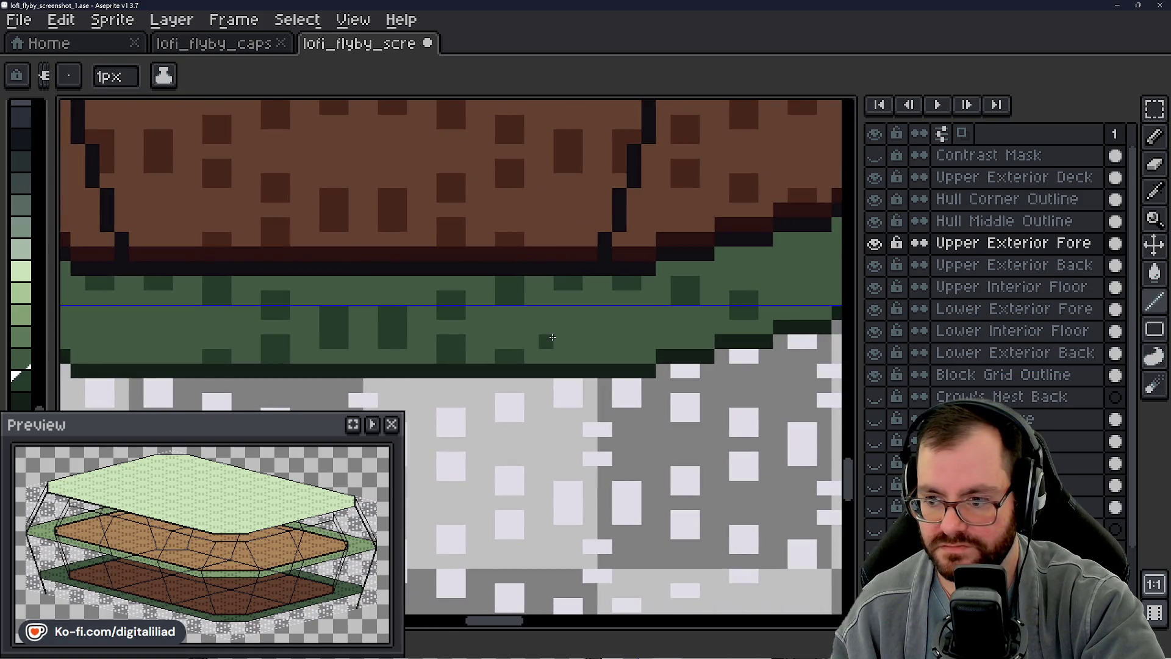
{"action": "scroll", "coordinate": [660, 325], "scroll_direction": "down", "scroll_amount": 2}
{"action": "scroll", "coordinate": [624, 329], "scroll_direction": "down", "scroll_amount": 1}
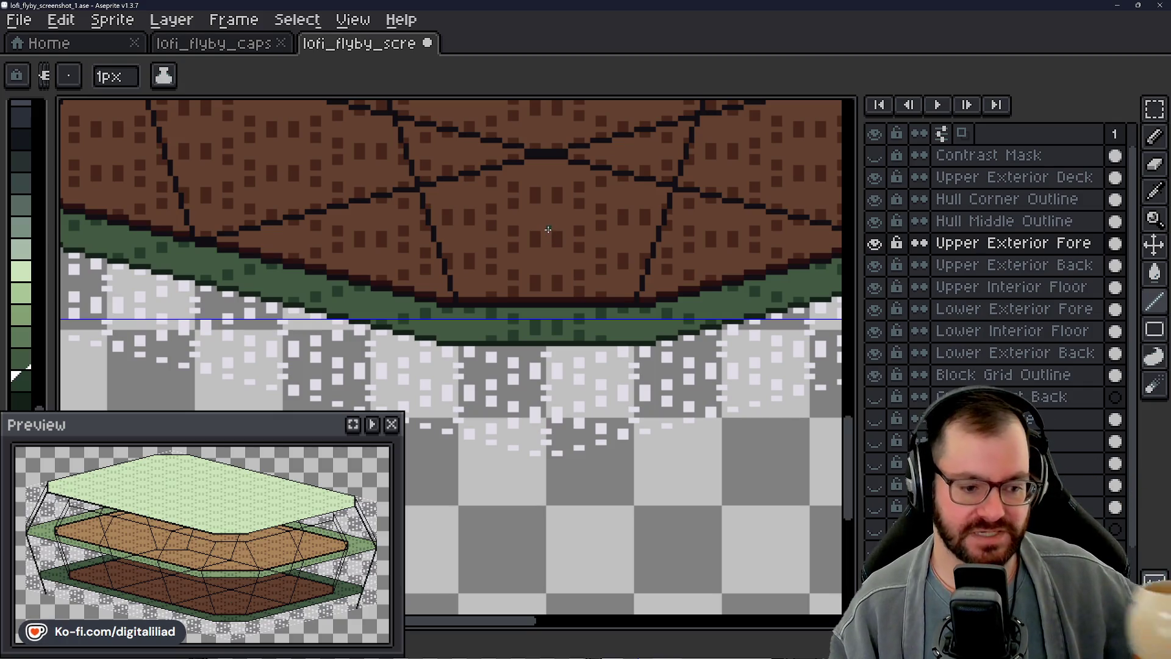
{"action": "scroll", "coordinate": [547, 230], "scroll_direction": "down", "scroll_amount": 1}
{"action": "scroll", "coordinate": [559, 275], "scroll_direction": "down", "scroll_amount": 2}
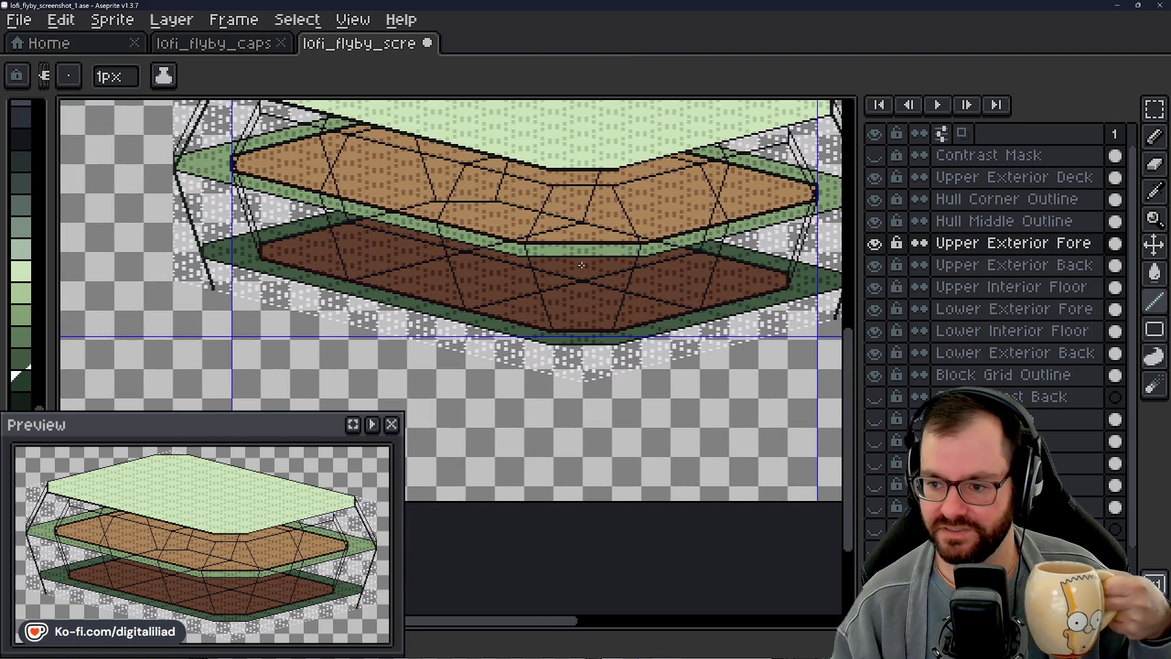
{"action": "scroll", "coordinate": [582, 266], "scroll_direction": "down", "scroll_amount": 1}
{"action": "scroll", "coordinate": [549, 294], "scroll_direction": "up", "scroll_amount": 2}
{"action": "scroll", "coordinate": [531, 366], "scroll_direction": "up", "scroll_amount": 1}
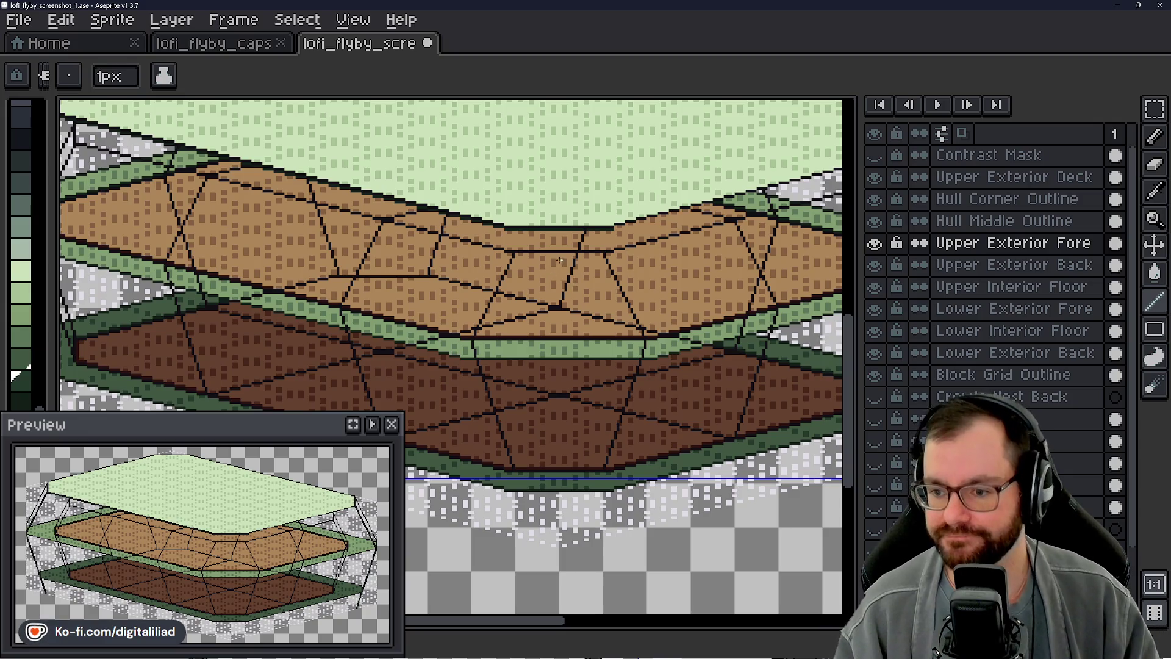
{"action": "scroll", "coordinate": [451, 305], "scroll_direction": "down", "scroll_amount": 2}
{"action": "scroll", "coordinate": [430, 165], "scroll_direction": "up", "scroll_amount": 1}
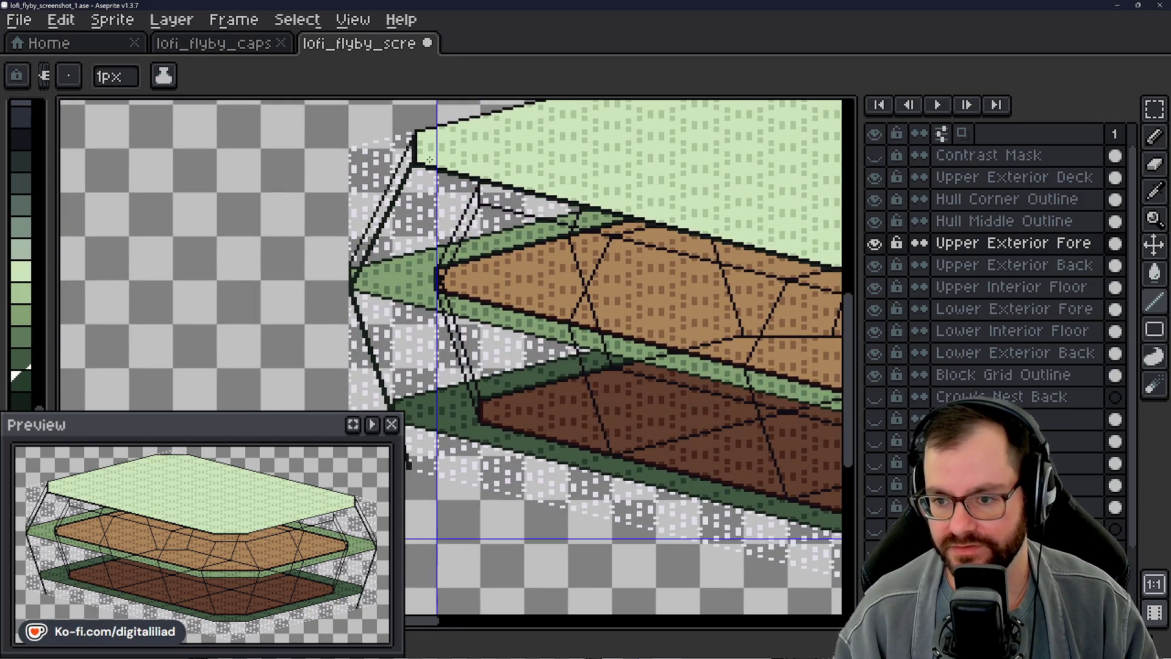
{"action": "left_click_drag", "start_coordinate": [372, 202], "coordinate": [394, 209]}
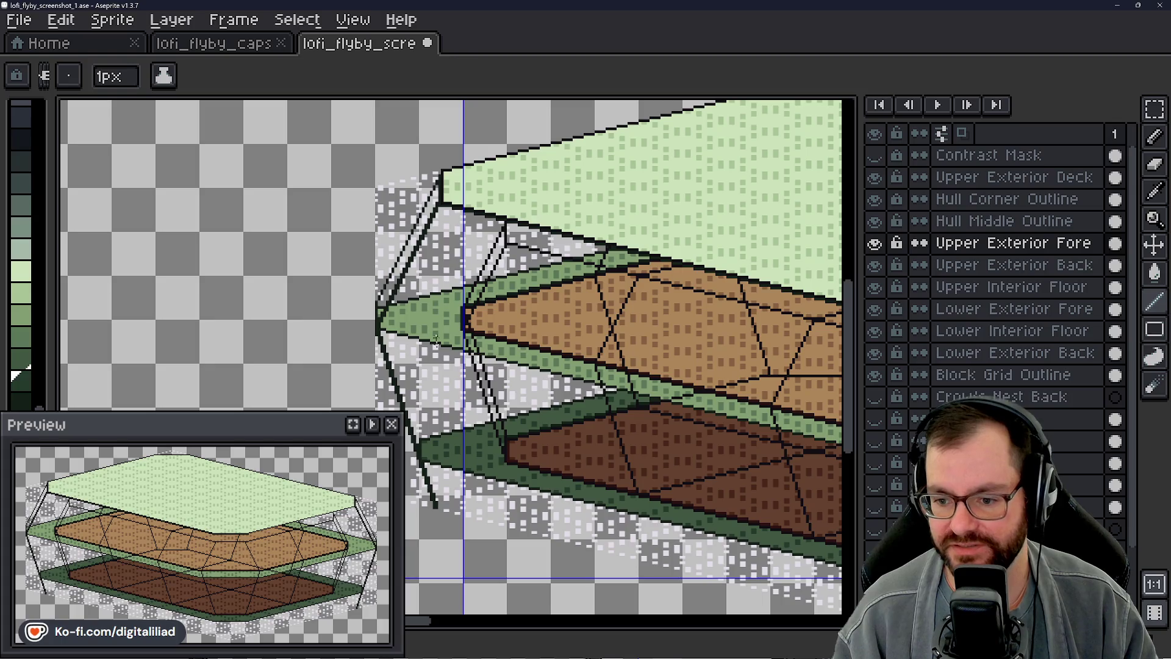
{"action": "left_click", "coordinate": [1154, 108]}
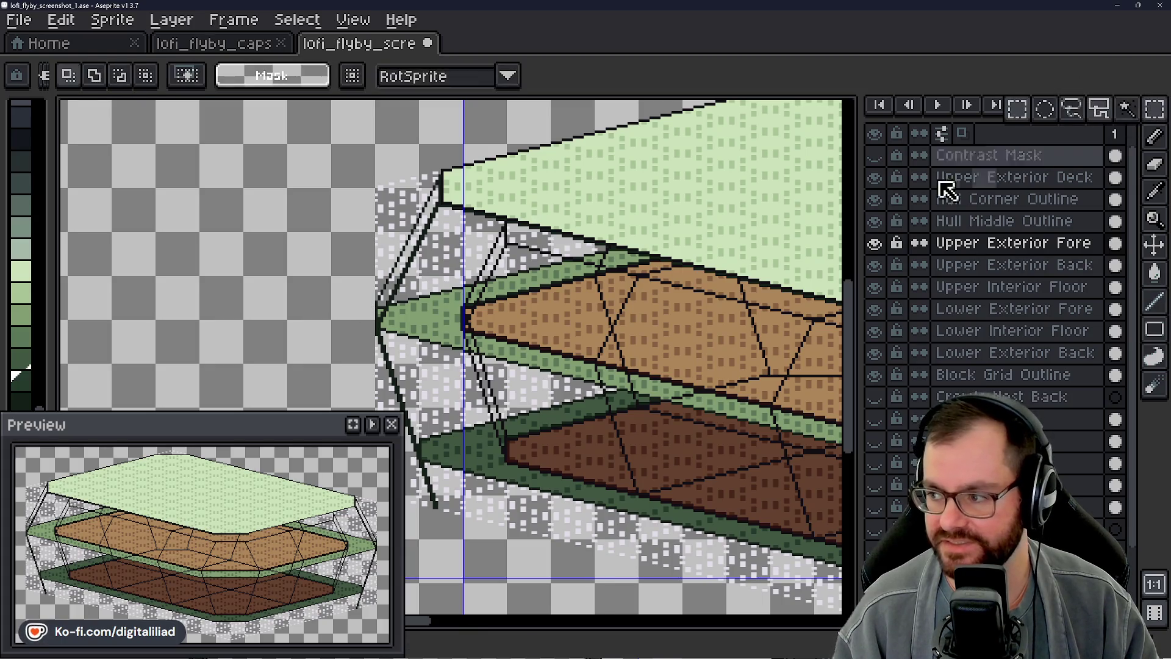
{"action": "scroll", "coordinate": [399, 187], "scroll_direction": "up", "scroll_amount": 1}
{"action": "scroll", "coordinate": [399, 188], "scroll_direction": "up", "scroll_amount": 1}
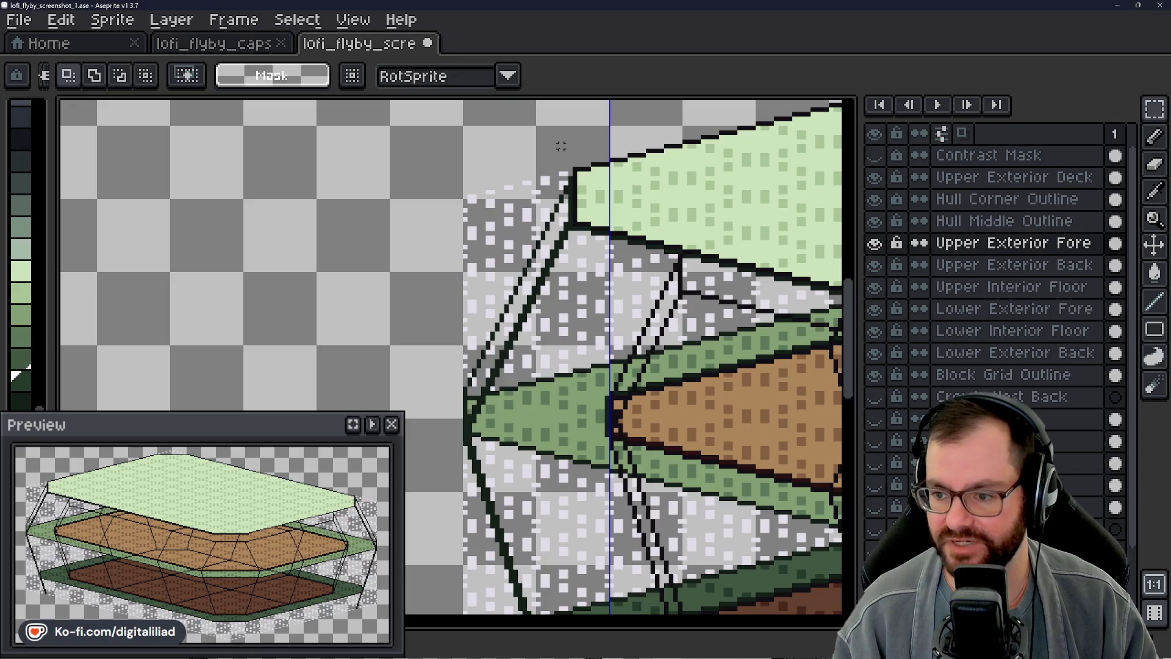
Step: Delete the stray pixel patch beside the top deck's left corner and clear the selection
{"action": "left_click_drag", "start_coordinate": [563, 147], "coordinate": [599, 261]}
{"action": "key", "text": "Delete"}
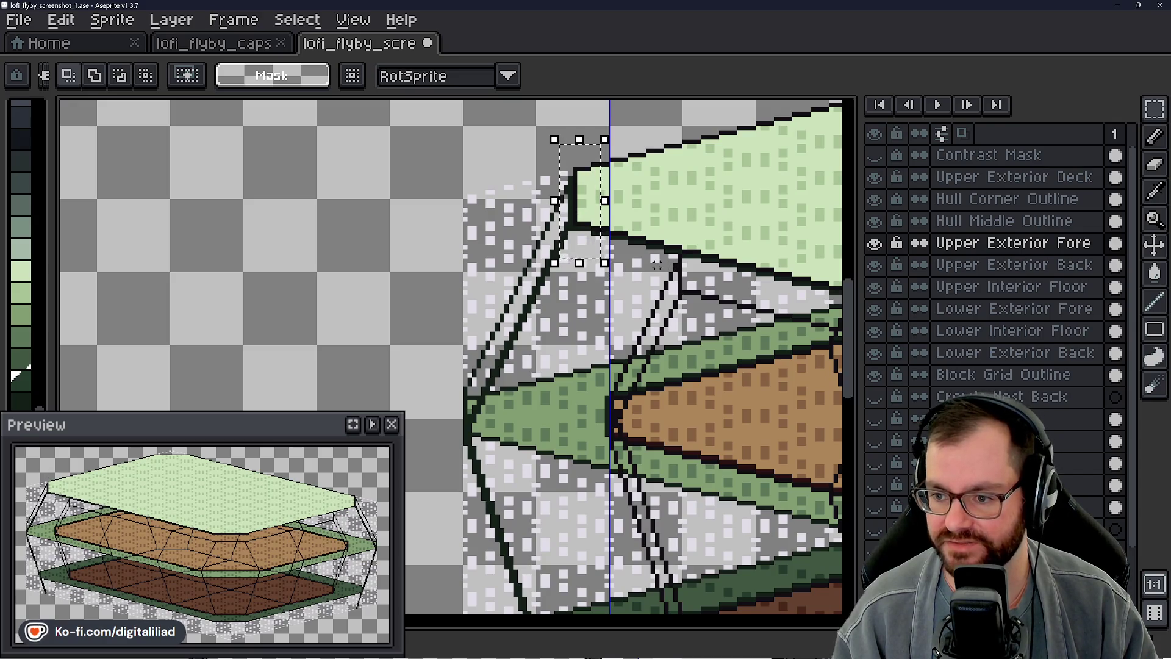
{"action": "key", "text": "ctrl+d"}
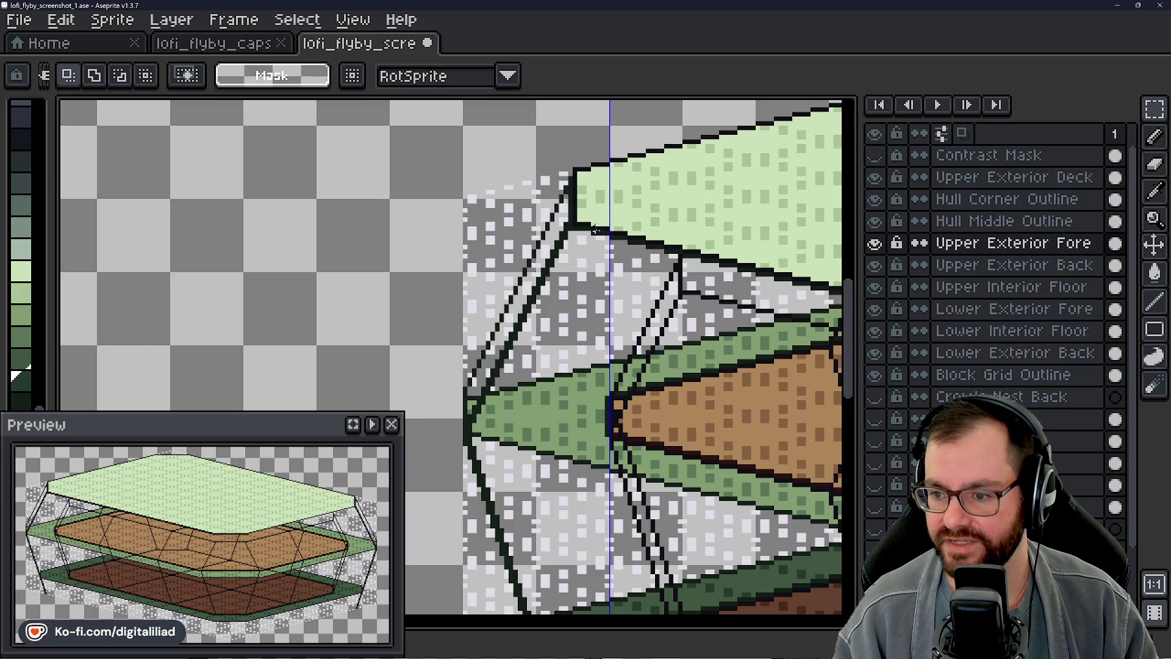
Step: Inspect the left deck ends and make Upper Exterior Deck the active layer
{"action": "left_click_drag", "start_coordinate": [623, 243], "coordinate": [430, 238]}
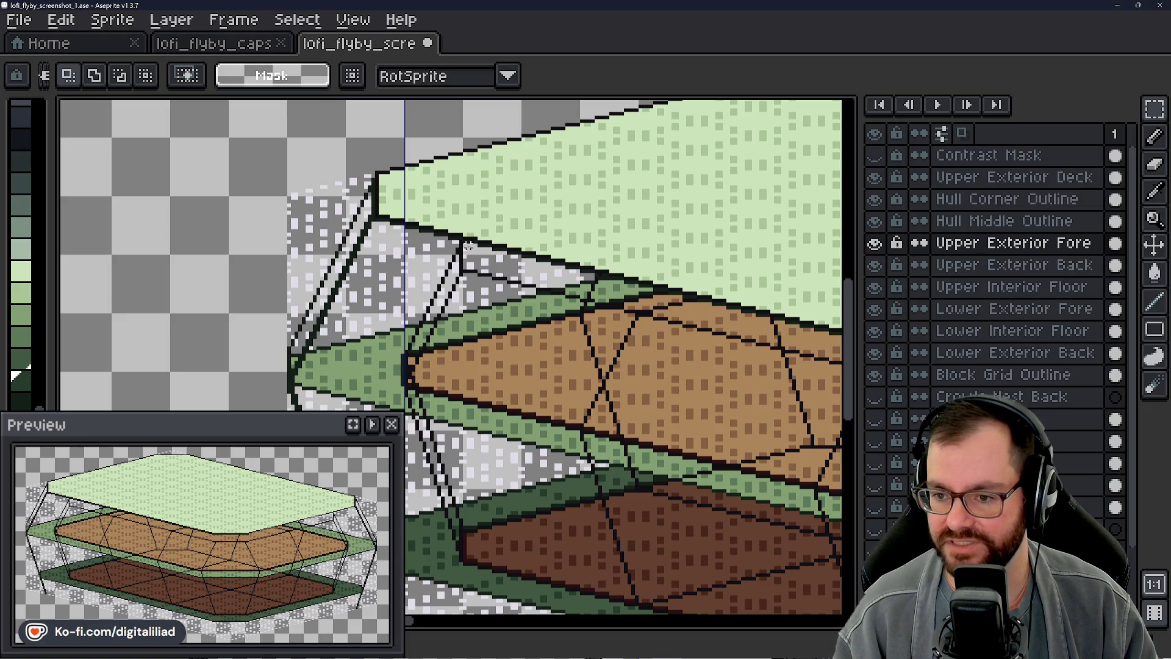
{"action": "left_click_drag", "start_coordinate": [463, 224], "coordinate": [435, 206]}
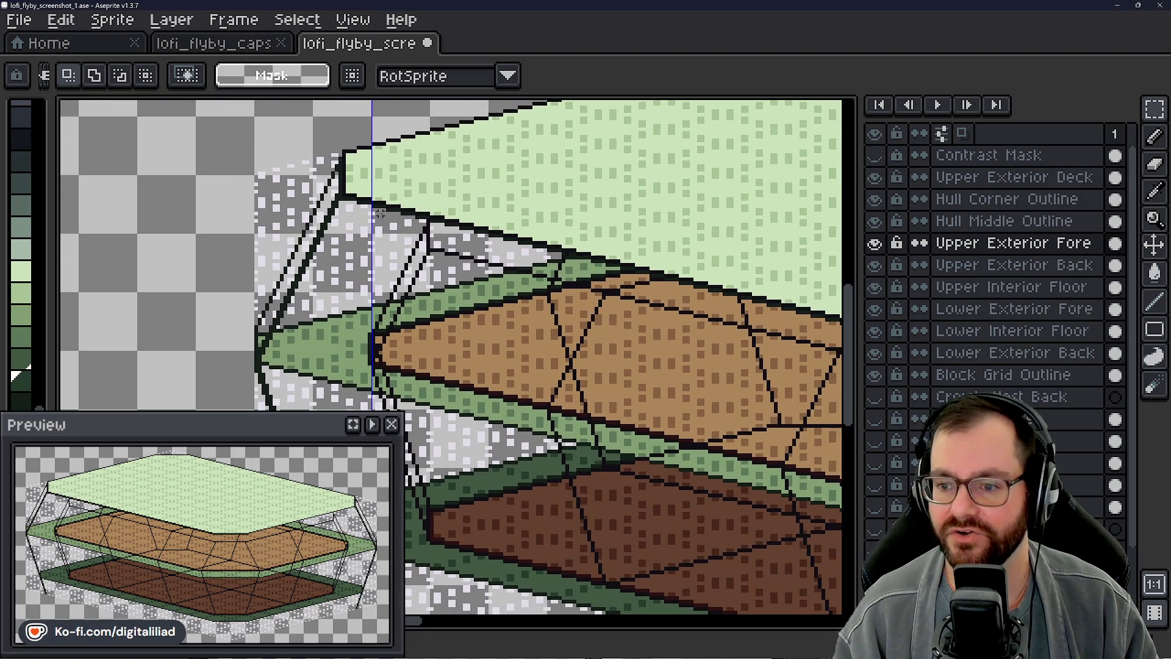
{"action": "left_click_drag", "start_coordinate": [418, 337], "coordinate": [424, 315]}
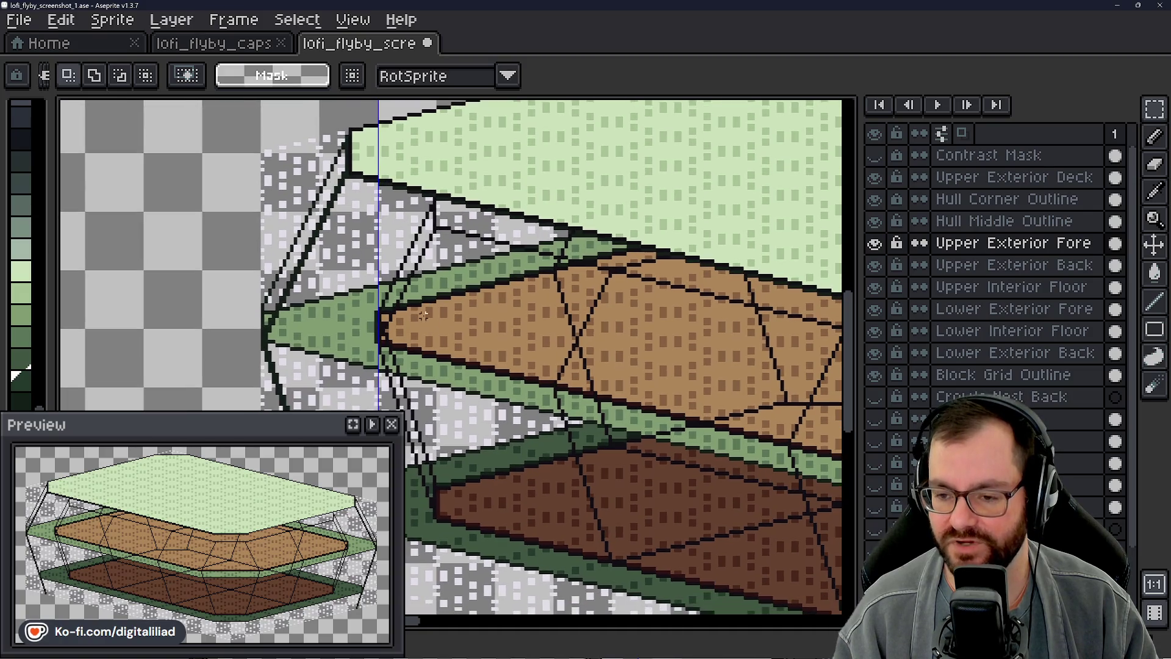
{"action": "scroll", "coordinate": [368, 374], "scroll_direction": "up", "scroll_amount": 1}
{"action": "scroll", "coordinate": [367, 374], "scroll_direction": "up", "scroll_amount": 1}
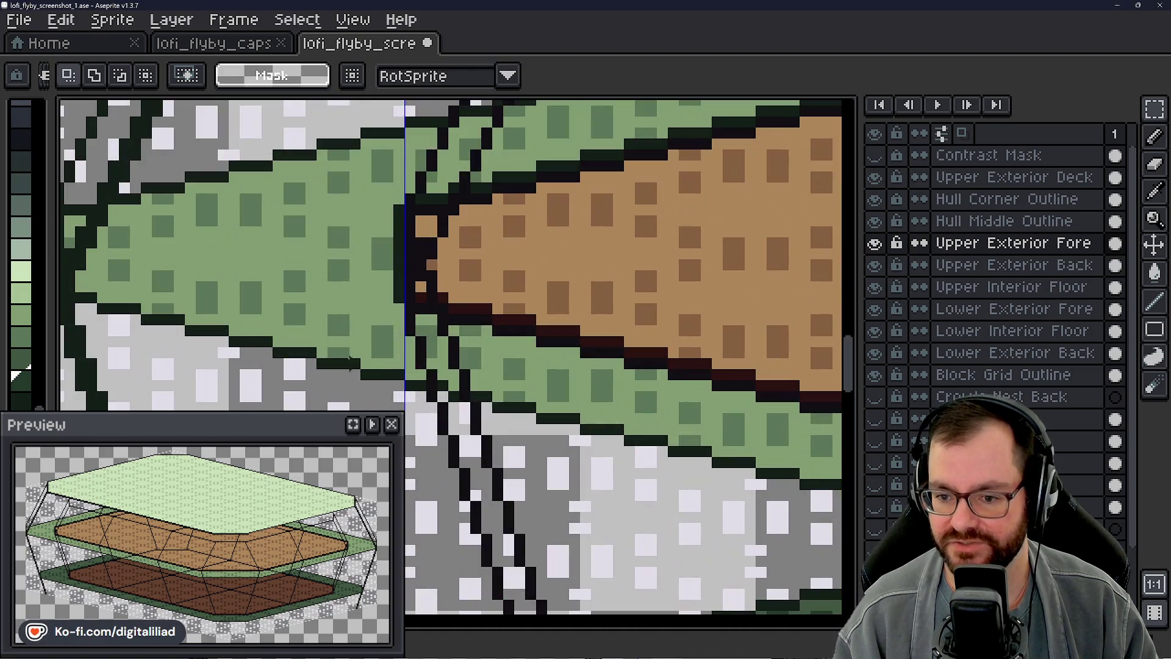
{"action": "scroll", "coordinate": [369, 373], "scroll_direction": "down", "scroll_amount": 1}
{"action": "scroll", "coordinate": [367, 374], "scroll_direction": "down", "scroll_amount": 1}
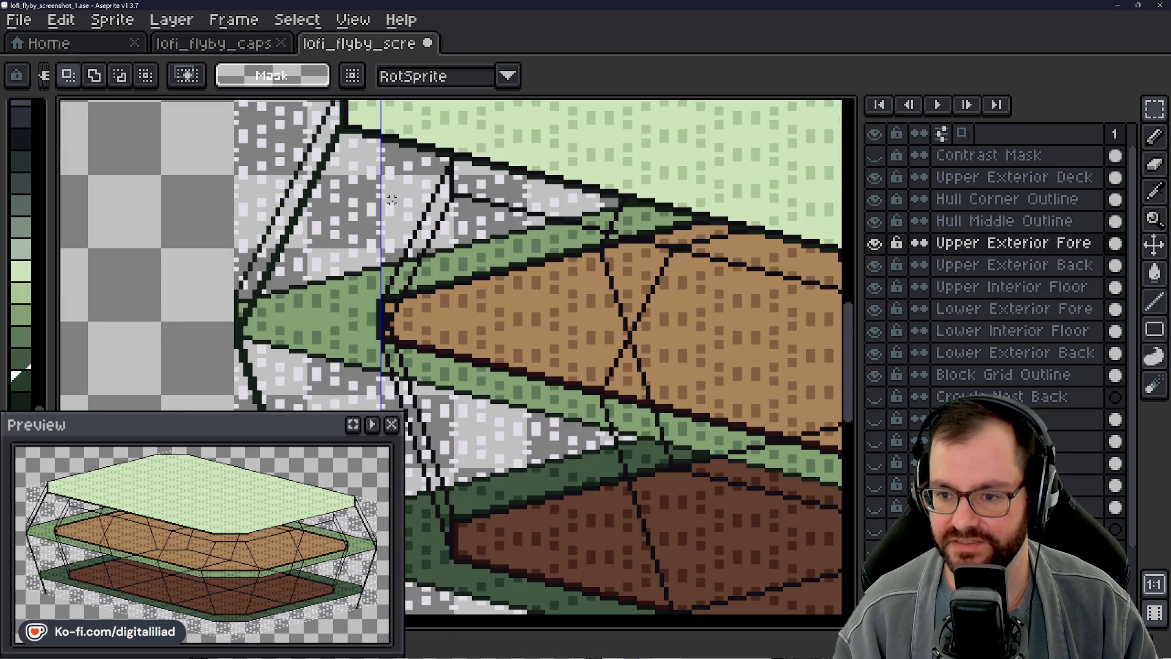
{"action": "mouse_move", "coordinate": [394, 302]}
{"action": "left_mouse_down"}
{"action": "mouse_move", "coordinate": [453, 265]}
{"action": "mouse_move", "coordinate": [517, 307]}
{"action": "left_mouse_up"}
{"action": "scroll", "coordinate": [532, 280], "scroll_direction": "down", "scroll_amount": 1}
{"action": "scroll", "coordinate": [531, 279], "scroll_direction": "down", "scroll_amount": 2}
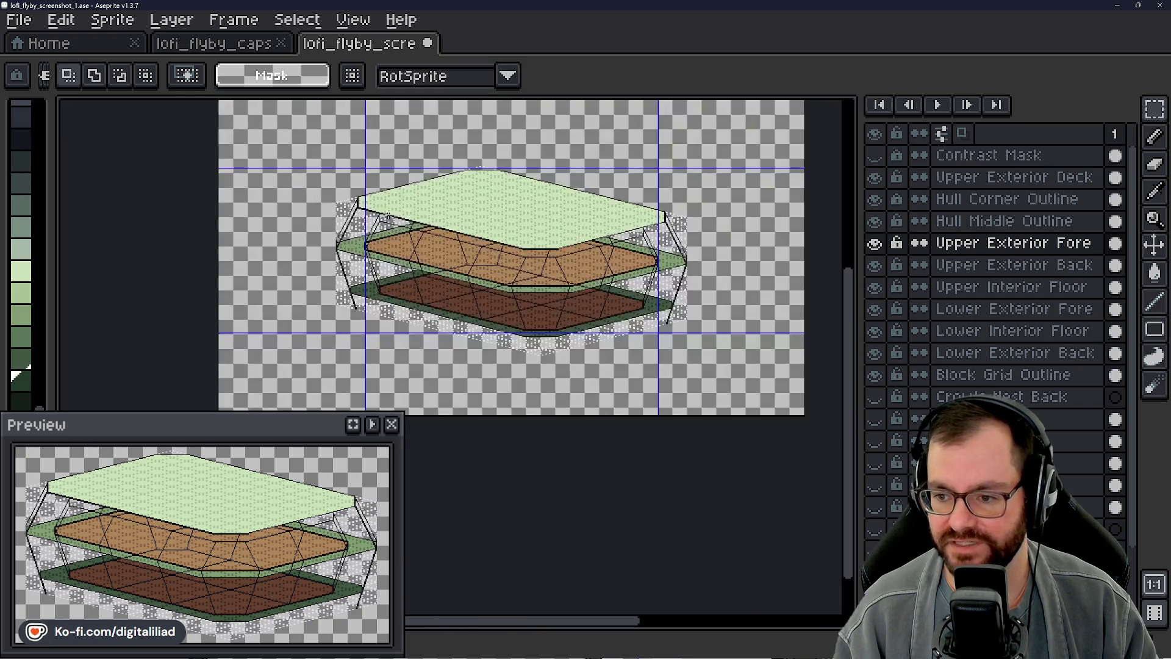
{"action": "scroll", "coordinate": [440, 211], "scroll_direction": "up", "scroll_amount": 4}
{"action": "left_click", "coordinate": [1010, 183]}
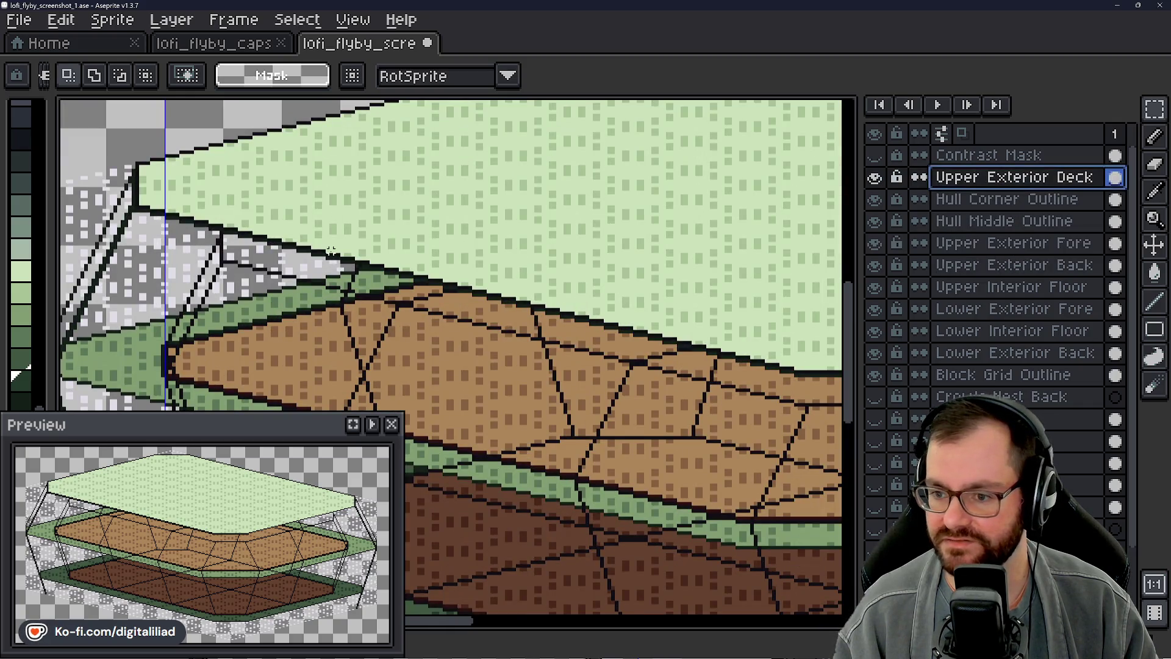
{"action": "scroll", "coordinate": [394, 294], "scroll_direction": "up", "scroll_amount": 3}
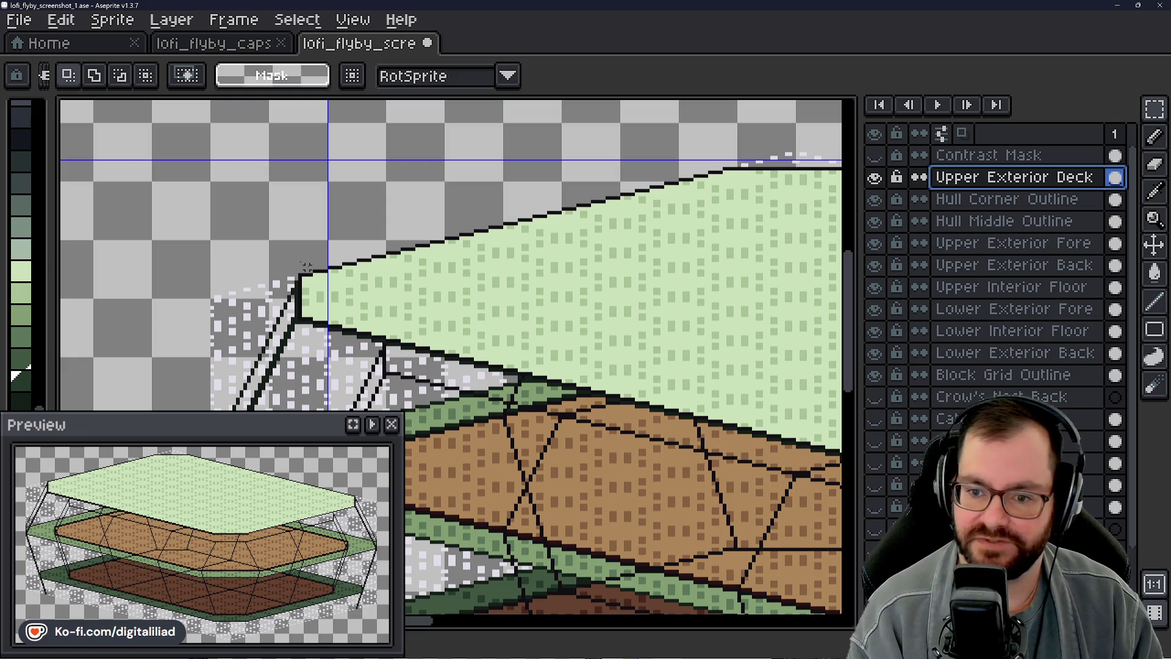
{"action": "scroll", "coordinate": [421, 400], "scroll_direction": "down", "scroll_amount": 1}
{"action": "scroll", "coordinate": [421, 401], "scroll_direction": "up", "scroll_amount": 2}
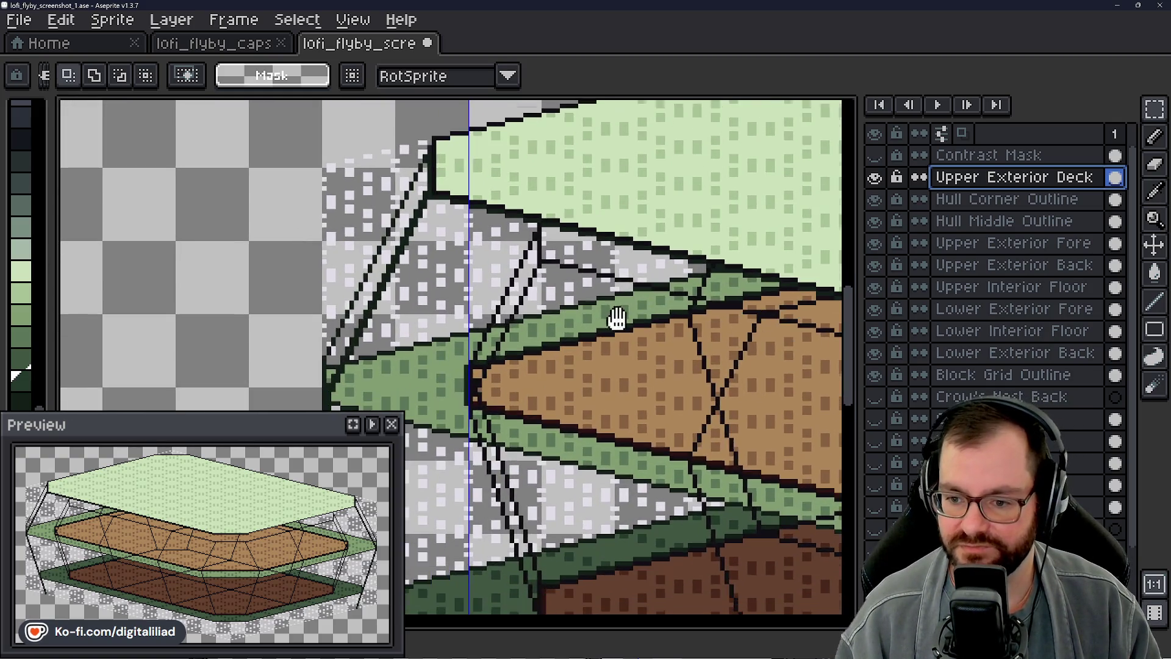
{"action": "mouse_move", "coordinate": [476, 367]}
{"action": "left_mouse_down"}
{"action": "mouse_move", "coordinate": [508, 346]}
{"action": "mouse_move", "coordinate": [482, 329]}
{"action": "mouse_move", "coordinate": [444, 371]}
{"action": "left_mouse_up"}
{"action": "scroll", "coordinate": [507, 346], "scroll_direction": "down", "scroll_amount": 1}
{"action": "scroll", "coordinate": [495, 339], "scroll_direction": "up", "scroll_amount": 1}
{"action": "scroll", "coordinate": [475, 340], "scroll_direction": "down", "scroll_amount": 1}
{"action": "scroll", "coordinate": [458, 357], "scroll_direction": "up", "scroll_amount": 1}
{"action": "scroll", "coordinate": [444, 371], "scroll_direction": "up", "scroll_amount": 1}
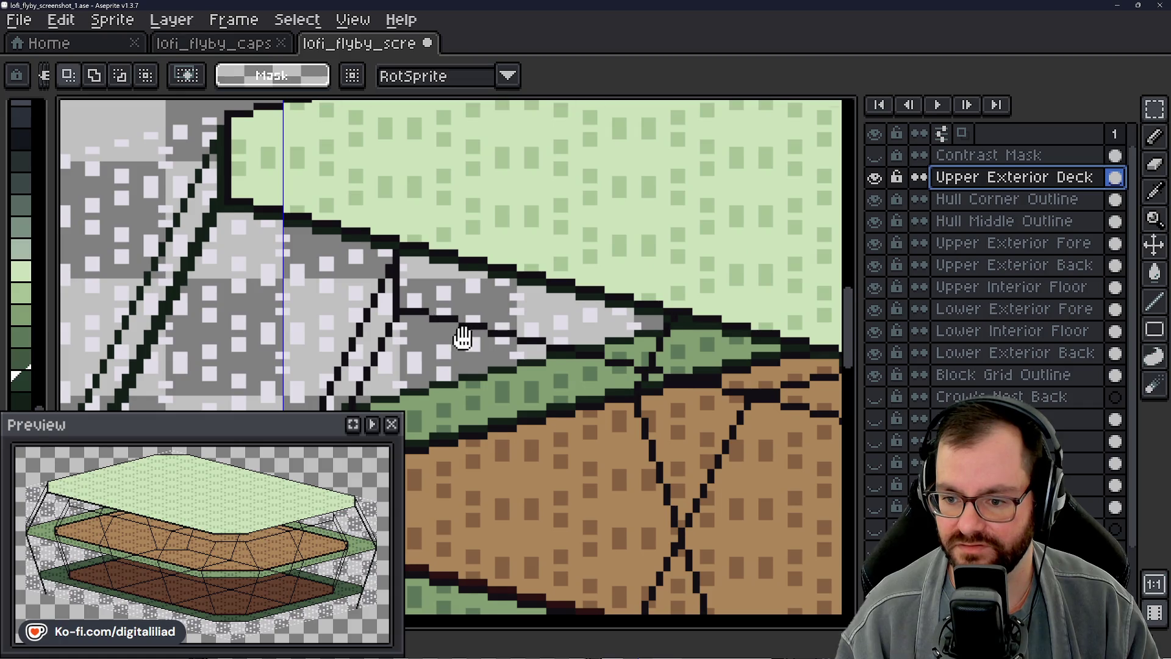
{"action": "left_click_drag", "start_coordinate": [464, 339], "coordinate": [522, 316]}
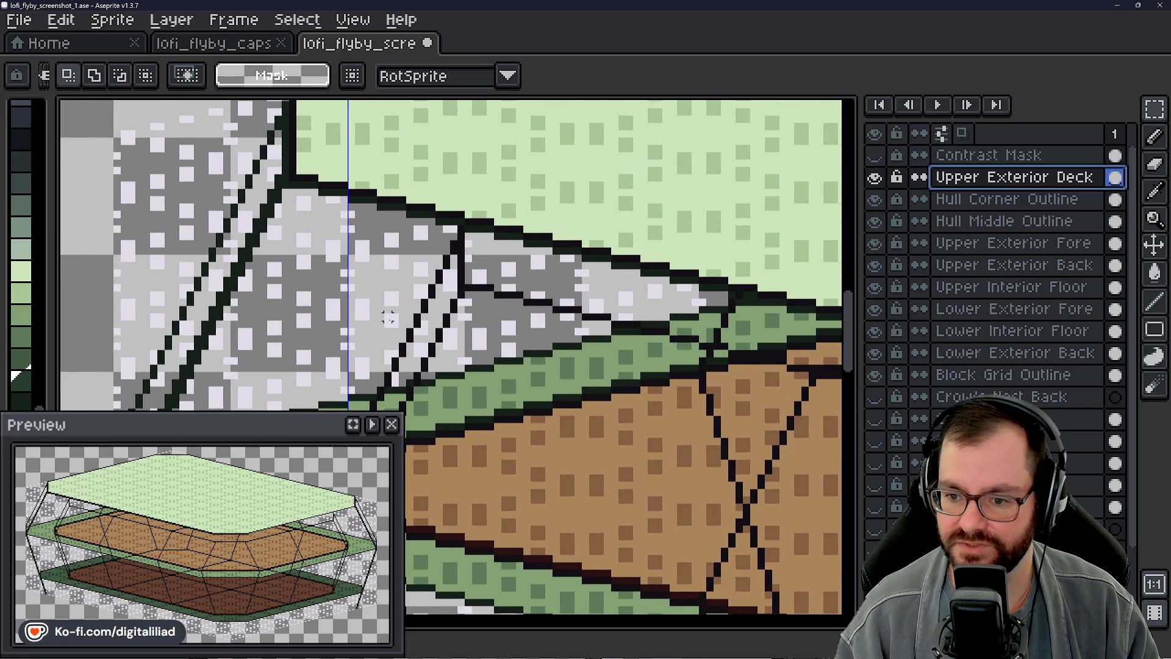
{"action": "left_click_drag", "start_coordinate": [388, 322], "coordinate": [409, 367]}
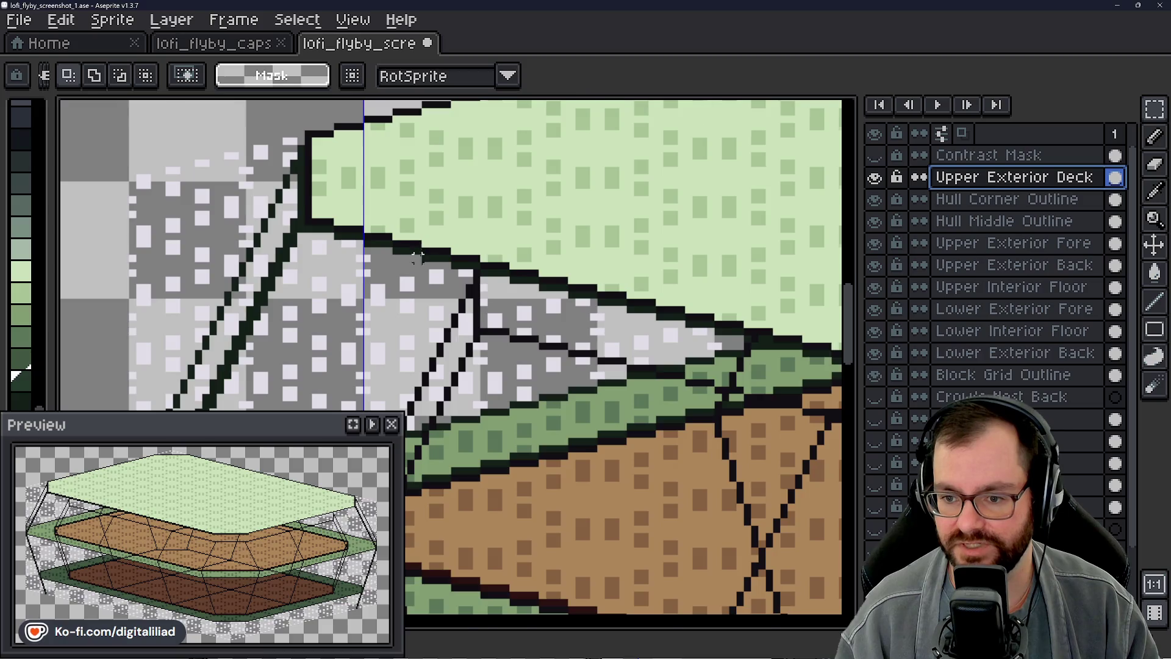
{"action": "scroll", "coordinate": [416, 252], "scroll_direction": "down", "scroll_amount": 1}
{"action": "left_click_drag", "start_coordinate": [373, 270], "coordinate": [363, 261]}
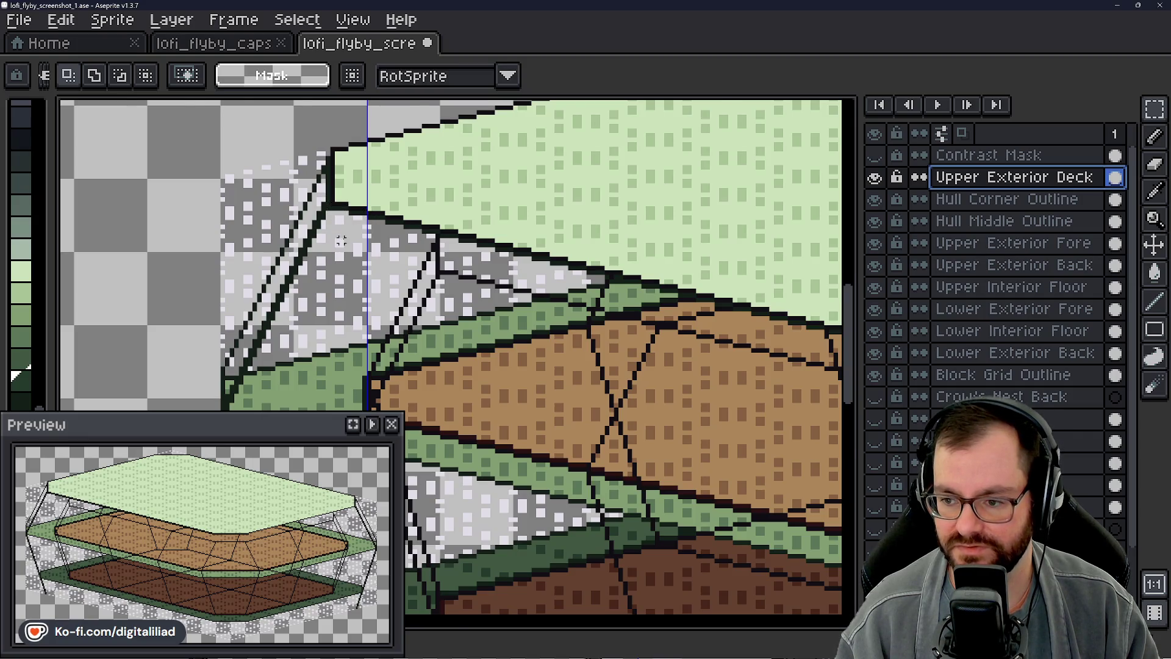
{"action": "scroll", "coordinate": [340, 239], "scroll_direction": "down", "scroll_amount": 1}
{"action": "scroll", "coordinate": [340, 239], "scroll_direction": "down", "scroll_amount": 1}
{"action": "scroll", "coordinate": [345, 236], "scroll_direction": "down", "scroll_amount": 1}
{"action": "left_click_drag", "start_coordinate": [344, 236], "coordinate": [348, 229]}
{"action": "left_click", "coordinate": [875, 180]}
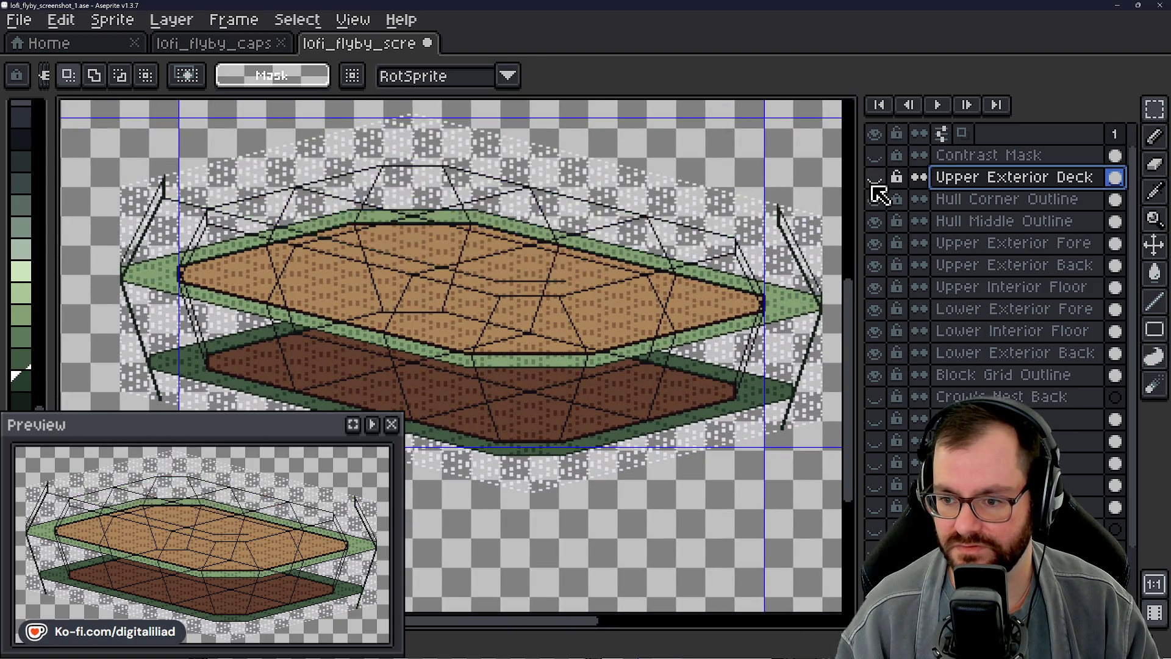
Step: Reshow the upper deck, make Upper Exterior Fore active and view the deck's right corner
{"action": "left_click", "coordinate": [875, 180]}
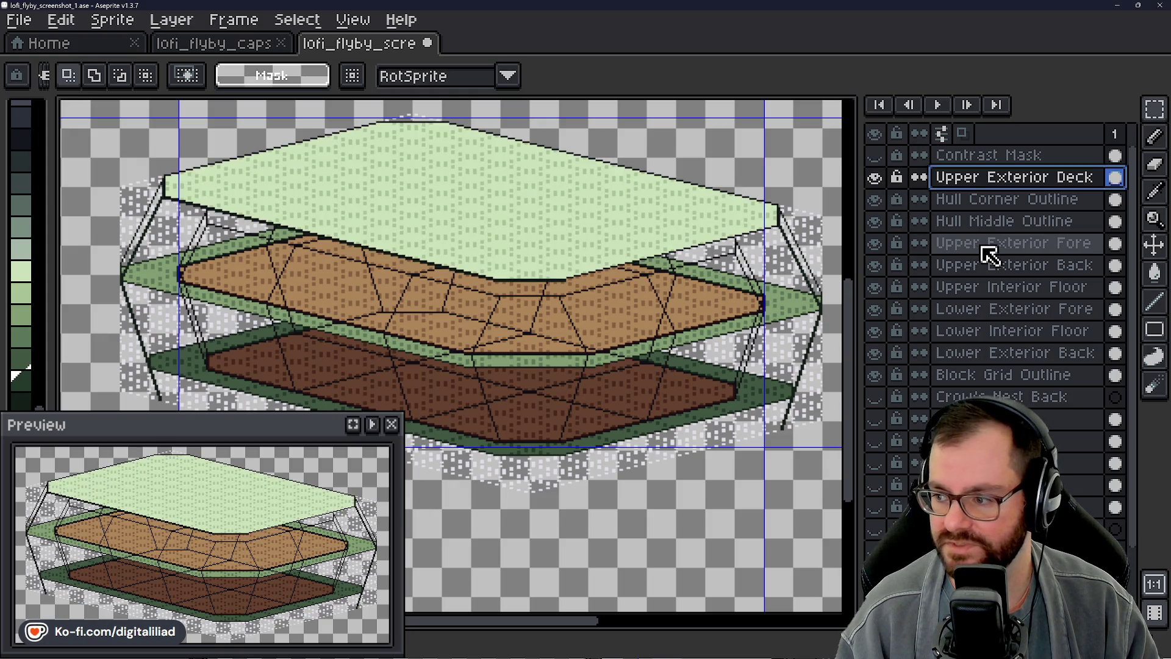
{"action": "left_click", "coordinate": [988, 244]}
{"action": "left_click", "coordinate": [875, 245]}
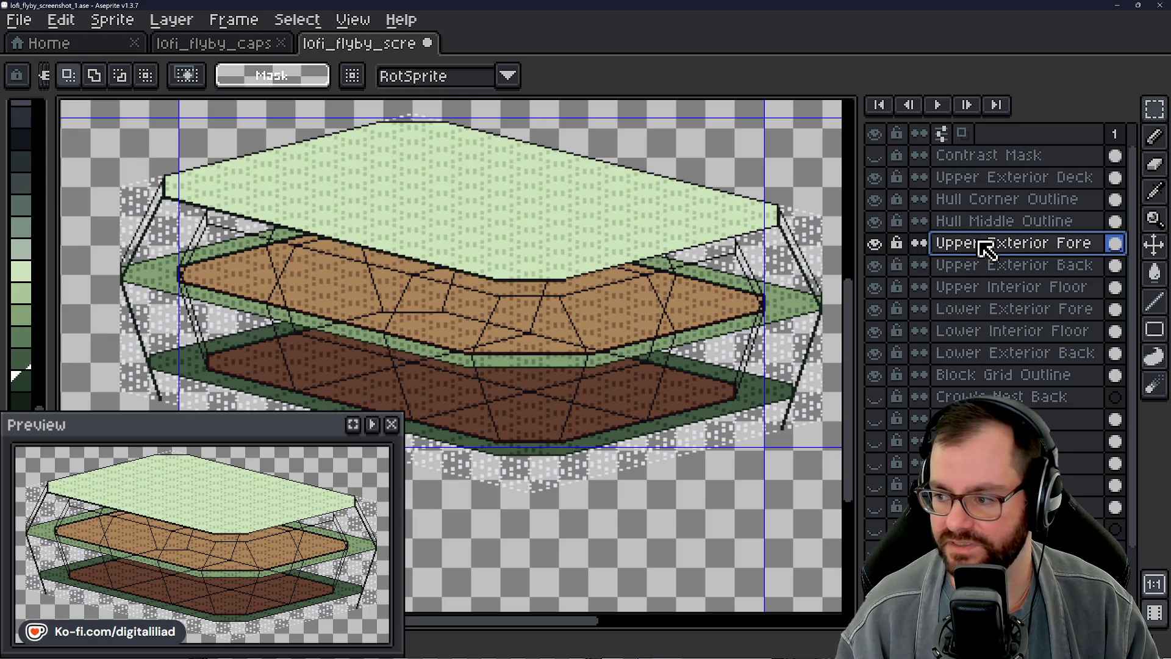
{"action": "scroll", "coordinate": [724, 260], "scroll_direction": "up", "scroll_amount": 4}
{"action": "left_click_drag", "start_coordinate": [721, 266], "coordinate": [588, 188]}
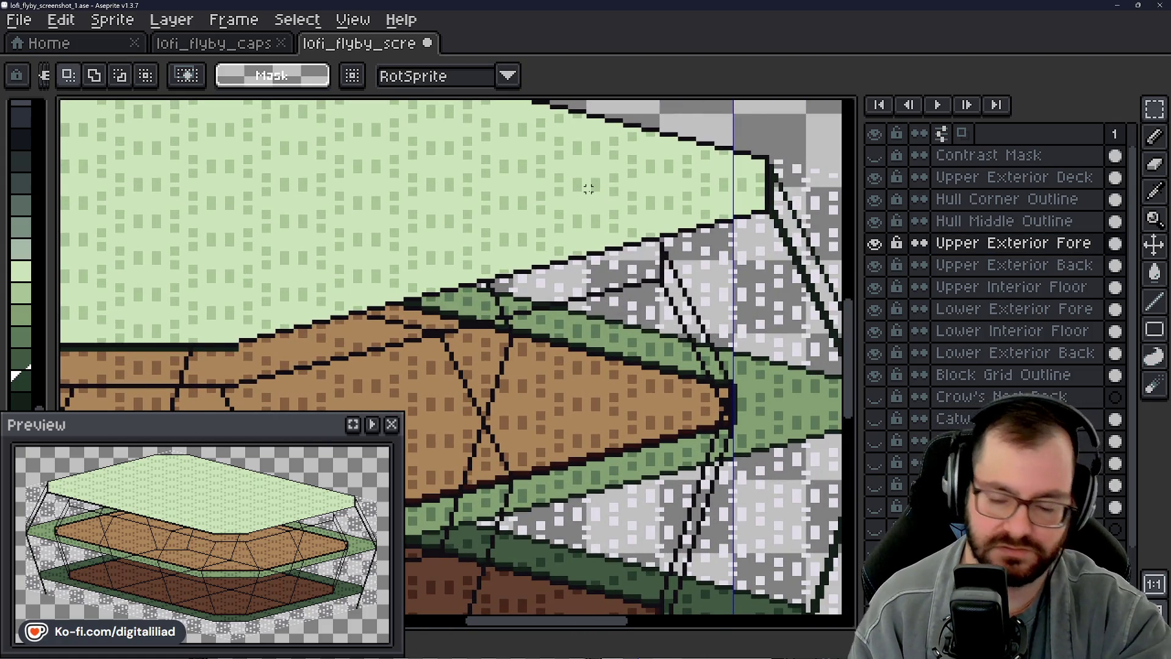
{"action": "key", "text": "i"}
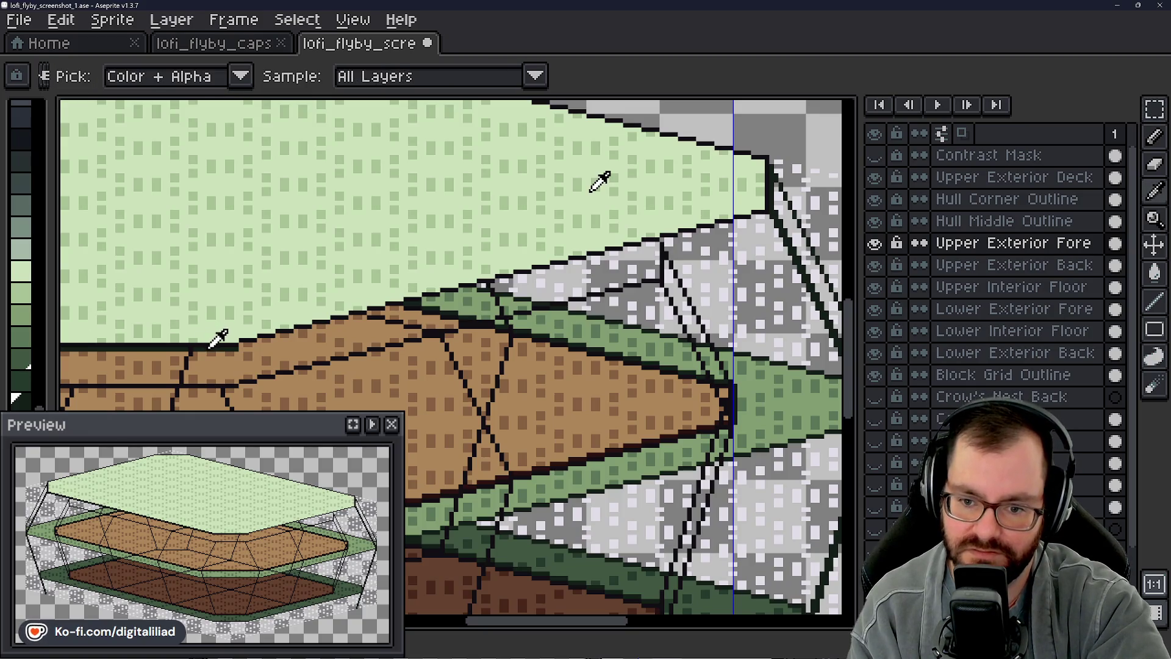
{"action": "key", "text": "m"}
{"action": "key", "text": "z"}
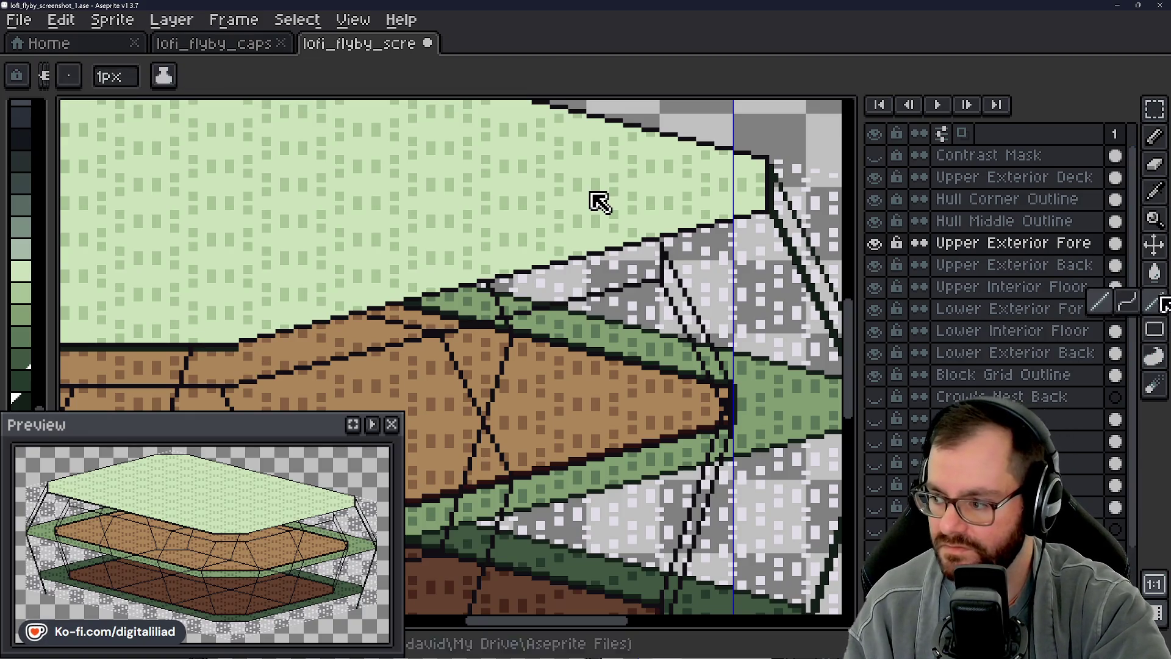
{"action": "scroll", "coordinate": [591, 192], "scroll_direction": "up", "scroll_amount": 1}
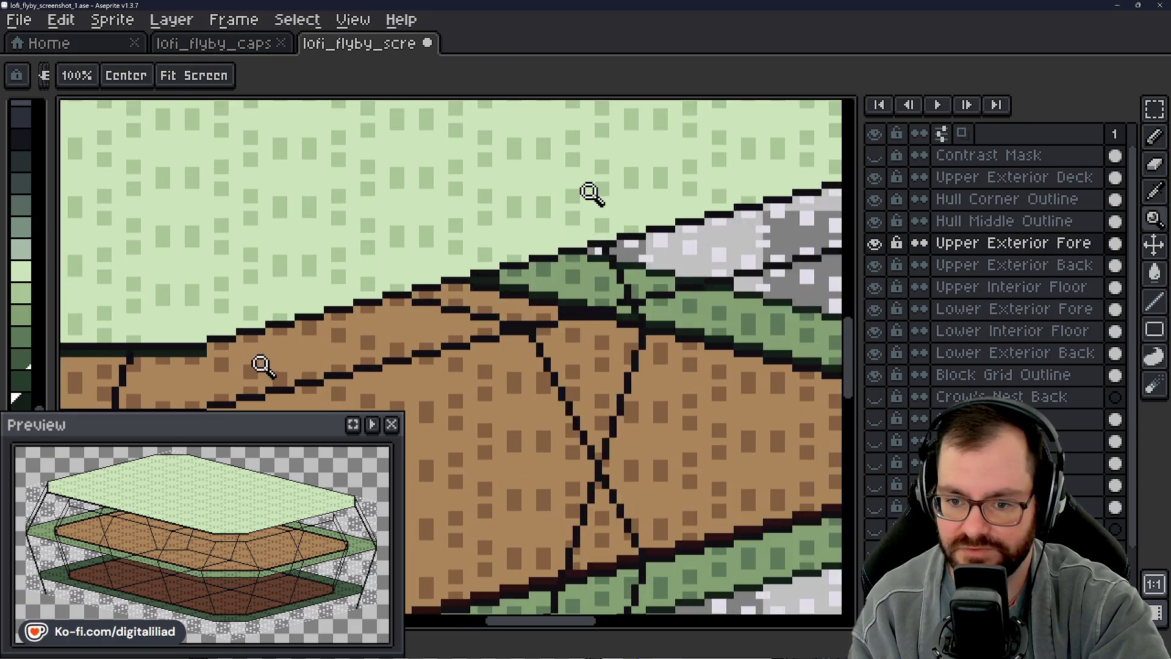
{"action": "scroll", "coordinate": [590, 193], "scroll_direction": "up", "scroll_amount": 1}
{"action": "scroll", "coordinate": [590, 192], "scroll_direction": "up", "scroll_amount": 1}
Step: Draw 1px dark outline segments stepping along the upper deck's lower edge and the green band's top
{"action": "key", "text": "l"}
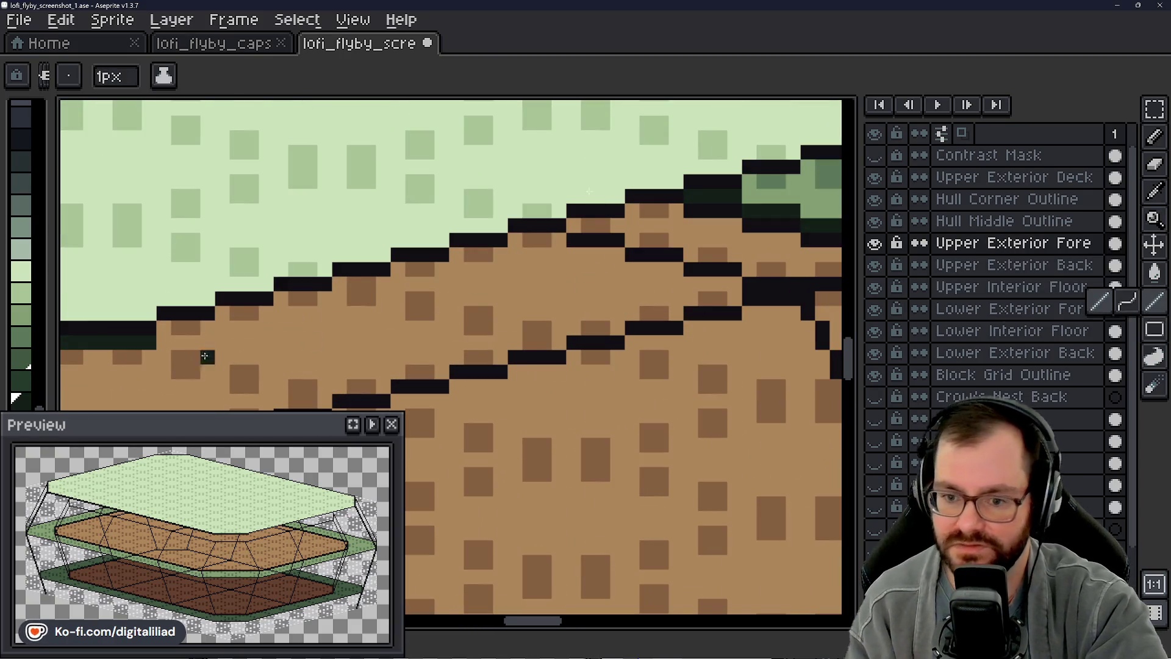
{"action": "left_click_drag", "start_coordinate": [170, 326], "coordinate": [210, 322]}
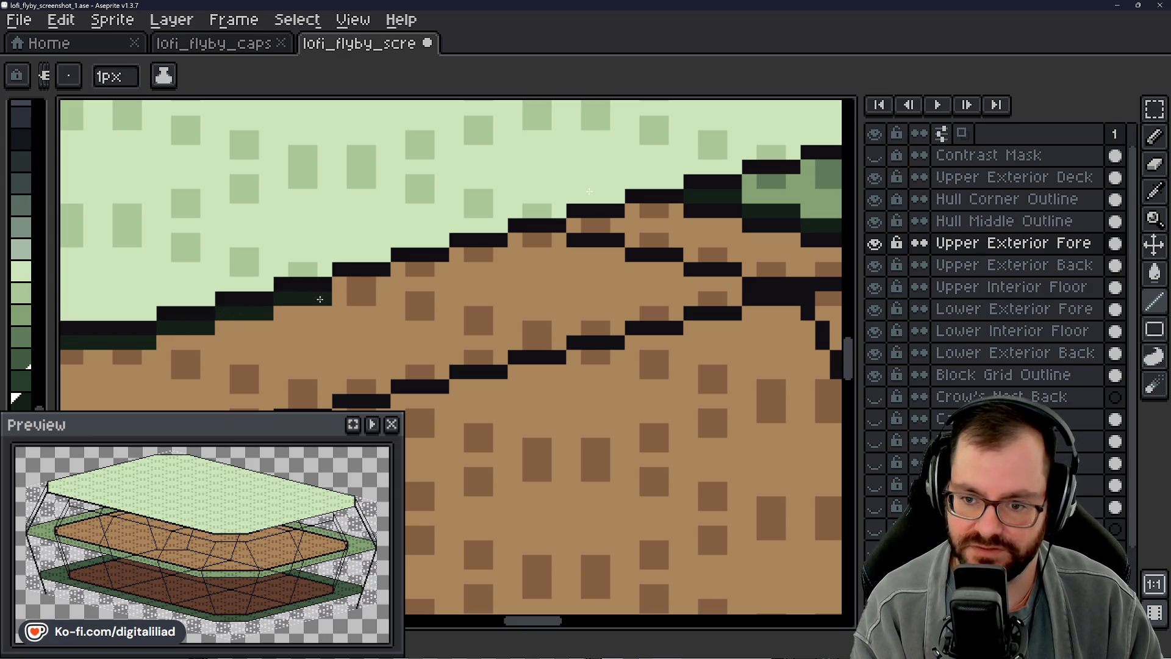
{"action": "left_click_drag", "start_coordinate": [345, 286], "coordinate": [425, 266]}
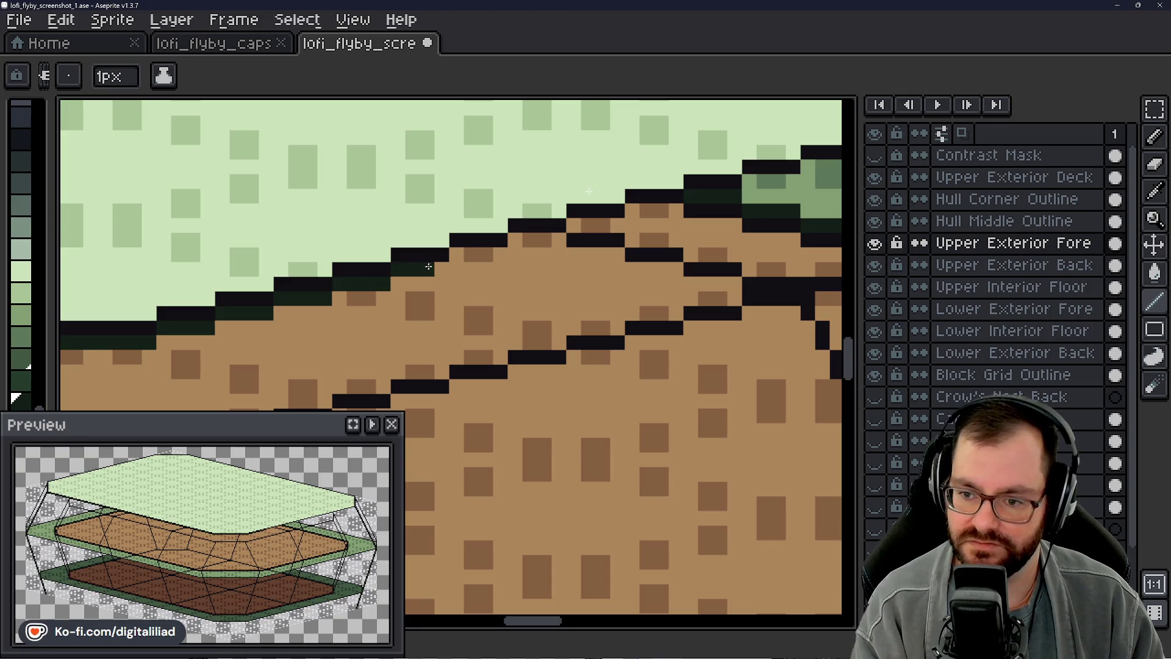
{"action": "left_click_drag", "start_coordinate": [532, 240], "coordinate": [793, 183]}
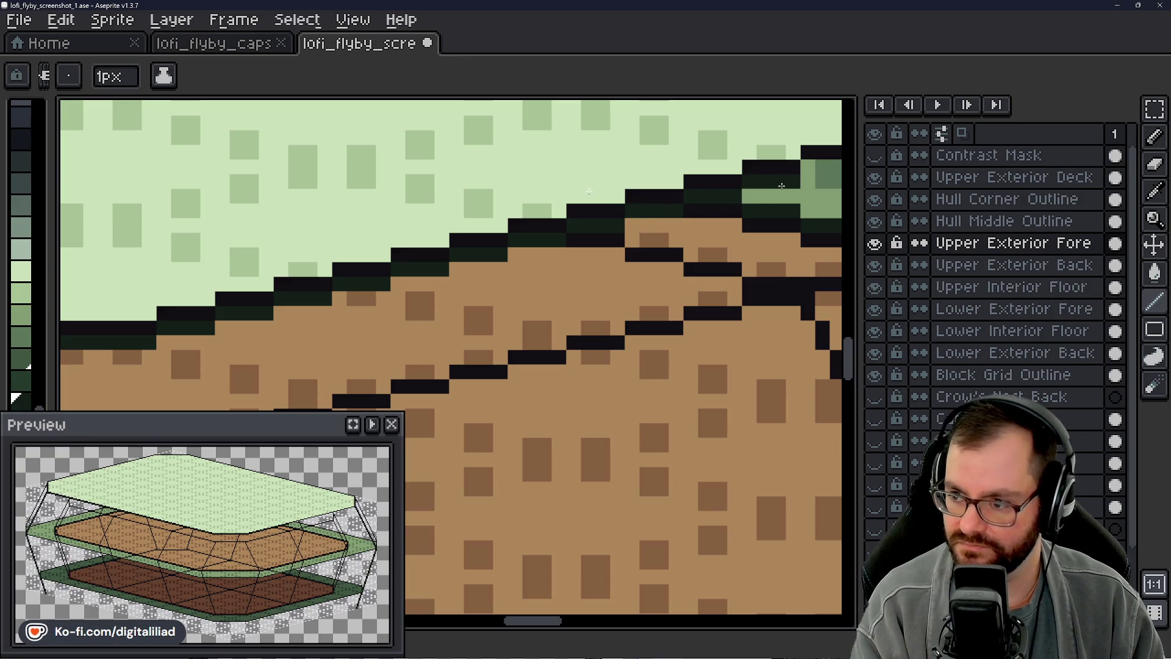
{"action": "left_click_drag", "start_coordinate": [530, 622], "coordinate": [577, 627]}
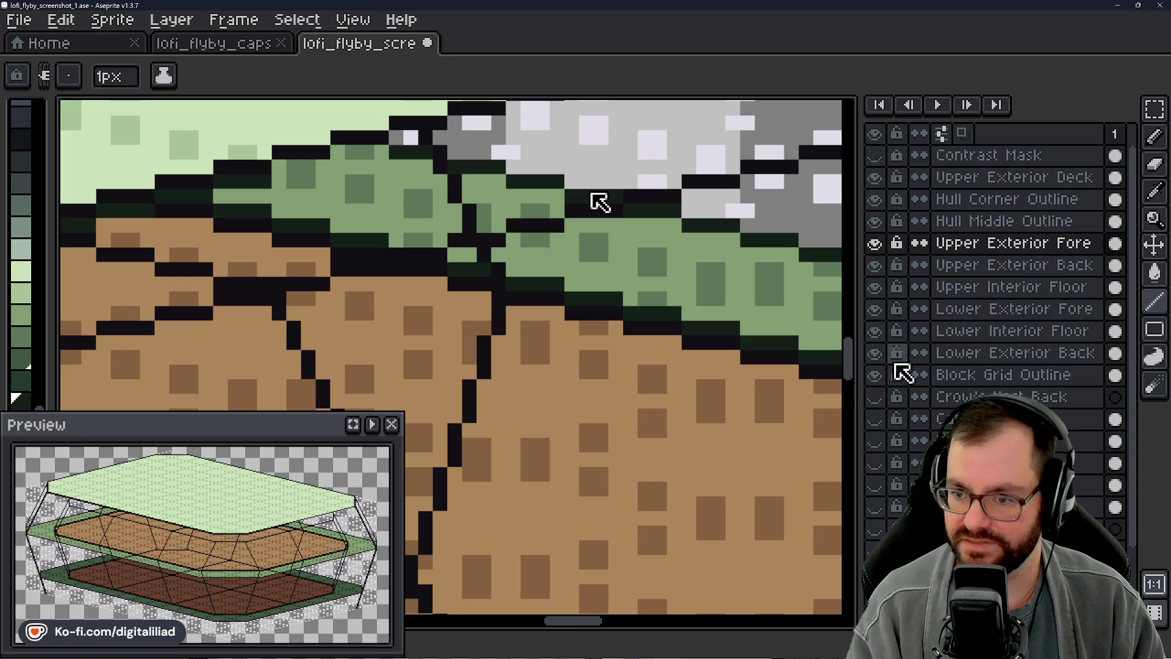
{"action": "left_click_drag", "start_coordinate": [851, 375], "coordinate": [859, 358]}
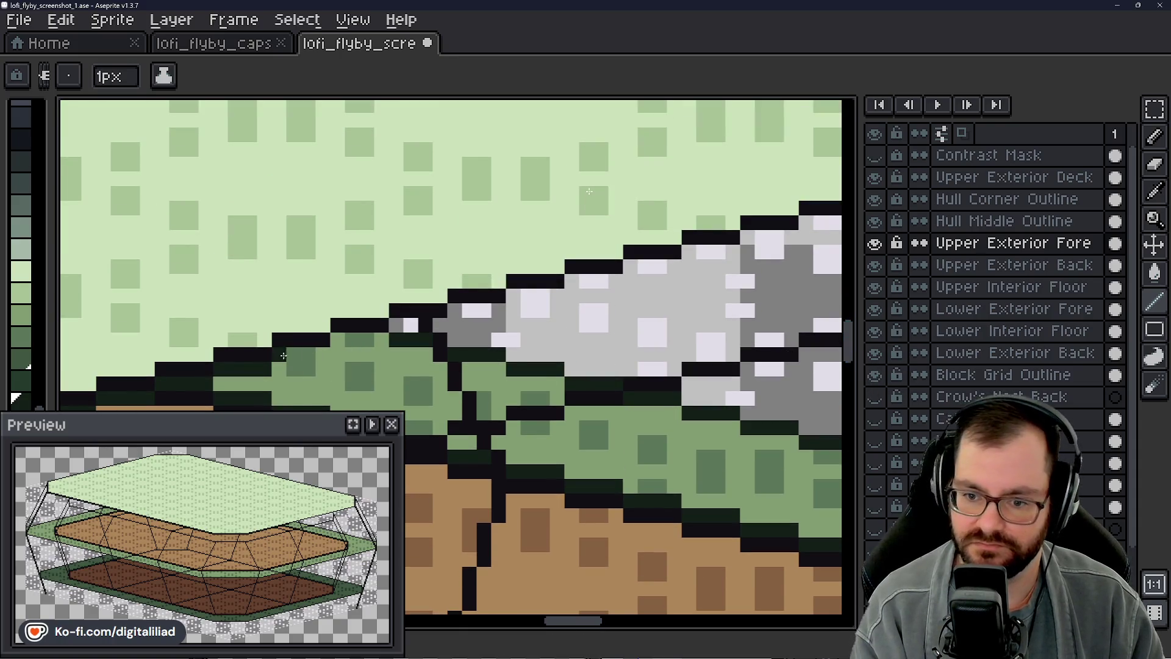
{"action": "left_click_drag", "start_coordinate": [333, 338], "coordinate": [376, 334]}
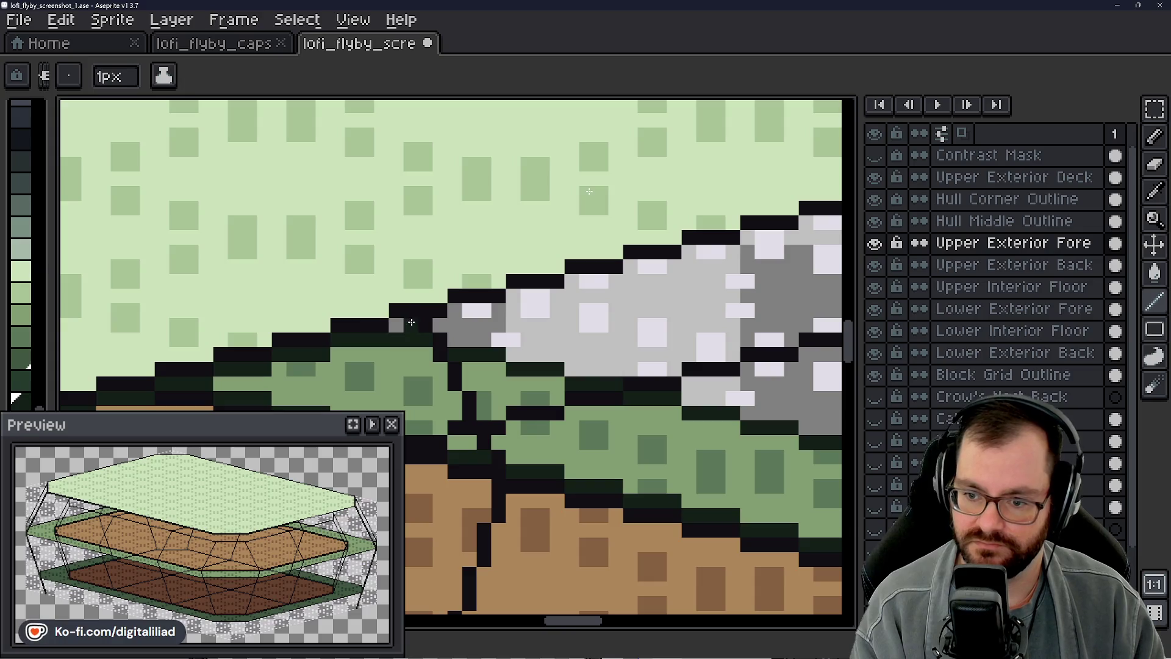
{"action": "left_click_drag", "start_coordinate": [458, 313], "coordinate": [720, 256]}
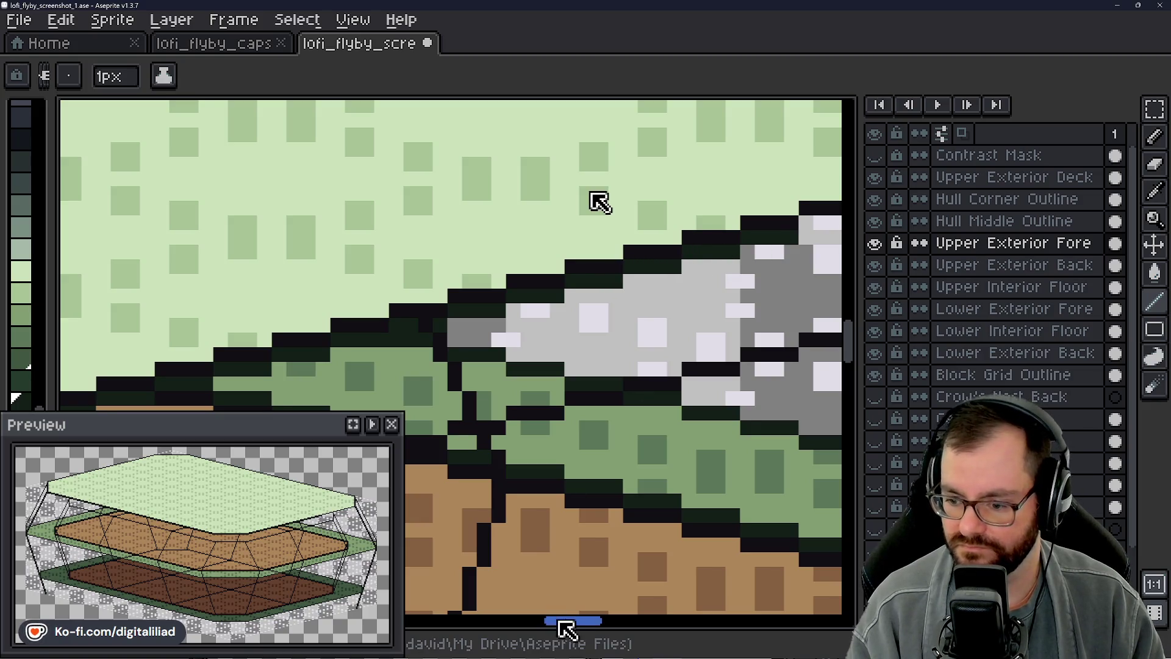
{"action": "left_click_drag", "start_coordinate": [562, 623], "coordinate": [587, 622]}
Step: Paint dark green 1px strokes along the deck's diagonal edge and lower right corner
{"action": "left_click_drag", "start_coordinate": [443, 223], "coordinate": [547, 207]}
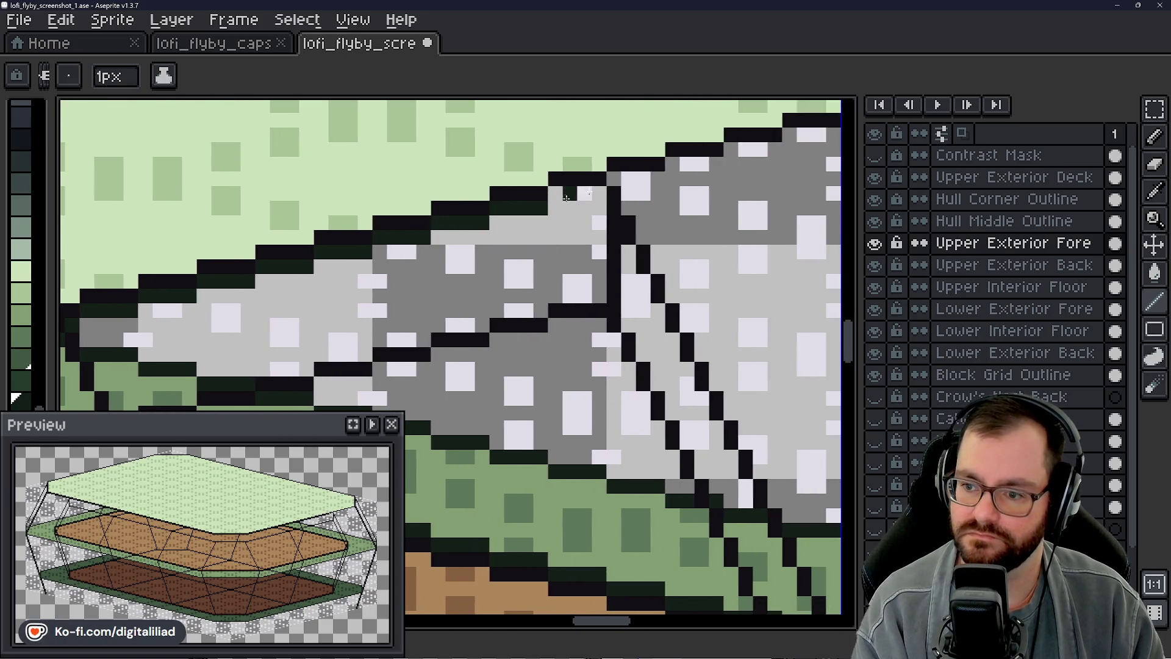
{"action": "left_click_drag", "start_coordinate": [613, 184], "coordinate": [697, 165]}
{"action": "left_click", "coordinate": [715, 165]}
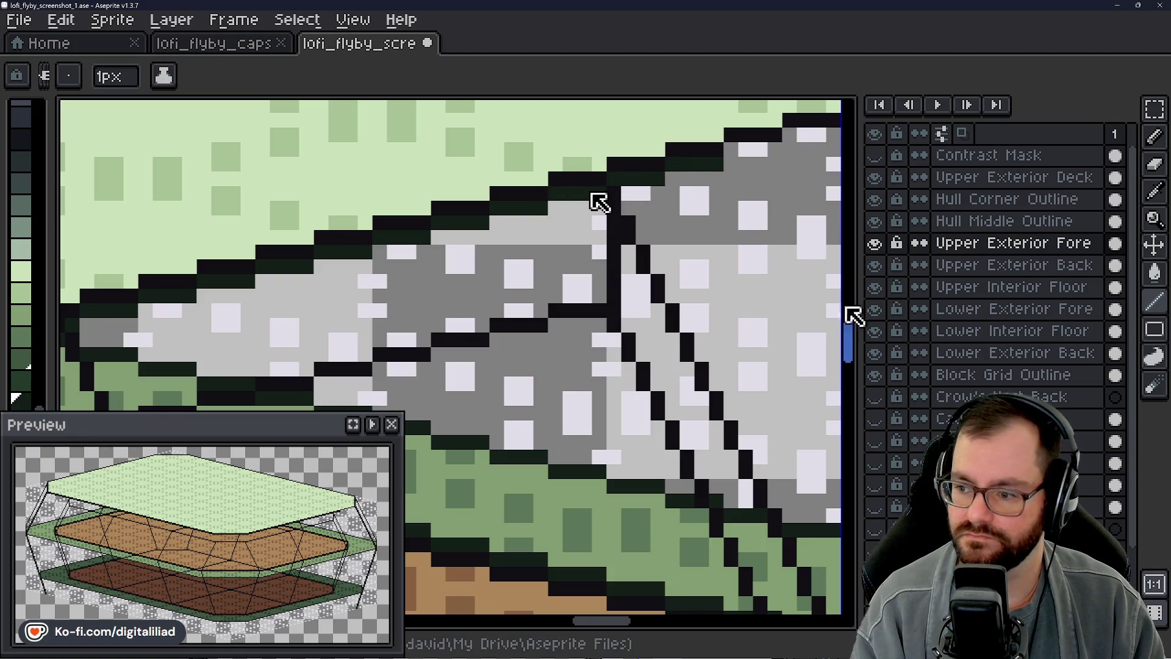
{"action": "left_click_drag", "start_coordinate": [851, 340], "coordinate": [851, 311]}
{"action": "scroll", "coordinate": [599, 202], "scroll_direction": "down", "scroll_amount": 1}
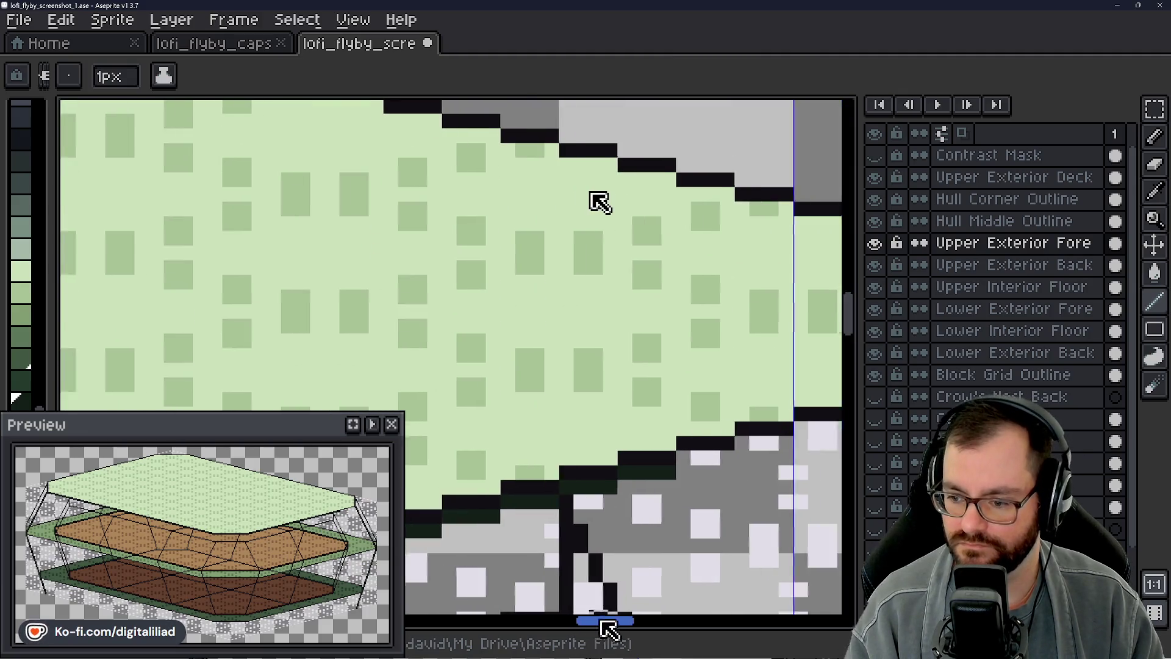
{"action": "left_click_drag", "start_coordinate": [602, 627], "coordinate": [615, 628]}
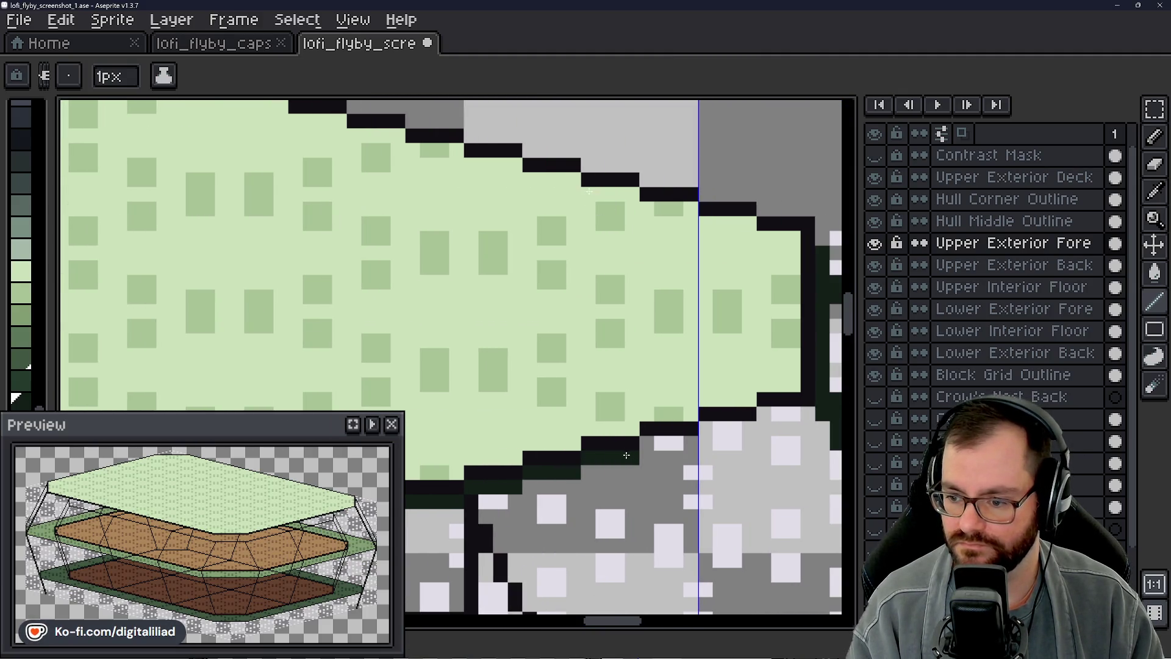
{"action": "left_click_drag", "start_coordinate": [653, 441], "coordinate": [803, 413]}
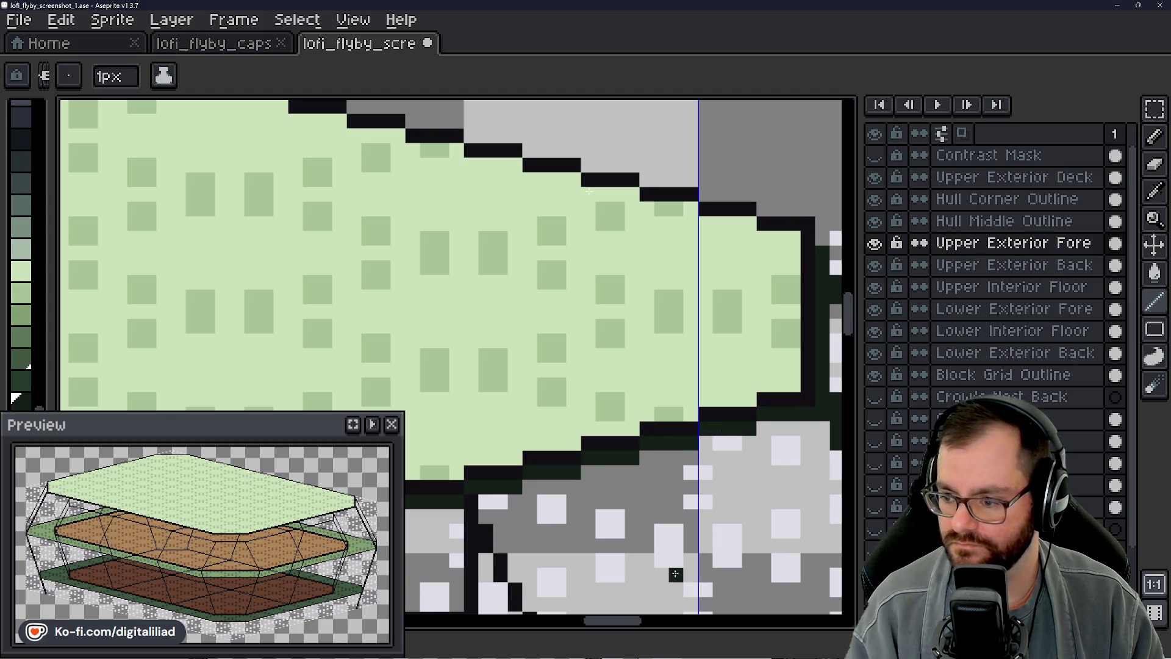
{"action": "left_click_drag", "start_coordinate": [696, 631], "coordinate": [641, 632]}
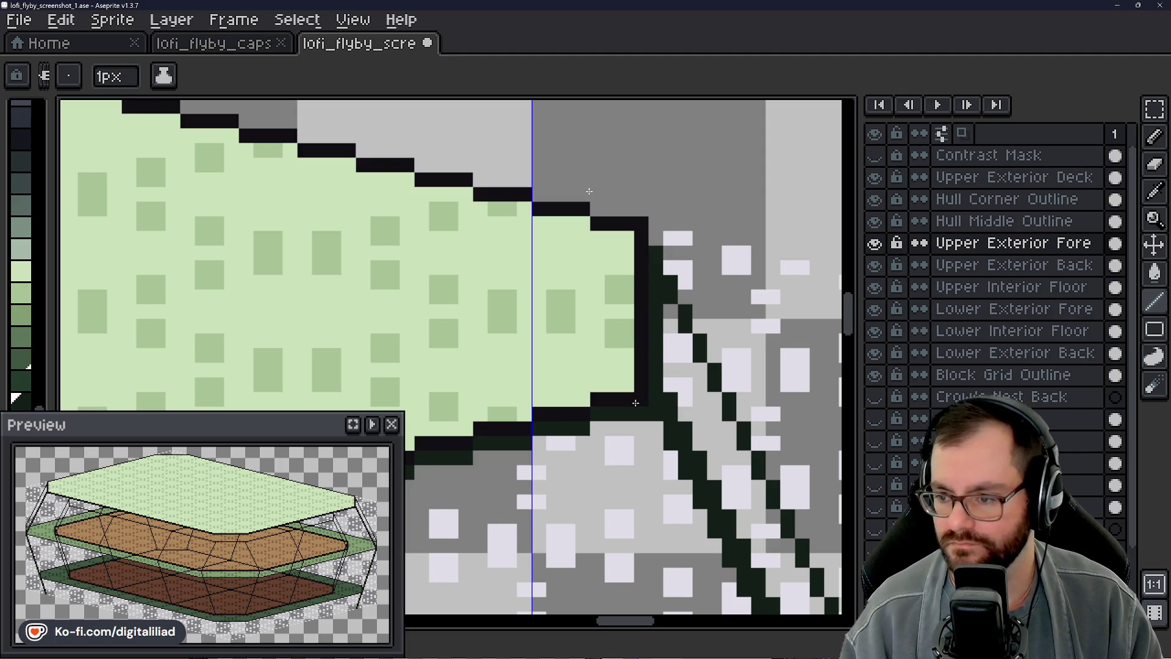
{"action": "scroll", "coordinate": [589, 191], "scroll_direction": "down", "scroll_amount": 1}
{"action": "scroll", "coordinate": [642, 275], "scroll_direction": "down", "scroll_amount": 1}
{"action": "scroll", "coordinate": [714, 355], "scroll_direction": "down", "scroll_amount": 1}
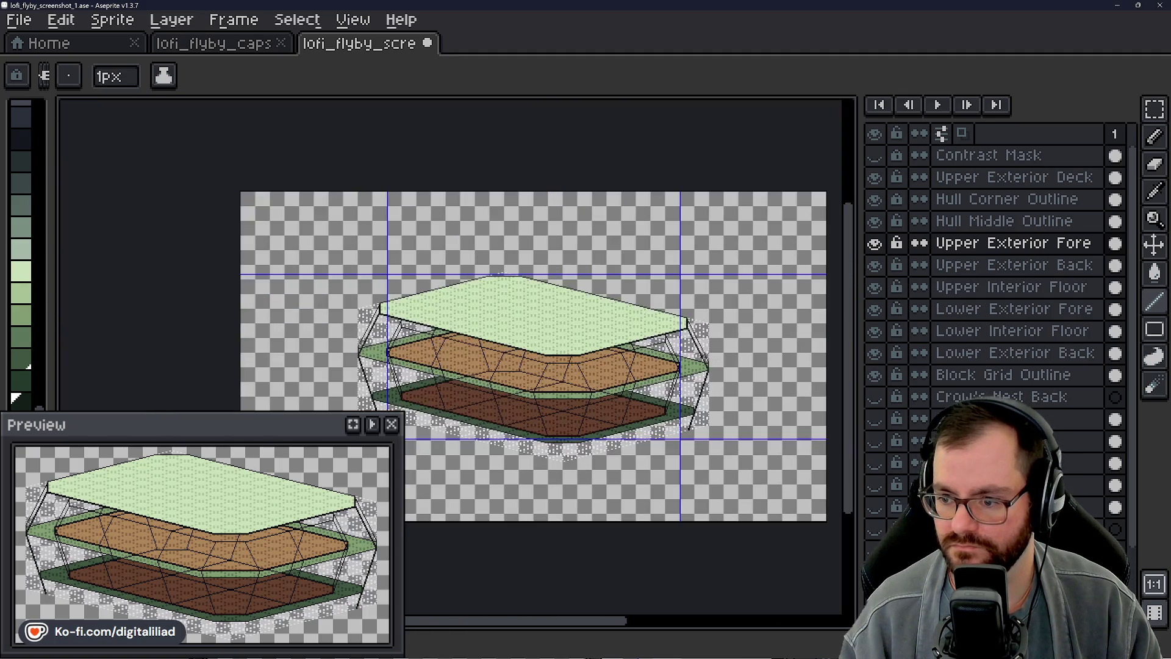
Step: Pan to the hull's left corner under the upper deck and ready the selection tool
{"action": "key", "text": "space"}
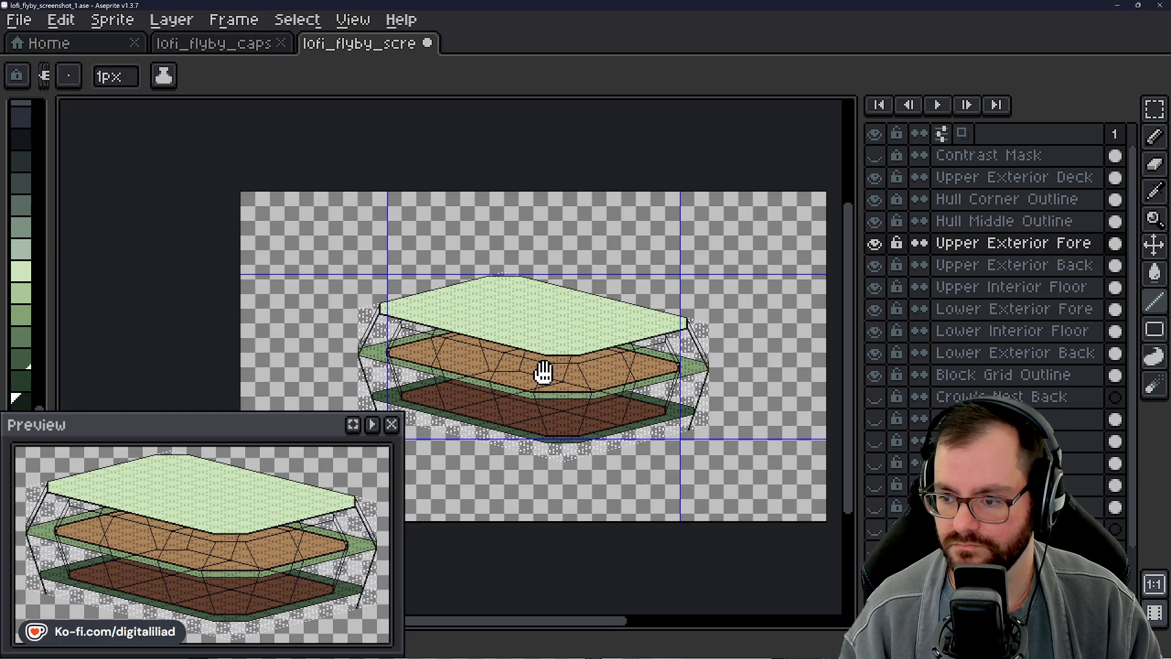
{"action": "left_click_drag", "start_coordinate": [546, 370], "coordinate": [592, 359]}
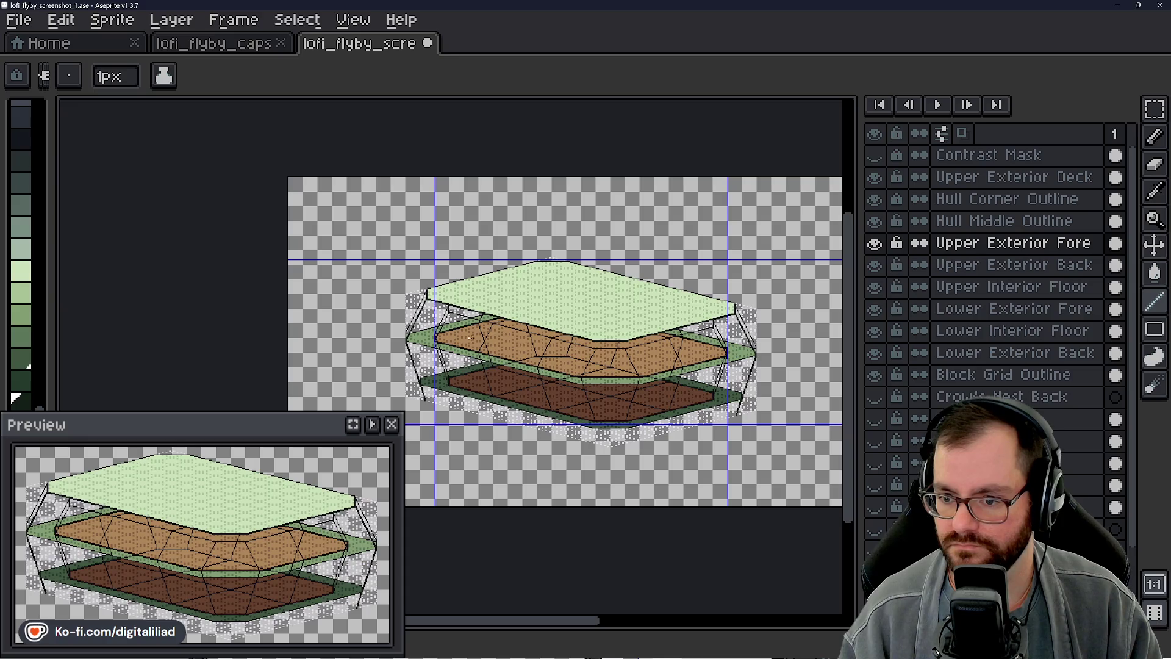
{"action": "scroll", "coordinate": [448, 352], "scroll_direction": "up", "scroll_amount": 1}
{"action": "scroll", "coordinate": [448, 352], "scroll_direction": "up", "scroll_amount": 1}
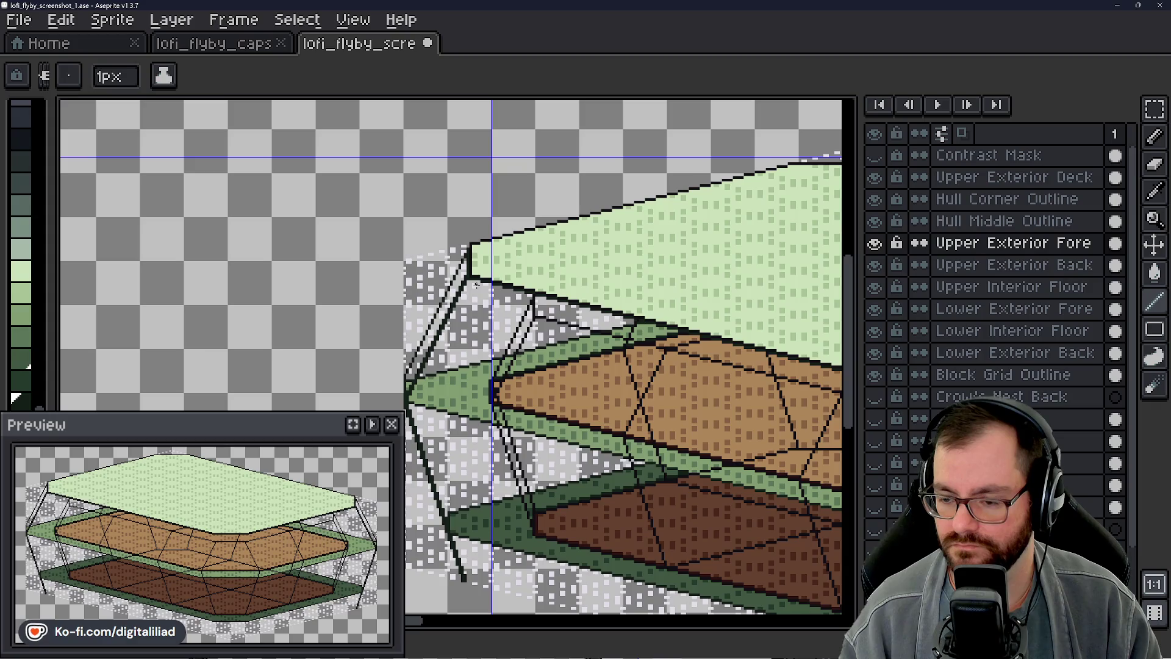
{"action": "left_click_drag", "start_coordinate": [491, 308], "coordinate": [362, 284]}
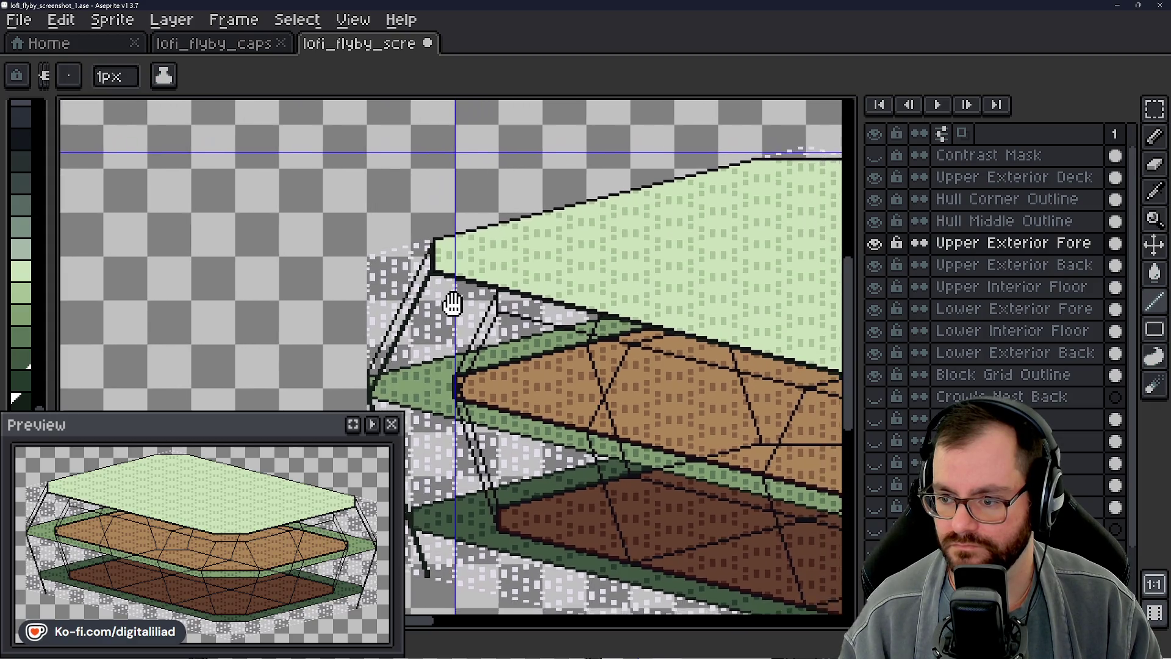
{"action": "mouse_move", "coordinate": [607, 373]}
{"action": "left_mouse_down"}
{"action": "mouse_move", "coordinate": [508, 291]}
{"action": "mouse_move", "coordinate": [515, 279]}
{"action": "mouse_move", "coordinate": [543, 295]}
{"action": "mouse_move", "coordinate": [488, 280]}
{"action": "left_mouse_up"}
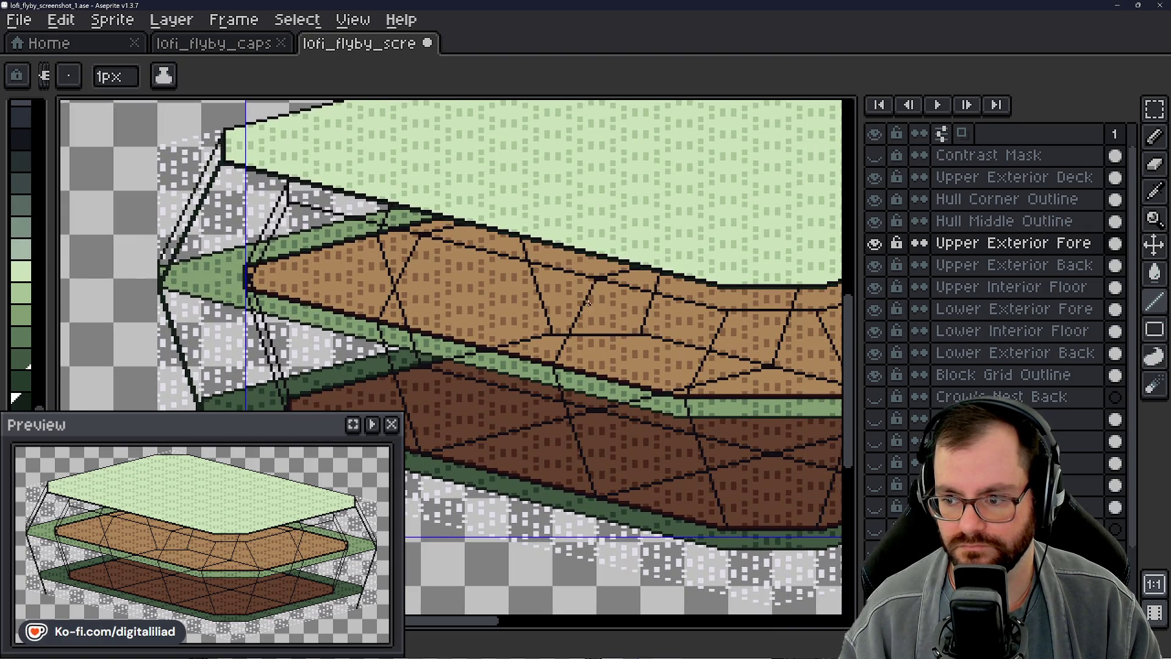
{"action": "left_click_drag", "start_coordinate": [585, 303], "coordinate": [572, 300]}
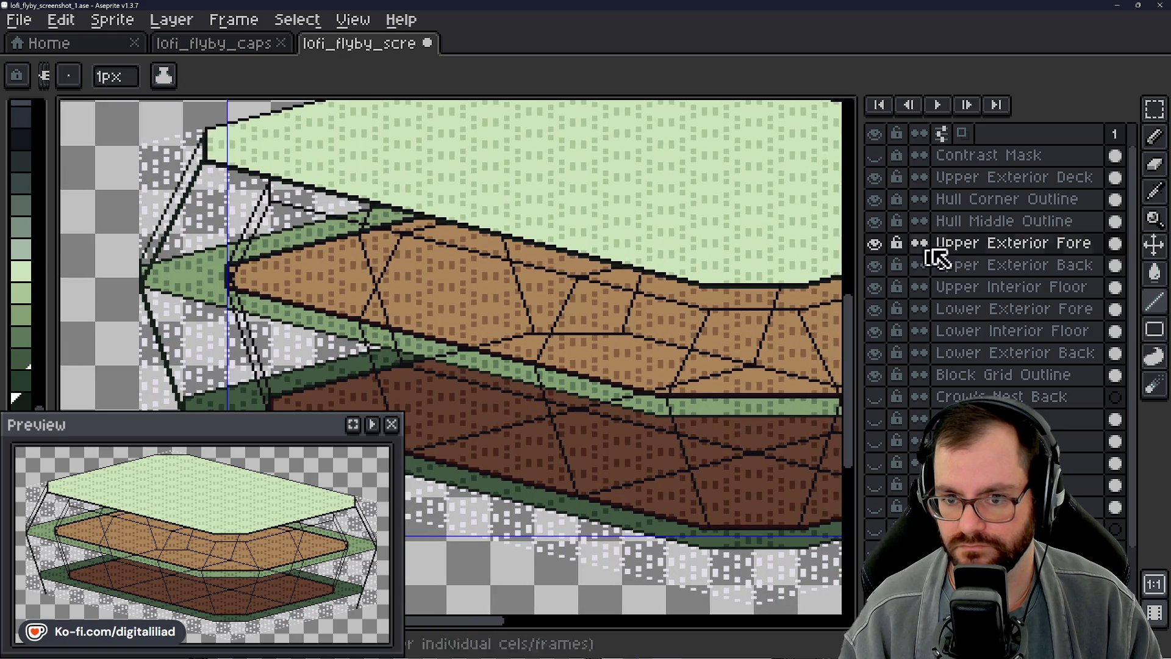
{"action": "left_click", "coordinate": [1154, 108]}
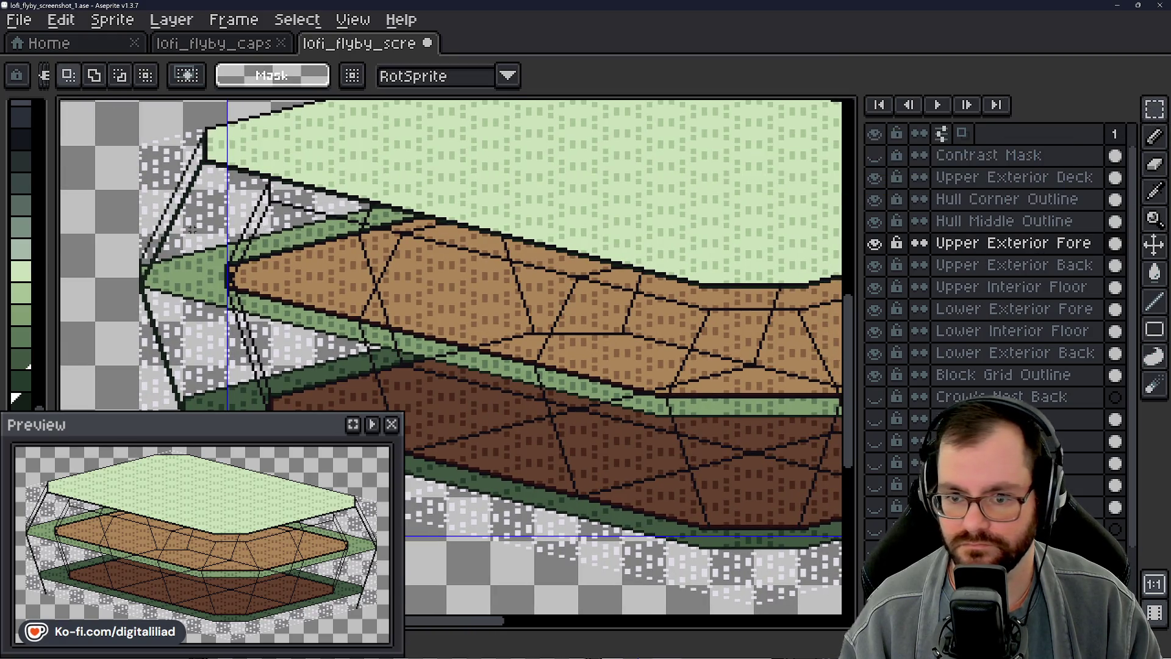
{"action": "scroll", "coordinate": [284, 220], "scroll_direction": "up", "scroll_amount": 2}
{"action": "scroll", "coordinate": [366, 275], "scroll_direction": "up", "scroll_amount": 2}
{"action": "scroll", "coordinate": [430, 389], "scroll_direction": "up", "scroll_amount": 2}
Step: Shift and copy the corner outline pixels to extend the dark diagonal line upward
{"action": "mouse_move", "coordinate": [430, 361]}
{"action": "left_mouse_down"}
{"action": "mouse_move", "coordinate": [389, 322]}
{"action": "mouse_move", "coordinate": [457, 265]}
{"action": "left_mouse_up"}
{"action": "left_click_drag", "start_coordinate": [421, 302], "coordinate": [401, 225]}
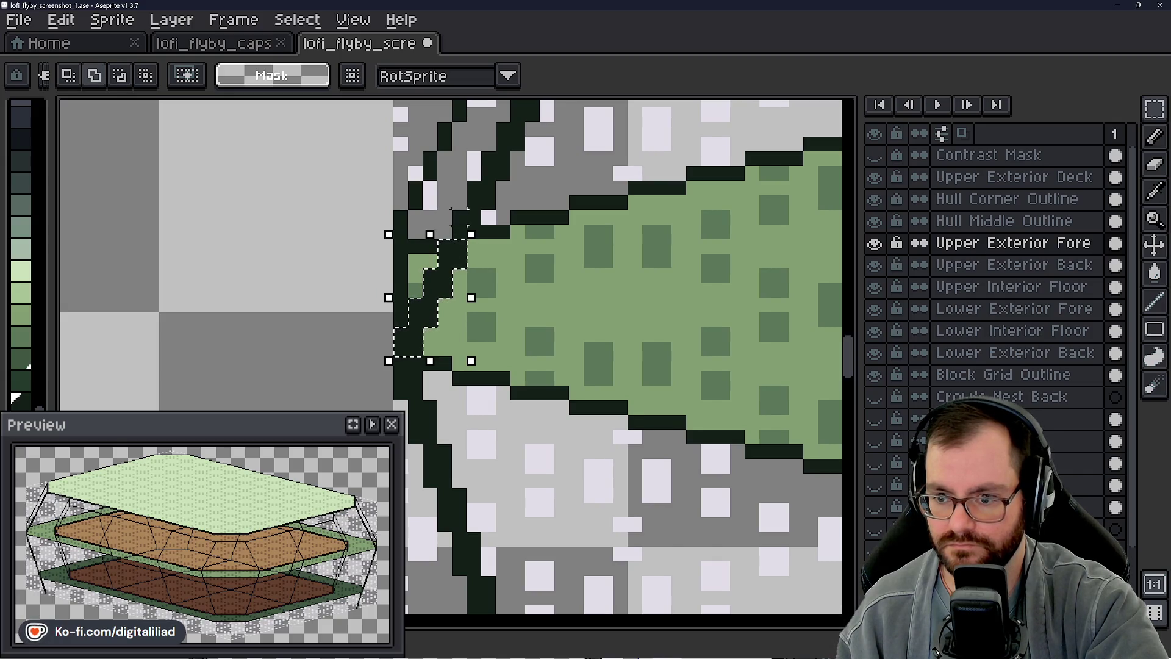
{"action": "scroll", "coordinate": [460, 396], "scroll_direction": "up", "scroll_amount": 1}
{"action": "mouse_move", "coordinate": [412, 361]}
{"action": "left_mouse_down"}
{"action": "mouse_move", "coordinate": [421, 375]}
{"action": "mouse_move", "coordinate": [439, 358]}
{"action": "mouse_move", "coordinate": [451, 302]}
{"action": "left_mouse_up"}
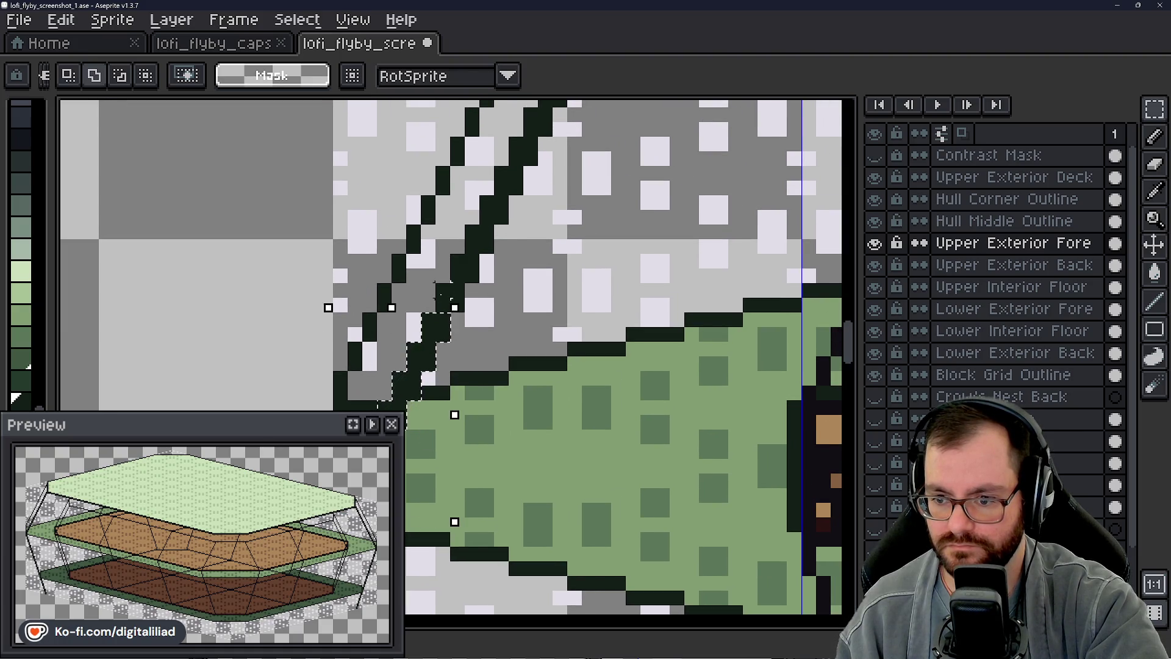
{"action": "scroll", "coordinate": [476, 330], "scroll_direction": "up", "scroll_amount": 1}
{"action": "left_click_drag", "start_coordinate": [375, 366], "coordinate": [458, 247]}
{"action": "scroll", "coordinate": [366, 384], "scroll_direction": "up", "scroll_amount": 1}
{"action": "mouse_move", "coordinate": [330, 403]}
{"action": "left_mouse_down"}
{"action": "mouse_move", "coordinate": [357, 380]}
{"action": "mouse_move", "coordinate": [421, 239]}
{"action": "left_mouse_up"}
{"action": "left_click", "coordinate": [420, 255]}
{"action": "scroll", "coordinate": [480, 266], "scroll_direction": "down", "scroll_amount": 1}
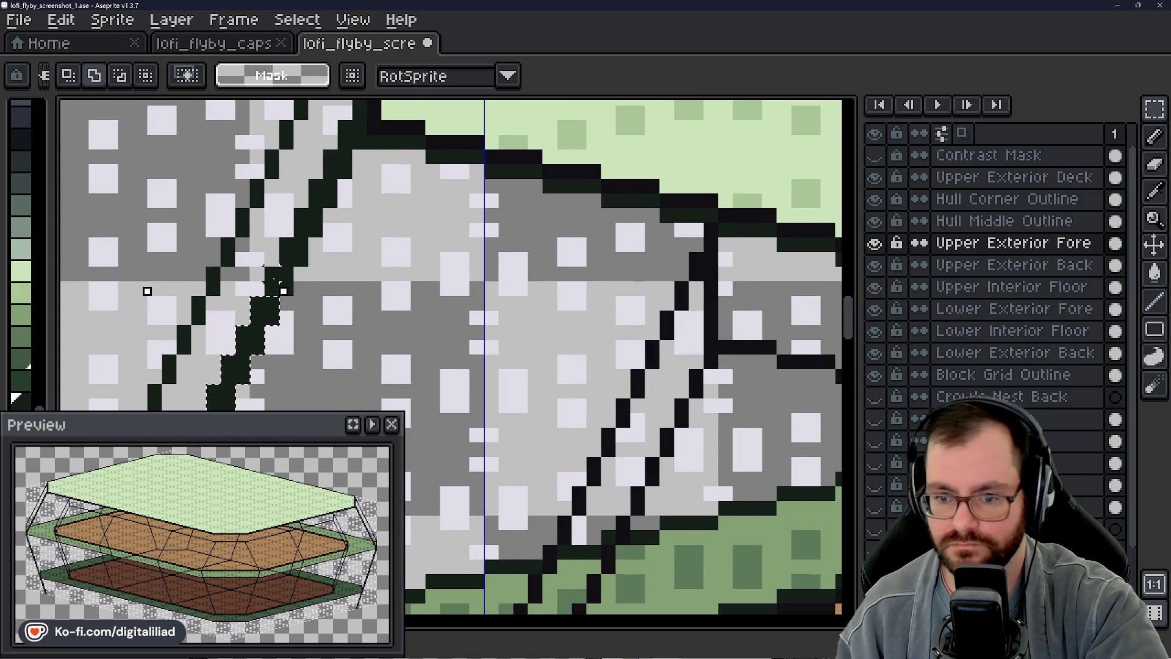
Step: Continue the dark pixel staircase step by step up to the upper deck's corner
{"action": "left_click_drag", "start_coordinate": [271, 291], "coordinate": [288, 260]}
{"action": "left_click", "coordinate": [293, 248]}
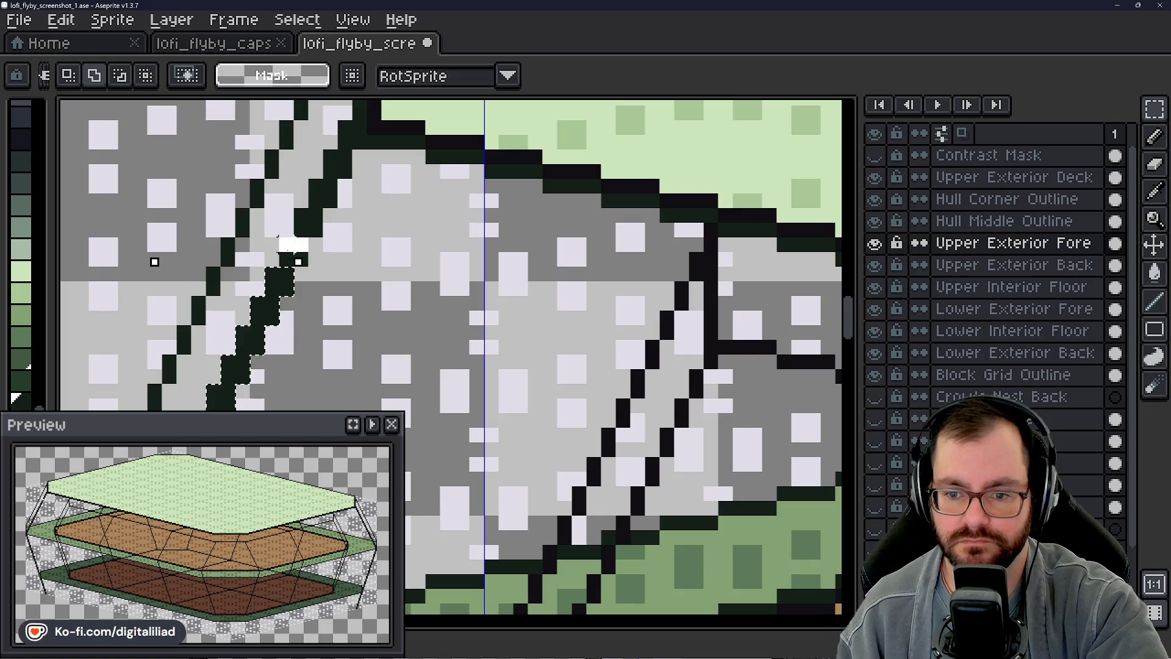
{"action": "left_click", "coordinate": [302, 245]}
{"action": "left_click", "coordinate": [313, 232]}
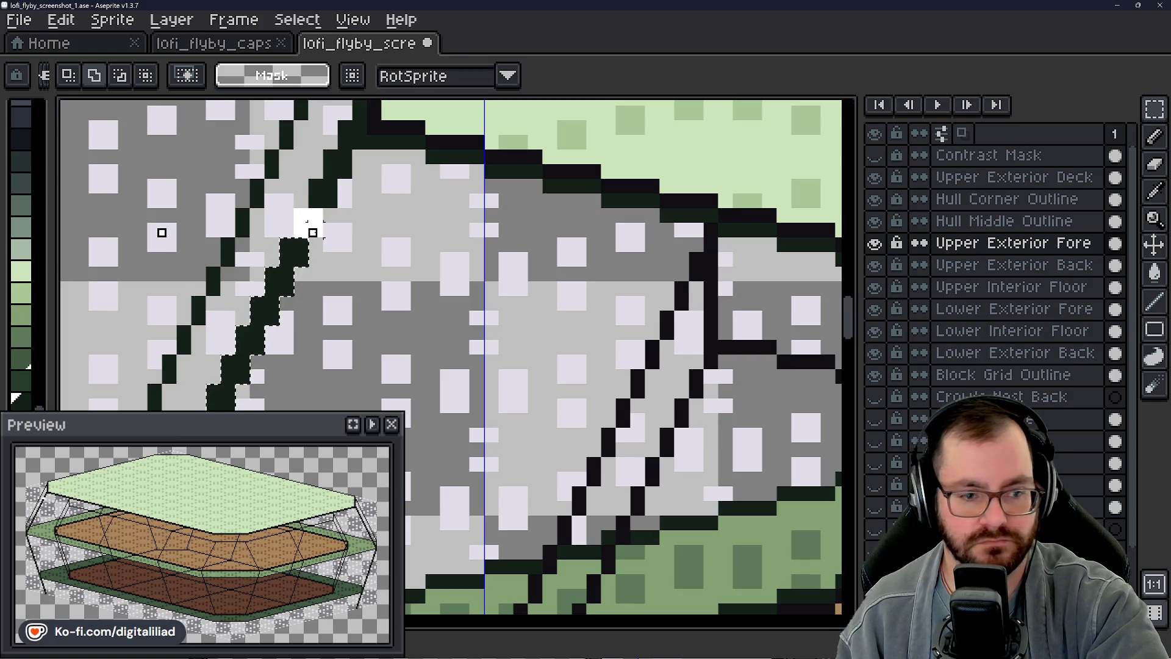
{"action": "left_click", "coordinate": [316, 220]}
{"action": "left_click", "coordinate": [326, 201]}
{"action": "left_click", "coordinate": [333, 183]}
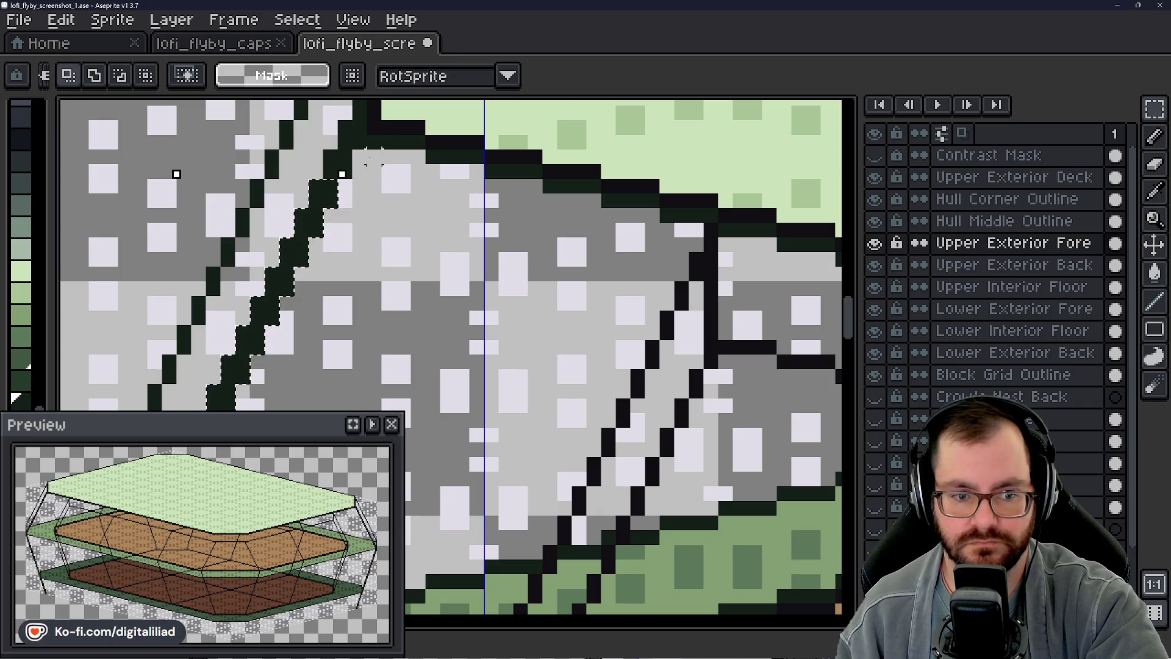
{"action": "left_click", "coordinate": [346, 159]}
{"action": "left_click", "coordinate": [355, 145]}
{"action": "scroll", "coordinate": [355, 137], "scroll_direction": "down", "scroll_amount": 3}
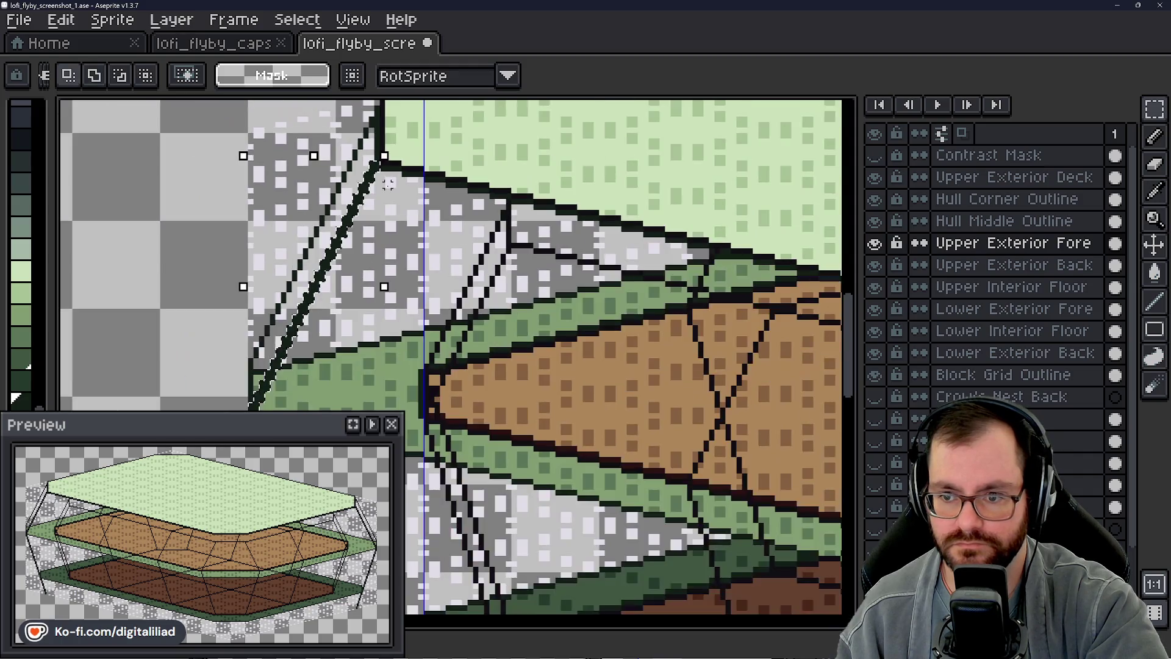
{"action": "scroll", "coordinate": [339, 239], "scroll_direction": "up", "scroll_amount": 1}
{"action": "scroll", "coordinate": [330, 256], "scroll_direction": "down", "scroll_amount": 1}
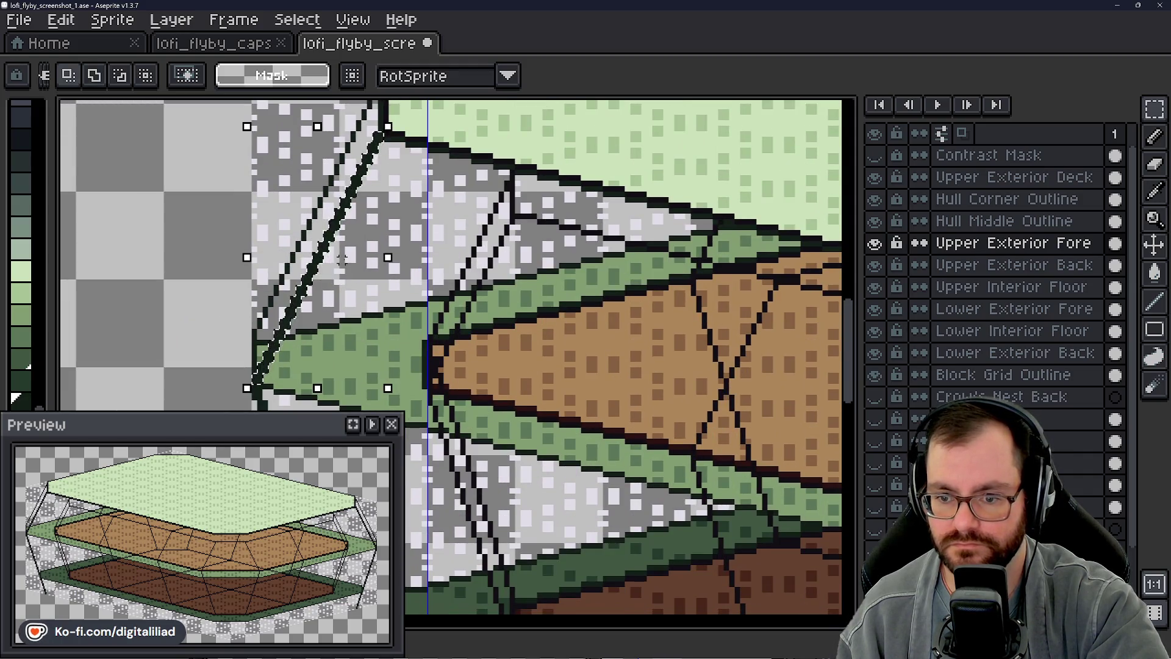
{"action": "left_click", "coordinate": [1007, 264]}
{"action": "left_click", "coordinate": [348, 253]}
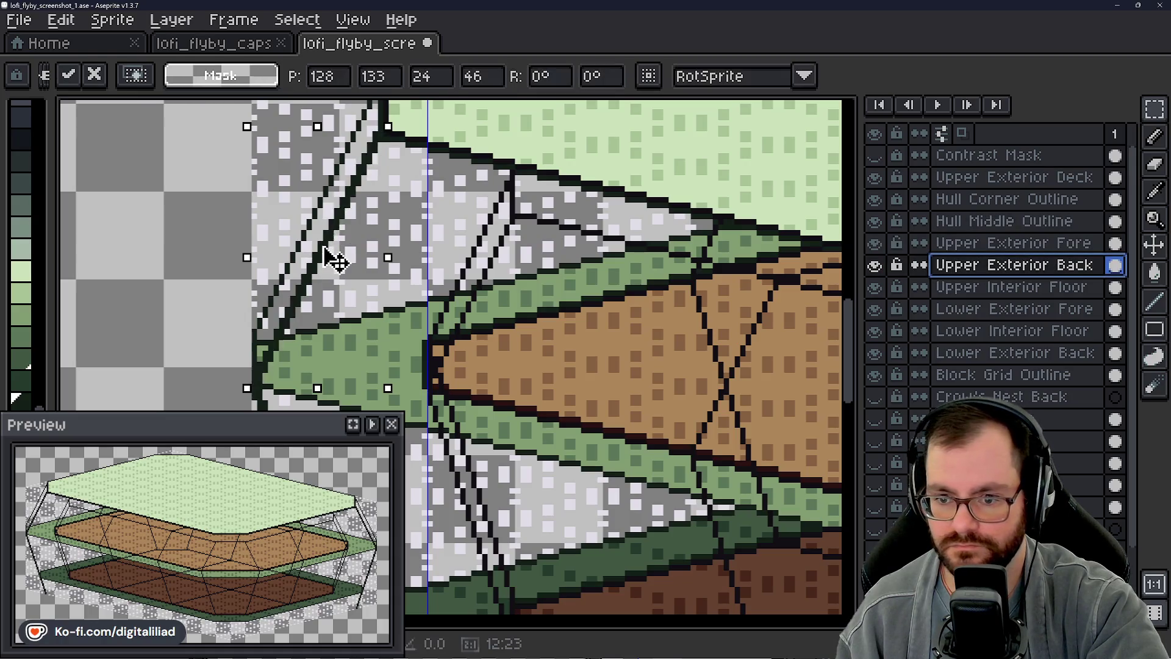
Step: Move the selected diagonal line onto the brown deck's front and drop it in place
{"action": "left_click", "coordinate": [1007, 243]}
{"action": "scroll", "coordinate": [615, 316], "scroll_direction": "down", "scroll_amount": 1}
{"action": "scroll", "coordinate": [384, 228], "scroll_direction": "down", "scroll_amount": 1}
{"action": "scroll", "coordinate": [366, 247], "scroll_direction": "down", "scroll_amount": 1}
{"action": "left_click_drag", "start_coordinate": [354, 264], "coordinate": [316, 247]}
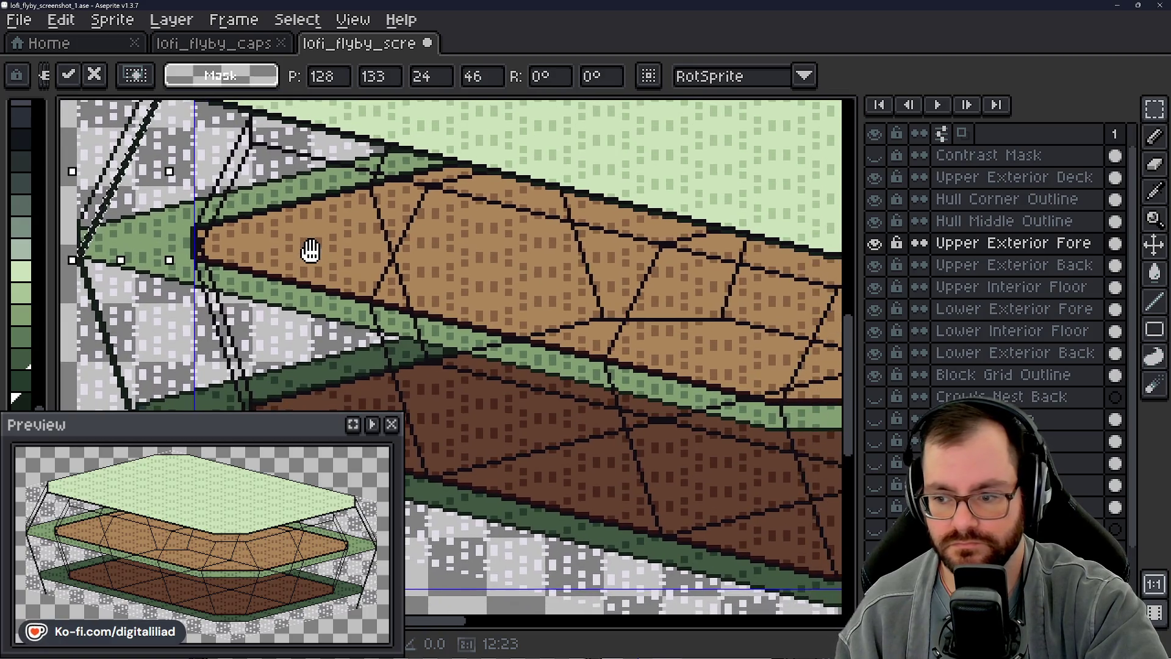
{"action": "mouse_move", "coordinate": [120, 215]}
{"action": "left_mouse_down"}
{"action": "mouse_move", "coordinate": [572, 374]}
{"action": "mouse_move", "coordinate": [574, 398]}
{"action": "mouse_move", "coordinate": [568, 384]}
{"action": "left_mouse_up"}
{"action": "left_click_drag", "start_coordinate": [568, 384], "coordinate": [567, 384]}
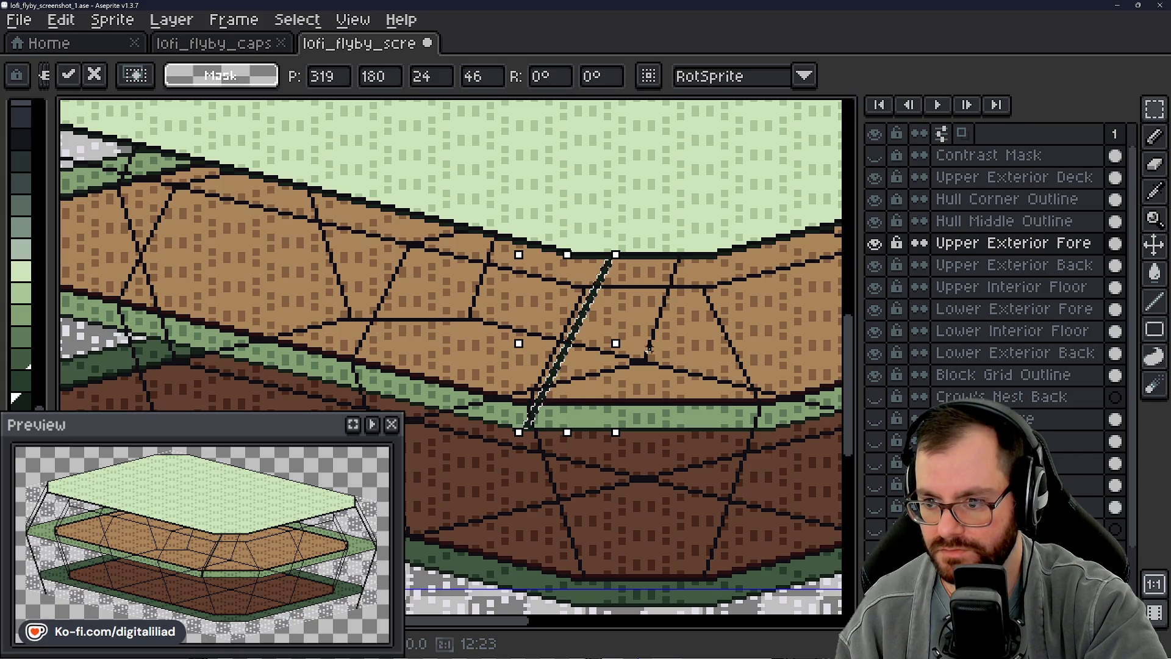
{"action": "scroll", "coordinate": [567, 384], "scroll_direction": "up", "scroll_amount": 1}
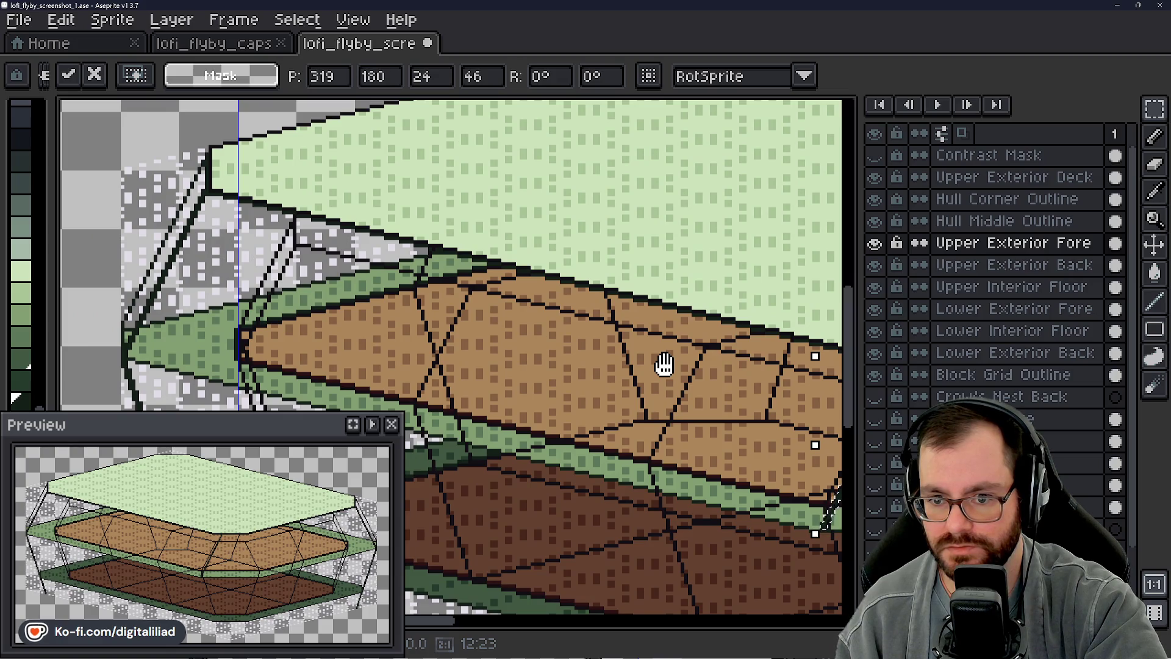
{"action": "left_click_drag", "start_coordinate": [664, 364], "coordinate": [409, 305]}
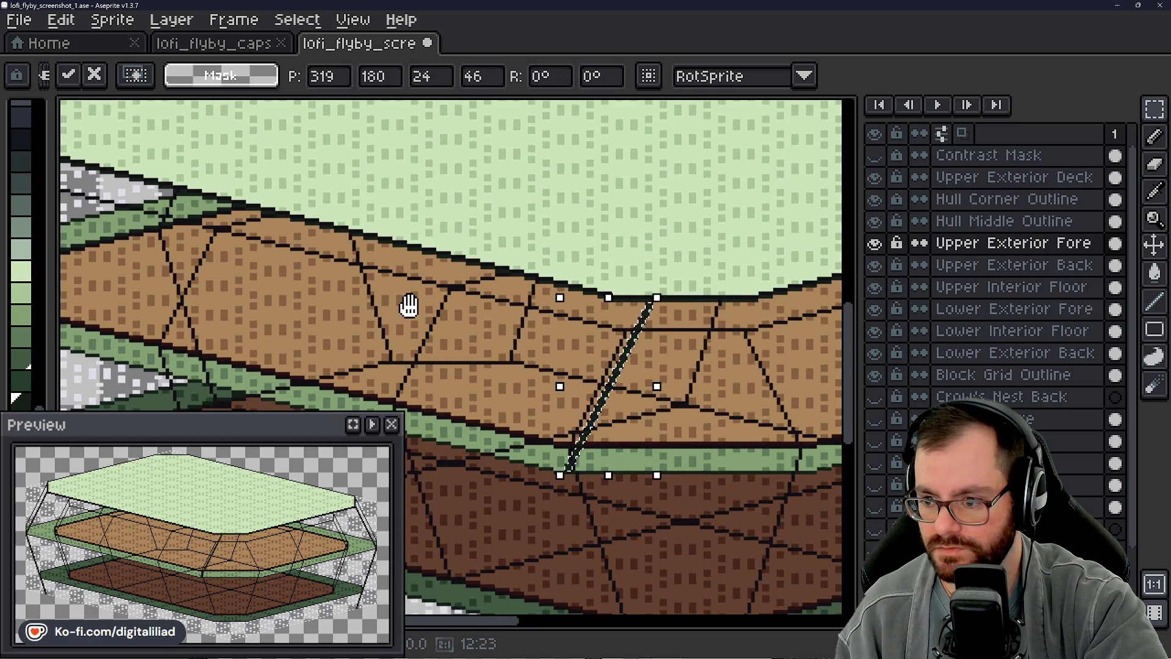
{"action": "mouse_move", "coordinate": [410, 305]}
{"action": "left_mouse_down"}
{"action": "mouse_move", "coordinate": [623, 340]}
{"action": "mouse_move", "coordinate": [683, 335]}
{"action": "left_mouse_up"}
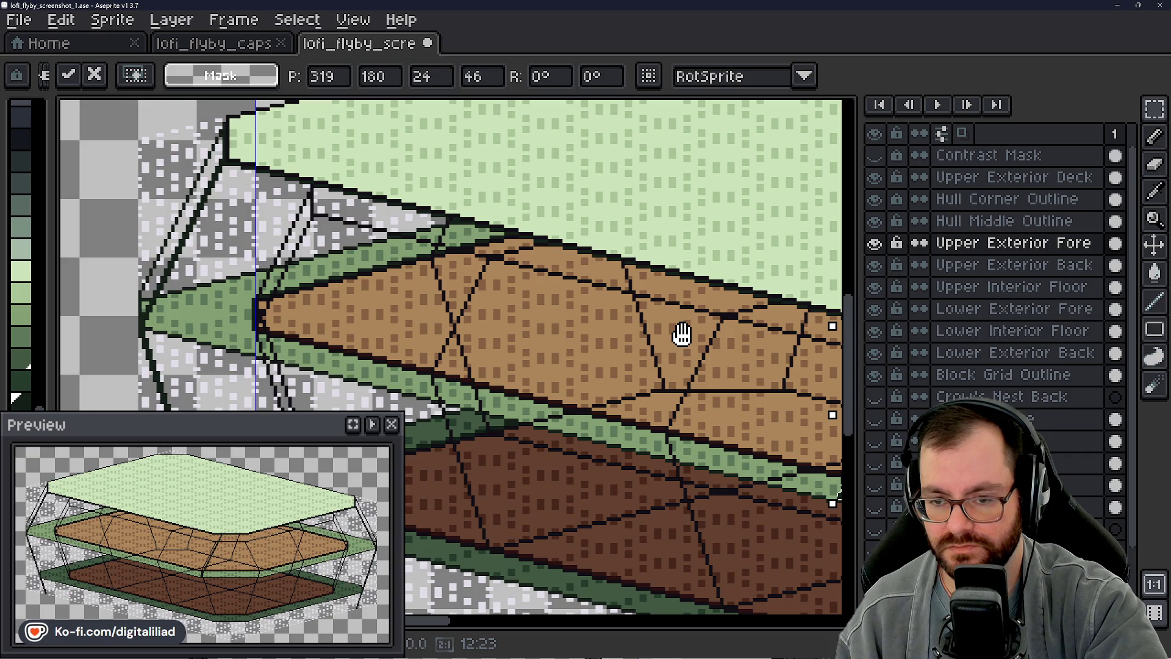
{"action": "left_click_drag", "start_coordinate": [683, 334], "coordinate": [587, 302]}
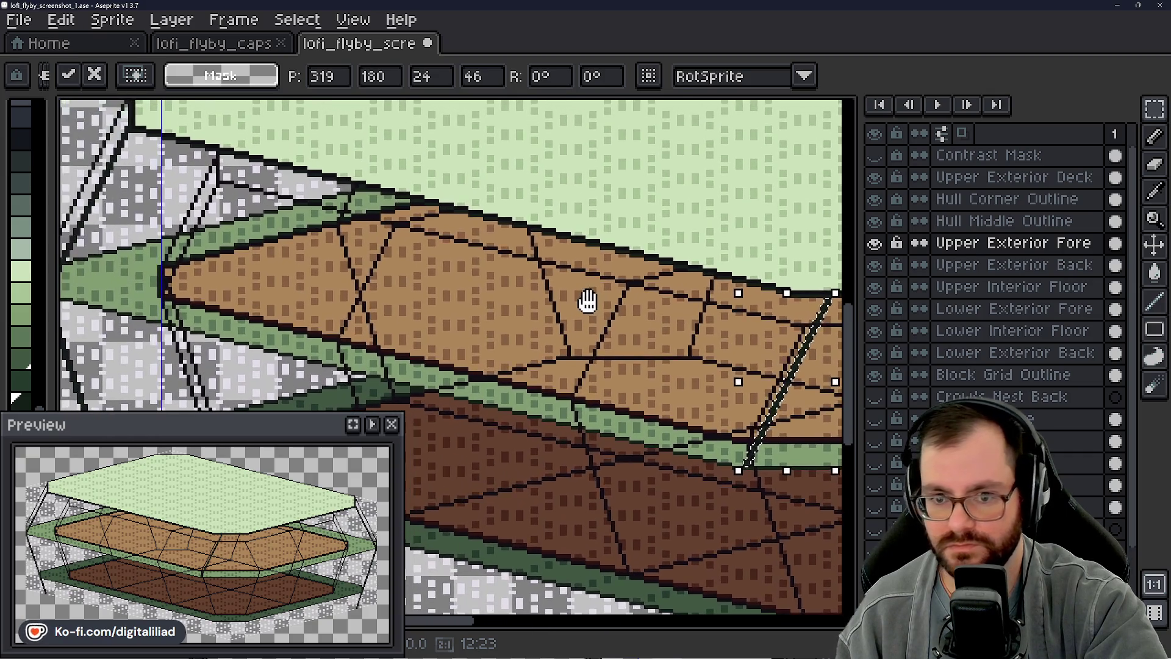
{"action": "left_click_drag", "start_coordinate": [587, 303], "coordinate": [366, 274]}
{"action": "left_click_drag", "start_coordinate": [774, 314], "coordinate": [744, 311]}
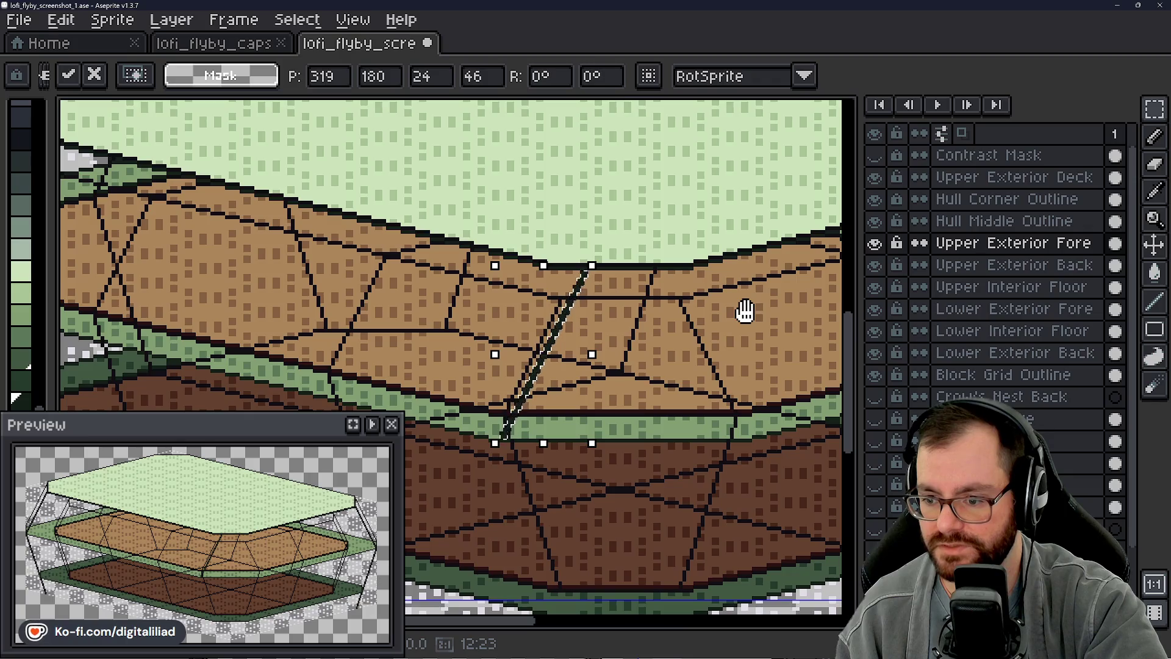
{"action": "left_click_drag", "start_coordinate": [744, 311], "coordinate": [725, 312]}
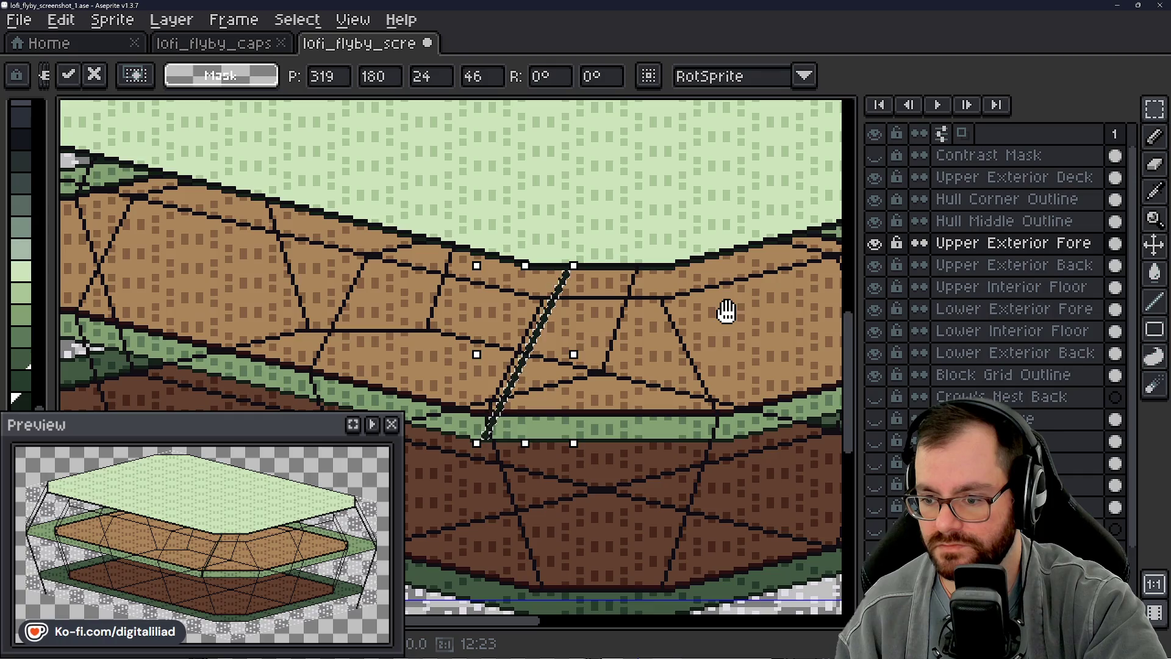
{"action": "left_click_drag", "start_coordinate": [725, 312], "coordinate": [703, 313]}
{"action": "key", "text": "ctrl+d"}
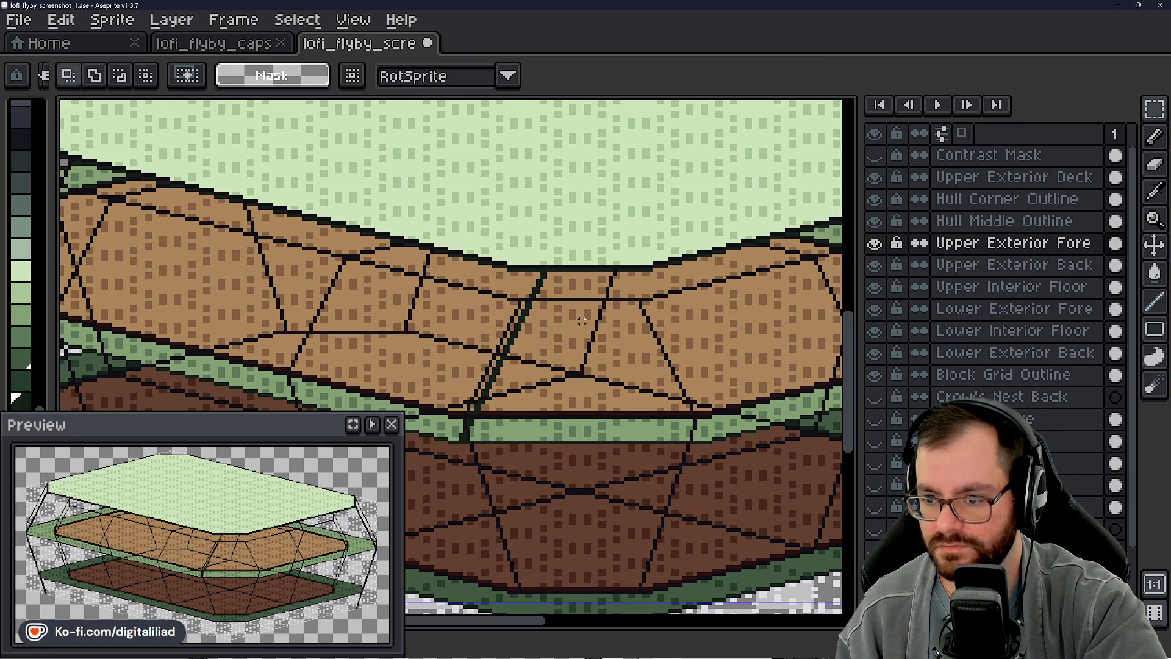
{"action": "scroll", "coordinate": [552, 284], "scroll_direction": "up", "scroll_amount": 2}
{"action": "scroll", "coordinate": [551, 284], "scroll_direction": "up", "scroll_amount": 1}
{"action": "scroll", "coordinate": [552, 283], "scroll_direction": "up", "scroll_amount": 1}
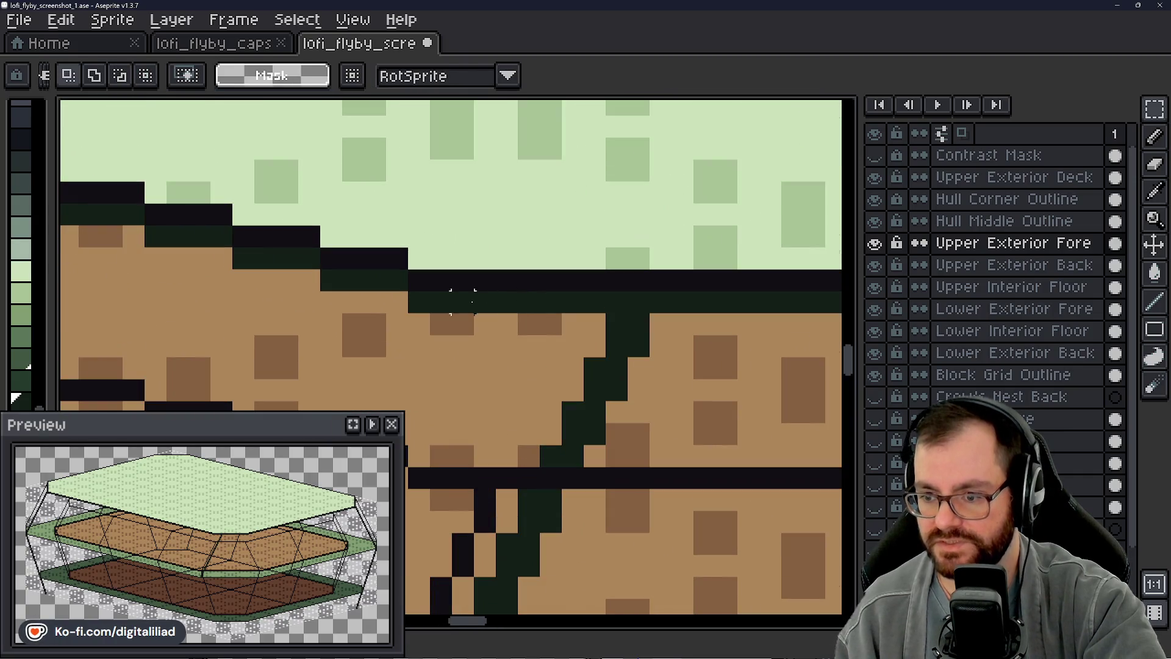
{"action": "scroll", "coordinate": [531, 294], "scroll_direction": "down", "scroll_amount": 2}
{"action": "scroll", "coordinate": [540, 275], "scroll_direction": "up", "scroll_amount": 2}
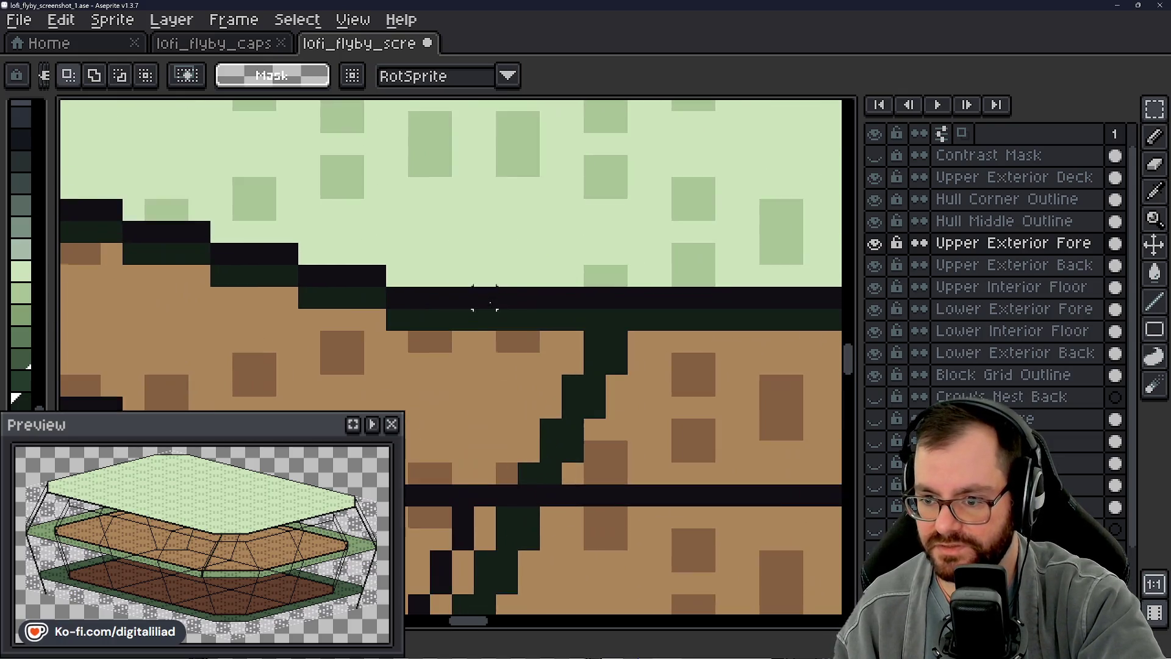
Step: On Upper Exterior Deck, select the pixel strip along the deck edge and nudge it up one pixel
{"action": "left_click", "coordinate": [1016, 198]}
{"action": "left_click", "coordinate": [1007, 177]}
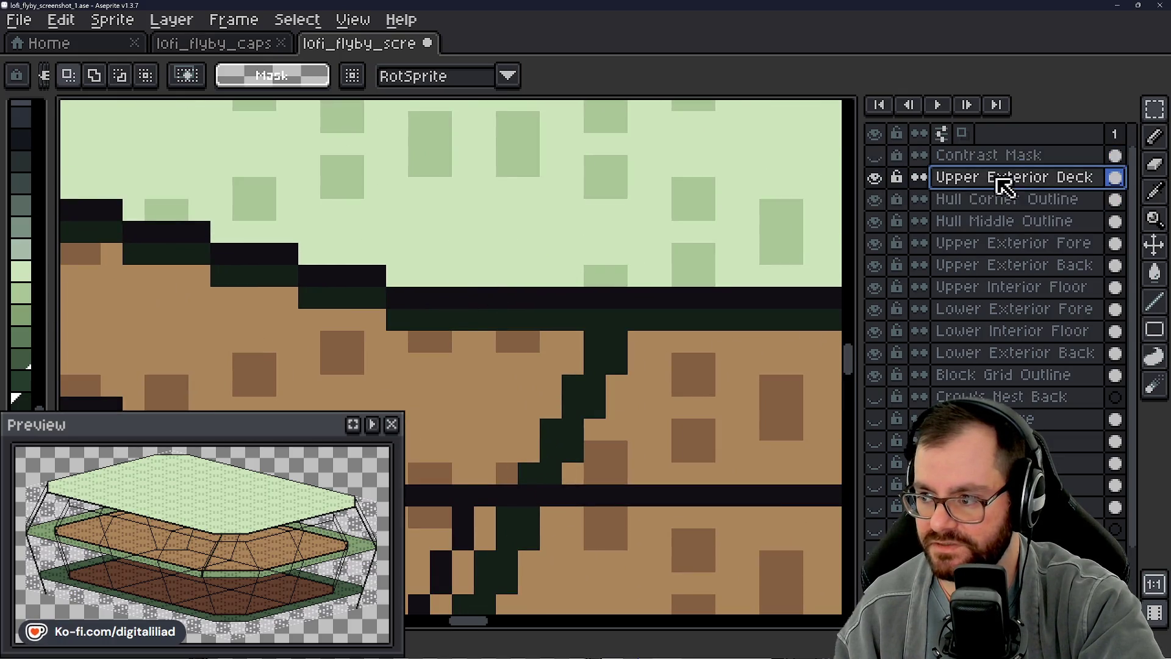
{"action": "key", "text": "b"}
{"action": "scroll", "coordinate": [572, 276], "scroll_direction": "down", "scroll_amount": 2}
{"action": "scroll", "coordinate": [572, 275], "scroll_direction": "down", "scroll_amount": 1}
{"action": "scroll", "coordinate": [572, 275], "scroll_direction": "down", "scroll_amount": 1}
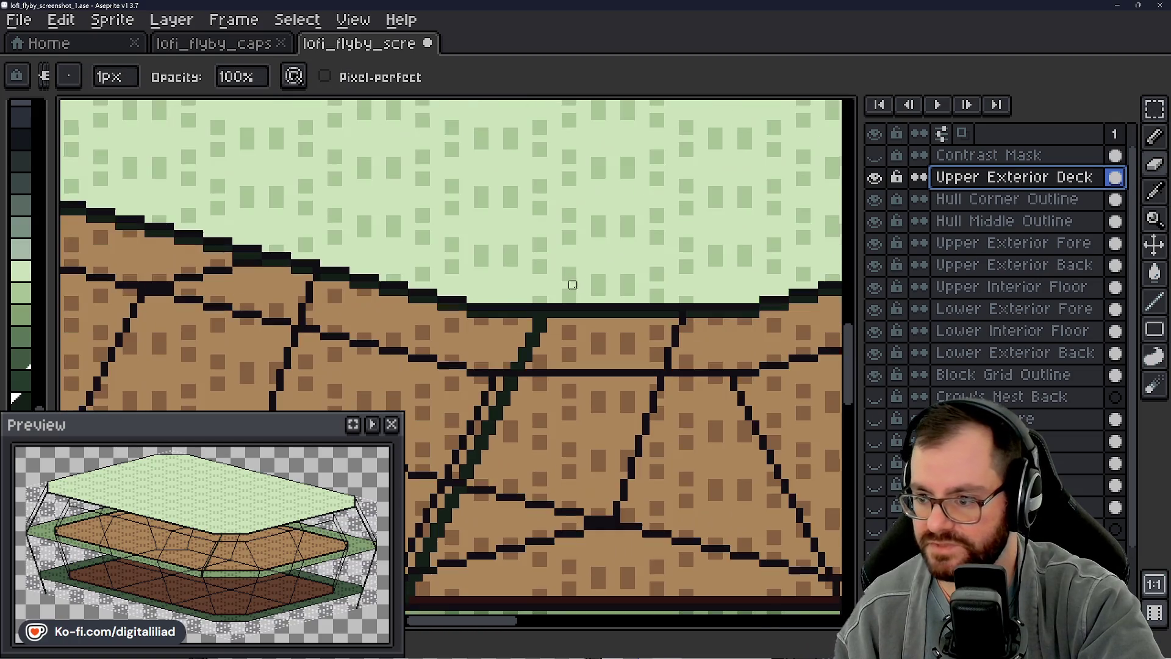
{"action": "left_click", "coordinate": [1154, 108]}
{"action": "scroll", "coordinate": [572, 329], "scroll_direction": "up", "scroll_amount": 1}
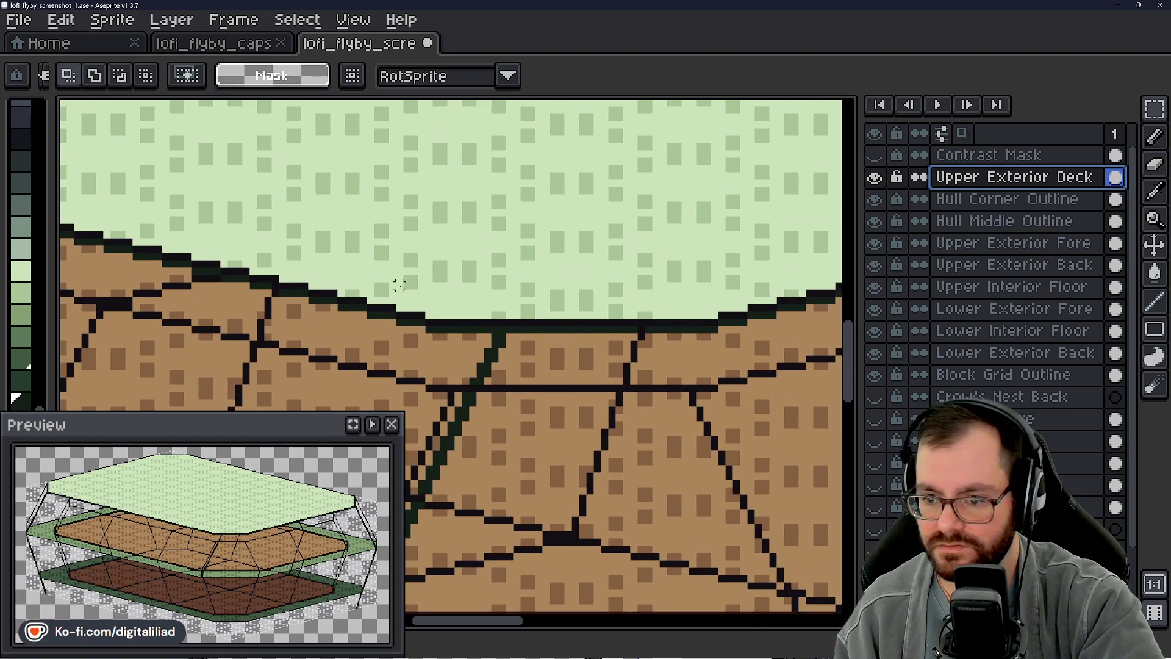
{"action": "left_click_drag", "start_coordinate": [458, 322], "coordinate": [638, 323]}
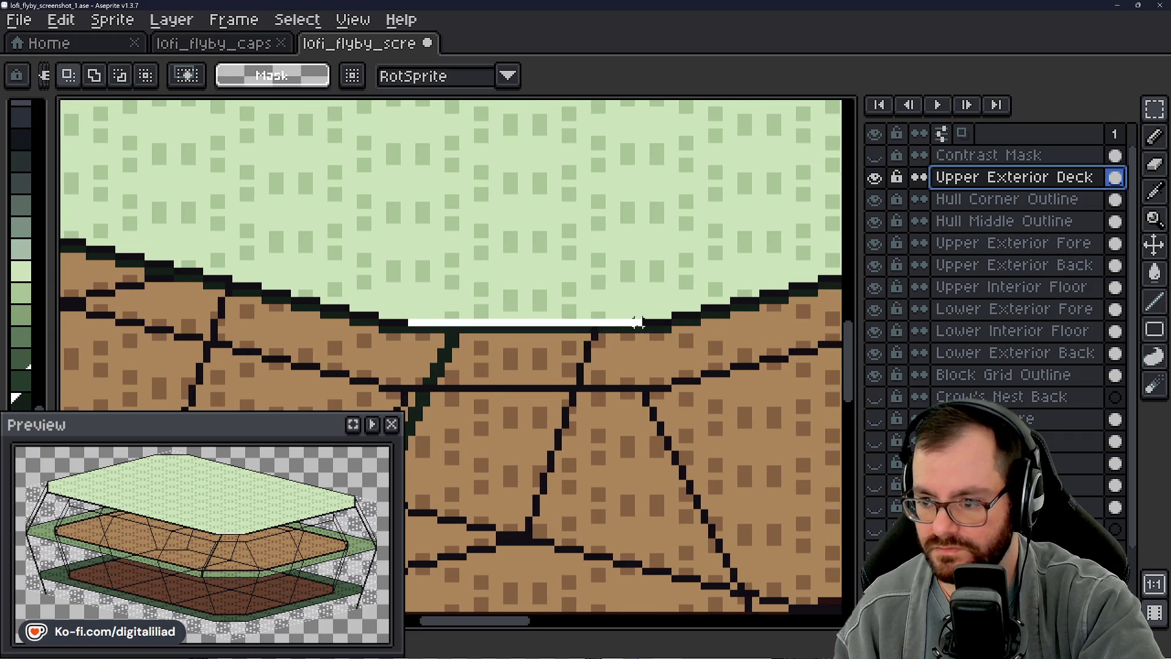
{"action": "scroll", "coordinate": [572, 311], "scroll_direction": "up", "scroll_amount": 2}
{"action": "left_click_drag", "start_coordinate": [499, 311], "coordinate": [499, 319]}
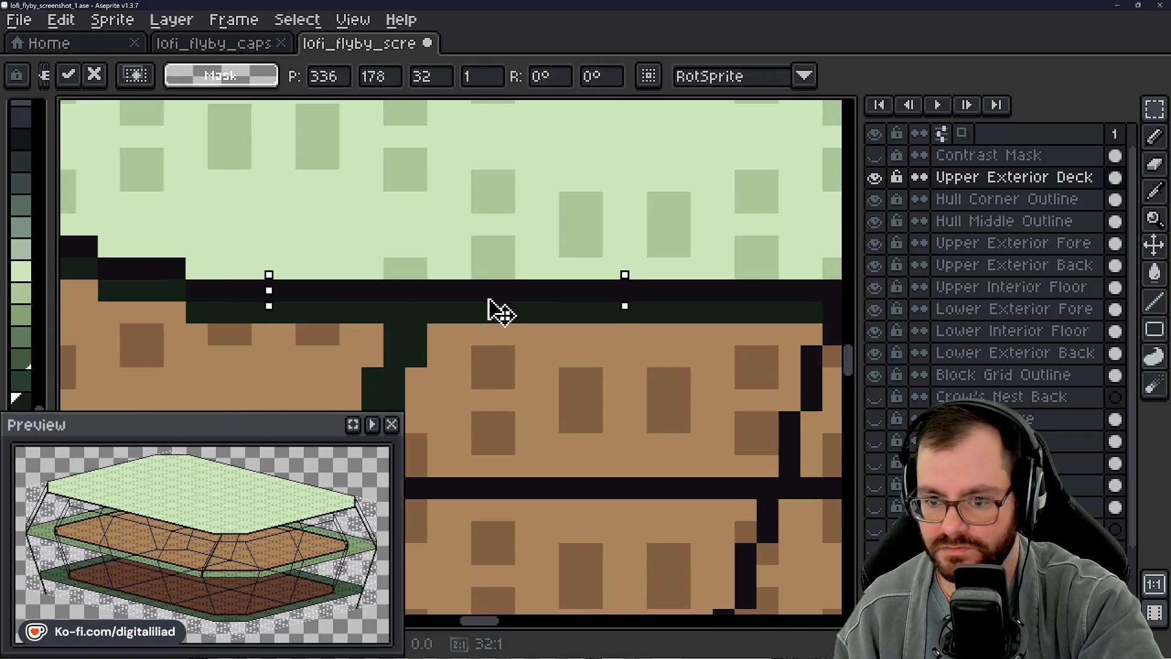
{"action": "key", "text": "Up"}
{"action": "key", "text": "ctrl+d"}
{"action": "scroll", "coordinate": [498, 319], "scroll_direction": "down", "scroll_amount": 2}
{"action": "scroll", "coordinate": [449, 275], "scroll_direction": "down", "scroll_amount": 1}
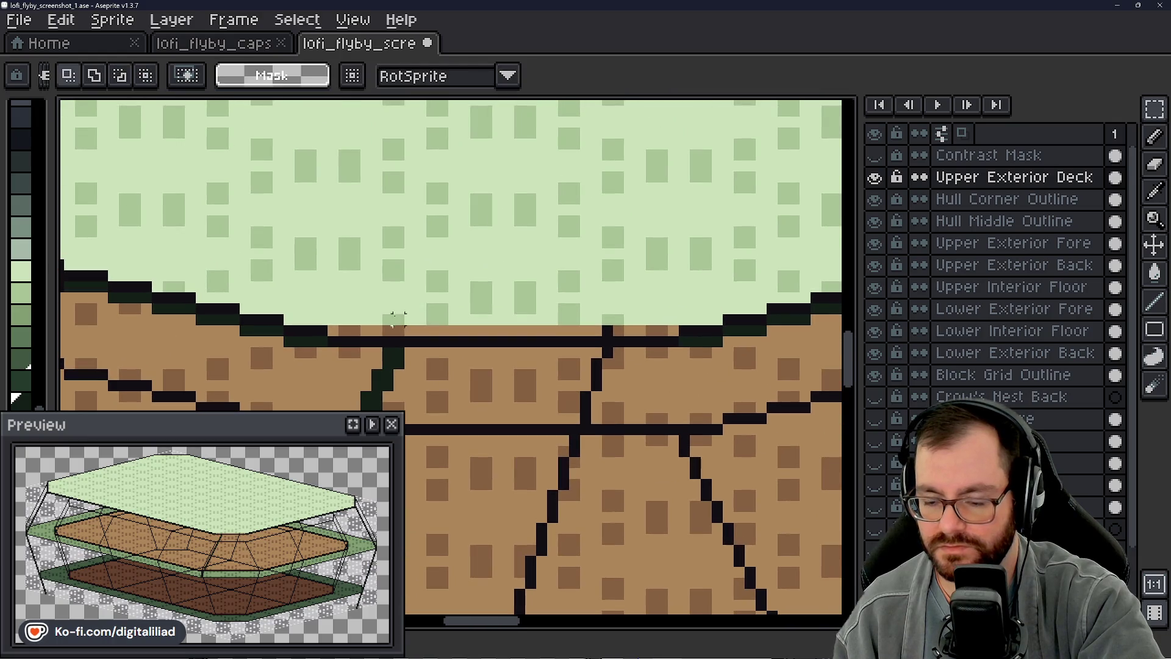
Step: Draw a straight dark outline line along the upper deck's lower edge
{"action": "key", "text": "alt"}
{"action": "left_click", "coordinate": [1156, 302]}
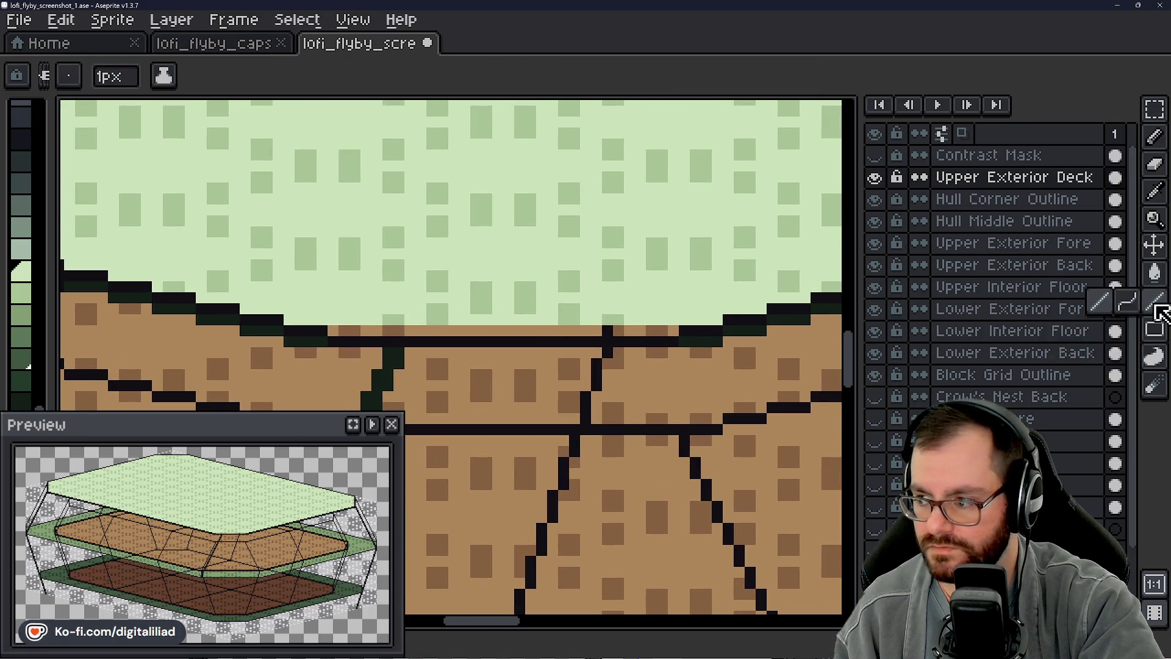
{"action": "left_click_drag", "start_coordinate": [341, 329], "coordinate": [670, 330]}
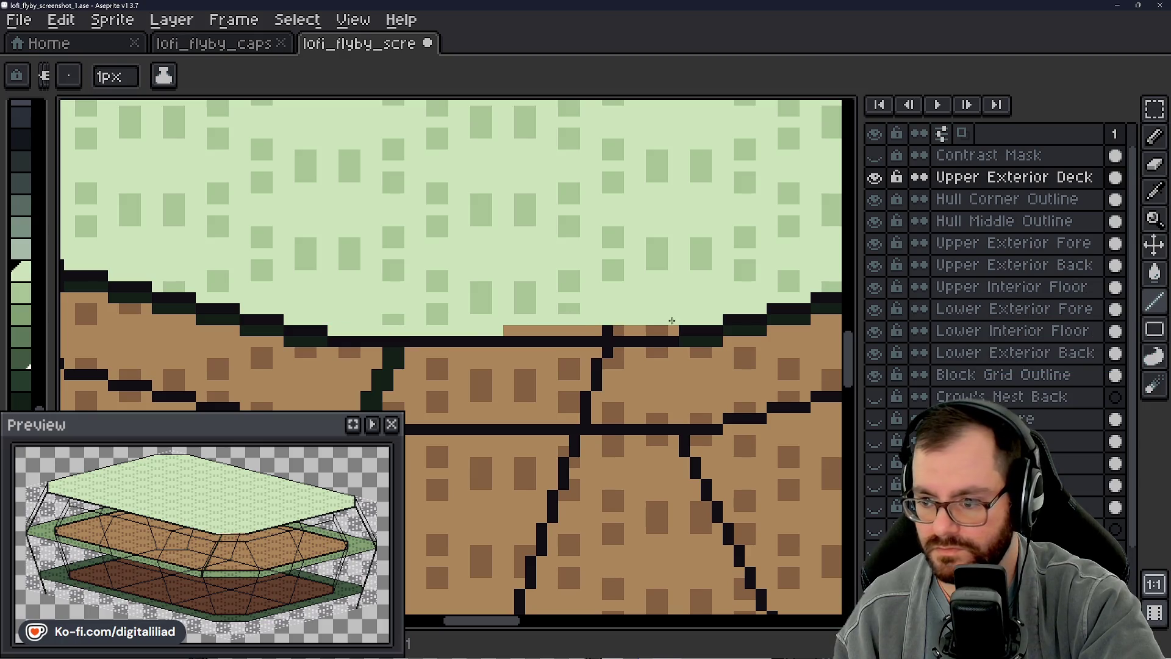
{"action": "left_click_drag", "start_coordinate": [432, 294], "coordinate": [483, 281]}
{"action": "scroll", "coordinate": [384, 348], "scroll_direction": "up", "scroll_amount": 1}
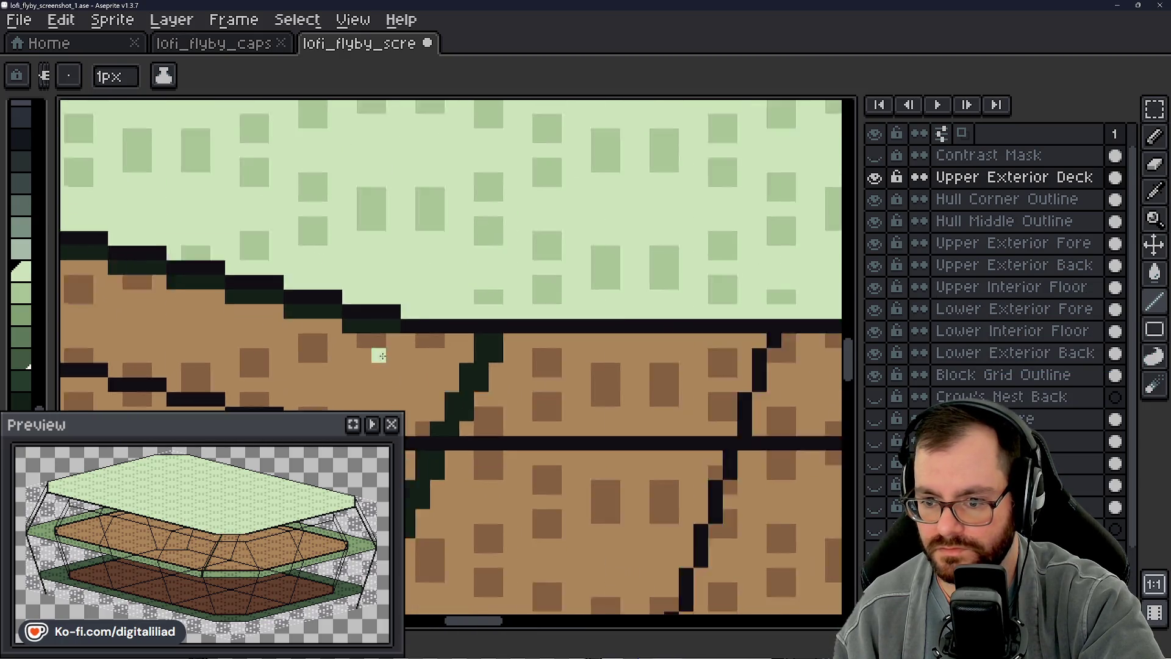
{"action": "scroll", "coordinate": [385, 349], "scroll_direction": "up", "scroll_amount": 2}
{"action": "left_click", "coordinate": [1011, 242]}
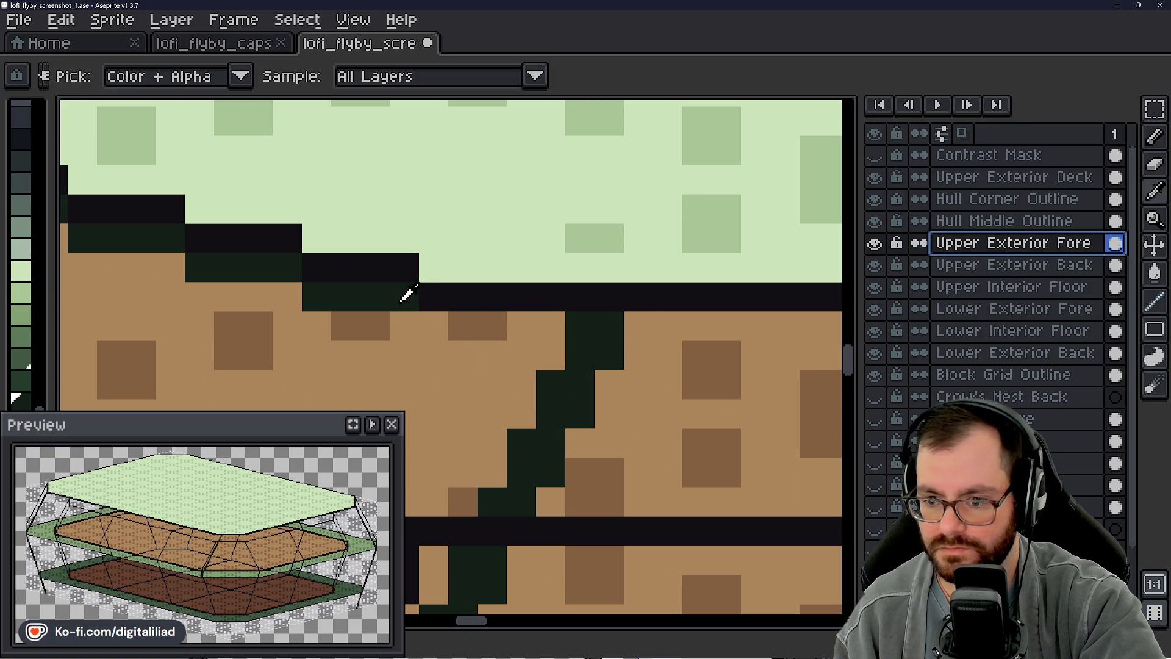
{"action": "left_click_drag", "start_coordinate": [421, 328], "coordinate": [549, 328]}
{"action": "left_click", "coordinate": [549, 355]}
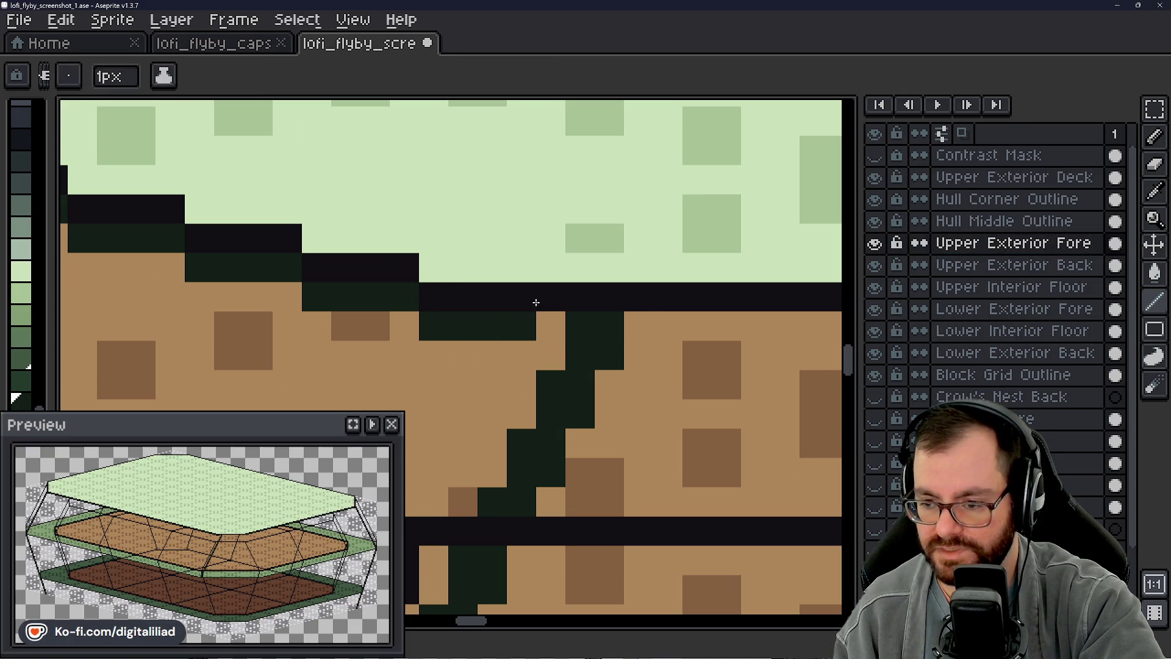
{"action": "scroll", "coordinate": [542, 337], "scroll_direction": "down", "scroll_amount": 1}
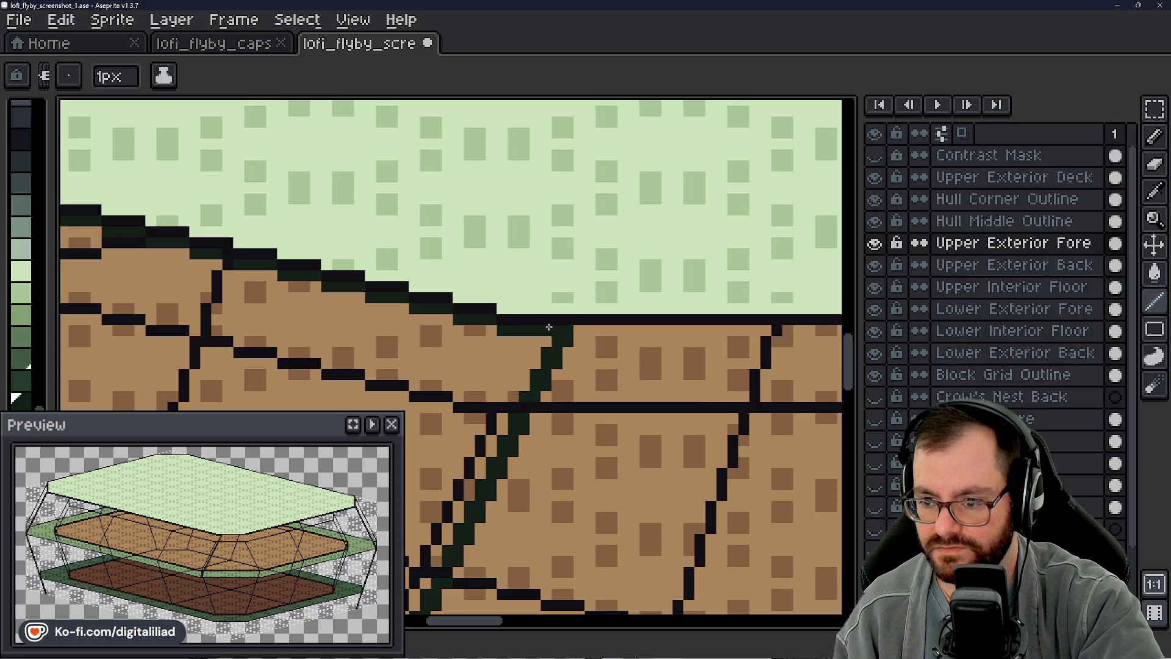
{"action": "scroll", "coordinate": [560, 332], "scroll_direction": "down", "scroll_amount": 1}
{"action": "scroll", "coordinate": [560, 338], "scroll_direction": "down", "scroll_amount": 1}
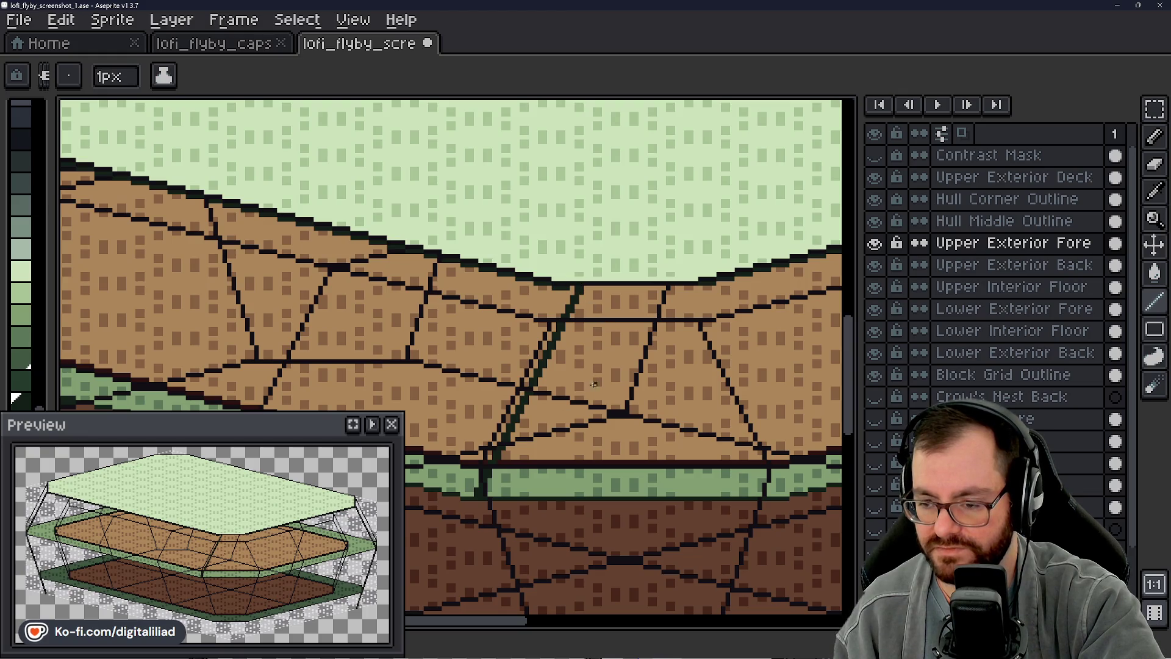
{"action": "left_click_drag", "start_coordinate": [595, 382], "coordinate": [561, 341]}
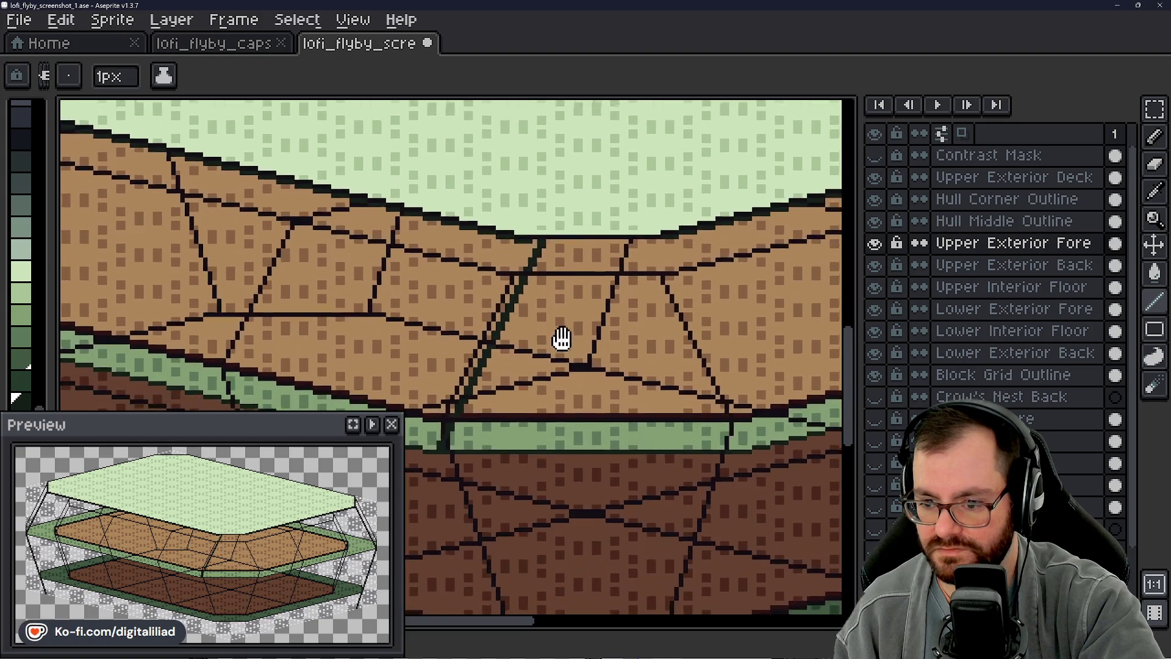
{"action": "scroll", "coordinate": [562, 340], "scroll_direction": "down", "scroll_amount": 2}
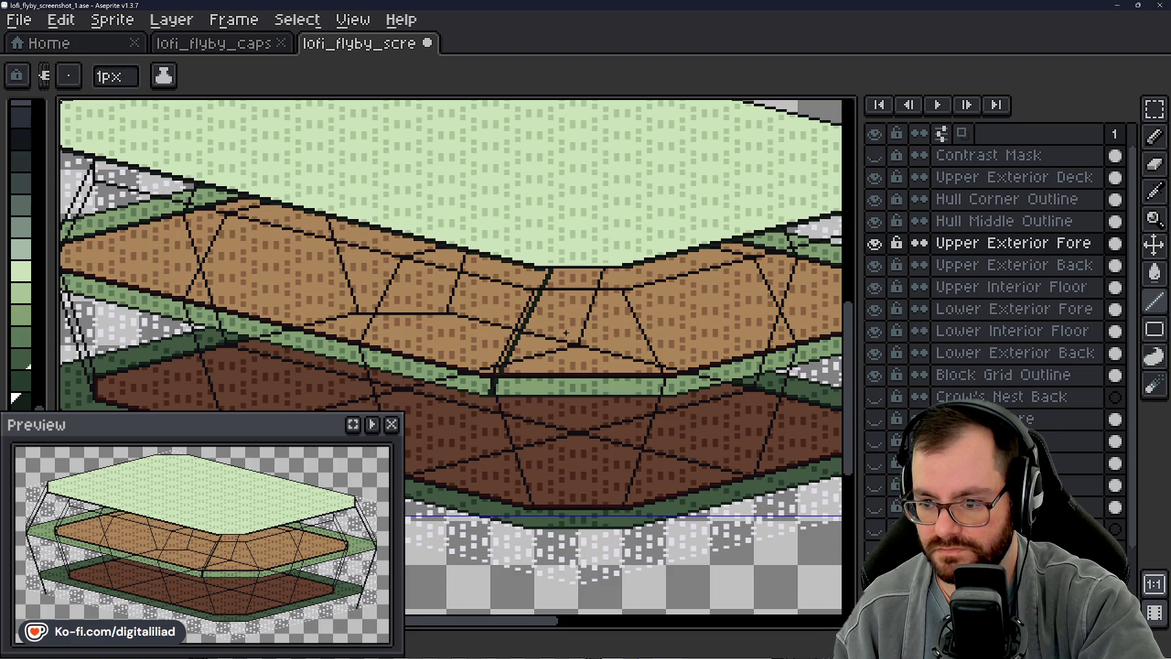
{"action": "scroll", "coordinate": [566, 332], "scroll_direction": "down", "scroll_amount": 5}
{"action": "scroll", "coordinate": [585, 366], "scroll_direction": "up", "scroll_amount": 1}
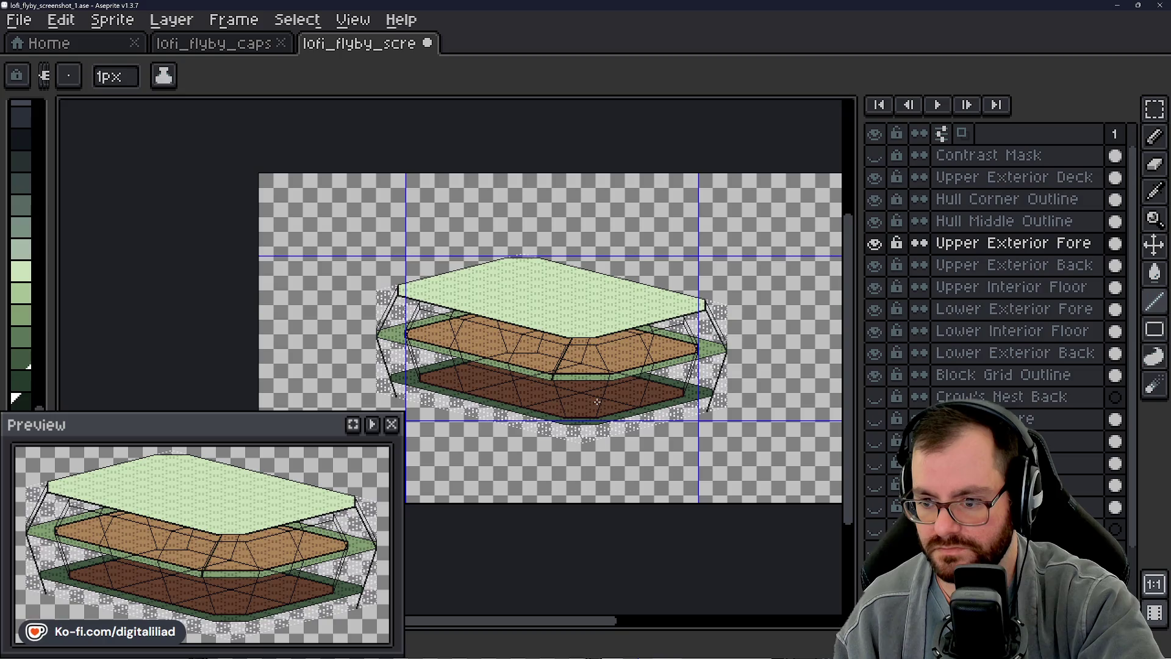
{"action": "scroll", "coordinate": [595, 400], "scroll_direction": "up", "scroll_amount": 4}
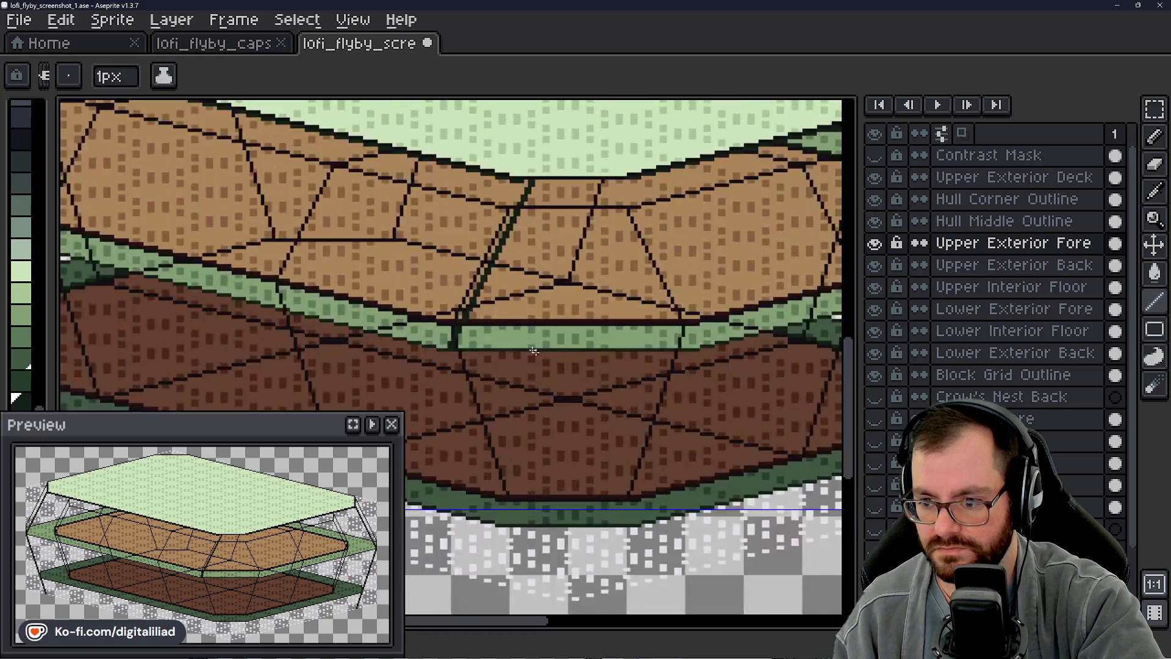
{"action": "scroll", "coordinate": [549, 366], "scroll_direction": "up", "scroll_amount": 2}
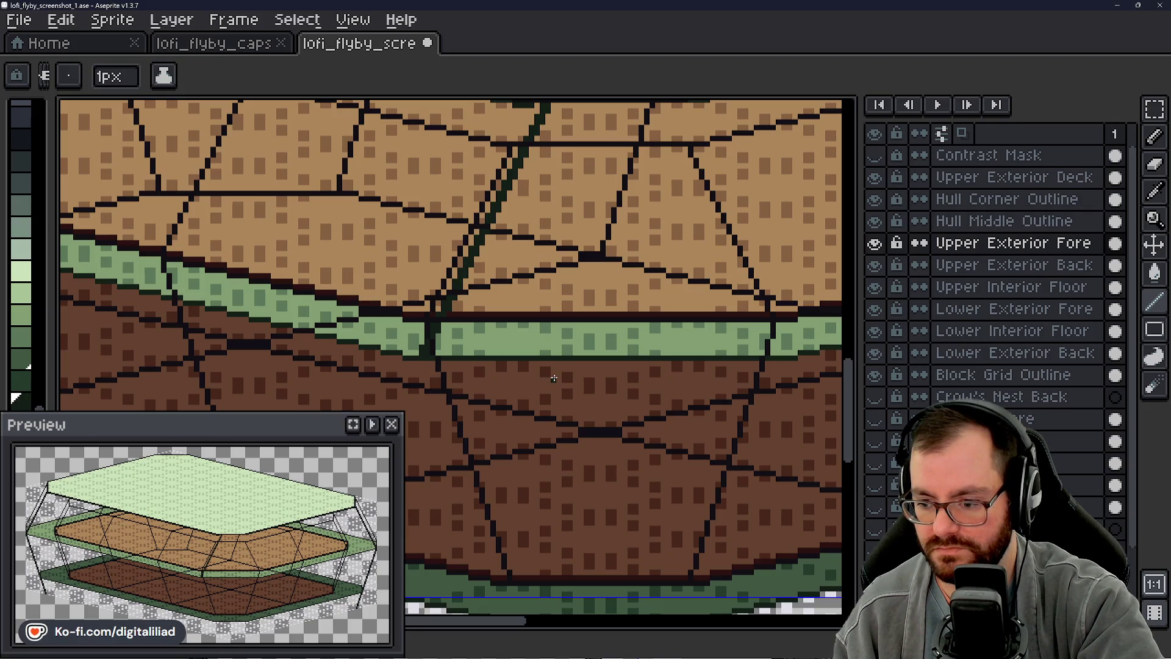
{"action": "scroll", "coordinate": [627, 448], "scroll_direction": "down", "scroll_amount": 5}
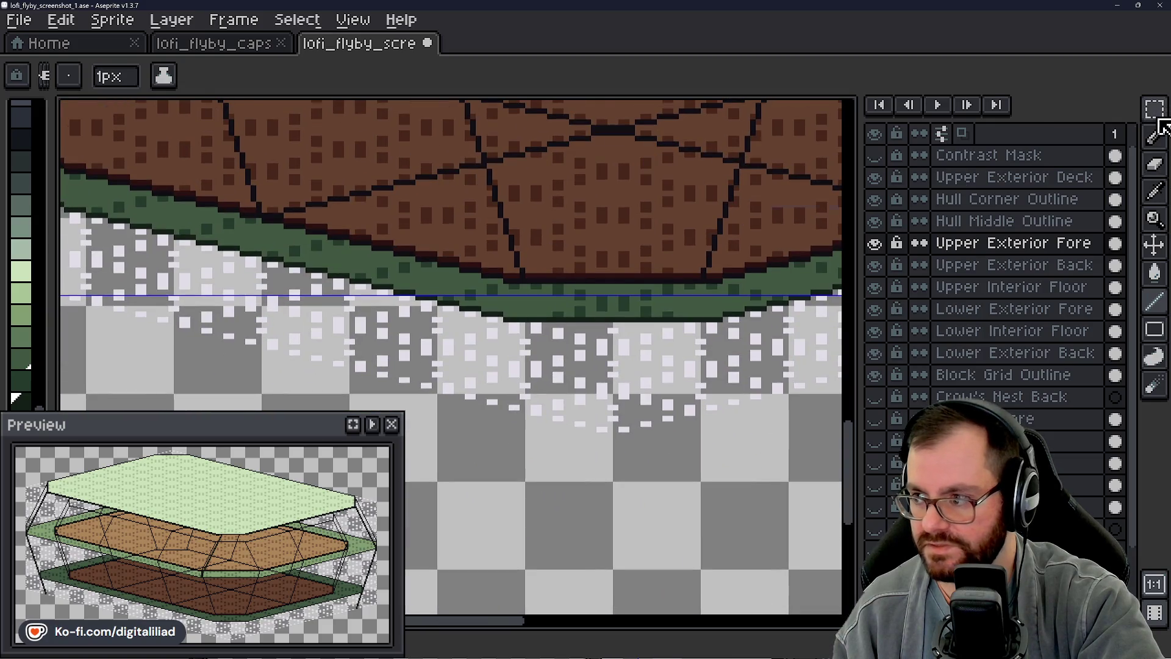
{"action": "key", "text": "m"}
{"action": "scroll", "coordinate": [522, 375], "scroll_direction": "up", "scroll_amount": 3}
{"action": "scroll", "coordinate": [550, 366], "scroll_direction": "up", "scroll_amount": 3}
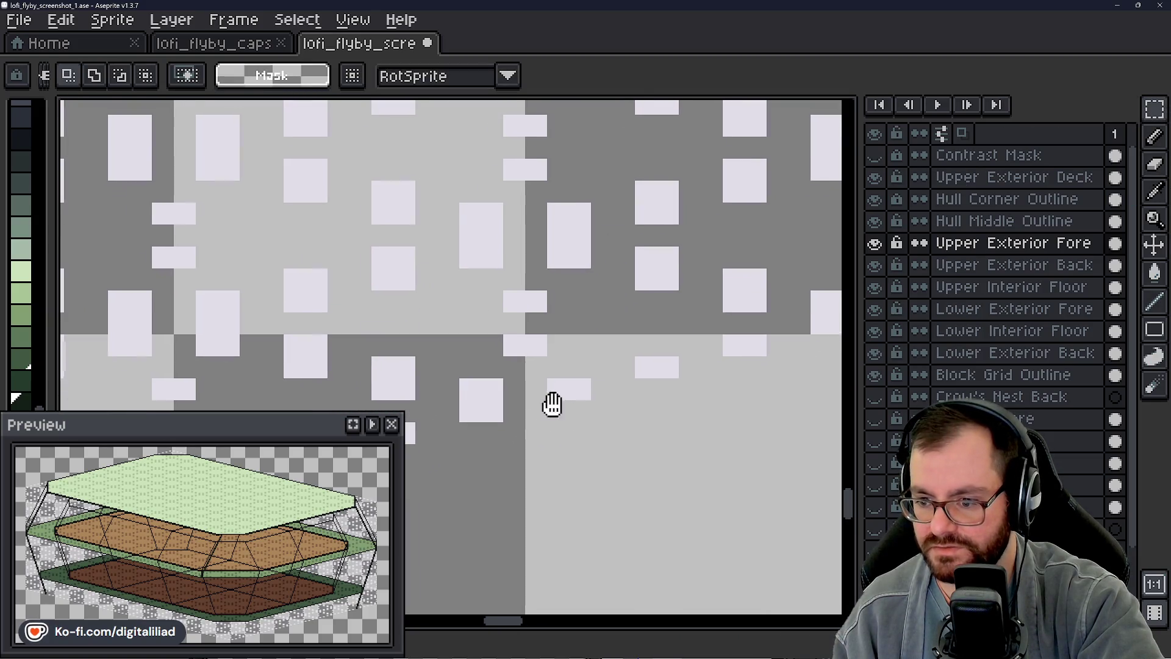
{"action": "scroll", "coordinate": [554, 402], "scroll_direction": "up", "scroll_amount": 2}
{"action": "left_click_drag", "start_coordinate": [443, 409], "coordinate": [536, 435]}
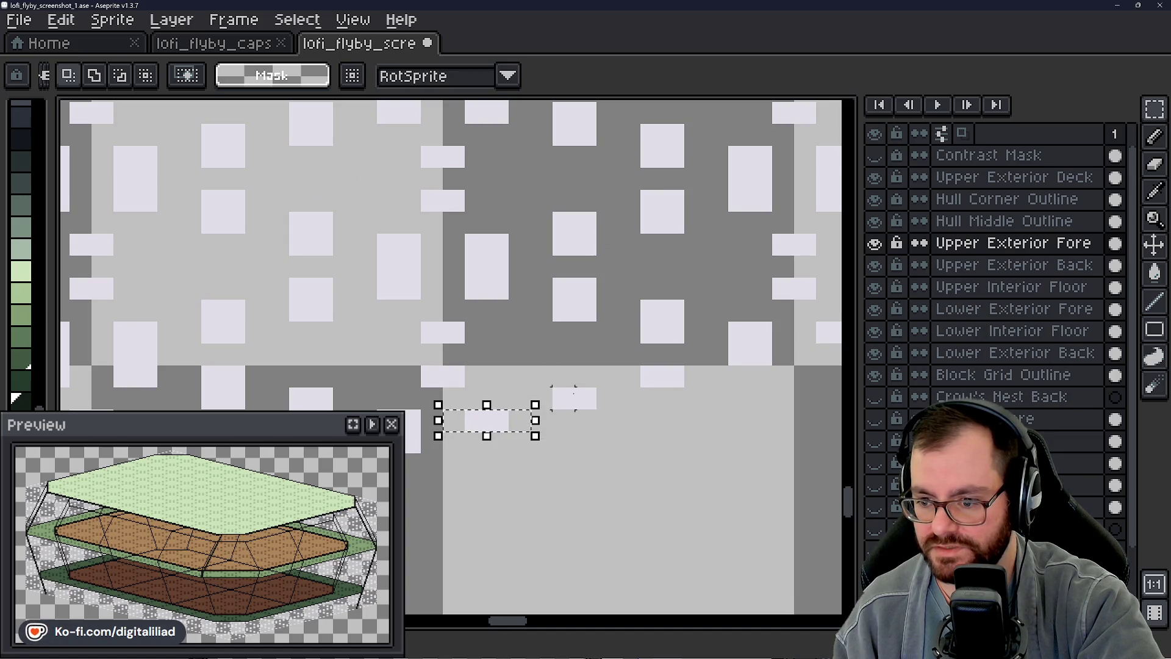
{"action": "key", "text": "ctrl+d"}
{"action": "scroll", "coordinate": [604, 394], "scroll_direction": "down", "scroll_amount": 2}
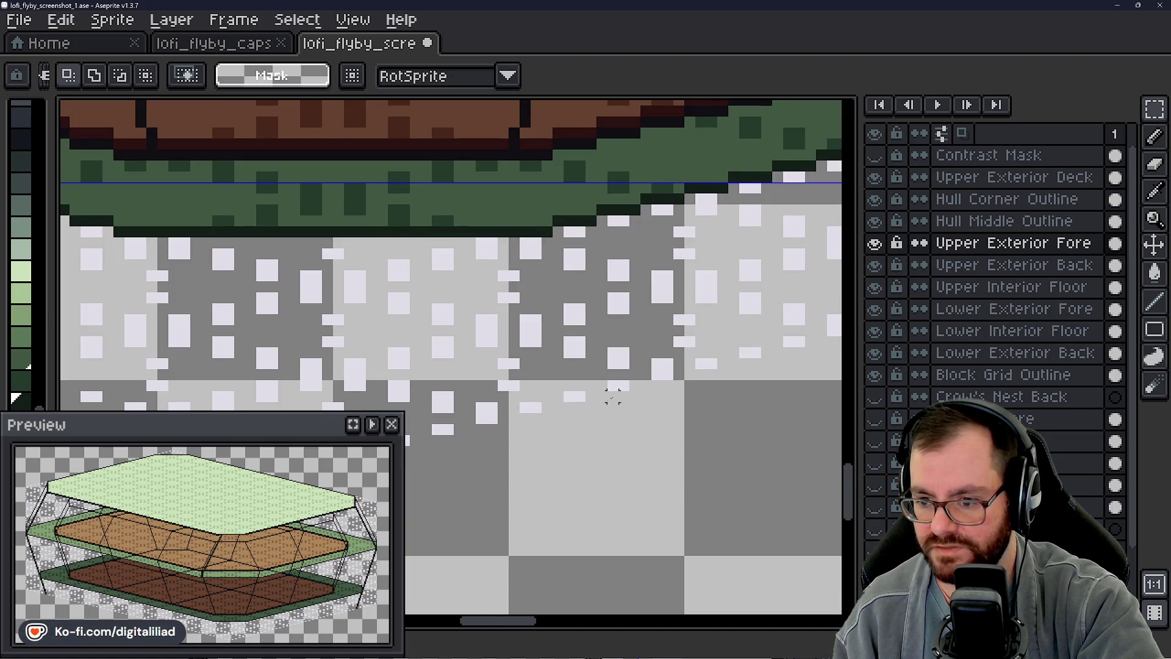
{"action": "scroll", "coordinate": [613, 395], "scroll_direction": "up", "scroll_amount": 2}
{"action": "scroll", "coordinate": [457, 371], "scroll_direction": "up", "scroll_amount": 2}
{"action": "mouse_move", "coordinate": [502, 297]}
{"action": "left_mouse_down"}
{"action": "mouse_move", "coordinate": [502, 421]}
{"action": "mouse_move", "coordinate": [524, 392]}
{"action": "mouse_move", "coordinate": [524, 293]}
{"action": "mouse_move", "coordinate": [525, 425]}
{"action": "mouse_move", "coordinate": [523, 321]}
{"action": "left_mouse_up"}
{"action": "key", "text": "ctrl+z"}
{"action": "key", "text": "ctrl+z"}
{"action": "key", "text": "ctrl+z"}
{"action": "key", "text": "ctrl+z"}
{"action": "left_click_drag", "start_coordinate": [525, 416], "coordinate": [524, 315]}
{"action": "key", "text": "ctrl+z"}
{"action": "scroll", "coordinate": [505, 456], "scroll_direction": "down", "scroll_amount": 2}
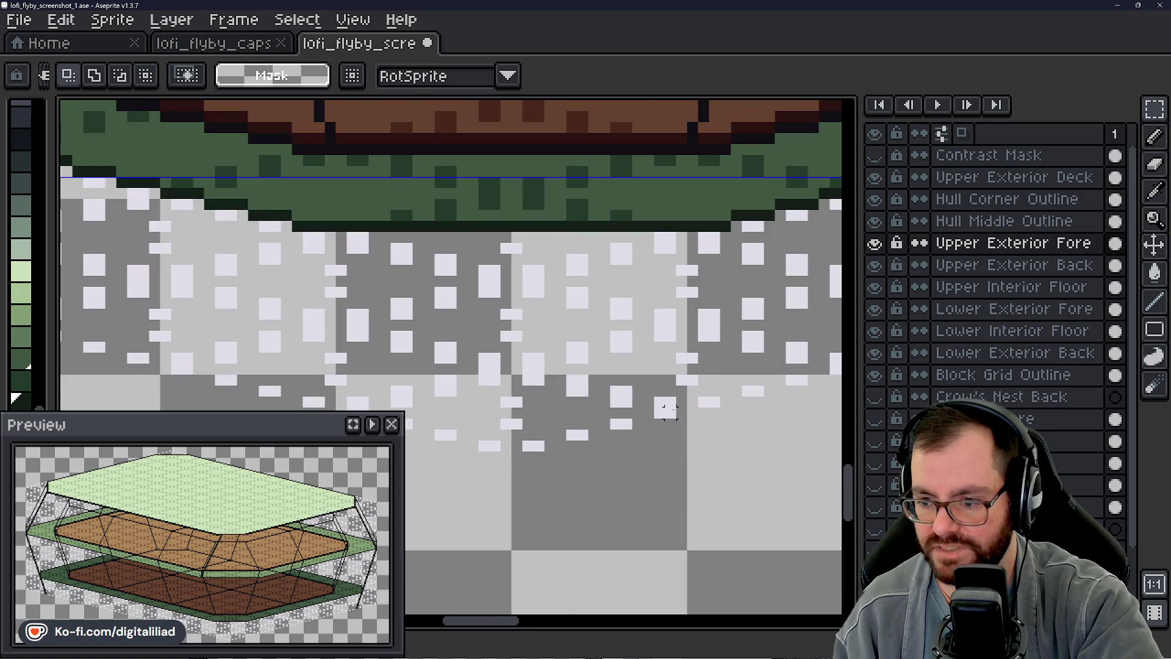
{"action": "scroll", "coordinate": [665, 408], "scroll_direction": "down", "scroll_amount": 2}
{"action": "scroll", "coordinate": [513, 408], "scroll_direction": "up", "scroll_amount": 2}
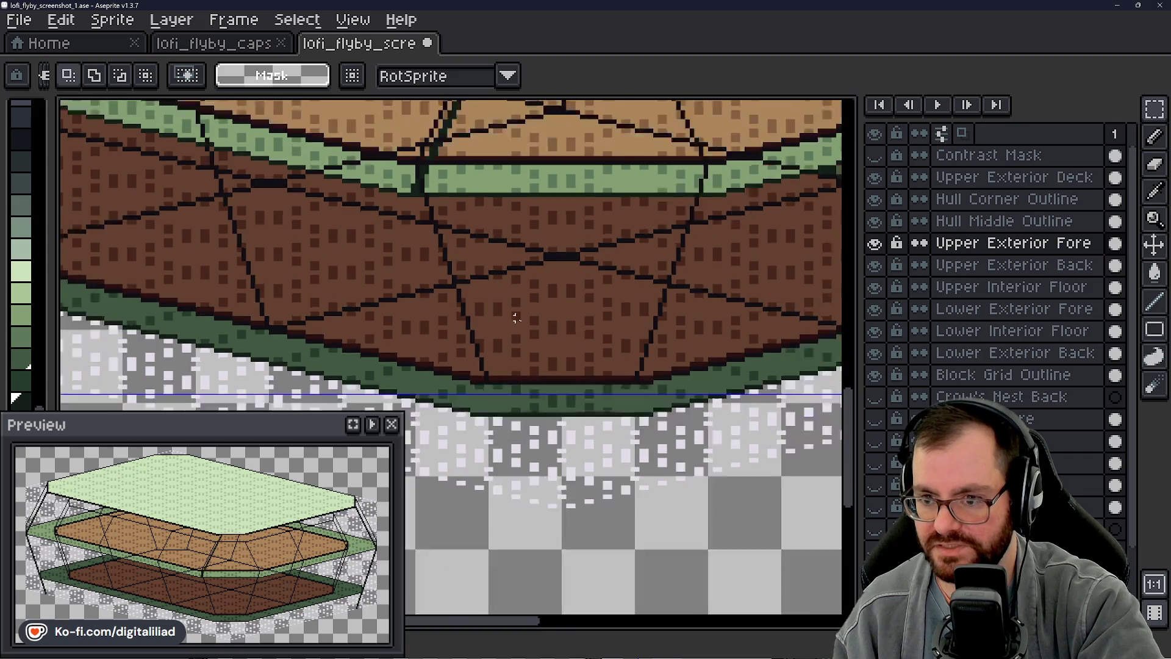
{"action": "scroll", "coordinate": [448, 411], "scroll_direction": "down", "scroll_amount": 2}
{"action": "left_click_drag", "start_coordinate": [546, 334], "coordinate": [540, 297]}
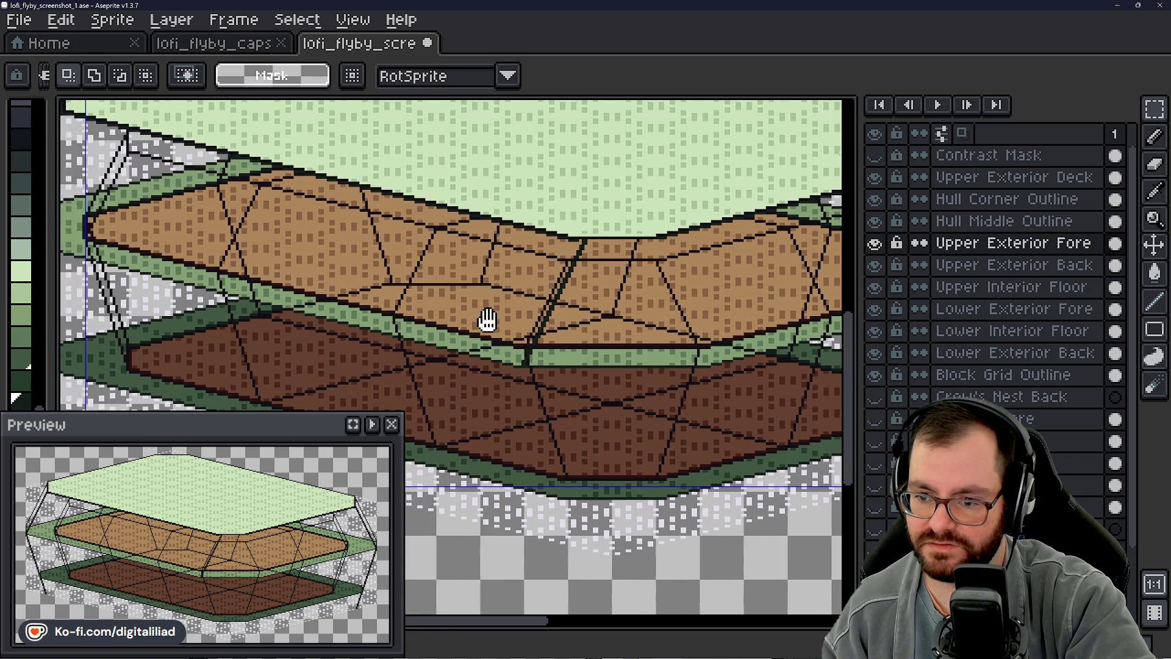
{"action": "scroll", "coordinate": [436, 320], "scroll_direction": "up", "scroll_amount": 3}
{"action": "scroll", "coordinate": [562, 266], "scroll_direction": "down", "scroll_amount": 3}
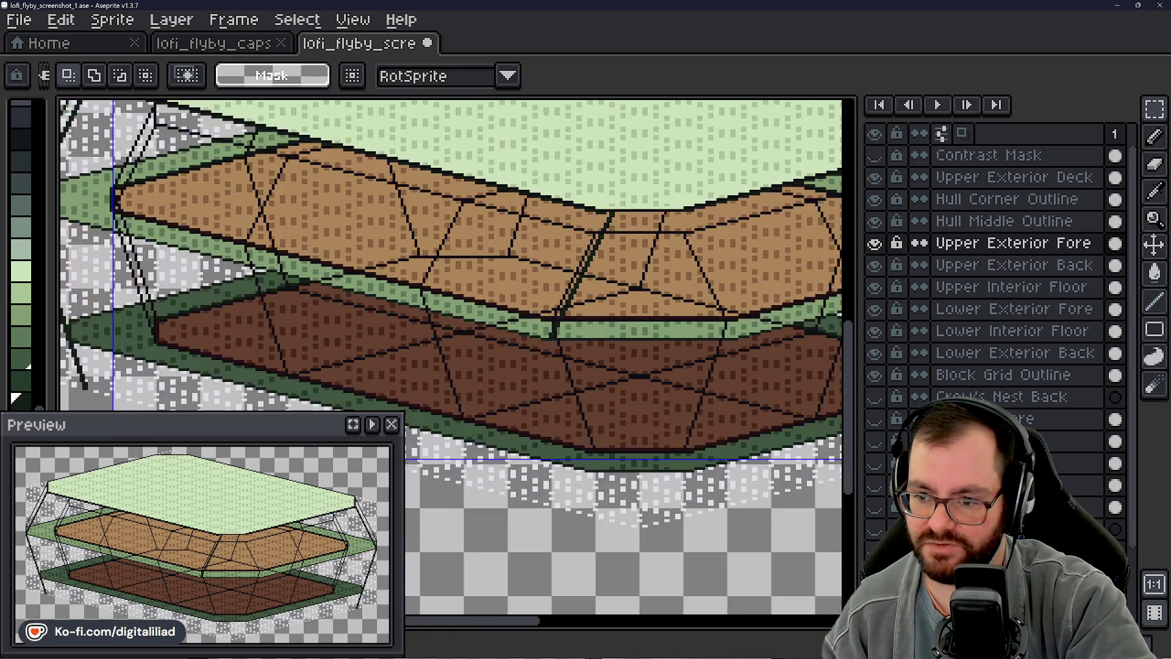
Step: Step down the layer stack to Upper Exterior Back and drop the floating selection
{"action": "left_click_drag", "start_coordinate": [457, 356], "coordinate": [427, 353]}
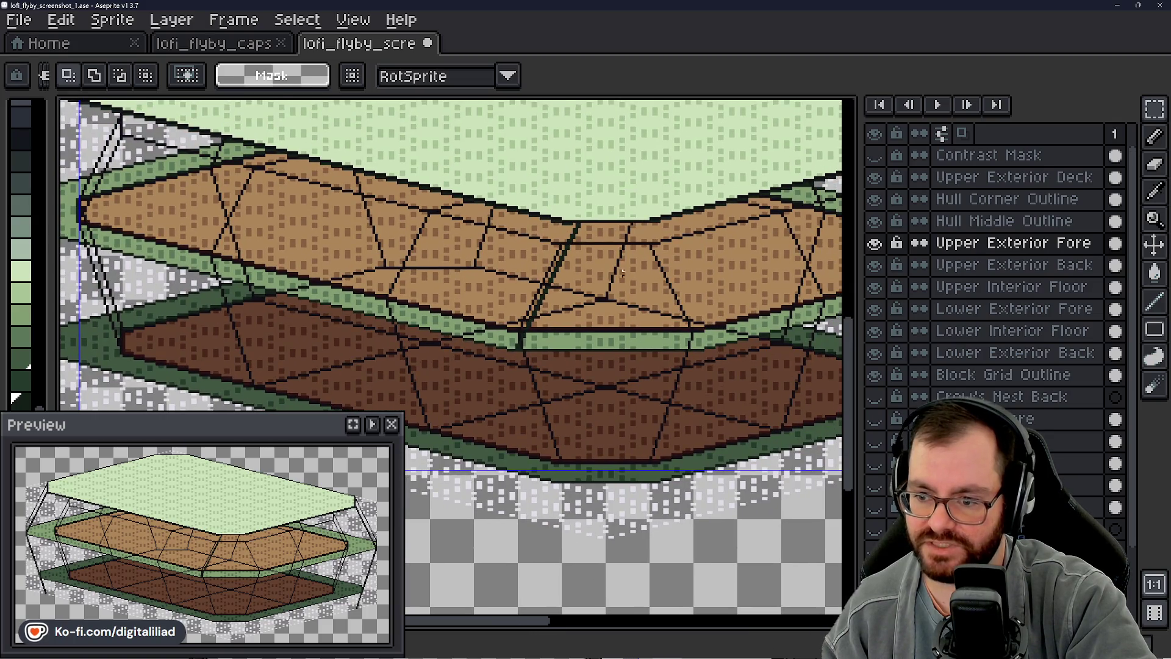
{"action": "left_click_drag", "start_coordinate": [482, 395], "coordinate": [481, 343]}
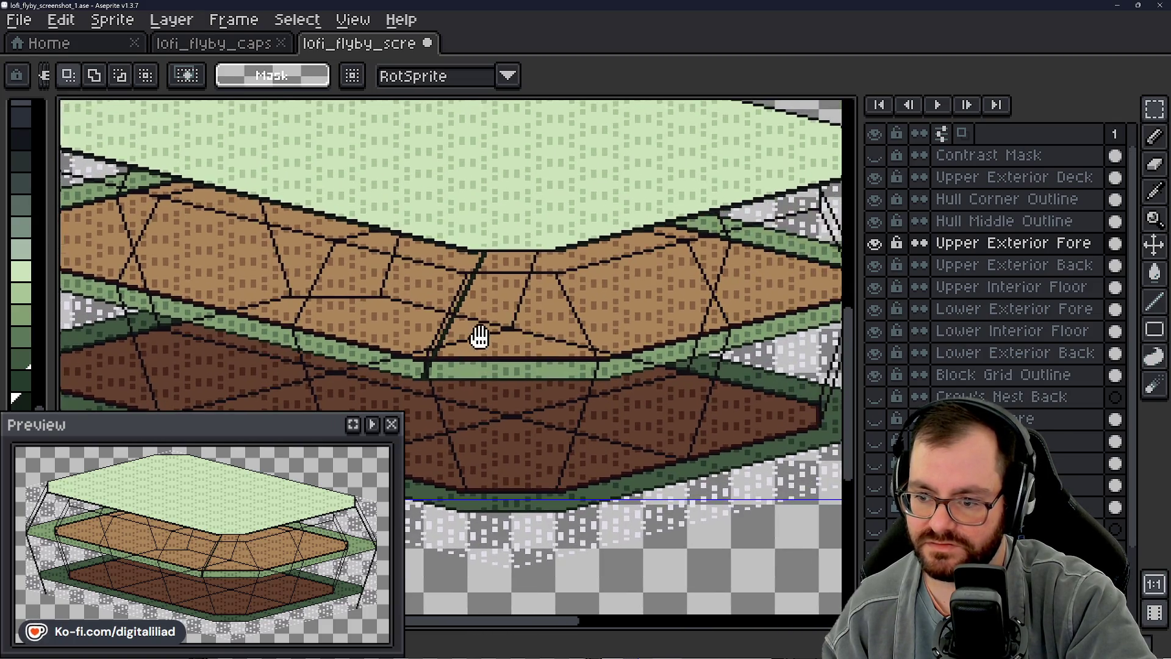
{"action": "scroll", "coordinate": [481, 342], "scroll_direction": "up", "scroll_amount": 3}
{"action": "scroll", "coordinate": [366, 355], "scroll_direction": "up", "scroll_amount": 2}
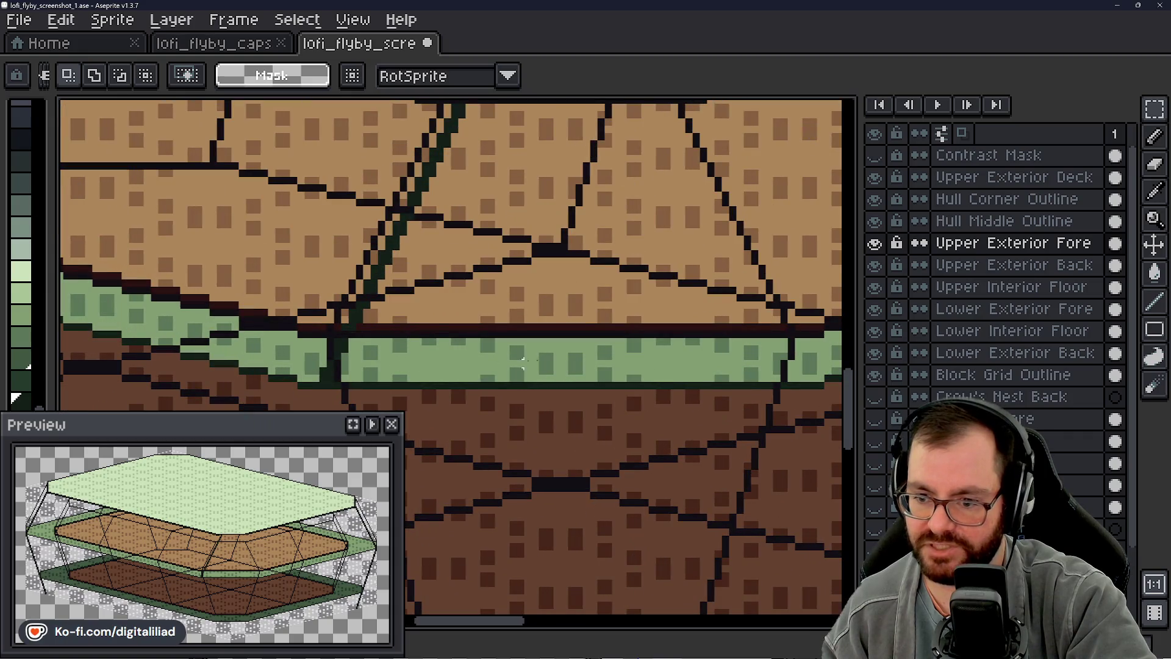
{"action": "scroll", "coordinate": [600, 331], "scroll_direction": "down", "scroll_amount": 3}
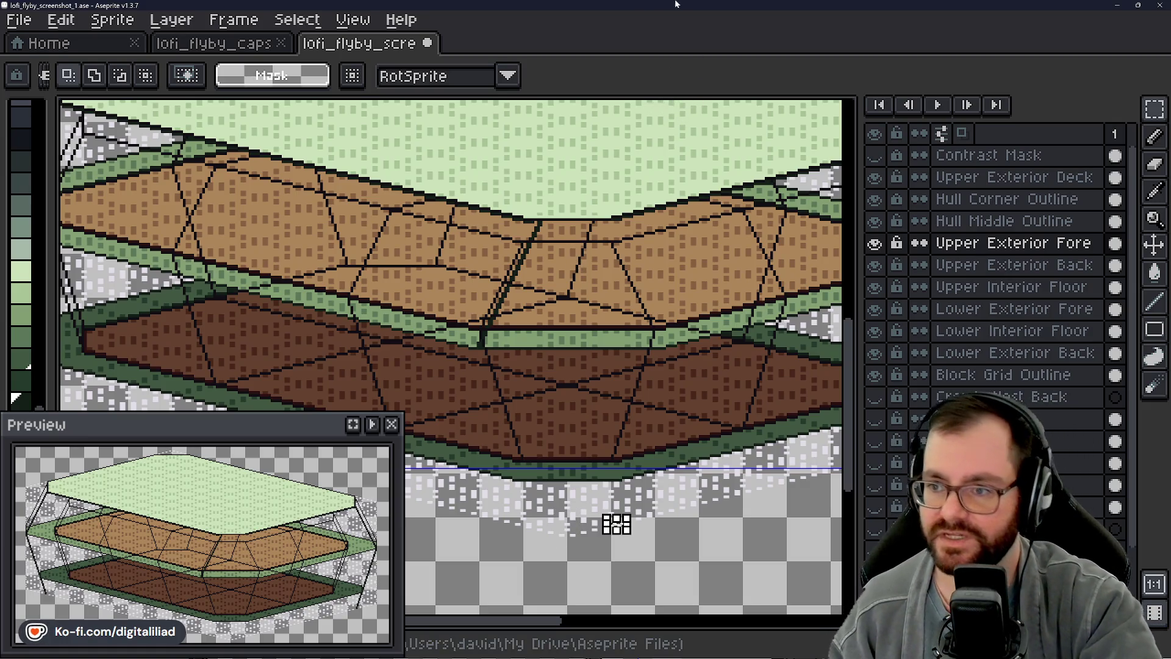
{"action": "key", "text": "Up"}
{"action": "key", "text": "Up"}
{"action": "key", "text": "Up"}
{"action": "key", "text": "ctrl+v"}
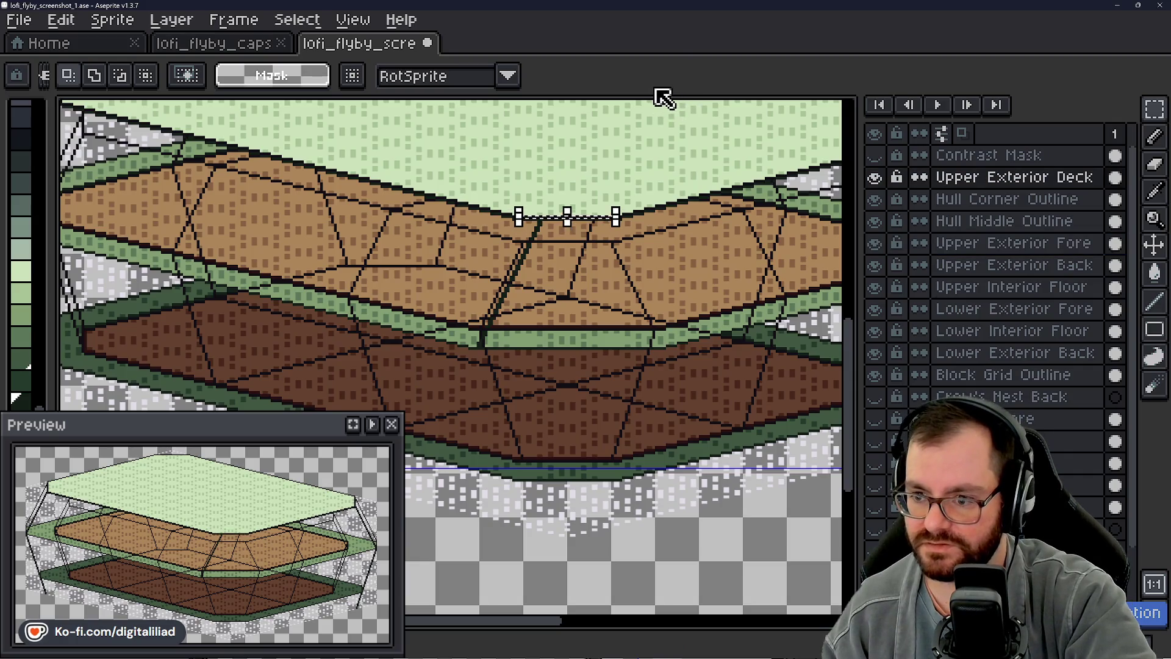
{"action": "key", "text": "ctrl+z"}
{"action": "key", "text": "Down"}
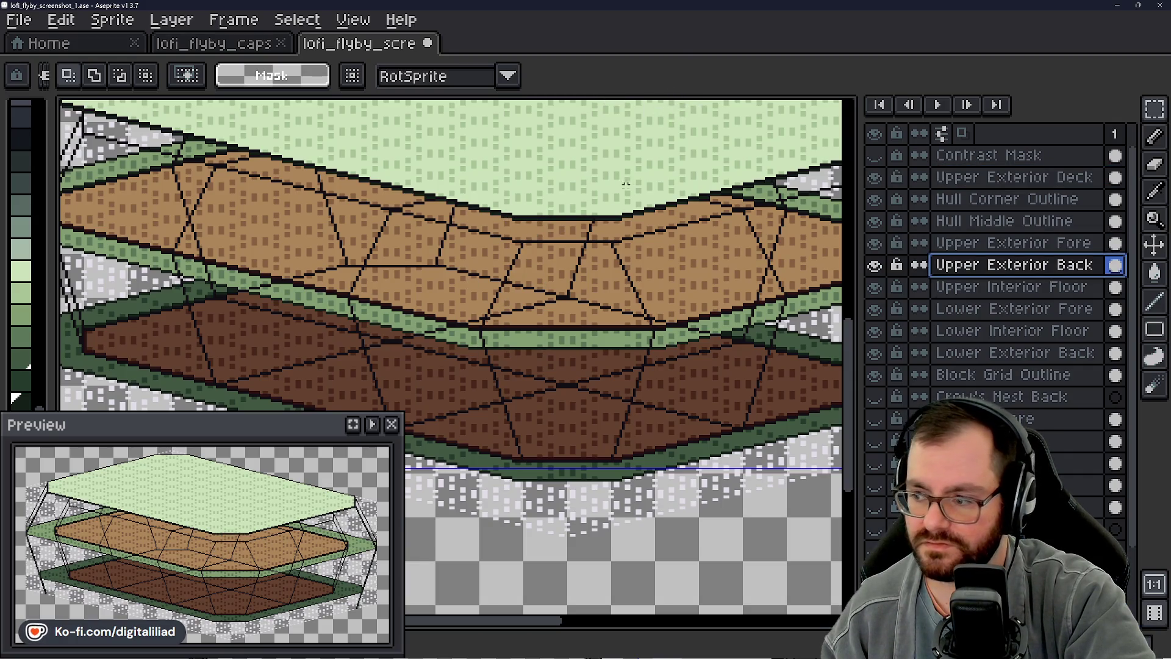
{"action": "scroll", "coordinate": [606, 106], "scroll_direction": "down", "scroll_amount": 2}
{"action": "key", "text": "ctrl+v"}
{"action": "scroll", "coordinate": [421, 183], "scroll_direction": "up", "scroll_amount": 2}
{"action": "key", "text": "Escape"}
{"action": "scroll", "coordinate": [357, 244], "scroll_direction": "down", "scroll_amount": 2}
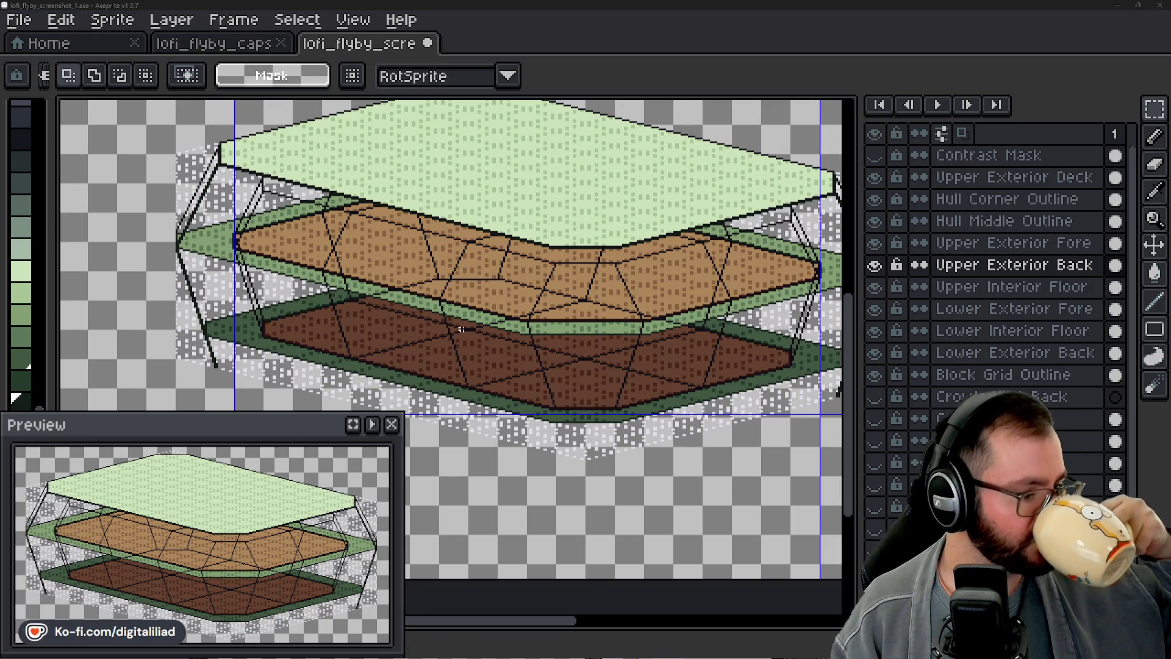
{"action": "middle_click", "coordinate": [516, 260]}
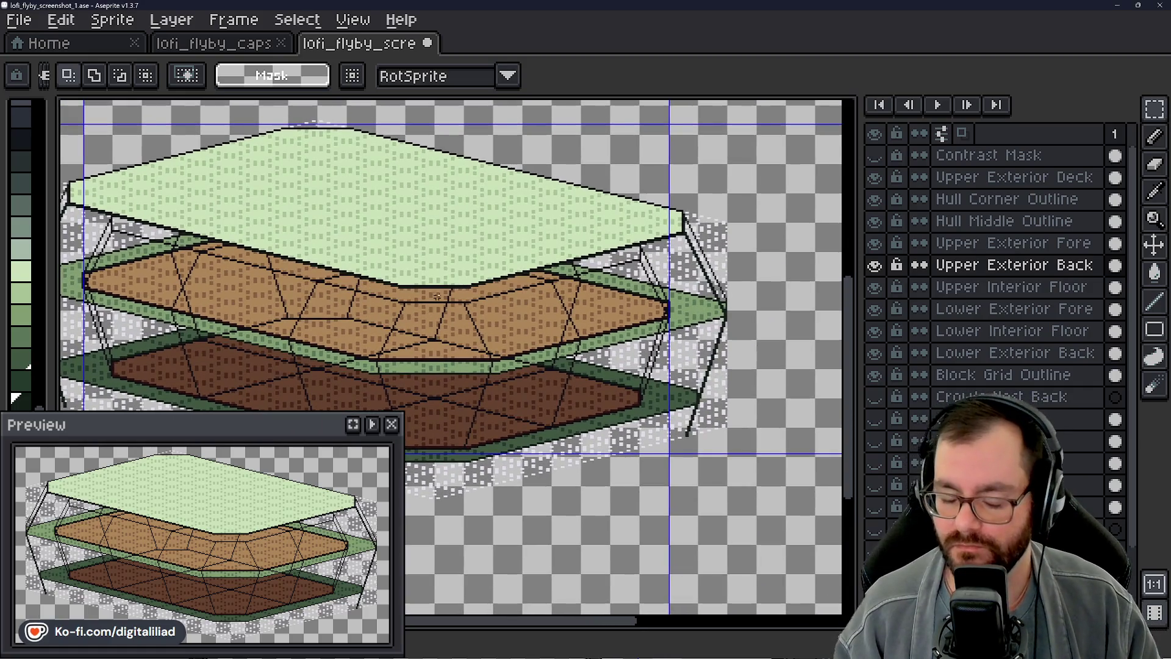
{"action": "scroll", "coordinate": [429, 295], "scroll_direction": "up", "scroll_amount": 3}
{"action": "left_click_drag", "start_coordinate": [407, 275], "coordinate": [510, 288]}
{"action": "left_click_drag", "start_coordinate": [498, 203], "coordinate": [505, 225]}
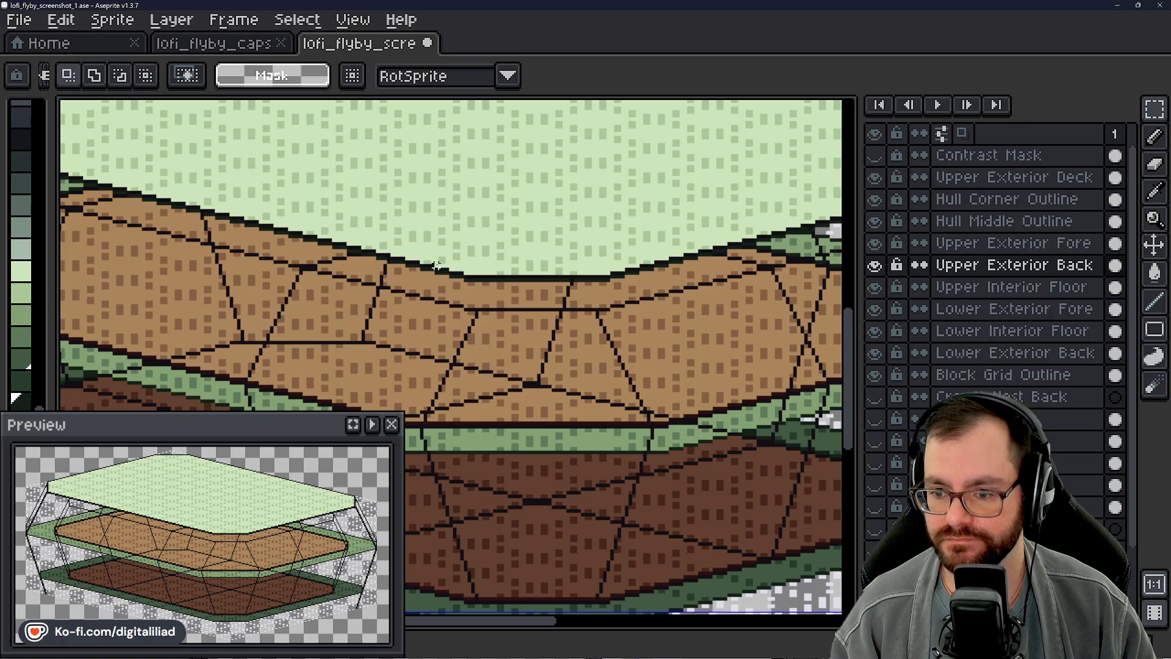
{"action": "scroll", "coordinate": [503, 368], "scroll_direction": "down", "scroll_amount": 2}
{"action": "left_click_drag", "start_coordinate": [550, 302], "coordinate": [632, 328]}
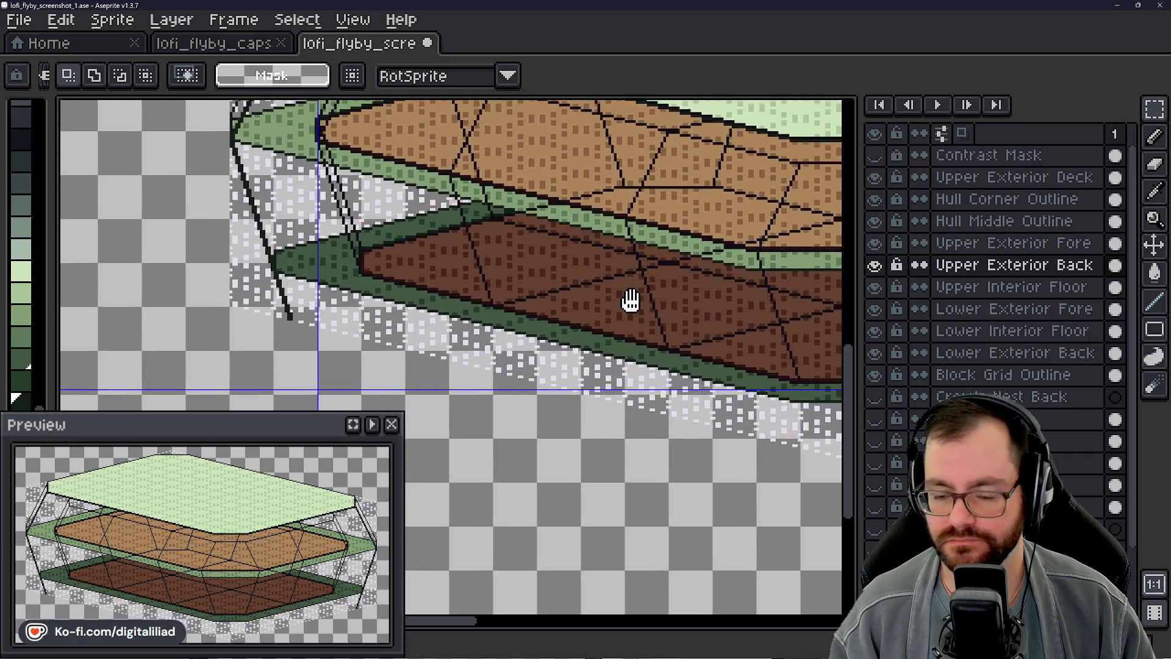
{"action": "left_click_drag", "start_coordinate": [334, 239], "coordinate": [380, 360]}
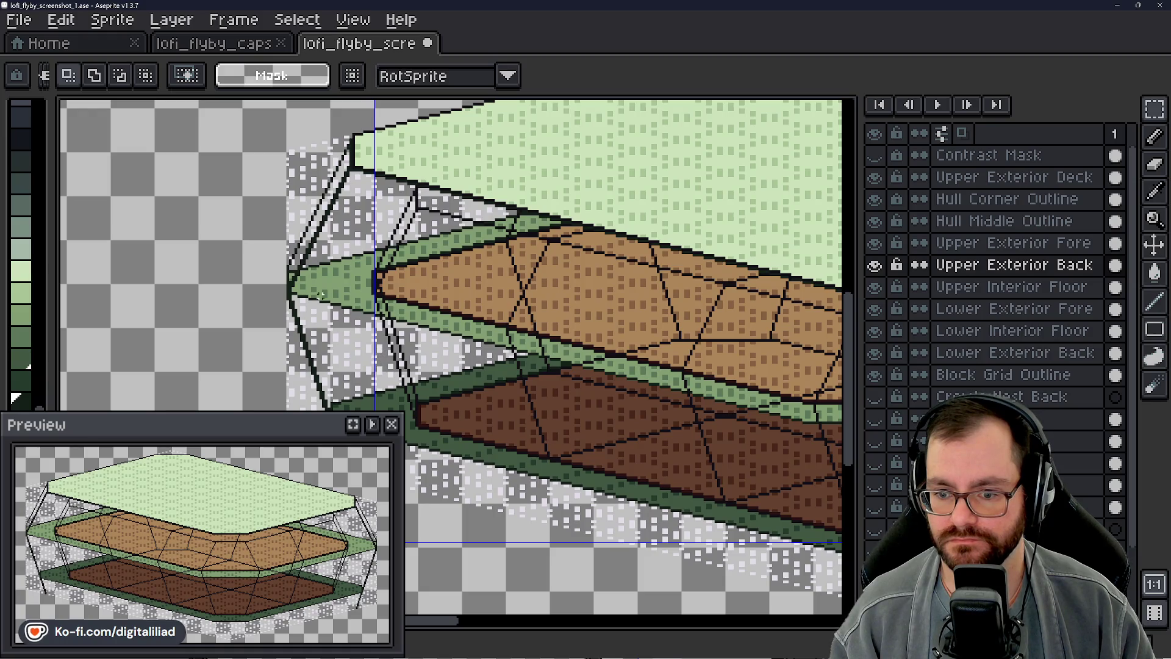
{"action": "scroll", "coordinate": [325, 300], "scroll_direction": "up", "scroll_amount": 1}
{"action": "scroll", "coordinate": [410, 325], "scroll_direction": "up", "scroll_amount": 1}
{"action": "left_click_drag", "start_coordinate": [419, 323], "coordinate": [441, 350]}
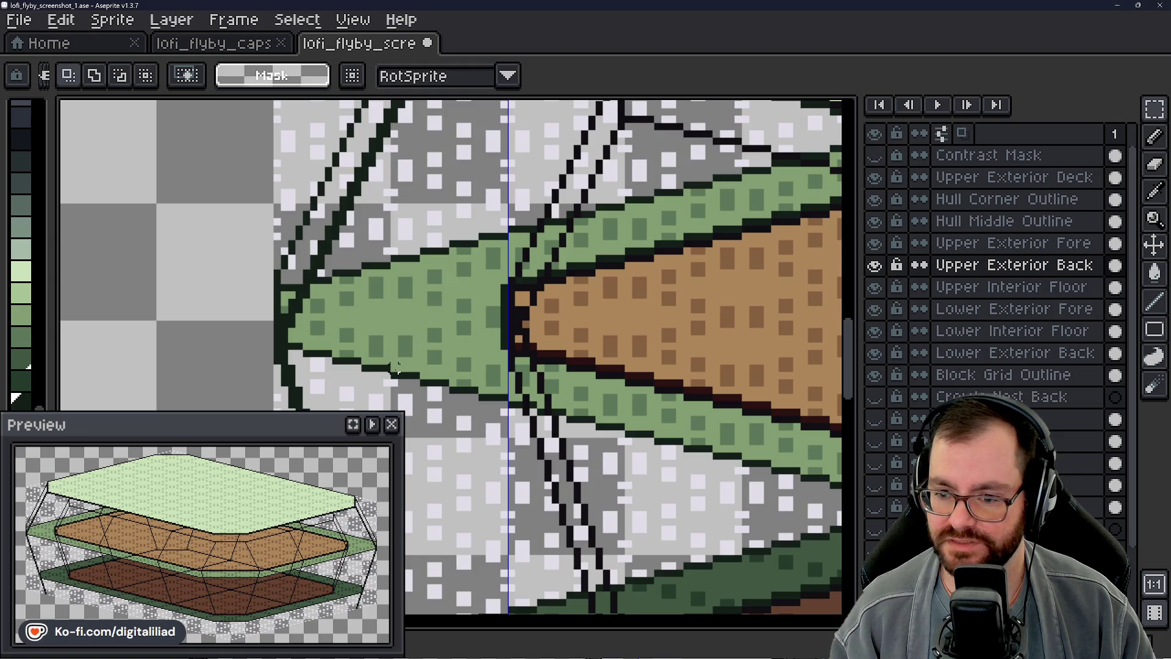
{"action": "scroll", "coordinate": [483, 252], "scroll_direction": "down", "scroll_amount": 1}
Step: Inspect the green deck tip, selecting around it and cancelling the selections
{"action": "left_click_drag", "start_coordinate": [495, 311], "coordinate": [522, 228]}
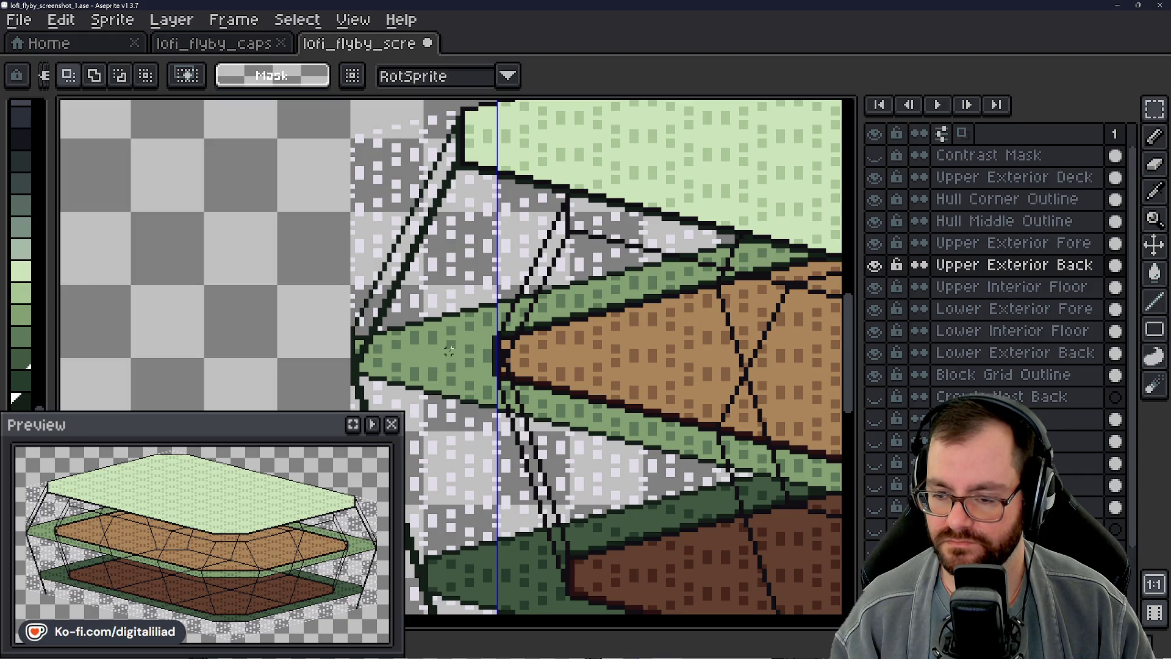
{"action": "left_click_drag", "start_coordinate": [468, 268], "coordinate": [521, 287]}
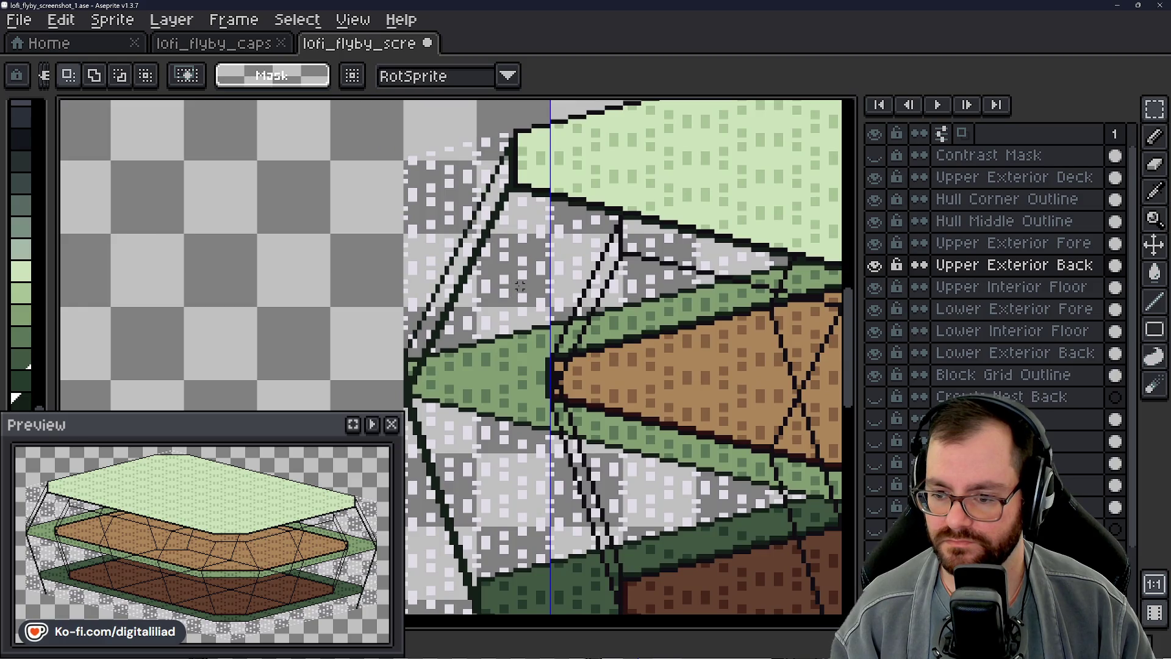
{"action": "scroll", "coordinate": [521, 286], "scroll_direction": "down", "scroll_amount": 2}
{"action": "scroll", "coordinate": [549, 289], "scroll_direction": "down", "scroll_amount": 2}
{"action": "mouse_move", "coordinate": [513, 275]}
{"action": "left_mouse_down"}
{"action": "mouse_move", "coordinate": [568, 296]}
{"action": "mouse_move", "coordinate": [556, 275]}
{"action": "left_mouse_up"}
{"action": "scroll", "coordinate": [513, 275], "scroll_direction": "up", "scroll_amount": 3}
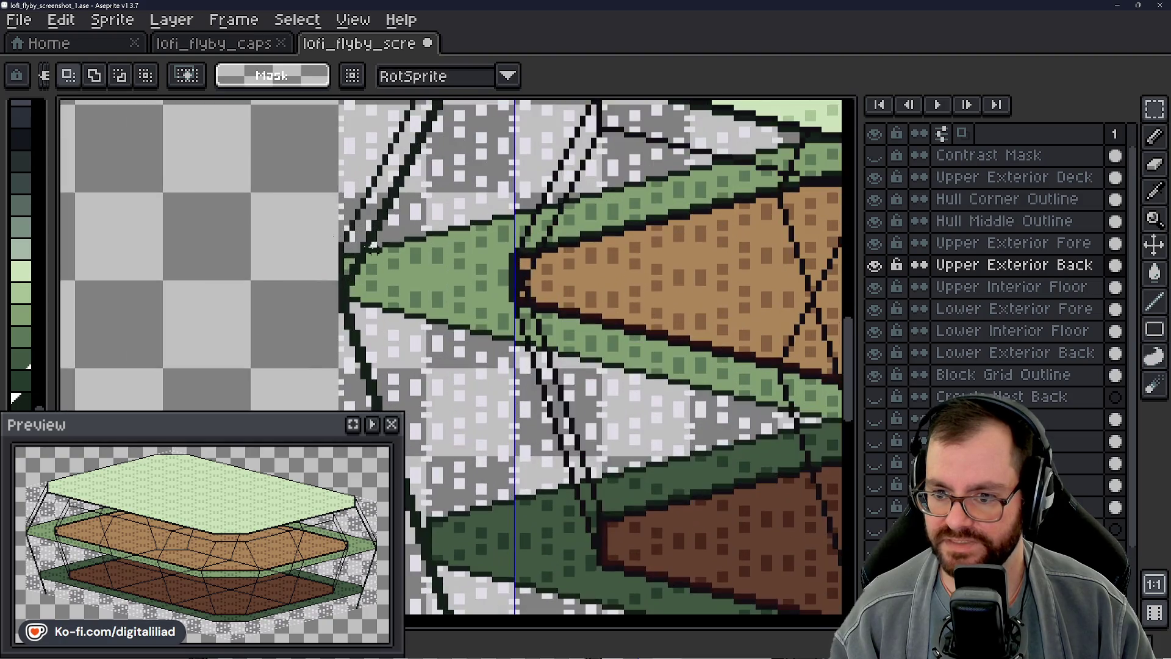
{"action": "left_click_drag", "start_coordinate": [255, 195], "coordinate": [429, 364]}
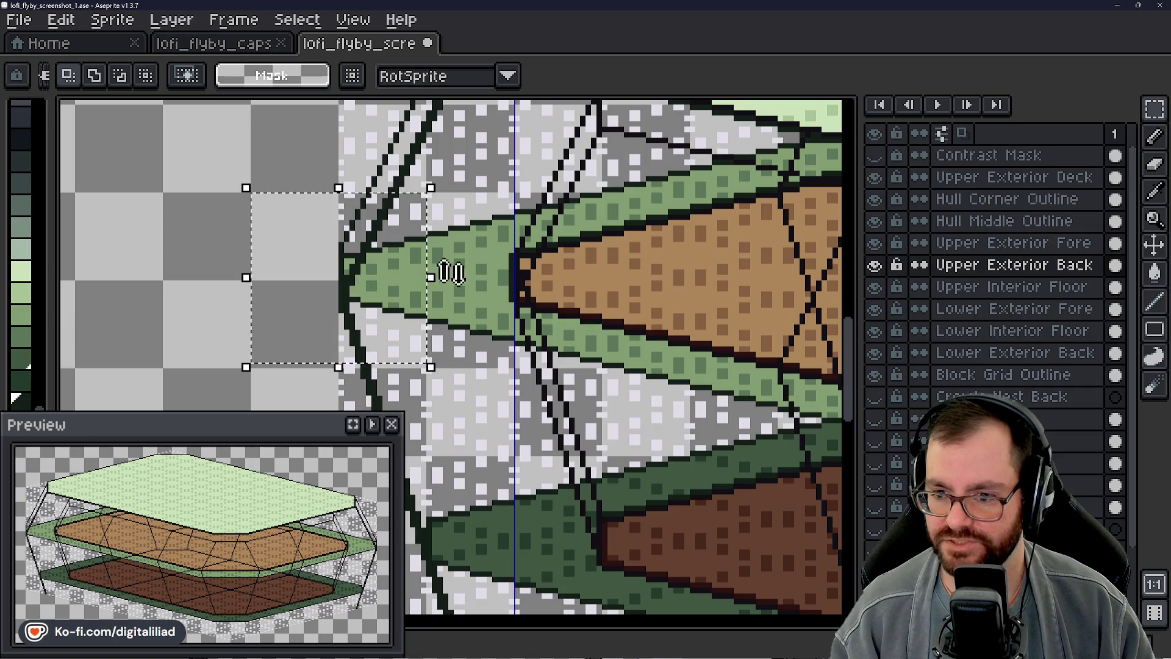
{"action": "scroll", "coordinate": [341, 263], "scroll_direction": "down", "scroll_amount": 1}
{"action": "left_click", "coordinate": [405, 269]}
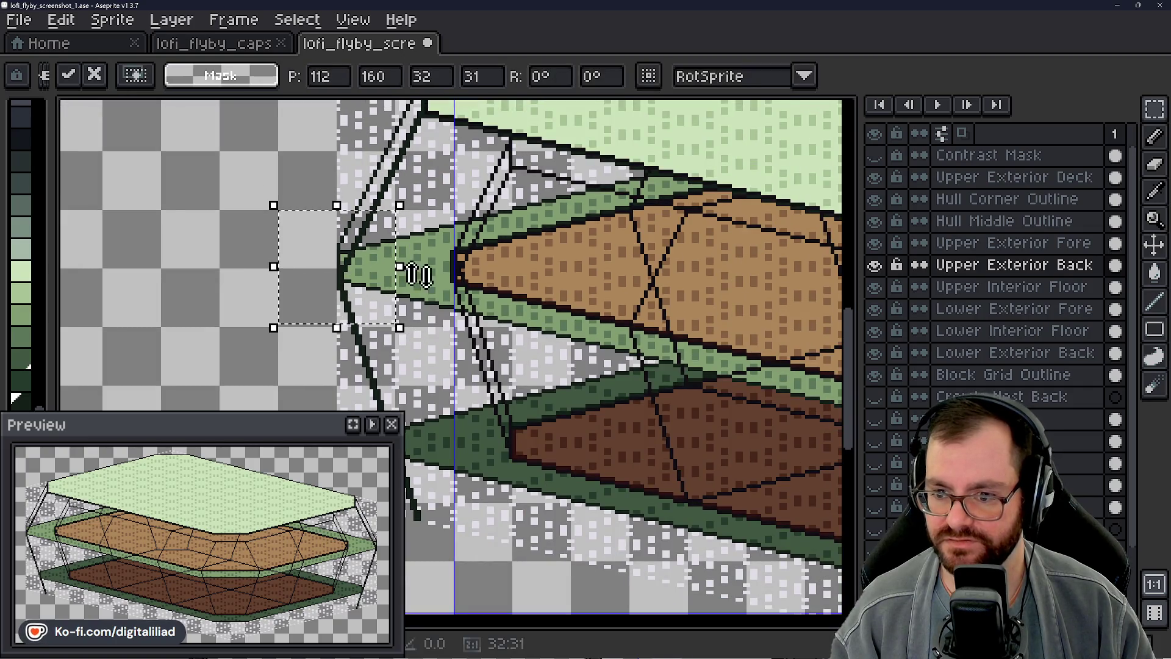
{"action": "key", "text": "ctrl+d"}
{"action": "left_click_drag", "start_coordinate": [308, 226], "coordinate": [410, 302]}
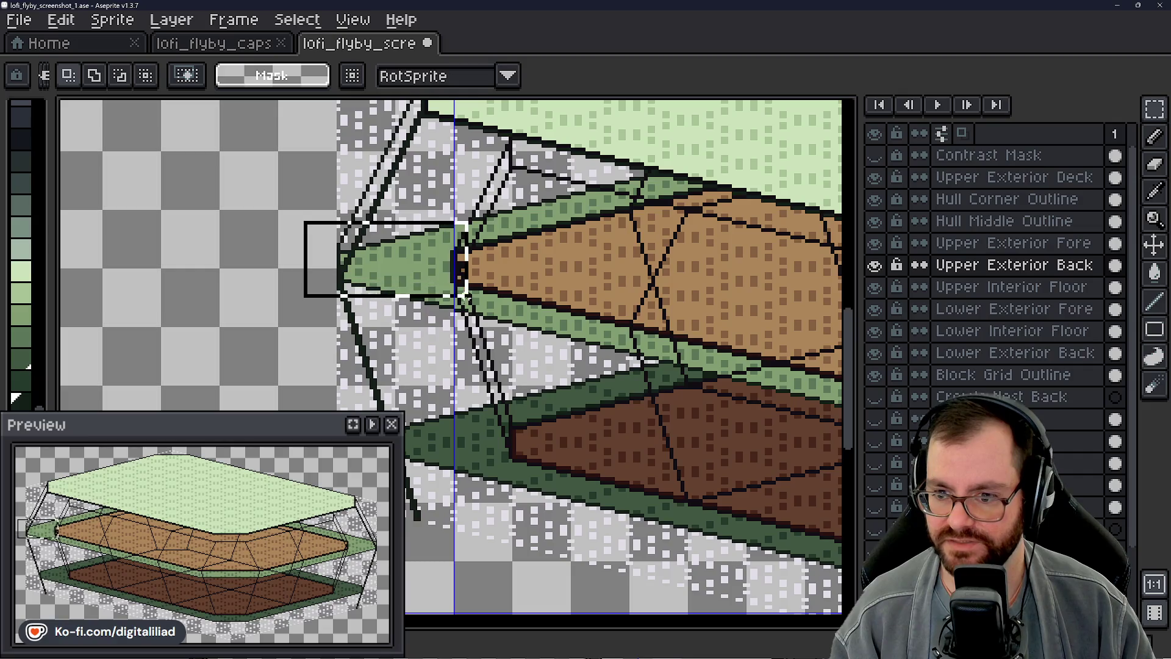
{"action": "left_click", "coordinate": [607, 364]}
{"action": "scroll", "coordinate": [606, 364], "scroll_direction": "down", "scroll_amount": 2}
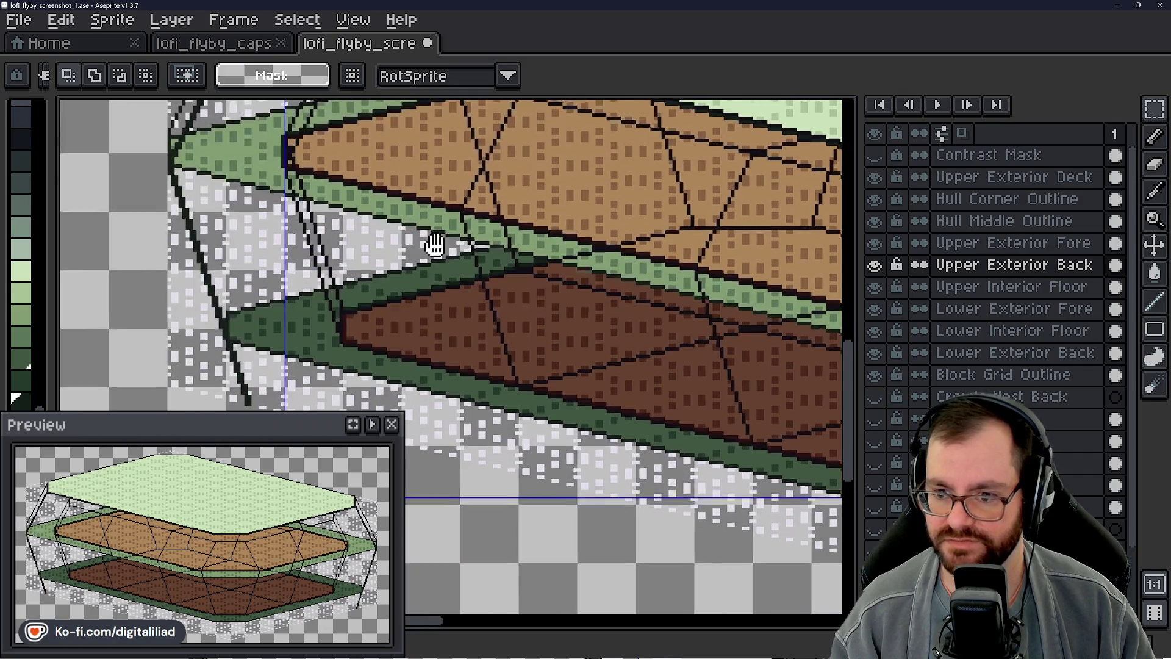
Step: Click through the layer stack to make Lower Exterior Fore the active layer
{"action": "left_click_drag", "start_coordinate": [348, 275], "coordinate": [427, 249]}
{"action": "scroll", "coordinate": [426, 250], "scroll_direction": "up", "scroll_amount": 1}
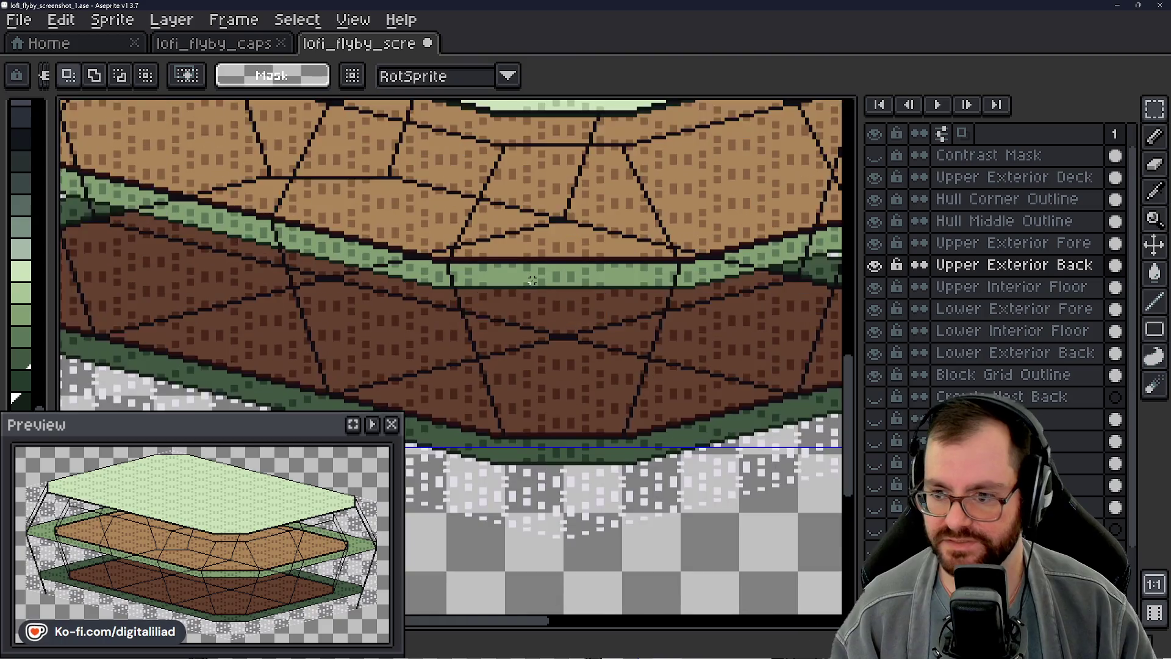
{"action": "left_click_drag", "start_coordinate": [458, 302], "coordinate": [513, 256]}
{"action": "scroll", "coordinate": [569, 284], "scroll_direction": "up", "scroll_amount": 1}
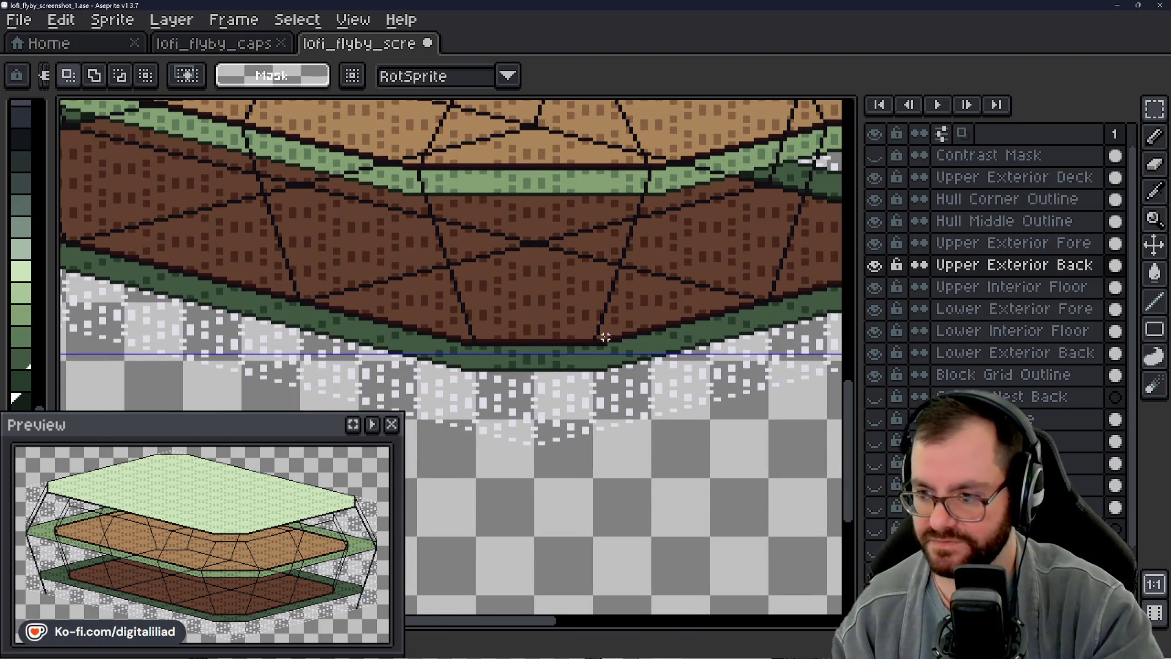
{"action": "left_click", "coordinate": [1013, 242]}
{"action": "left_click", "coordinate": [1001, 287]}
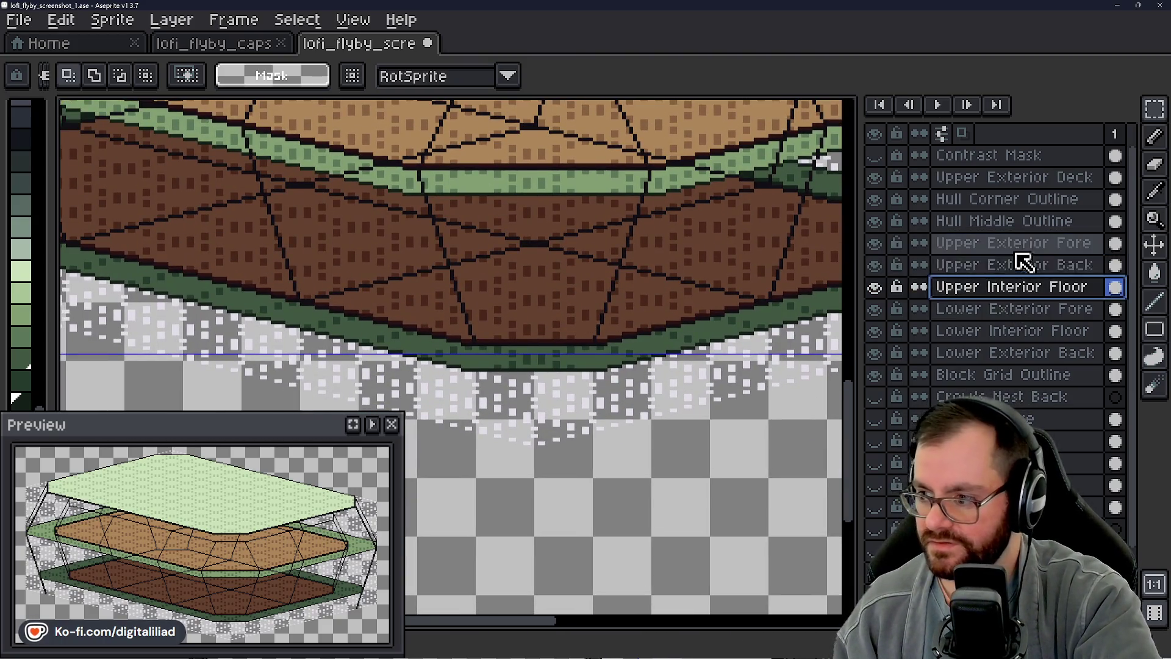
{"action": "left_click", "coordinate": [1006, 331]}
{"action": "left_click", "coordinate": [1007, 353]}
{"action": "left_click", "coordinate": [1001, 286]}
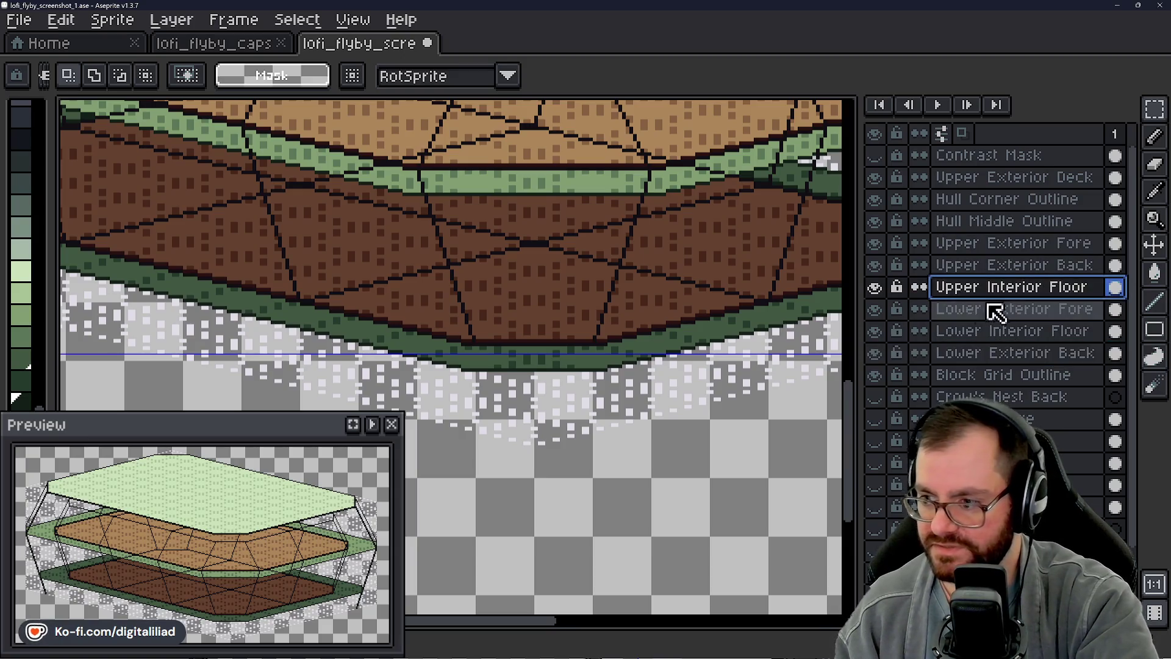
{"action": "left_click", "coordinate": [1008, 308]}
{"action": "scroll", "coordinate": [599, 421], "scroll_direction": "up", "scroll_amount": 1}
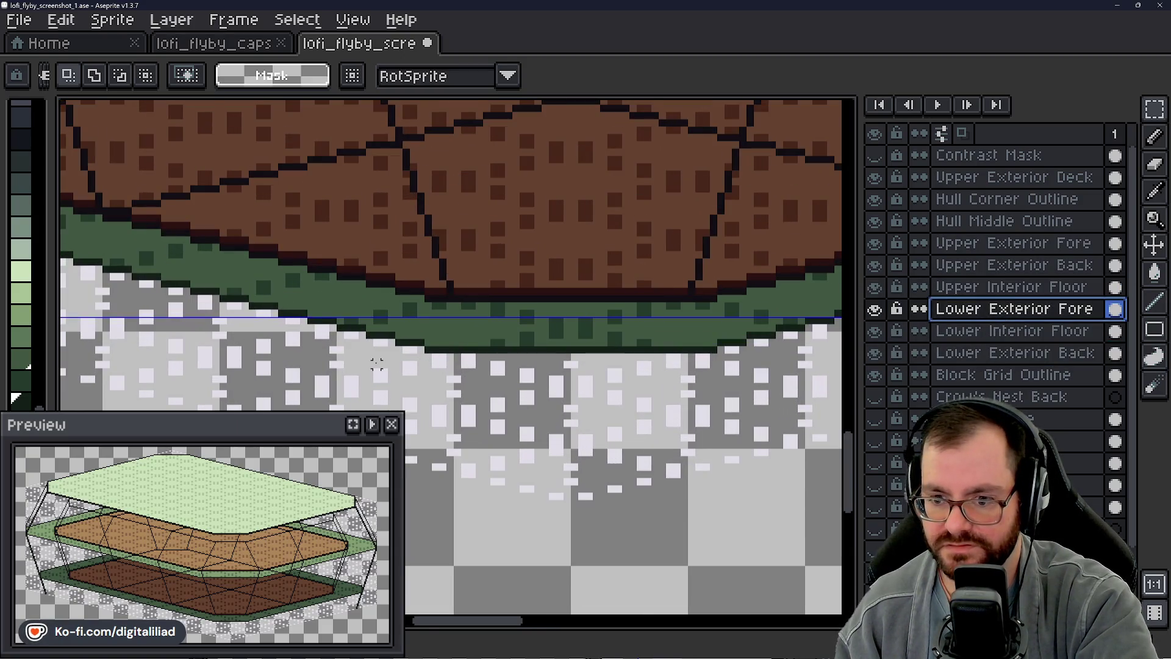
{"action": "scroll", "coordinate": [449, 348], "scroll_direction": "up", "scroll_amount": 1}
Step: Hide Lower Exterior Fore and toggle layers to locate the stray green row, ending on Upper Exterior Fore
{"action": "mouse_move", "coordinate": [448, 348]}
{"action": "left_mouse_down"}
{"action": "mouse_move", "coordinate": [266, 394]}
{"action": "mouse_move", "coordinate": [369, 367]}
{"action": "left_mouse_up"}
{"action": "scroll", "coordinate": [298, 374], "scroll_direction": "up", "scroll_amount": 1}
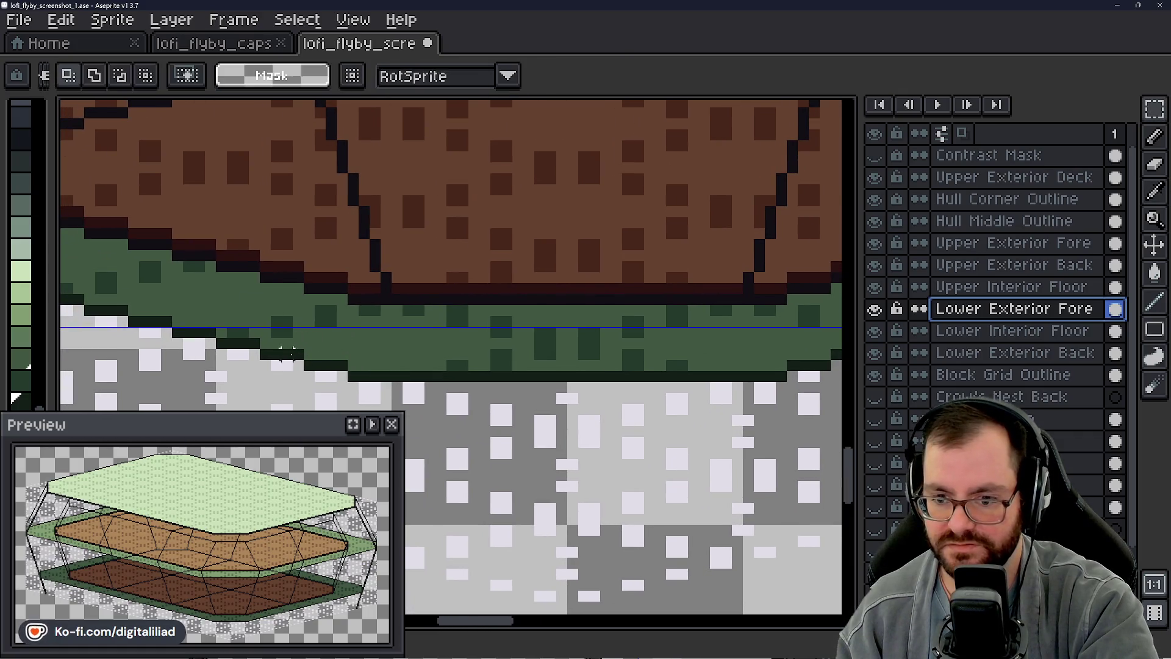
{"action": "left_click", "coordinate": [1155, 303]}
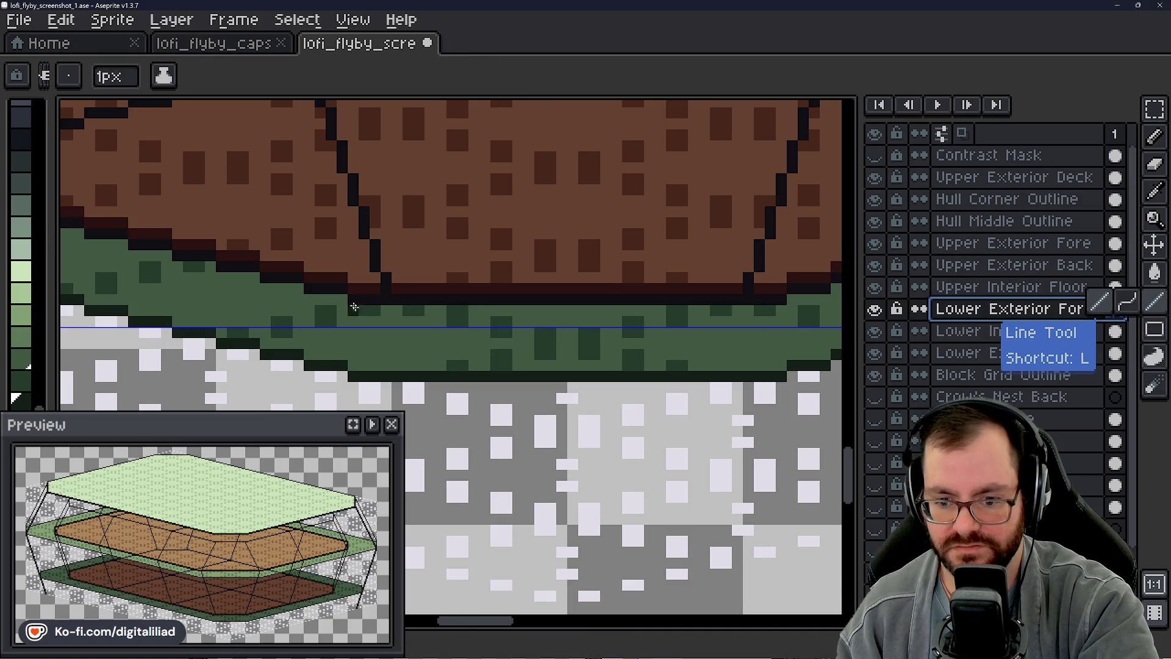
{"action": "left_click_drag", "start_coordinate": [353, 305], "coordinate": [431, 302]}
{"action": "scroll", "coordinate": [451, 333], "scroll_direction": "up", "scroll_amount": 1}
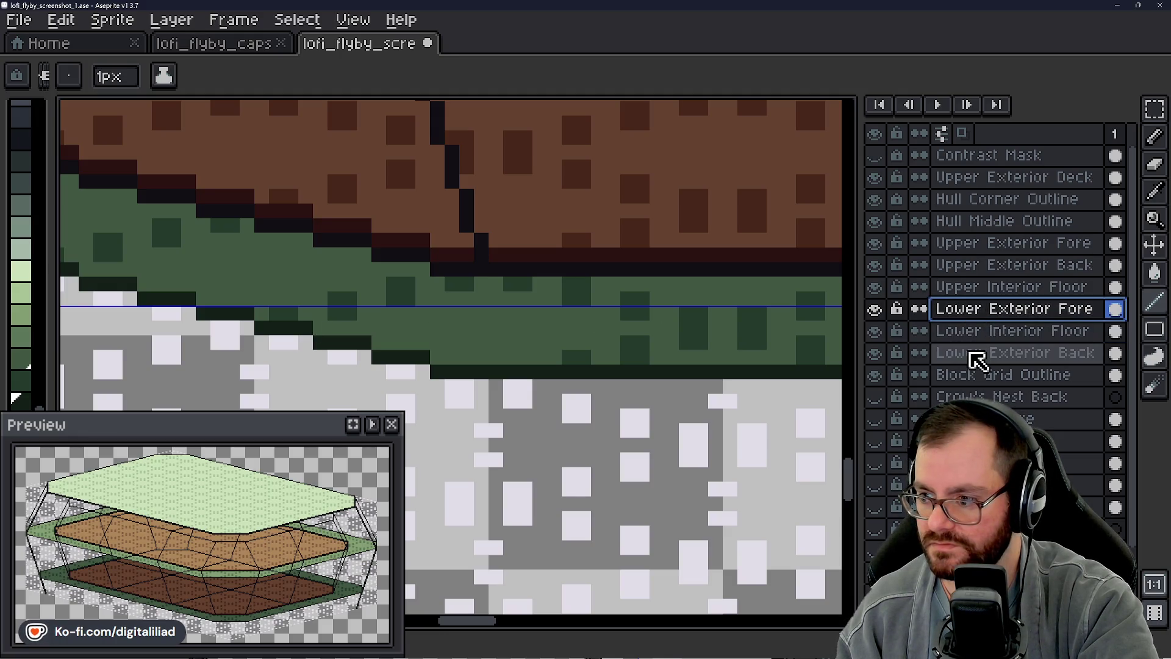
{"action": "left_click", "coordinate": [875, 308]}
{"action": "left_click", "coordinate": [874, 308]}
{"action": "scroll", "coordinate": [538, 312], "scroll_direction": "down", "scroll_amount": 1}
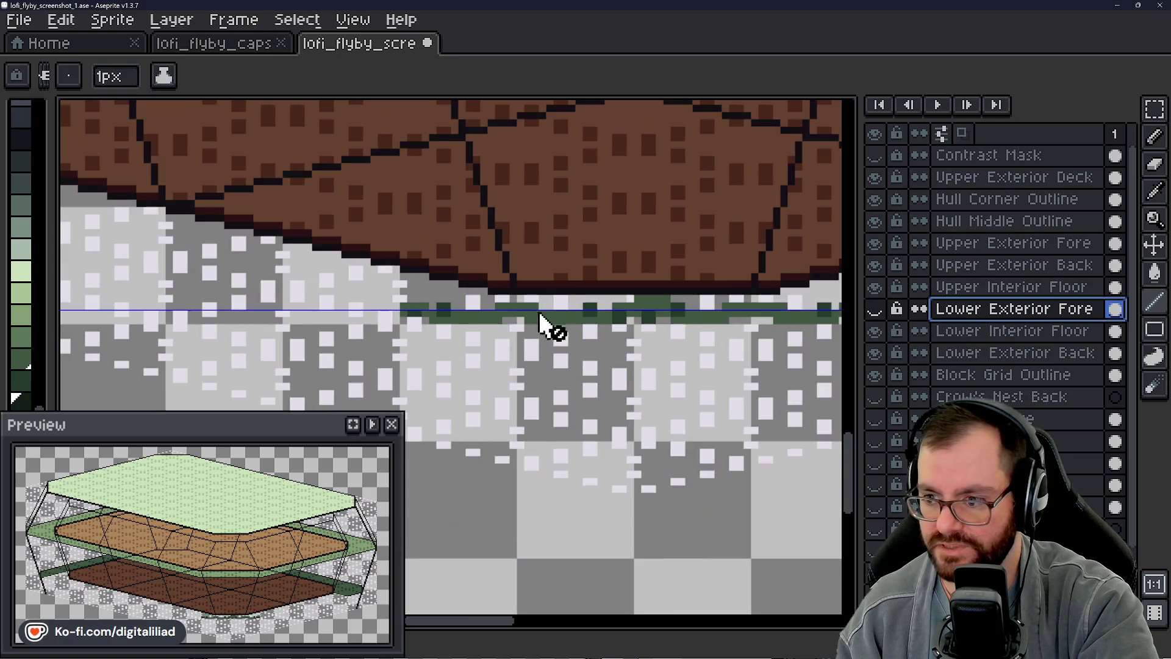
{"action": "left_click_drag", "start_coordinate": [538, 312], "coordinate": [522, 320]}
{"action": "left_click", "coordinate": [874, 331]}
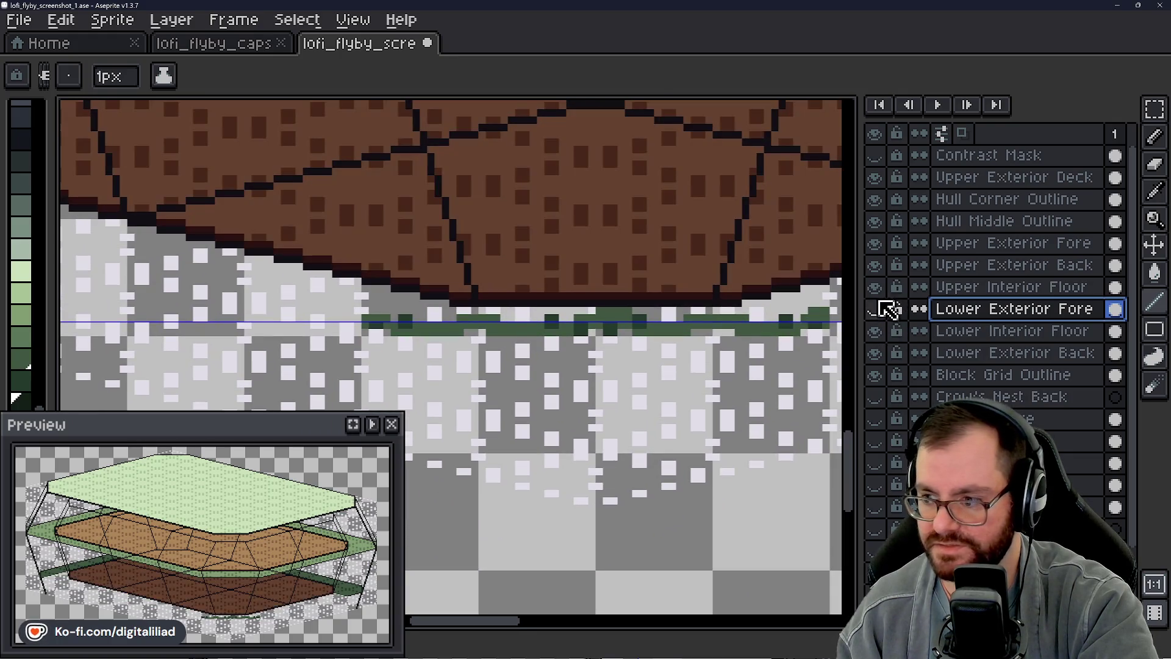
{"action": "left_click", "coordinate": [874, 287]}
{"action": "left_click", "coordinate": [874, 264]}
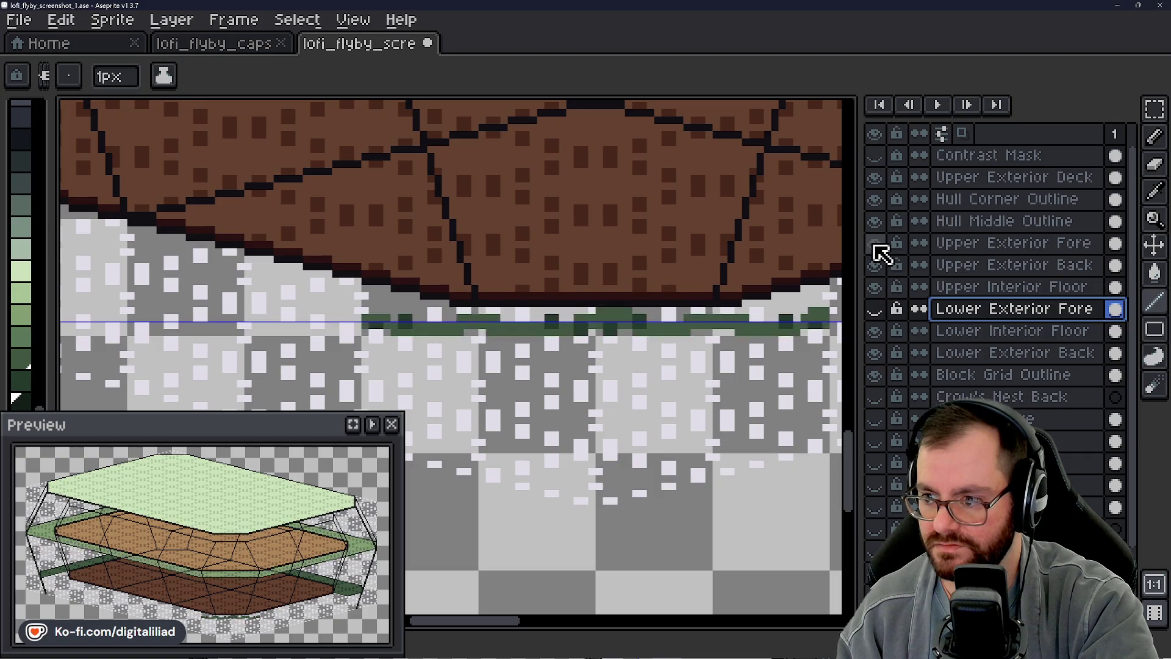
{"action": "left_click", "coordinate": [1013, 242]}
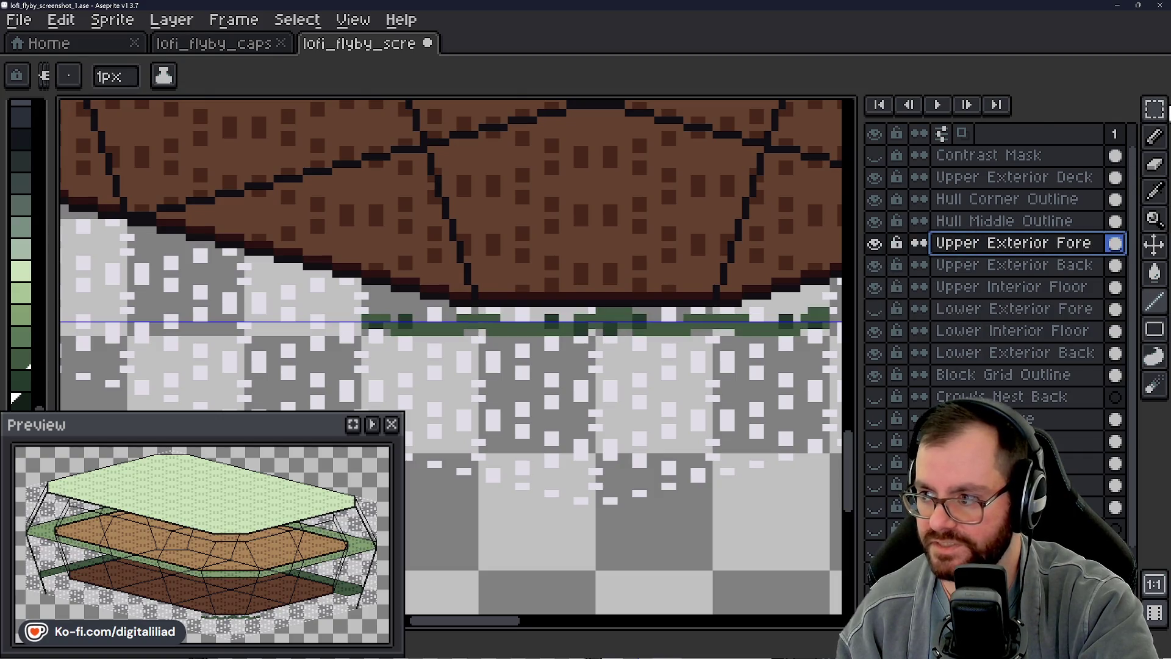
Step: Delete the stray green pixel rows and make Lower Exterior Fore visible and active
{"action": "key", "text": "m"}
{"action": "scroll", "coordinate": [593, 373], "scroll_direction": "down", "scroll_amount": 1}
{"action": "left_click_drag", "start_coordinate": [227, 293], "coordinate": [697, 318]}
{"action": "key", "text": "Delete"}
{"action": "scroll", "coordinate": [494, 348], "scroll_direction": "down", "scroll_amount": 1}
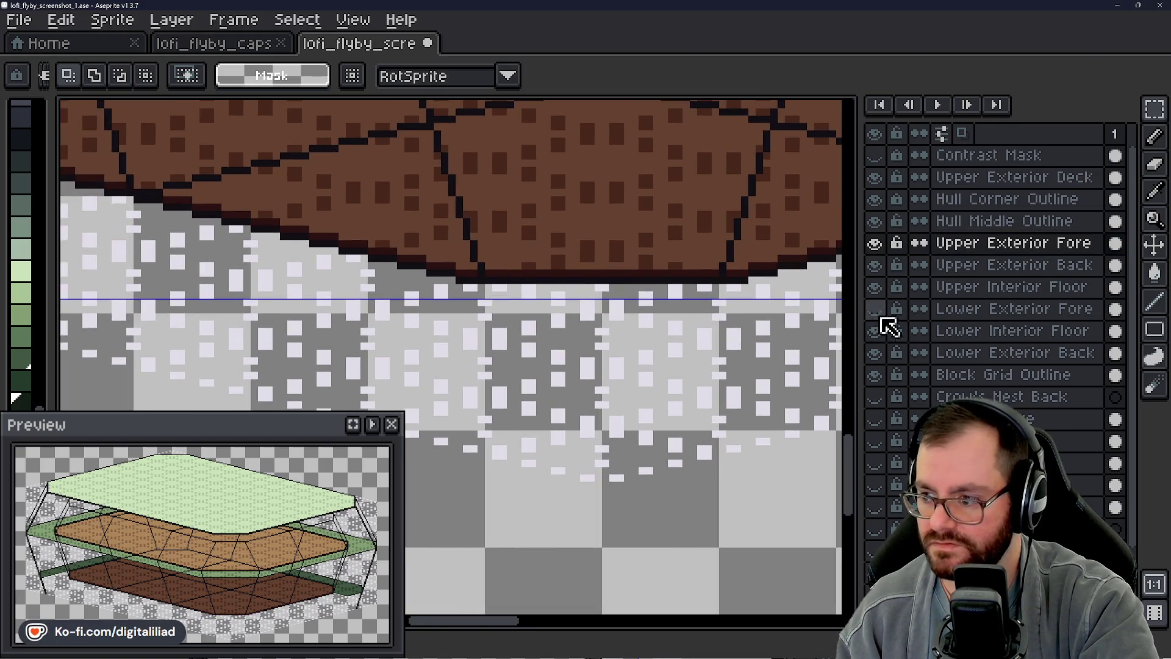
{"action": "left_click", "coordinate": [875, 309]}
{"action": "left_click", "coordinate": [971, 308]}
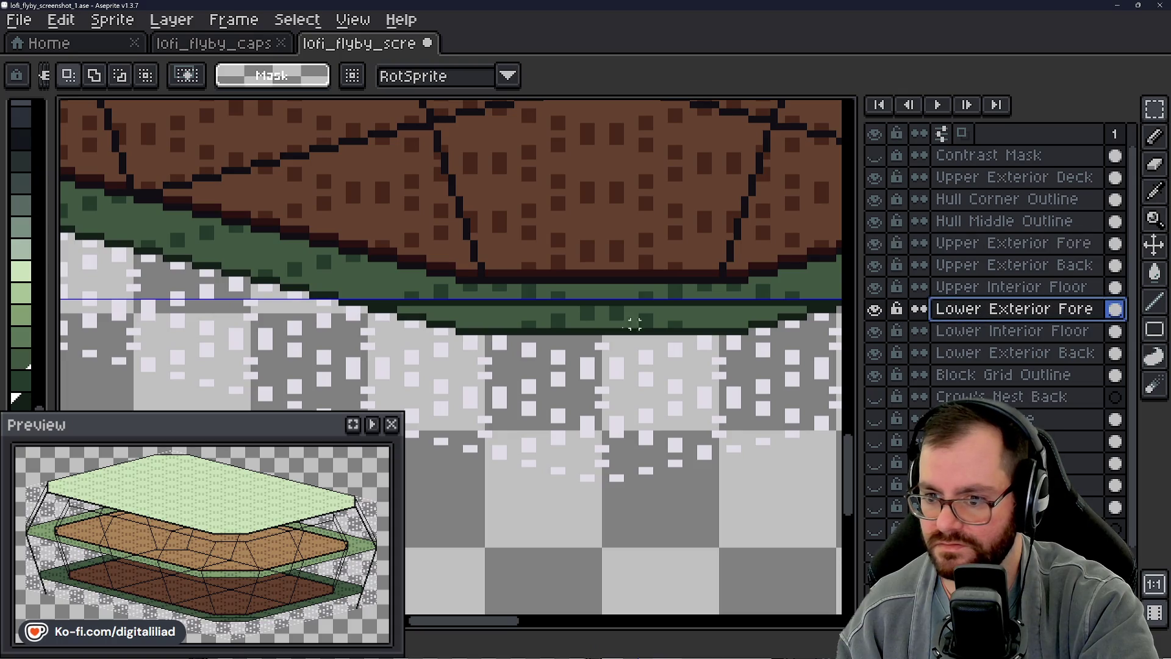
{"action": "scroll", "coordinate": [494, 329], "scroll_direction": "down", "scroll_amount": 1}
{"action": "left_click_drag", "start_coordinate": [286, 313], "coordinate": [756, 359]}
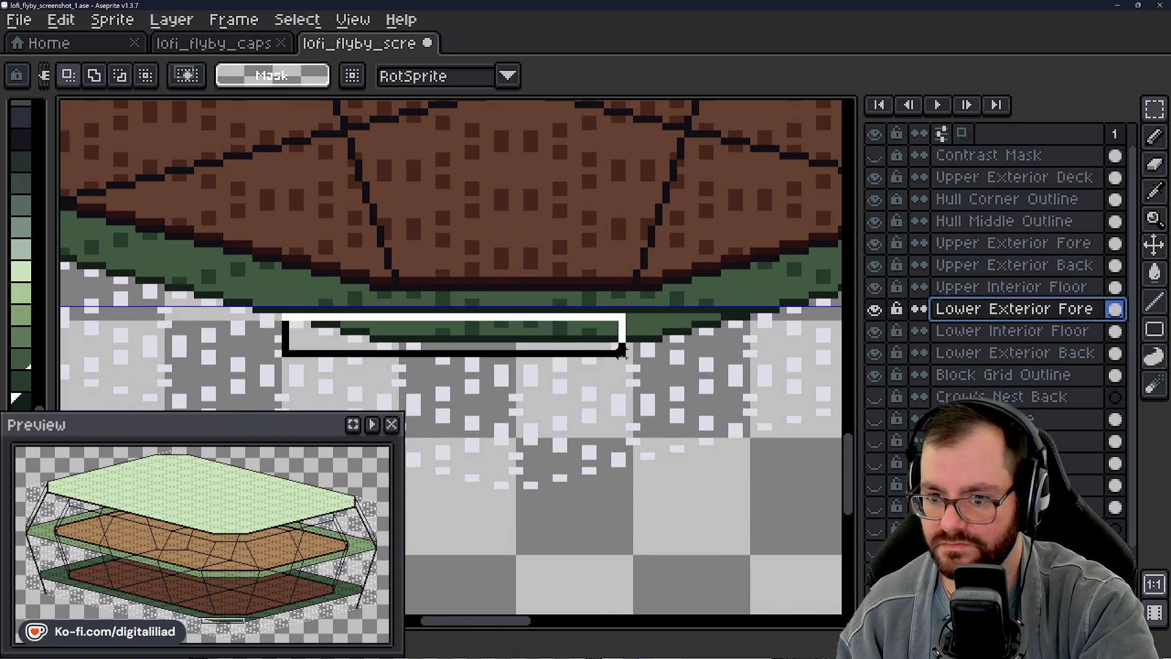
{"action": "key", "text": "Delete"}
{"action": "scroll", "coordinate": [519, 353], "scroll_direction": "up", "scroll_amount": 1}
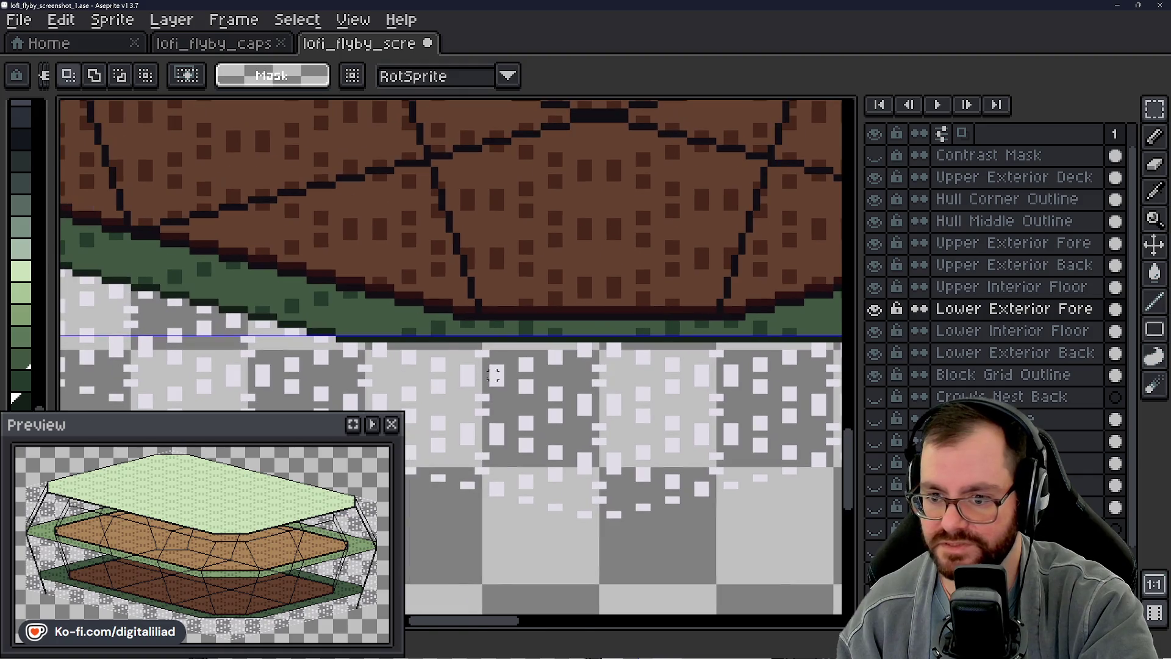
{"action": "scroll", "coordinate": [383, 332], "scroll_direction": "up", "scroll_amount": 1}
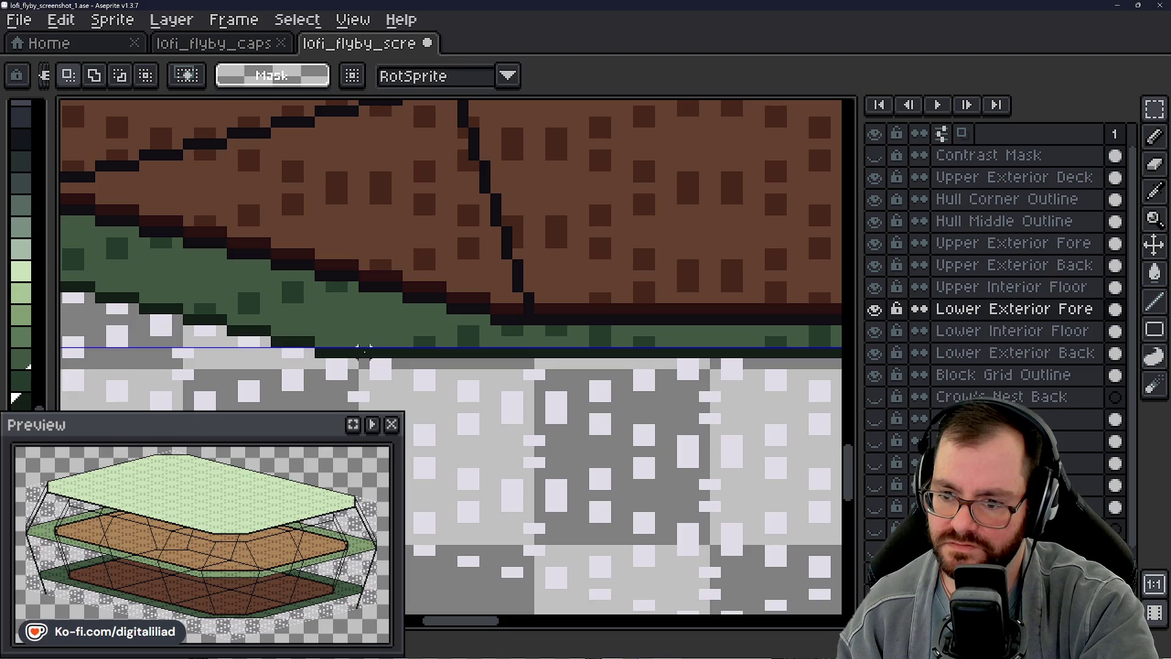
{"action": "scroll", "coordinate": [367, 348], "scroll_direction": "down", "scroll_amount": 3}
Step: Pan the canvas down until the tan deck's upper edge under the green deck is in view
{"action": "left_click_drag", "start_coordinate": [366, 329], "coordinate": [563, 412]}
{"action": "scroll", "coordinate": [572, 341], "scroll_direction": "up", "scroll_amount": 1}
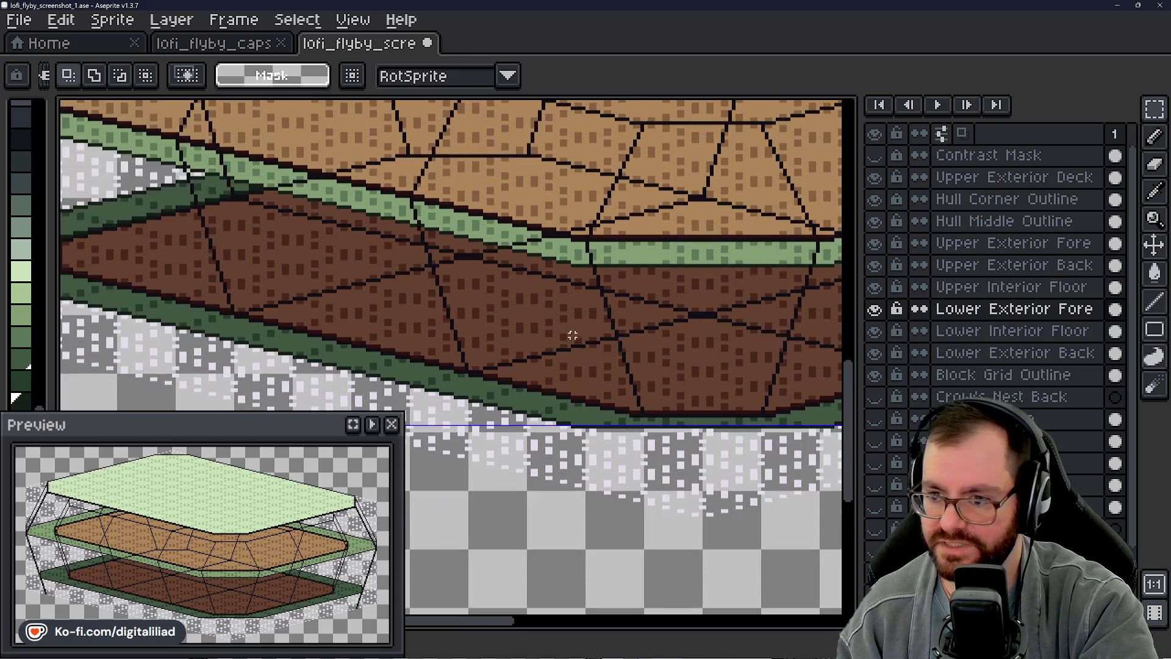
{"action": "scroll", "coordinate": [612, 331], "scroll_direction": "down", "scroll_amount": 1}
{"action": "mouse_move", "coordinate": [568, 330]}
{"action": "left_mouse_down"}
{"action": "mouse_move", "coordinate": [513, 385]}
{"action": "mouse_move", "coordinate": [568, 394]}
{"action": "left_mouse_up"}
{"action": "scroll", "coordinate": [573, 343], "scroll_direction": "up", "scroll_amount": 1}
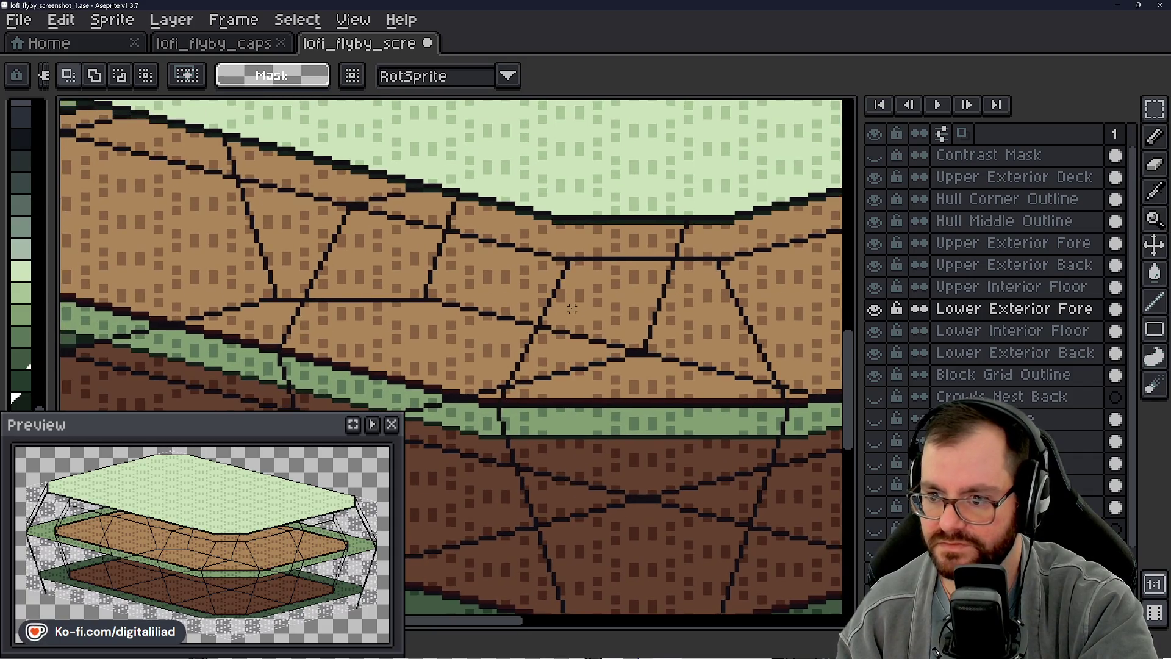
{"action": "left_click_drag", "start_coordinate": [572, 312], "coordinate": [572, 344]}
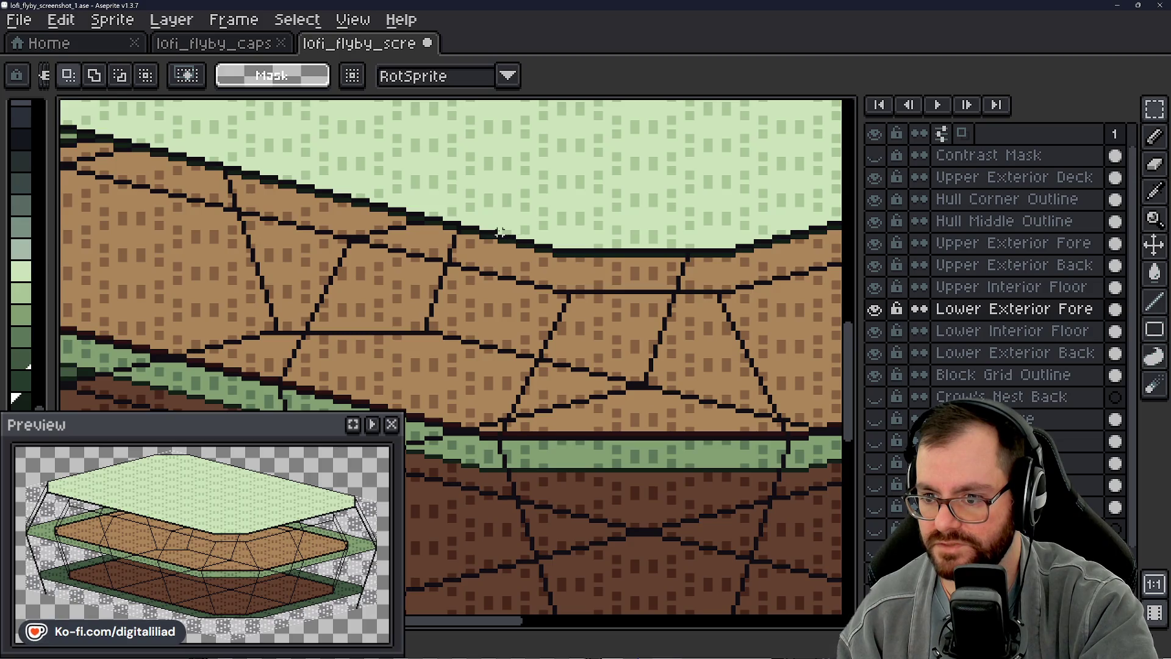
{"action": "left_click_drag", "start_coordinate": [501, 231], "coordinate": [501, 285]}
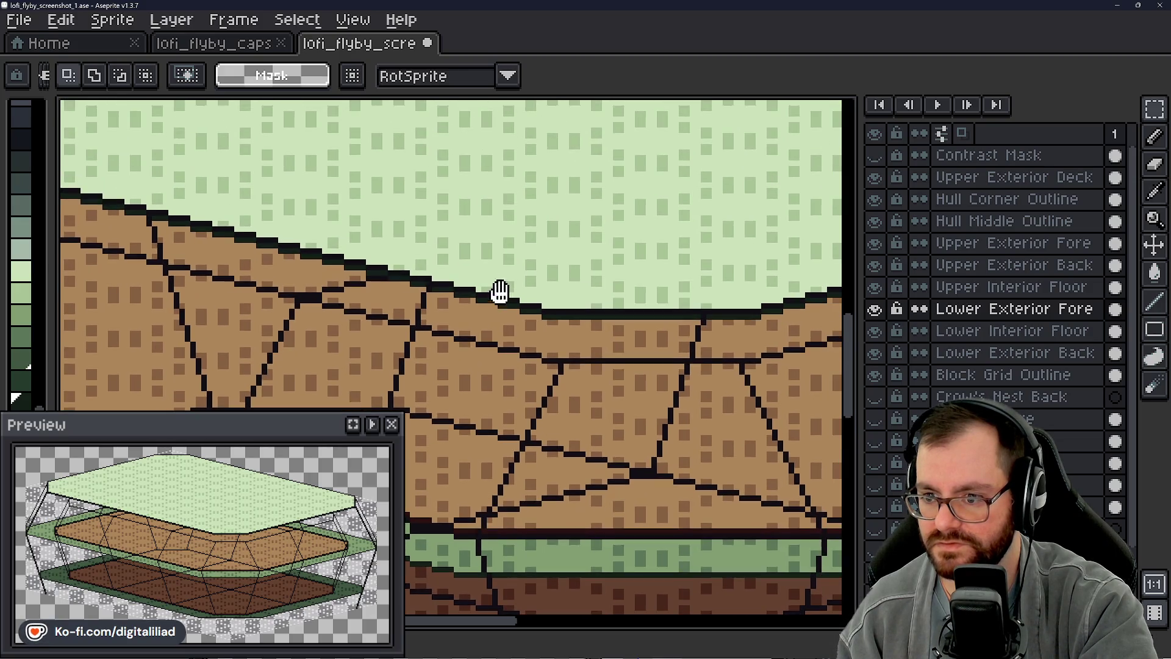
Step: On Upper Exterior Deck, eyedrop the dark edge colour and draw a thin rectangle along the flat deck front
{"action": "left_click", "coordinate": [1014, 177]}
{"action": "scroll", "coordinate": [549, 275], "scroll_direction": "up", "scroll_amount": 2}
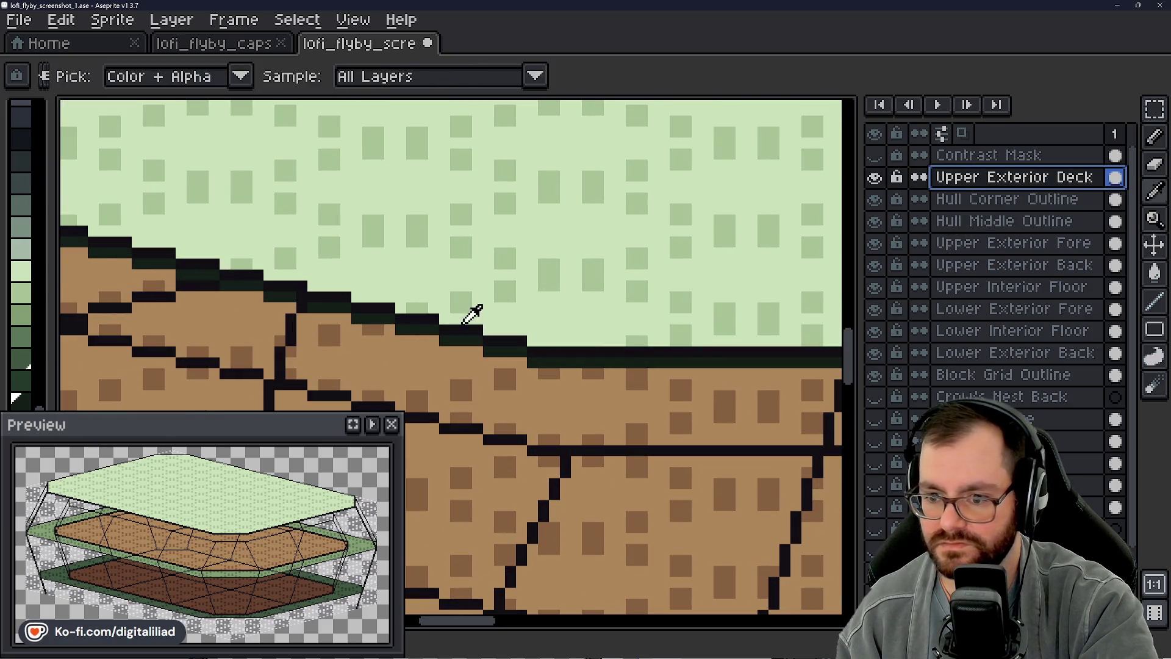
{"action": "left_click", "coordinate": [485, 312], "text": "alt"}
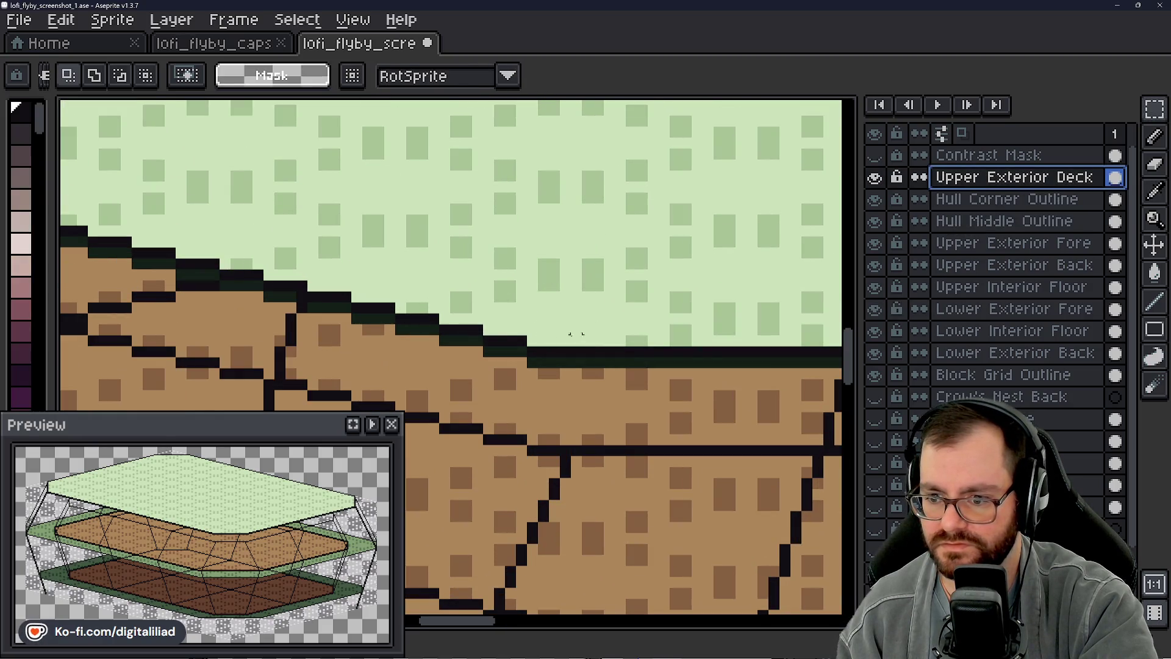
{"action": "scroll", "coordinate": [587, 330], "scroll_direction": "up", "scroll_amount": 1}
{"action": "left_click", "coordinate": [417, 298], "text": "alt"}
{"action": "scroll", "coordinate": [417, 298], "scroll_direction": "down", "scroll_amount": 3}
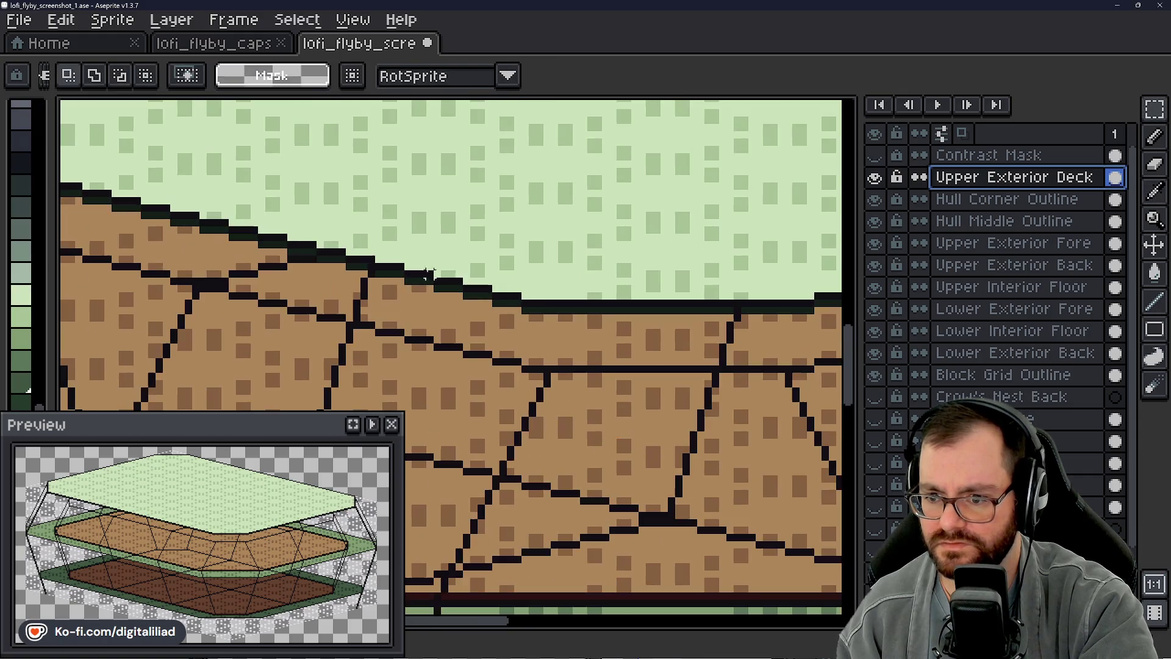
{"action": "left_click", "coordinate": [1156, 330]}
{"action": "left_click", "coordinate": [1046, 329]}
{"action": "scroll", "coordinate": [414, 298], "scroll_direction": "down", "scroll_amount": 1}
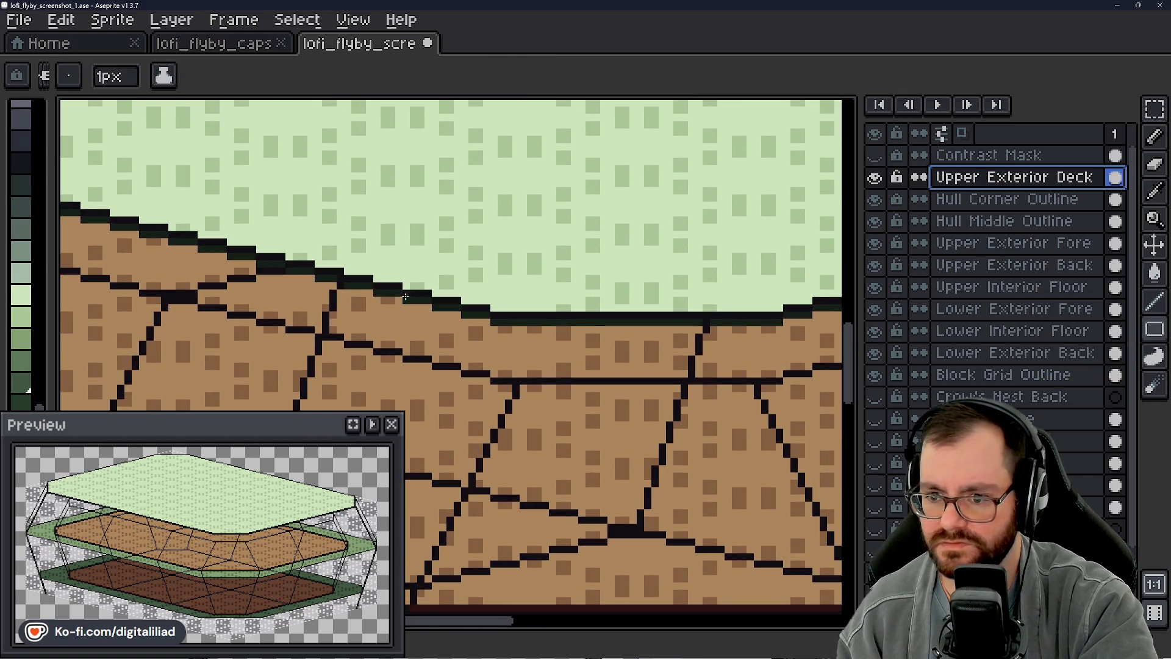
{"action": "left_click_drag", "start_coordinate": [331, 284], "coordinate": [781, 285]}
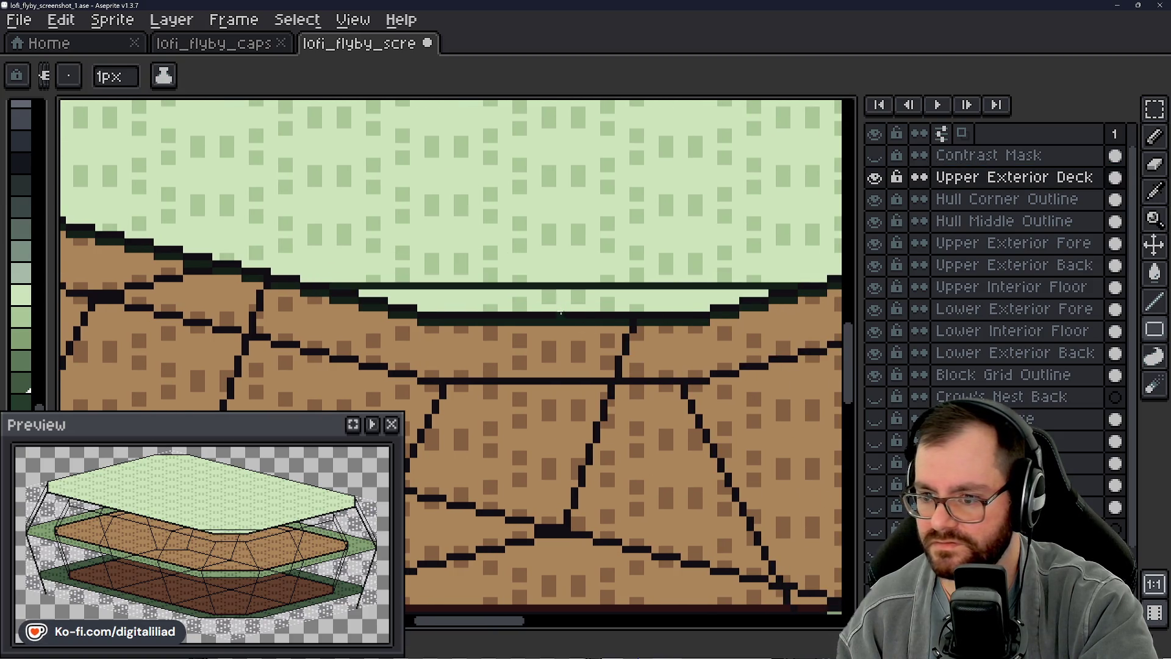
{"action": "scroll", "coordinate": [562, 314], "scroll_direction": "down", "scroll_amount": 1}
Step: Marquee a rectangular area along the deck edge and make Upper Exterior Fore active
{"action": "left_click", "coordinate": [1154, 109]}
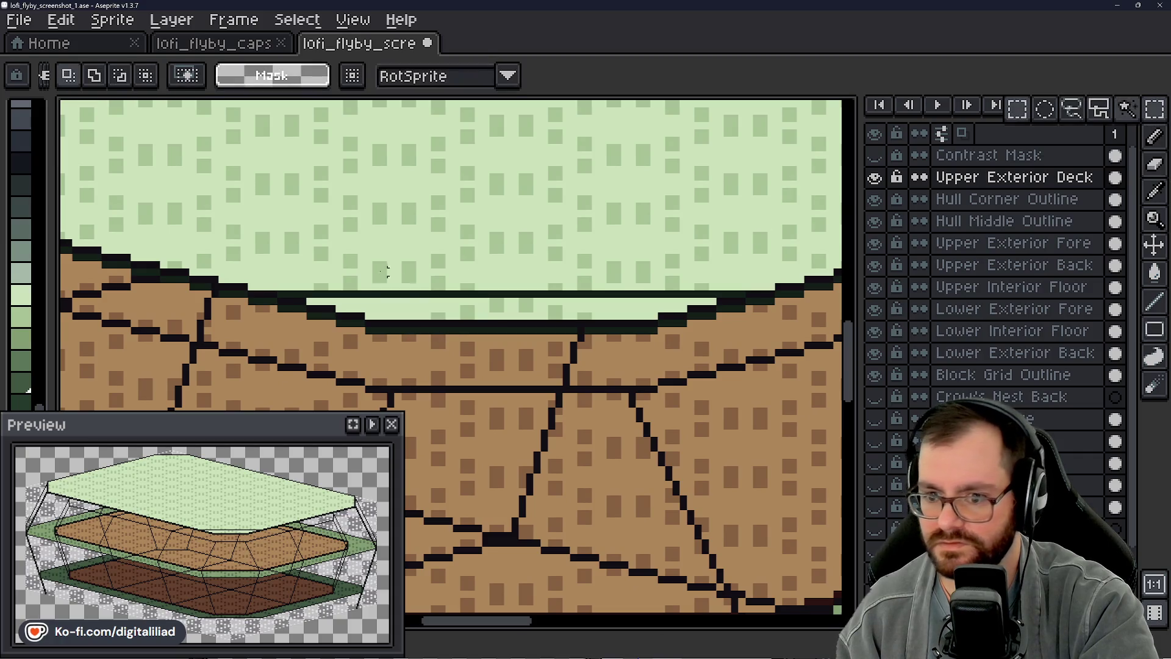
{"action": "key", "text": "w"}
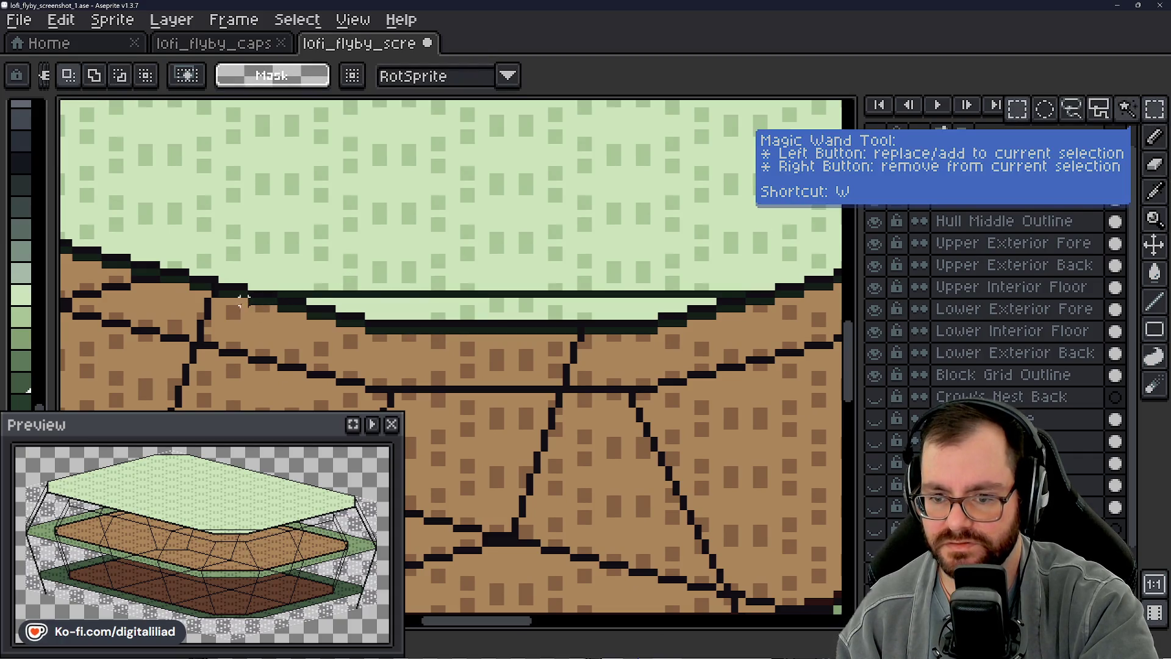
{"action": "left_click_drag", "start_coordinate": [237, 298], "coordinate": [837, 392]}
{"action": "left_click", "coordinate": [979, 246]}
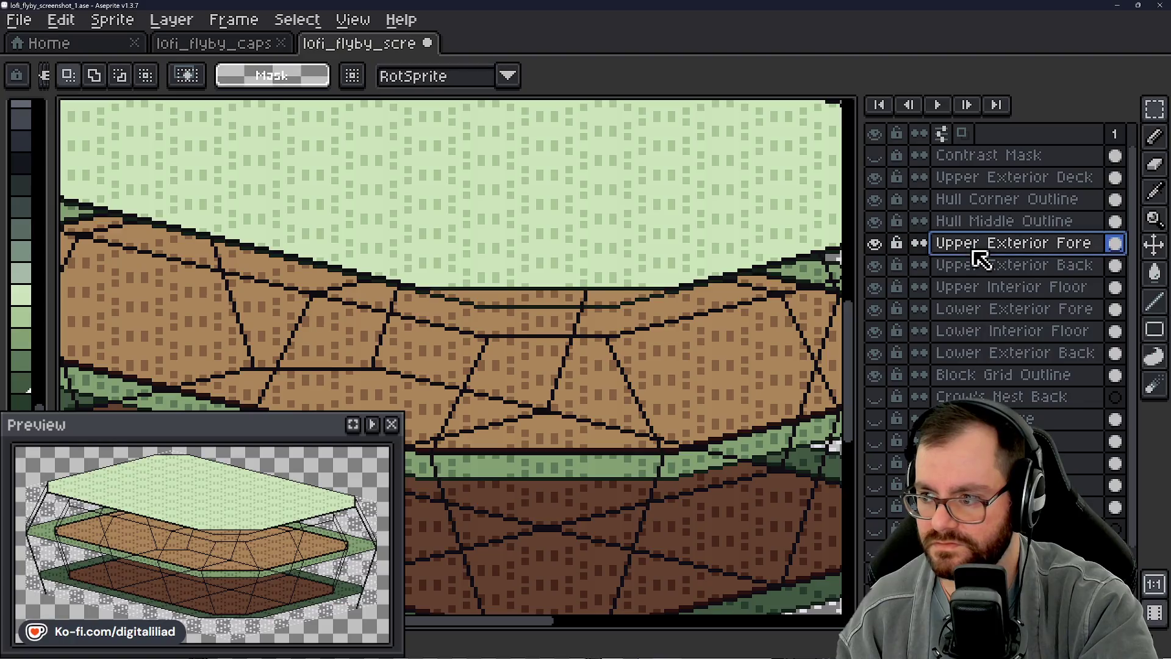
Step: With the 1px Pencil, draw the missing dark outline pixels along the tan hull's top edge
{"action": "left_click", "coordinate": [876, 245]}
{"action": "left_click", "coordinate": [875, 245]}
{"action": "scroll", "coordinate": [484, 279], "scroll_direction": "up", "scroll_amount": 1}
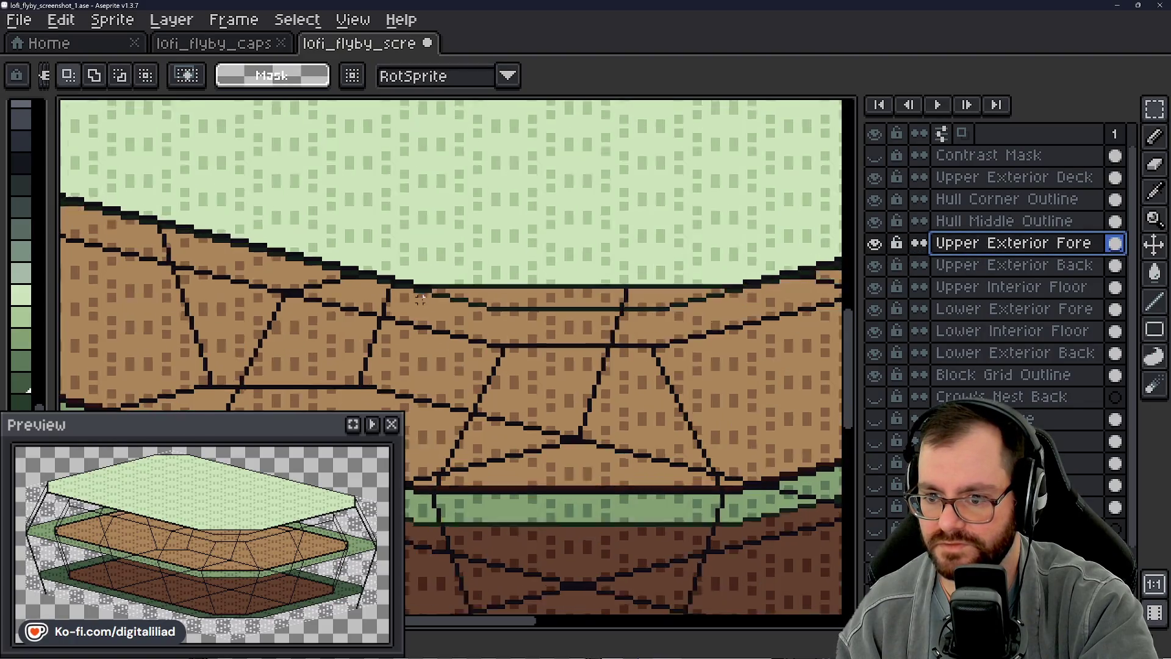
{"action": "scroll", "coordinate": [436, 295], "scroll_direction": "down", "scroll_amount": 1}
{"action": "left_click_drag", "start_coordinate": [549, 311], "coordinate": [512, 315]}
{"action": "scroll", "coordinate": [584, 322], "scroll_direction": "up", "scroll_amount": 1}
{"action": "scroll", "coordinate": [584, 322], "scroll_direction": "up", "scroll_amount": 2}
{"action": "scroll", "coordinate": [583, 322], "scroll_direction": "up", "scroll_amount": 1}
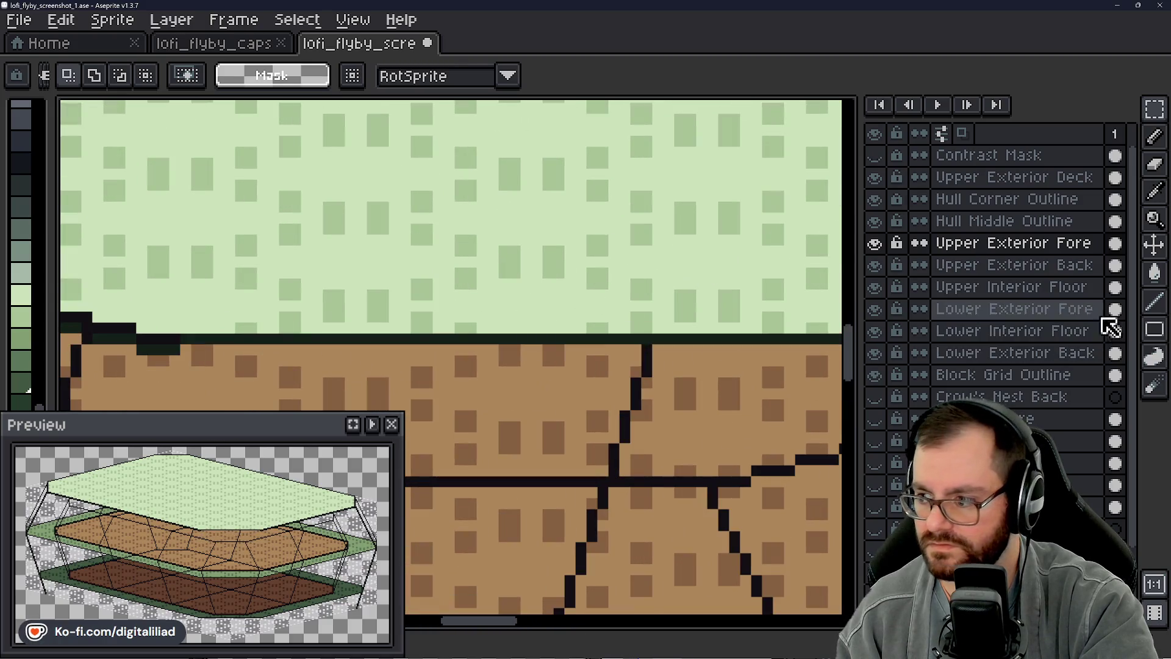
{"action": "left_click", "coordinate": [1155, 302]}
{"action": "left_click_drag", "start_coordinate": [586, 348], "coordinate": [570, 364]}
{"action": "scroll", "coordinate": [570, 365], "scroll_direction": "down", "scroll_amount": 1}
{"action": "scroll", "coordinate": [374, 342], "scroll_direction": "down", "scroll_amount": 1}
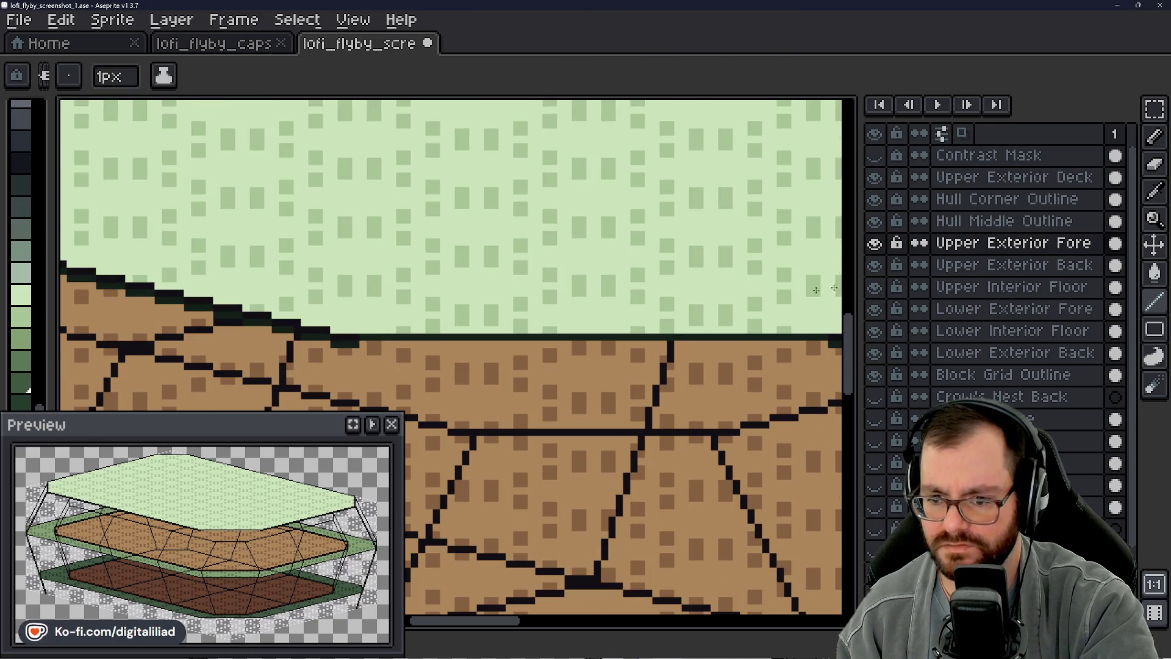
{"action": "scroll", "coordinate": [546, 364], "scroll_direction": "up", "scroll_amount": 1}
{"action": "scroll", "coordinate": [549, 339], "scroll_direction": "down", "scroll_amount": 1}
{"action": "mouse_move", "coordinate": [272, 329]}
{"action": "left_mouse_down"}
{"action": "mouse_move", "coordinate": [549, 328]}
{"action": "mouse_move", "coordinate": [599, 340]}
{"action": "left_mouse_up"}
{"action": "scroll", "coordinate": [600, 343], "scroll_direction": "down", "scroll_amount": 1}
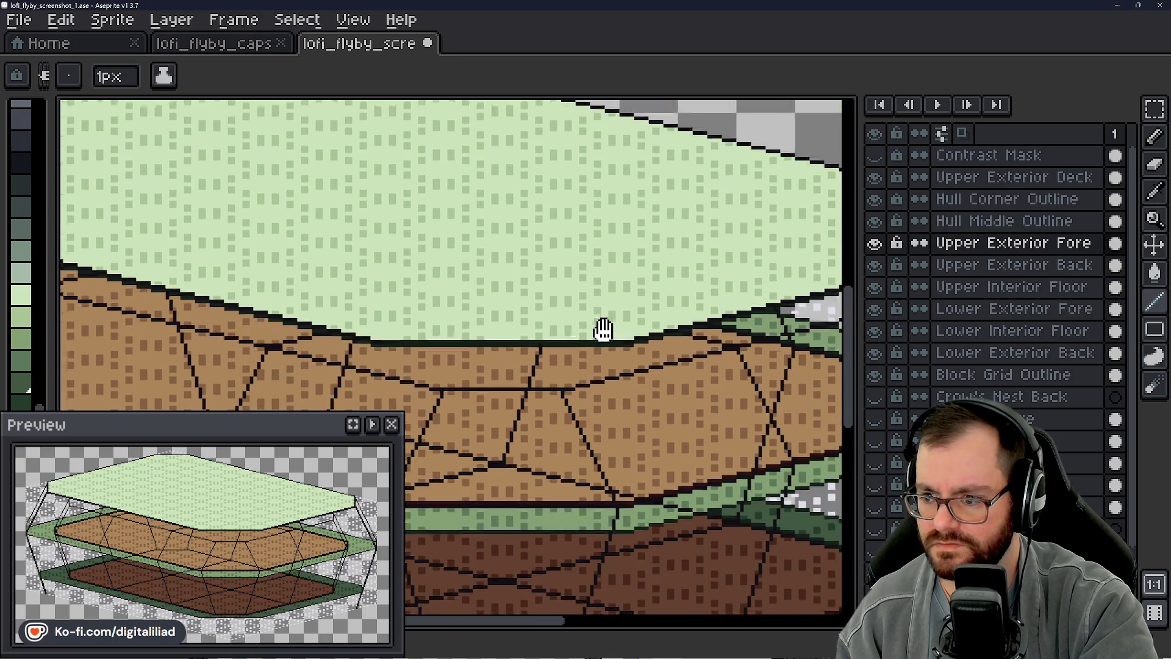
{"action": "scroll", "coordinate": [659, 284], "scroll_direction": "up", "scroll_amount": 1}
{"action": "scroll", "coordinate": [567, 348], "scroll_direction": "up", "scroll_amount": 1}
{"action": "scroll", "coordinate": [568, 347], "scroll_direction": "up", "scroll_amount": 2}
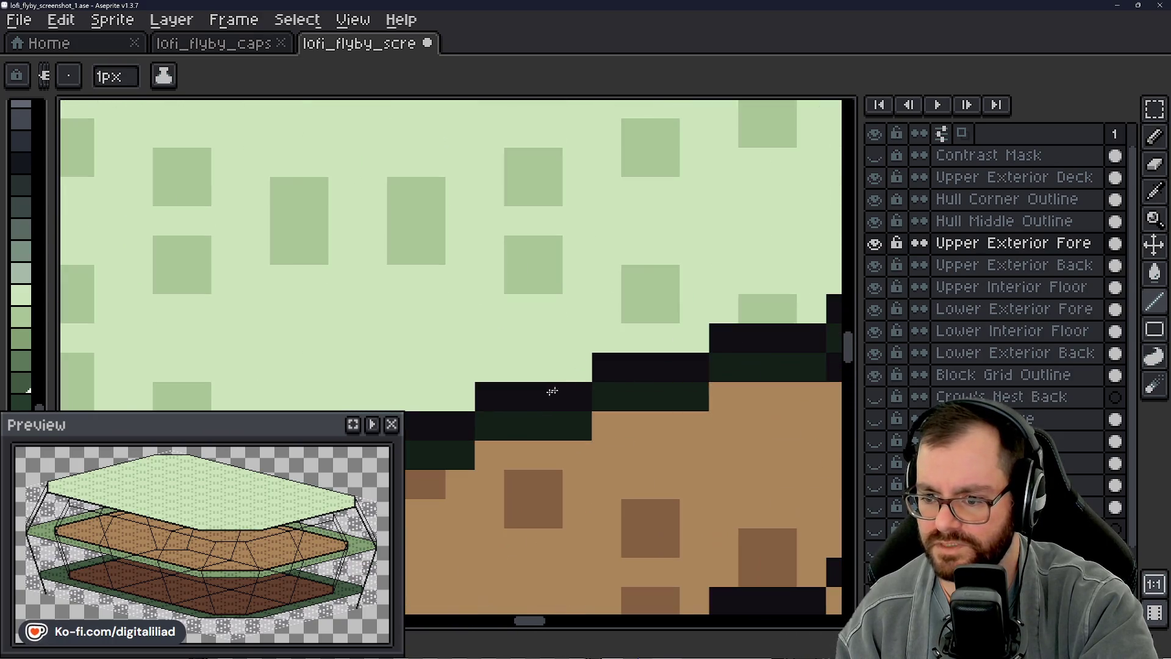
{"action": "scroll", "coordinate": [23, 311], "scroll_direction": "down", "scroll_amount": 2}
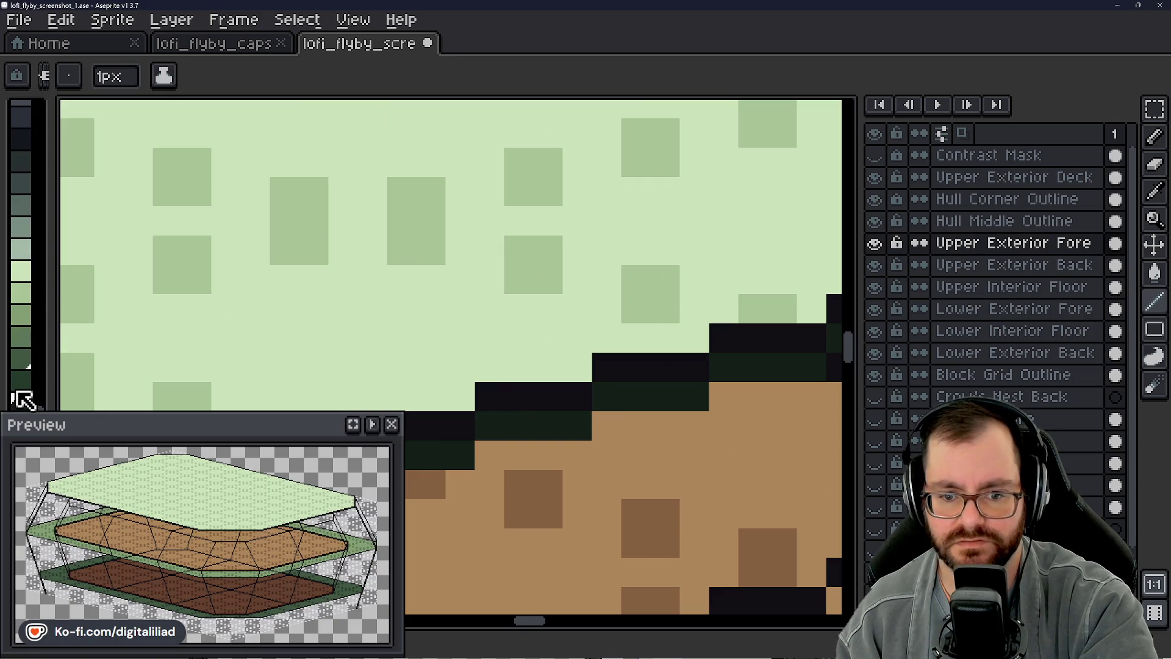
{"action": "left_click_drag", "start_coordinate": [38, 423], "coordinate": [119, 428]}
{"action": "scroll", "coordinate": [516, 397], "scroll_direction": "down", "scroll_amount": 4}
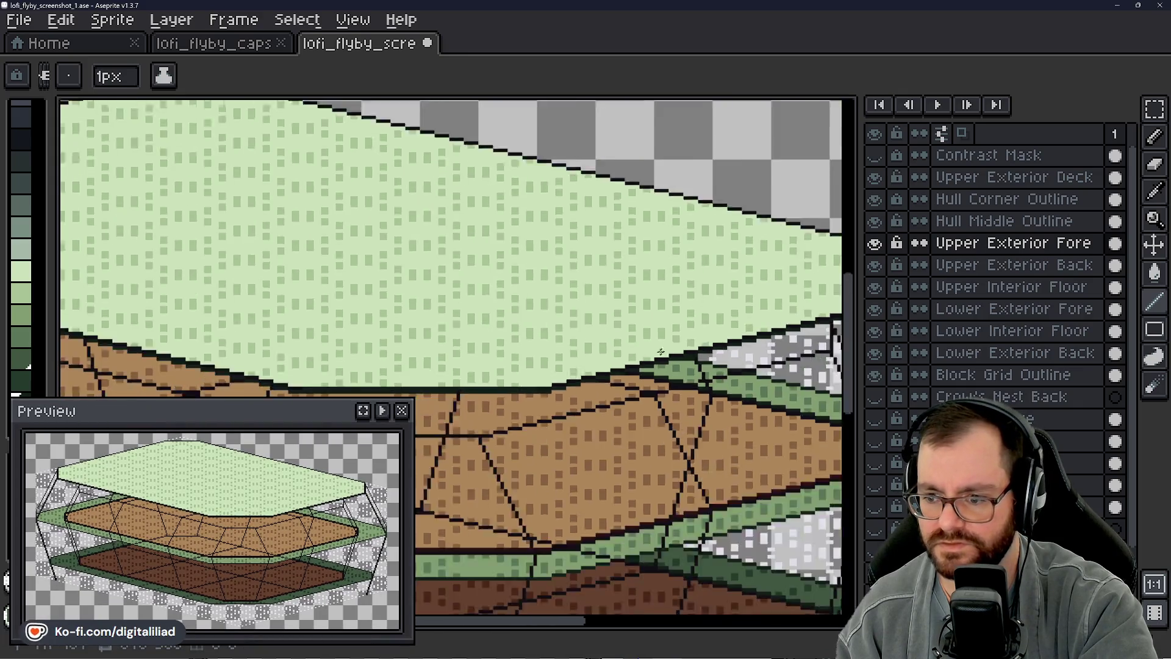
{"action": "scroll", "coordinate": [527, 262], "scroll_direction": "up", "scroll_amount": 1}
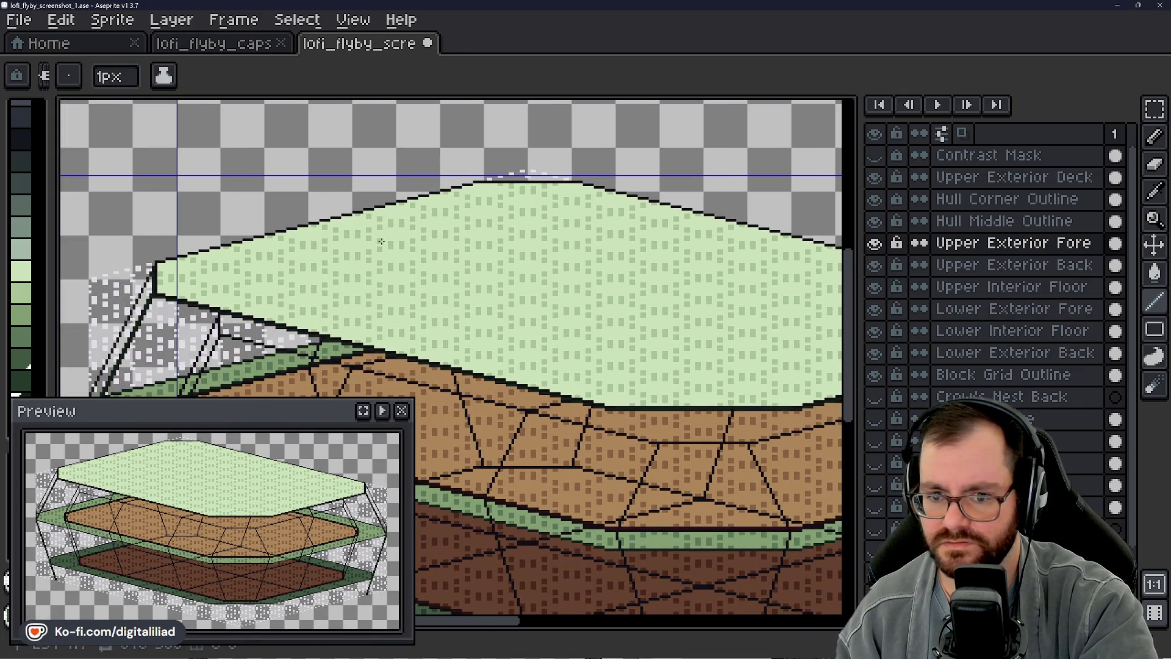
Step: Try a Paint Bucket fill on Upper Exterior Deck, undo it, and save the sprite
{"action": "left_click", "coordinate": [1015, 177]}
{"action": "scroll", "coordinate": [206, 264], "scroll_direction": "up", "scroll_amount": 5}
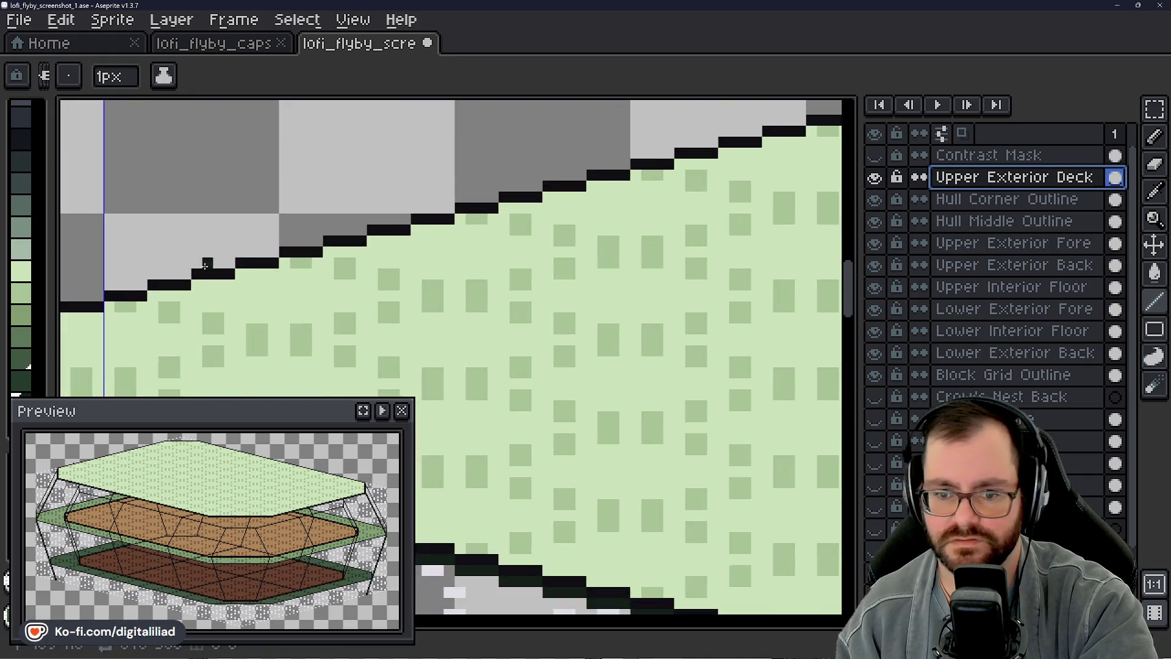
{"action": "scroll", "coordinate": [206, 265], "scroll_direction": "up", "scroll_amount": 1}
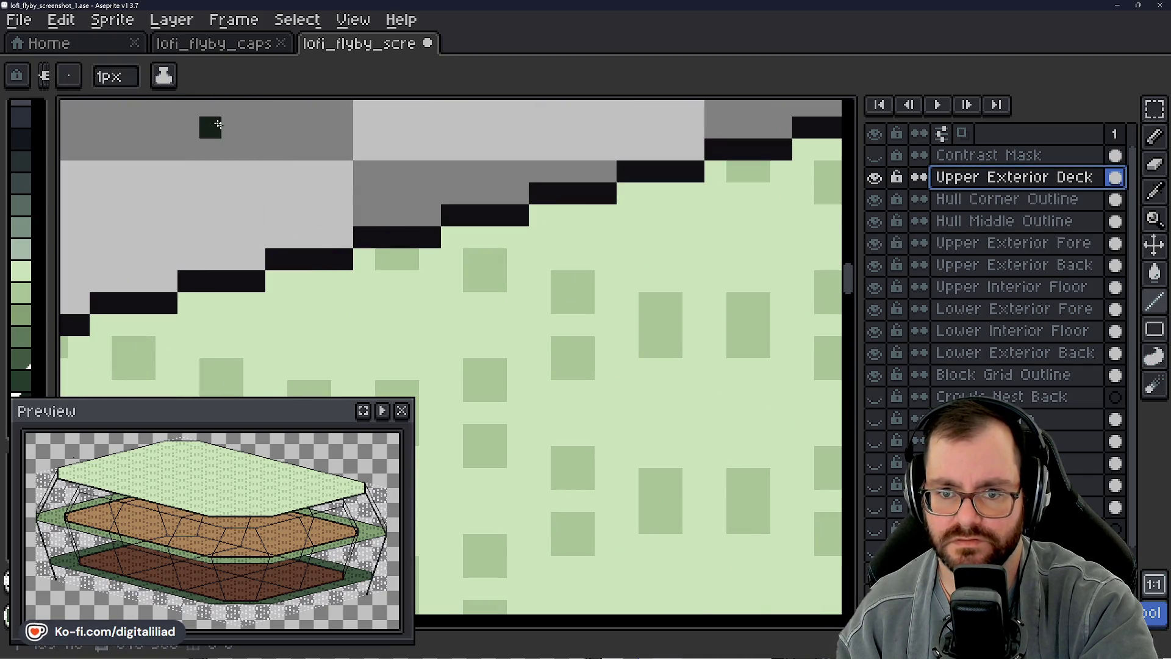
{"action": "key", "text": "g"}
{"action": "left_click", "coordinate": [312, 261]}
{"action": "key", "text": "ctrl+z"}
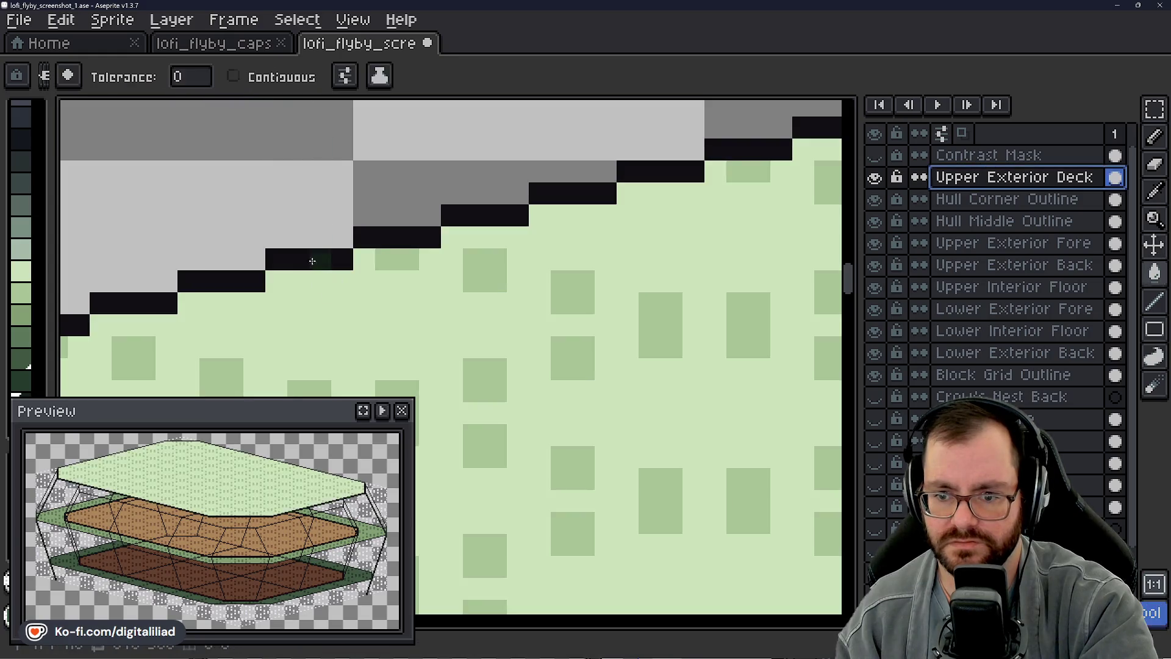
{"action": "scroll", "coordinate": [312, 261], "scroll_direction": "down", "scroll_amount": 5}
{"action": "key", "text": "ctrl+s"}
Step: Pan along the upper deck and tan hull edges, then make Upper Exterior Fore active
{"action": "left_click_drag", "start_coordinate": [640, 302], "coordinate": [563, 289]}
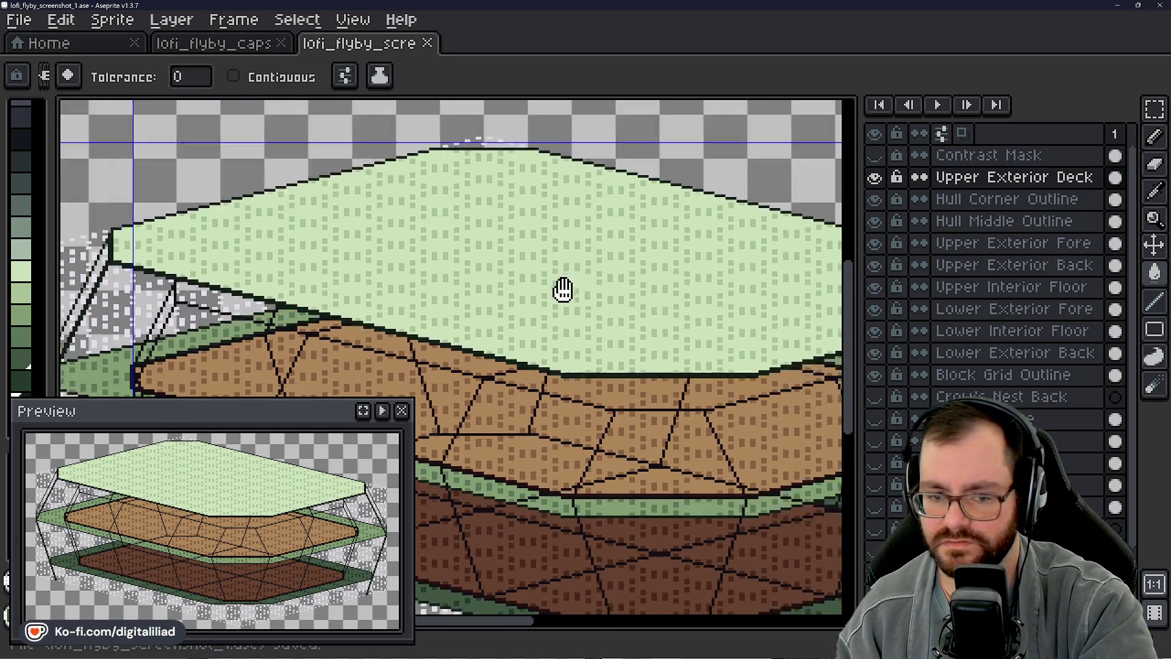
{"action": "scroll", "coordinate": [562, 289], "scroll_direction": "down", "scroll_amount": 1}
{"action": "scroll", "coordinate": [348, 292], "scroll_direction": "up", "scroll_amount": 2}
{"action": "scroll", "coordinate": [352, 307], "scroll_direction": "up", "scroll_amount": 2}
{"action": "mouse_move", "coordinate": [462, 306]}
{"action": "left_mouse_down"}
{"action": "mouse_move", "coordinate": [353, 297]}
{"action": "mouse_move", "coordinate": [174, 316]}
{"action": "mouse_move", "coordinate": [428, 312]}
{"action": "mouse_move", "coordinate": [656, 371]}
{"action": "left_mouse_up"}
{"action": "scroll", "coordinate": [514, 330], "scroll_direction": "down", "scroll_amount": 1}
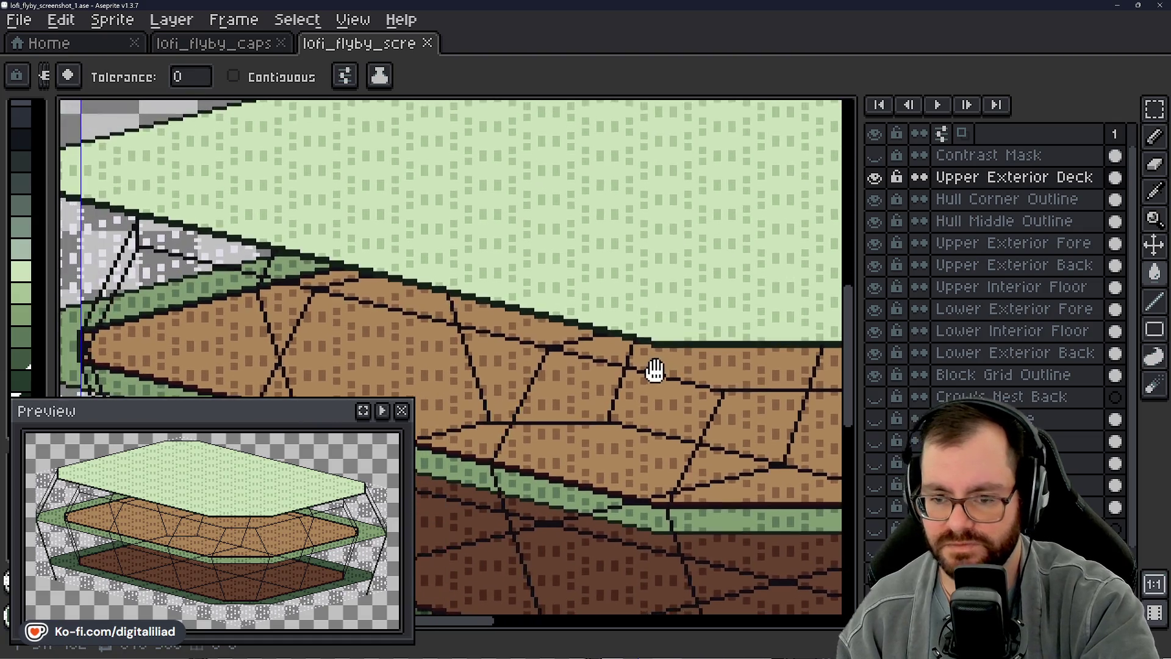
{"action": "scroll", "coordinate": [656, 371], "scroll_direction": "down", "scroll_amount": 1}
{"action": "left_click_drag", "start_coordinate": [751, 344], "coordinate": [422, 334]}
{"action": "scroll", "coordinate": [433, 335], "scroll_direction": "up", "scroll_amount": 1}
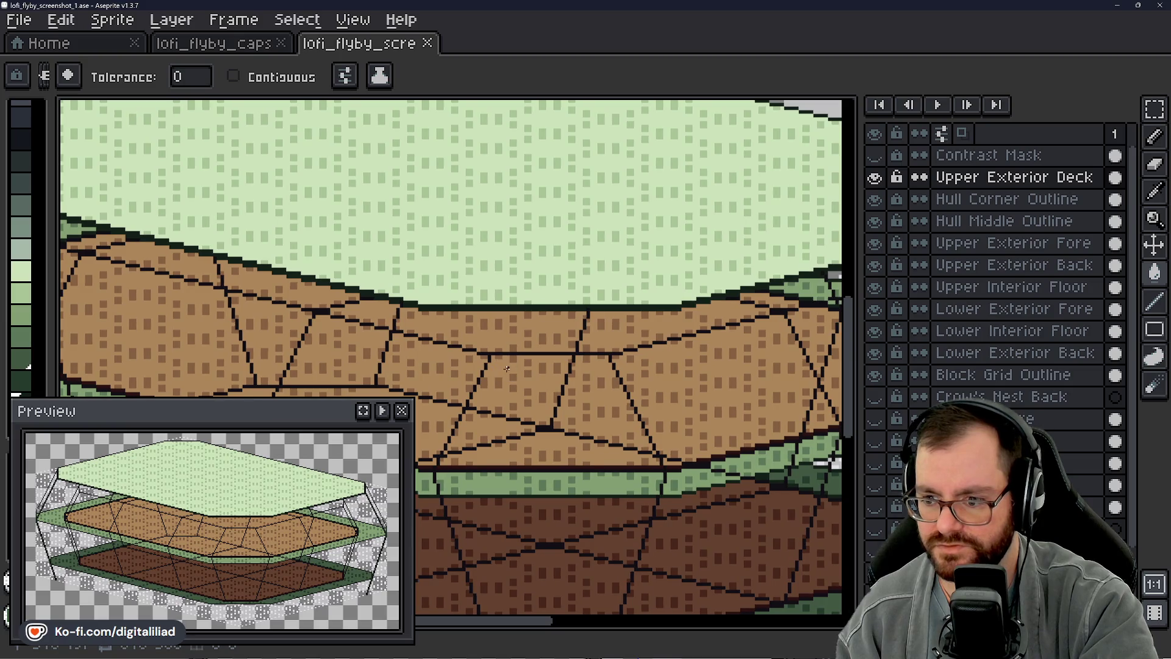
{"action": "scroll", "coordinate": [498, 331], "scroll_direction": "up", "scroll_amount": 1}
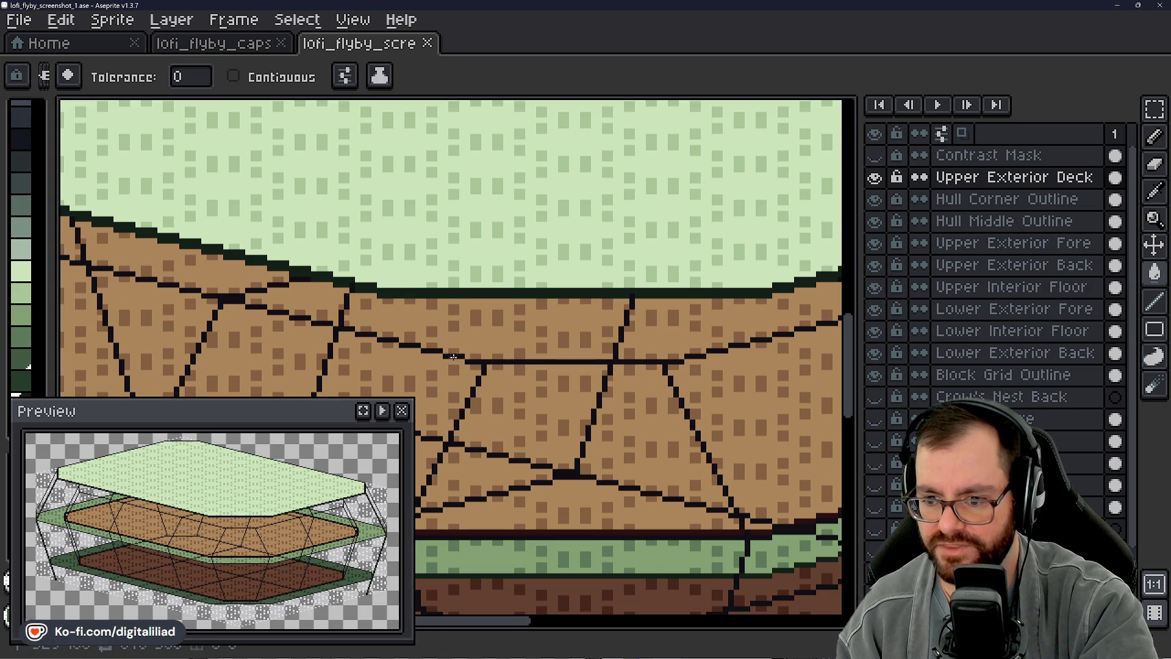
{"action": "left_click_drag", "start_coordinate": [454, 357], "coordinate": [458, 274]}
{"action": "scroll", "coordinate": [622, 266], "scroll_direction": "up", "scroll_amount": 1}
{"action": "scroll", "coordinate": [563, 274], "scroll_direction": "down", "scroll_amount": 1}
{"action": "mouse_move", "coordinate": [563, 275]}
{"action": "left_mouse_down"}
{"action": "mouse_move", "coordinate": [538, 291]}
{"action": "mouse_move", "coordinate": [474, 286]}
{"action": "left_mouse_up"}
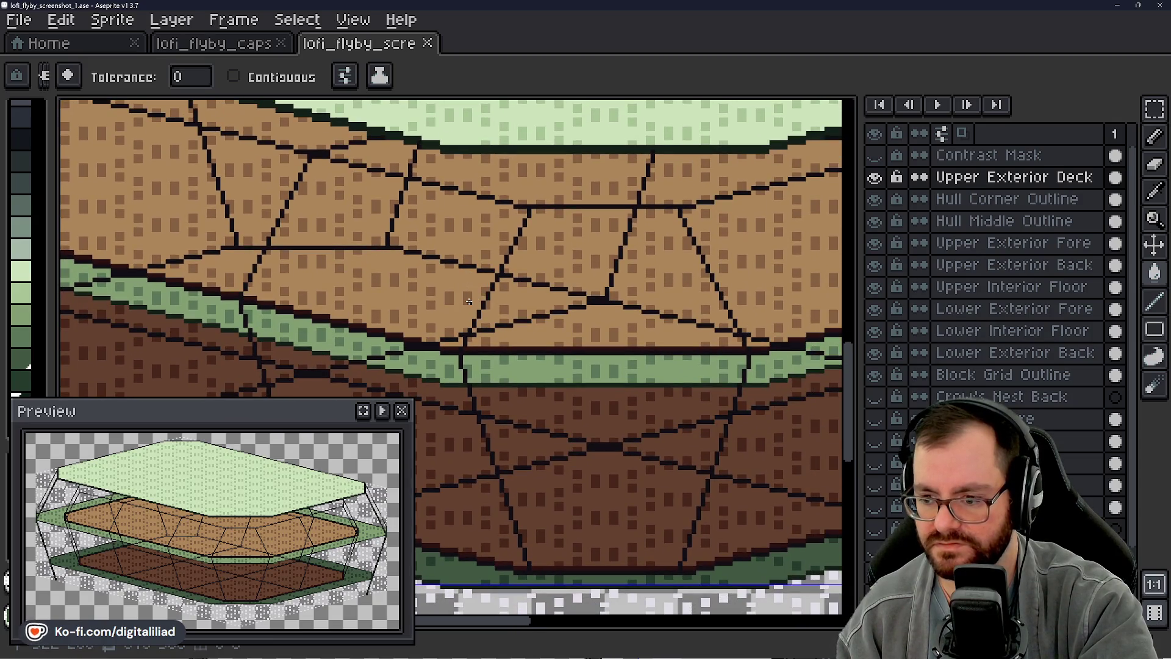
{"action": "scroll", "coordinate": [469, 302], "scroll_direction": "down", "scroll_amount": 1}
{"action": "left_click_drag", "start_coordinate": [442, 373], "coordinate": [434, 360]}
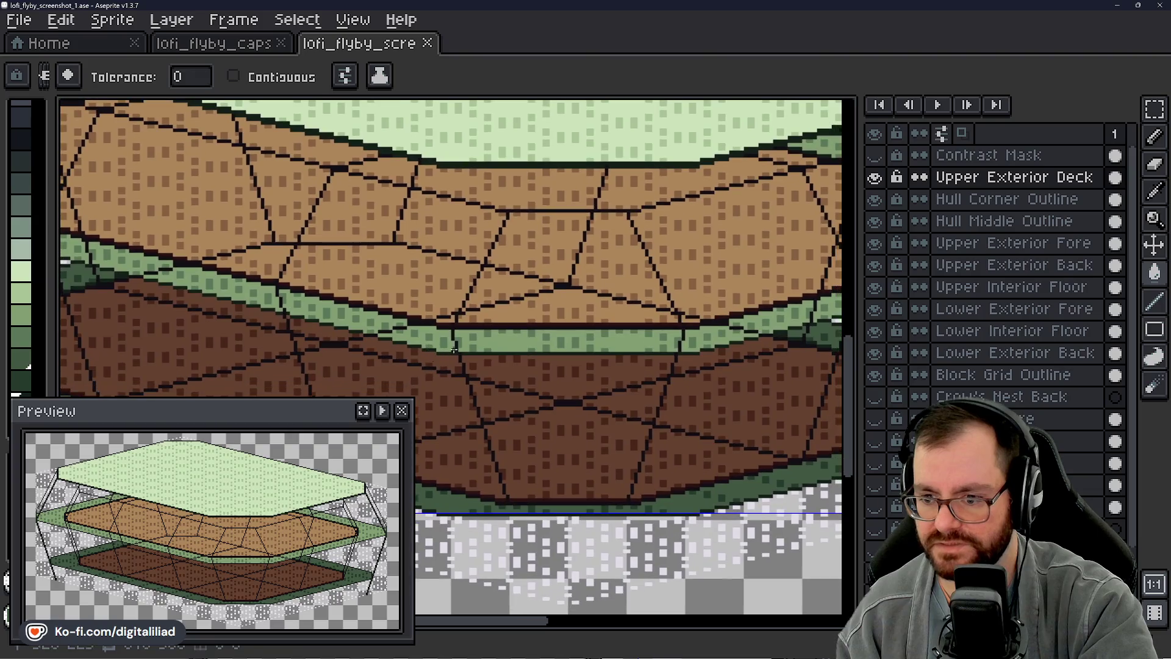
{"action": "left_click", "coordinate": [1007, 242]}
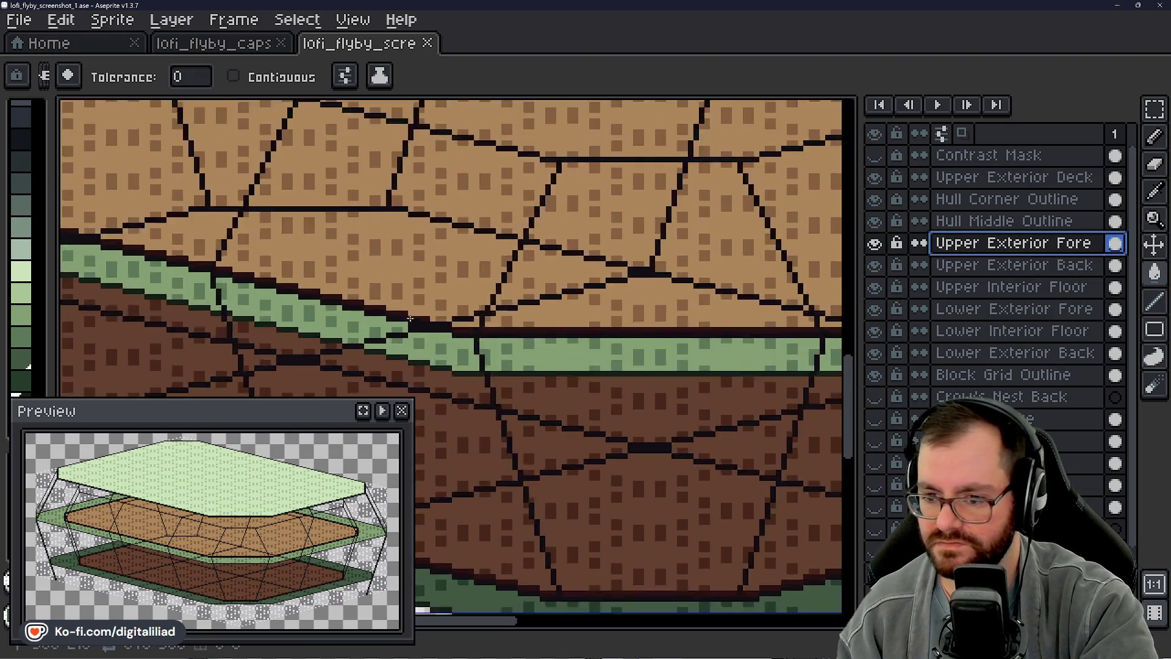
{"action": "scroll", "coordinate": [470, 371], "scroll_direction": "up", "scroll_amount": 2}
Step: Draw a dark 1px horizontal line across the green fore band's flat front, extending it rightward
{"action": "left_click", "coordinate": [1154, 110]}
{"action": "left_click", "coordinate": [1128, 109]}
{"action": "mouse_move", "coordinate": [549, 385]}
{"action": "left_mouse_down"}
{"action": "mouse_move", "coordinate": [512, 348]}
{"action": "mouse_move", "coordinate": [421, 339]}
{"action": "left_mouse_up"}
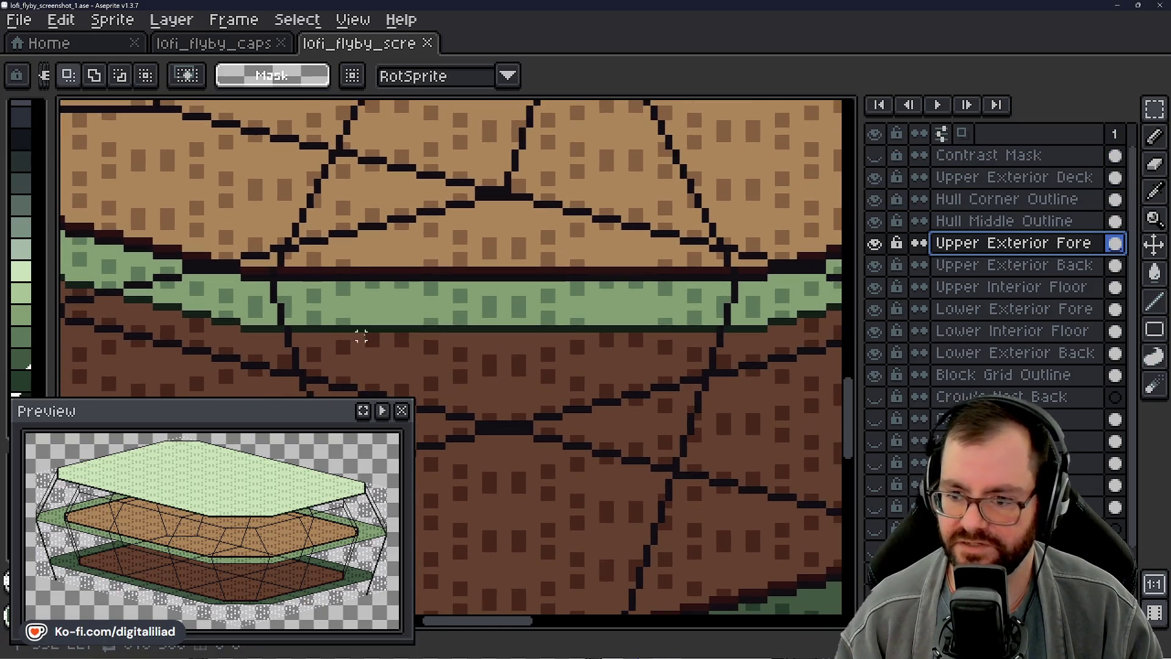
{"action": "left_click", "coordinate": [1156, 190]}
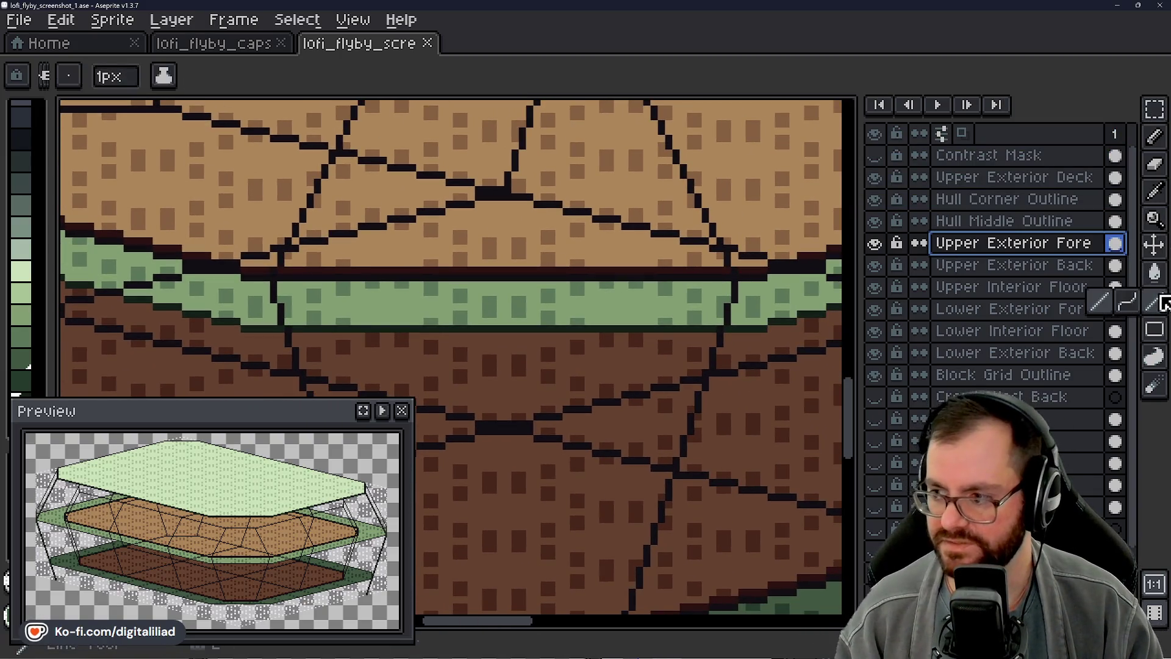
{"action": "scroll", "coordinate": [596, 316], "scroll_direction": "up", "scroll_amount": 1}
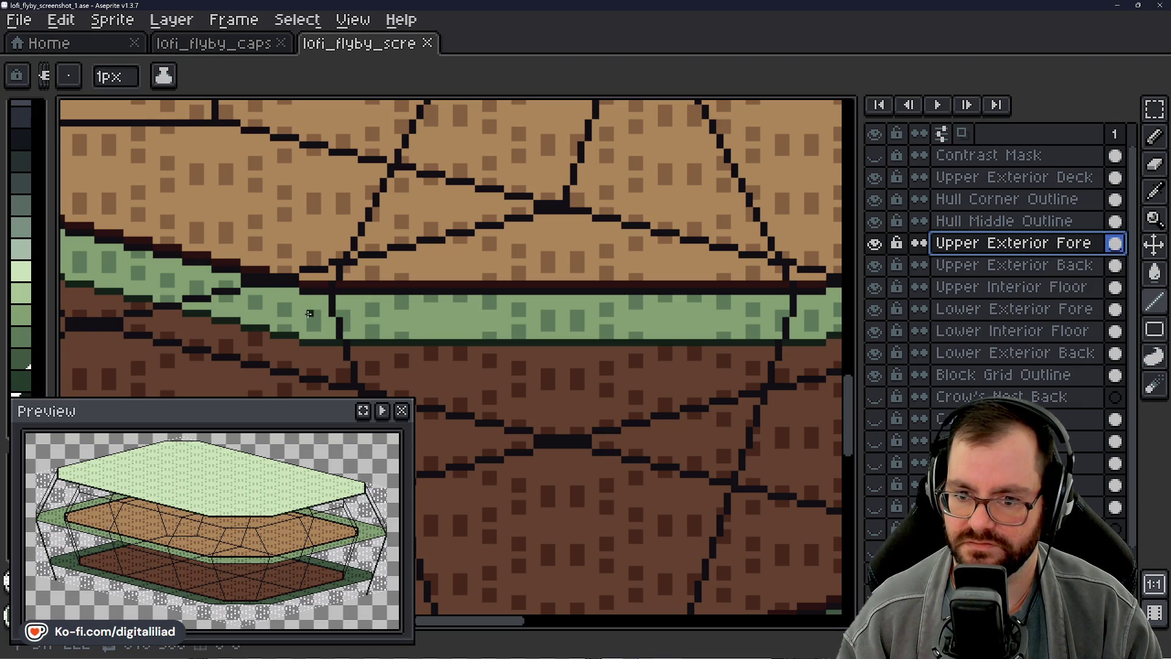
{"action": "left_click_drag", "start_coordinate": [309, 313], "coordinate": [494, 340]}
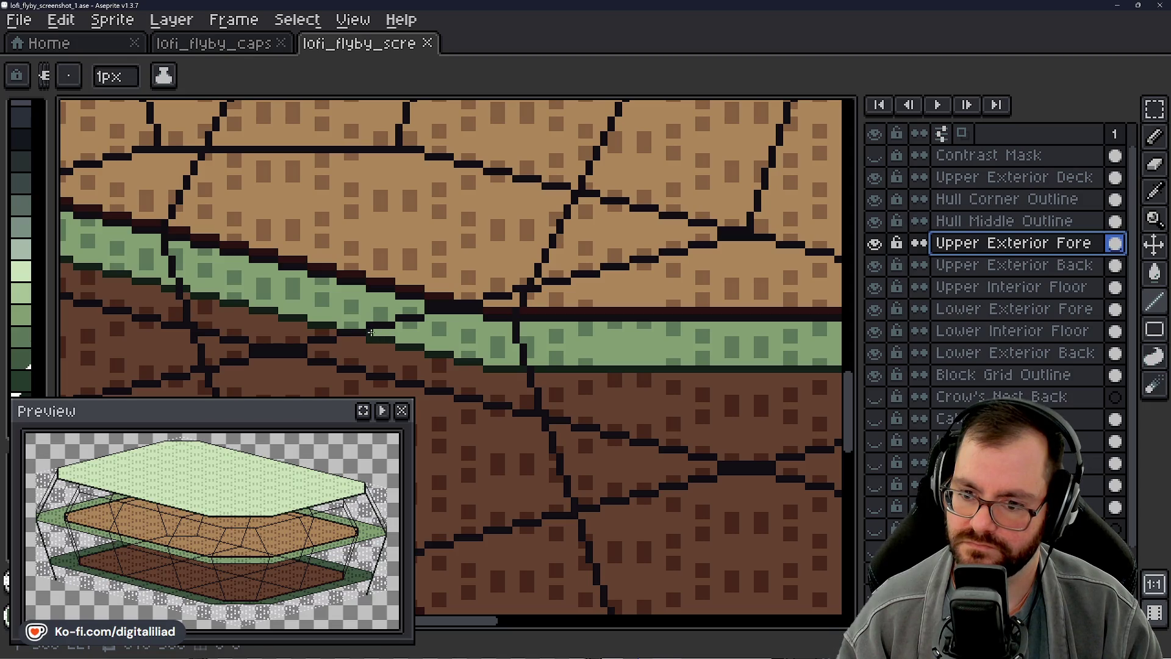
{"action": "left_click_drag", "start_coordinate": [371, 332], "coordinate": [711, 333]}
{"action": "scroll", "coordinate": [710, 333], "scroll_direction": "up", "scroll_amount": 1}
{"action": "left_click_drag", "start_coordinate": [536, 329], "coordinate": [794, 328]}
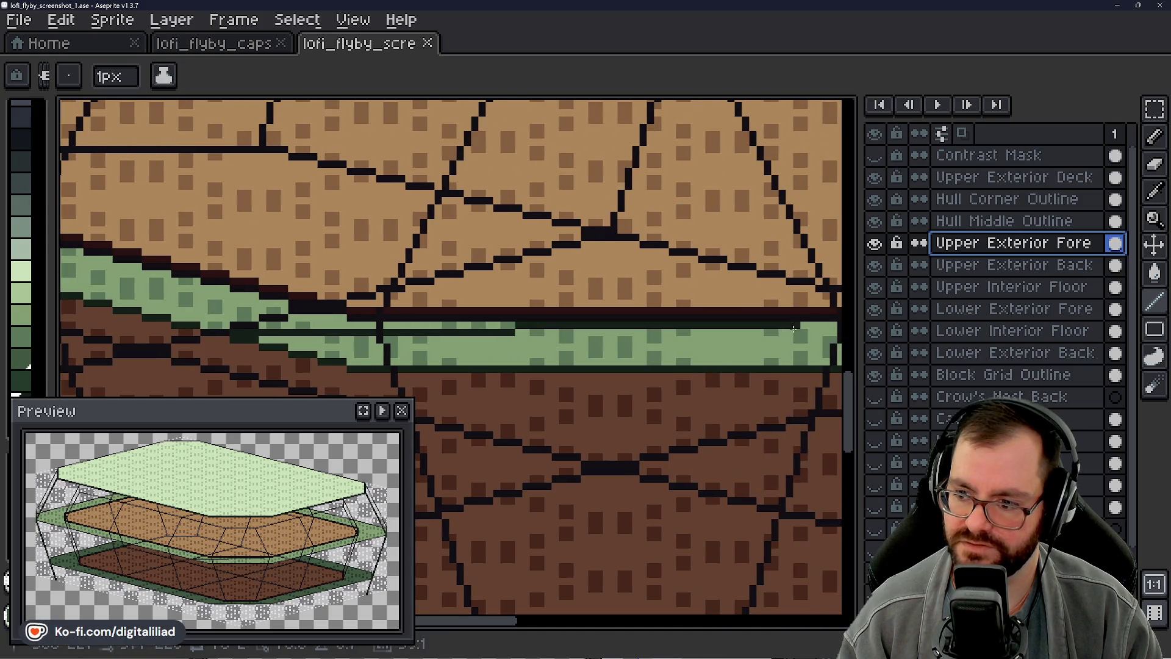
{"action": "scroll", "coordinate": [565, 377], "scroll_direction": "down", "scroll_amount": 1}
{"action": "scroll", "coordinate": [566, 378], "scroll_direction": "down", "scroll_amount": 1}
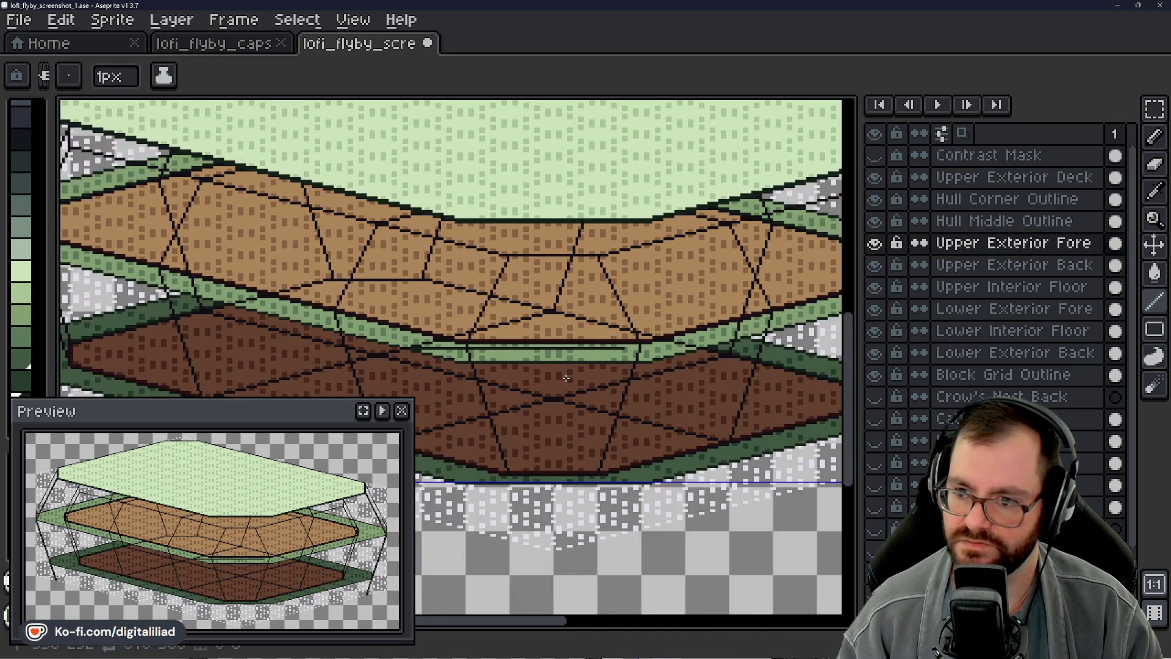
{"action": "scroll", "coordinate": [565, 377], "scroll_direction": "down", "scroll_amount": 1}
{"action": "scroll", "coordinate": [513, 358], "scroll_direction": "up", "scroll_amount": 1}
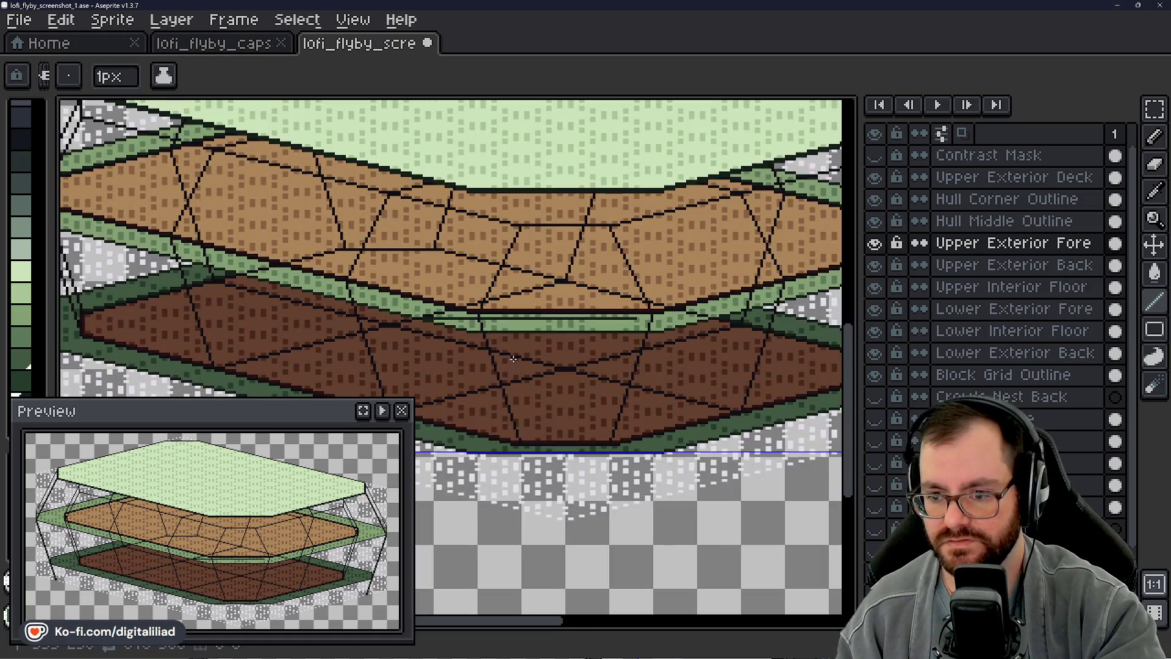
Step: Save the sprite, darken the green band's lower edge pixels and redraw its line one row higher
{"action": "key", "text": "ctrl+s"}
{"action": "scroll", "coordinate": [513, 359], "scroll_direction": "up", "scroll_amount": 1}
{"action": "scroll", "coordinate": [432, 313], "scroll_direction": "up", "scroll_amount": 1}
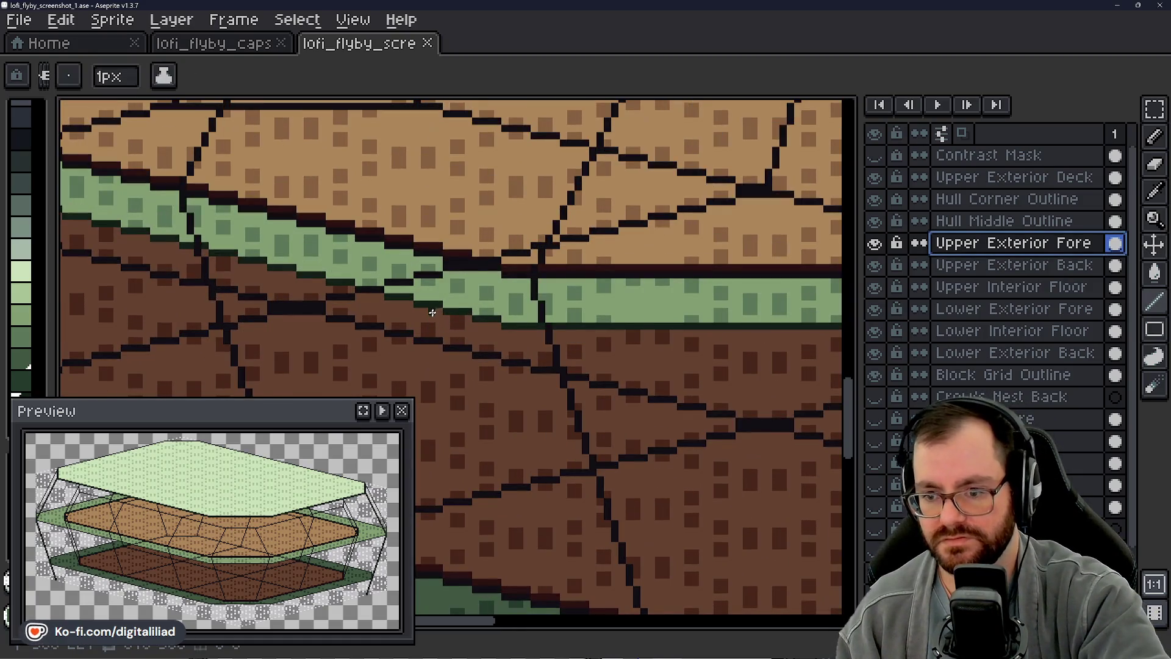
{"action": "scroll", "coordinate": [432, 314], "scroll_direction": "down", "scroll_amount": 1}
{"action": "scroll", "coordinate": [570, 503], "scroll_direction": "up", "scroll_amount": 2}
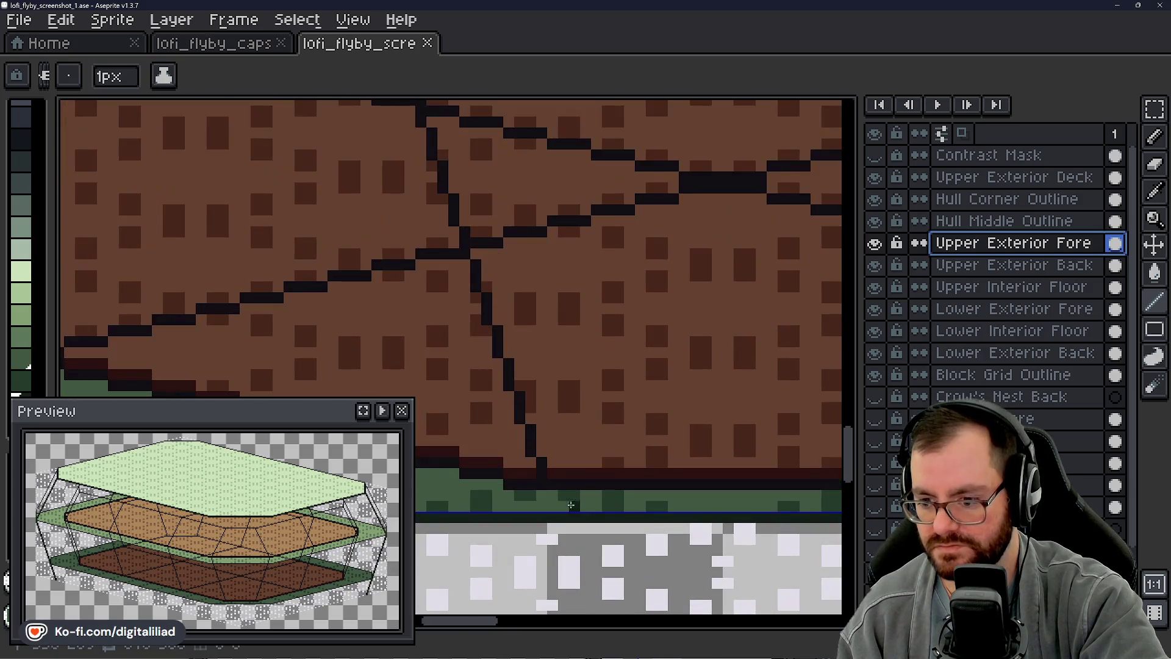
{"action": "scroll", "coordinate": [549, 495], "scroll_direction": "down", "scroll_amount": 1}
{"action": "scroll", "coordinate": [534, 475], "scroll_direction": "up", "scroll_amount": 1}
{"action": "scroll", "coordinate": [534, 476], "scroll_direction": "up", "scroll_amount": 1}
{"action": "scroll", "coordinate": [641, 470], "scroll_direction": "down", "scroll_amount": 2}
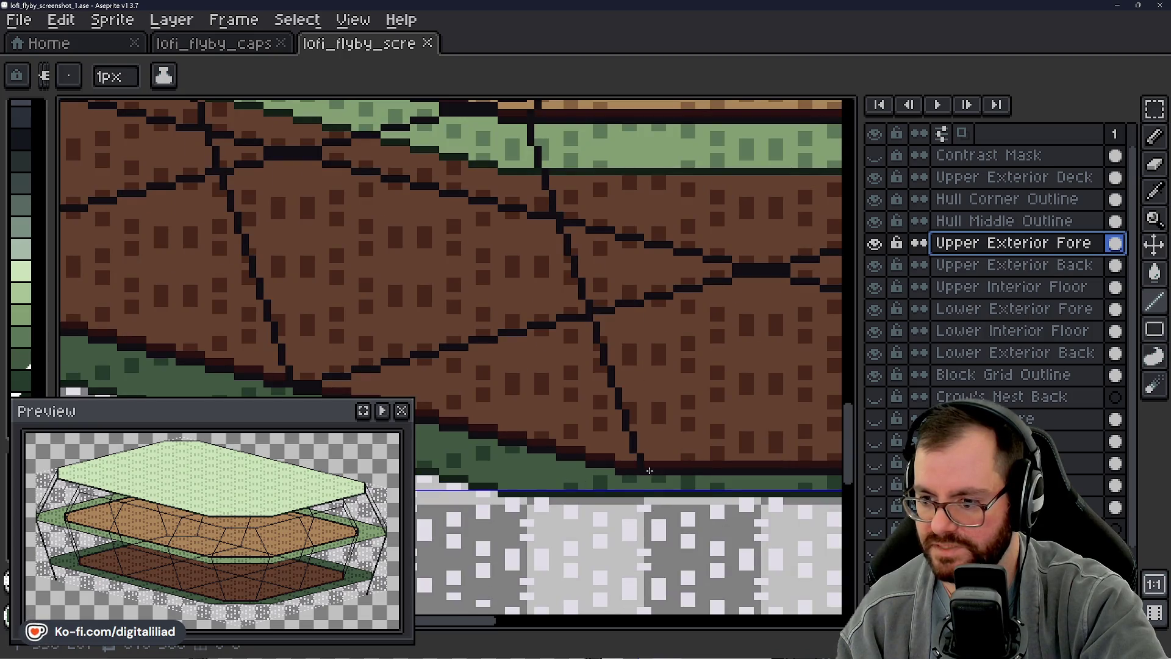
{"action": "scroll", "coordinate": [649, 469], "scroll_direction": "down", "scroll_amount": 2}
{"action": "scroll", "coordinate": [594, 348], "scroll_direction": "up", "scroll_amount": 2}
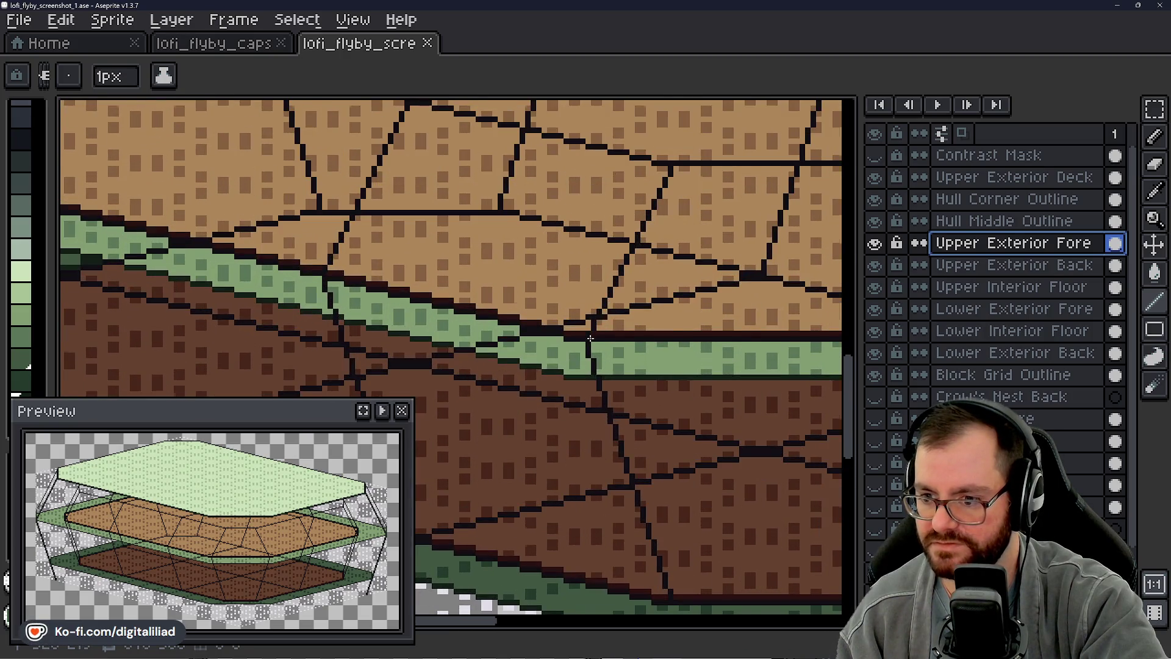
{"action": "scroll", "coordinate": [590, 338], "scroll_direction": "up", "scroll_amount": 1}
{"action": "scroll", "coordinate": [615, 323], "scroll_direction": "up", "scroll_amount": 2}
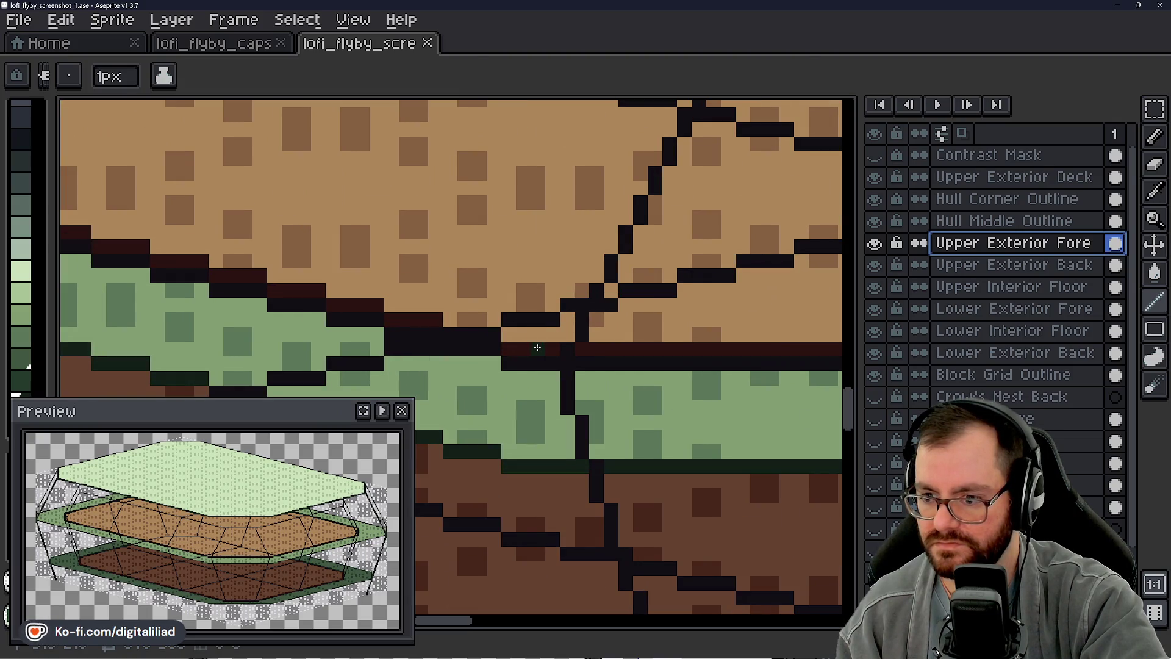
{"action": "scroll", "coordinate": [537, 348], "scroll_direction": "up", "scroll_amount": 1}
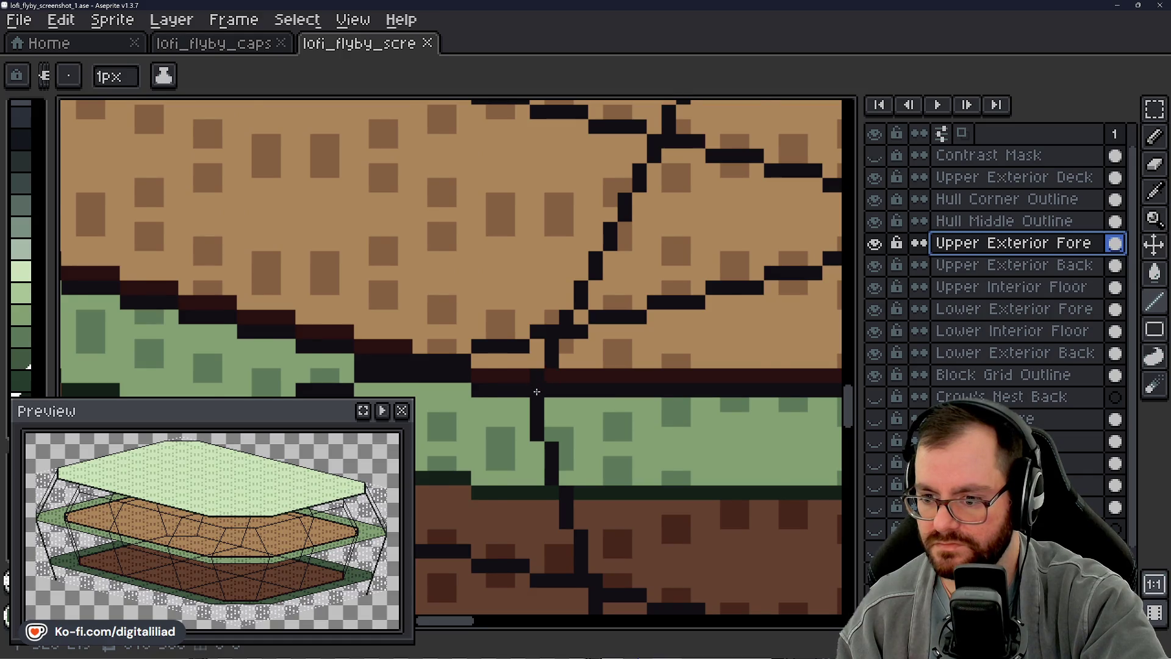
{"action": "scroll", "coordinate": [536, 392], "scroll_direction": "down", "scroll_amount": 2}
{"action": "scroll", "coordinate": [649, 322], "scroll_direction": "up", "scroll_amount": 1}
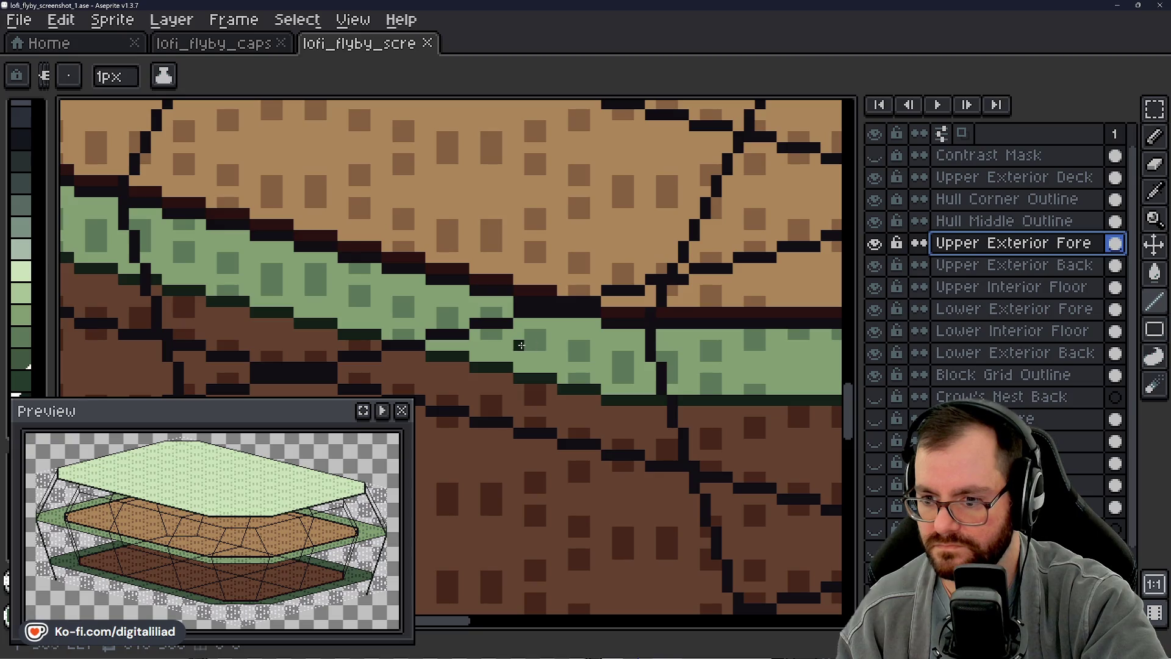
{"action": "mouse_move", "coordinate": [506, 356]}
{"action": "left_mouse_down"}
{"action": "mouse_move", "coordinate": [472, 358]}
{"action": "mouse_move", "coordinate": [841, 366]}
{"action": "mouse_move", "coordinate": [637, 364]}
{"action": "left_mouse_up"}
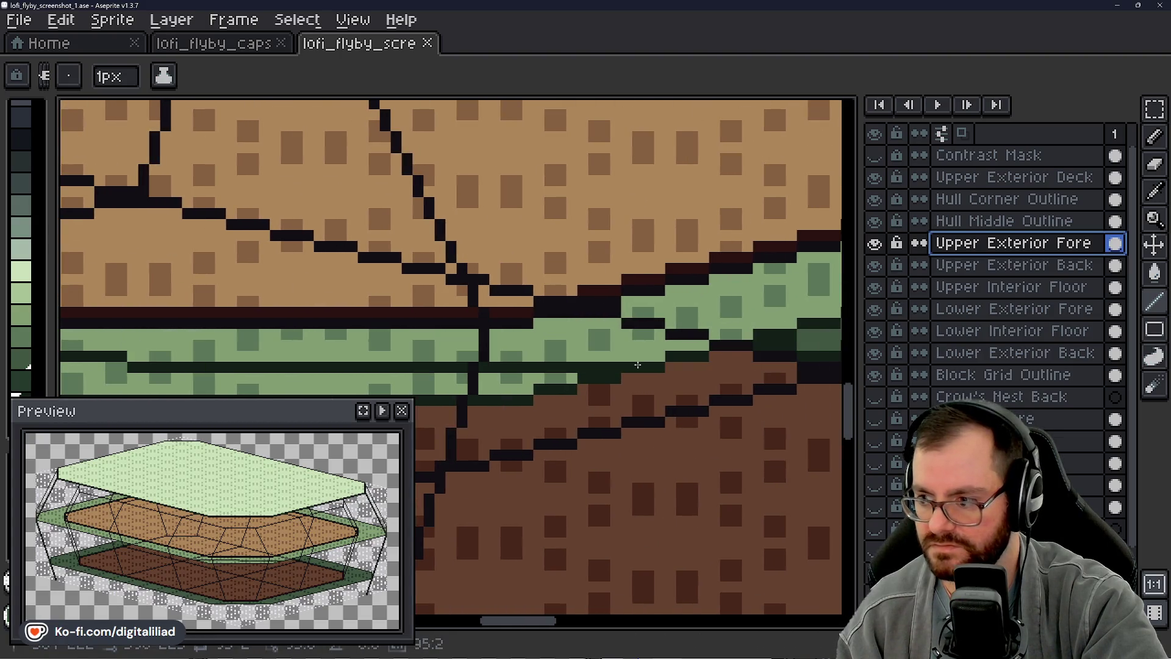
{"action": "left_click_drag", "start_coordinate": [638, 364], "coordinate": [651, 355]}
{"action": "scroll", "coordinate": [613, 366], "scroll_direction": "down", "scroll_amount": 1}
{"action": "scroll", "coordinate": [612, 362], "scroll_direction": "down", "scroll_amount": 1}
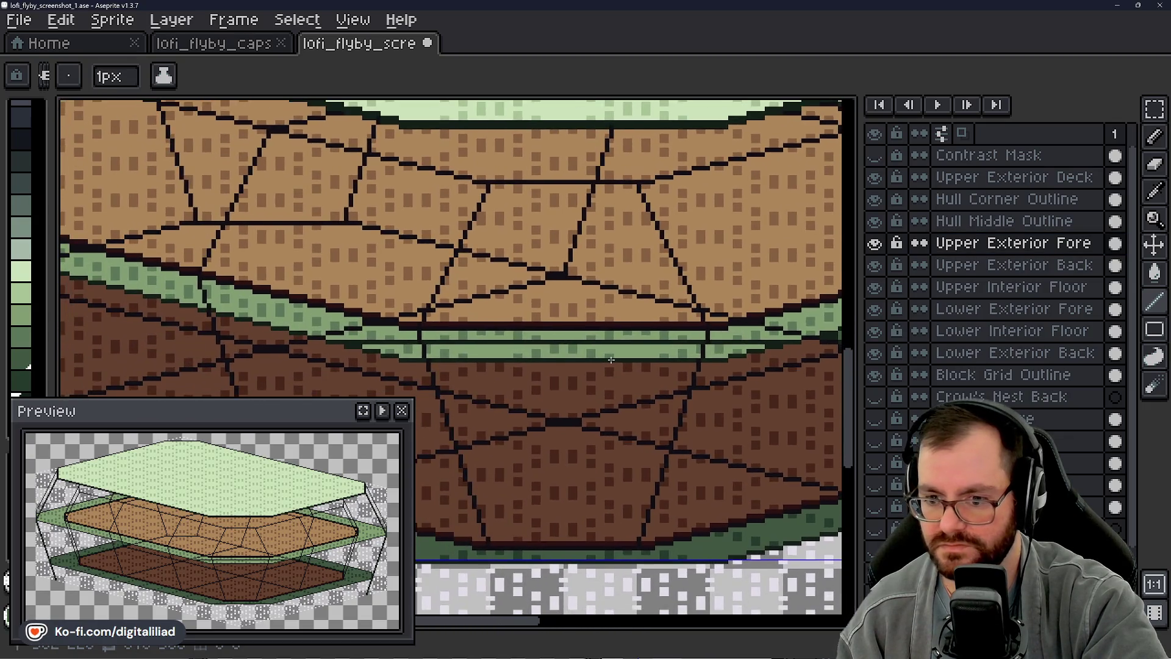
{"action": "scroll", "coordinate": [406, 342], "scroll_direction": "up", "scroll_amount": 1}
{"action": "scroll", "coordinate": [494, 367], "scroll_direction": "up", "scroll_amount": 1}
{"action": "key", "text": "m"}
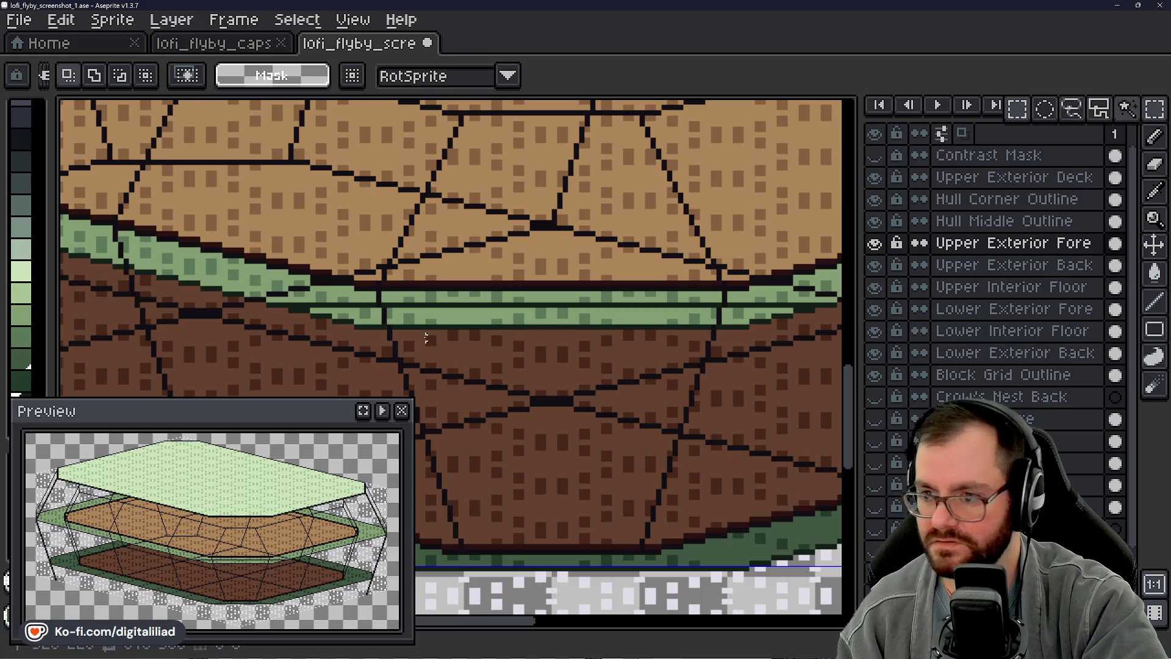
{"action": "key", "text": "w"}
{"action": "scroll", "coordinate": [274, 303], "scroll_direction": "up", "scroll_amount": 1}
{"action": "left_click", "coordinate": [275, 312]}
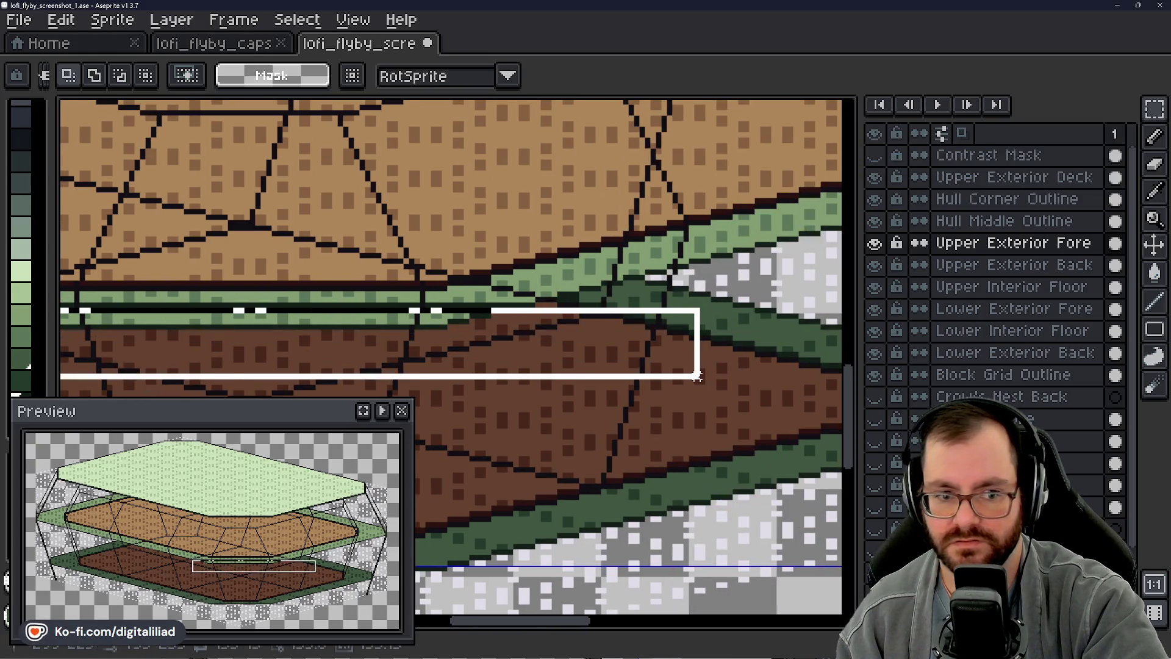
{"action": "key", "text": "ctrl+d"}
{"action": "left_click_drag", "start_coordinate": [478, 375], "coordinate": [781, 346]}
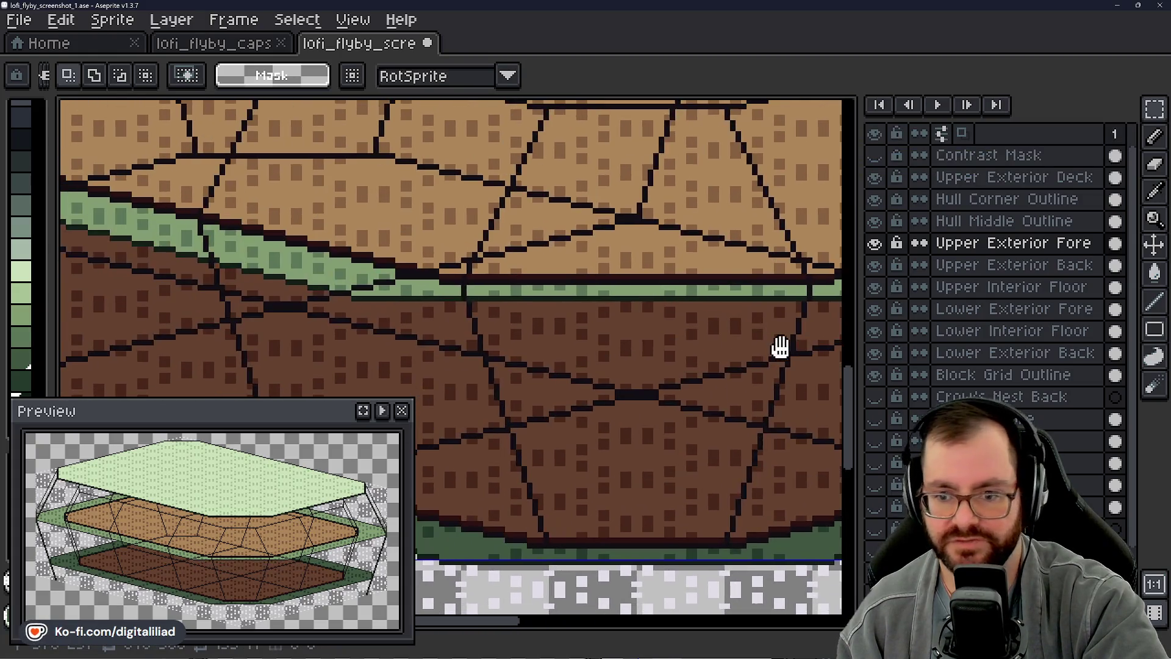
{"action": "scroll", "coordinate": [641, 338], "scroll_direction": "down", "scroll_amount": 1}
{"action": "scroll", "coordinate": [567, 316], "scroll_direction": "down", "scroll_amount": 1}
{"action": "scroll", "coordinate": [558, 333], "scroll_direction": "down", "scroll_amount": 1}
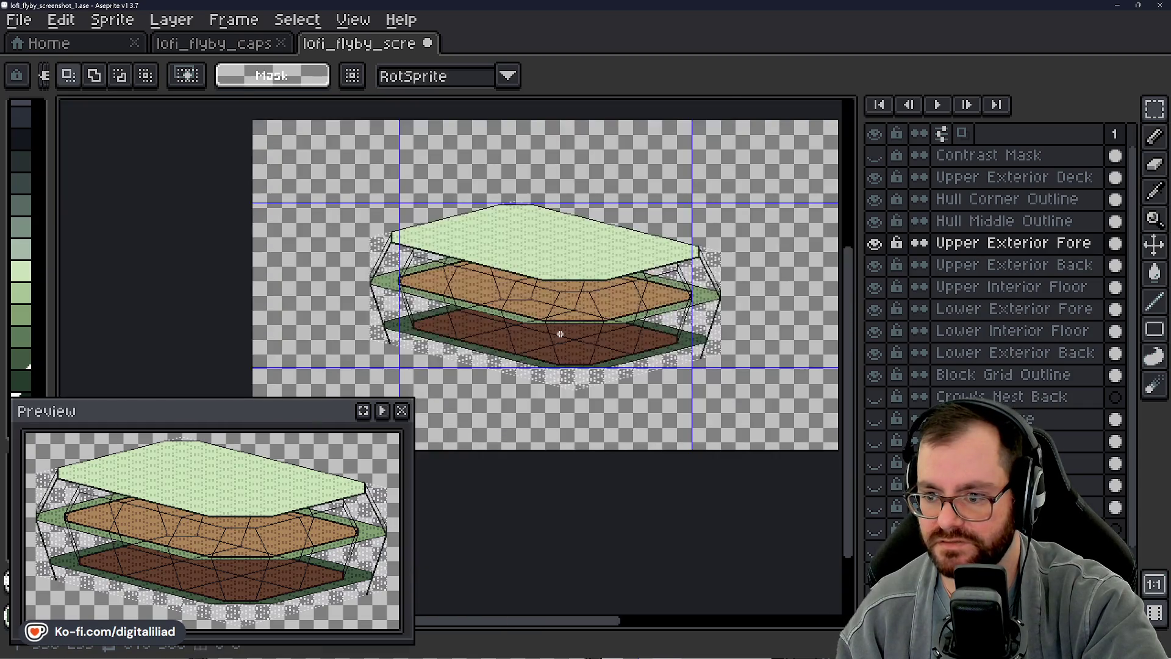
{"action": "scroll", "coordinate": [579, 345], "scroll_direction": "up", "scroll_amount": 2}
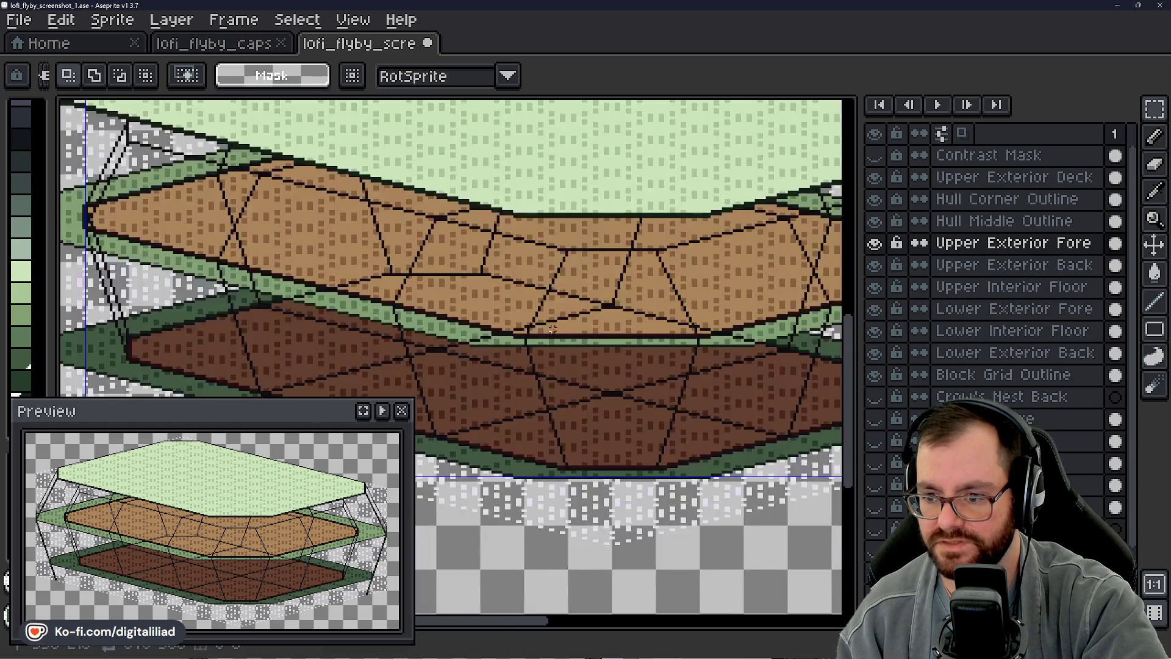
{"action": "scroll", "coordinate": [549, 357], "scroll_direction": "up", "scroll_amount": 1}
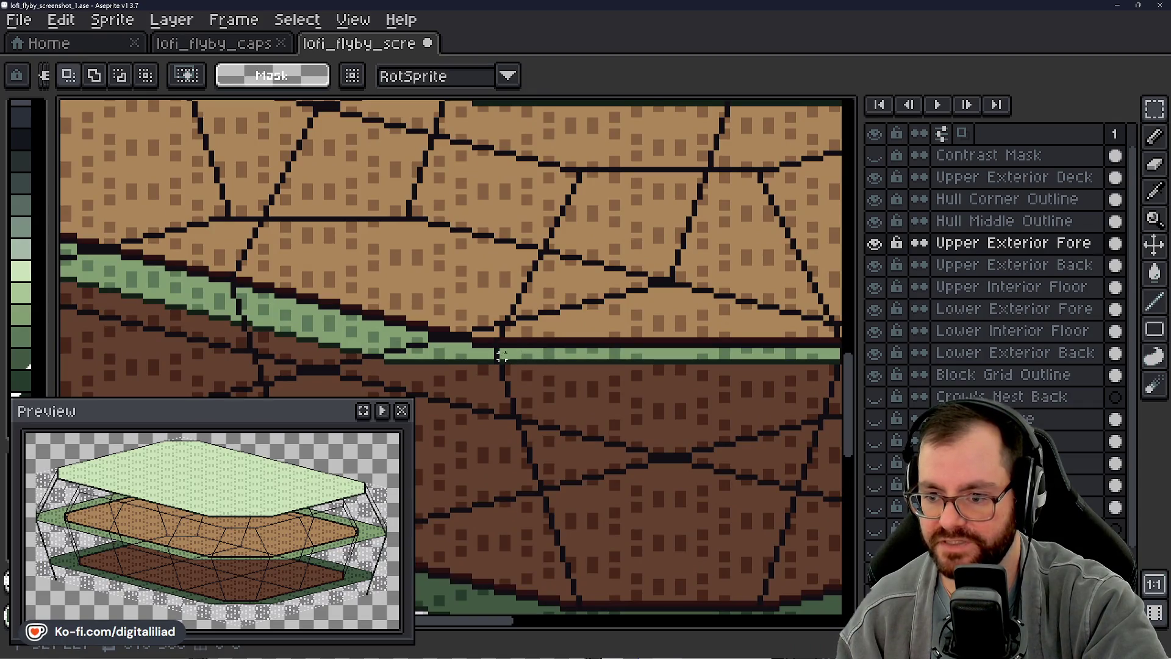
{"action": "scroll", "coordinate": [495, 334], "scroll_direction": "down", "scroll_amount": 2}
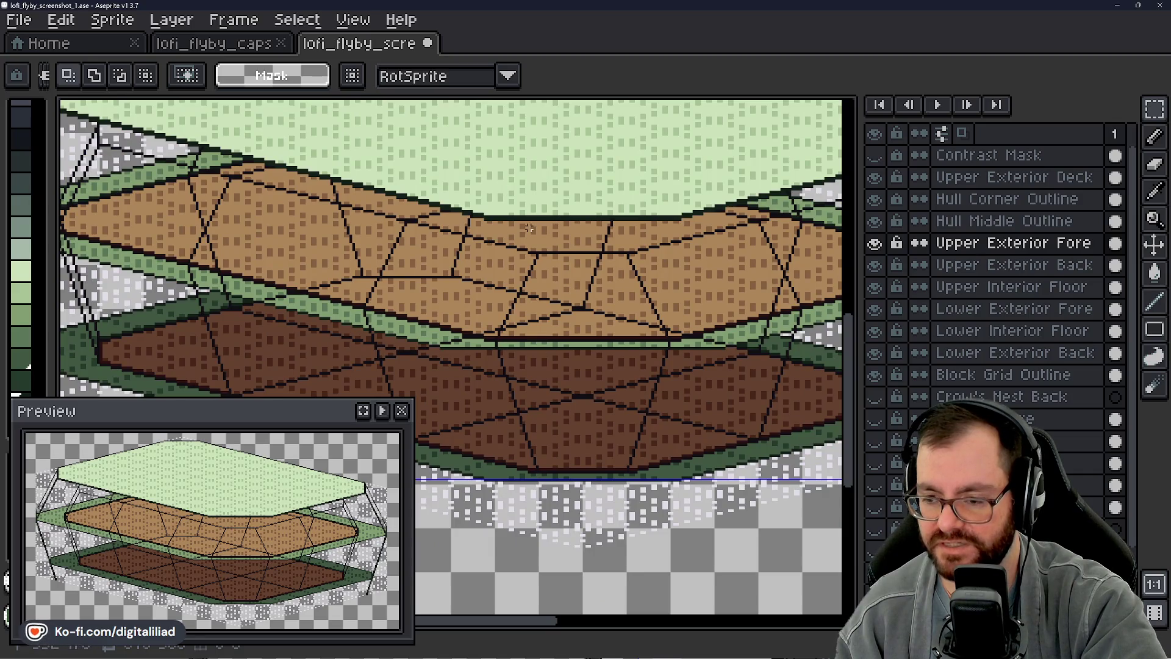
{"action": "left_click_drag", "start_coordinate": [629, 253], "coordinate": [508, 279]}
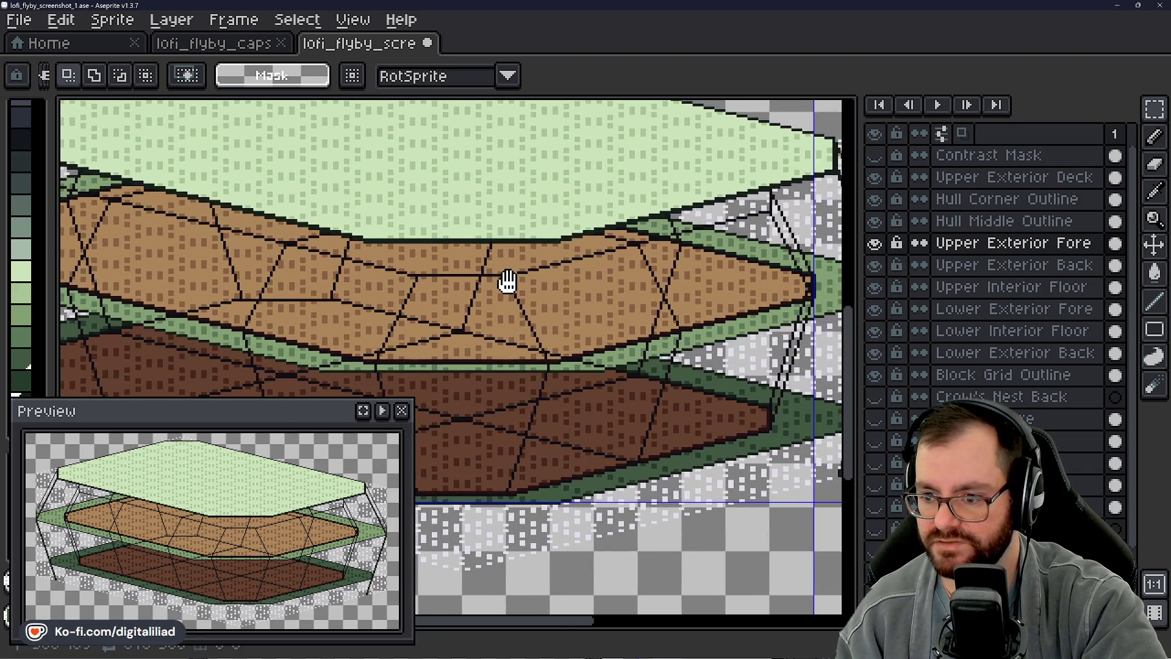
{"action": "scroll", "coordinate": [495, 308], "scroll_direction": "down", "scroll_amount": 2}
{"action": "left_click_drag", "start_coordinate": [467, 319], "coordinate": [507, 298]}
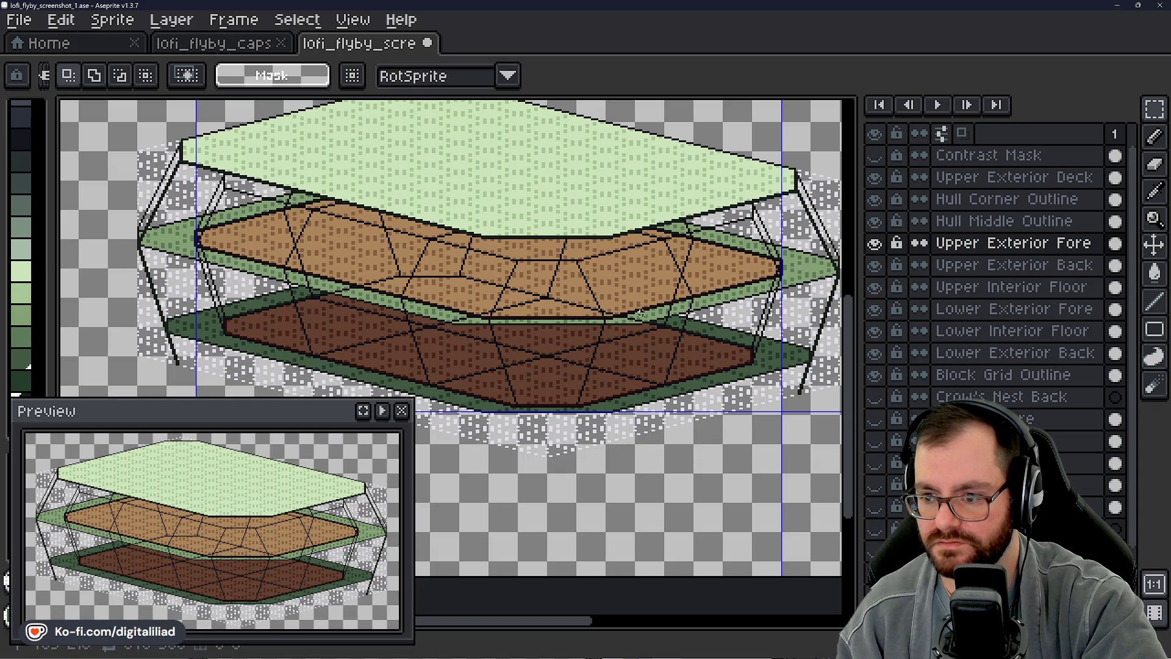
{"action": "scroll", "coordinate": [640, 322], "scroll_direction": "up", "scroll_amount": 2}
{"action": "scroll", "coordinate": [595, 338], "scroll_direction": "up", "scroll_amount": 2}
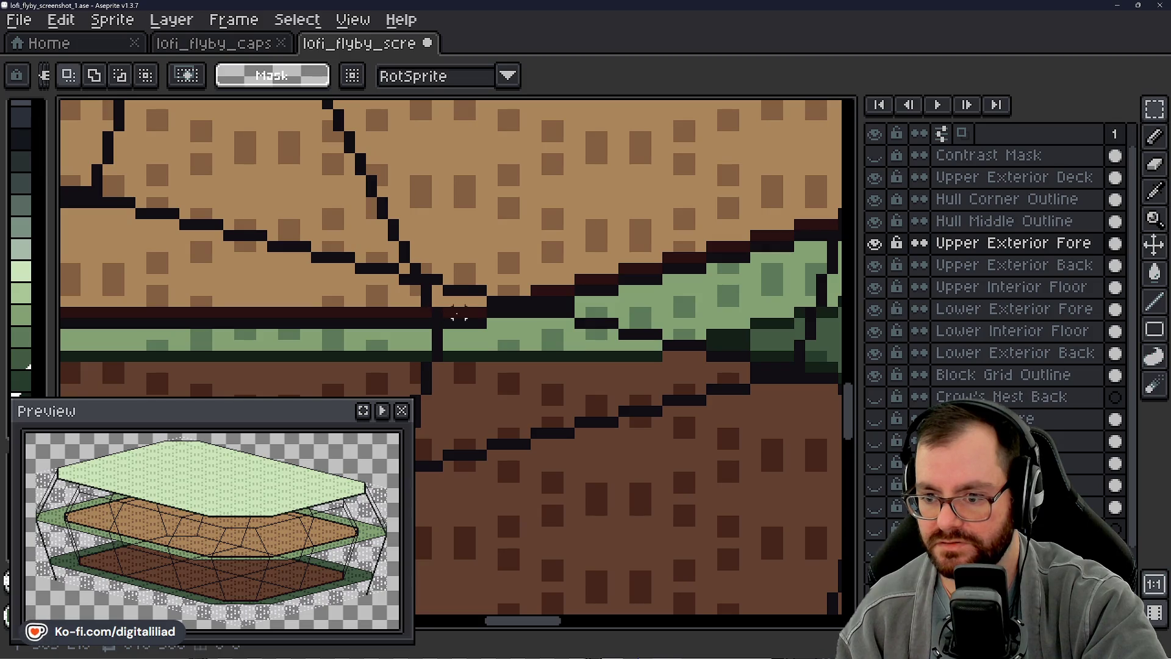
Step: With the Line tool, draw dark green diagonal segments up-left across the tan deck
{"action": "key", "text": "l"}
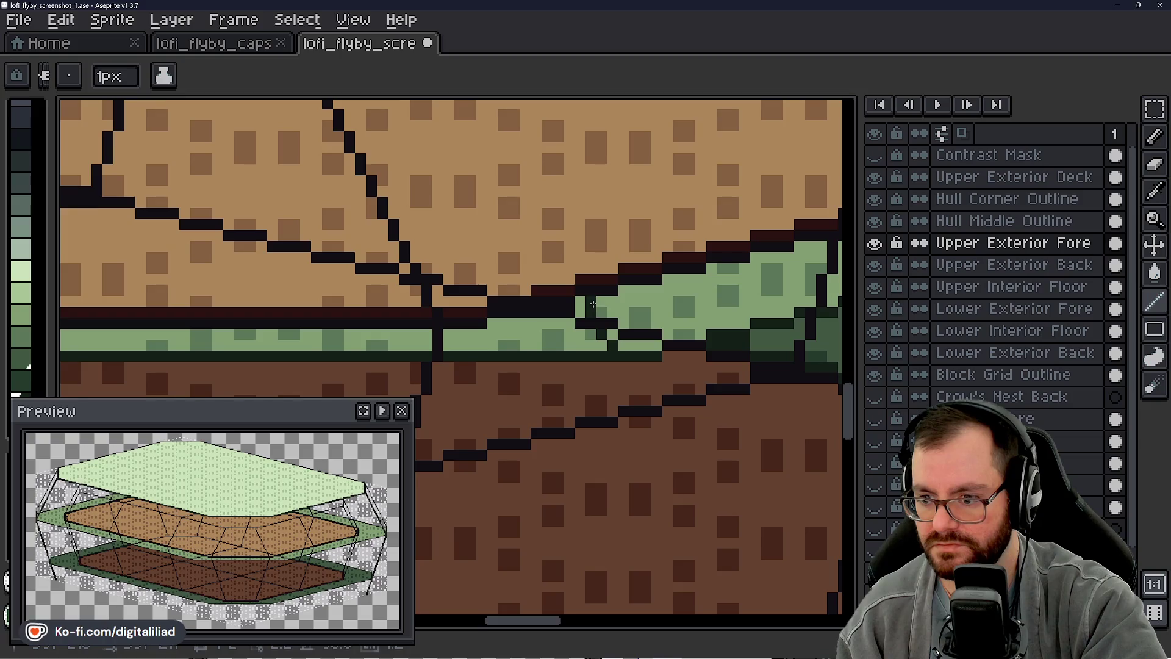
{"action": "scroll", "coordinate": [604, 324], "scroll_direction": "down", "scroll_amount": 2}
{"action": "scroll", "coordinate": [641, 348], "scroll_direction": "up", "scroll_amount": 3}
{"action": "left_click_drag", "start_coordinate": [666, 366], "coordinate": [620, 274]}
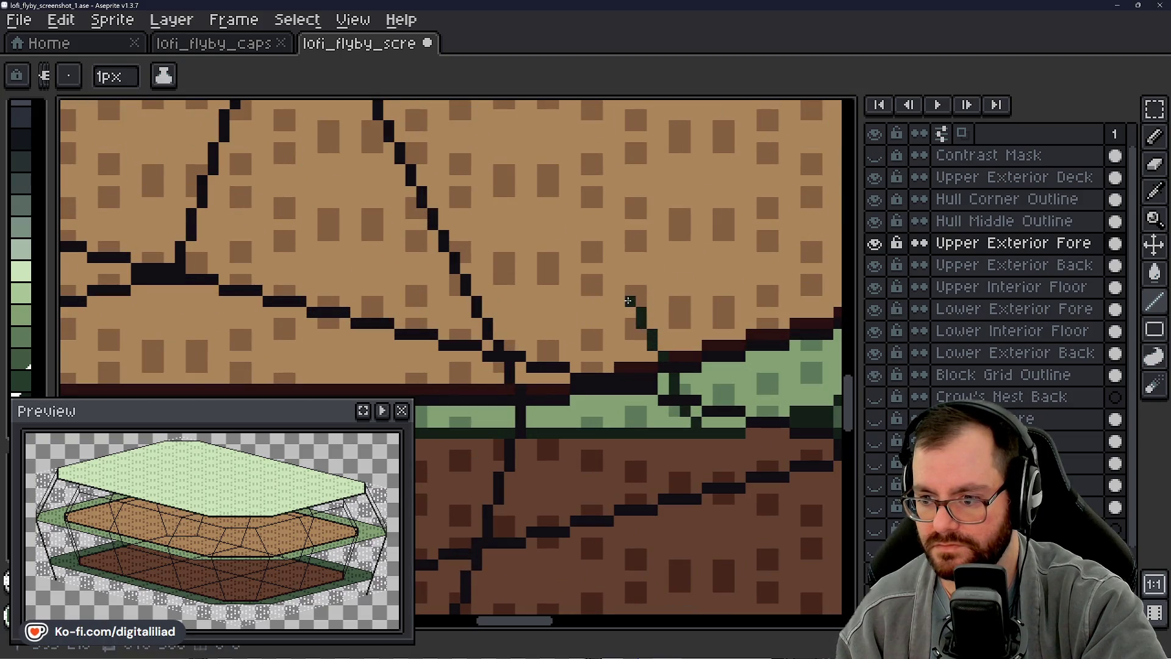
{"action": "scroll", "coordinate": [622, 297], "scroll_direction": "up", "scroll_amount": 2}
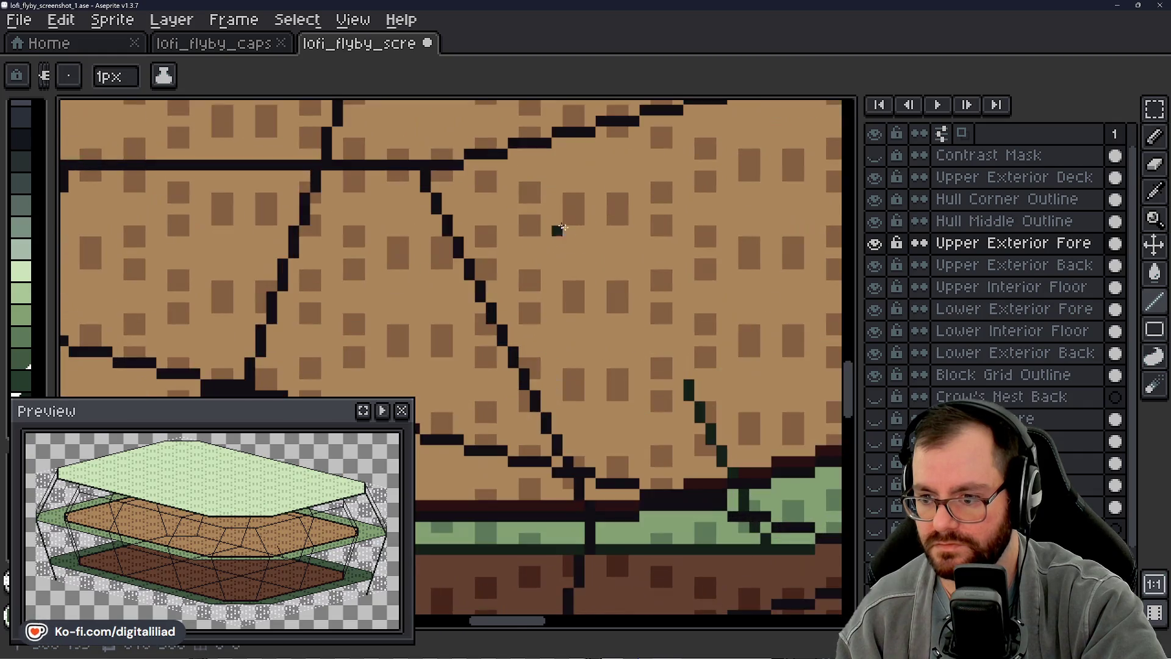
{"action": "mouse_move", "coordinate": [668, 374]}
{"action": "left_mouse_down"}
{"action": "mouse_move", "coordinate": [675, 357]}
{"action": "mouse_move", "coordinate": [620, 252]}
{"action": "left_mouse_up"}
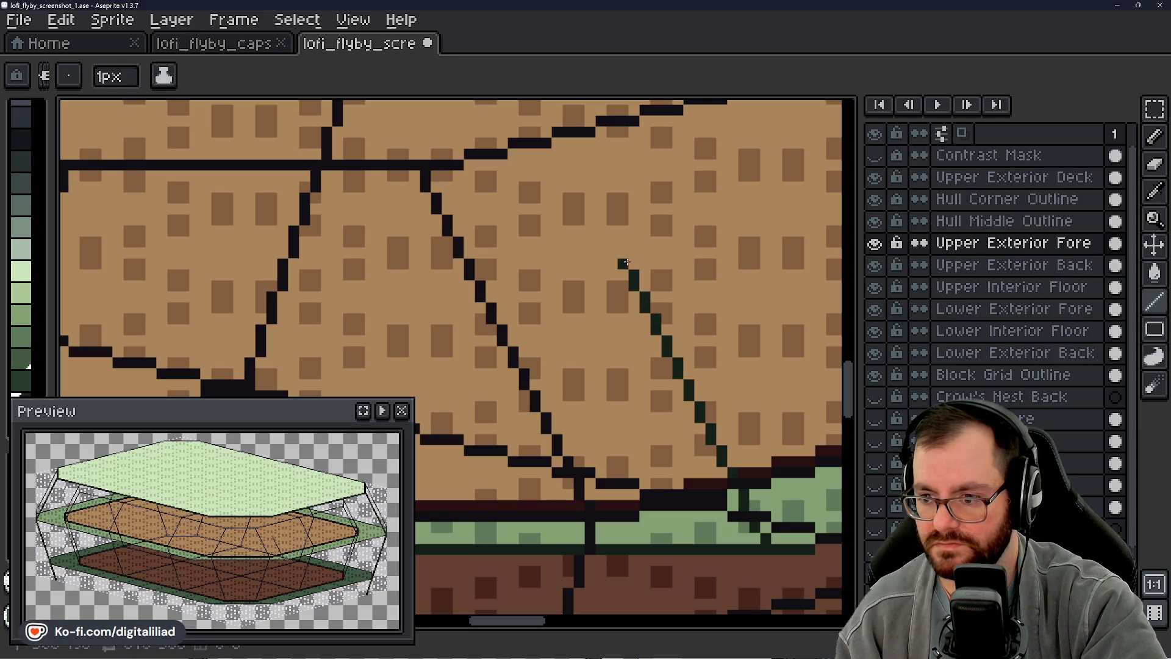
{"action": "middle_click", "coordinate": [622, 349]}
{"action": "left_click_drag", "start_coordinate": [651, 337], "coordinate": [554, 141]}
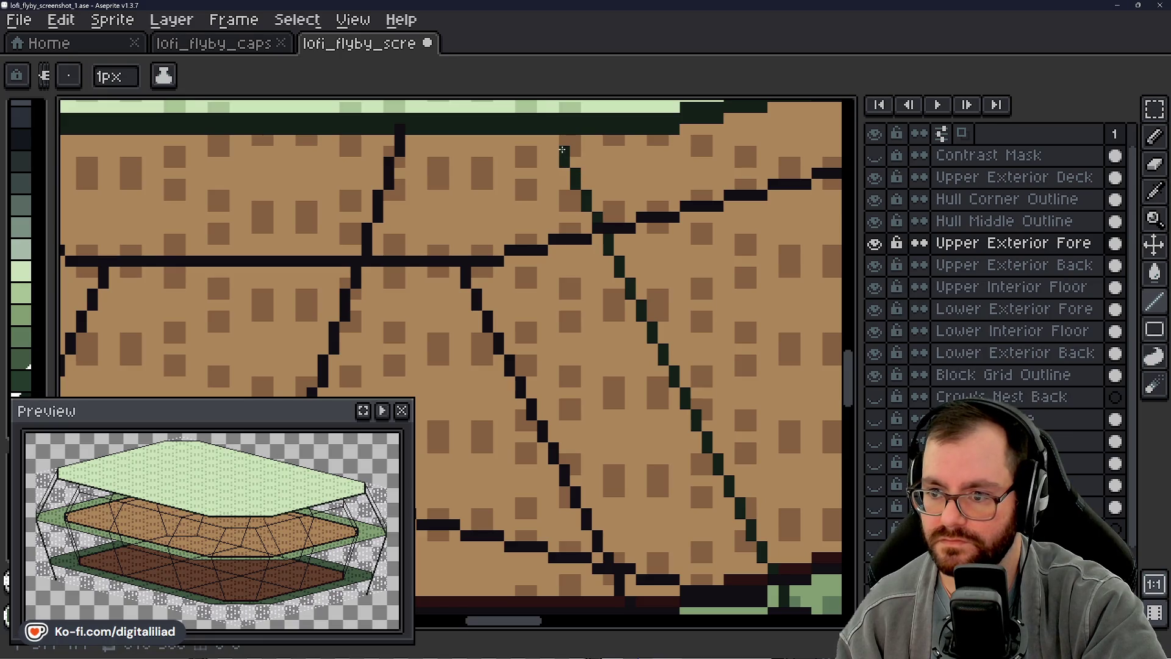
{"action": "scroll", "coordinate": [569, 276], "scroll_direction": "down", "scroll_amount": 2}
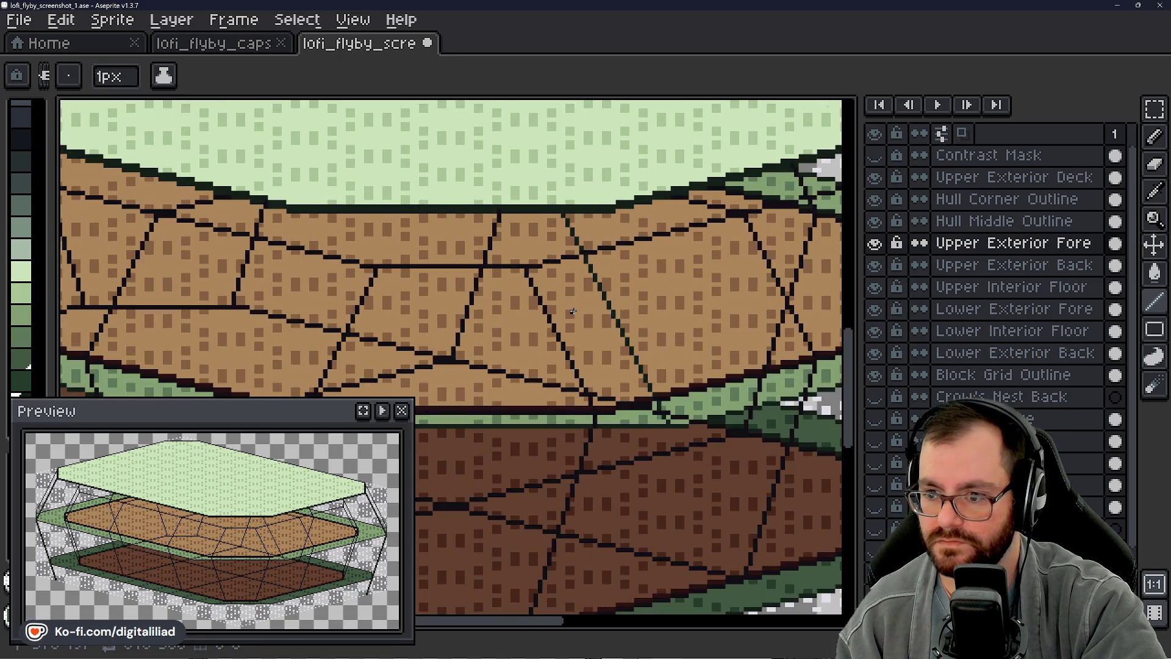
{"action": "scroll", "coordinate": [570, 276], "scroll_direction": "down", "scroll_amount": 1}
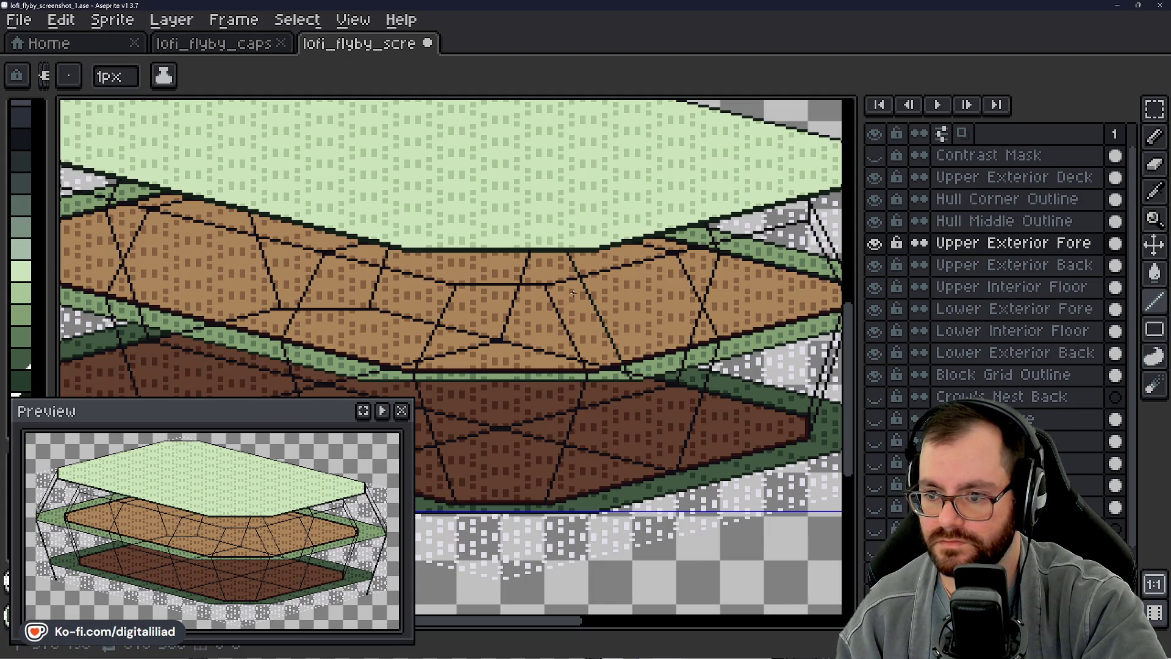
{"action": "scroll", "coordinate": [566, 291], "scroll_direction": "up", "scroll_amount": 1}
{"action": "scroll", "coordinate": [564, 246], "scroll_direction": "up", "scroll_amount": 1}
{"action": "scroll", "coordinate": [563, 248], "scroll_direction": "up", "scroll_amount": 1}
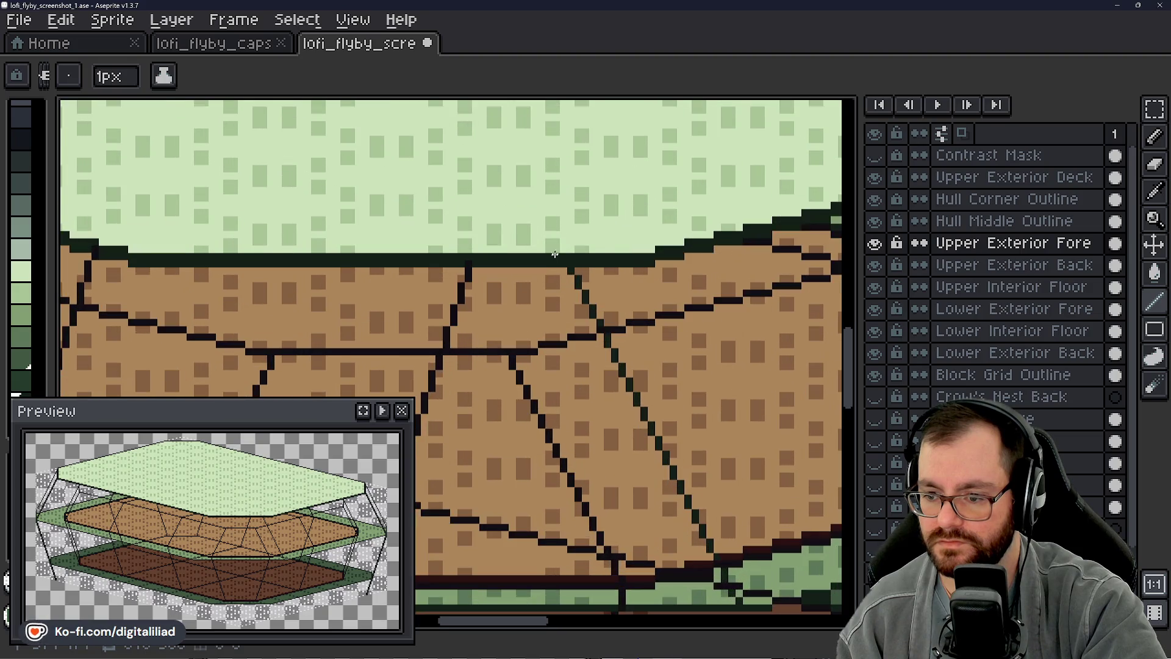
{"action": "scroll", "coordinate": [549, 293], "scroll_direction": "up", "scroll_amount": 1}
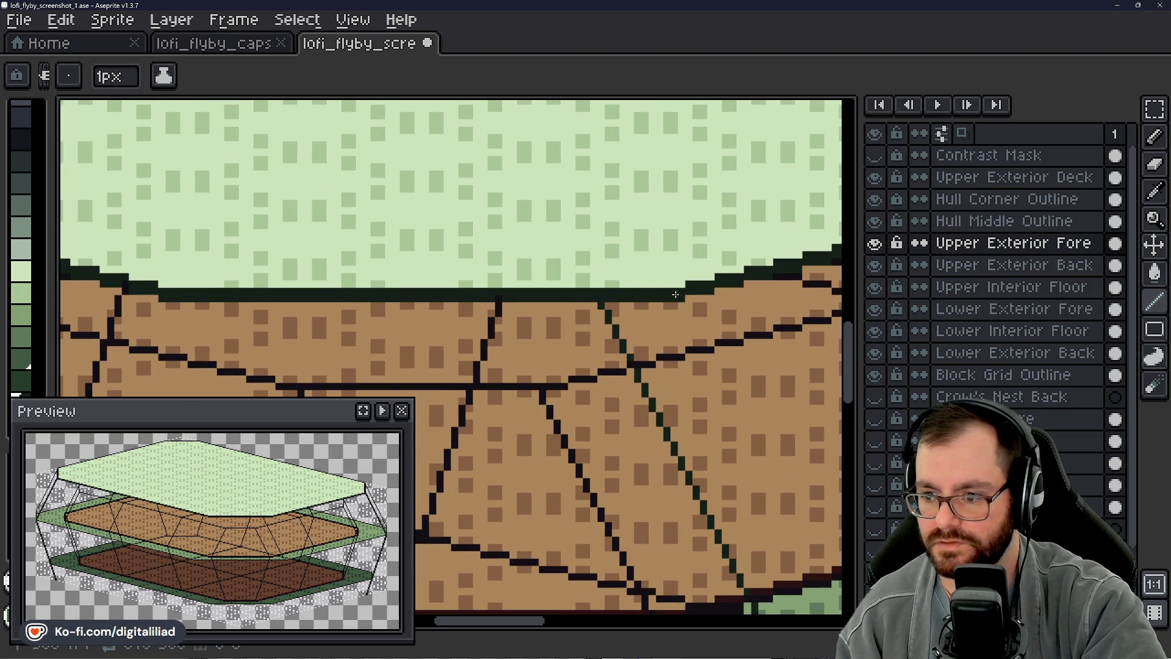
{"action": "scroll", "coordinate": [473, 283], "scroll_direction": "down", "scroll_amount": 2}
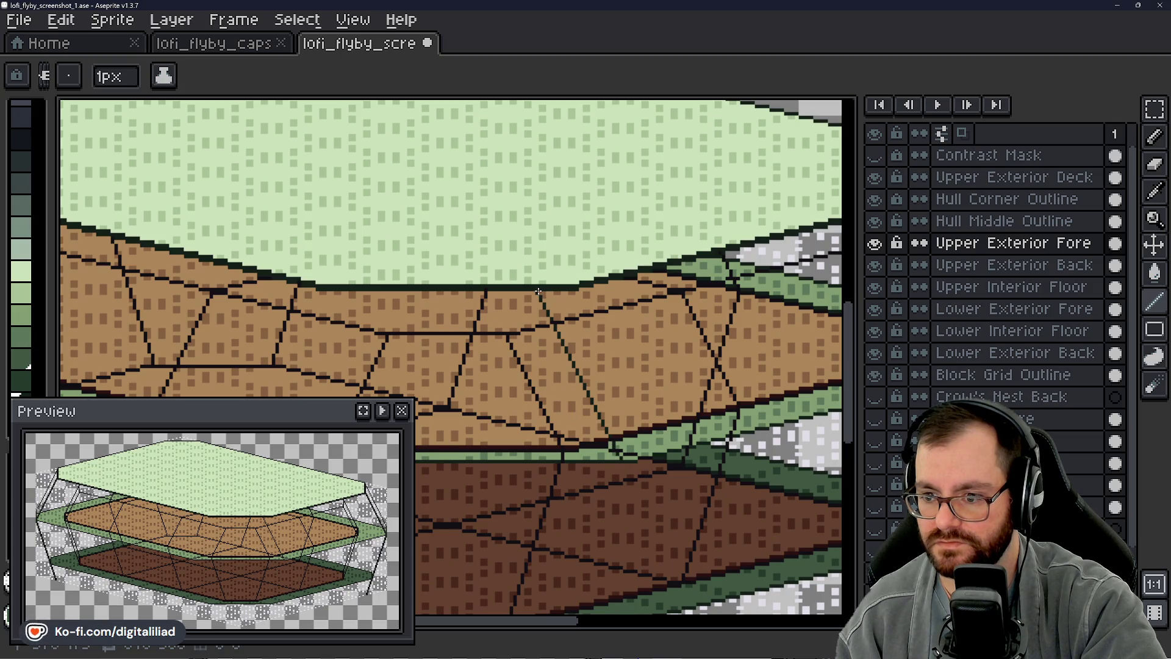
{"action": "scroll", "coordinate": [540, 276], "scroll_direction": "up", "scroll_amount": 2}
{"action": "scroll", "coordinate": [568, 293], "scroll_direction": "up", "scroll_amount": 1}
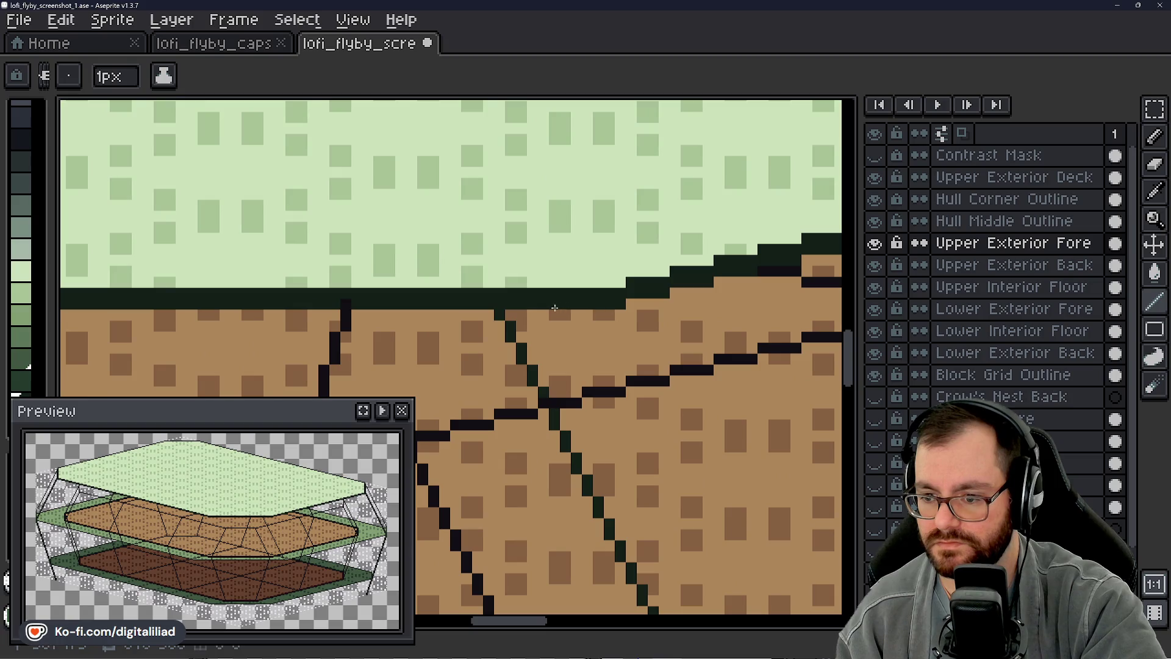
{"action": "scroll", "coordinate": [508, 318], "scroll_direction": "down", "scroll_amount": 2}
{"action": "scroll", "coordinate": [549, 317], "scroll_direction": "down", "scroll_amount": 2}
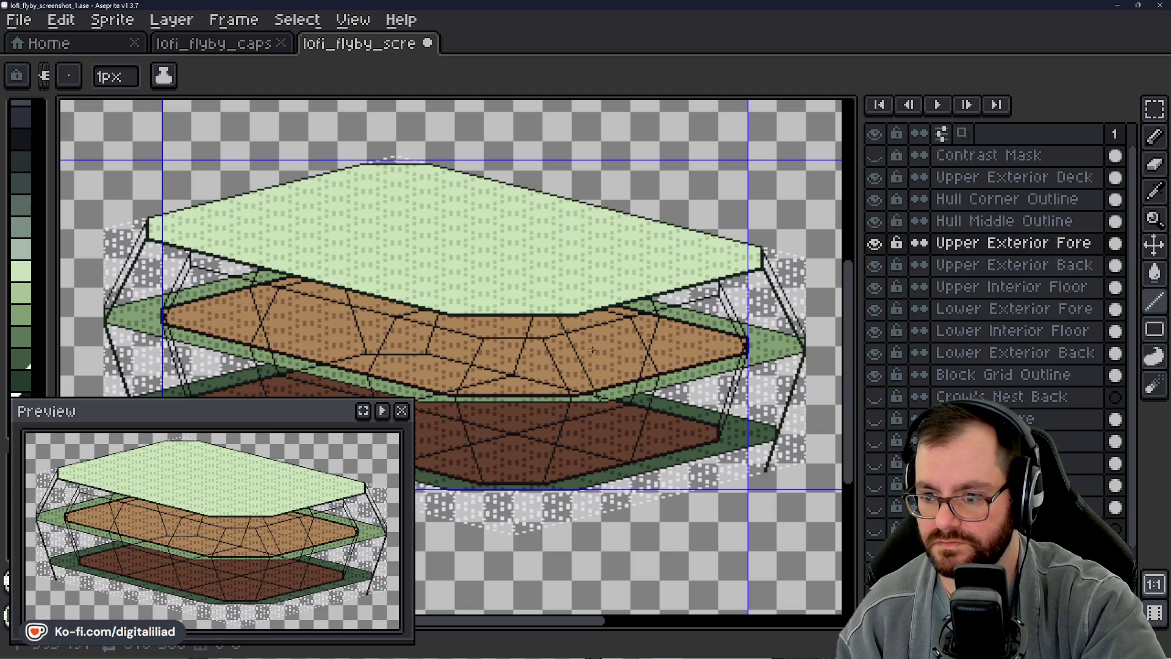
{"action": "scroll", "coordinate": [587, 342], "scroll_direction": "up", "scroll_amount": 1}
{"action": "scroll", "coordinate": [568, 348], "scroll_direction": "up", "scroll_amount": 2}
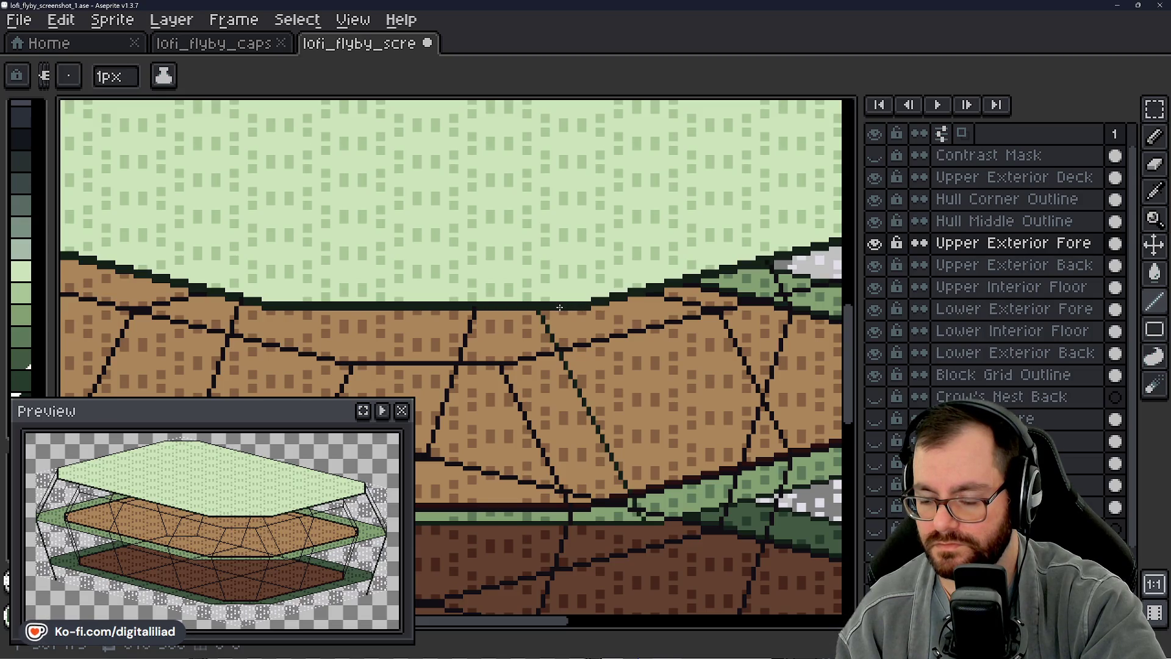
{"action": "scroll", "coordinate": [556, 321], "scroll_direction": "down", "scroll_amount": 5}
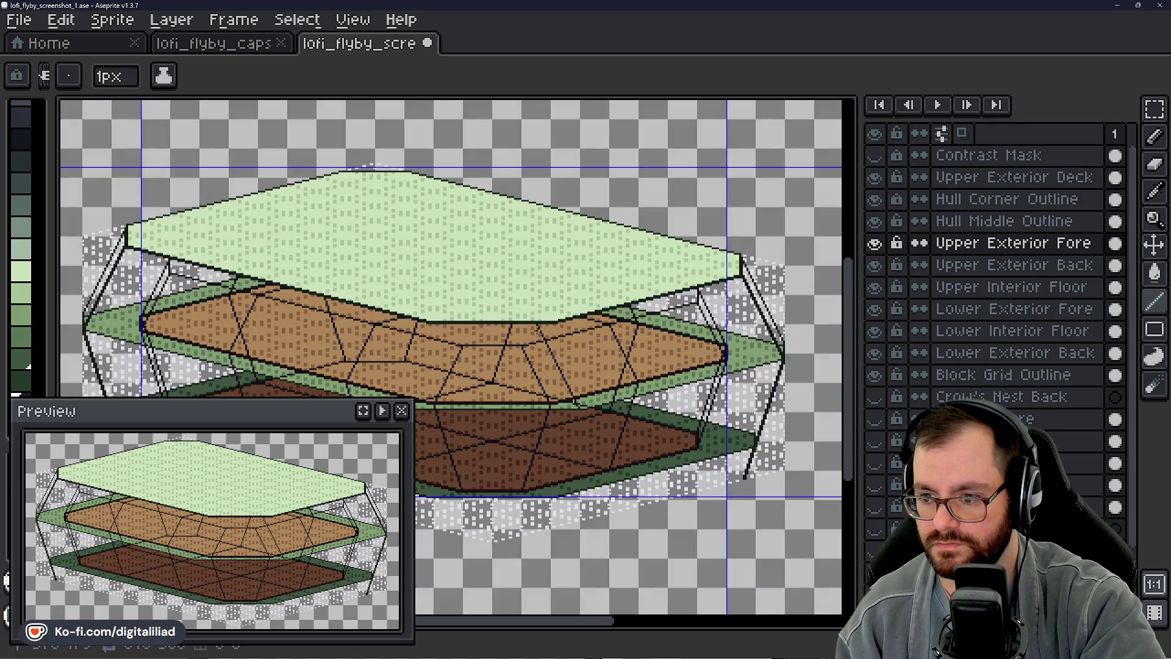
{"action": "scroll", "coordinate": [541, 322], "scroll_direction": "up", "scroll_amount": 5}
{"action": "scroll", "coordinate": [541, 323], "scroll_direction": "up", "scroll_amount": 1}
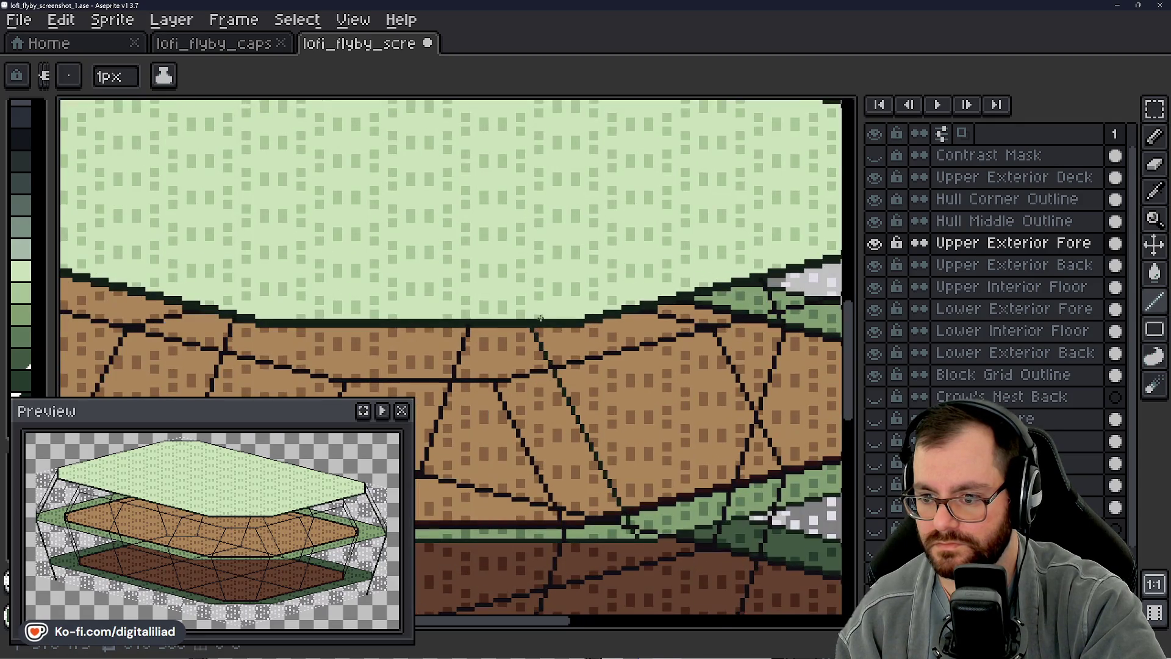
{"action": "scroll", "coordinate": [541, 322], "scroll_direction": "down", "scroll_amount": 6}
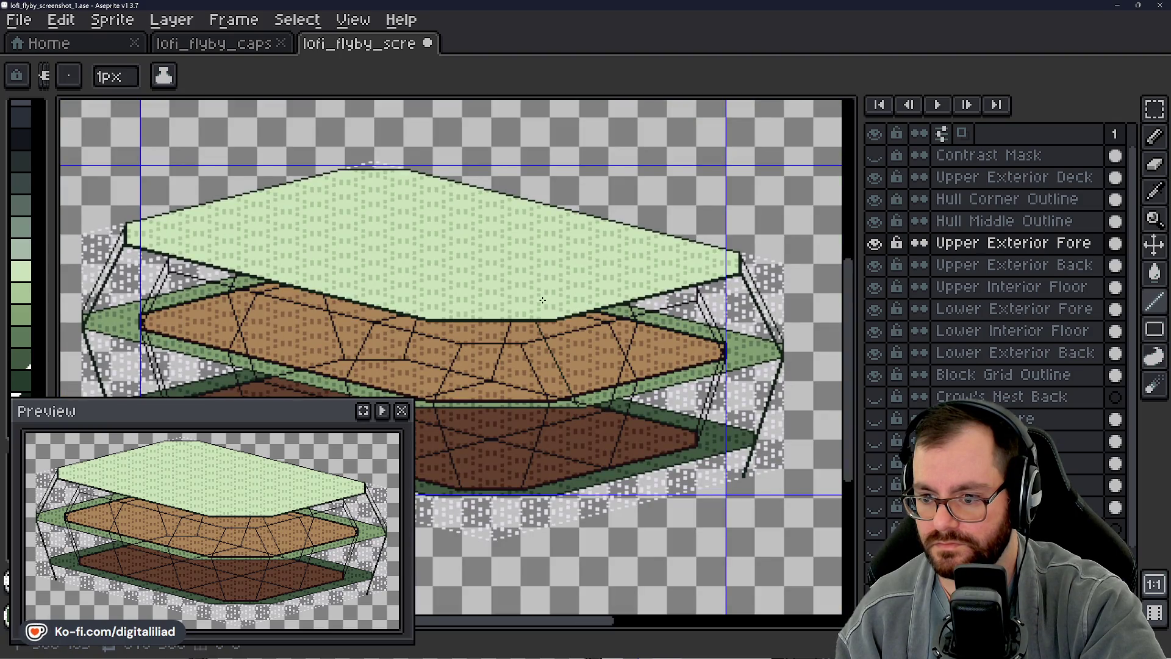
{"action": "scroll", "coordinate": [541, 365], "scroll_direction": "down", "scroll_amount": 1}
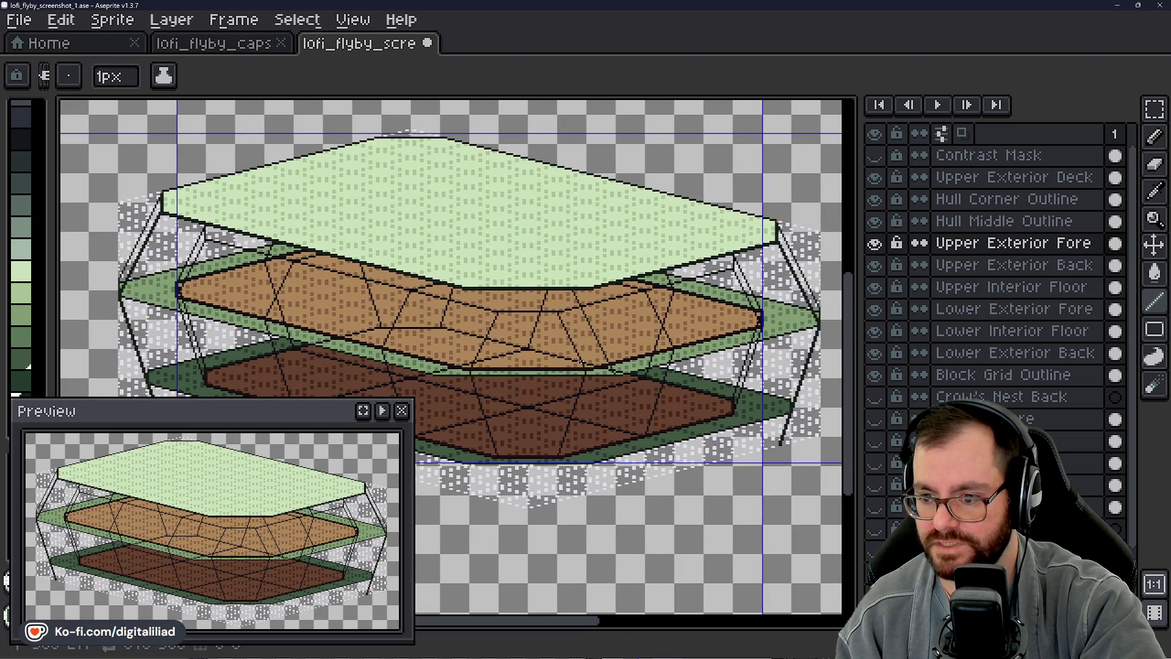
{"action": "scroll", "coordinate": [540, 365], "scroll_direction": "up", "scroll_amount": 5}
Step: With the Pencil, extend the dark green seam up the tan deck to the top outline
{"action": "left_click_drag", "start_coordinate": [612, 337], "coordinate": [595, 357]}
{"action": "scroll", "coordinate": [584, 377], "scroll_direction": "up", "scroll_amount": 2}
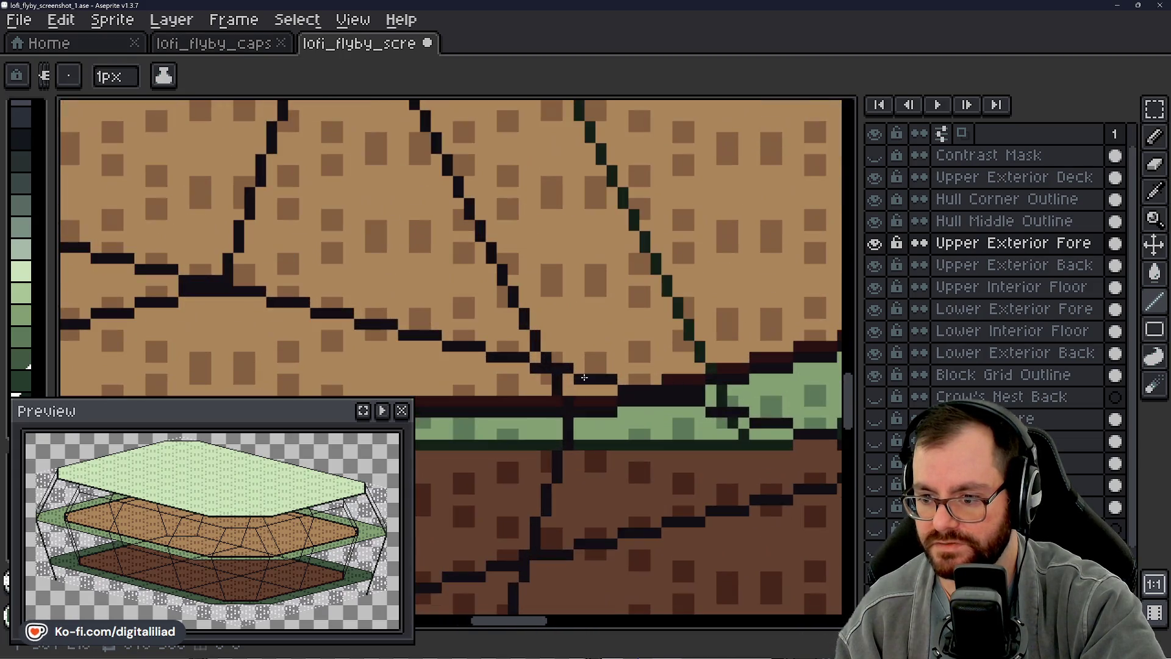
{"action": "scroll", "coordinate": [584, 376], "scroll_direction": "down", "scroll_amount": 4}
{"action": "key", "text": "v"}
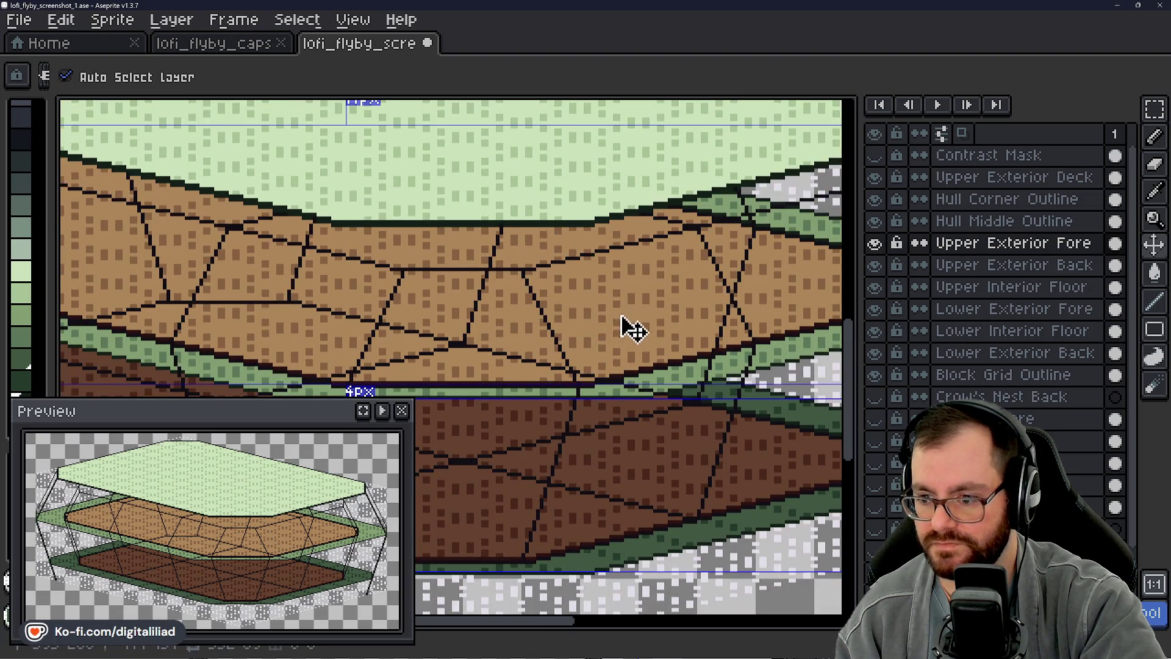
{"action": "key", "text": "b"}
{"action": "scroll", "coordinate": [632, 383], "scroll_direction": "up", "scroll_amount": 3}
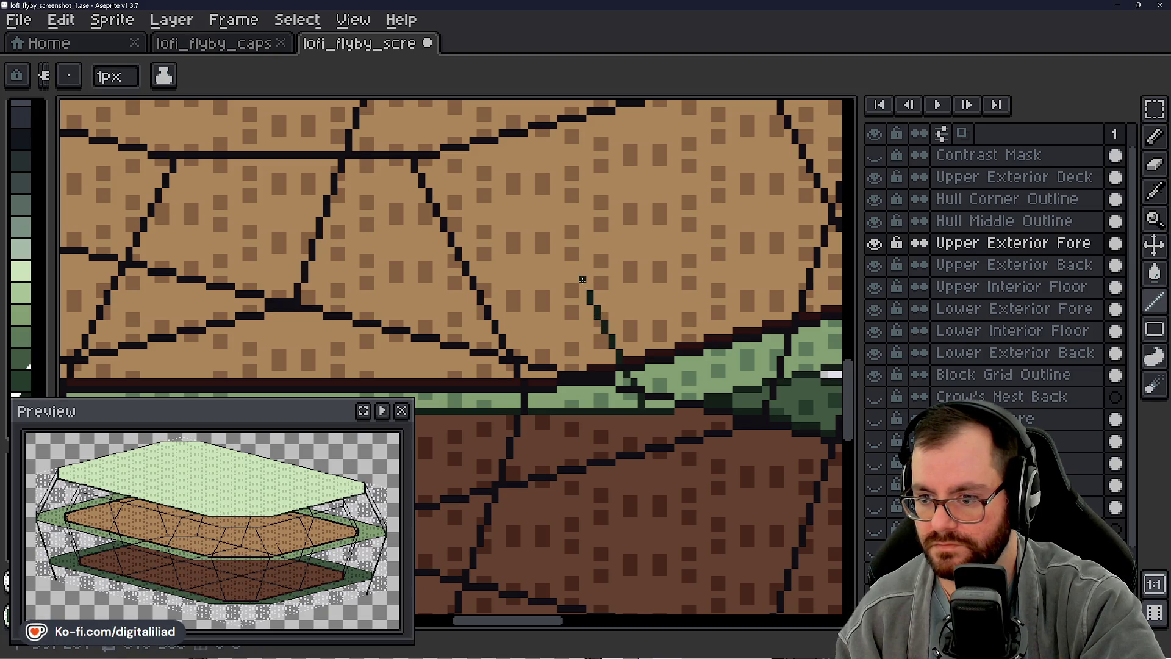
{"action": "mouse_move", "coordinate": [575, 266]}
{"action": "left_mouse_down"}
{"action": "mouse_move", "coordinate": [560, 240]}
{"action": "mouse_move", "coordinate": [630, 366]}
{"action": "left_mouse_up"}
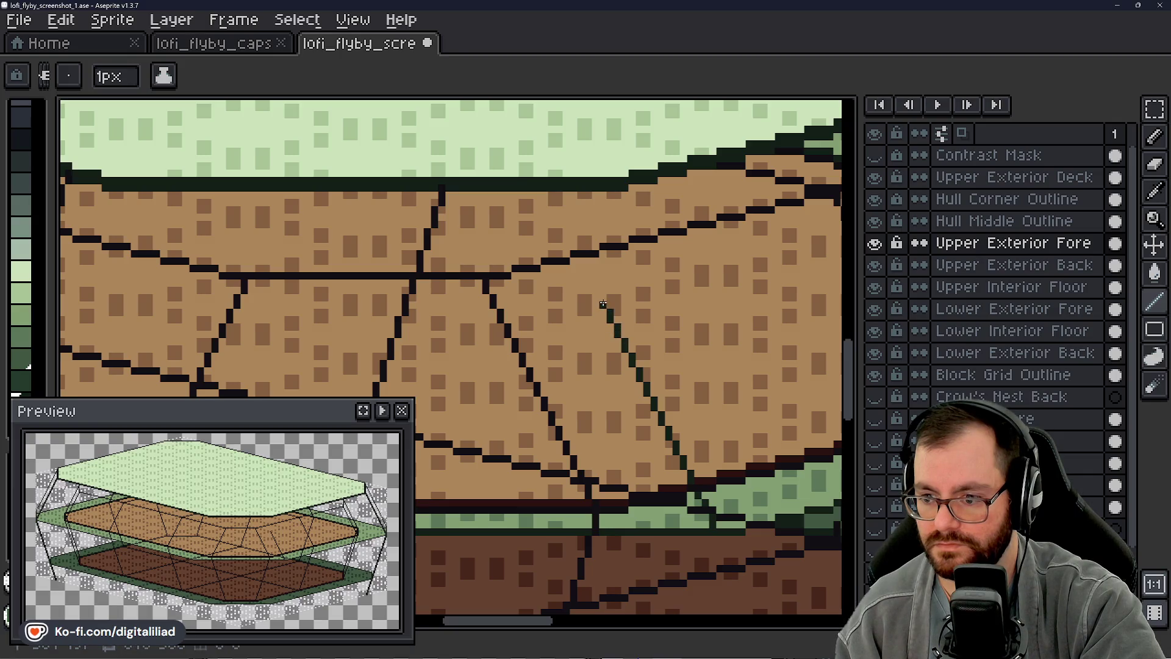
{"action": "left_click_drag", "start_coordinate": [603, 299], "coordinate": [552, 199]}
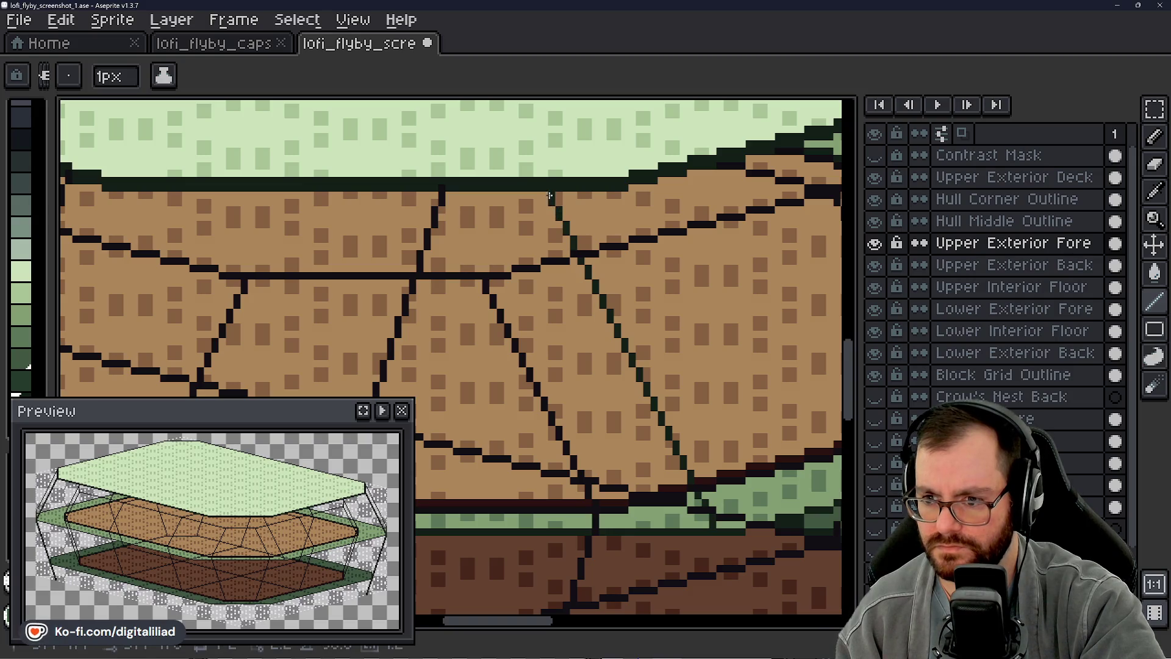
{"action": "scroll", "coordinate": [588, 234], "scroll_direction": "down", "scroll_amount": 1}
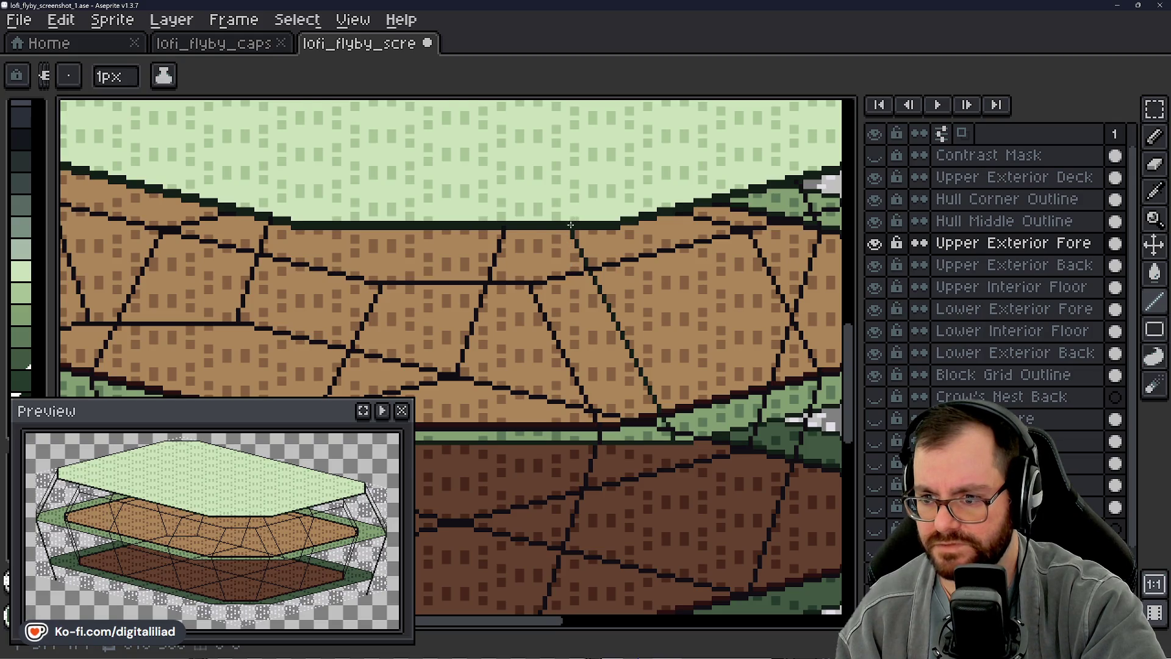
{"action": "scroll", "coordinate": [571, 260], "scroll_direction": "up", "scroll_amount": 1}
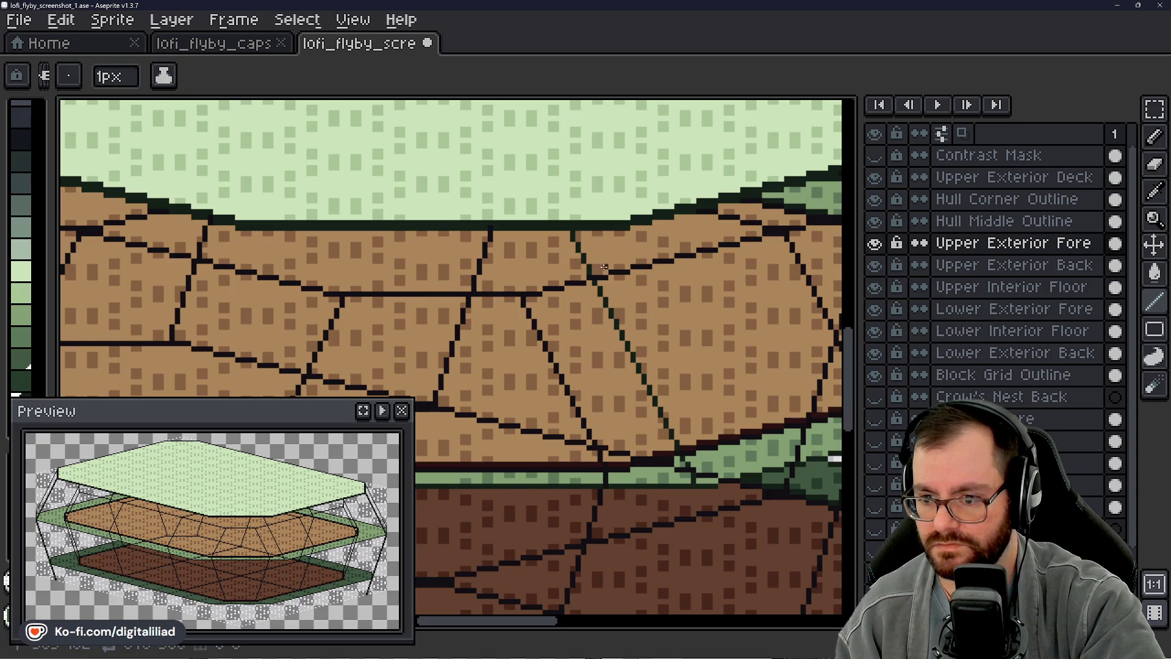
{"action": "scroll", "coordinate": [574, 266], "scroll_direction": "down", "scroll_amount": 2}
{"action": "scroll", "coordinate": [617, 273], "scroll_direction": "down", "scroll_amount": 2}
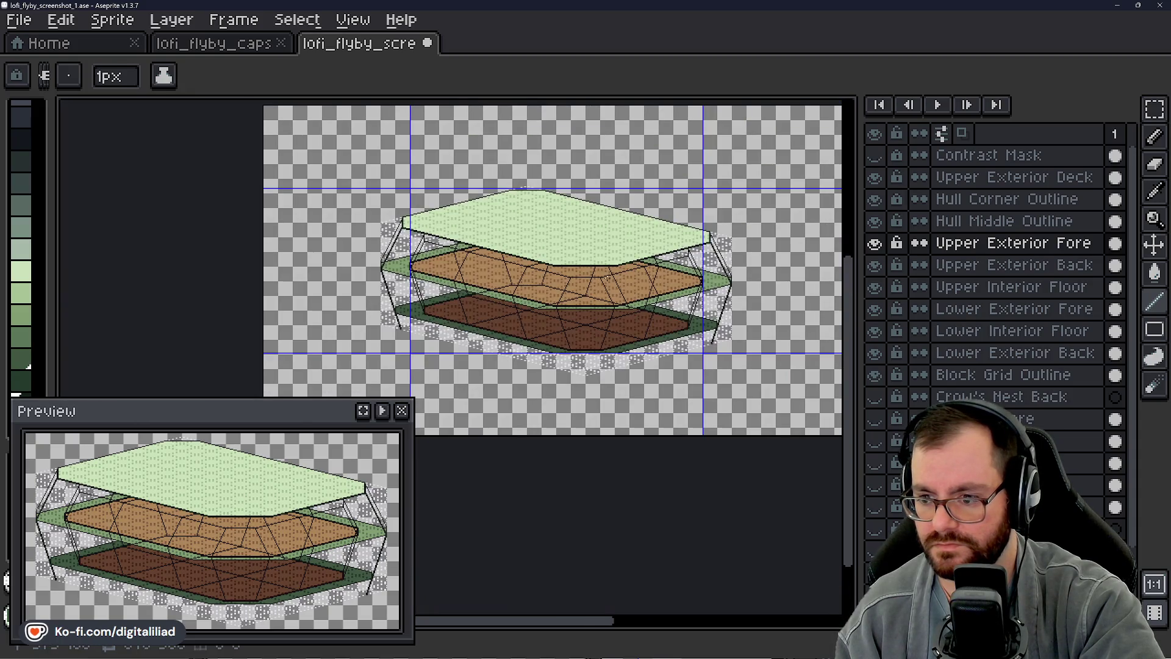
{"action": "scroll", "coordinate": [615, 275], "scroll_direction": "up", "scroll_amount": 2}
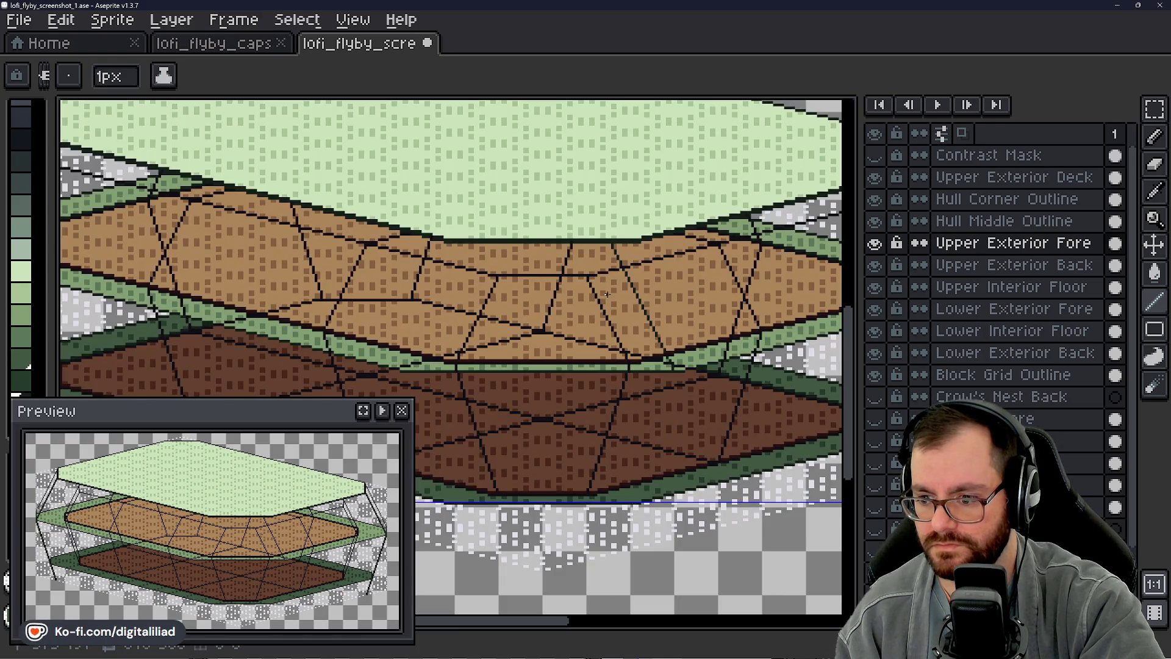
{"action": "scroll", "coordinate": [612, 270], "scroll_direction": "up", "scroll_amount": 1}
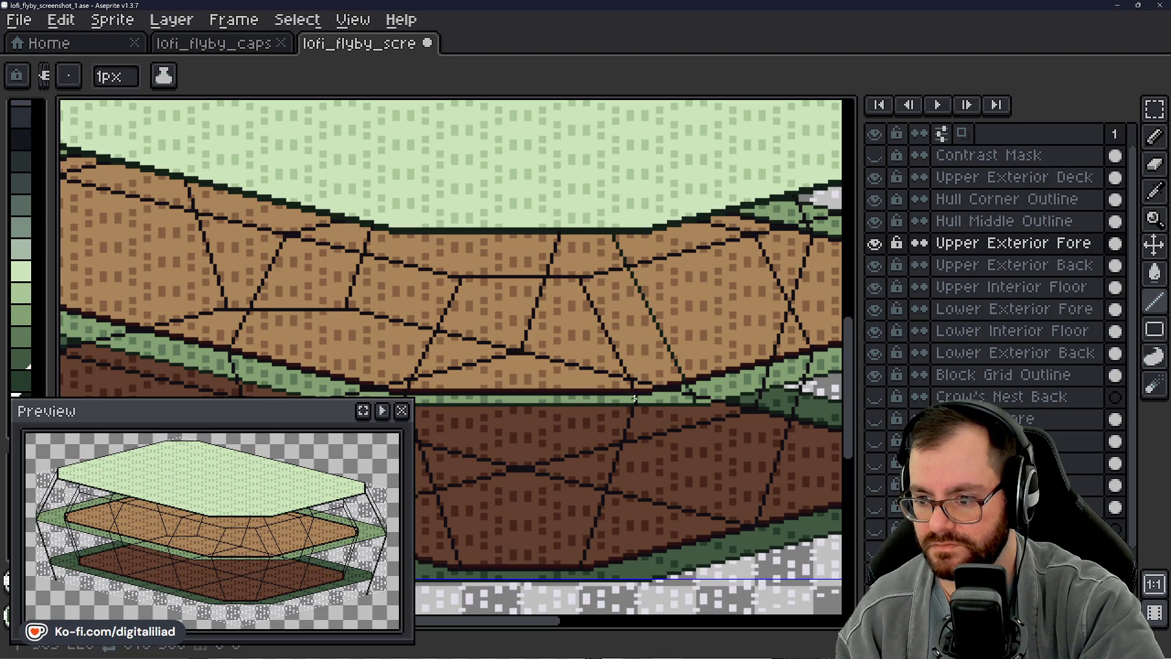
{"action": "scroll", "coordinate": [575, 274], "scroll_direction": "up", "scroll_amount": 1}
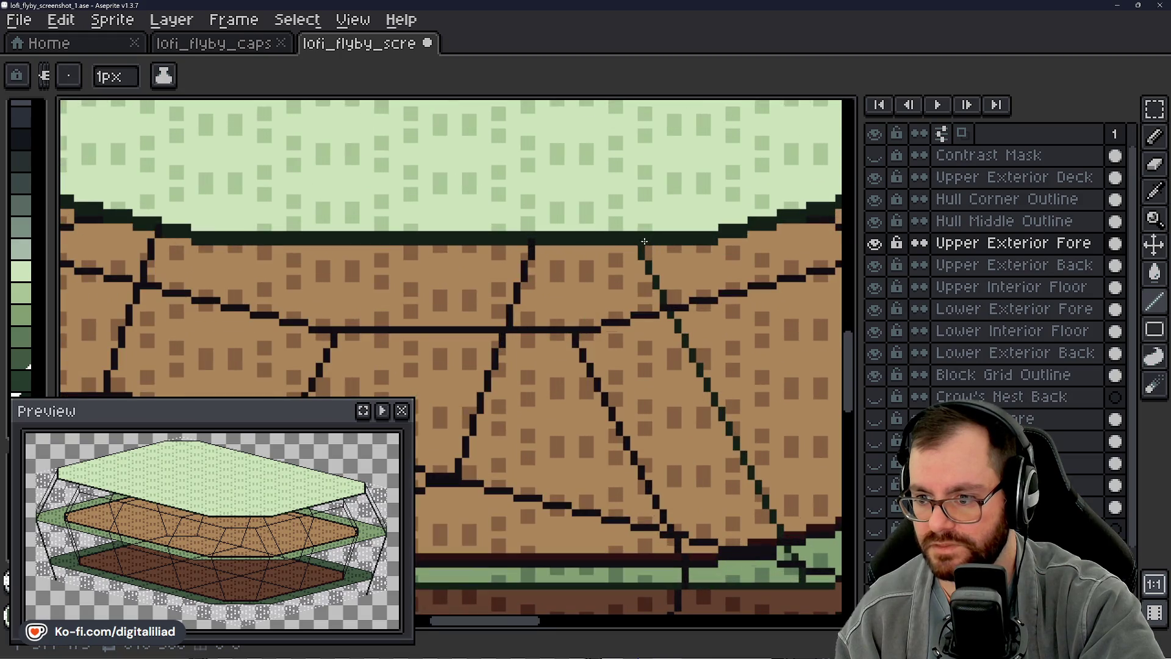
Step: Undo a misplaced stroke, then add pixels alongside the dark green diagonal to make it two pixels wide
{"action": "mouse_move", "coordinate": [632, 257]}
{"action": "left_mouse_down"}
{"action": "mouse_move", "coordinate": [576, 328]}
{"action": "mouse_move", "coordinate": [562, 323]}
{"action": "left_mouse_up"}
{"action": "key", "text": "ctrl+z"}
{"action": "scroll", "coordinate": [553, 285], "scroll_direction": "down", "scroll_amount": 2}
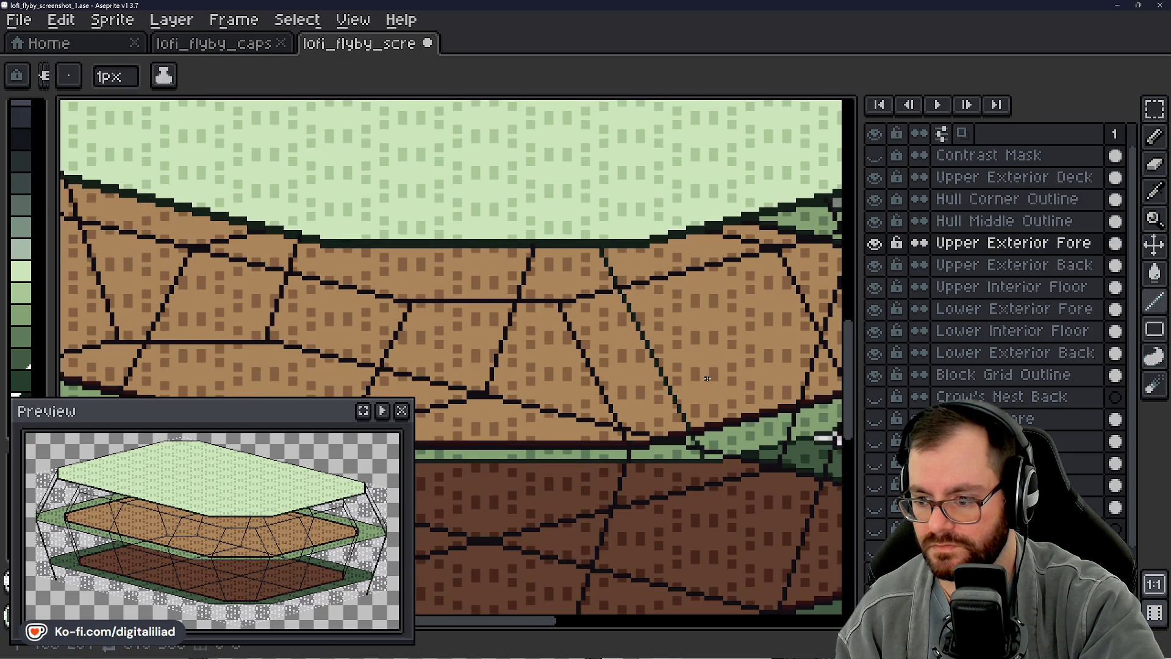
{"action": "scroll", "coordinate": [650, 385], "scroll_direction": "up", "scroll_amount": 3}
{"action": "mouse_move", "coordinate": [648, 351]}
{"action": "left_mouse_down"}
{"action": "mouse_move", "coordinate": [623, 299]}
{"action": "mouse_move", "coordinate": [661, 403]}
{"action": "left_mouse_up"}
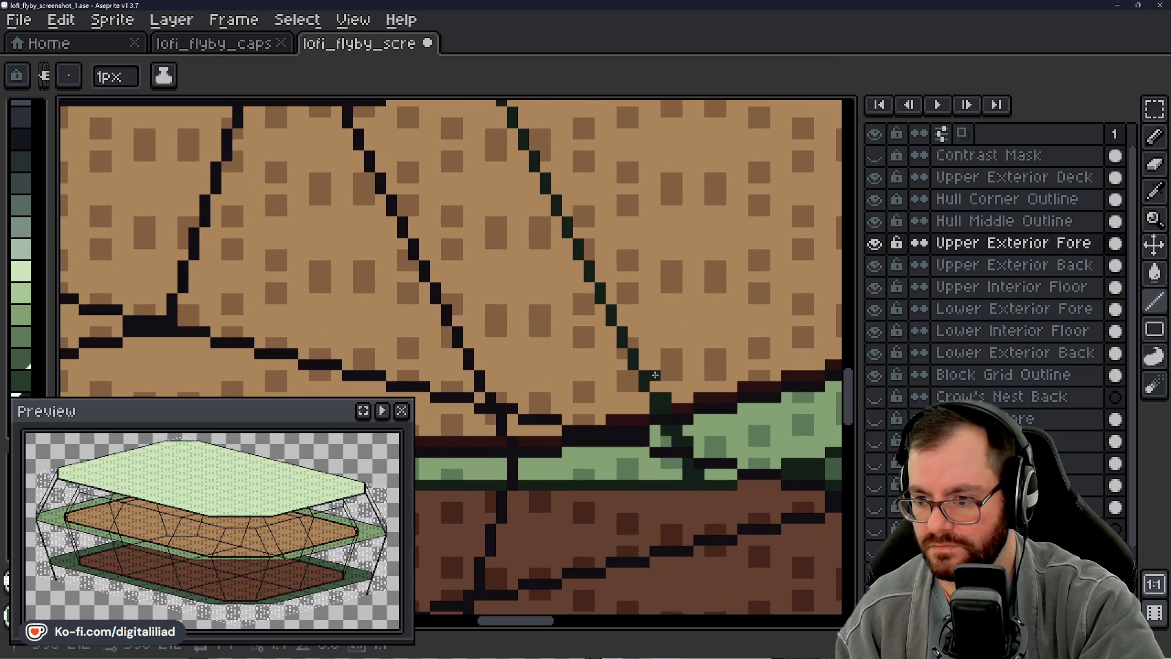
{"action": "mouse_move", "coordinate": [646, 355]}
{"action": "left_mouse_down"}
{"action": "mouse_move", "coordinate": [544, 161]}
{"action": "mouse_move", "coordinate": [587, 277]}
{"action": "mouse_move", "coordinate": [575, 240]}
{"action": "mouse_move", "coordinate": [562, 258]}
{"action": "left_mouse_up"}
{"action": "scroll", "coordinate": [558, 274], "scroll_direction": "down", "scroll_amount": 2}
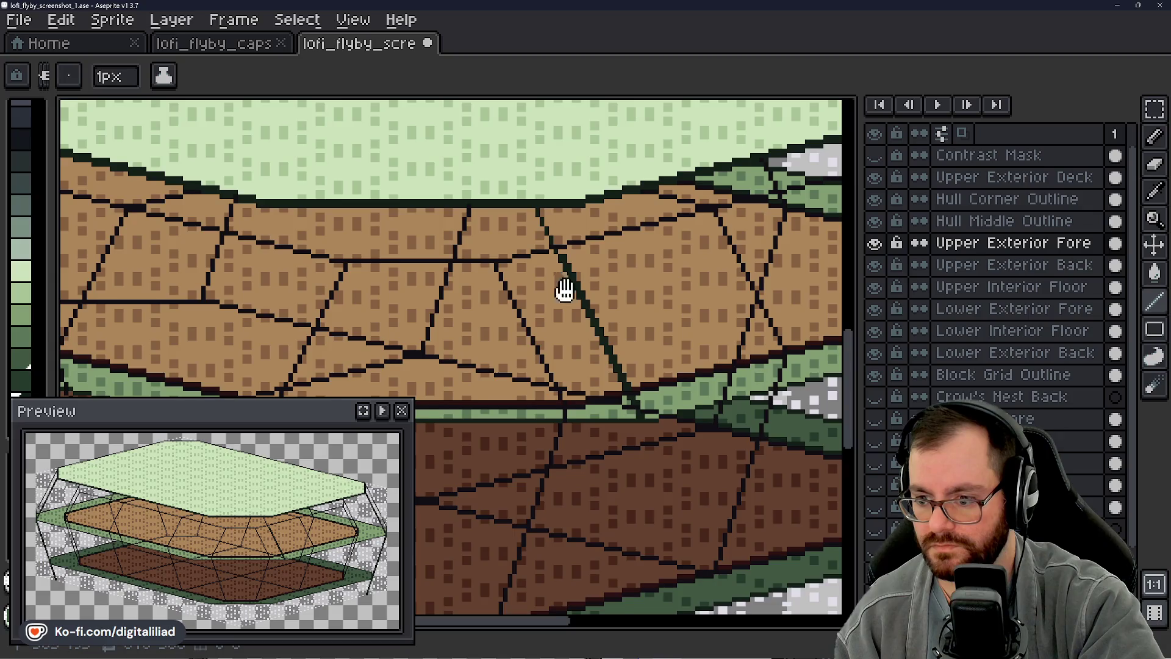
{"action": "scroll", "coordinate": [565, 291], "scroll_direction": "down", "scroll_amount": 1}
{"action": "scroll", "coordinate": [565, 291], "scroll_direction": "down", "scroll_amount": 1}
{"action": "scroll", "coordinate": [565, 291], "scroll_direction": "down", "scroll_amount": 1}
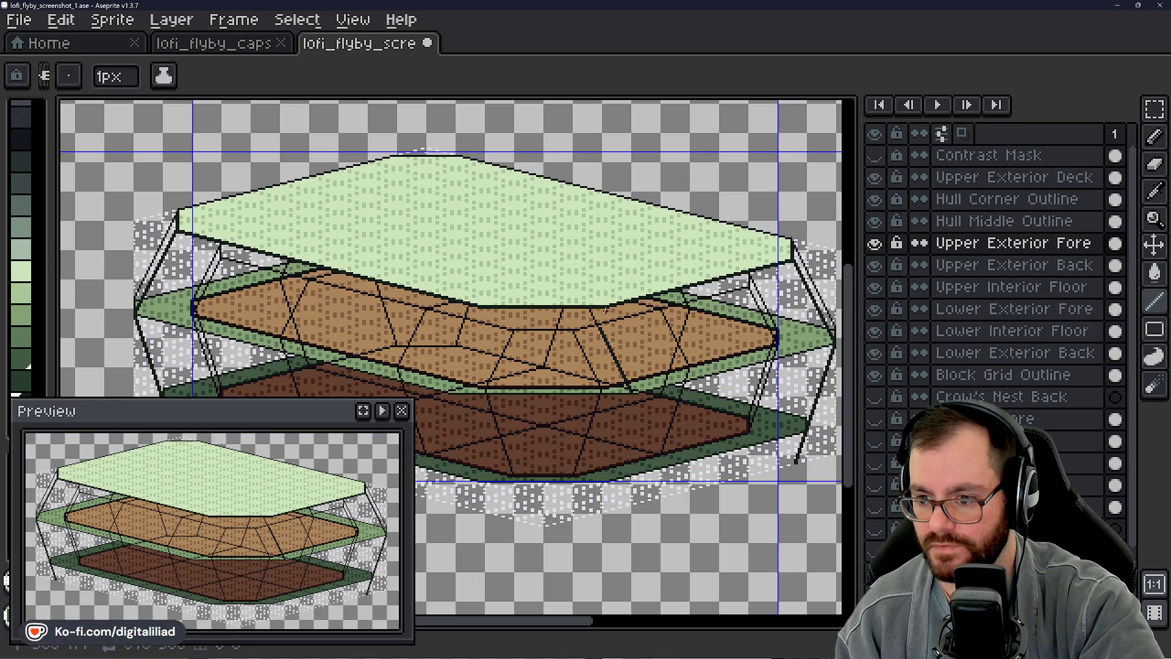
{"action": "scroll", "coordinate": [599, 332], "scroll_direction": "up", "scroll_amount": 2}
{"action": "scroll", "coordinate": [600, 332], "scroll_direction": "up", "scroll_amount": 2}
{"action": "left_click_drag", "start_coordinate": [597, 328], "coordinate": [555, 238]}
{"action": "left_click", "coordinate": [555, 241]}
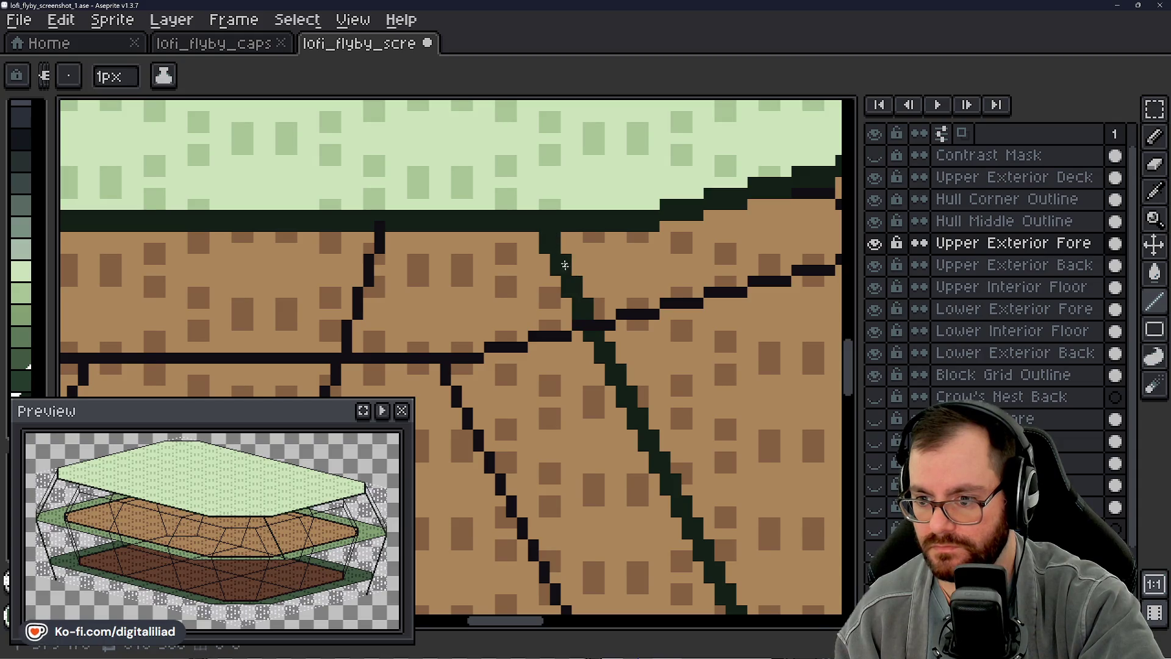
{"action": "scroll", "coordinate": [586, 302], "scroll_direction": "down", "scroll_amount": 2}
{"action": "scroll", "coordinate": [586, 302], "scroll_direction": "down", "scroll_amount": 2}
{"action": "scroll", "coordinate": [618, 336], "scroll_direction": "up", "scroll_amount": 1}
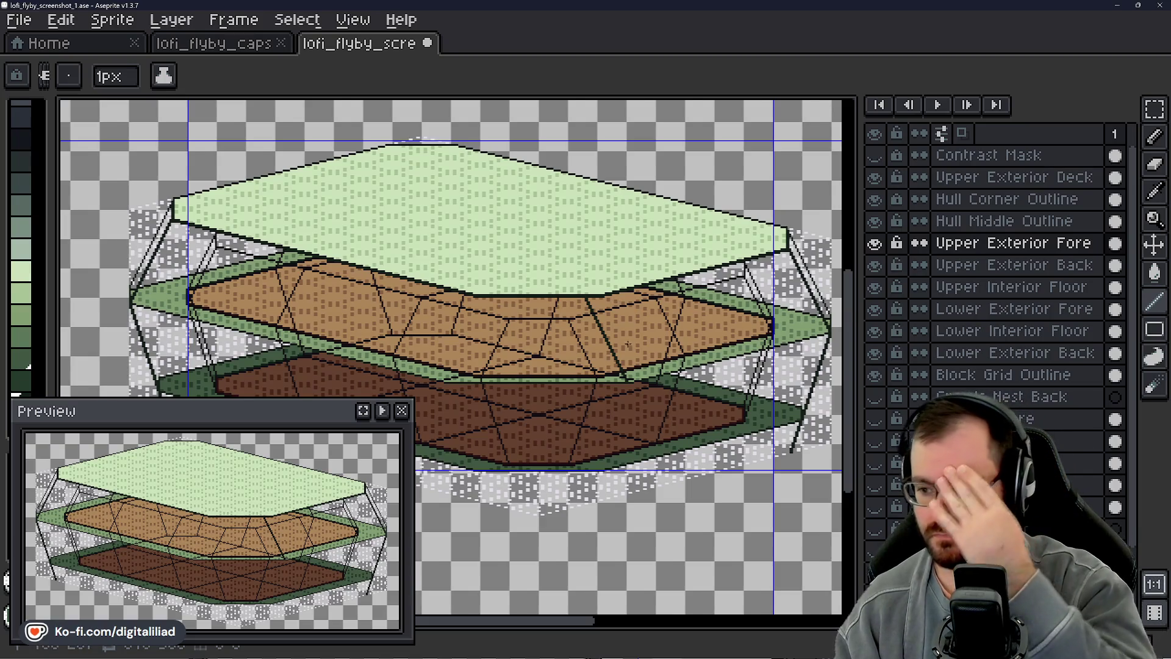
{"action": "scroll", "coordinate": [617, 302], "scroll_direction": "up", "scroll_amount": 3}
{"action": "scroll", "coordinate": [639, 419], "scroll_direction": "up", "scroll_amount": 1}
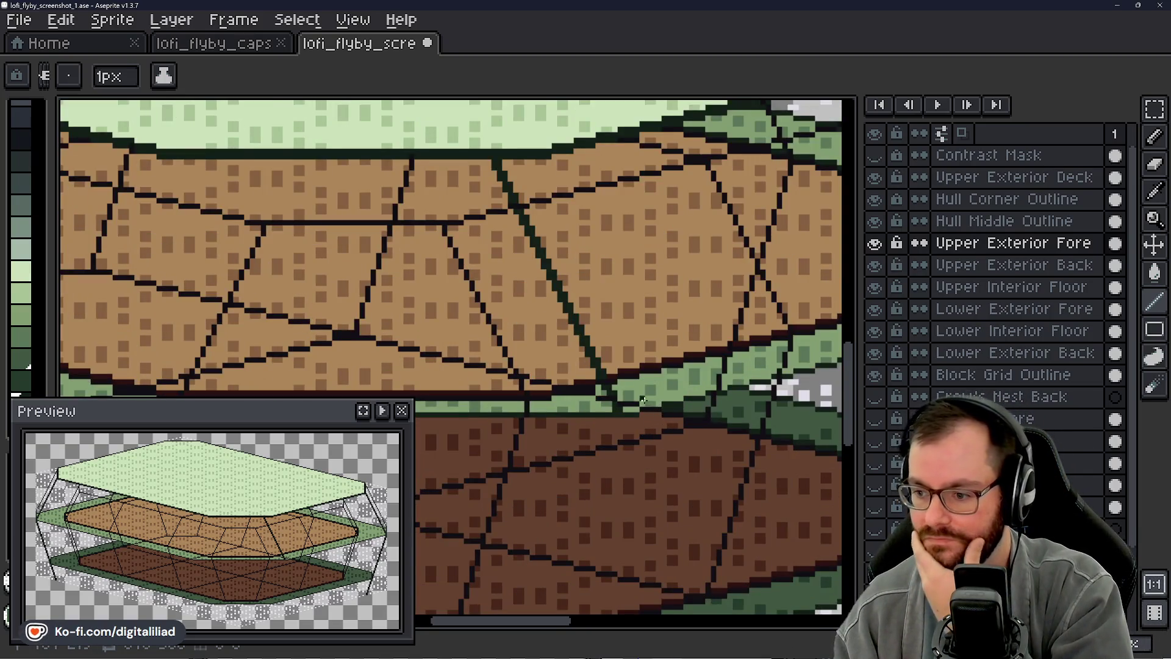
{"action": "scroll", "coordinate": [638, 419], "scroll_direction": "right", "scroll_amount": 3}
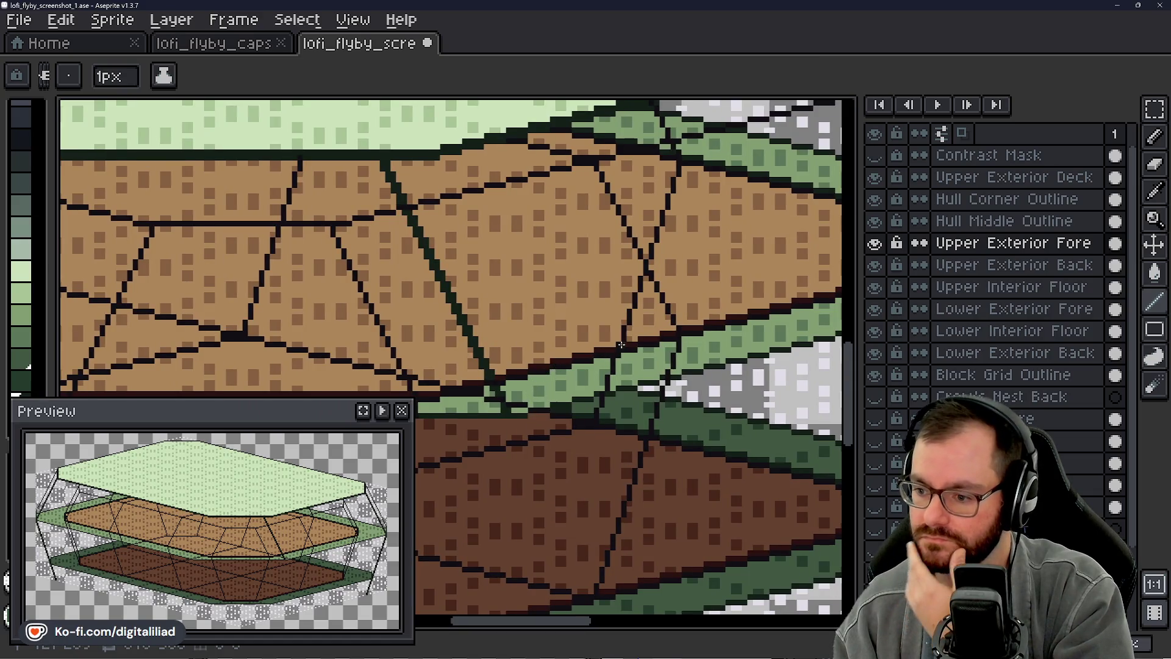
{"action": "scroll", "coordinate": [551, 370], "scroll_direction": "right", "scroll_amount": 2}
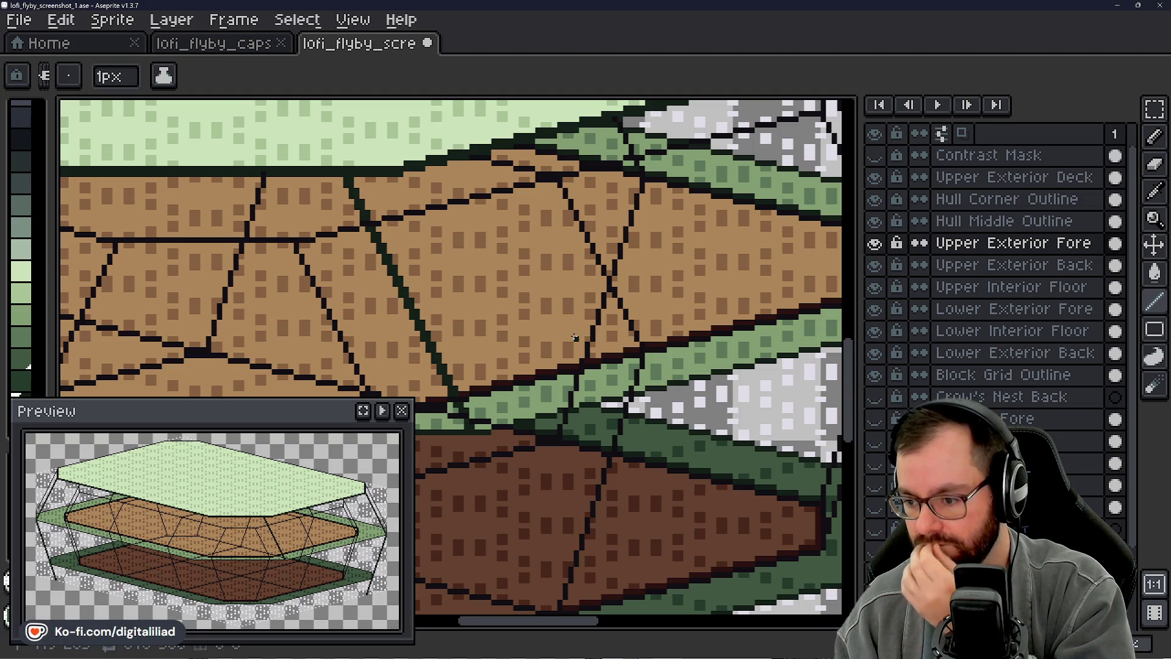
{"action": "scroll", "coordinate": [684, 368], "scroll_direction": "up", "scroll_amount": 1}
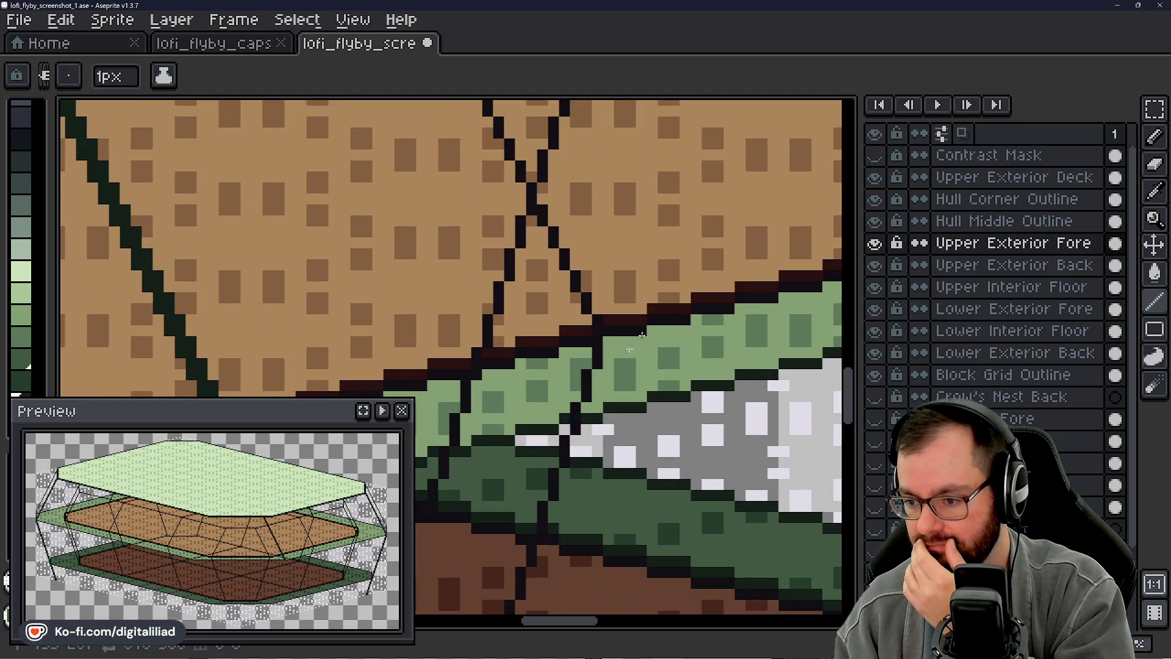
{"action": "scroll", "coordinate": [641, 337], "scroll_direction": "down", "scroll_amount": 1}
{"action": "mouse_move", "coordinate": [595, 348]}
{"action": "left_mouse_down"}
{"action": "mouse_move", "coordinate": [549, 330]}
{"action": "mouse_move", "coordinate": [568, 338]}
{"action": "left_mouse_up"}
{"action": "scroll", "coordinate": [515, 327], "scroll_direction": "up", "scroll_amount": 1}
{"action": "scroll", "coordinate": [609, 355], "scroll_direction": "down", "scroll_amount": 1}
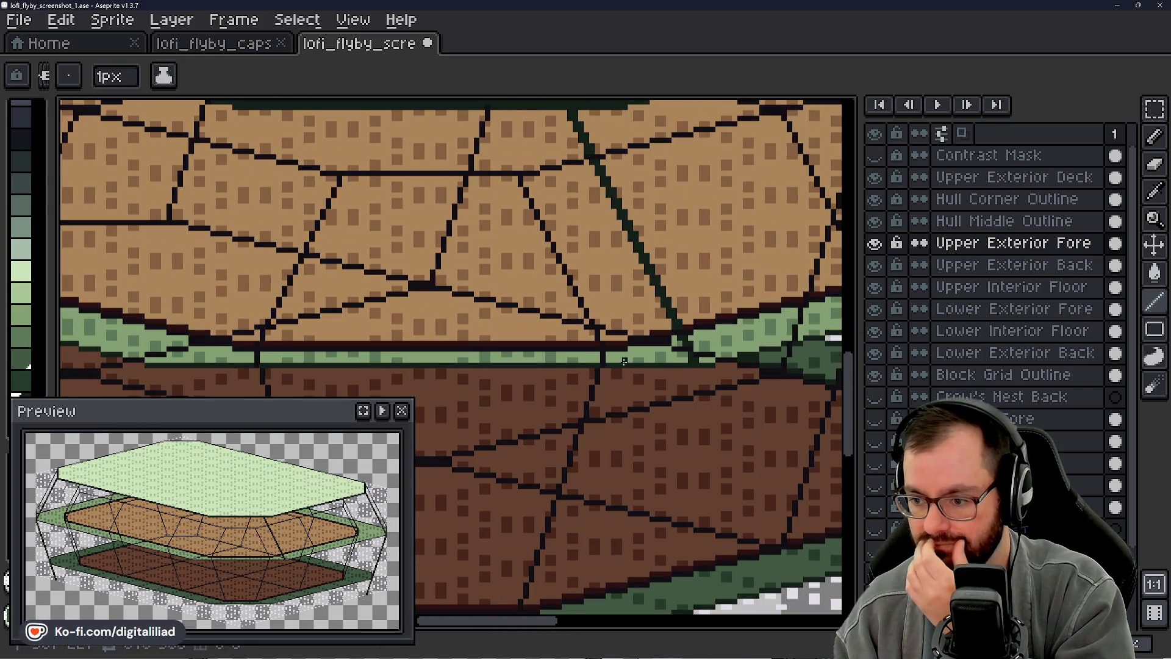
{"action": "scroll", "coordinate": [602, 358], "scroll_direction": "down", "scroll_amount": 1}
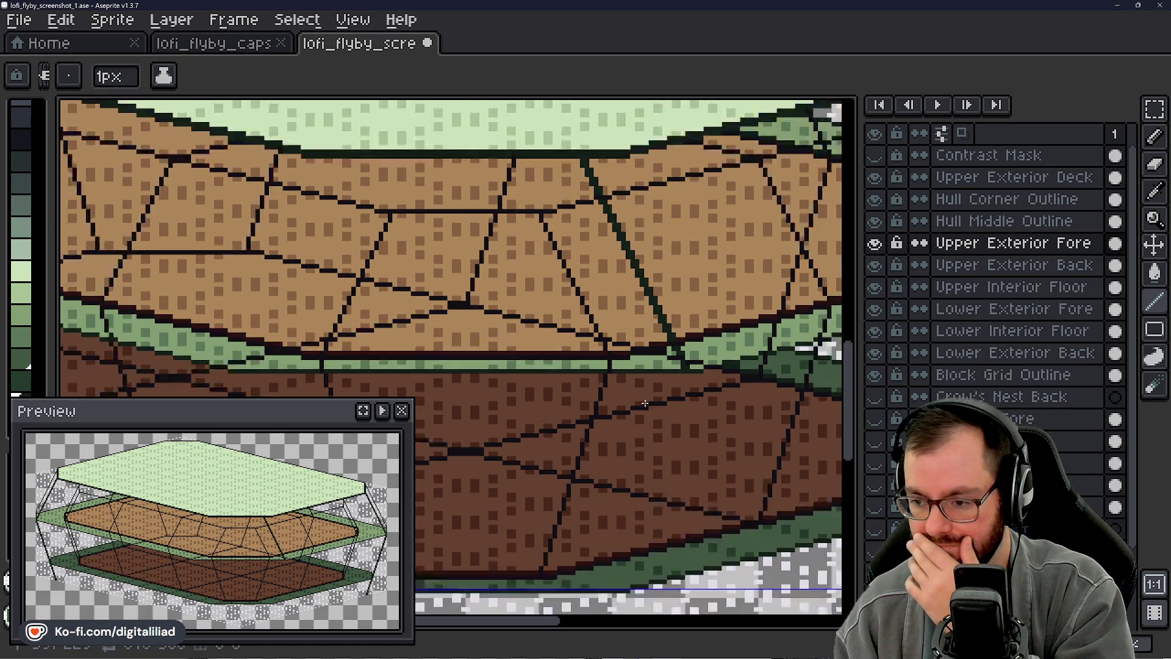
{"action": "scroll", "coordinate": [655, 370], "scroll_direction": "up", "scroll_amount": 1}
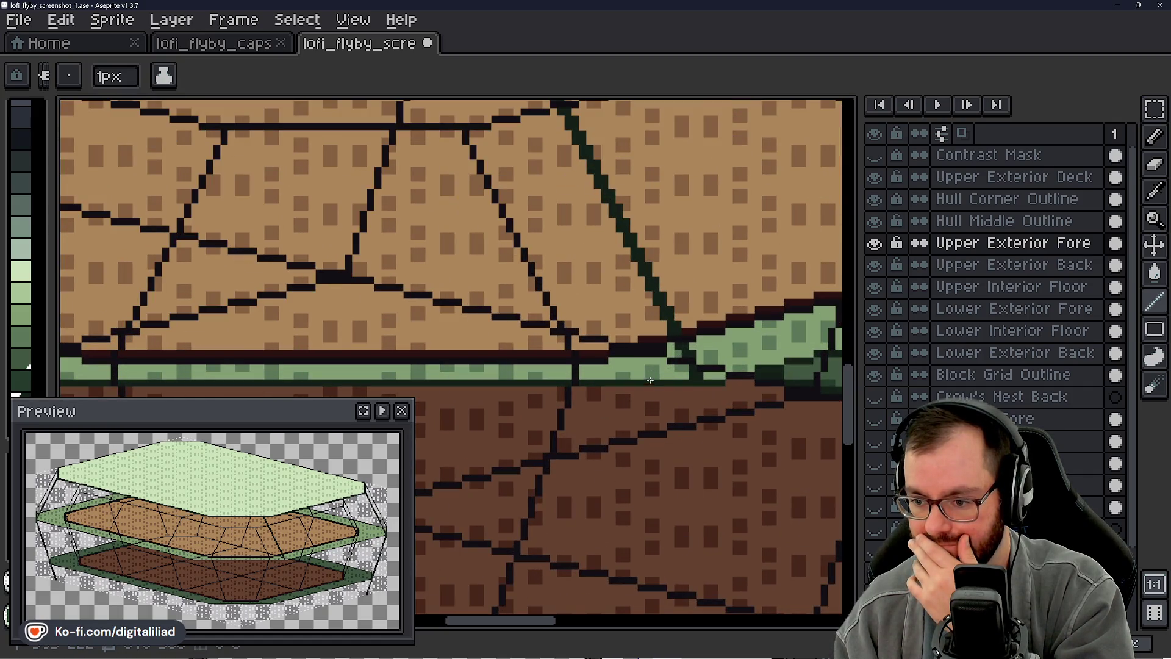
{"action": "scroll", "coordinate": [648, 373], "scroll_direction": "up", "scroll_amount": 2}
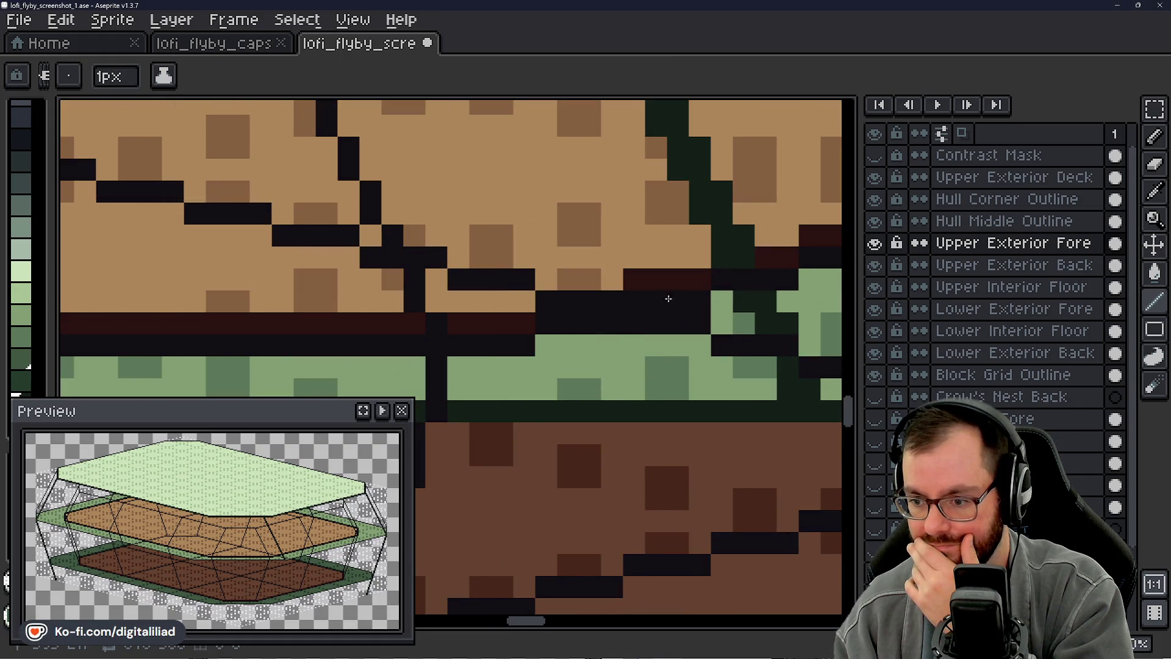
{"action": "scroll", "coordinate": [572, 329], "scroll_direction": "down", "scroll_amount": 1}
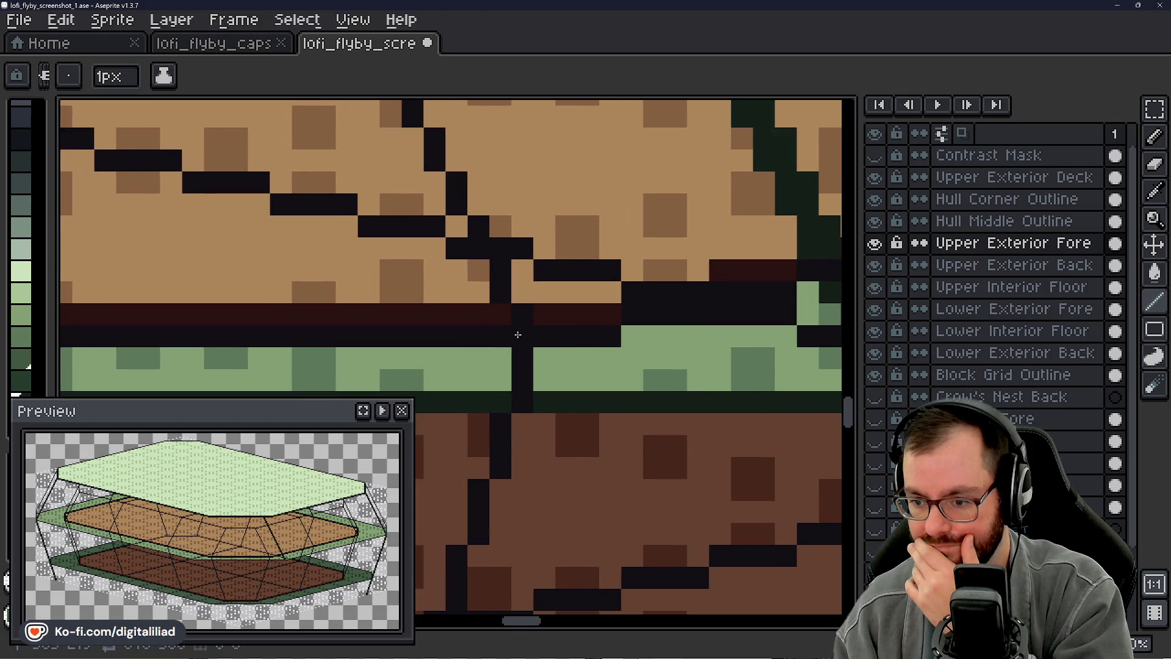
{"action": "scroll", "coordinate": [571, 353], "scroll_direction": "down", "scroll_amount": 2}
{"action": "left_click_drag", "start_coordinate": [571, 355], "coordinate": [560, 355]}
{"action": "scroll", "coordinate": [502, 346], "scroll_direction": "up", "scroll_amount": 1}
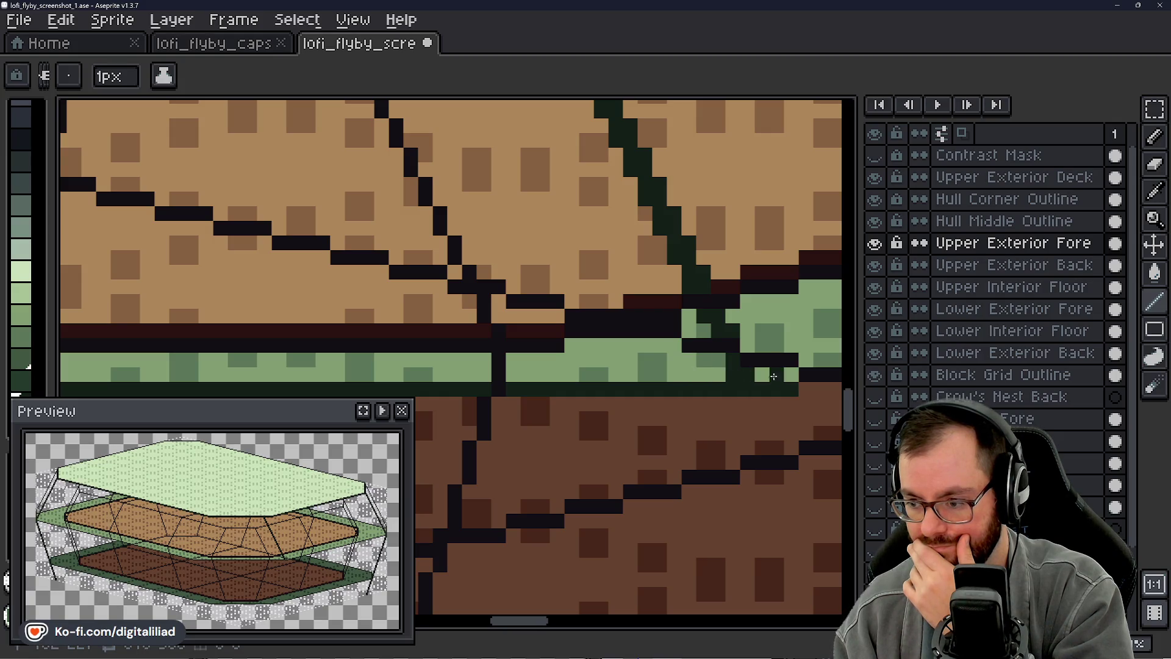
{"action": "scroll", "coordinate": [744, 375], "scroll_direction": "down", "scroll_amount": 3}
{"action": "scroll", "coordinate": [674, 371], "scroll_direction": "down", "scroll_amount": 1}
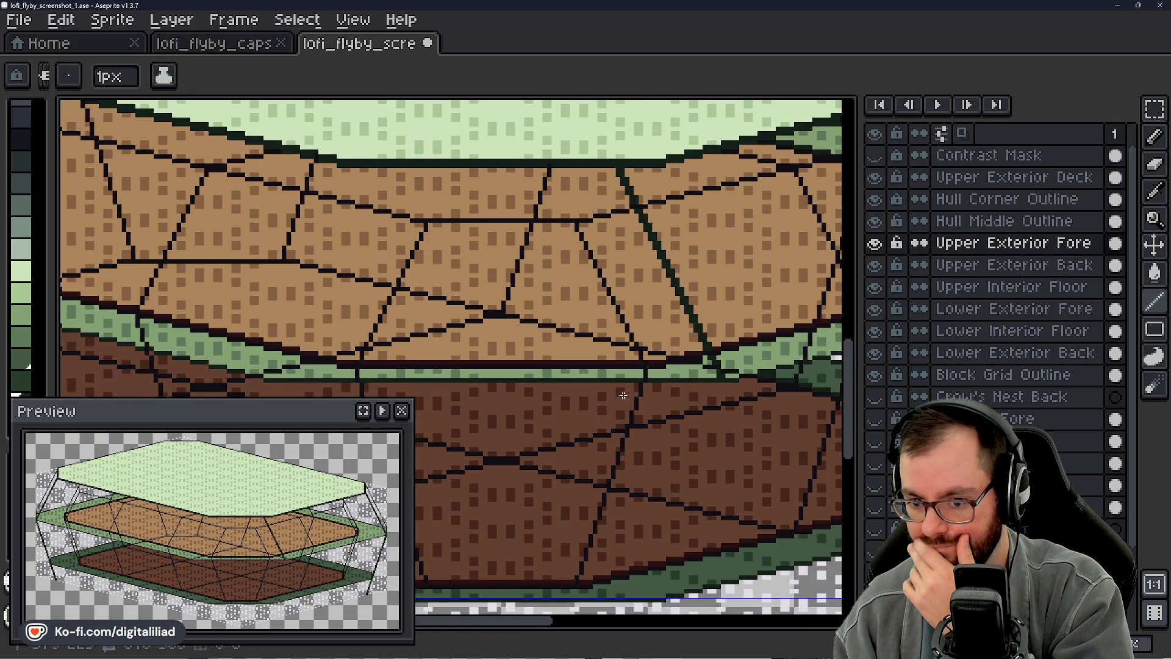
{"action": "left_click_drag", "start_coordinate": [622, 395], "coordinate": [707, 406]}
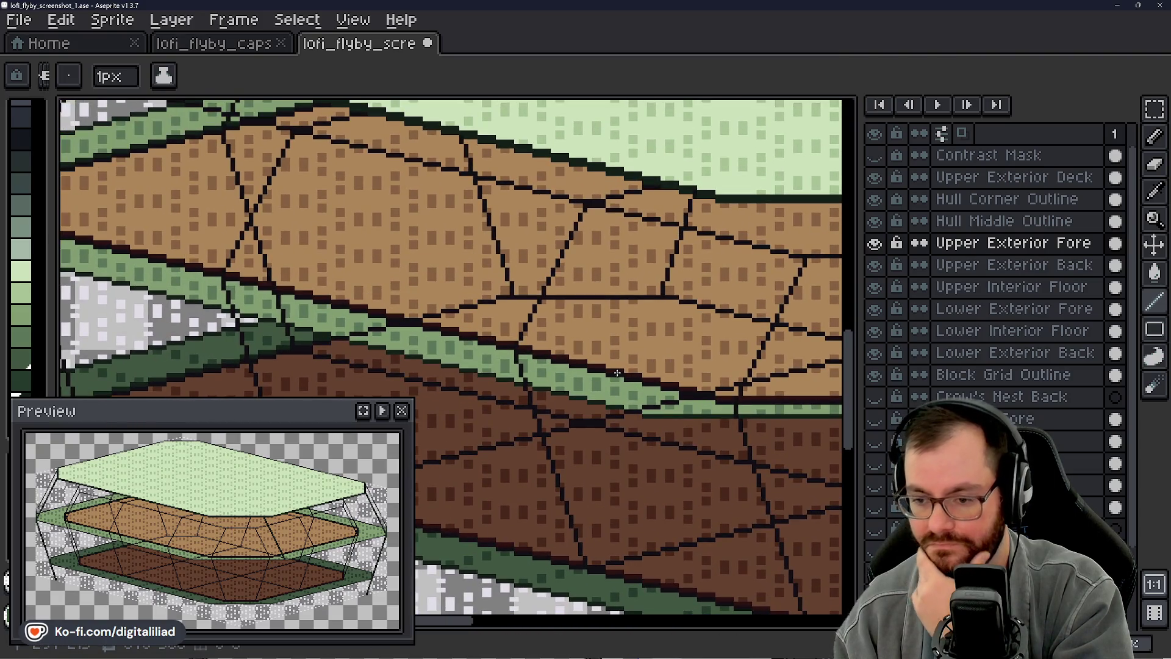
{"action": "scroll", "coordinate": [619, 374], "scroll_direction": "down", "scroll_amount": 2}
{"action": "scroll", "coordinate": [618, 373], "scroll_direction": "down", "scroll_amount": 1}
{"action": "scroll", "coordinate": [628, 397], "scroll_direction": "up", "scroll_amount": 1}
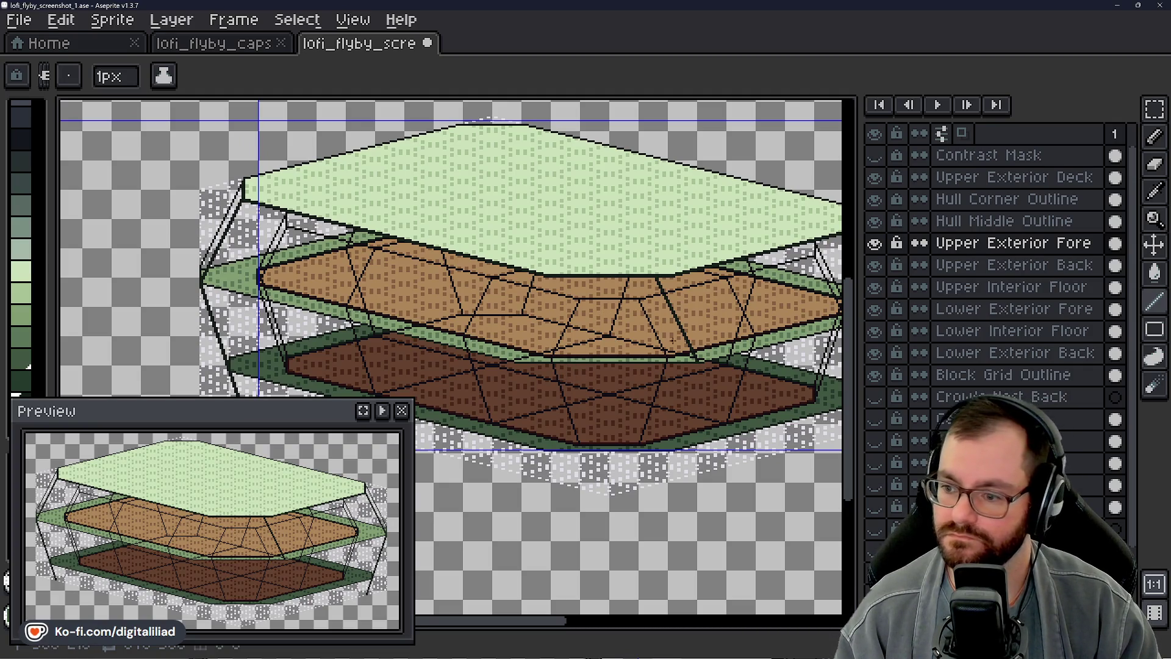
{"action": "middle_click", "coordinate": [685, 287]}
{"action": "left_click_drag", "start_coordinate": [685, 287], "coordinate": [529, 291]}
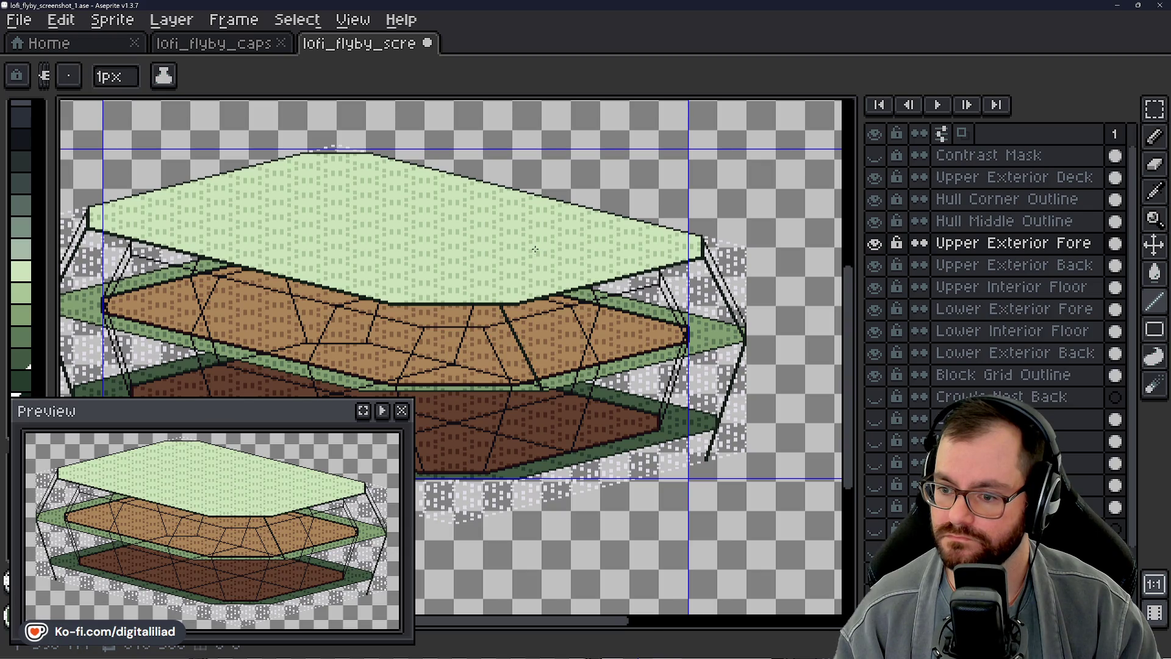
{"action": "scroll", "coordinate": [535, 250], "scroll_direction": "up", "scroll_amount": 4}
{"action": "scroll", "coordinate": [534, 249], "scroll_direction": "up", "scroll_amount": 2}
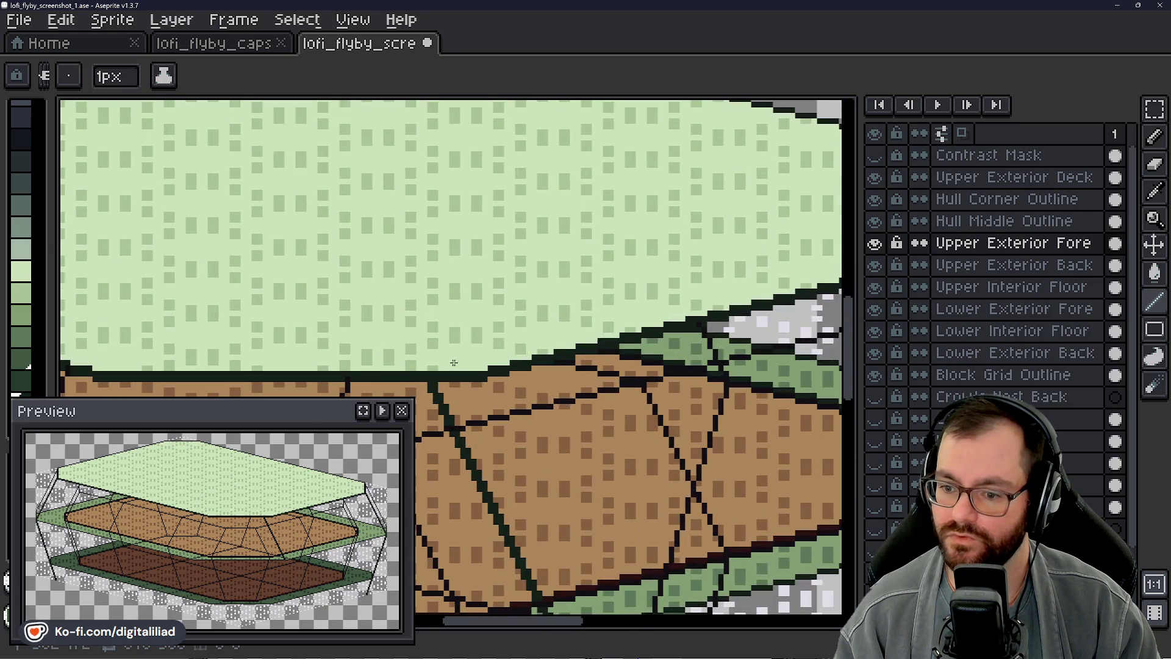
Step: Marquee the right section of Upper Exterior Deck, nudge it up and left one pixel, and apply
{"action": "left_click", "coordinate": [1041, 178]}
{"action": "left_click", "coordinate": [1153, 108]}
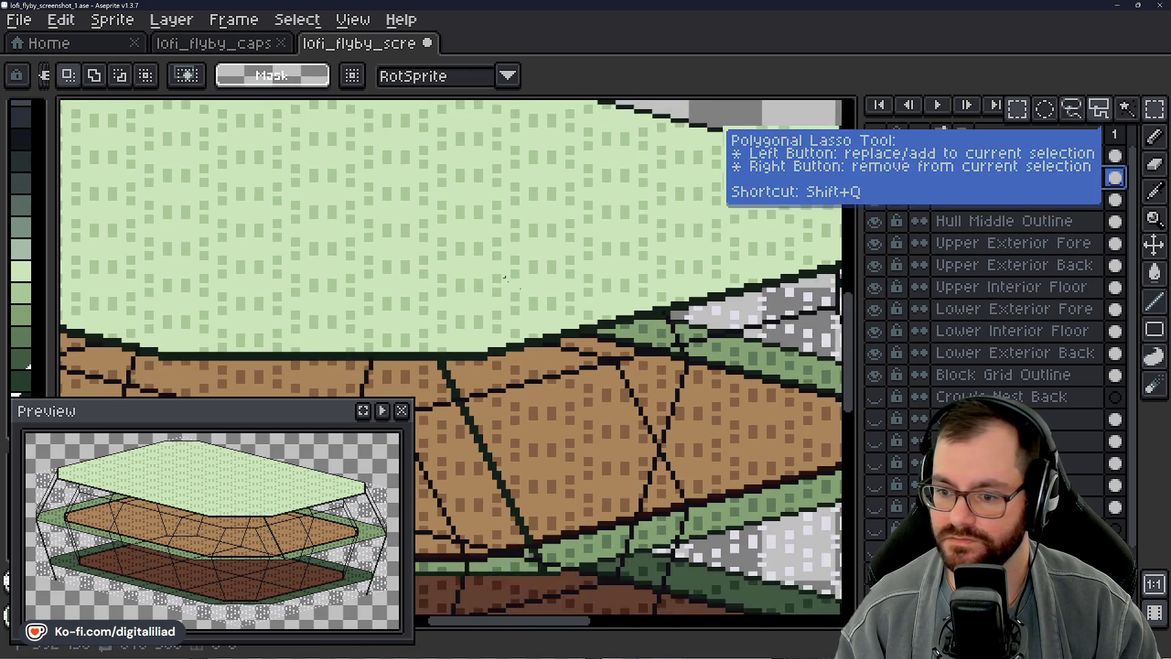
{"action": "scroll", "coordinate": [505, 278], "scroll_direction": "down", "scroll_amount": 3}
{"action": "scroll", "coordinate": [404, 305], "scroll_direction": "up", "scroll_amount": 3}
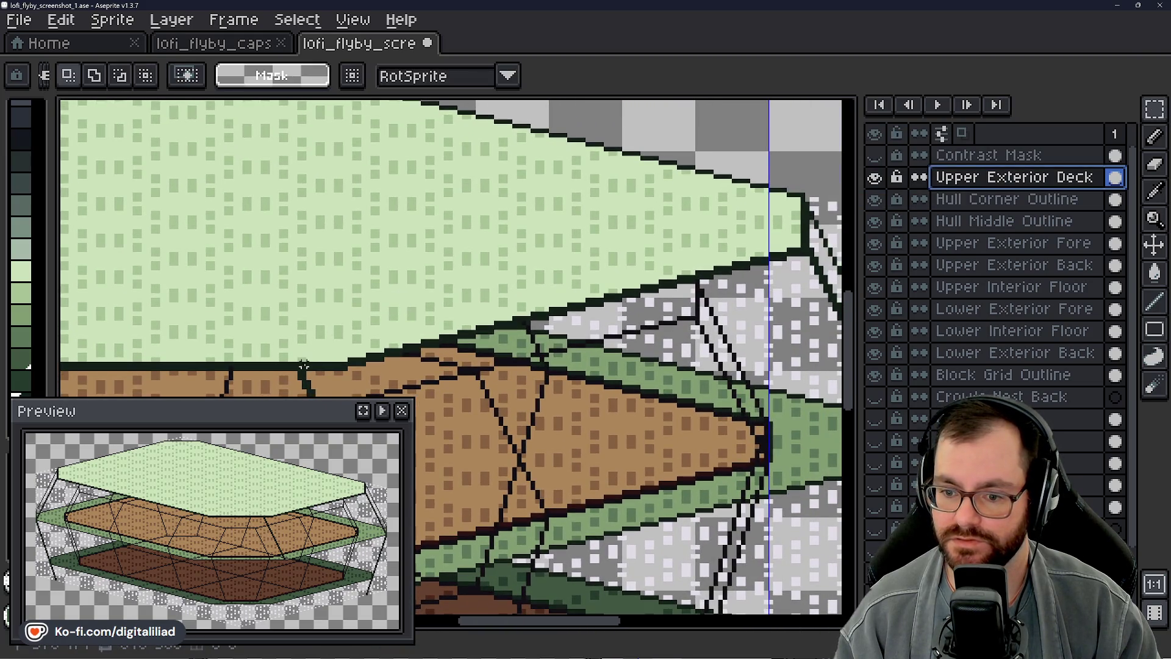
{"action": "mouse_move", "coordinate": [305, 368]}
{"action": "left_mouse_down"}
{"action": "mouse_move", "coordinate": [813, 189]}
{"action": "mouse_move", "coordinate": [809, 199]}
{"action": "left_mouse_up"}
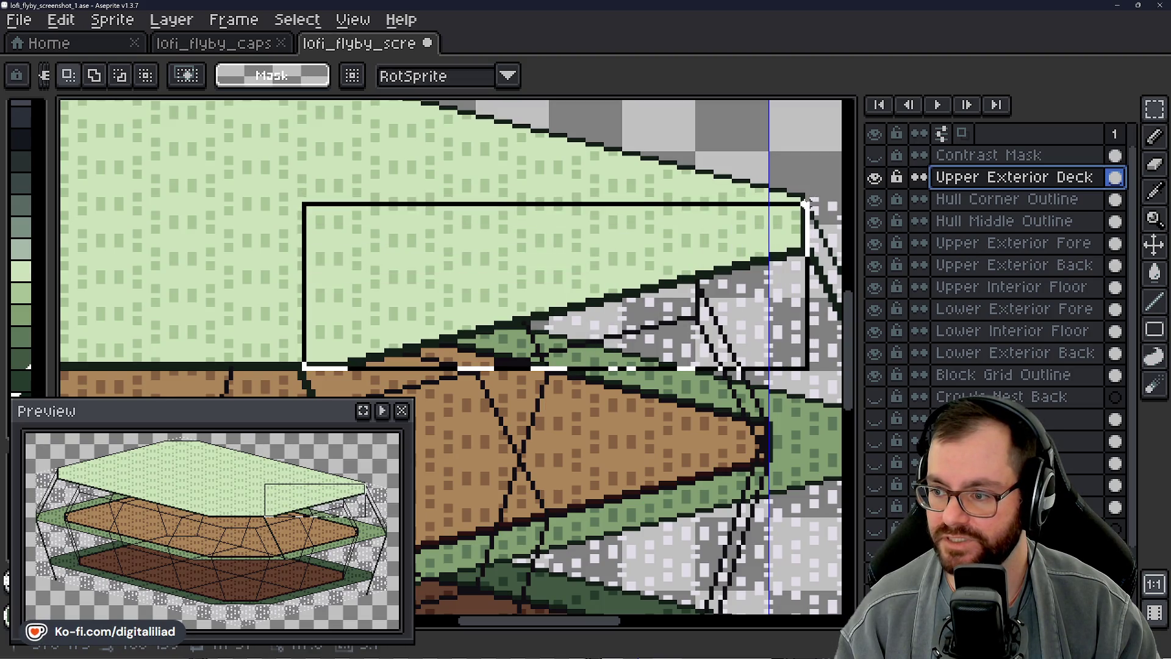
{"action": "left_click_drag", "start_coordinate": [746, 258], "coordinate": [697, 263]}
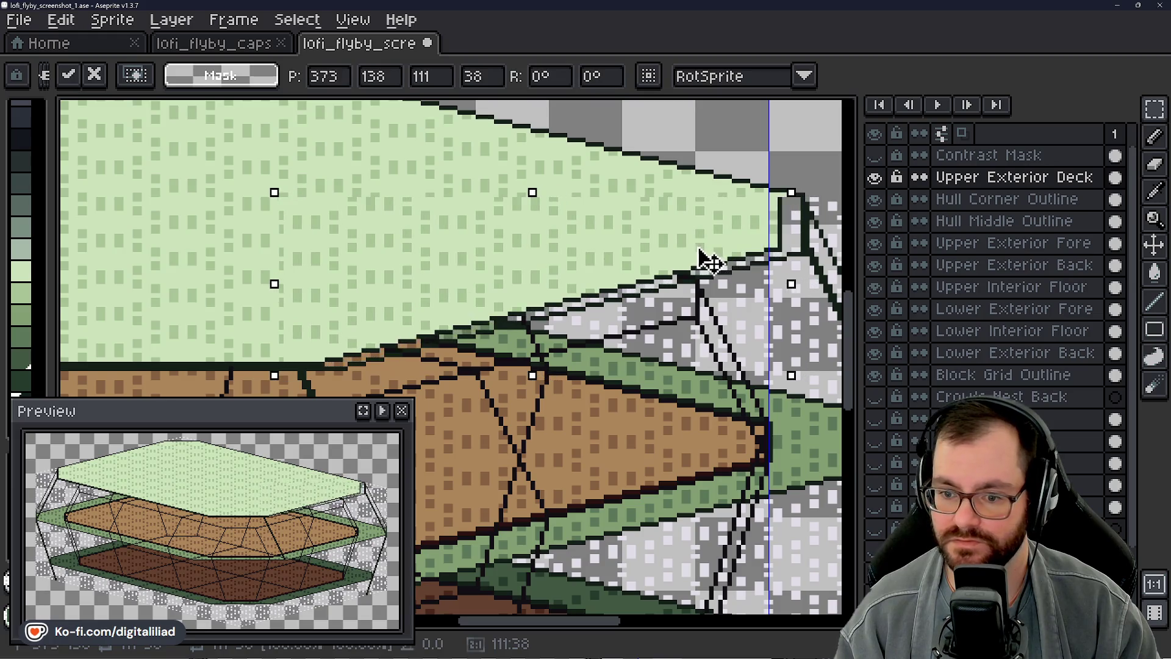
{"action": "key", "text": "Left"}
{"action": "key", "text": "Up"}
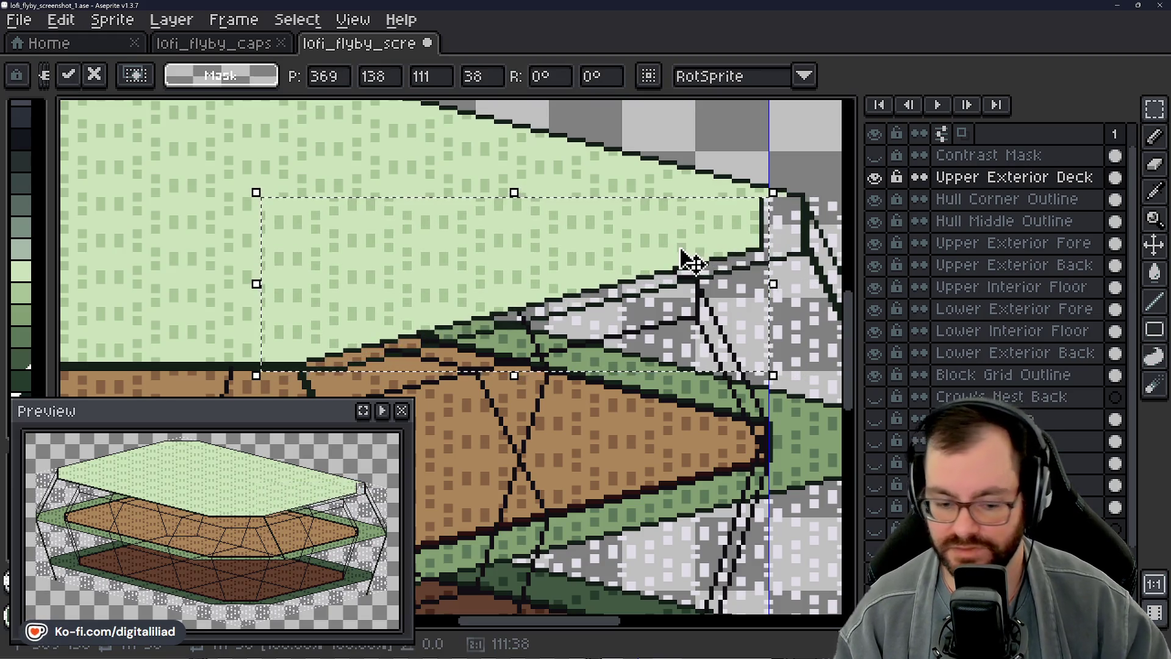
{"action": "key", "text": "ctrl+d"}
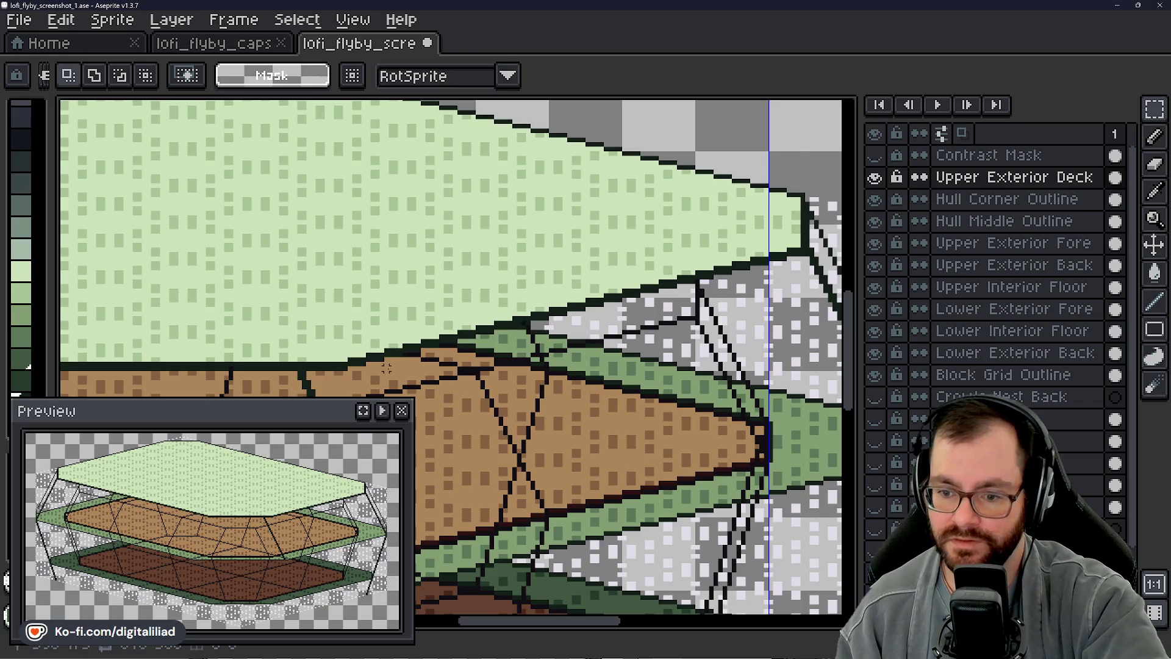
{"action": "scroll", "coordinate": [504, 349], "scroll_direction": "up", "scroll_amount": 2}
Step: Fill in dark pixels along the upper deck's lower outline with the Pencil
{"action": "key", "text": "b"}
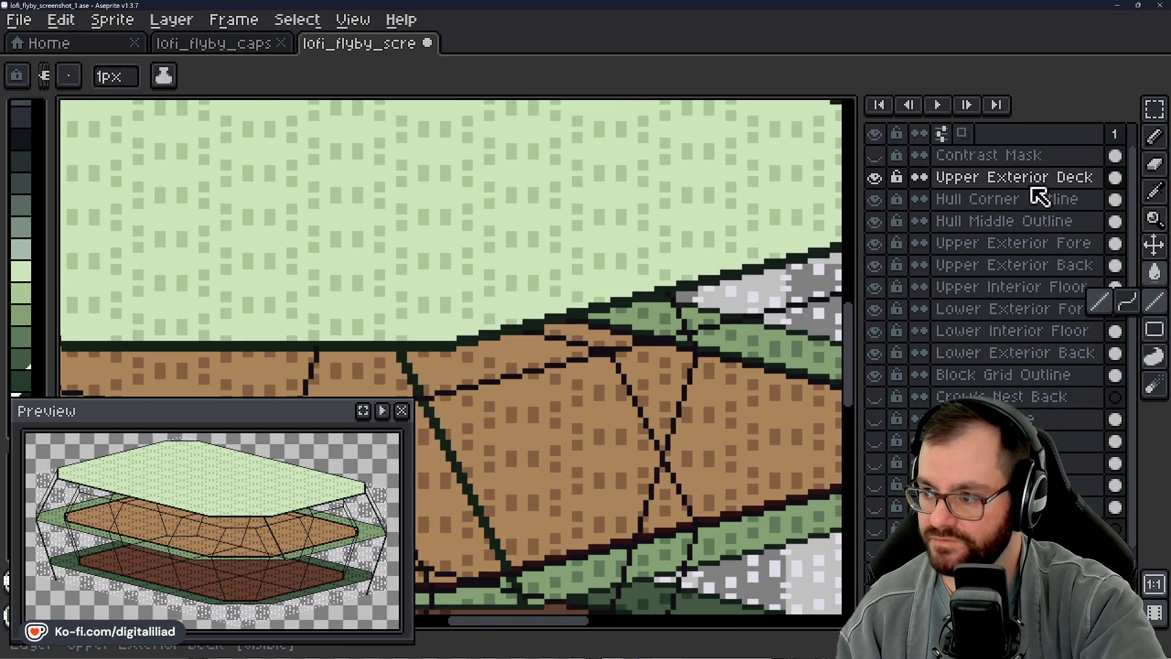
{"action": "scroll", "coordinate": [414, 339], "scroll_direction": "up", "scroll_amount": 3}
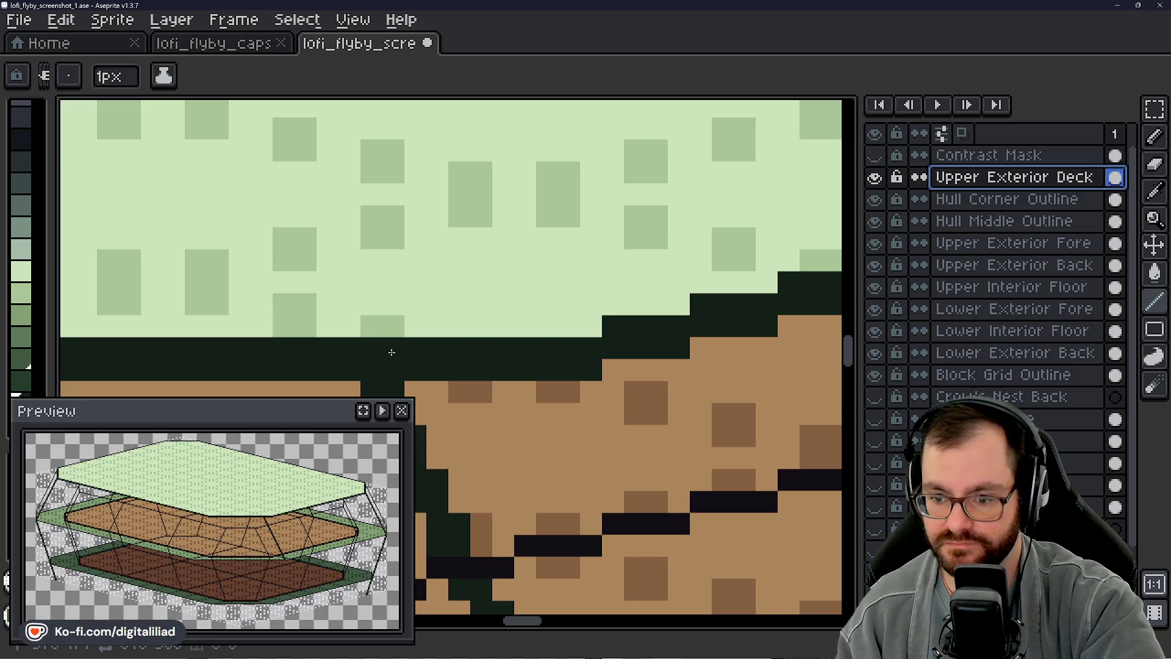
{"action": "left_click_drag", "start_coordinate": [480, 328], "coordinate": [542, 331]}
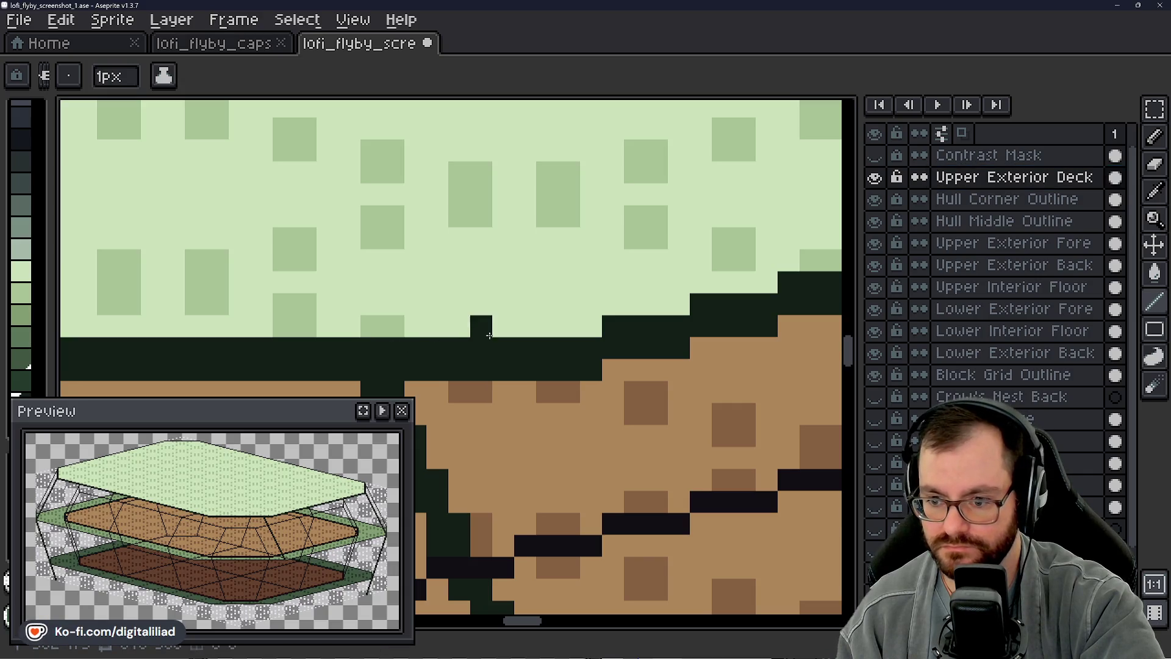
{"action": "scroll", "coordinate": [542, 331], "scroll_direction": "down", "scroll_amount": 2}
{"action": "scroll", "coordinate": [421, 302], "scroll_direction": "down", "scroll_amount": 2}
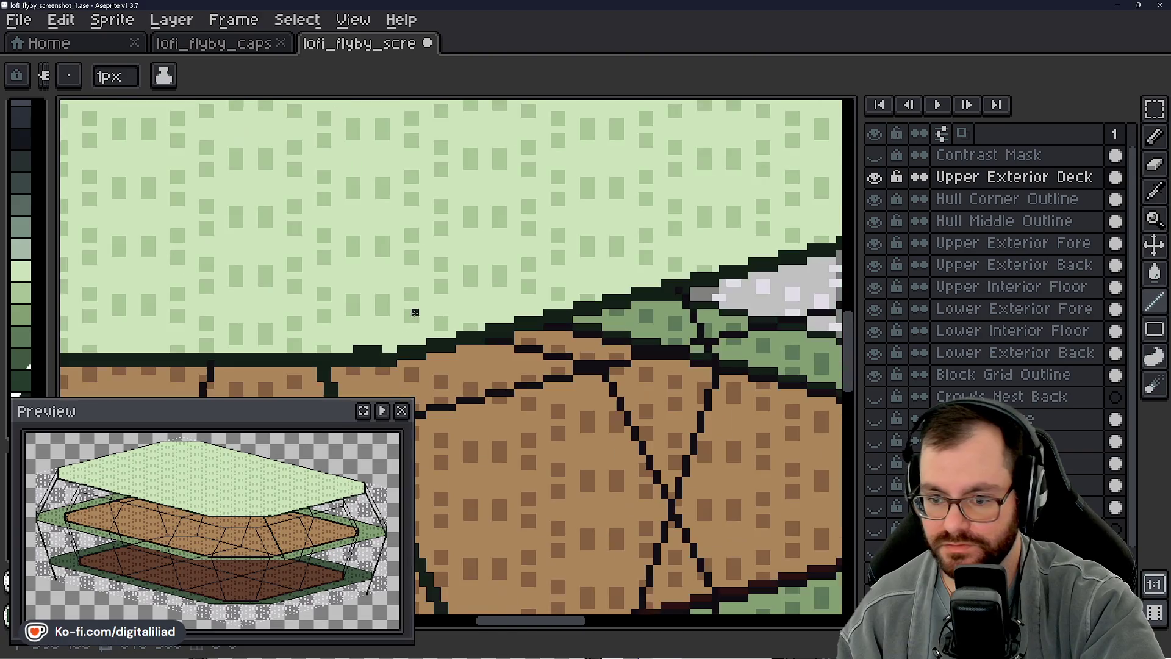
{"action": "mouse_move", "coordinate": [407, 341]}
{"action": "left_mouse_down"}
{"action": "mouse_move", "coordinate": [502, 313]}
{"action": "mouse_move", "coordinate": [499, 331]}
{"action": "left_mouse_up"}
{"action": "middle_click", "coordinate": [453, 378]}
{"action": "scroll", "coordinate": [453, 334], "scroll_direction": "up", "scroll_amount": 1}
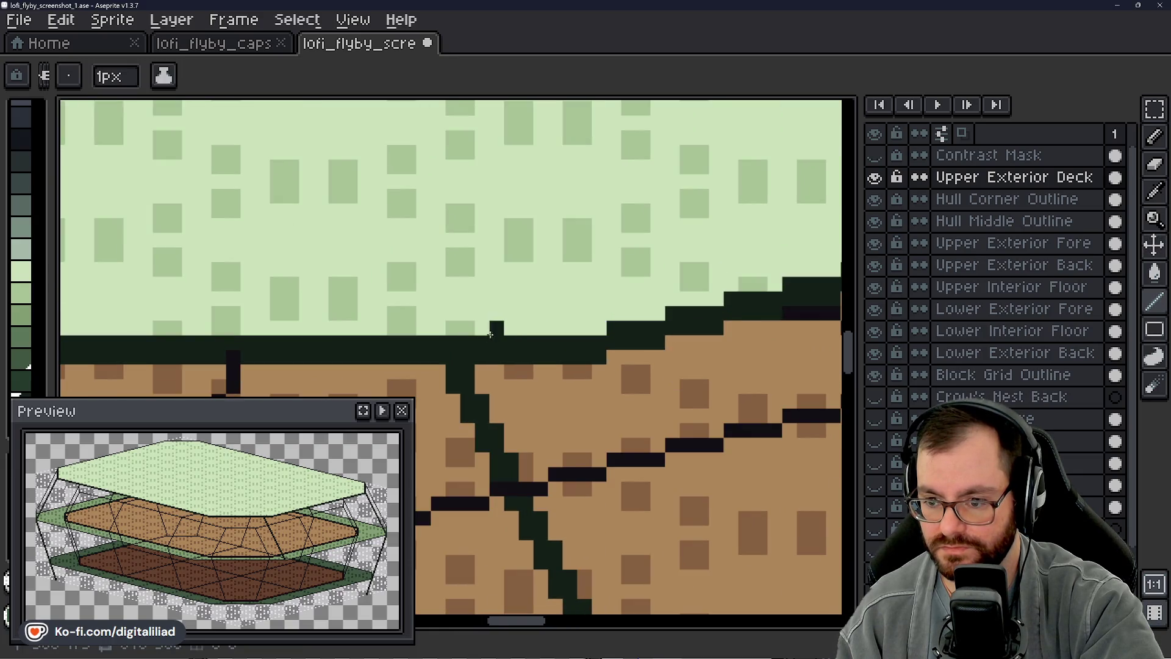
{"action": "scroll", "coordinate": [442, 363], "scroll_direction": "down", "scroll_amount": 1}
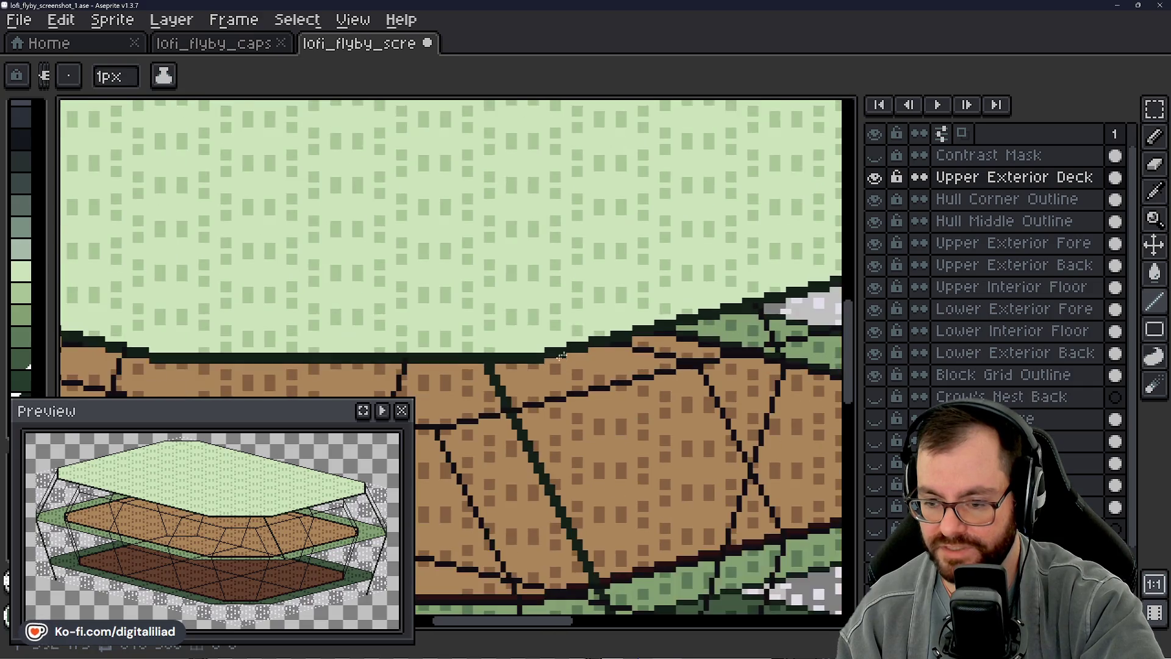
{"action": "scroll", "coordinate": [513, 385], "scroll_direction": "down", "scroll_amount": 1}
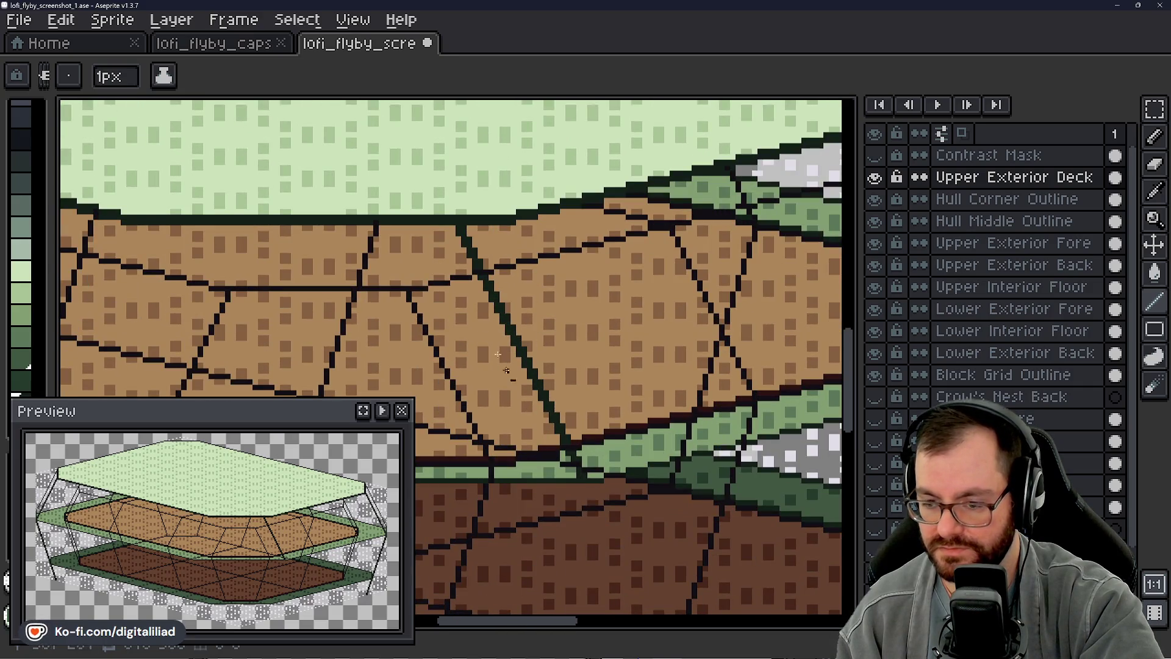
{"action": "scroll", "coordinate": [506, 359], "scroll_direction": "up", "scroll_amount": 1}
{"action": "scroll", "coordinate": [539, 282], "scroll_direction": "up", "scroll_amount": 1}
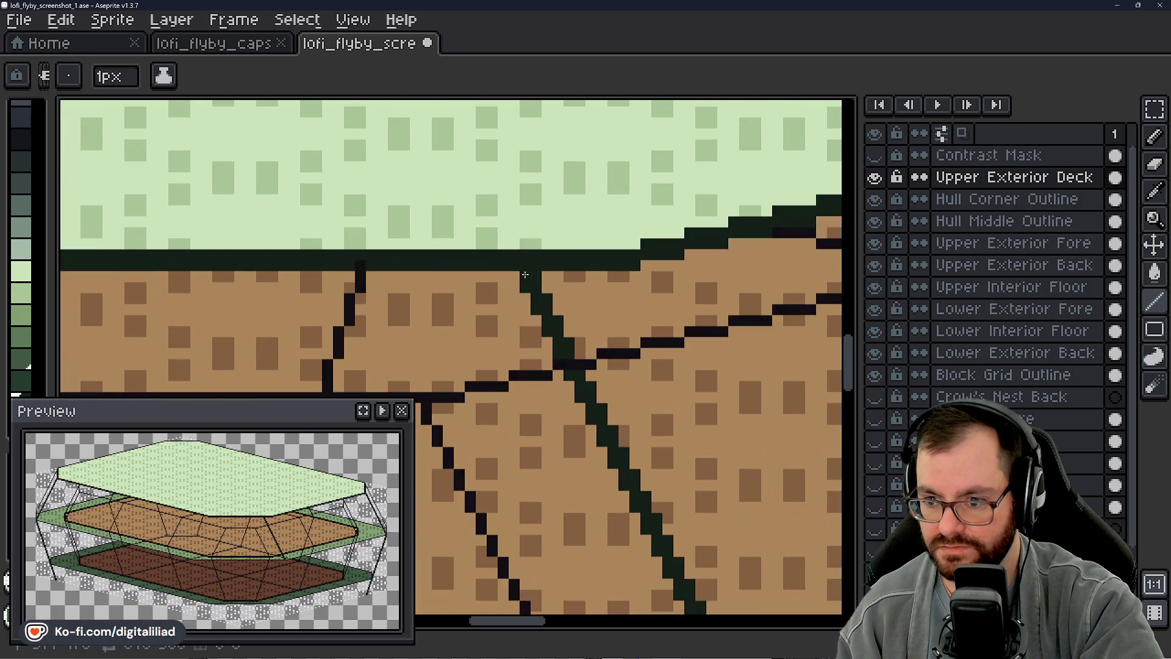
{"action": "scroll", "coordinate": [516, 285], "scroll_direction": "up", "scroll_amount": 1}
{"action": "scroll", "coordinate": [507, 276], "scroll_direction": "up", "scroll_amount": 1}
{"action": "scroll", "coordinate": [494, 256], "scroll_direction": "down", "scroll_amount": 1}
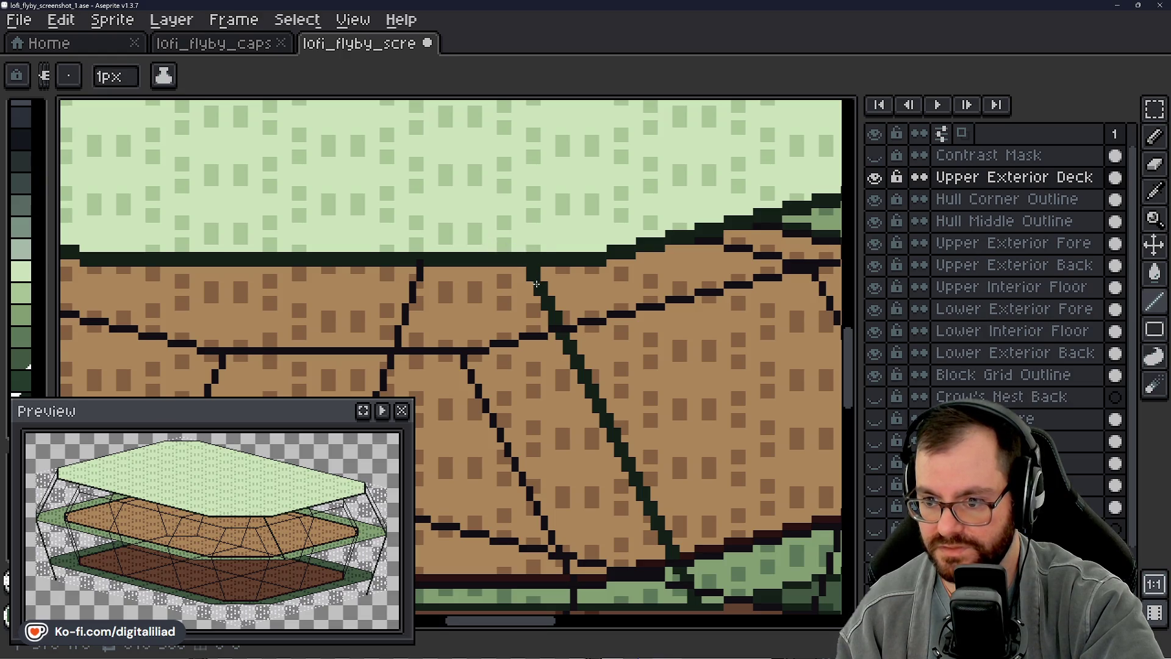
Step: Make Upper Exterior Fore the active layer with the Pencil ready over the brown lower deck
{"action": "key", "text": "v"}
{"action": "scroll", "coordinate": [558, 312], "scroll_direction": "down", "scroll_amount": 2}
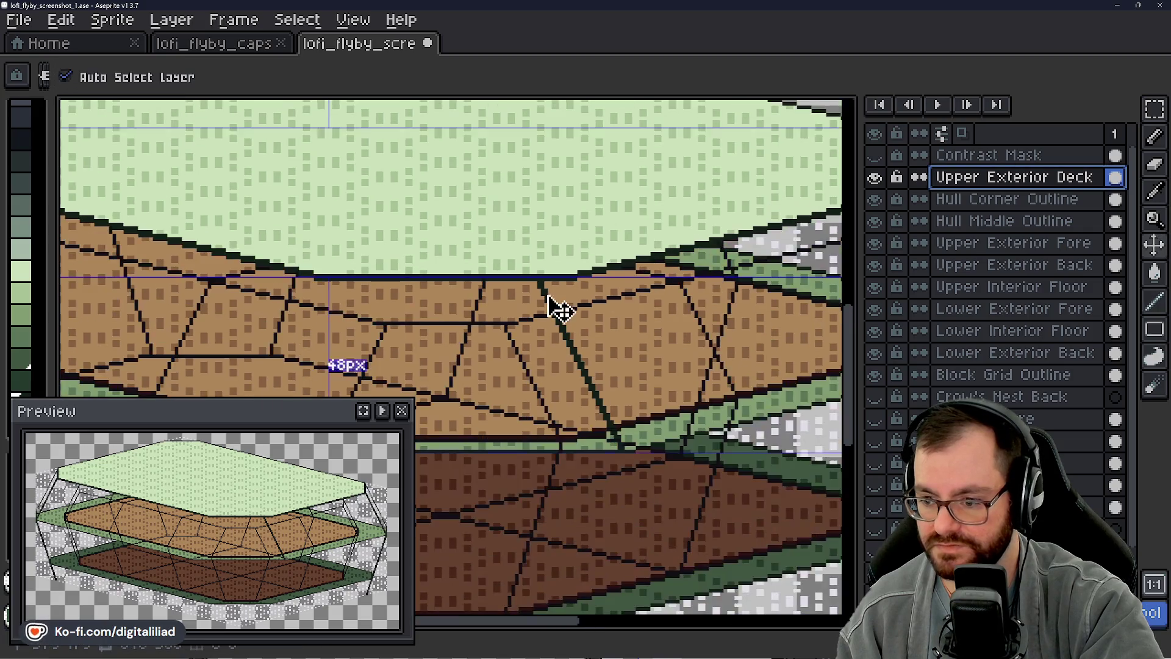
{"action": "left_click", "coordinate": [639, 376]}
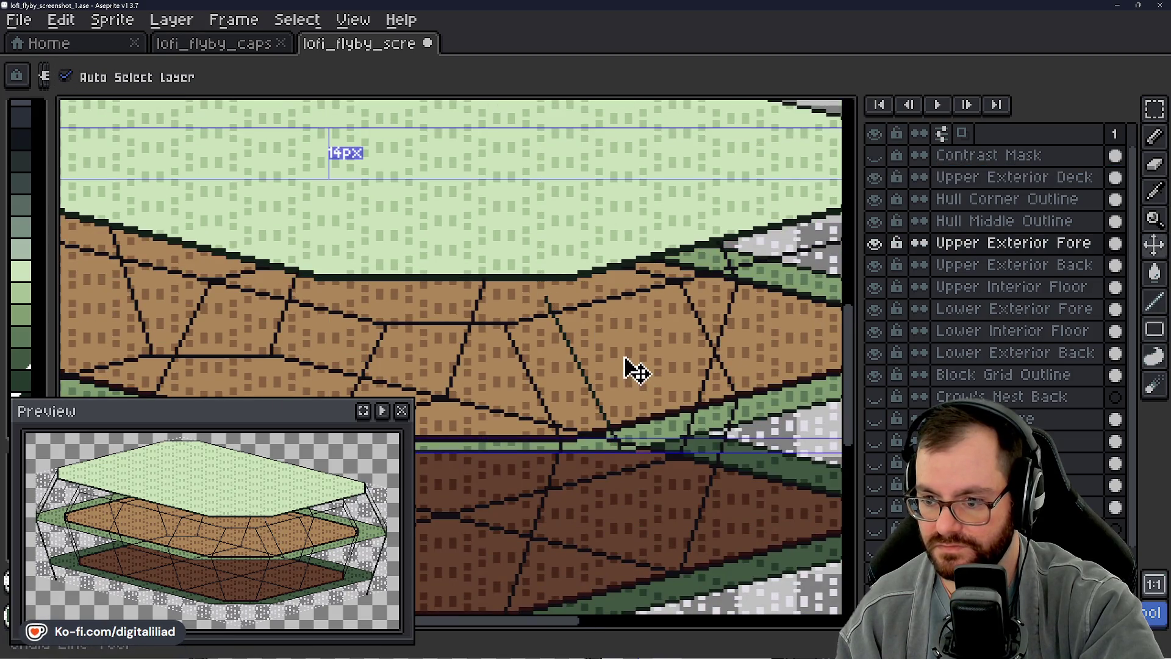
{"action": "key", "text": "b"}
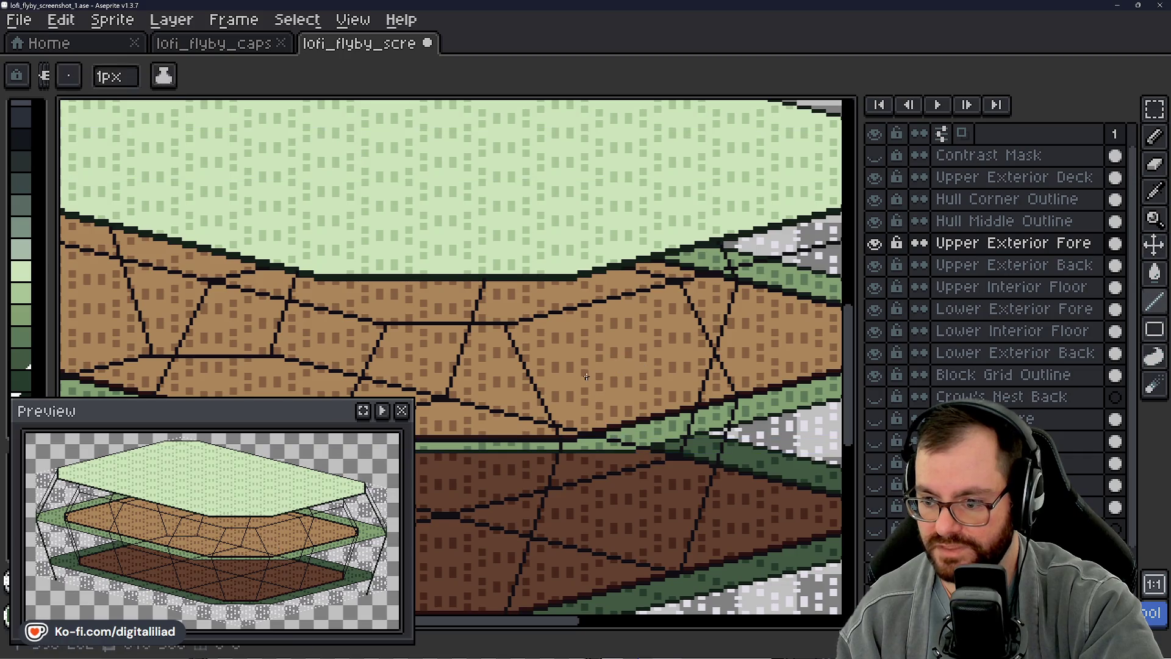
{"action": "scroll", "coordinate": [627, 363], "scroll_direction": "down", "scroll_amount": 1}
{"action": "scroll", "coordinate": [613, 347], "scroll_direction": "down", "scroll_amount": 1}
{"action": "scroll", "coordinate": [631, 417], "scroll_direction": "up", "scroll_amount": 1}
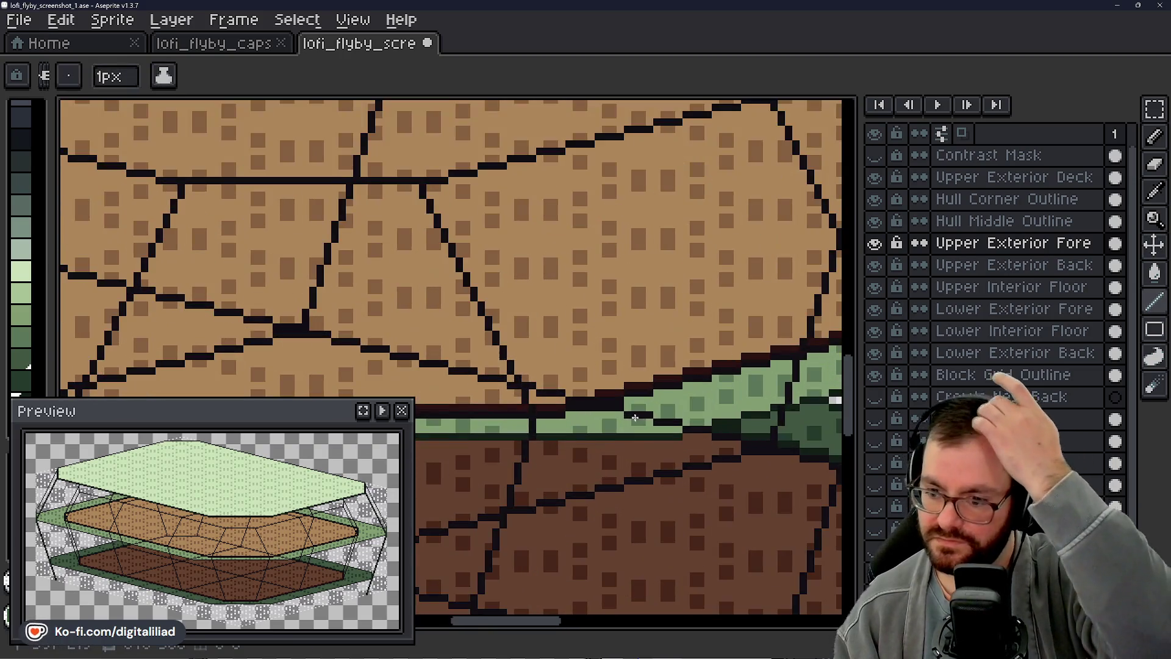
{"action": "scroll", "coordinate": [642, 353], "scroll_direction": "up", "scroll_amount": 1}
{"action": "scroll", "coordinate": [641, 352], "scroll_direction": "down", "scroll_amount": 1}
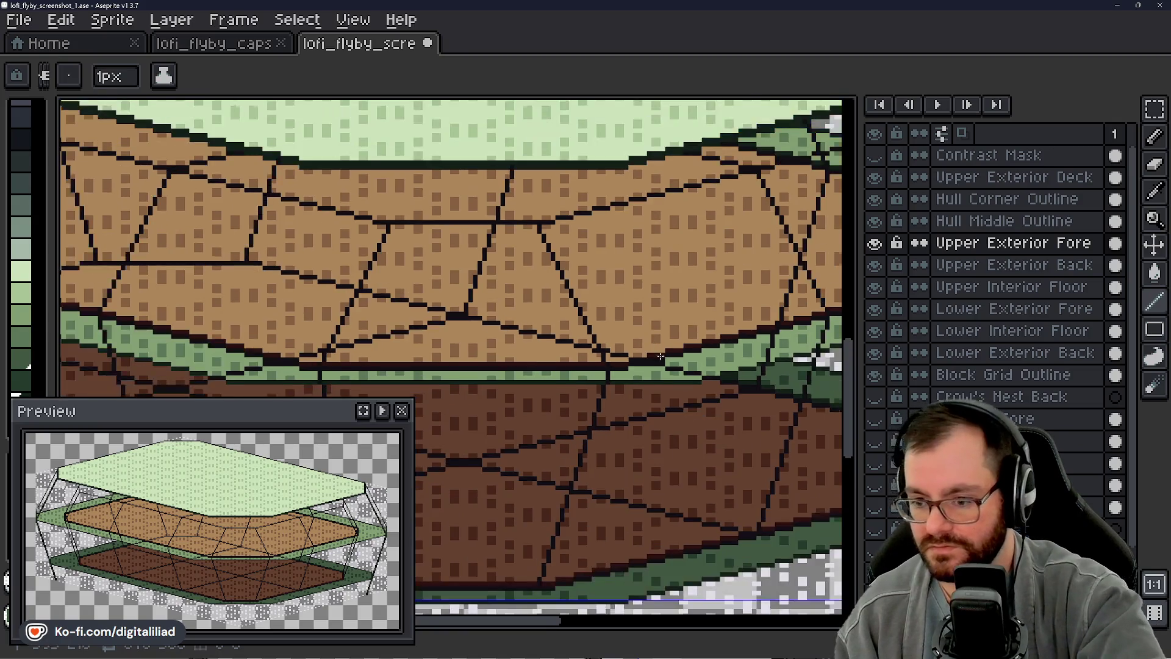
{"action": "scroll", "coordinate": [558, 412], "scroll_direction": "down", "scroll_amount": 1}
{"action": "scroll", "coordinate": [593, 389], "scroll_direction": "up", "scroll_amount": 1}
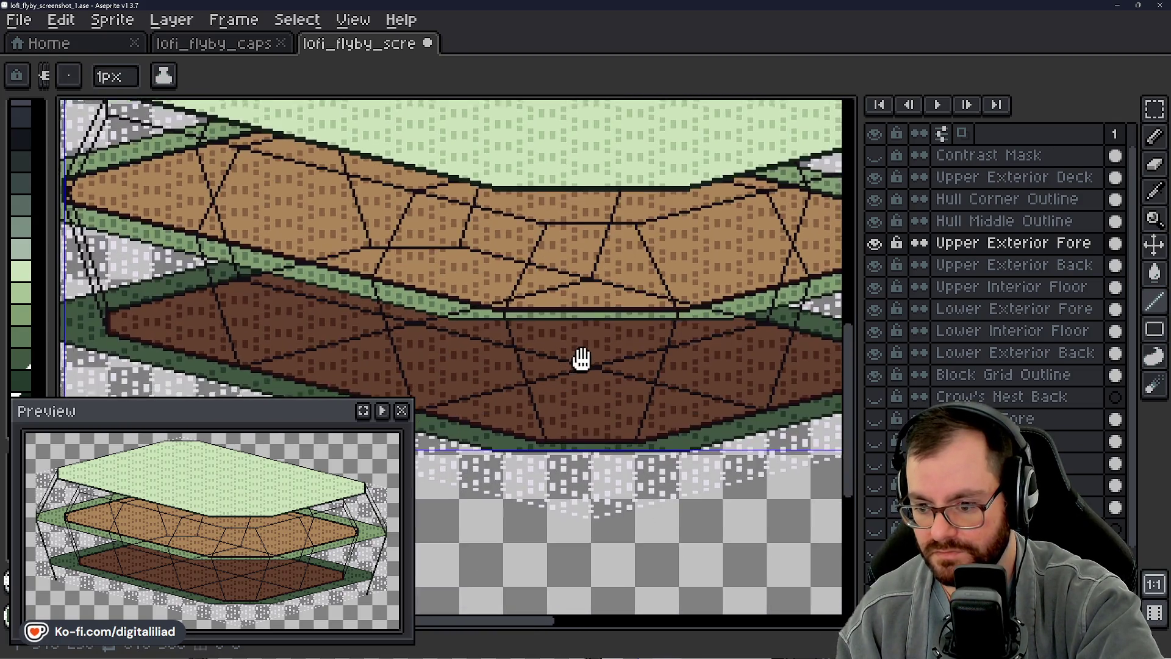
{"action": "left_click_drag", "start_coordinate": [585, 394], "coordinate": [585, 330]}
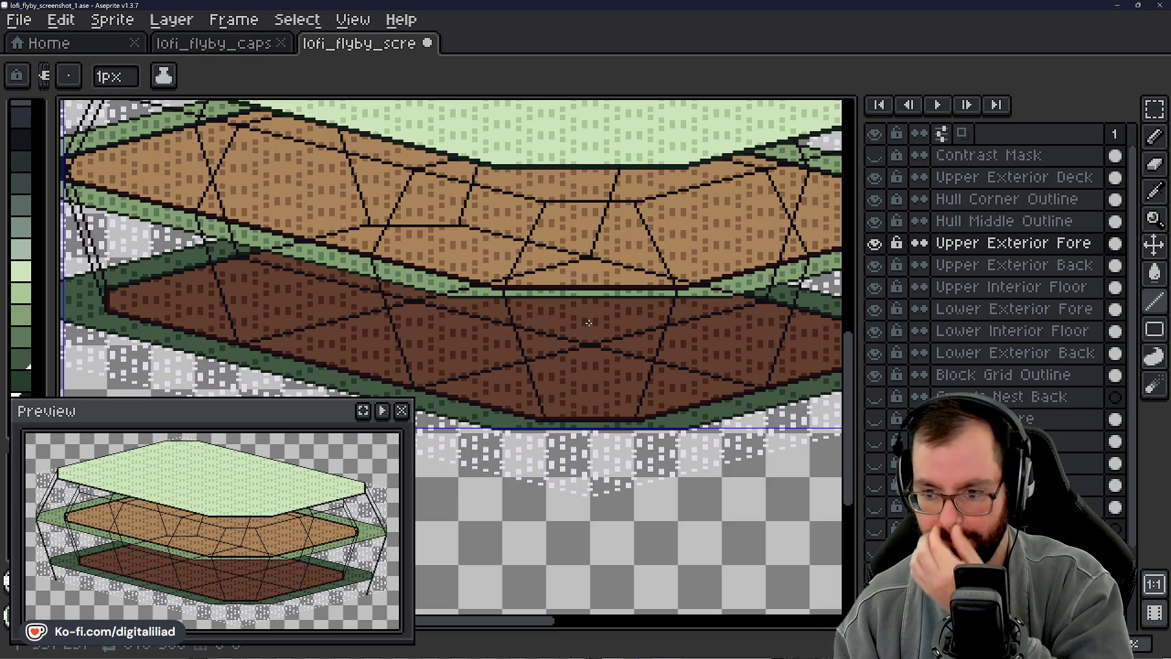
{"action": "scroll", "coordinate": [589, 322], "scroll_direction": "up", "scroll_amount": 1}
{"action": "left_click_drag", "start_coordinate": [549, 348], "coordinate": [538, 486]}
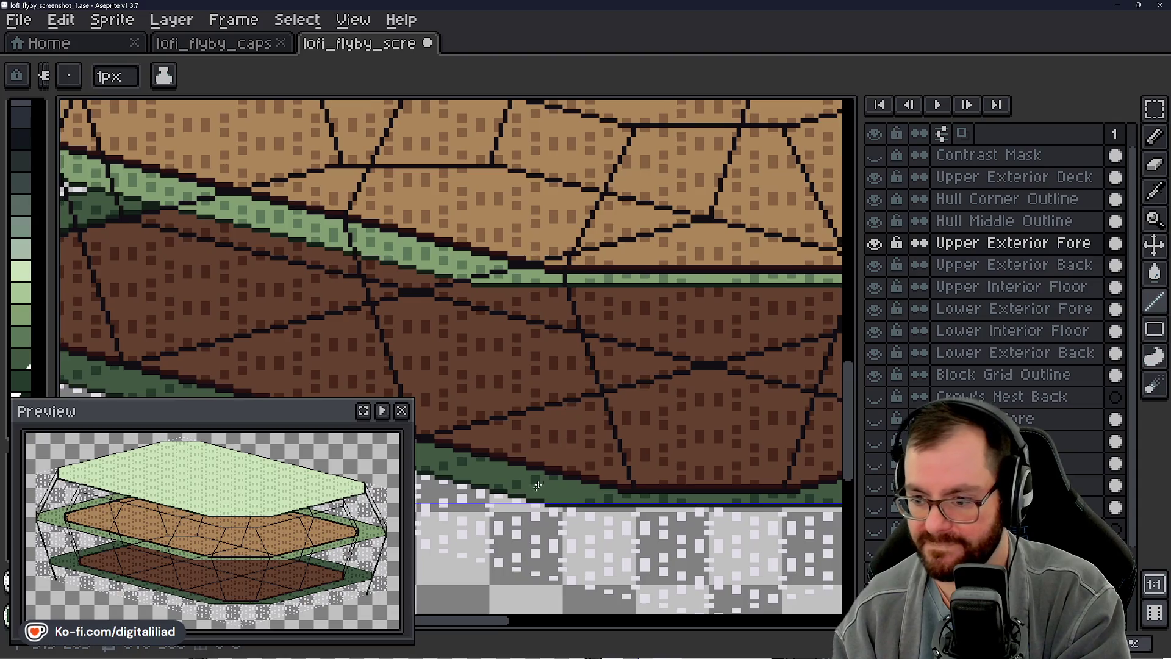
Step: Draw two dark diagonal grid lines across the brown lower hull deck
{"action": "left_click_drag", "start_coordinate": [495, 299], "coordinate": [549, 475]}
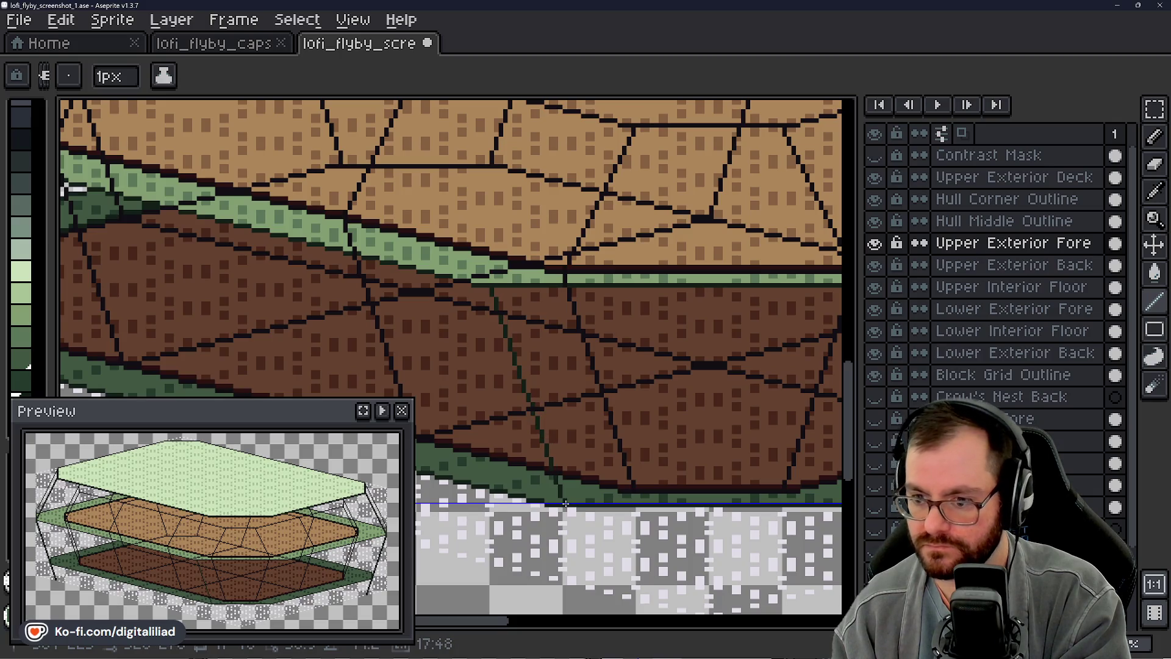
{"action": "scroll", "coordinate": [560, 439], "scroll_direction": "down", "scroll_amount": 1}
{"action": "scroll", "coordinate": [547, 421], "scroll_direction": "up", "scroll_amount": 1}
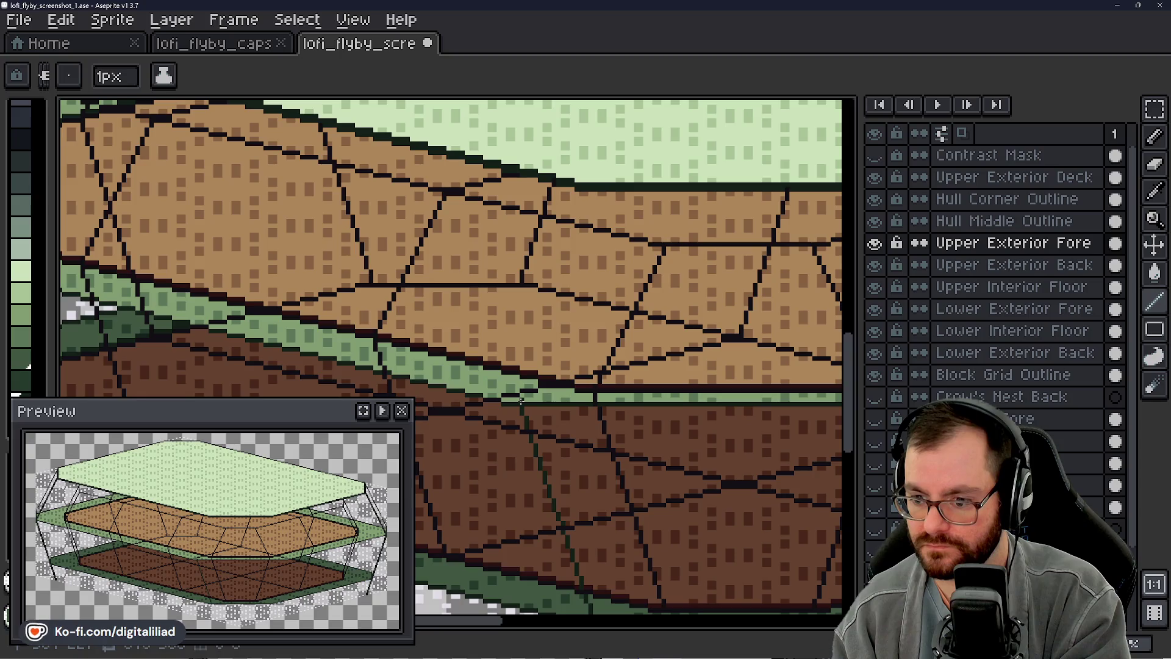
{"action": "left_click_drag", "start_coordinate": [521, 399], "coordinate": [632, 190]}
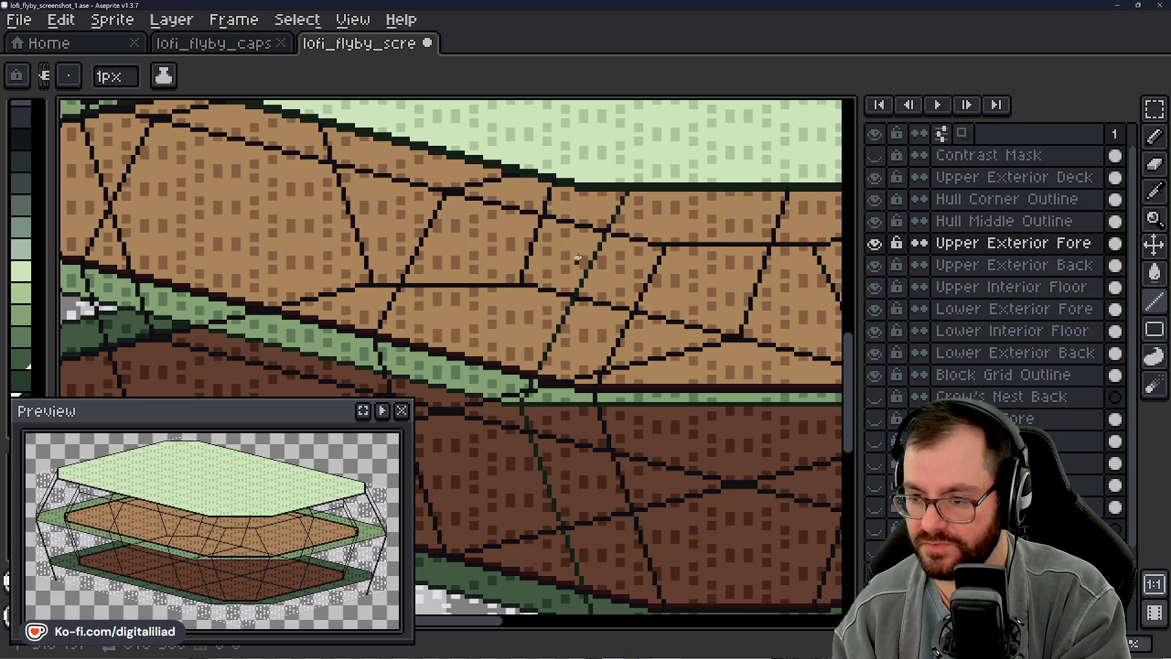
{"action": "scroll", "coordinate": [579, 258], "scroll_direction": "down", "scroll_amount": 2}
{"action": "scroll", "coordinate": [675, 189], "scroll_direction": "up", "scroll_amount": 2}
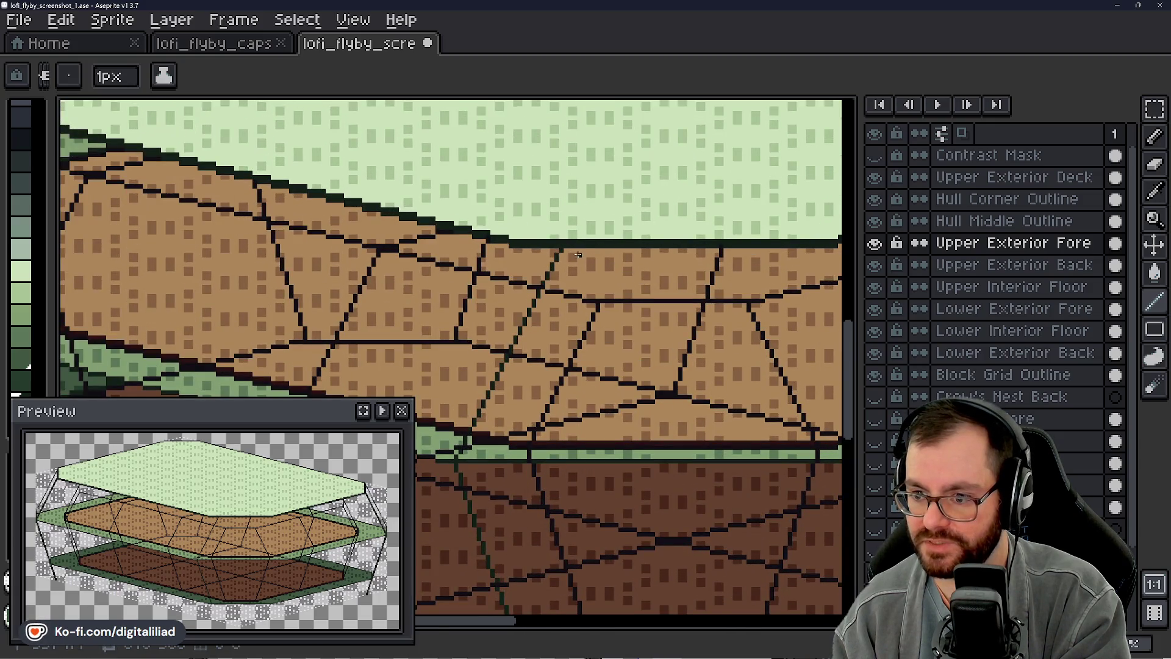
{"action": "scroll", "coordinate": [532, 261], "scroll_direction": "down", "scroll_amount": 2}
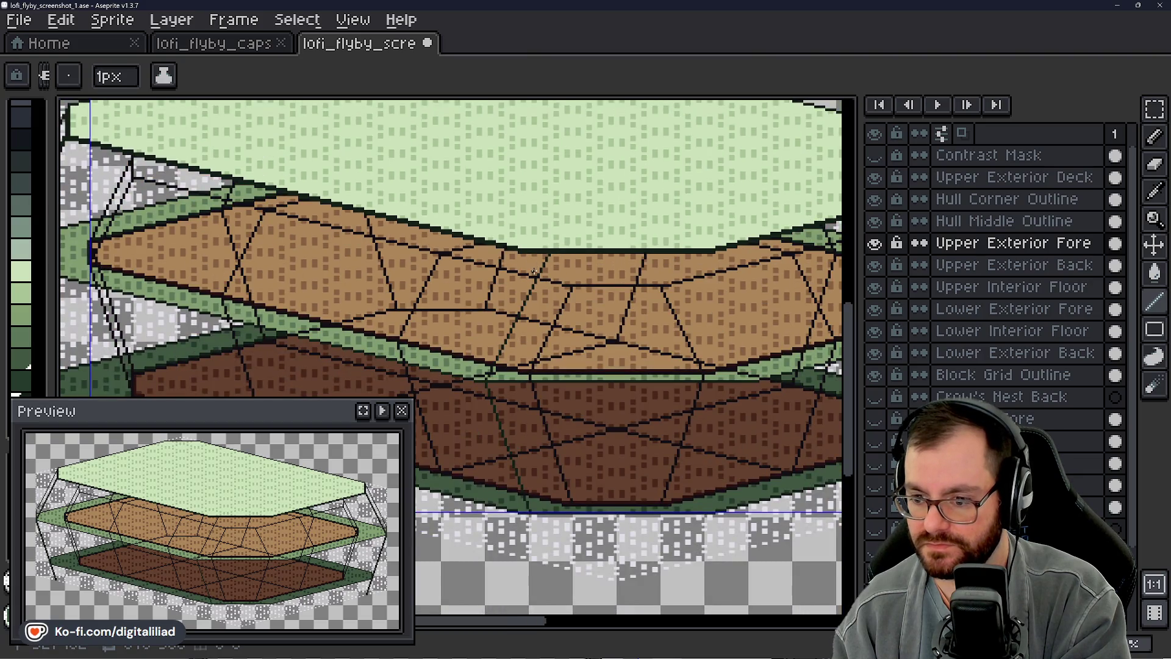
{"action": "scroll", "coordinate": [535, 272], "scroll_direction": "down", "scroll_amount": 2}
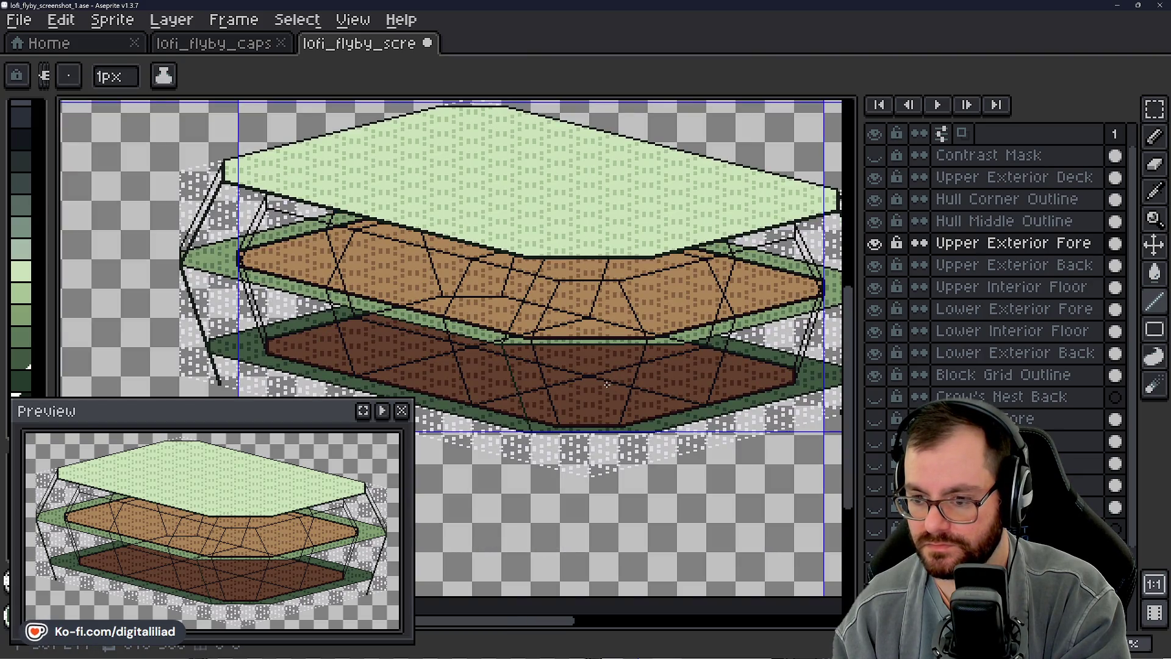
{"action": "scroll", "coordinate": [607, 384], "scroll_direction": "up", "scroll_amount": 4}
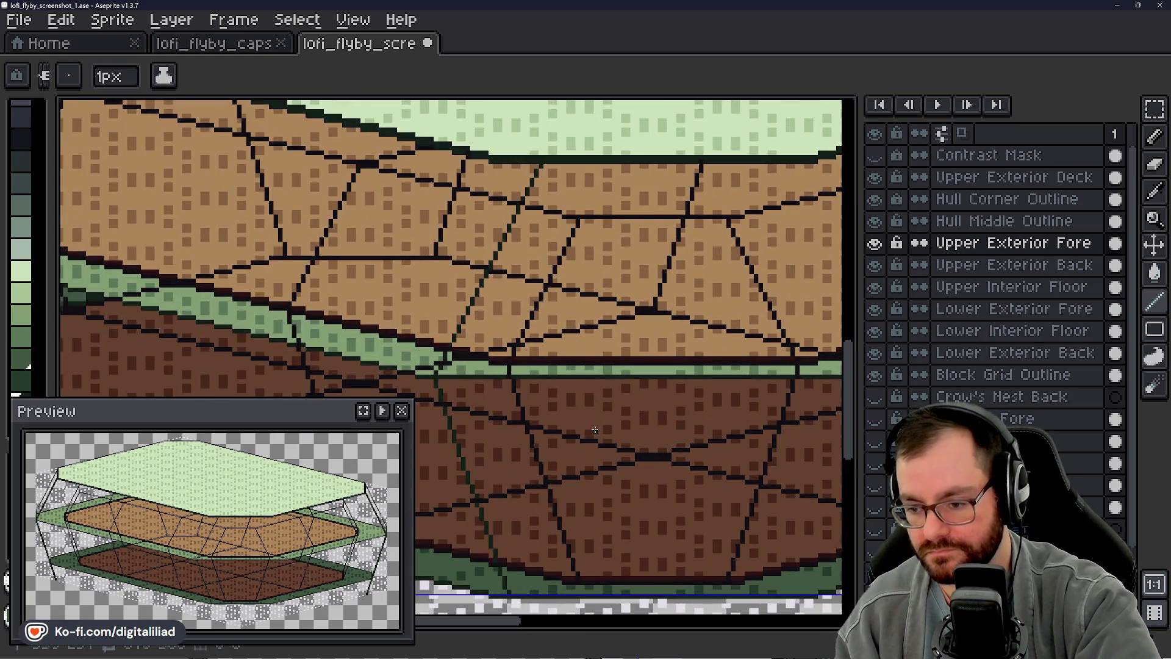
{"action": "scroll", "coordinate": [595, 431], "scroll_direction": "down", "scroll_amount": 1}
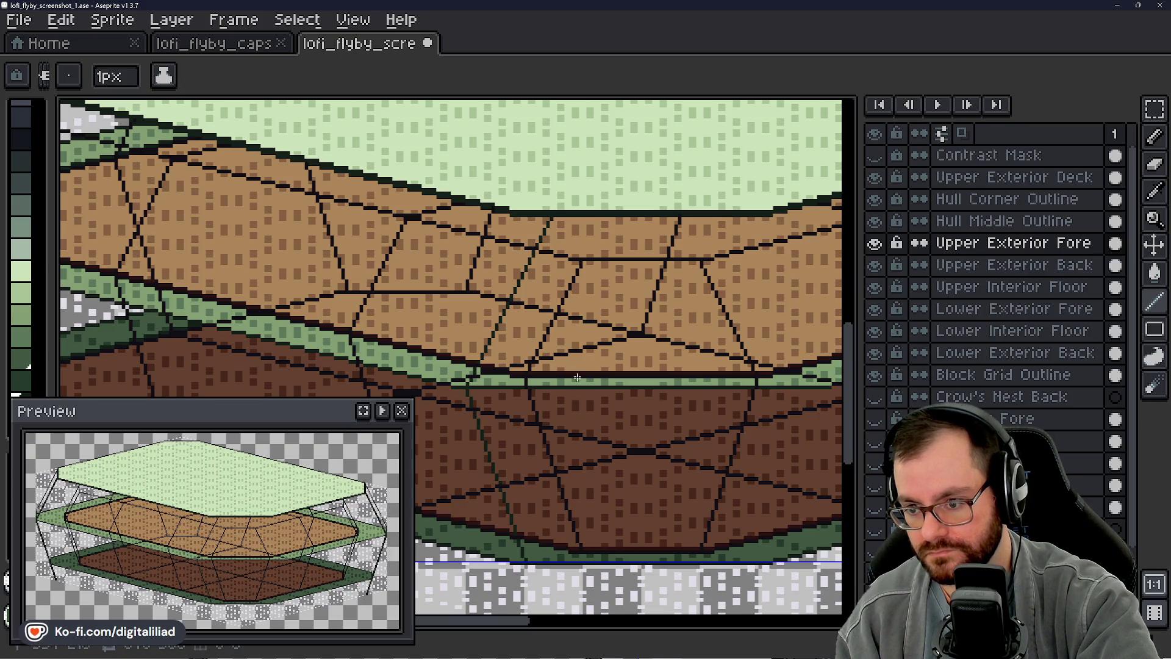
{"action": "scroll", "coordinate": [590, 174], "scroll_direction": "up", "scroll_amount": 2}
{"action": "scroll", "coordinate": [589, 174], "scroll_direction": "up", "scroll_amount": 1}
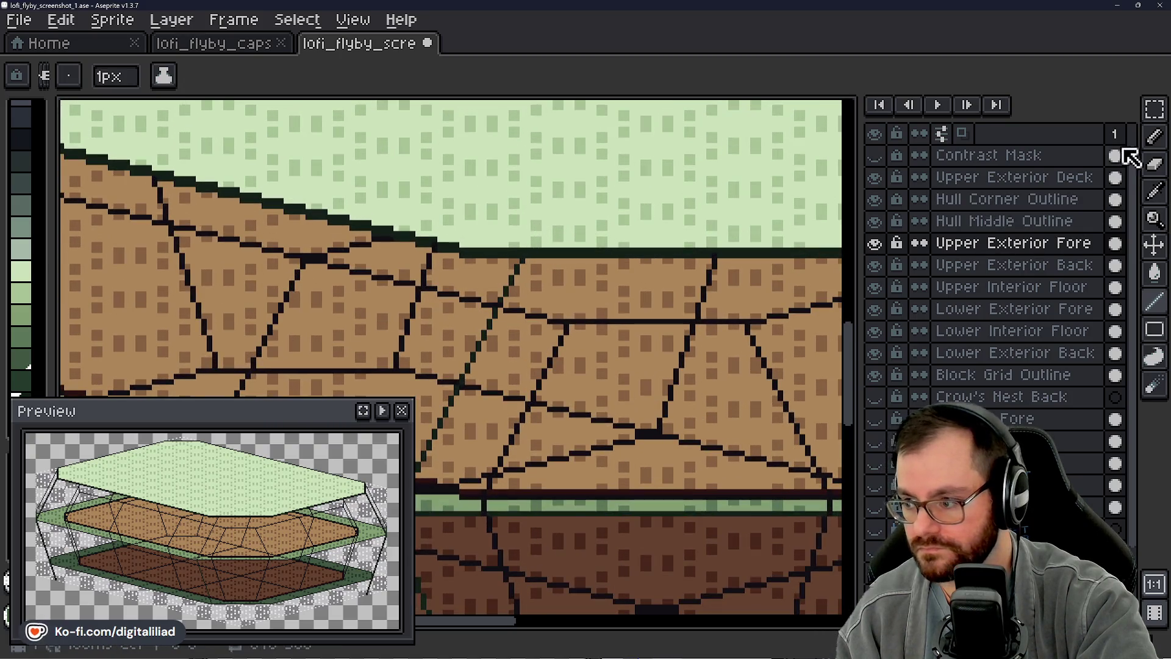
Step: Make Upper Exterior Deck active and sample the light green deck colour from the canvas
{"action": "left_click", "coordinate": [1014, 177]}
{"action": "scroll", "coordinate": [504, 229], "scroll_direction": "up", "scroll_amount": 1}
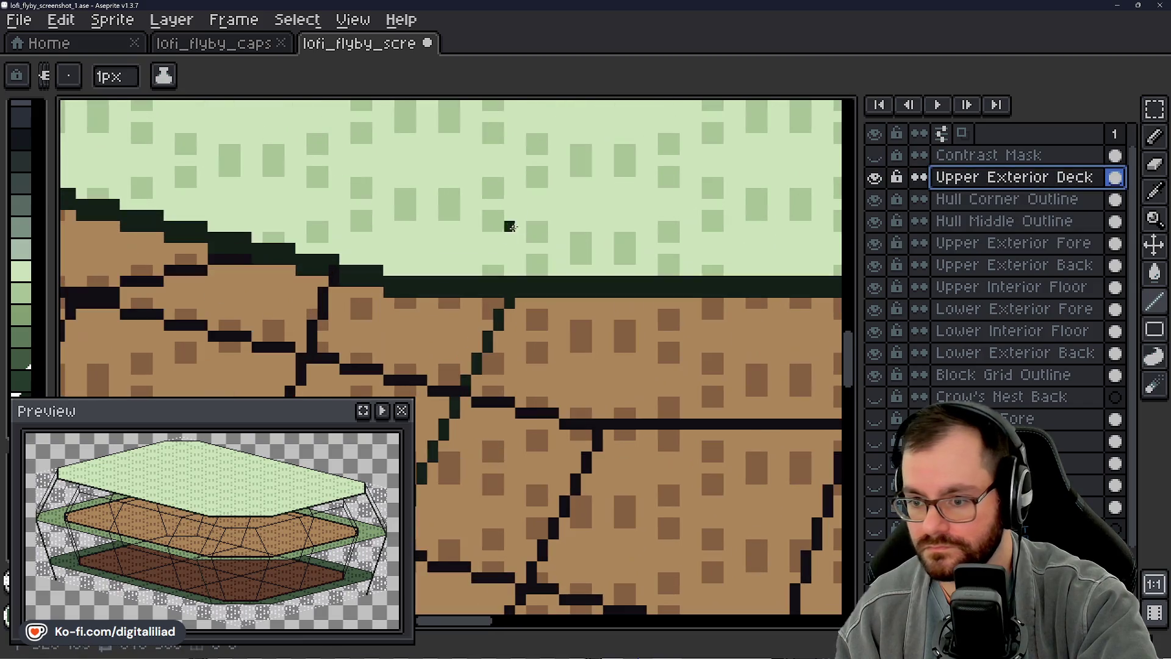
{"action": "key", "text": "alt"}
{"action": "left_click", "coordinate": [494, 260]}
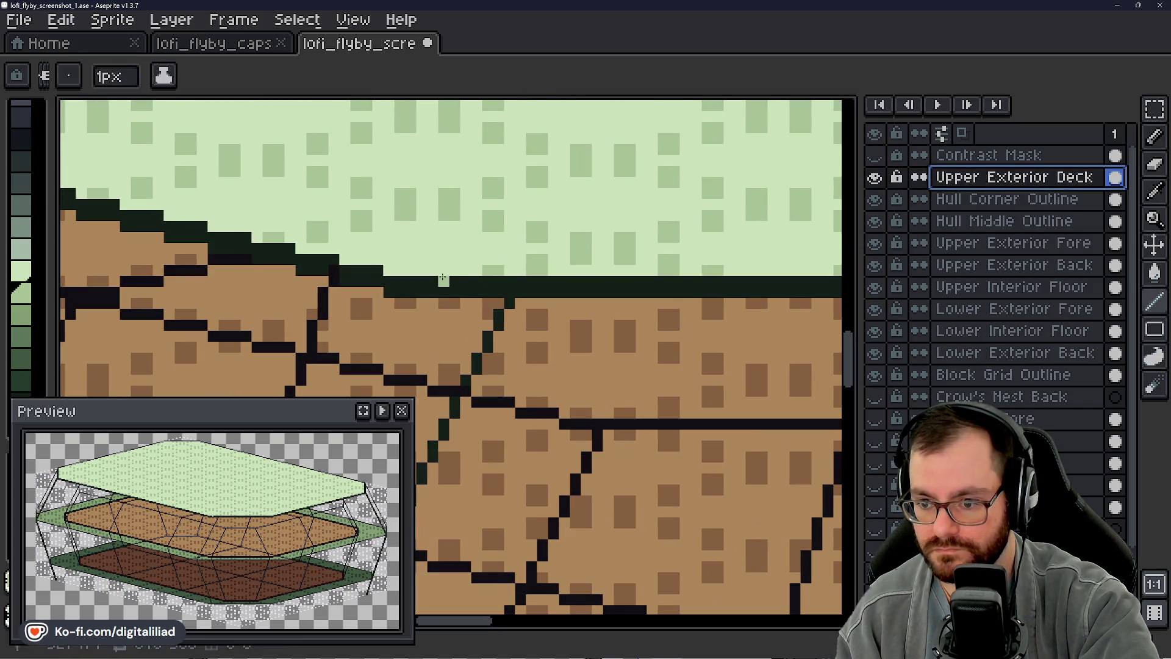
Step: Paint light green rows along the upper deck's lower edge, then hide the editor window
{"action": "left_click_drag", "start_coordinate": [433, 281], "coordinate": [682, 279]}
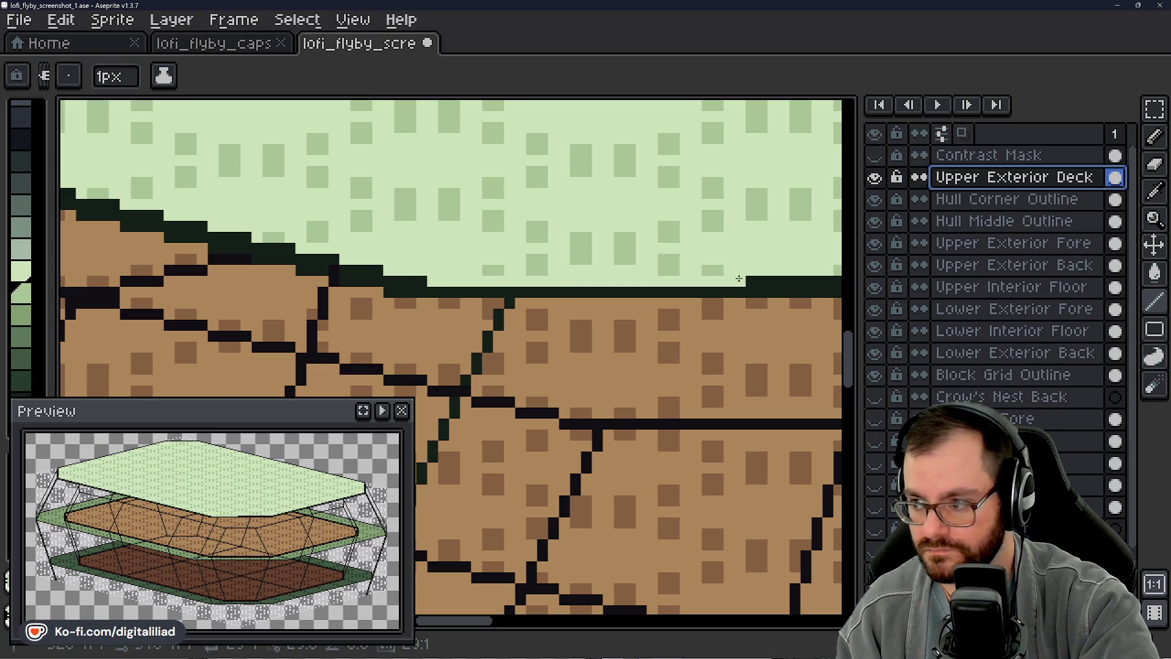
{"action": "scroll", "coordinate": [827, 280], "scroll_direction": "right", "scroll_amount": 5}
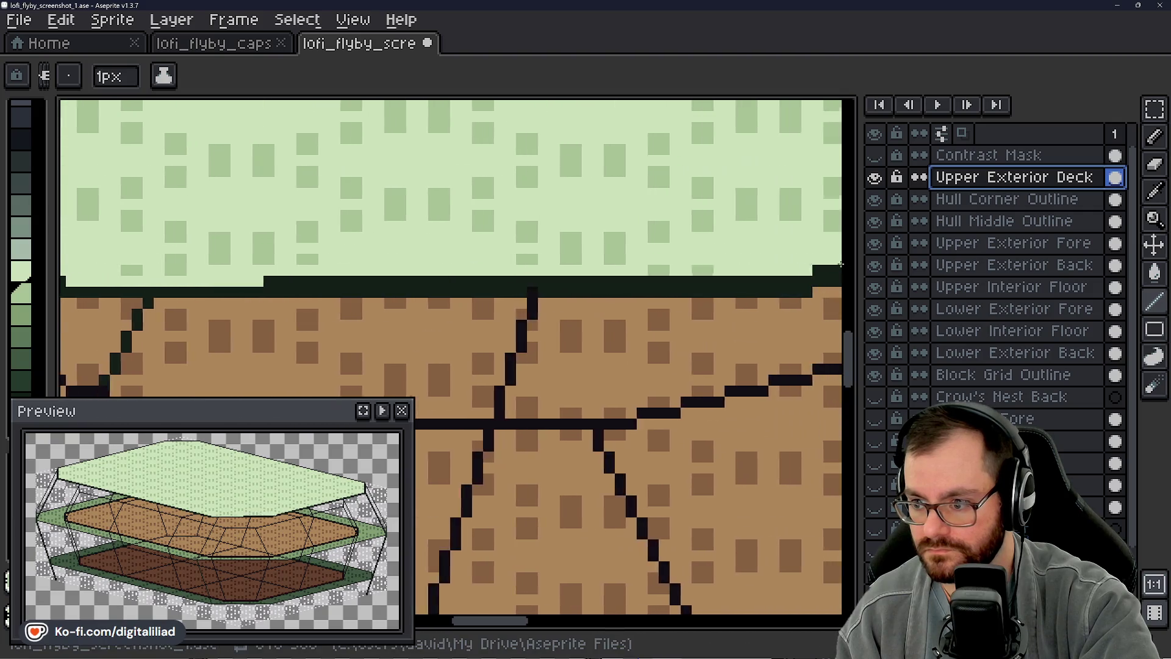
{"action": "scroll", "coordinate": [641, 280], "scroll_direction": "right", "scroll_amount": 5}
{"action": "left_click_drag", "start_coordinate": [64, 281], "coordinate": [603, 281]}
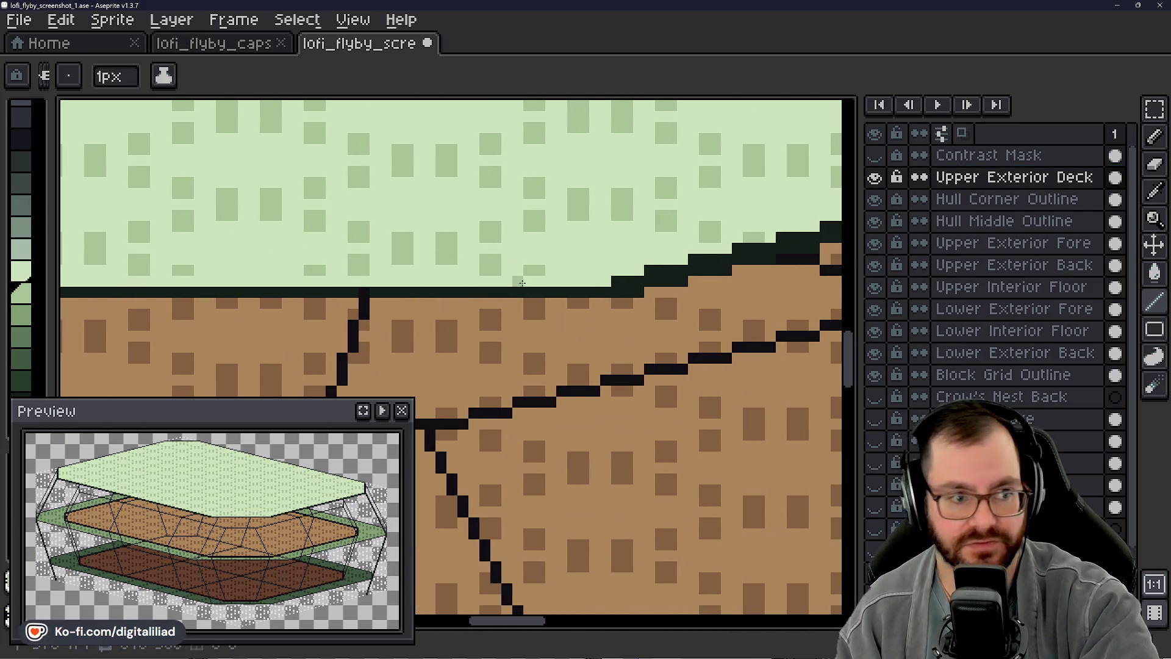
{"action": "scroll", "coordinate": [594, 247], "scroll_direction": "down", "scroll_amount": 1}
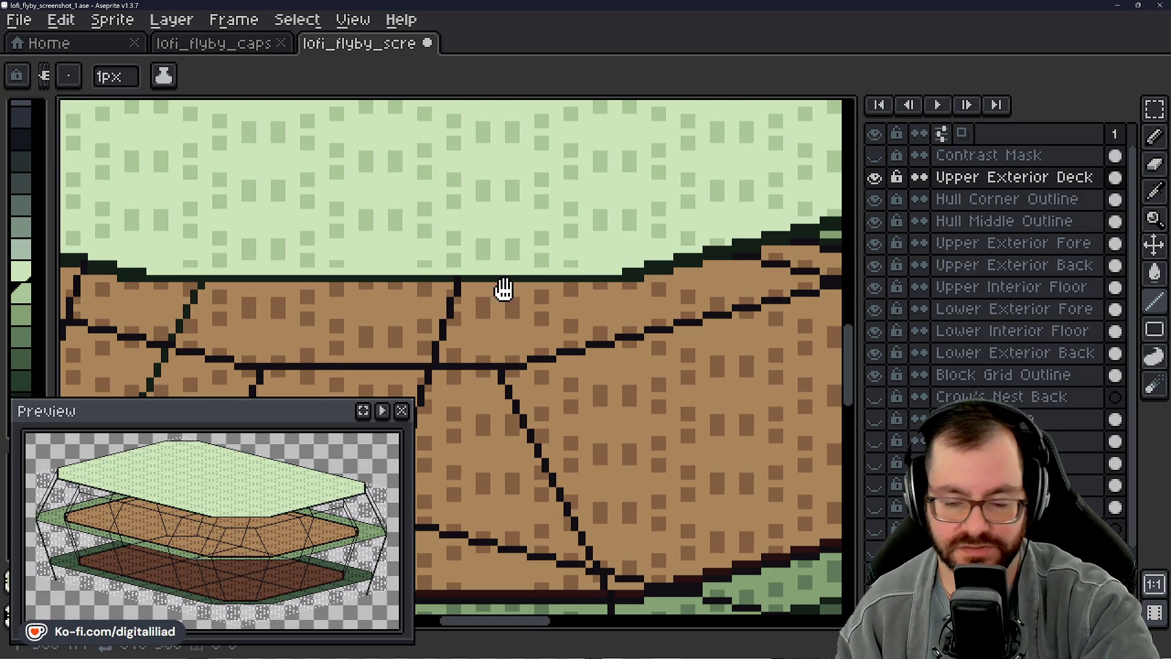
{"action": "scroll", "coordinate": [503, 285], "scroll_direction": "down", "scroll_amount": 1}
{"action": "scroll", "coordinate": [531, 292], "scroll_direction": "down", "scroll_amount": 2}
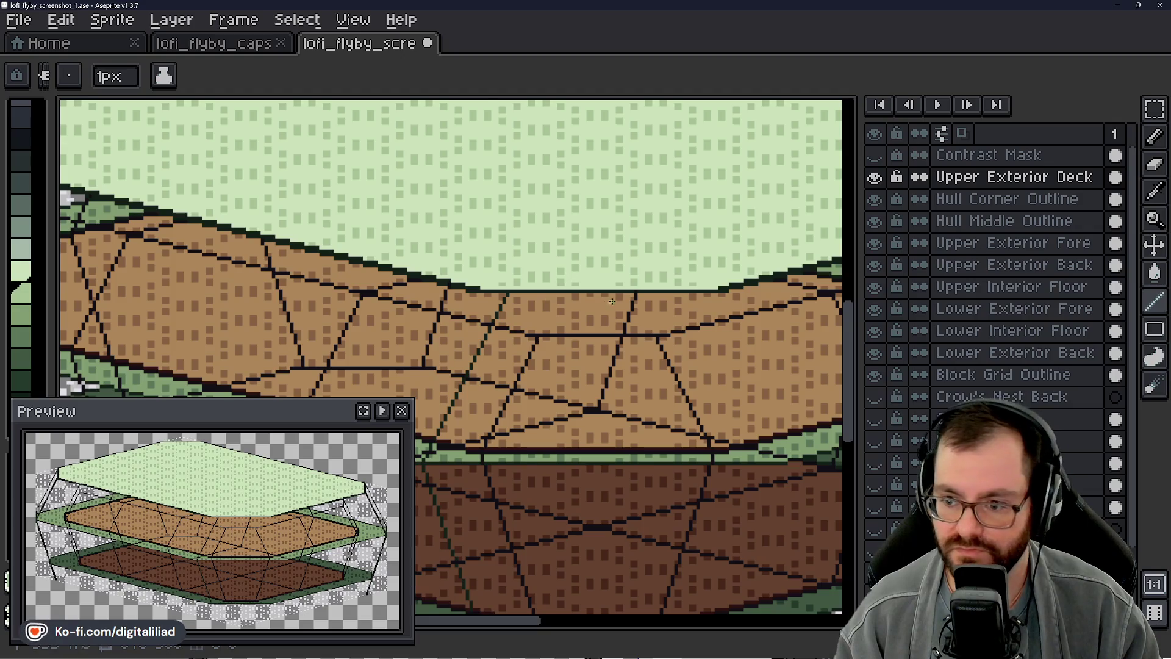
{"action": "scroll", "coordinate": [566, 270], "scroll_direction": "up", "scroll_amount": 1}
{"action": "scroll", "coordinate": [559, 277], "scroll_direction": "up", "scroll_amount": 1}
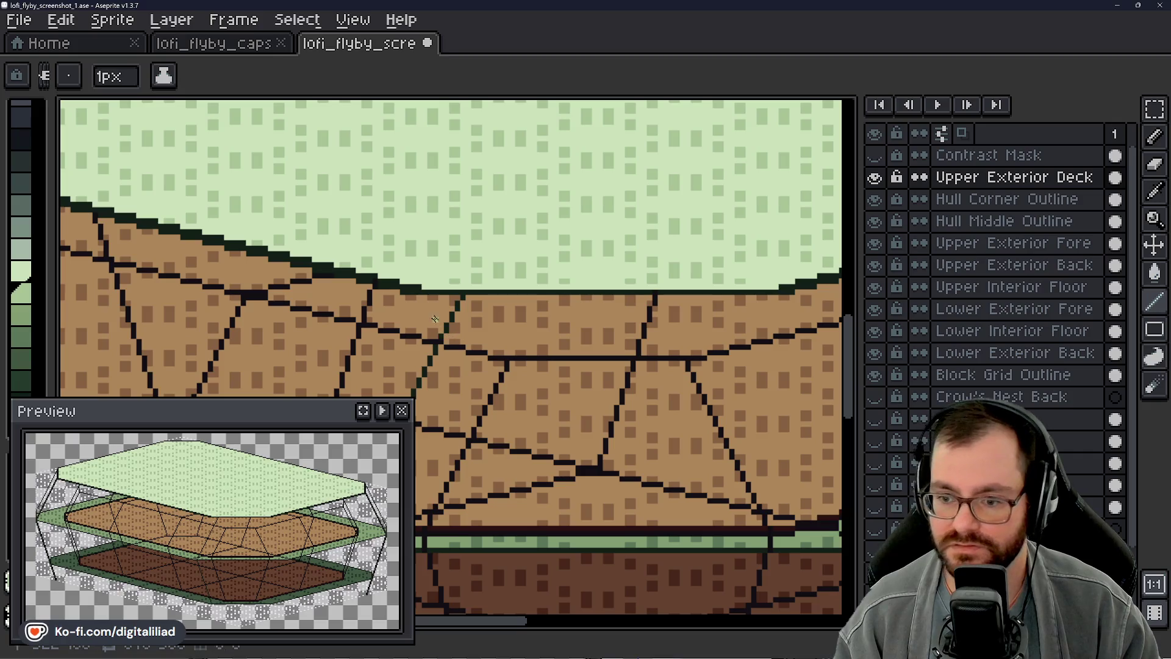
{"action": "scroll", "coordinate": [430, 297], "scroll_direction": "up", "scroll_amount": 1}
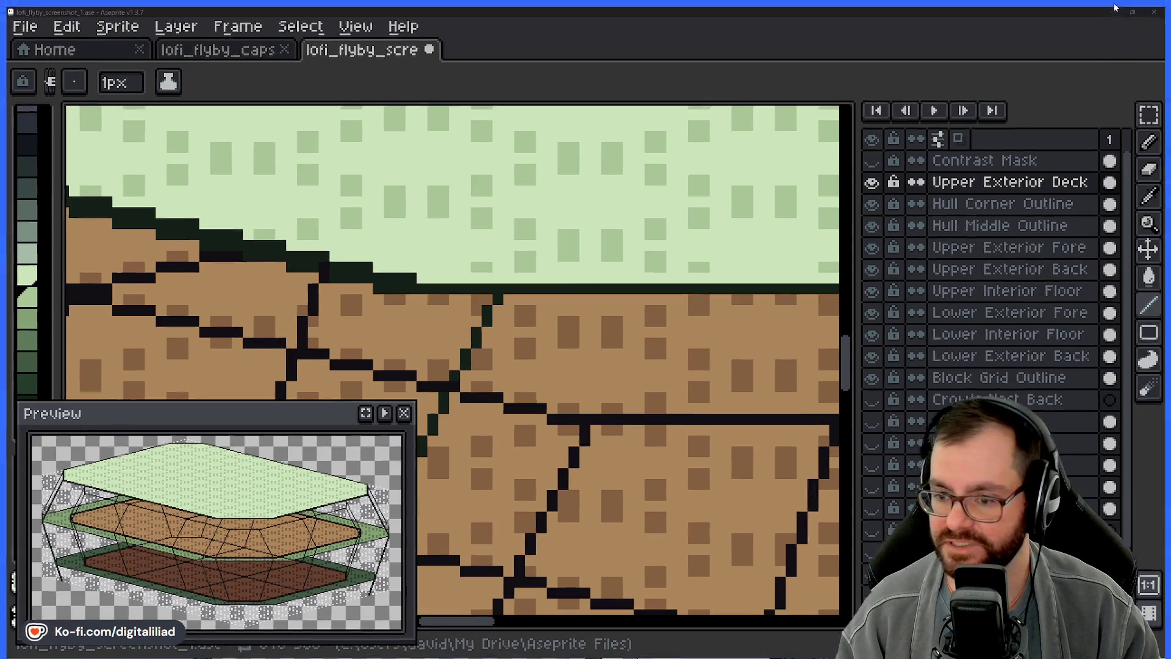
{"action": "left_click", "coordinate": [1115, 8]}
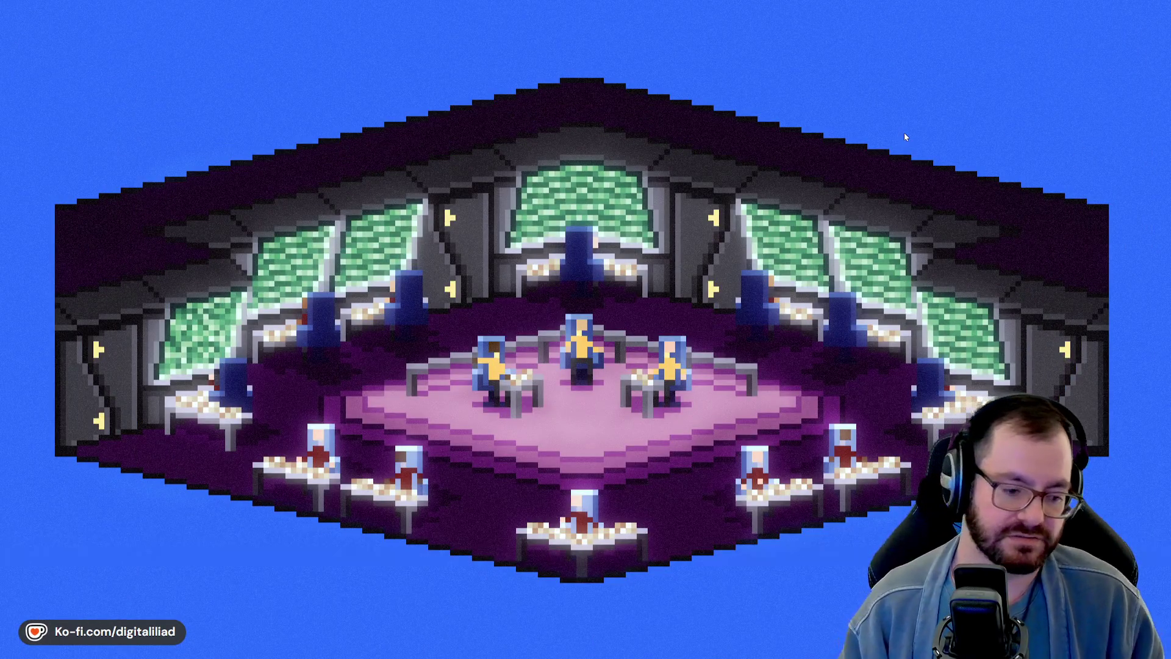
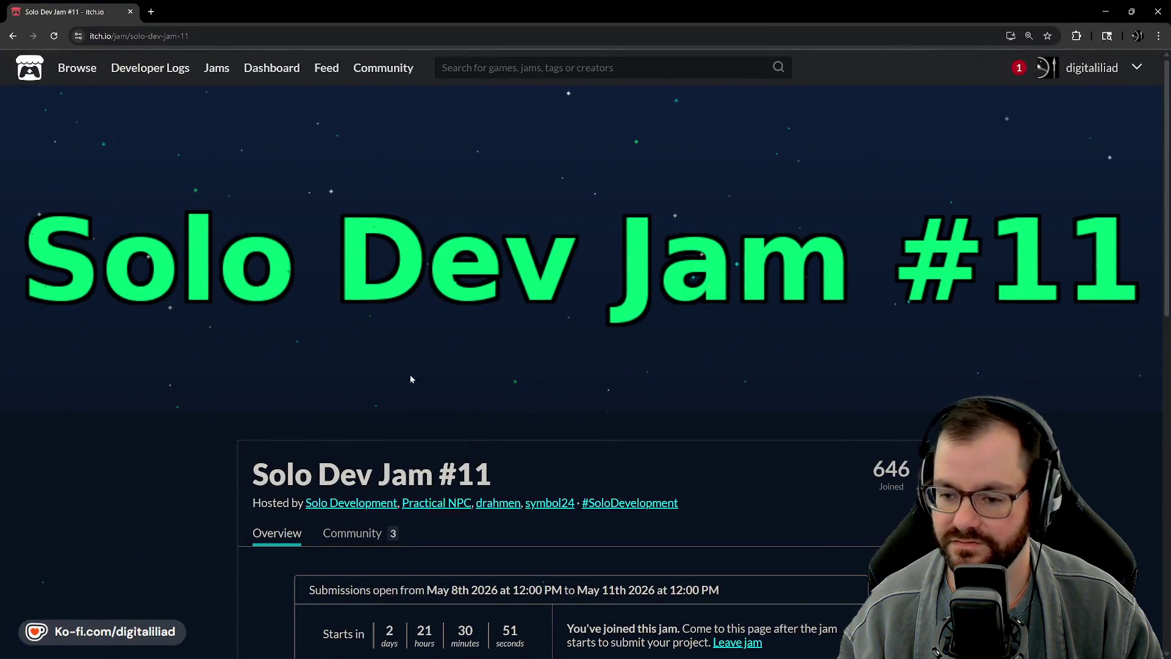
{"action": "scroll", "coordinate": [719, 293], "scroll_direction": "down", "scroll_amount": 4}
{"action": "scroll", "coordinate": [498, 366], "scroll_direction": "down", "scroll_amount": 2}
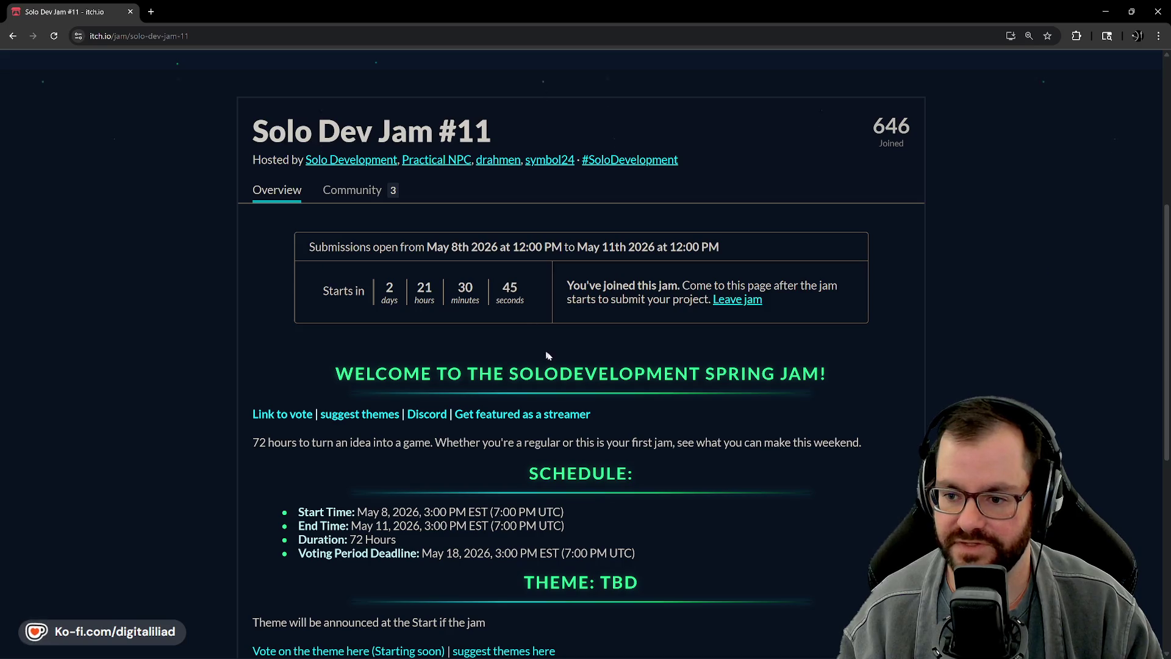
{"action": "scroll", "coordinate": [682, 364], "scroll_direction": "down", "scroll_amount": 2}
{"action": "scroll", "coordinate": [642, 334], "scroll_direction": "down", "scroll_amount": 1}
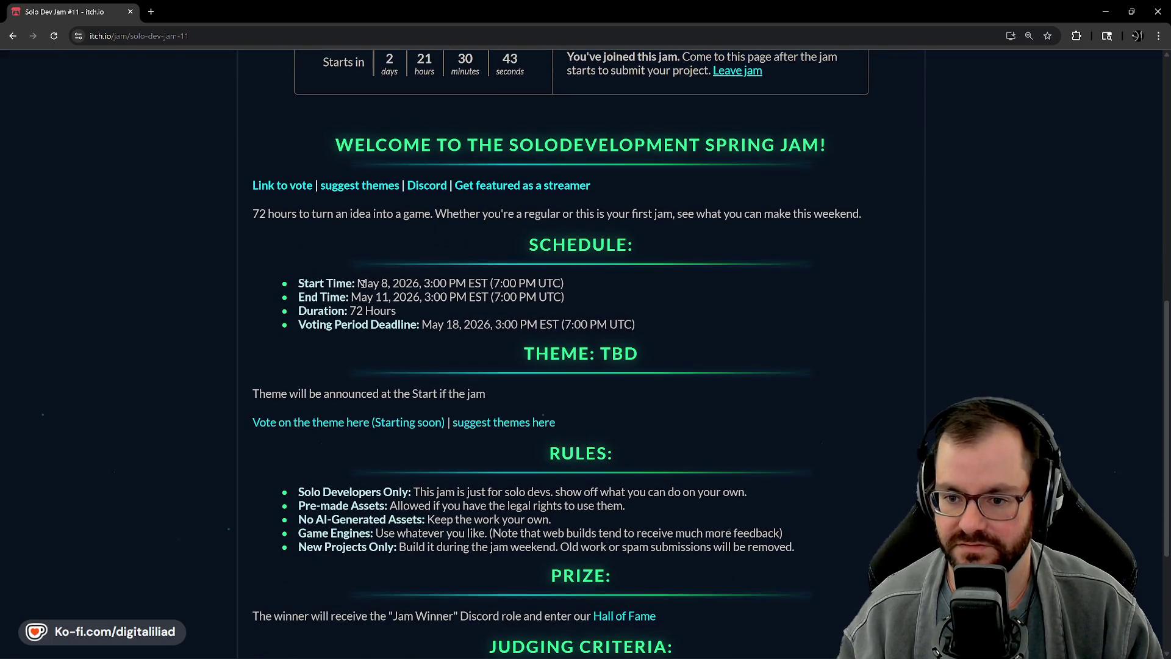
{"action": "scroll", "coordinate": [286, 311], "scroll_direction": "down", "scroll_amount": 2}
{"action": "scroll", "coordinate": [293, 275], "scroll_direction": "up", "scroll_amount": 4}
{"action": "scroll", "coordinate": [311, 228], "scroll_direction": "up", "scroll_amount": 3}
{"action": "scroll", "coordinate": [318, 178], "scroll_direction": "up", "scroll_amount": 2}
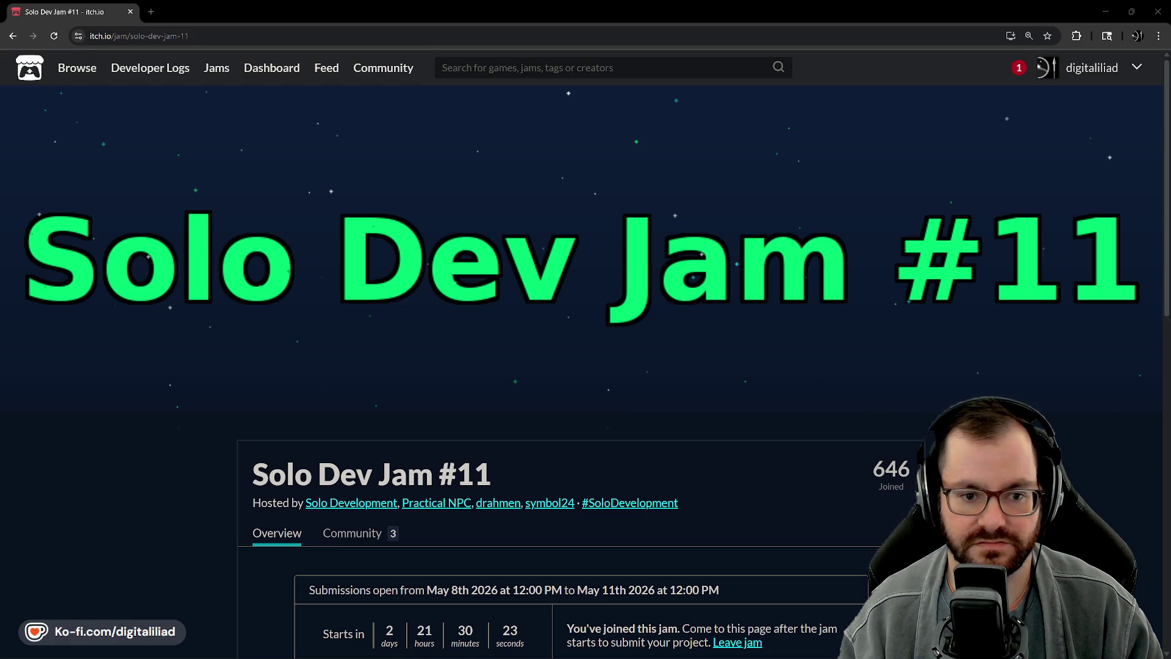
Step: Minimize the itch.io jam page and bring the Lofi Flyby capsule art forward in Aseprite
{"action": "left_click", "coordinate": [1106, 11]}
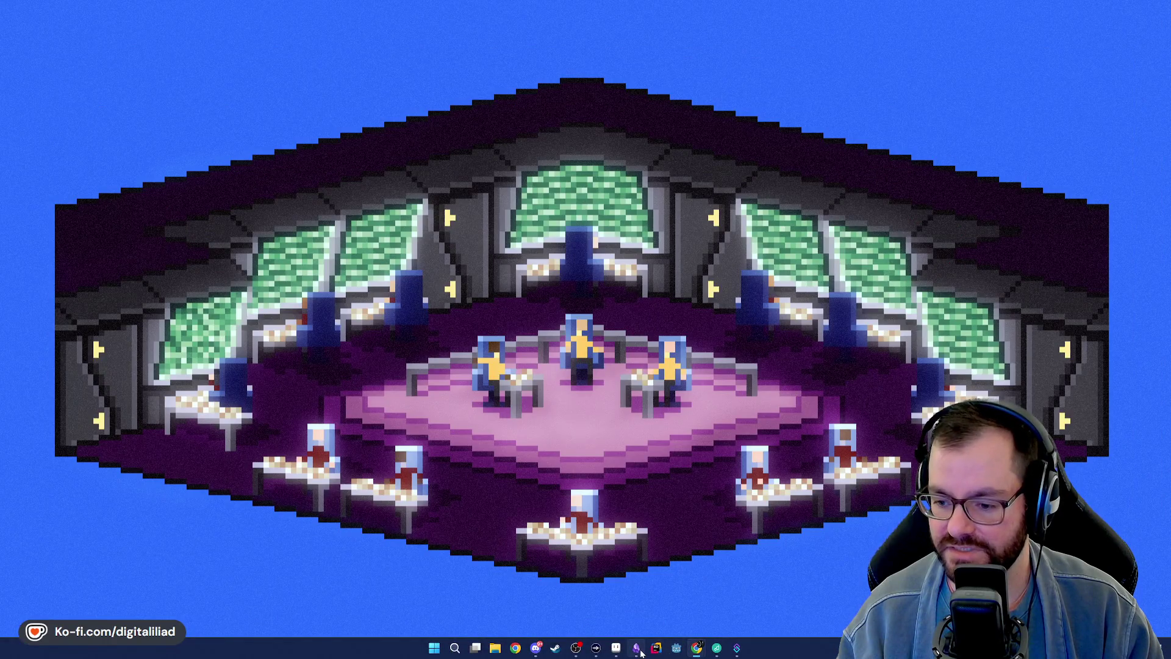
{"action": "left_click", "coordinate": [641, 648]}
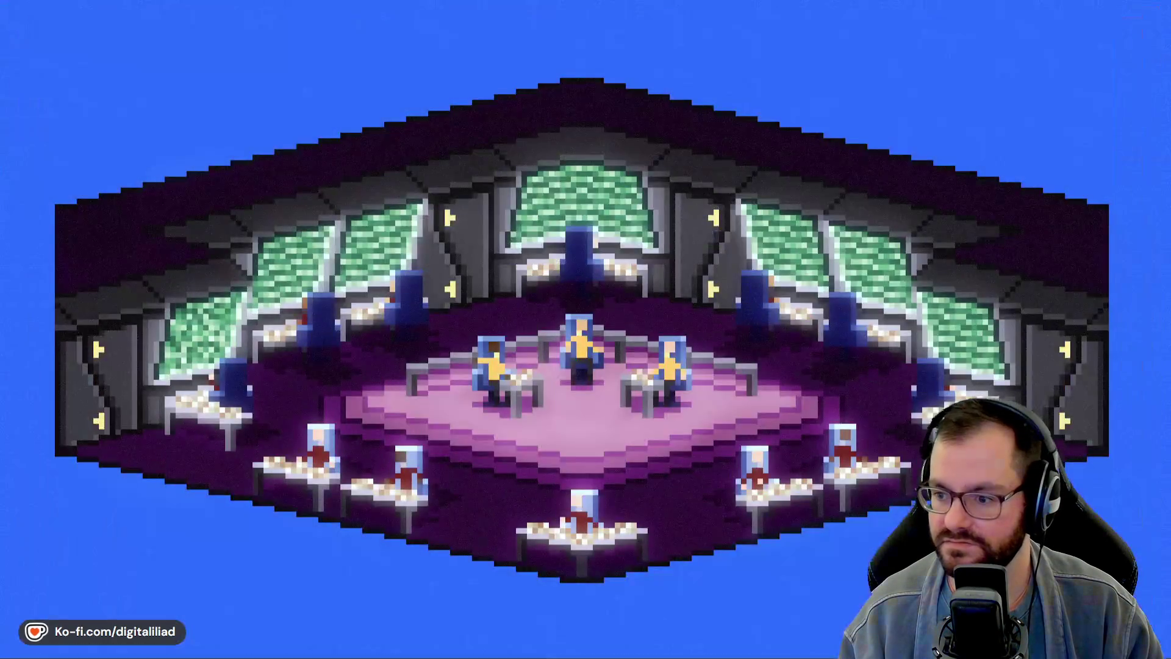
{"action": "left_click", "coordinate": [616, 649]}
{"action": "left_click", "coordinate": [241, 43]}
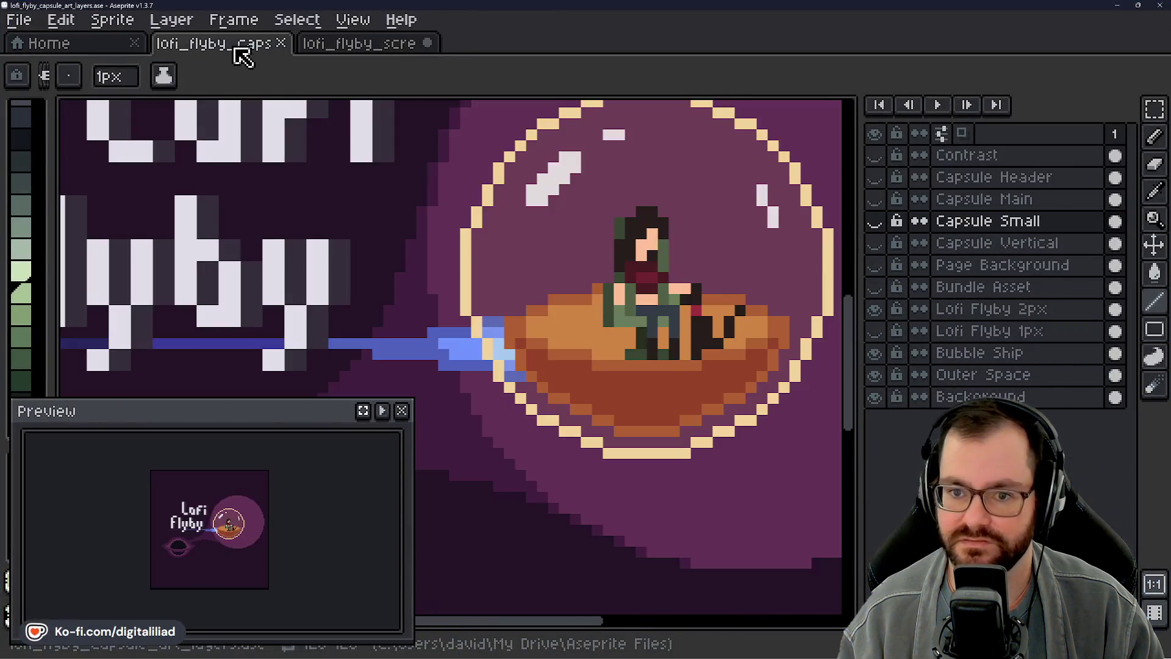
{"action": "scroll", "coordinate": [495, 339], "scroll_direction": "up", "scroll_amount": 3}
Step: Close the floating Preview window and centre the bubble ship and title art in view
{"action": "left_click", "coordinate": [402, 411]}
{"action": "scroll", "coordinate": [530, 283], "scroll_direction": "up", "scroll_amount": 1}
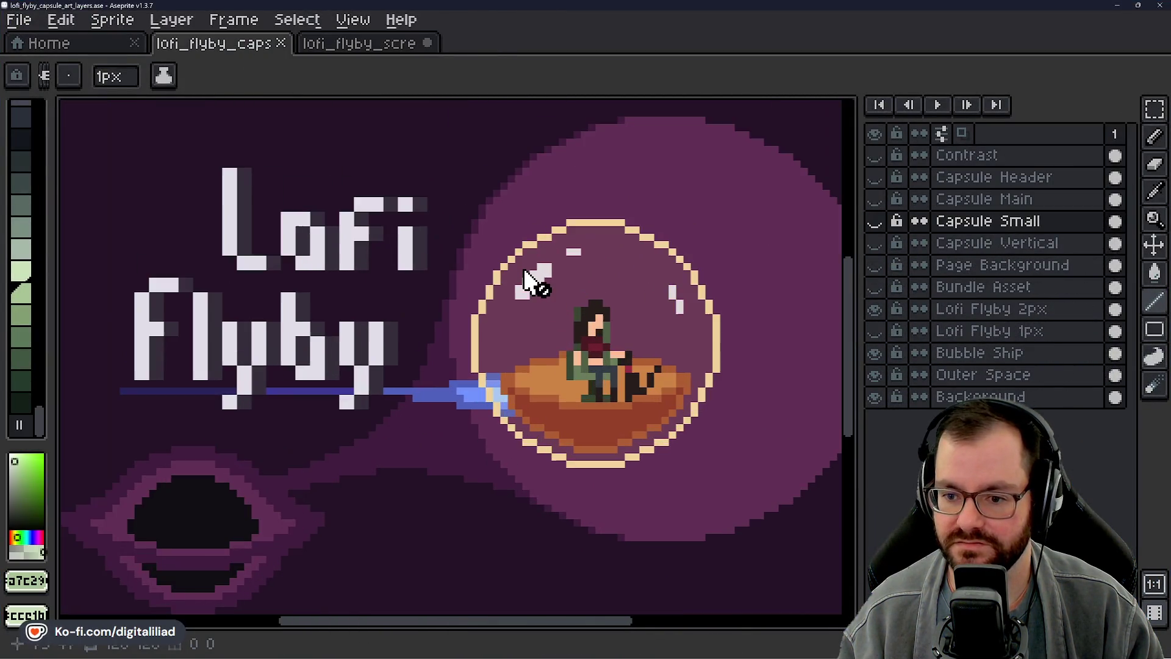
{"action": "mouse_move", "coordinate": [540, 302]}
{"action": "left_mouse_down"}
{"action": "mouse_move", "coordinate": [546, 268]}
{"action": "mouse_move", "coordinate": [531, 288]}
{"action": "left_mouse_up"}
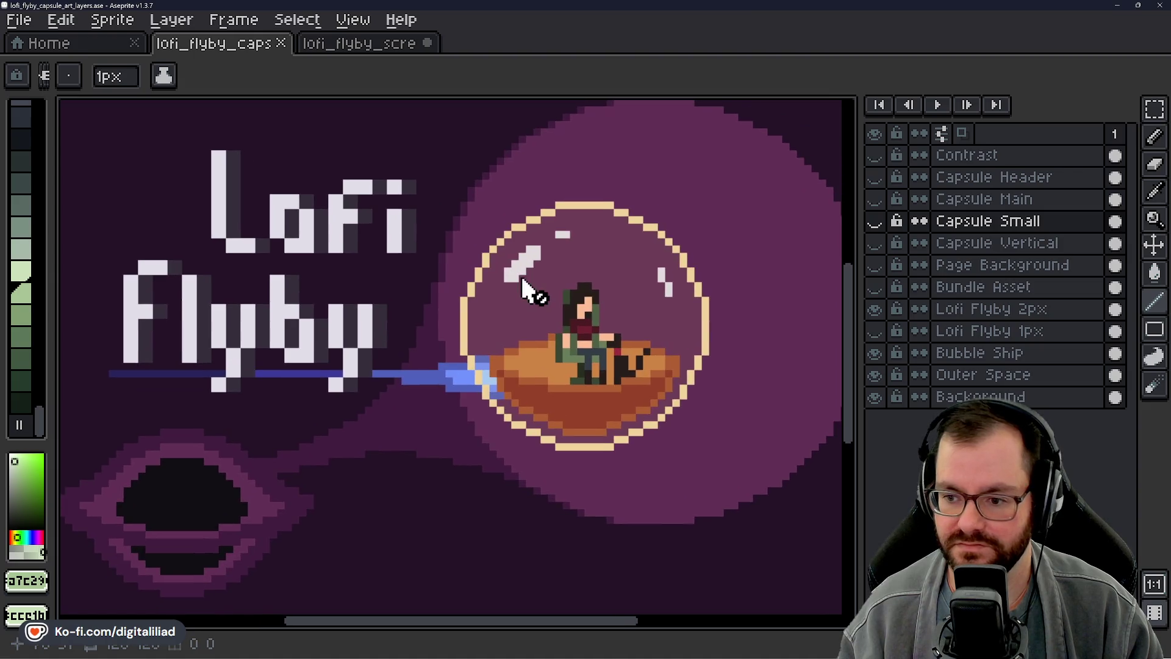
{"action": "mouse_move", "coordinate": [361, 250]}
{"action": "left_mouse_down"}
{"action": "mouse_move", "coordinate": [405, 209]}
{"action": "mouse_move", "coordinate": [449, 222]}
{"action": "left_mouse_up"}
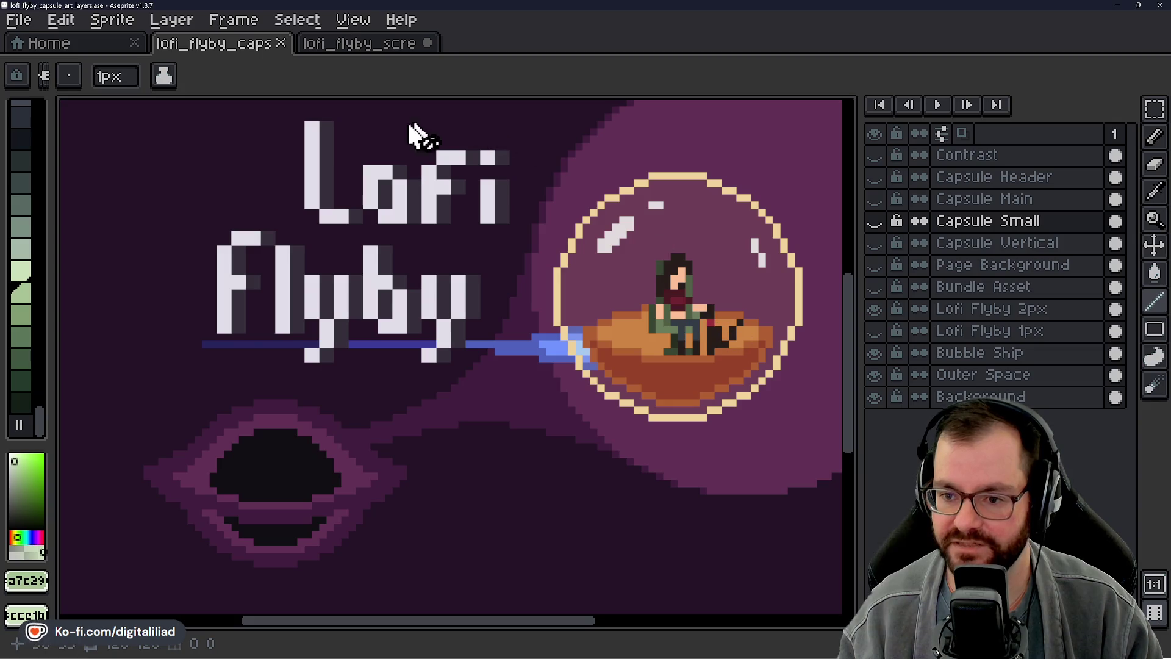
Step: Switch to the lofi_flyby_screenshot file and centre the layered ship in view
{"action": "left_click", "coordinate": [364, 50]}
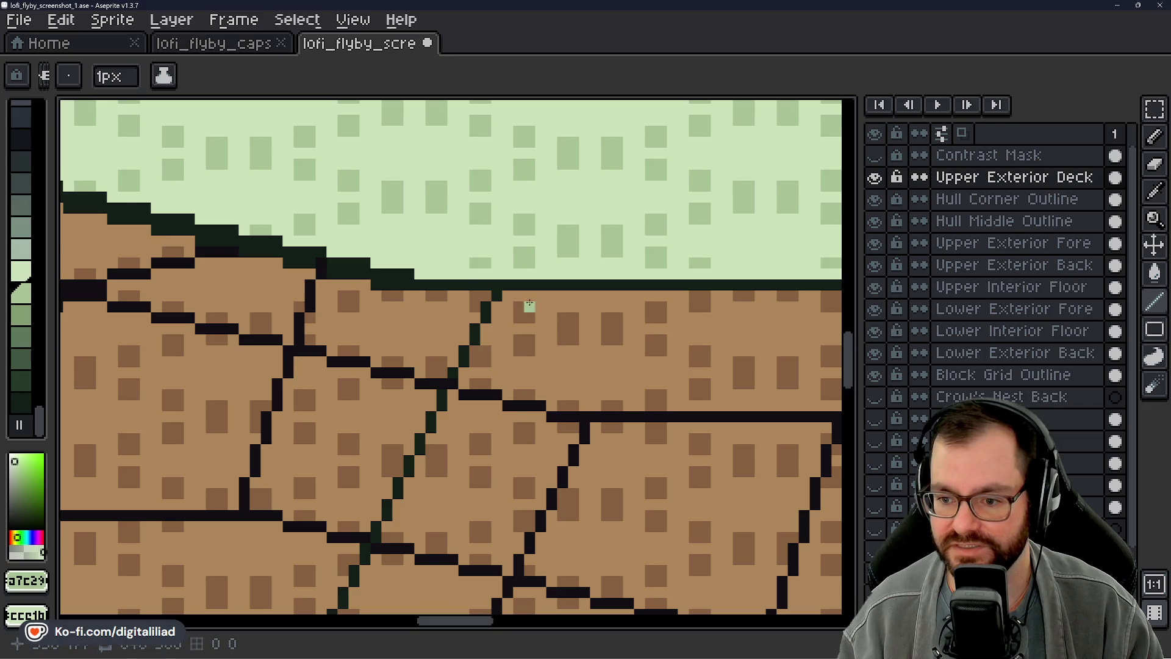
{"action": "scroll", "coordinate": [496, 331], "scroll_direction": "down", "scroll_amount": 2}
{"action": "mouse_move", "coordinate": [495, 302]}
{"action": "left_mouse_down"}
{"action": "mouse_move", "coordinate": [494, 331]}
{"action": "mouse_move", "coordinate": [479, 313]}
{"action": "left_mouse_up"}
{"action": "scroll", "coordinate": [478, 313], "scroll_direction": "down", "scroll_amount": 4}
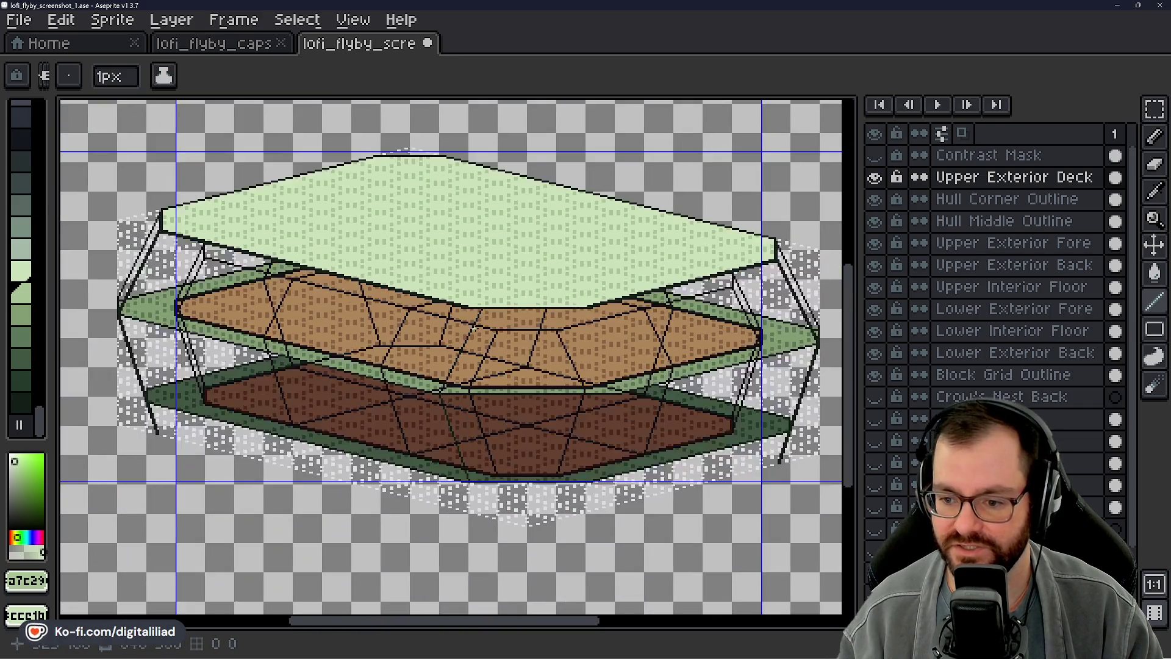
{"action": "left_click_drag", "start_coordinate": [507, 357], "coordinate": [530, 378]}
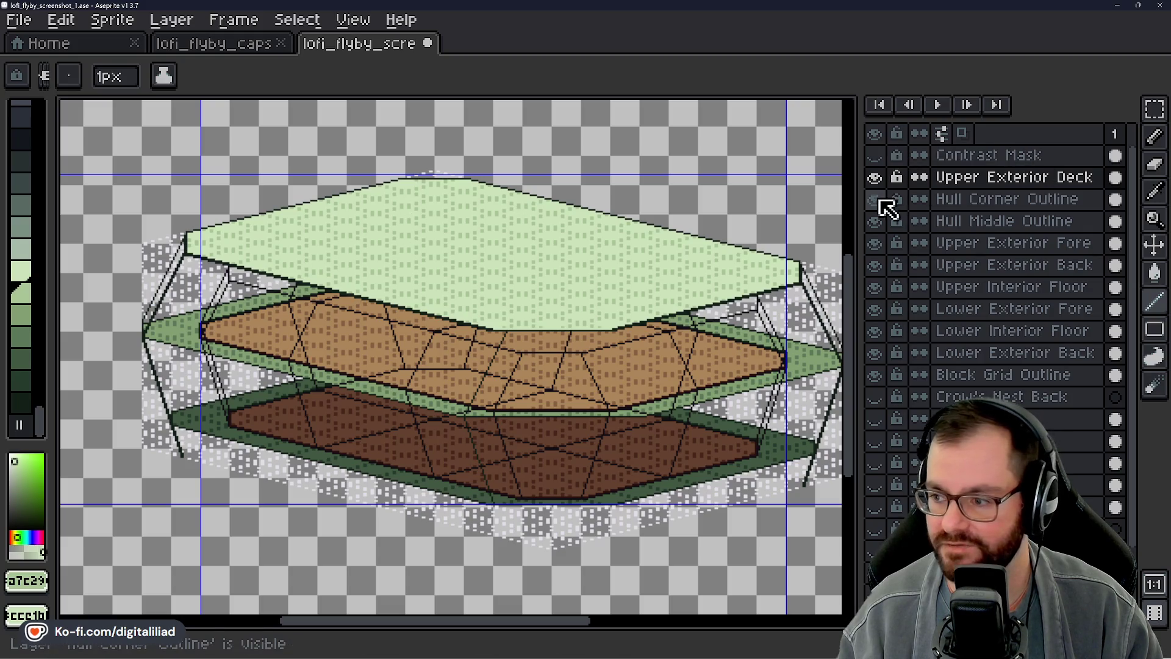
Step: Hide the rim band, upper floor, Lower Exterior Fore/Back, Block Grid Outline and Upper Exterior Deck layers, leaving the hull wireframe
{"action": "left_click", "coordinate": [874, 264]}
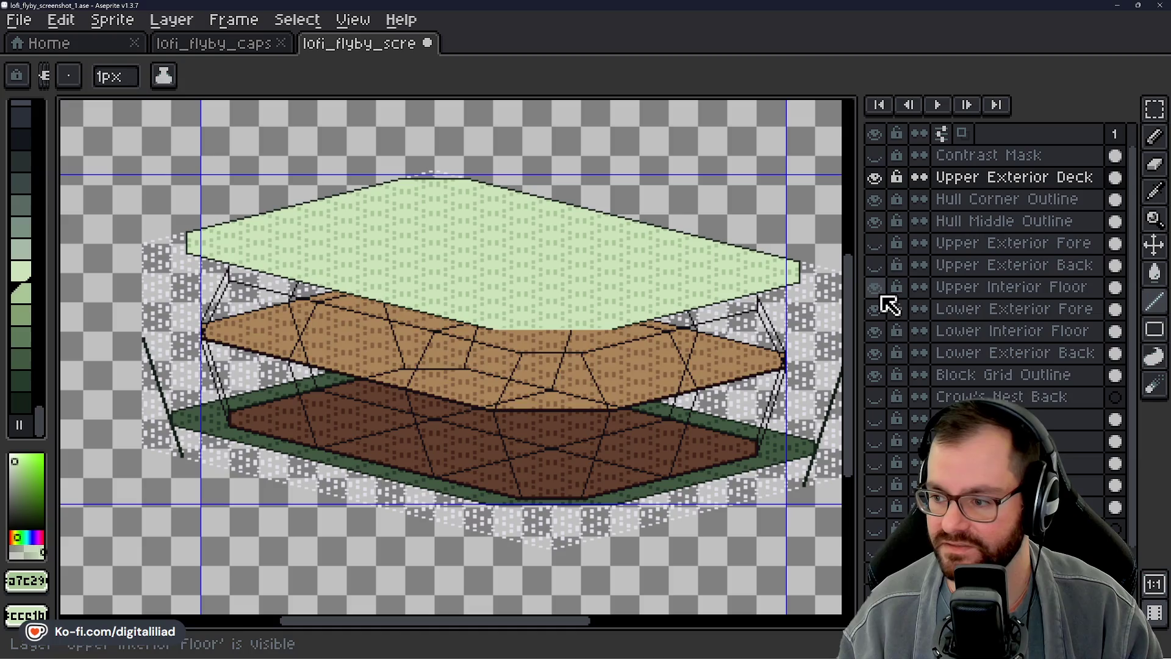
{"action": "left_click", "coordinate": [874, 287]}
{"action": "left_click", "coordinate": [875, 308]}
{"action": "left_click", "coordinate": [875, 330]}
{"action": "left_click", "coordinate": [874, 353]}
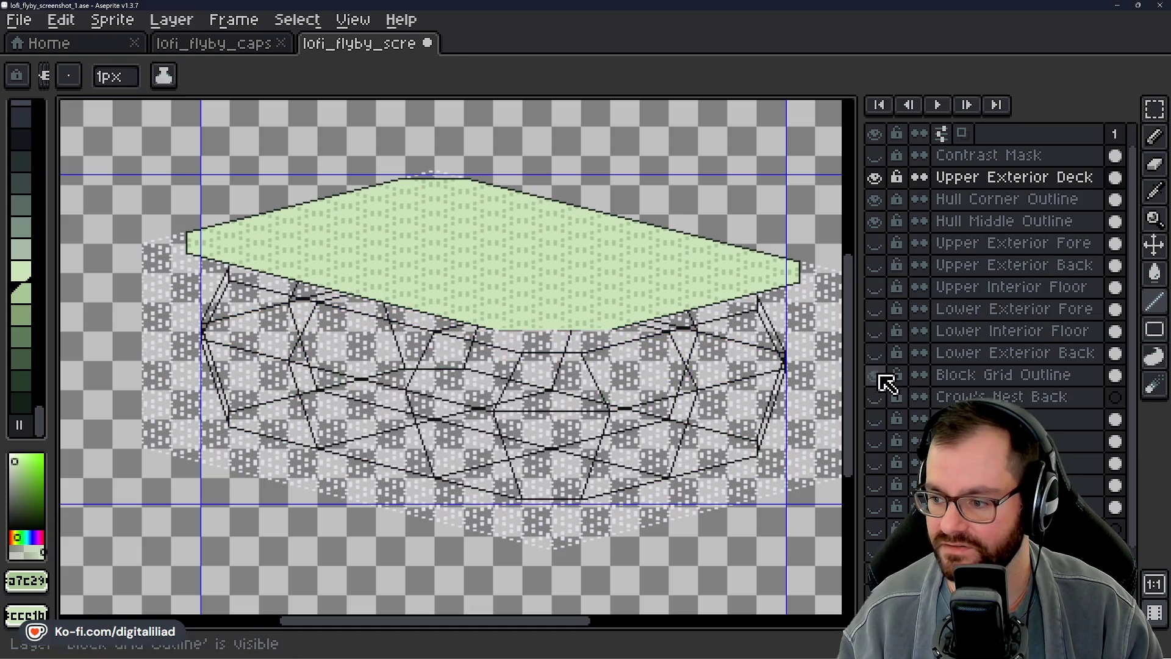
{"action": "left_click", "coordinate": [875, 375]}
{"action": "left_click", "coordinate": [875, 176]}
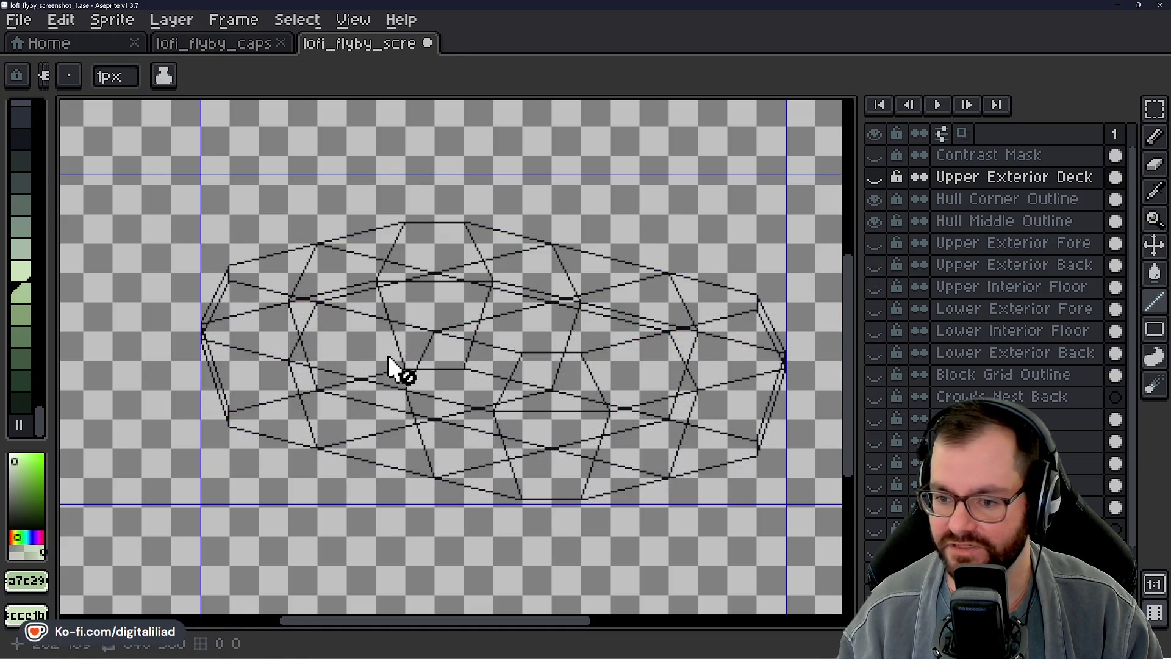
{"action": "scroll", "coordinate": [394, 370], "scroll_direction": "up", "scroll_amount": 1}
{"action": "scroll", "coordinate": [440, 357], "scroll_direction": "up", "scroll_amount": 1}
{"action": "mouse_move", "coordinate": [439, 358]}
{"action": "left_mouse_down"}
{"action": "mouse_move", "coordinate": [287, 271]}
{"action": "mouse_move", "coordinate": [457, 274]}
{"action": "left_mouse_up"}
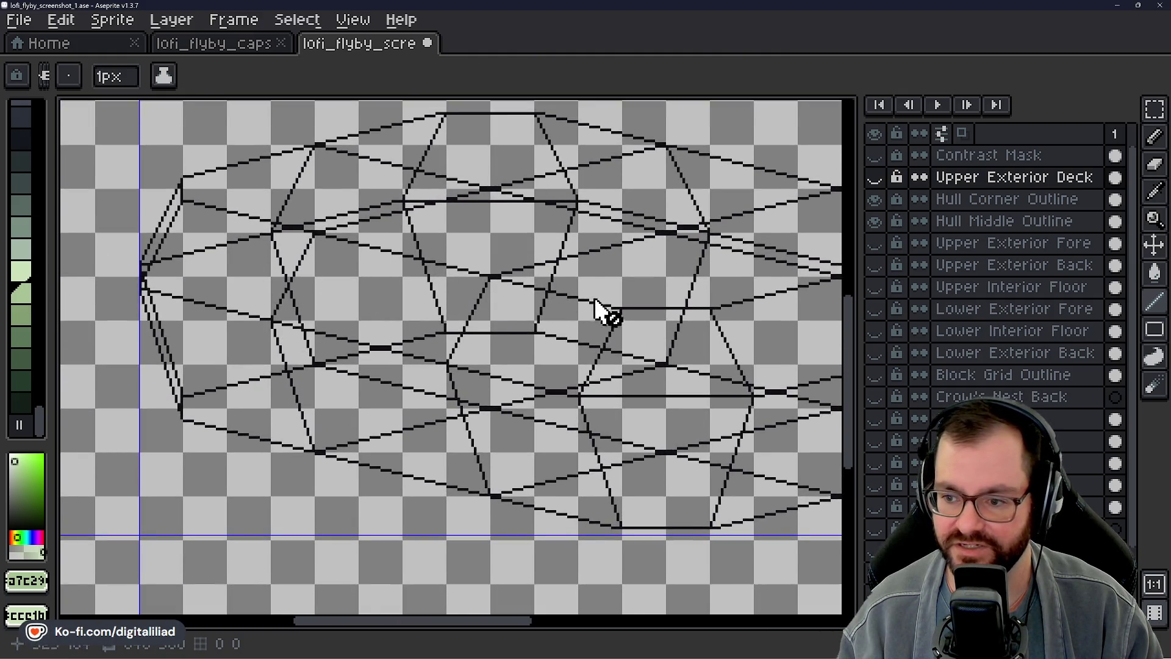
{"action": "mouse_move", "coordinate": [604, 314]}
{"action": "left_mouse_down"}
{"action": "mouse_move", "coordinate": [641, 247]}
{"action": "mouse_move", "coordinate": [488, 330]}
{"action": "mouse_move", "coordinate": [577, 275]}
{"action": "left_mouse_up"}
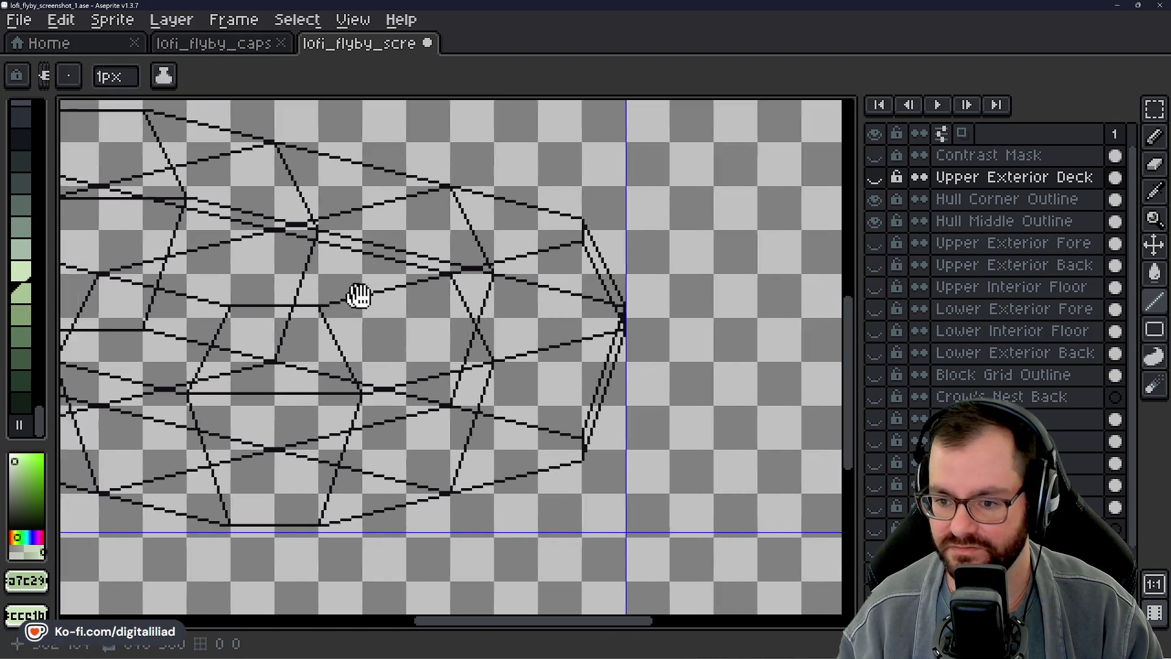
{"action": "left_click_drag", "start_coordinate": [356, 293], "coordinate": [705, 293]}
{"action": "scroll", "coordinate": [965, 314], "scroll_direction": "down", "scroll_amount": 3}
{"action": "scroll", "coordinate": [966, 330], "scroll_direction": "down", "scroll_amount": 1}
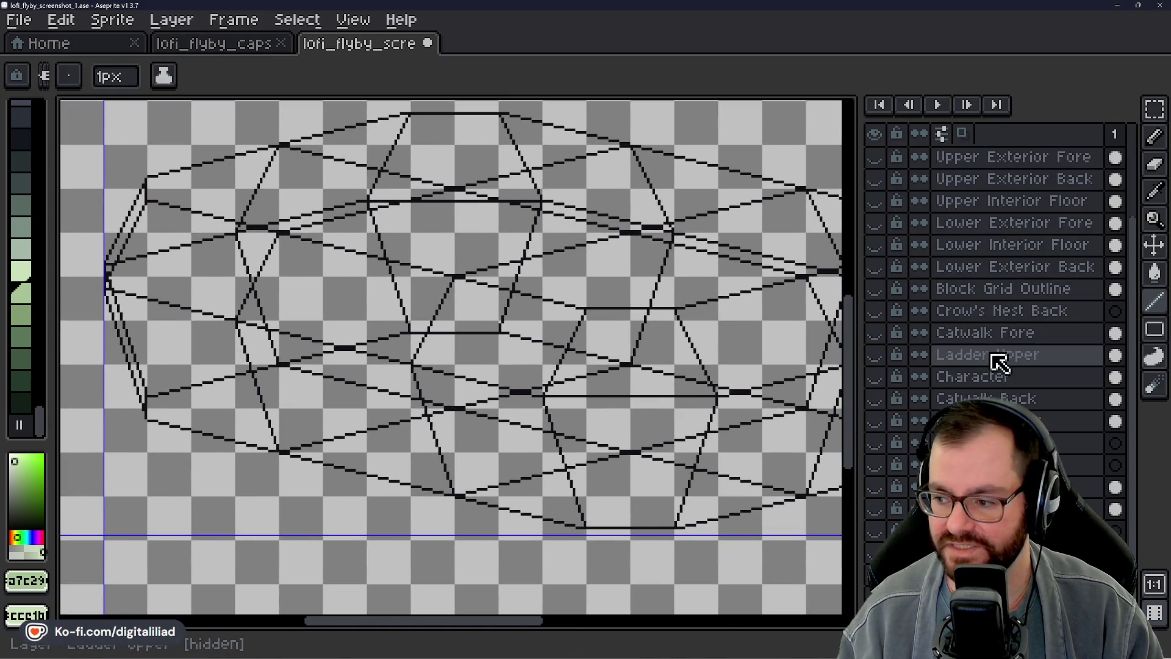
Step: Show the building fills, ladder, catwalk and character while hiding the hull corner and middle wireframe lines
{"action": "left_click", "coordinate": [876, 487]}
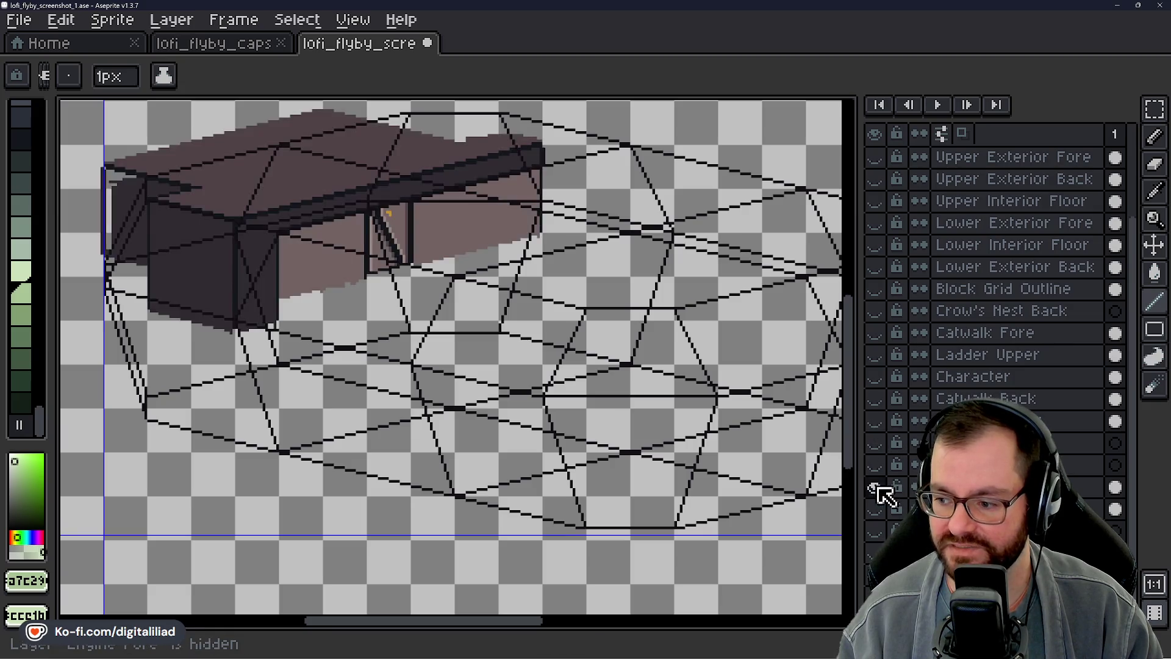
{"action": "left_click", "coordinate": [876, 509]}
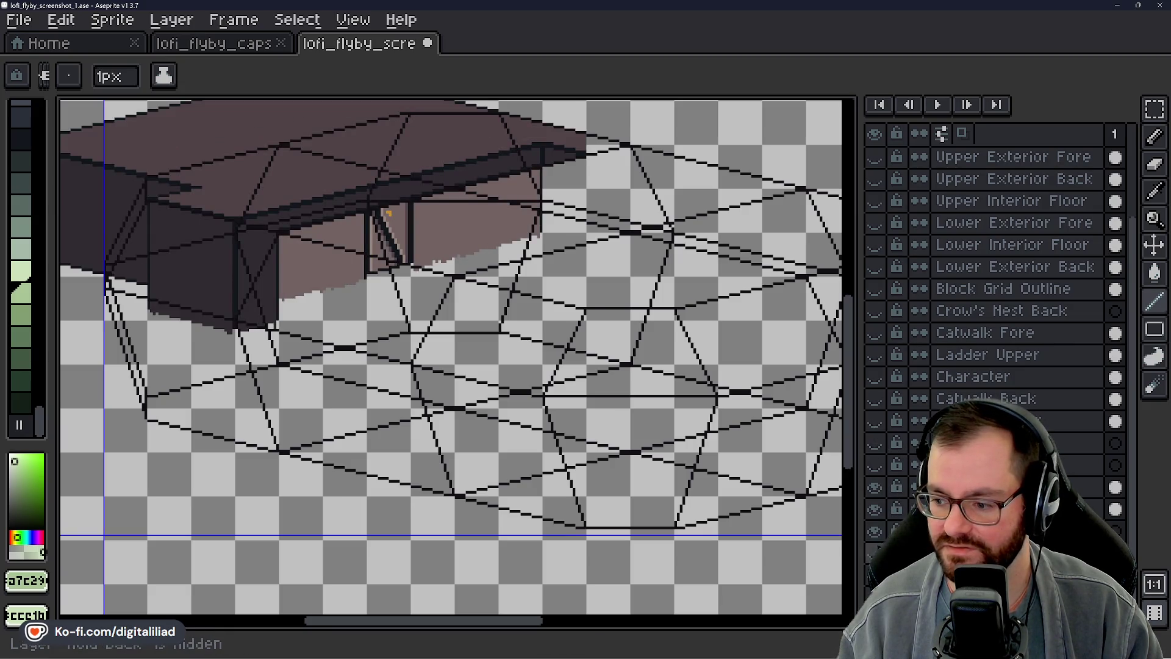
{"action": "left_click", "coordinate": [876, 544]}
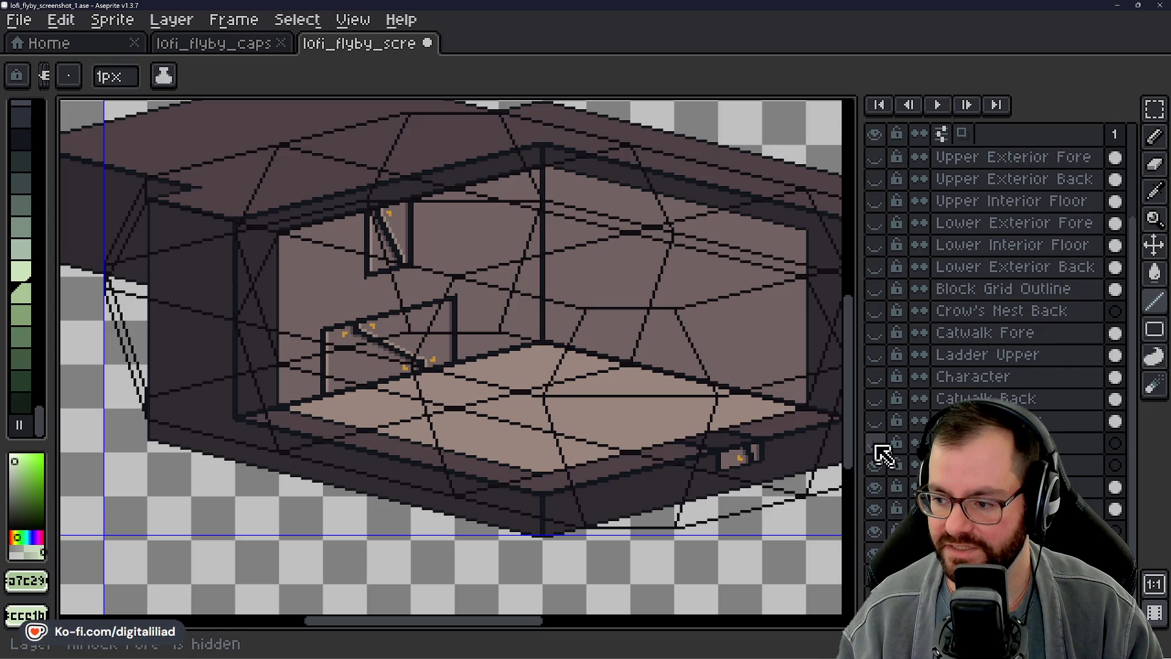
{"action": "left_click", "coordinate": [875, 421]}
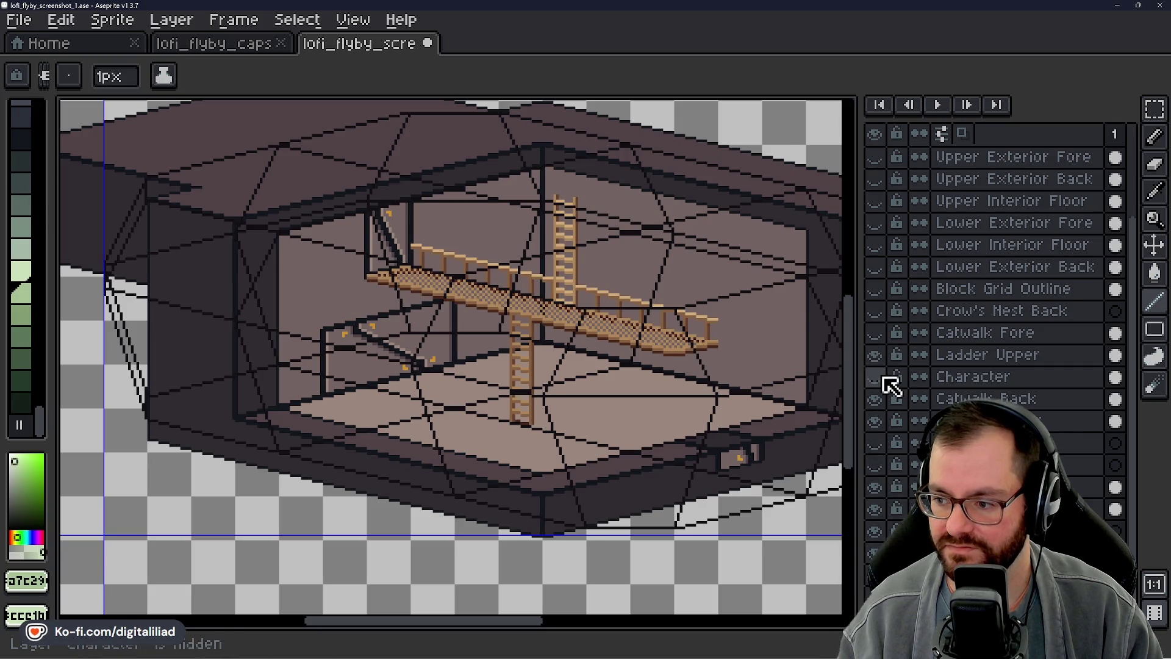
{"action": "scroll", "coordinate": [881, 349], "scroll_direction": "up", "scroll_amount": 4}
{"action": "left_click", "coordinate": [878, 200]}
{"action": "left_click", "coordinate": [876, 221]}
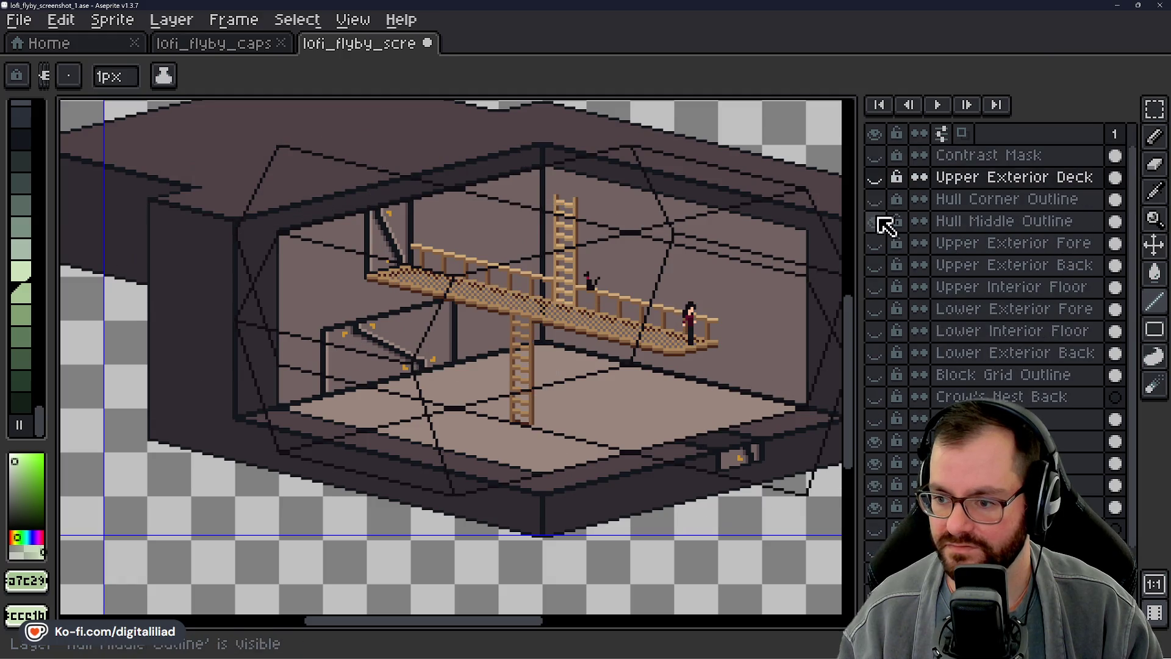
{"action": "left_click", "coordinate": [875, 198]}
{"action": "scroll", "coordinate": [648, 298], "scroll_direction": "down", "scroll_amount": 1}
{"action": "scroll", "coordinate": [531, 290], "scroll_direction": "up", "scroll_amount": 1}
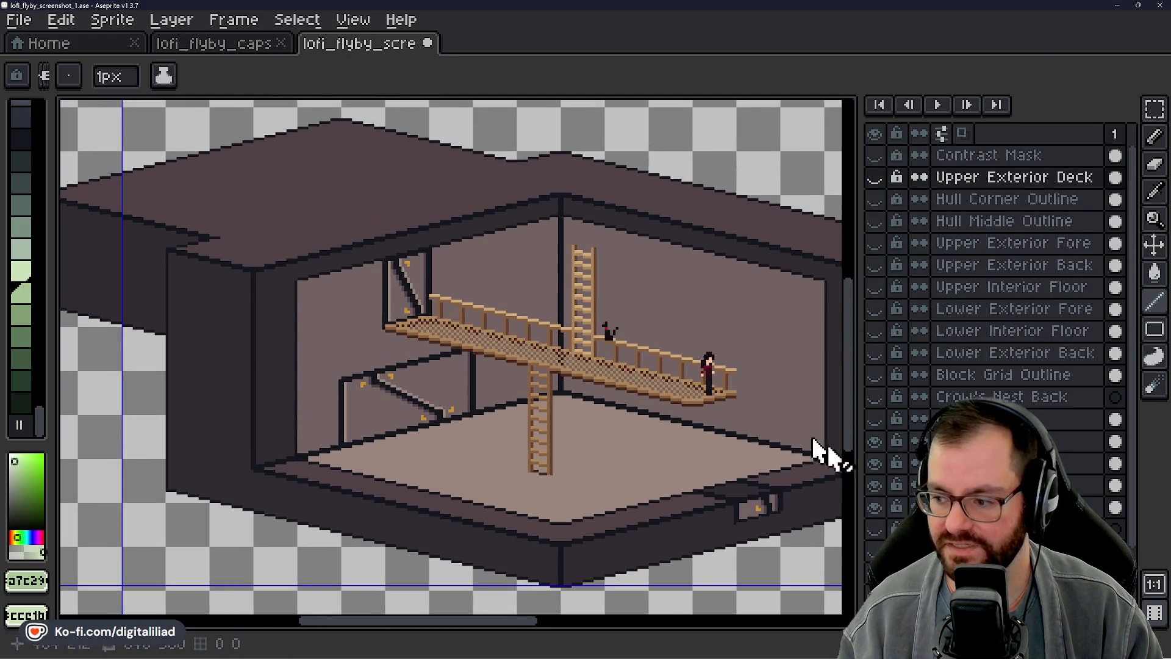
{"action": "scroll", "coordinate": [883, 457], "scroll_direction": "down", "scroll_amount": 2}
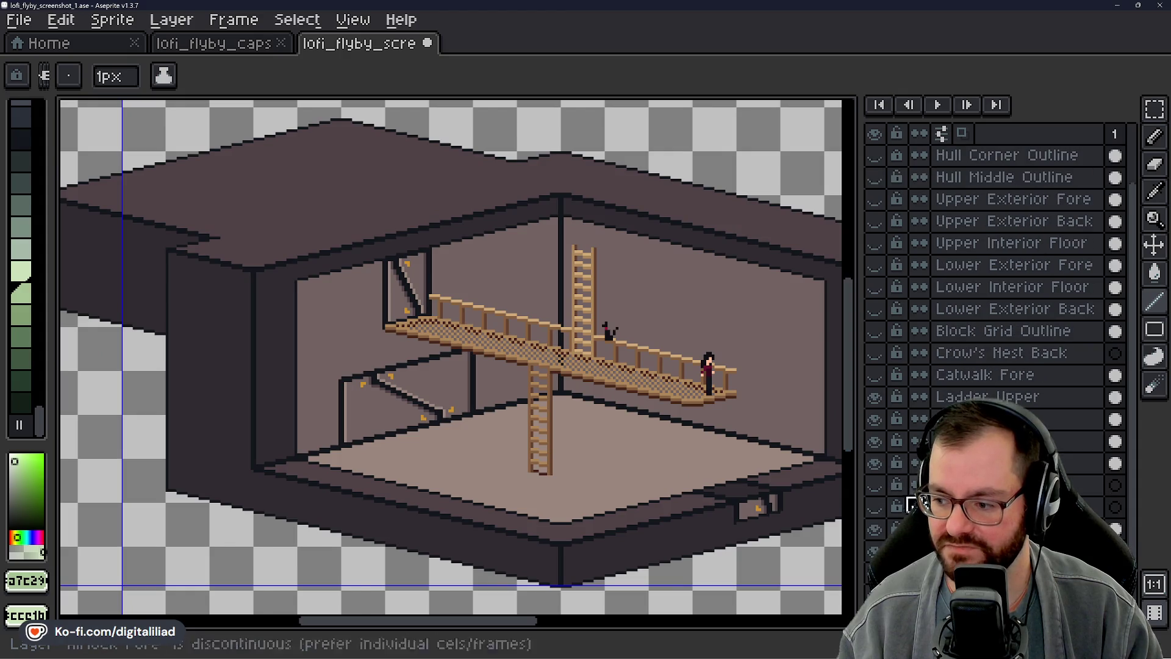
Step: Compare the block with and without its roof, hide Engine Fore and restore the Hull Corner Outline guide
{"action": "left_click", "coordinate": [876, 462]}
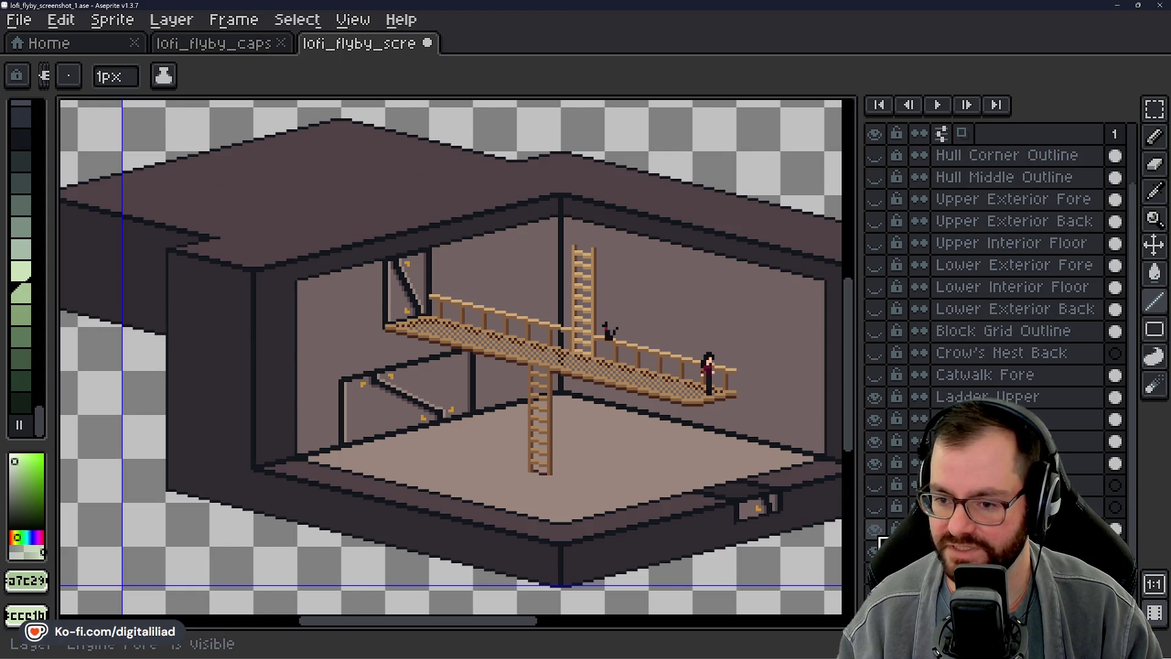
{"action": "left_click", "coordinate": [877, 540]}
{"action": "left_click", "coordinate": [876, 540]}
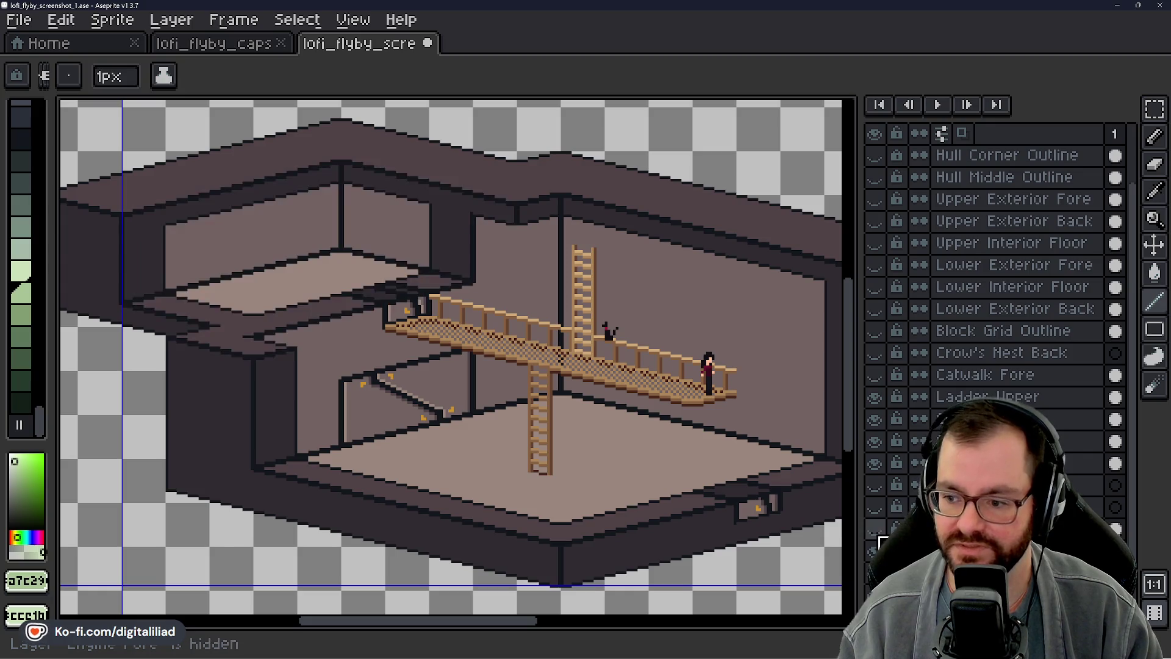
{"action": "scroll", "coordinate": [648, 331], "scroll_direction": "up", "scroll_amount": 1}
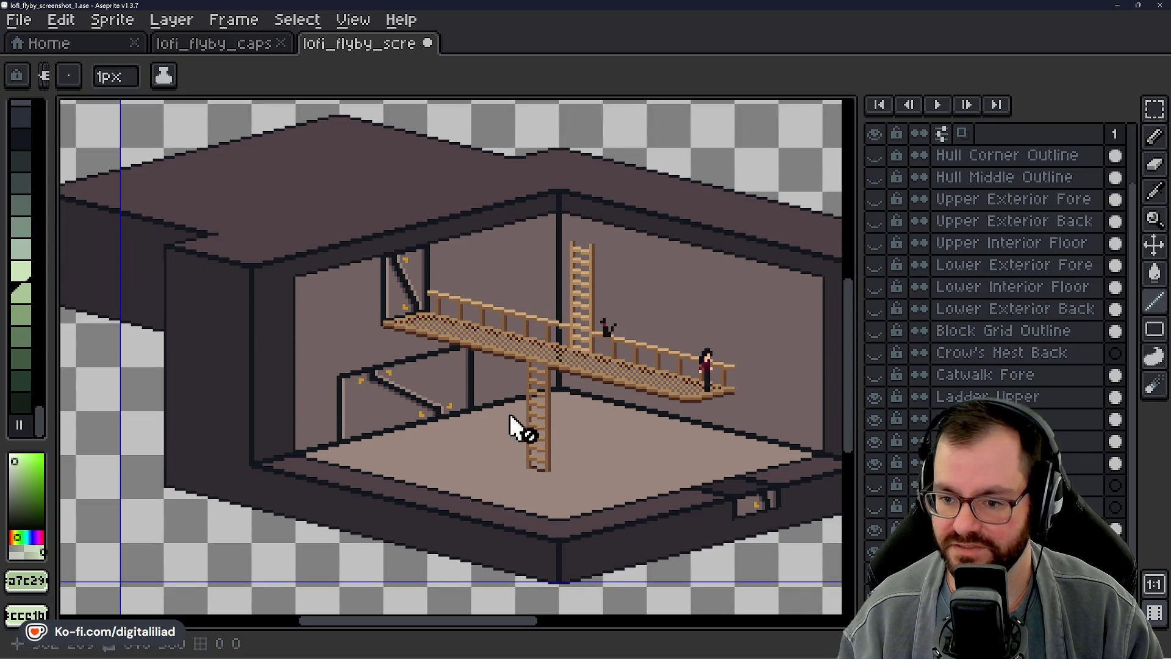
{"action": "scroll", "coordinate": [513, 430], "scroll_direction": "down", "scroll_amount": 1}
{"action": "scroll", "coordinate": [476, 419], "scroll_direction": "up", "scroll_amount": 1}
{"action": "left_click_drag", "start_coordinate": [476, 430], "coordinate": [541, 415]}
{"action": "scroll", "coordinate": [540, 415], "scroll_direction": "down", "scroll_amount": 1}
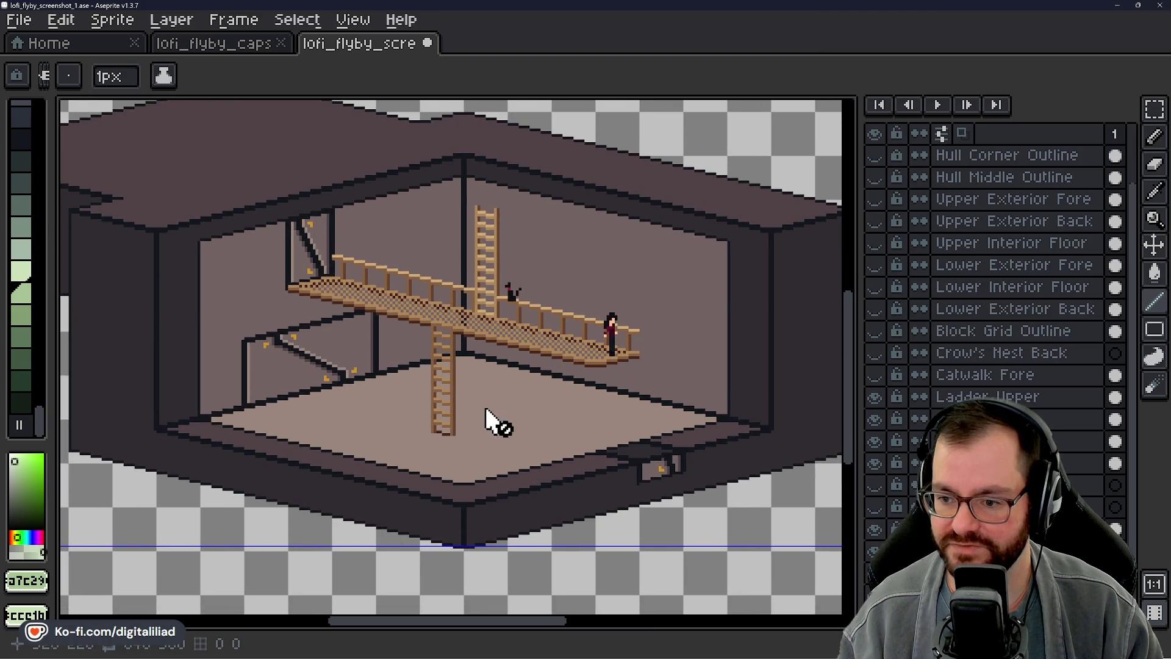
{"action": "scroll", "coordinate": [549, 435], "scroll_direction": "up", "scroll_amount": 1}
{"action": "scroll", "coordinate": [586, 449], "scroll_direction": "up", "scroll_amount": 1}
{"action": "left_click", "coordinate": [875, 199]}
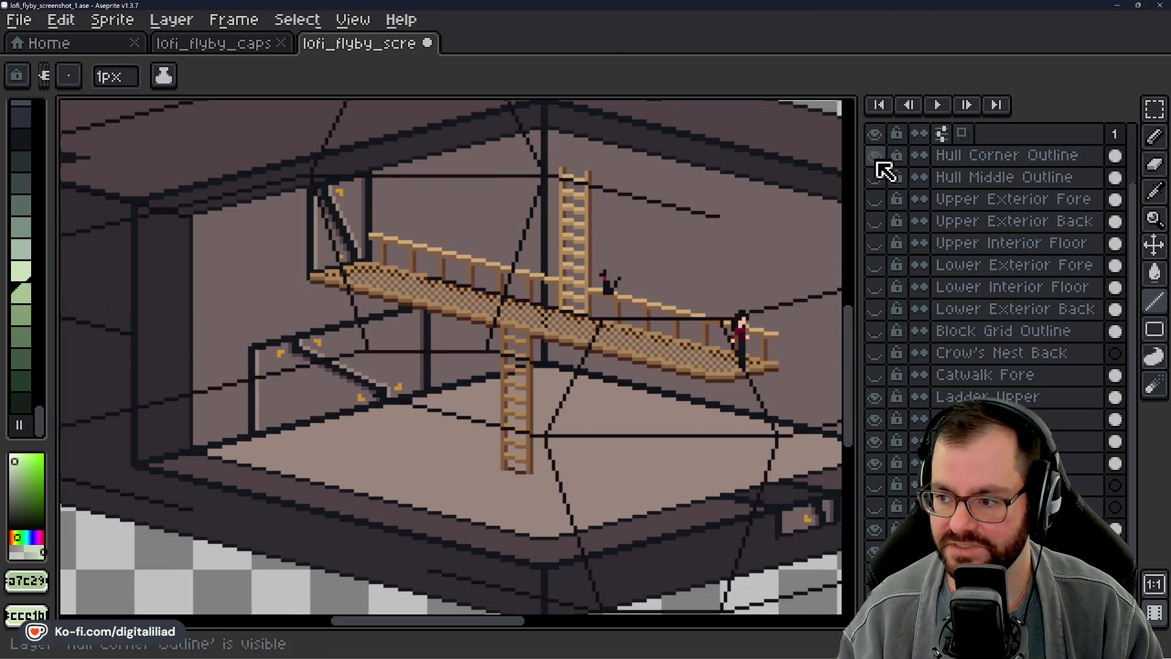
{"action": "scroll", "coordinate": [540, 312], "scroll_direction": "down", "scroll_amount": 1}
{"action": "scroll", "coordinate": [609, 389], "scroll_direction": "up", "scroll_amount": 1}
{"action": "left_click_drag", "start_coordinate": [513, 403], "coordinate": [606, 388]}
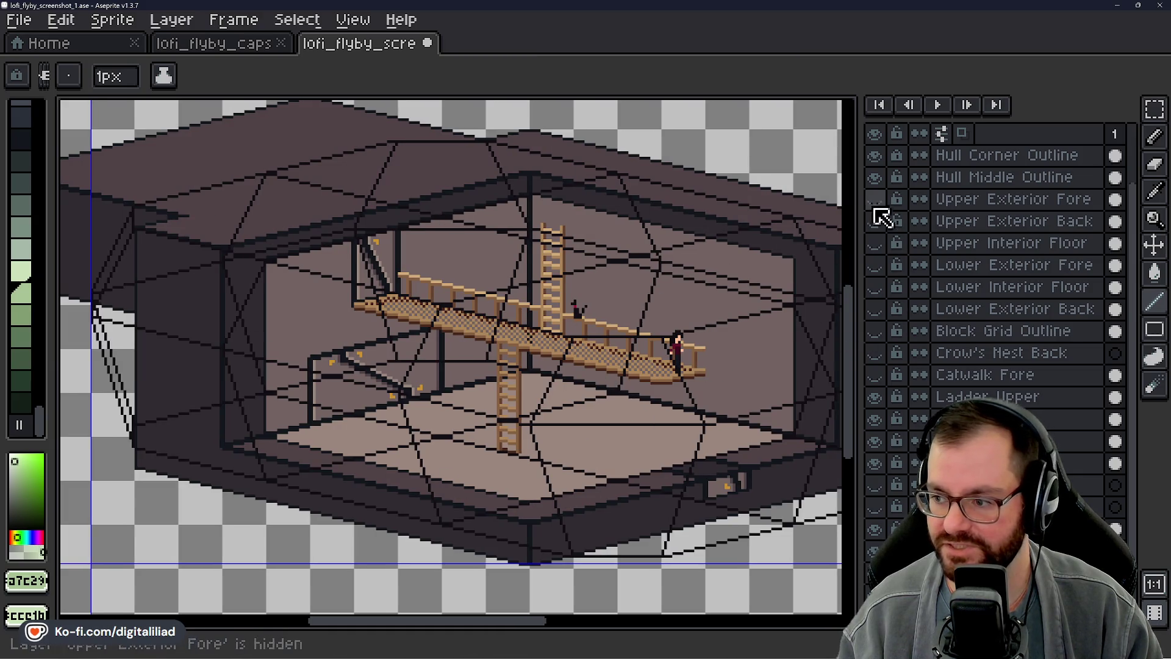
{"action": "scroll", "coordinate": [888, 247], "scroll_direction": "down", "scroll_amount": 1}
Step: Hide the character, catwalk, ladder, upper interior and remaining filled layers so only guides remain
{"action": "left_click", "coordinate": [876, 377]}
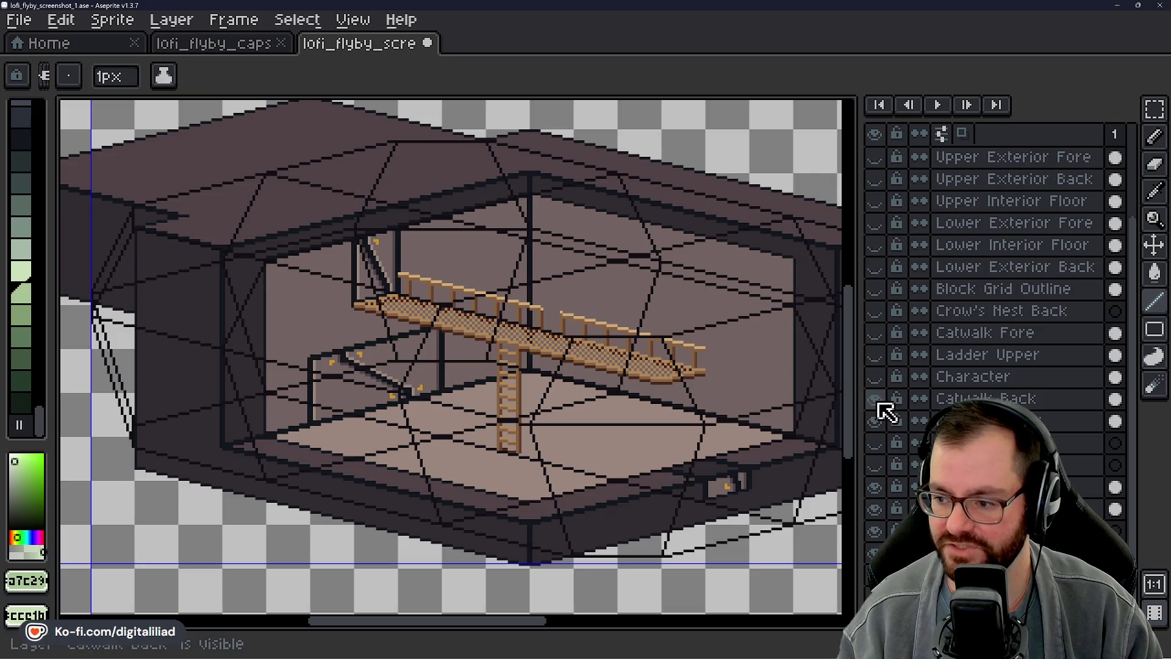
{"action": "left_click", "coordinate": [876, 399]}
{"action": "left_click", "coordinate": [876, 421]}
{"action": "left_click", "coordinate": [876, 465]}
{"action": "left_click", "coordinate": [876, 495]}
{"action": "left_click", "coordinate": [876, 516]}
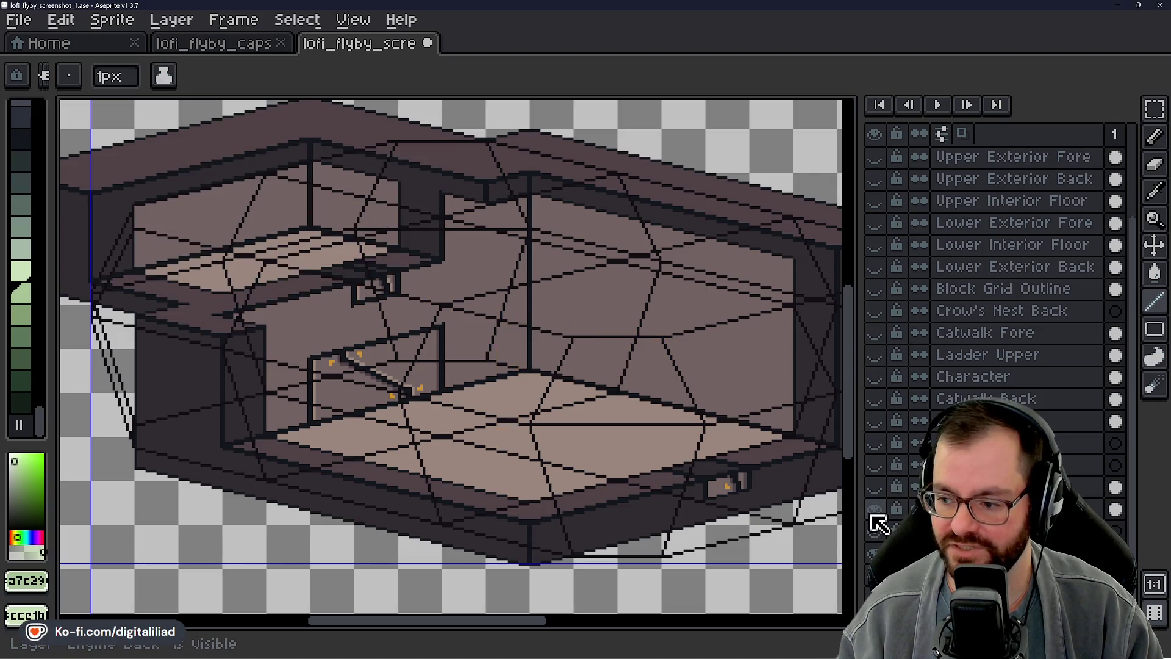
{"action": "left_click", "coordinate": [876, 554]}
{"action": "left_click_drag", "start_coordinate": [520, 402], "coordinate": [496, 384]}
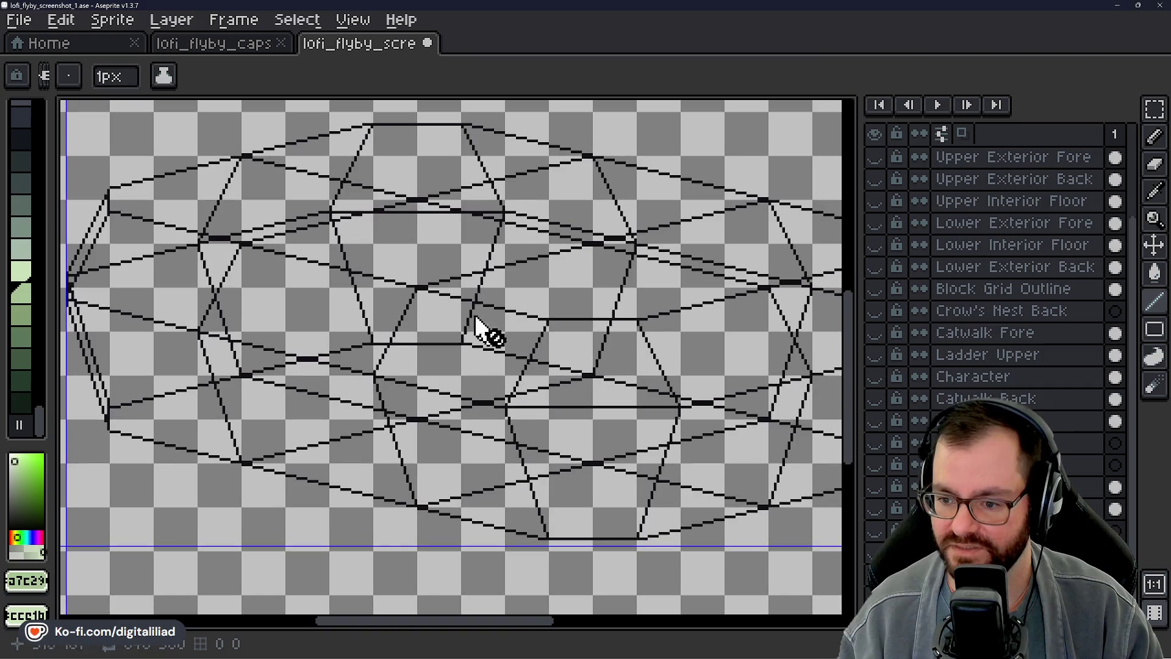
{"action": "scroll", "coordinate": [1057, 283], "scroll_direction": "up", "scroll_amount": 3}
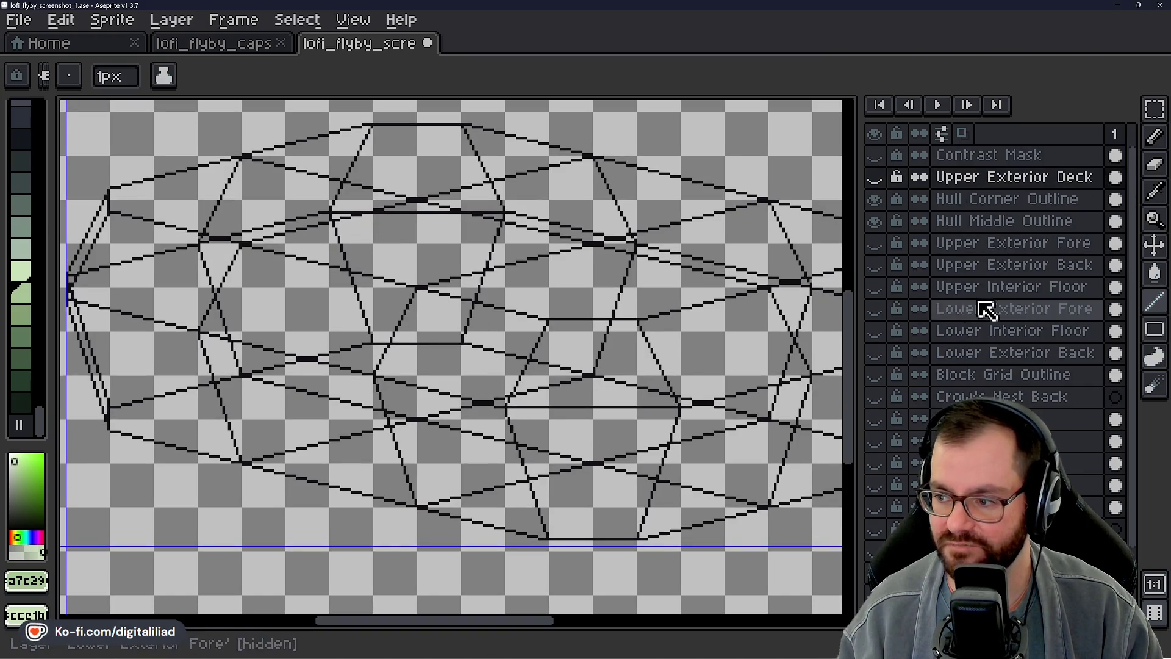
{"action": "scroll", "coordinate": [358, 375], "scroll_direction": "up", "scroll_amount": 1}
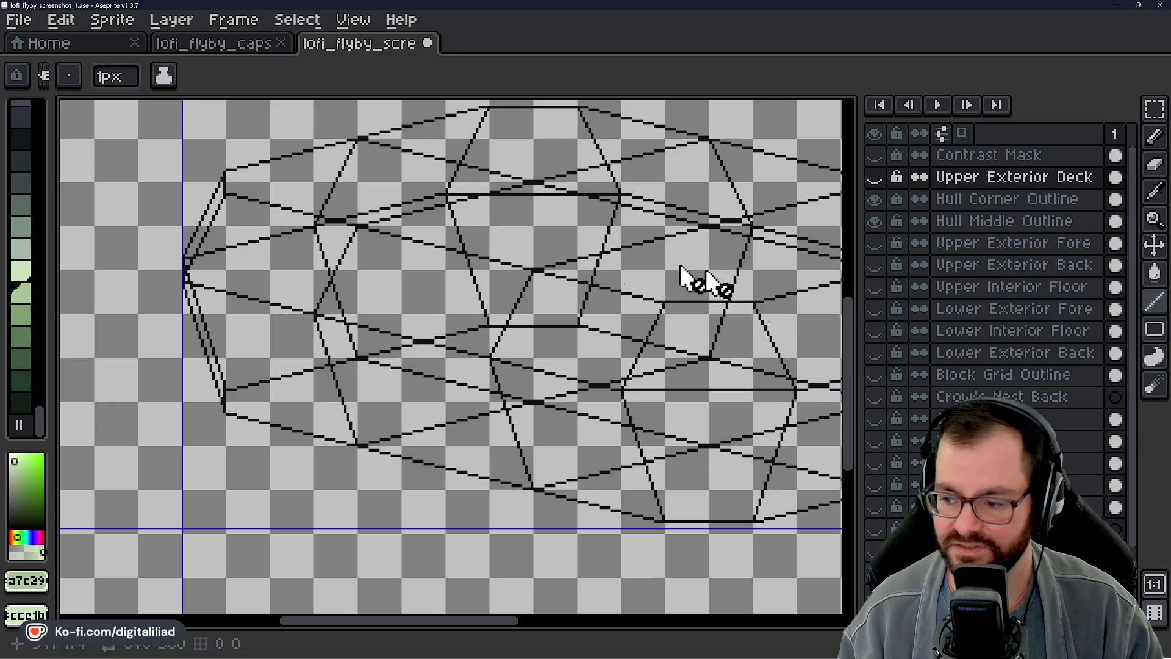
{"action": "scroll", "coordinate": [970, 375], "scroll_direction": "down", "scroll_amount": 4}
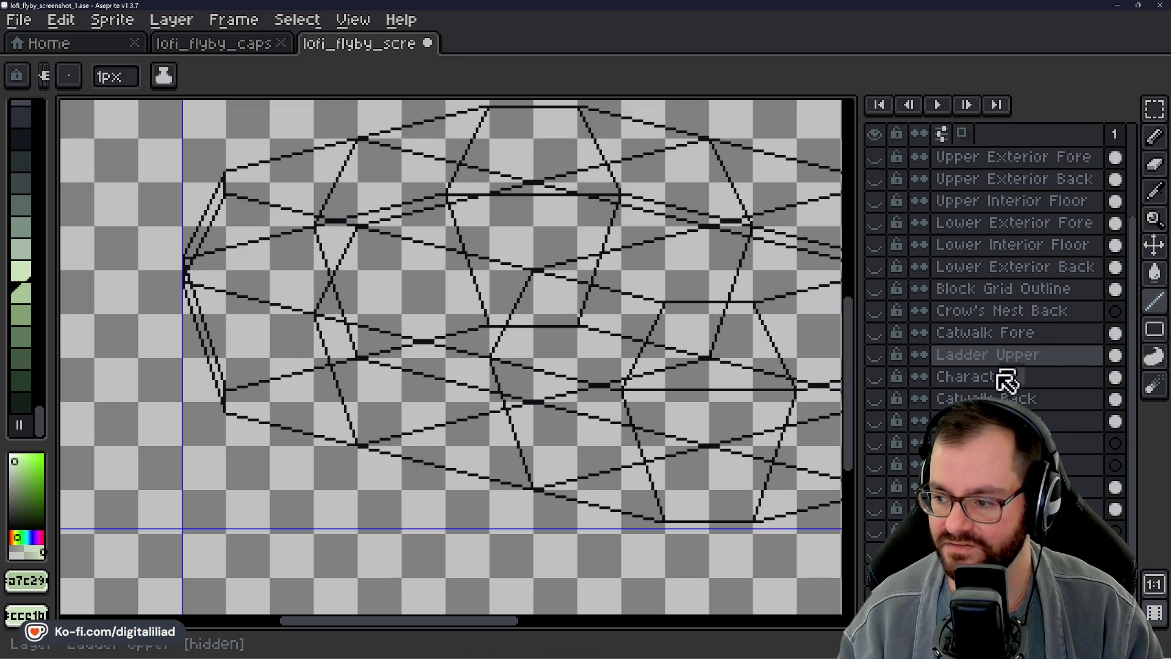
{"action": "scroll", "coordinate": [1007, 367], "scroll_direction": "up", "scroll_amount": 4}
Step: Show the Block Grid Outline and the Lower and Upper Interior Floor layers and inspect the floors' left tip
{"action": "left_click", "coordinate": [875, 376]}
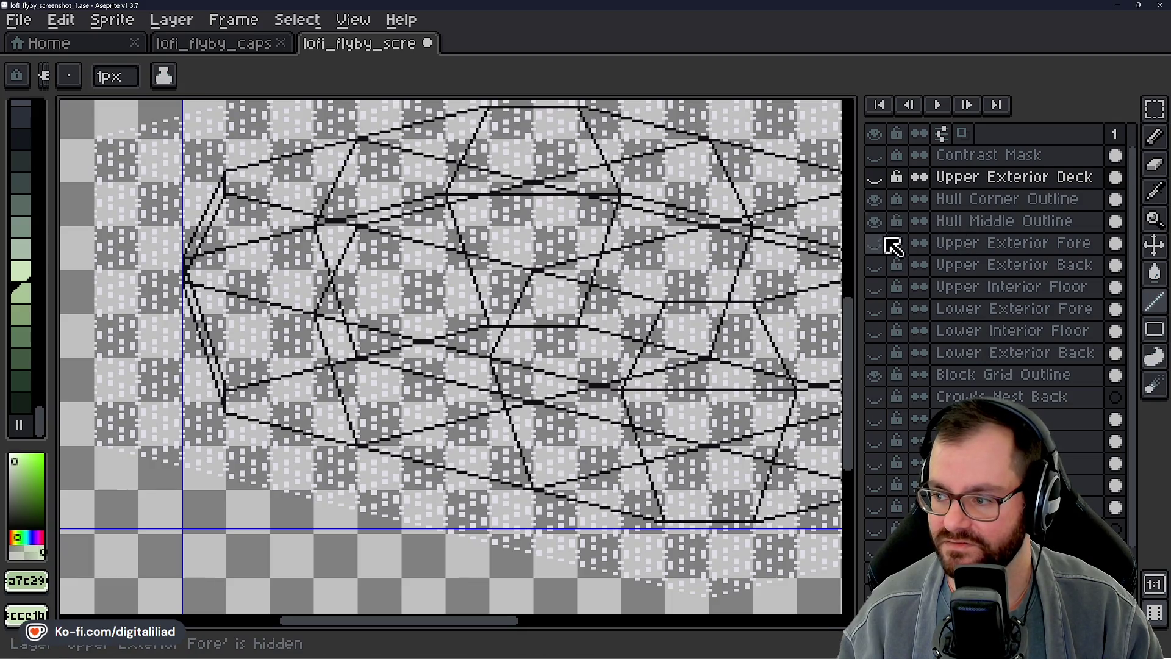
{"action": "left_click", "coordinate": [875, 332]}
{"action": "left_click", "coordinate": [874, 288]}
{"action": "mouse_move", "coordinate": [699, 354]}
{"action": "left_mouse_down"}
{"action": "mouse_move", "coordinate": [476, 351]}
{"action": "mouse_move", "coordinate": [651, 343]}
{"action": "left_mouse_up"}
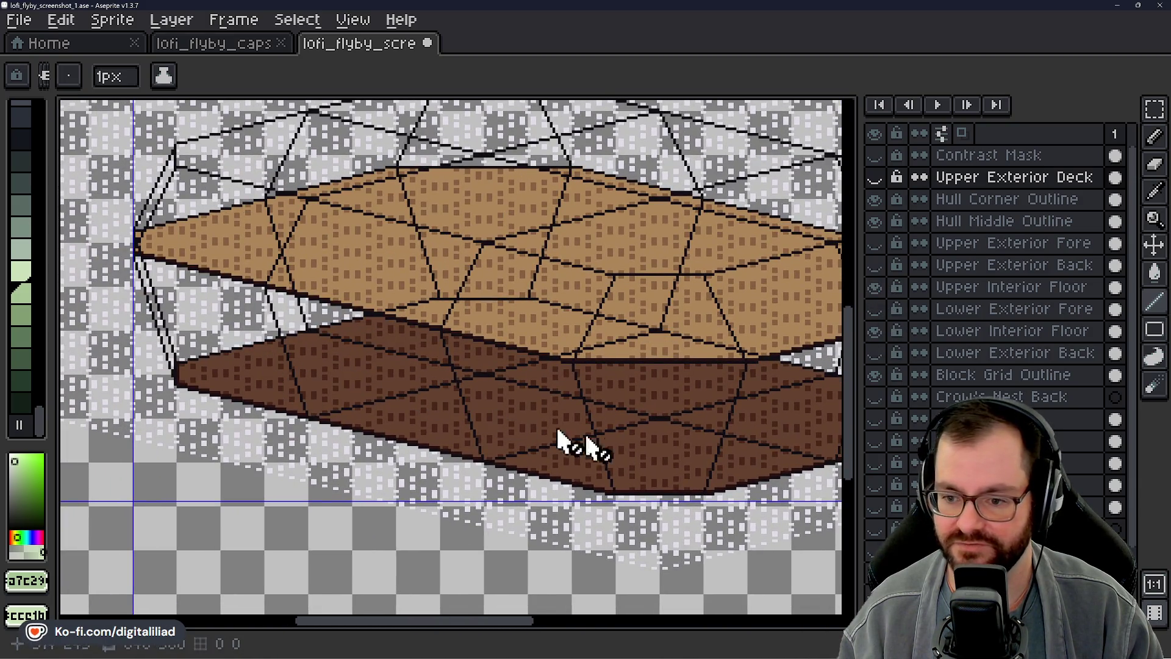
{"action": "left_click_drag", "start_coordinate": [567, 439], "coordinate": [604, 420]}
{"action": "left_click_drag", "start_coordinate": [660, 351], "coordinate": [709, 467]}
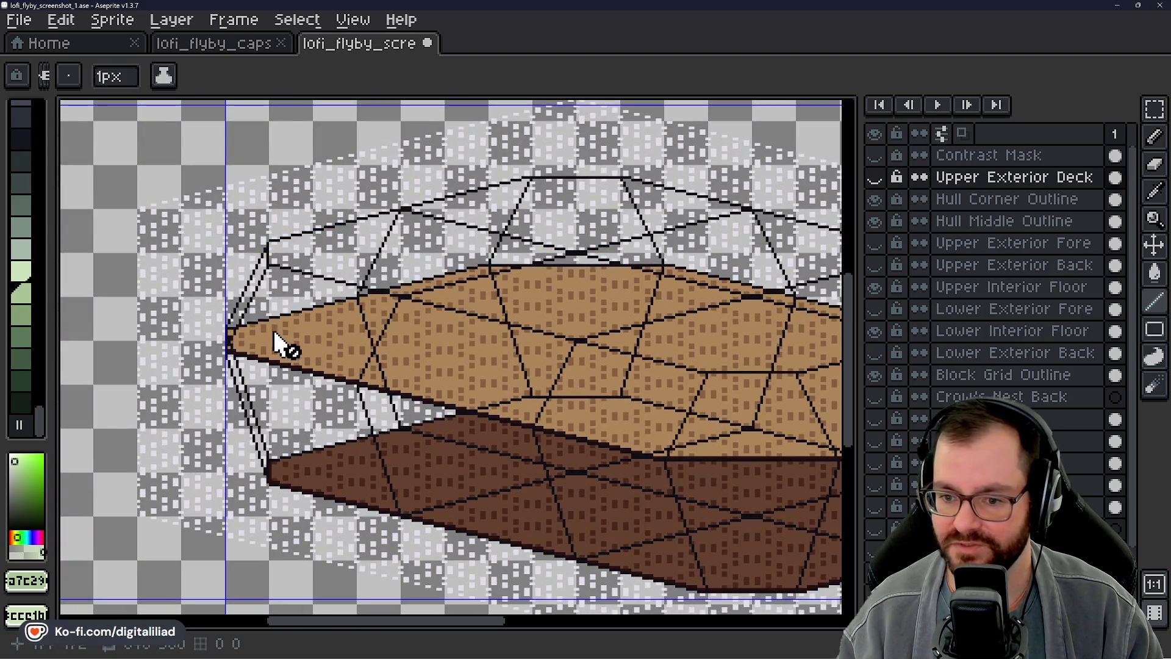
{"action": "left_click_drag", "start_coordinate": [498, 284], "coordinate": [632, 442]}
{"action": "scroll", "coordinate": [384, 435], "scroll_direction": "up", "scroll_amount": 1}
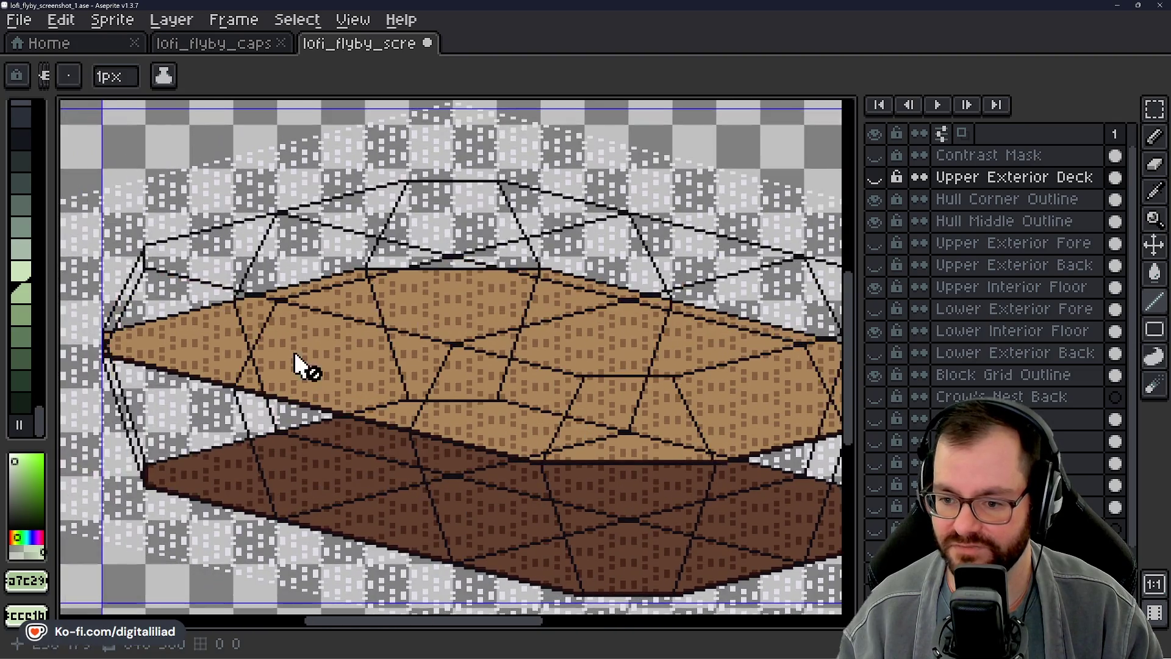
{"action": "left_click_drag", "start_coordinate": [331, 352], "coordinate": [436, 305]}
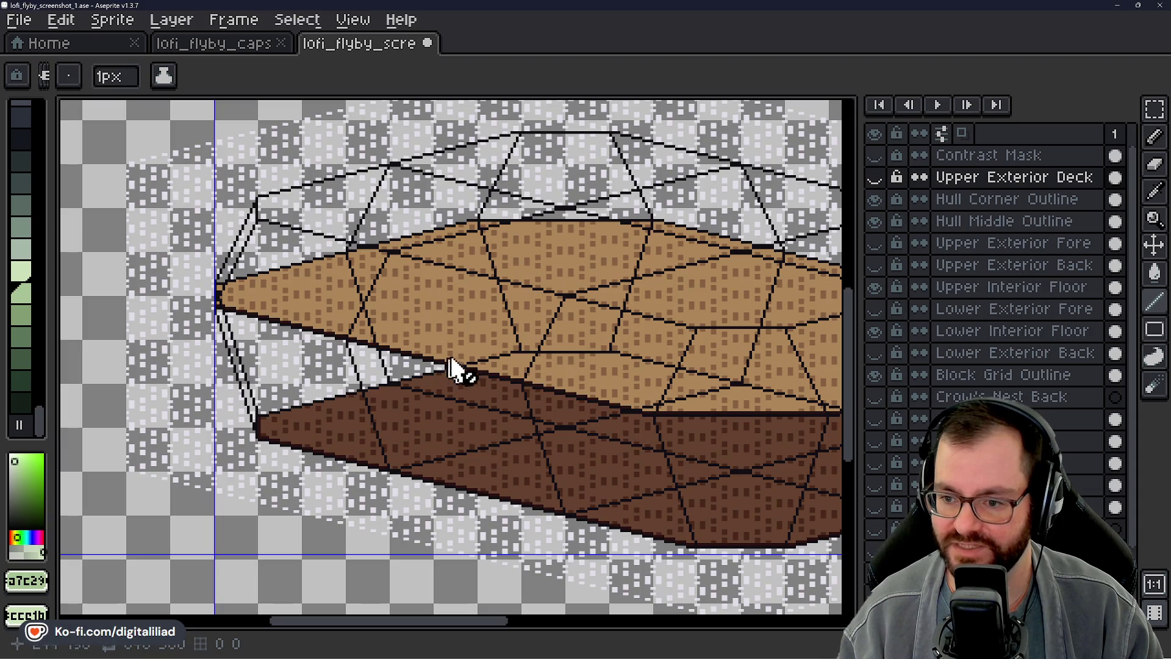
{"action": "left_click_drag", "start_coordinate": [403, 325], "coordinate": [499, 343]}
Step: Toggle the Upper Exterior Back and Lower Exterior Back bands and the Upper Exterior Deck, then view the hull seam
{"action": "left_click", "coordinate": [875, 243]}
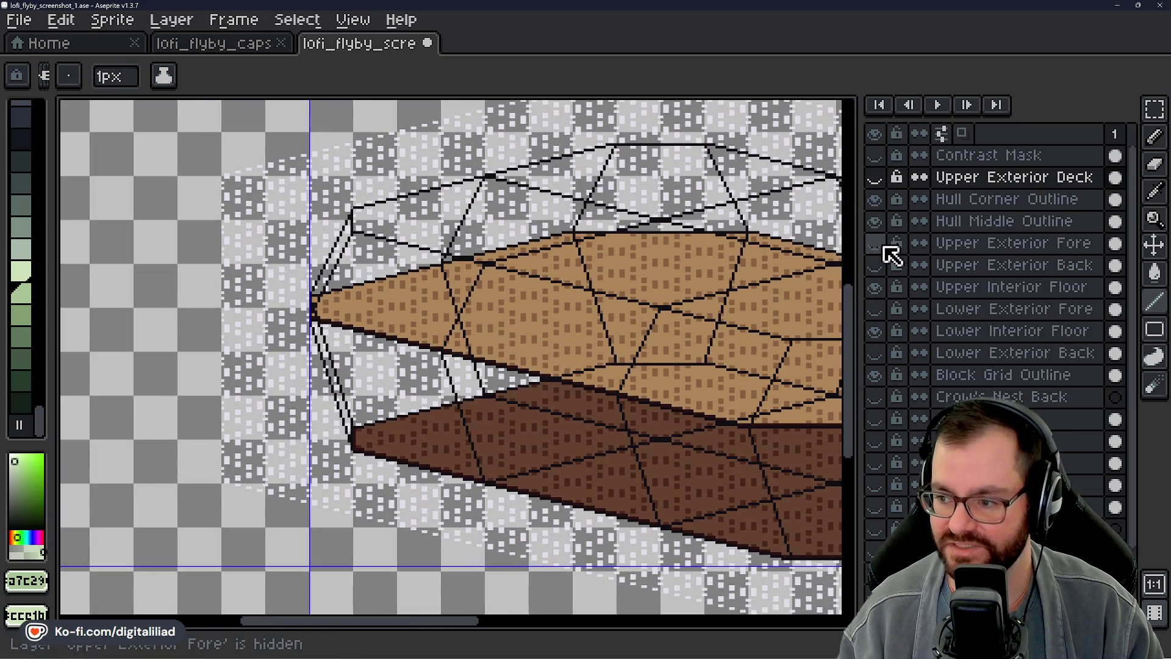
{"action": "left_click", "coordinate": [875, 266]}
{"action": "left_click", "coordinate": [876, 309]}
{"action": "left_click", "coordinate": [874, 354]}
{"action": "left_click_drag", "start_coordinate": [714, 417], "coordinate": [540, 330]}
{"action": "scroll", "coordinate": [541, 330], "scroll_direction": "down", "scroll_amount": 1}
{"action": "mouse_move", "coordinate": [446, 336]}
{"action": "left_mouse_down"}
{"action": "mouse_move", "coordinate": [344, 350]}
{"action": "mouse_move", "coordinate": [581, 332]}
{"action": "left_mouse_up"}
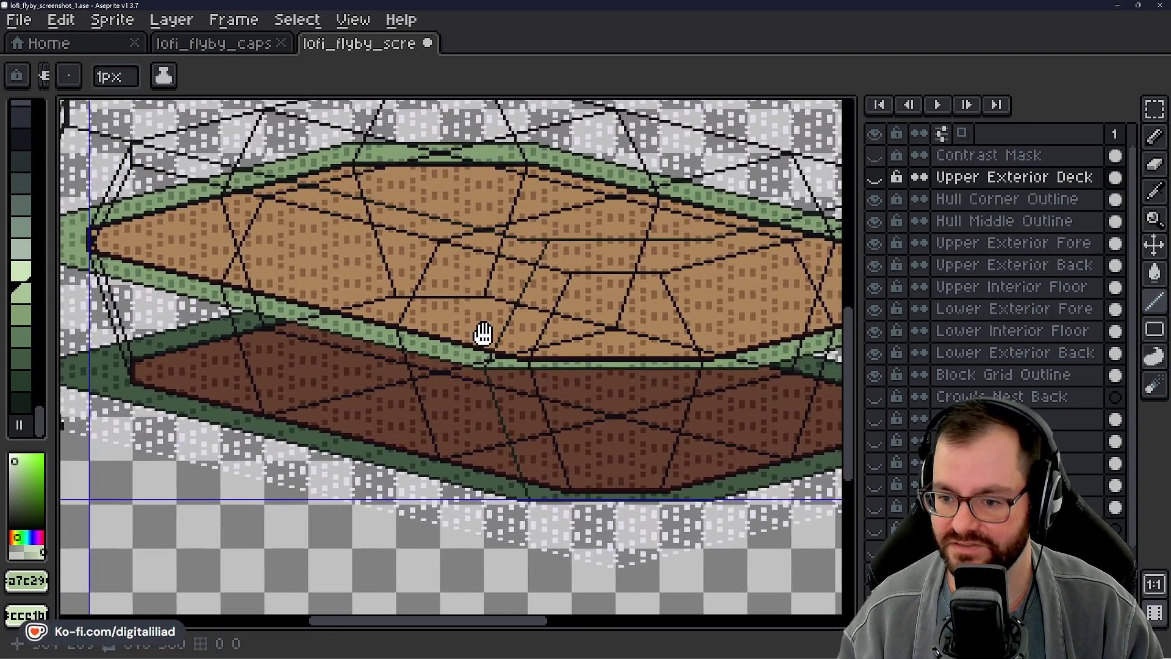
{"action": "scroll", "coordinate": [581, 331], "scroll_direction": "down", "scroll_amount": 1}
{"action": "scroll", "coordinate": [485, 347], "scroll_direction": "up", "scroll_amount": 1}
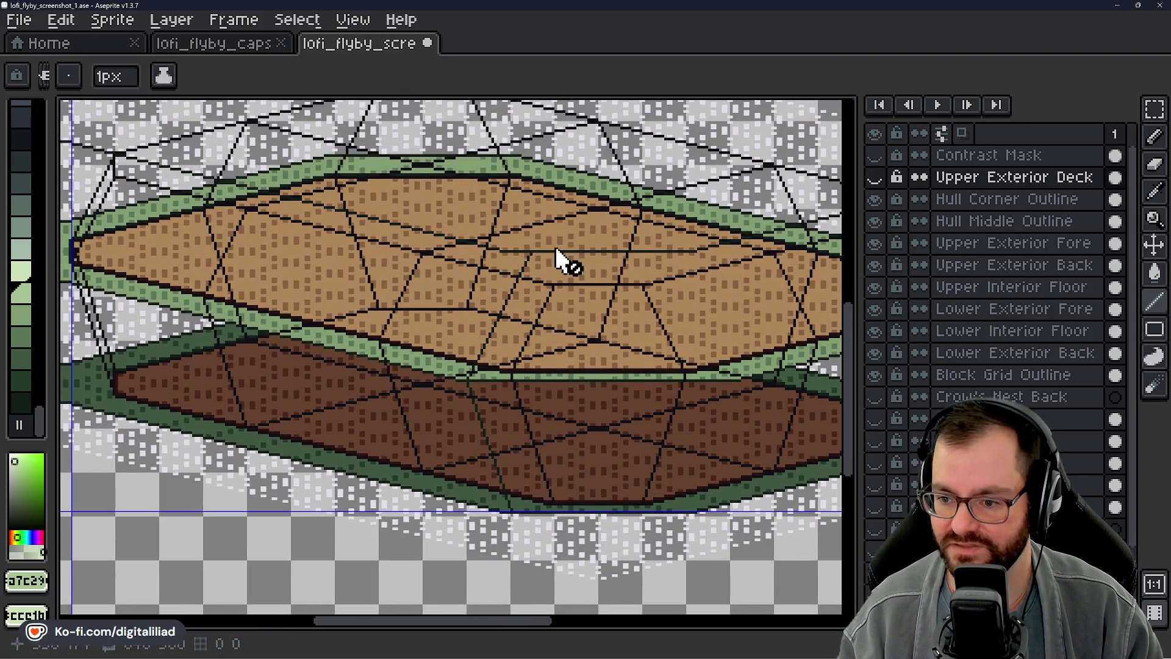
{"action": "left_click_drag", "start_coordinate": [561, 400], "coordinate": [695, 366]}
{"action": "left_click", "coordinate": [875, 178]}
{"action": "left_click_drag", "start_coordinate": [512, 448], "coordinate": [420, 440]}
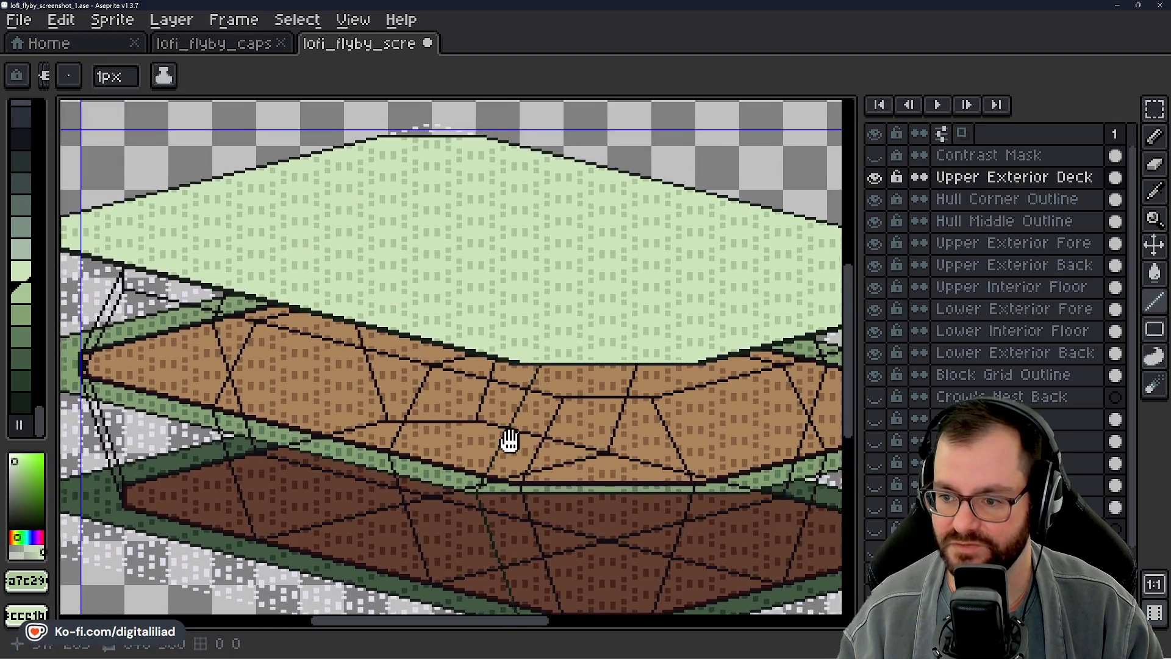
{"action": "scroll", "coordinate": [421, 439], "scroll_direction": "up", "scroll_amount": 2}
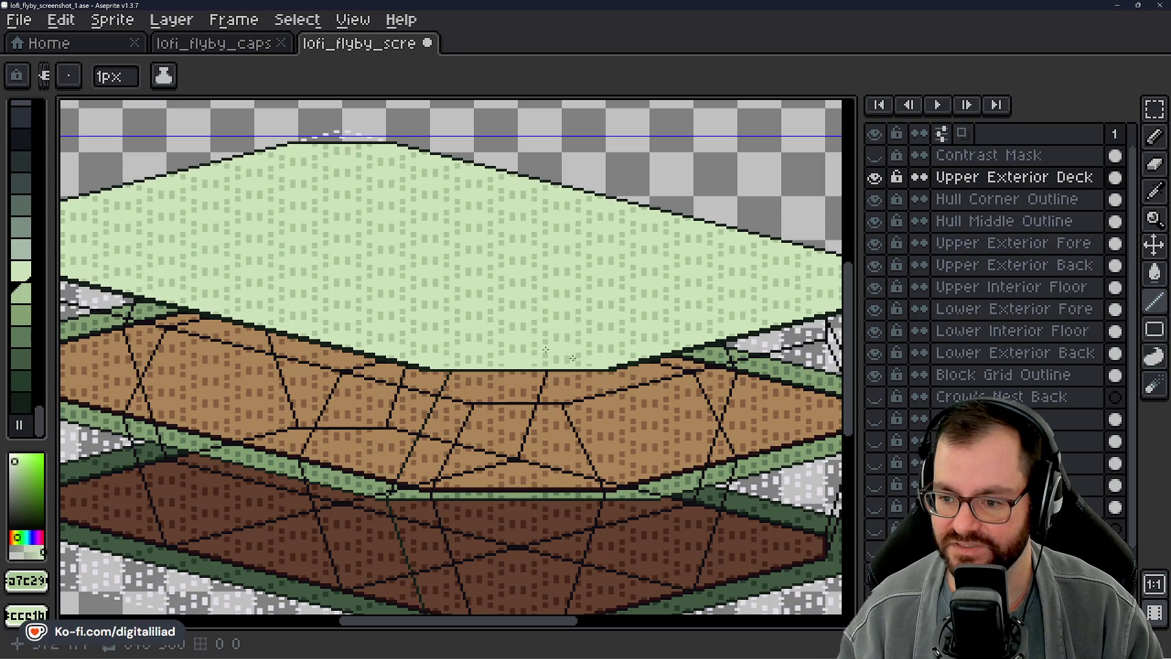
{"action": "scroll", "coordinate": [567, 434], "scroll_direction": "down", "scroll_amount": 2}
{"action": "left_click_drag", "start_coordinate": [458, 449], "coordinate": [480, 359]}
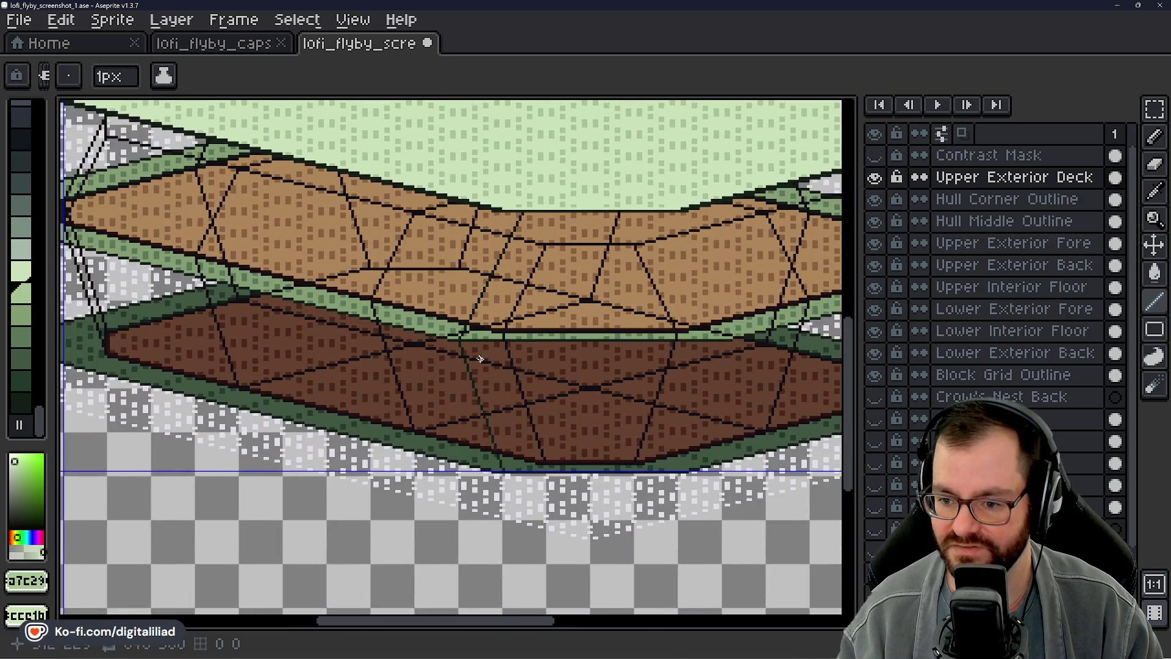
{"action": "scroll", "coordinate": [480, 359], "scroll_direction": "up", "scroll_amount": 2}
{"action": "scroll", "coordinate": [479, 321], "scroll_direction": "up", "scroll_amount": 1}
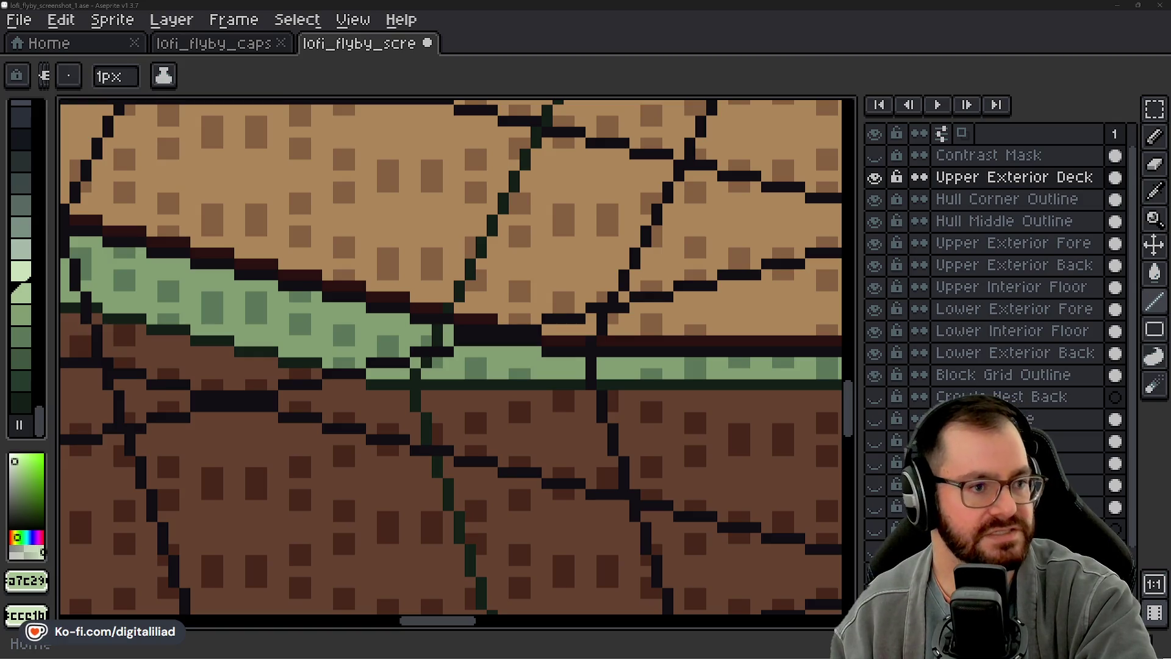
Step: Switch to the Chrome window and maximize it on the Steam store page
{"action": "key", "text": "alt+Tab"}
{"action": "double_click", "coordinate": [406, 63]}
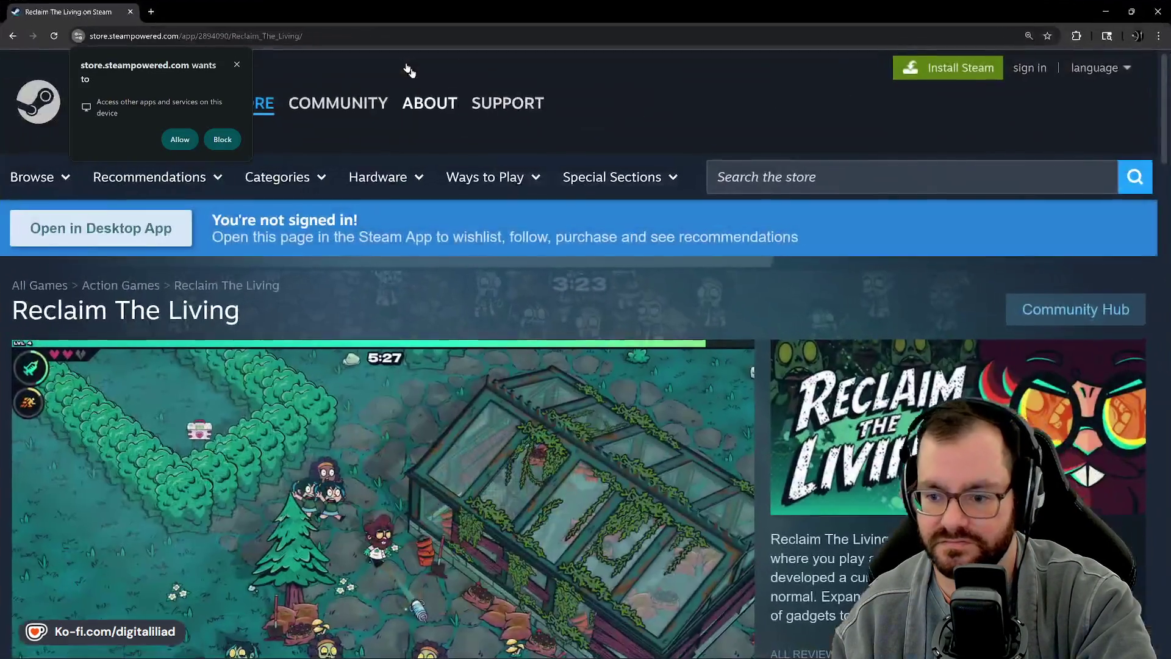
{"action": "scroll", "coordinate": [649, 252], "scroll_direction": "down", "scroll_amount": 3}
{"action": "scroll", "coordinate": [361, 419], "scroll_direction": "down", "scroll_amount": 1}
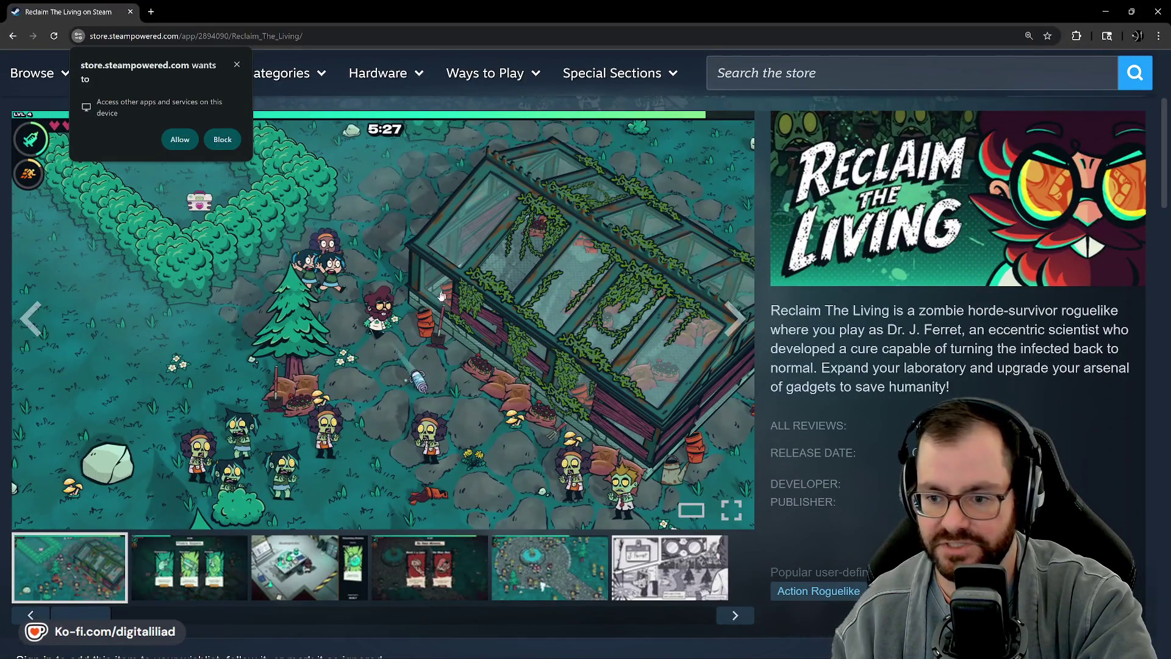
Step: Browse the Reclaim The Living gallery screenshots and video, then close Chrome to return to Aseprite
{"action": "left_click", "coordinate": [238, 66]}
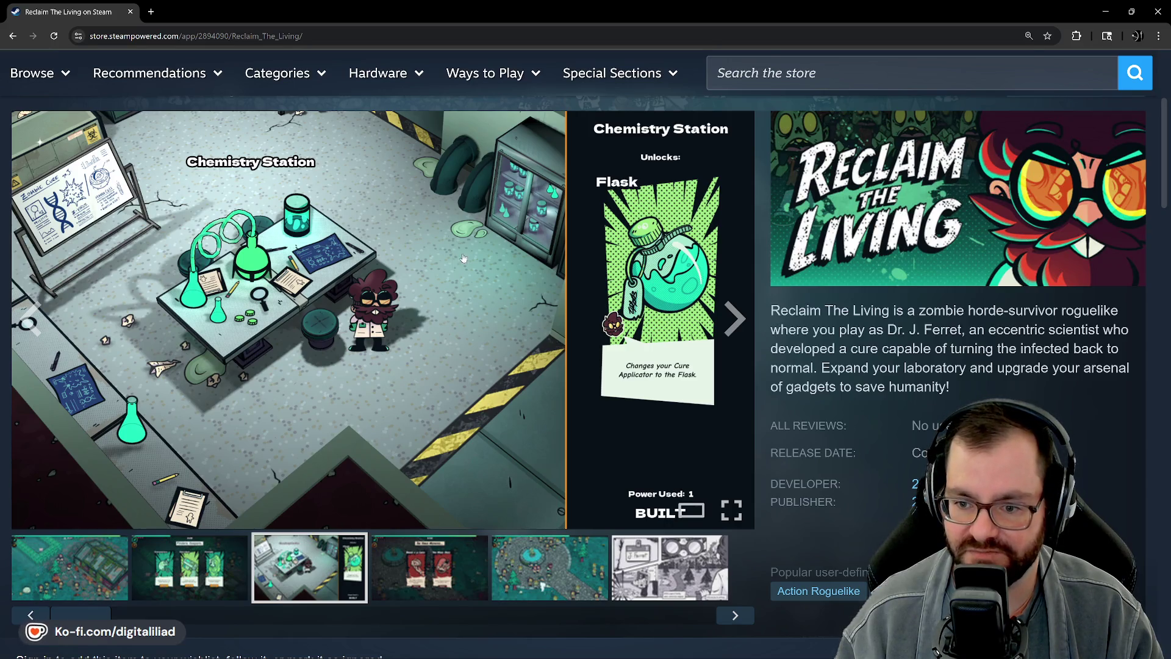
{"action": "left_click", "coordinate": [429, 567]}
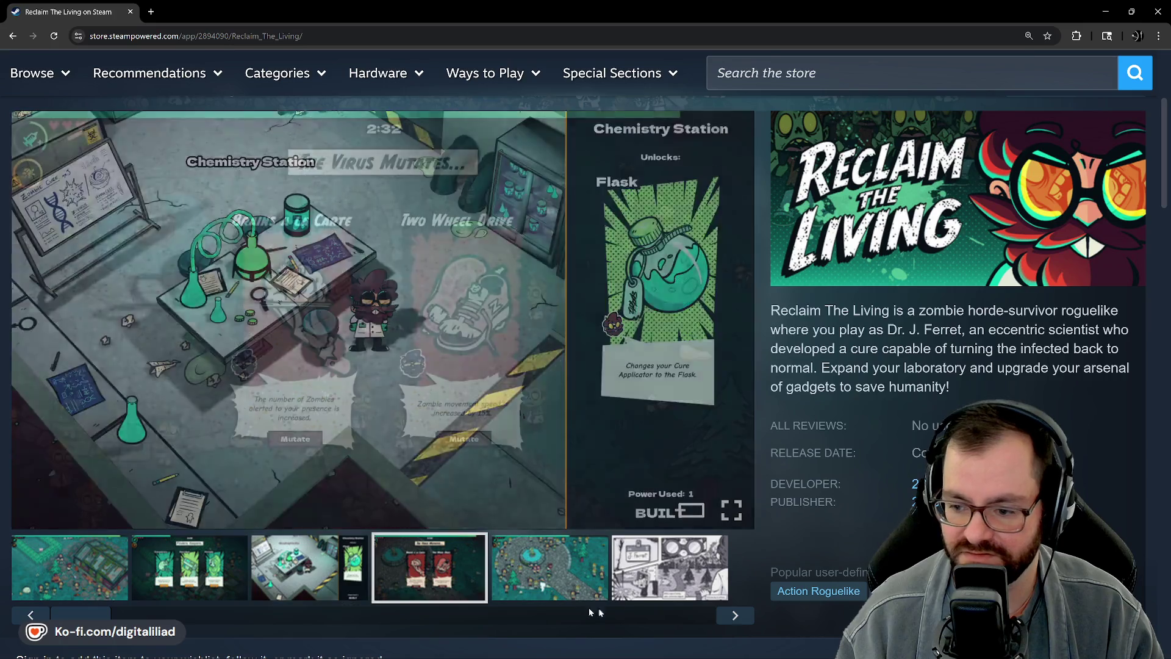
{"action": "left_click", "coordinate": [549, 567]}
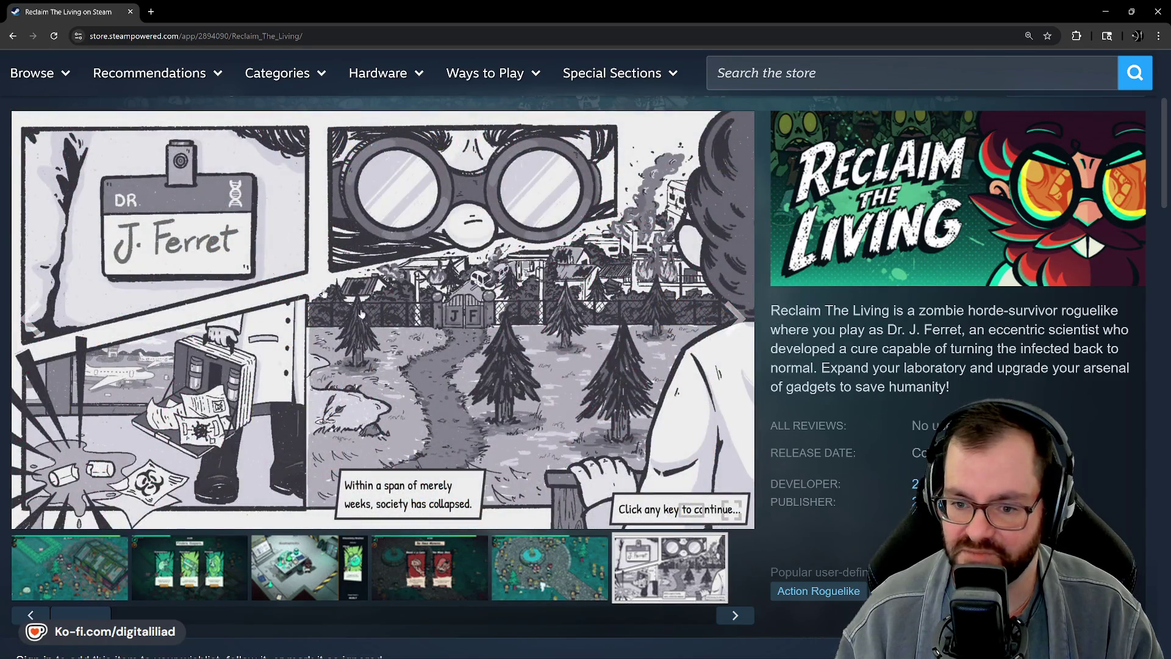
{"action": "left_click", "coordinate": [204, 573]}
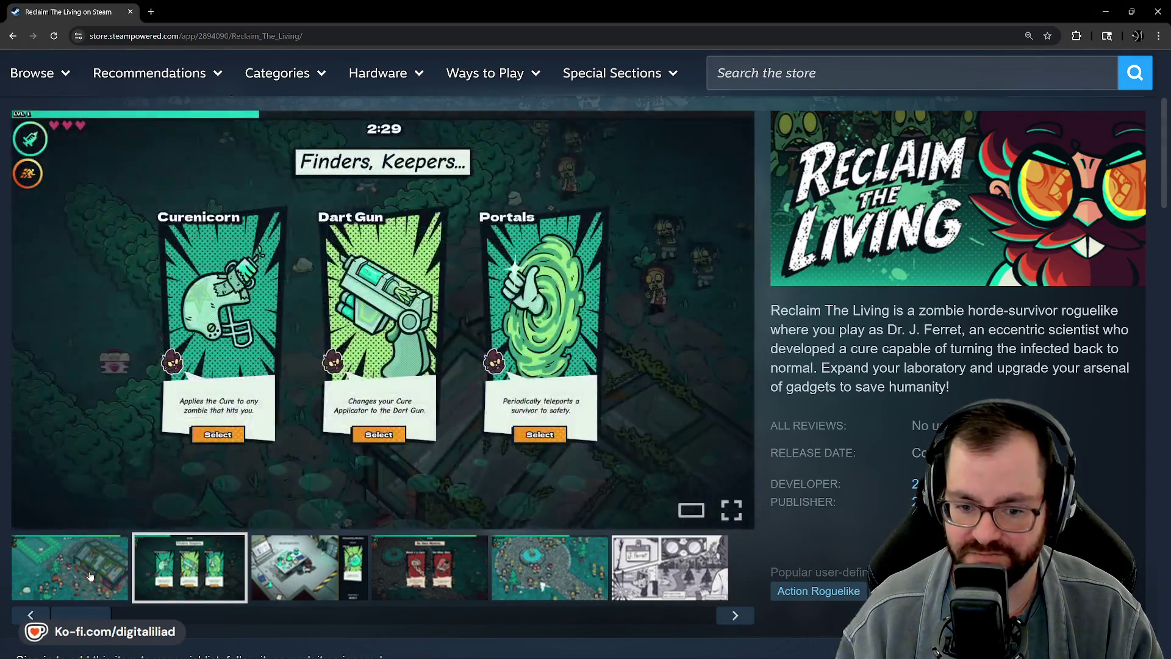
{"action": "left_click", "coordinate": [70, 568]}
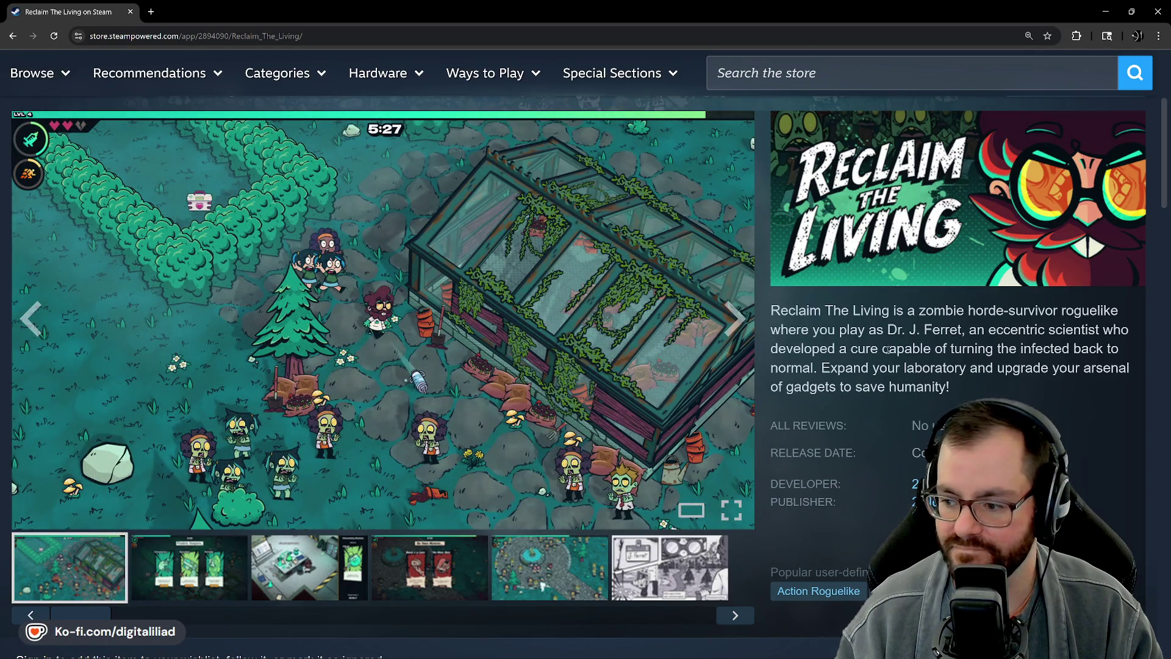
{"action": "scroll", "coordinate": [540, 458], "scroll_direction": "up", "scroll_amount": 3}
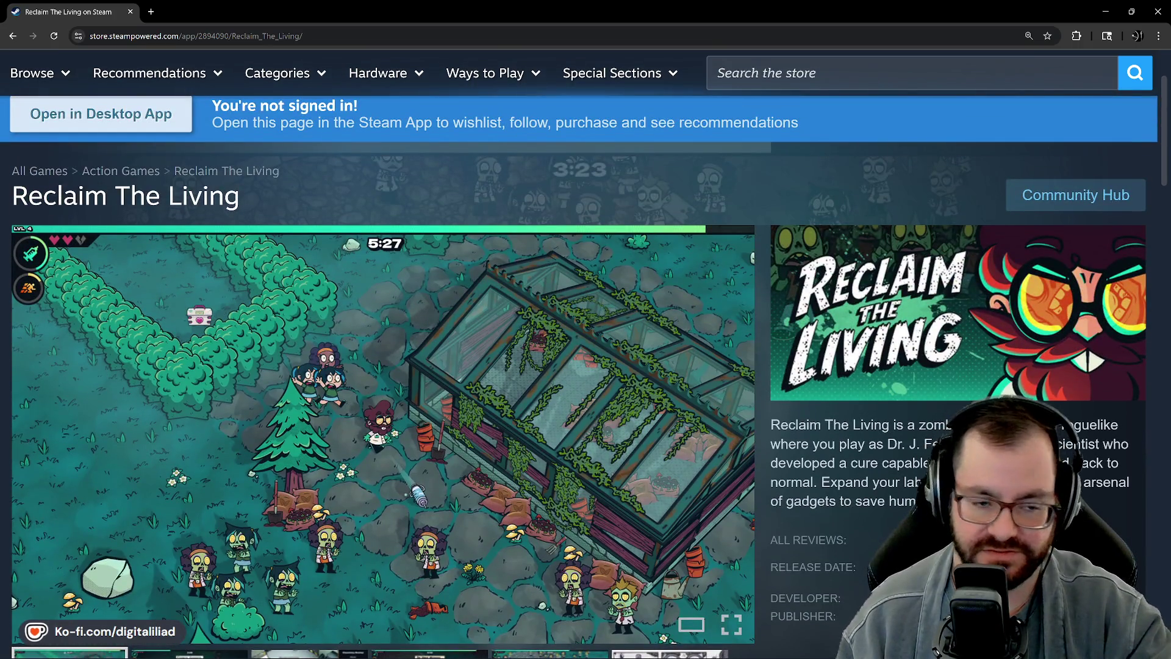
{"action": "scroll", "coordinate": [540, 413], "scroll_direction": "down", "scroll_amount": 2}
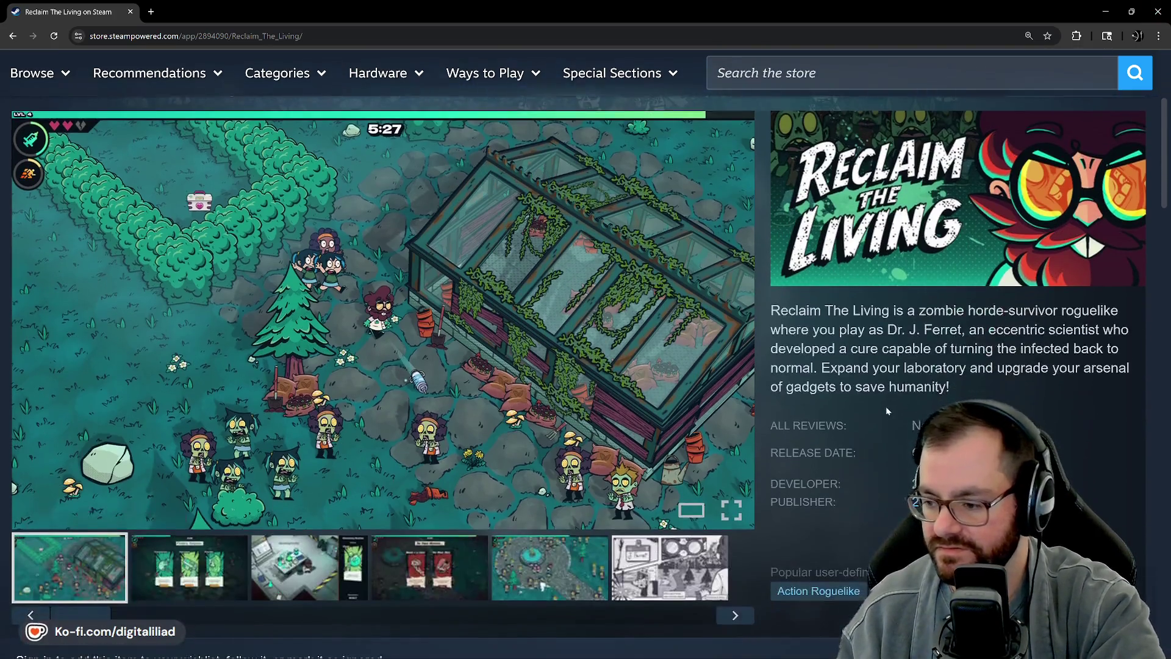
{"action": "scroll", "coordinate": [886, 406], "scroll_direction": "up", "scroll_amount": 5}
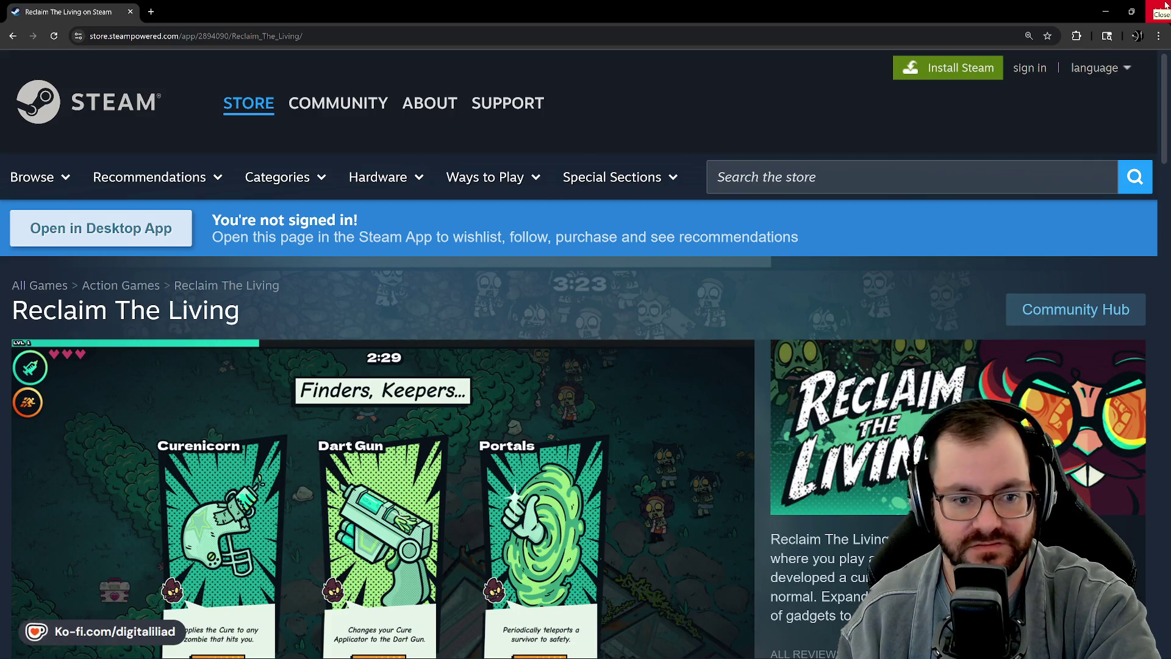
{"action": "left_click", "coordinate": [1164, 6]}
{"action": "scroll", "coordinate": [345, 314], "scroll_direction": "down", "scroll_amount": 5}
{"action": "scroll", "coordinate": [346, 315], "scroll_direction": "down", "scroll_amount": 3}
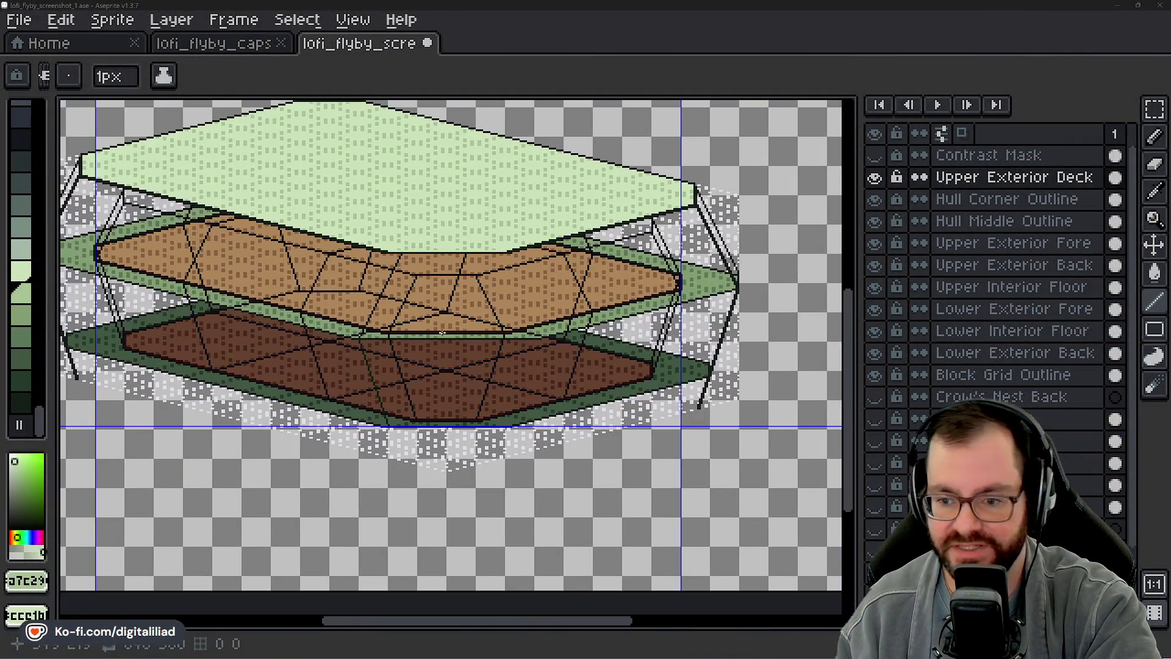
Step: Hide Upper Exterior Deck and Fore, toggle the floors and lower exterior planes, and pan along the deck seam
{"action": "left_click", "coordinate": [876, 221]}
{"action": "left_click", "coordinate": [875, 177]}
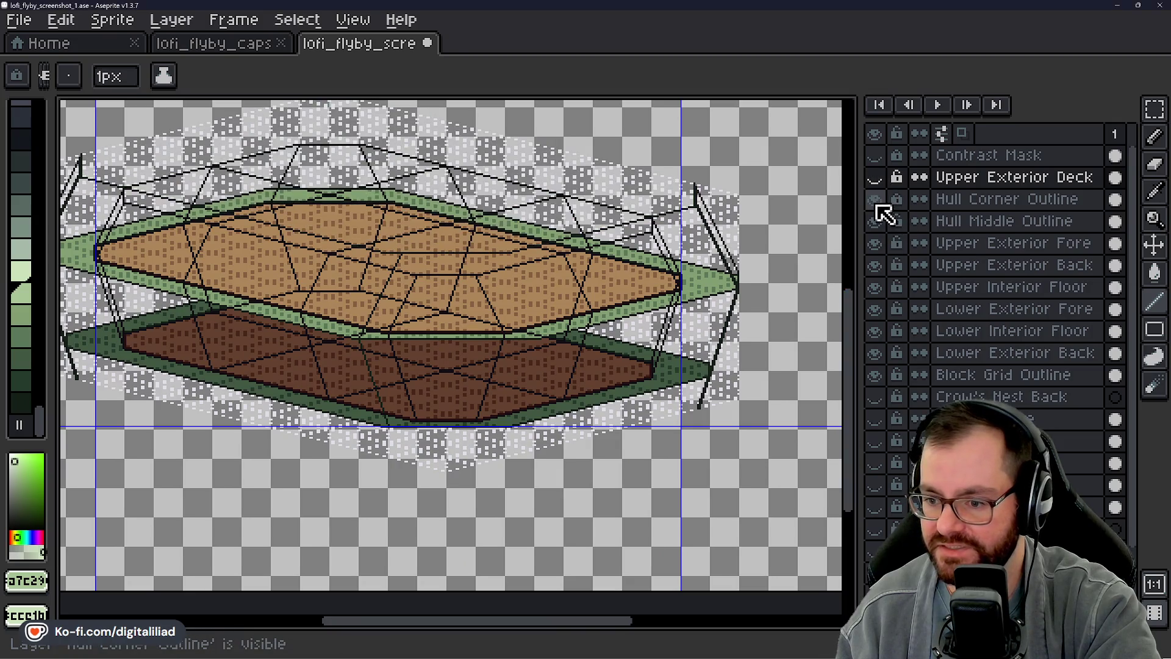
{"action": "left_click_drag", "start_coordinate": [403, 361], "coordinate": [531, 339]}
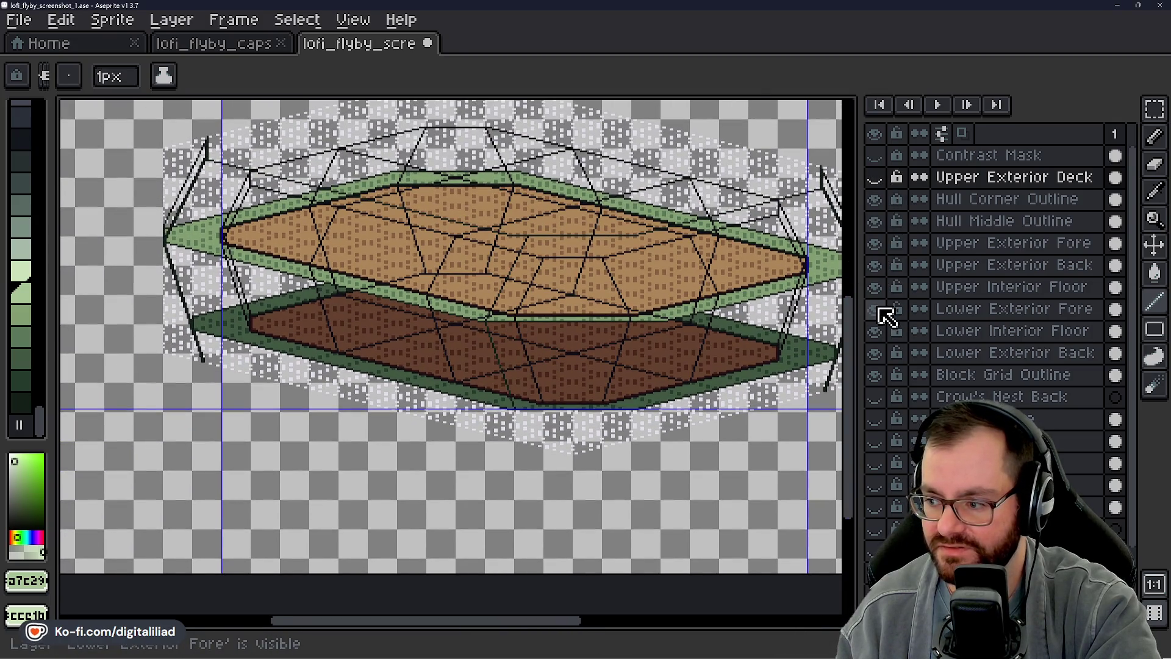
{"action": "left_click", "coordinate": [875, 311]}
{"action": "left_click", "coordinate": [875, 286]}
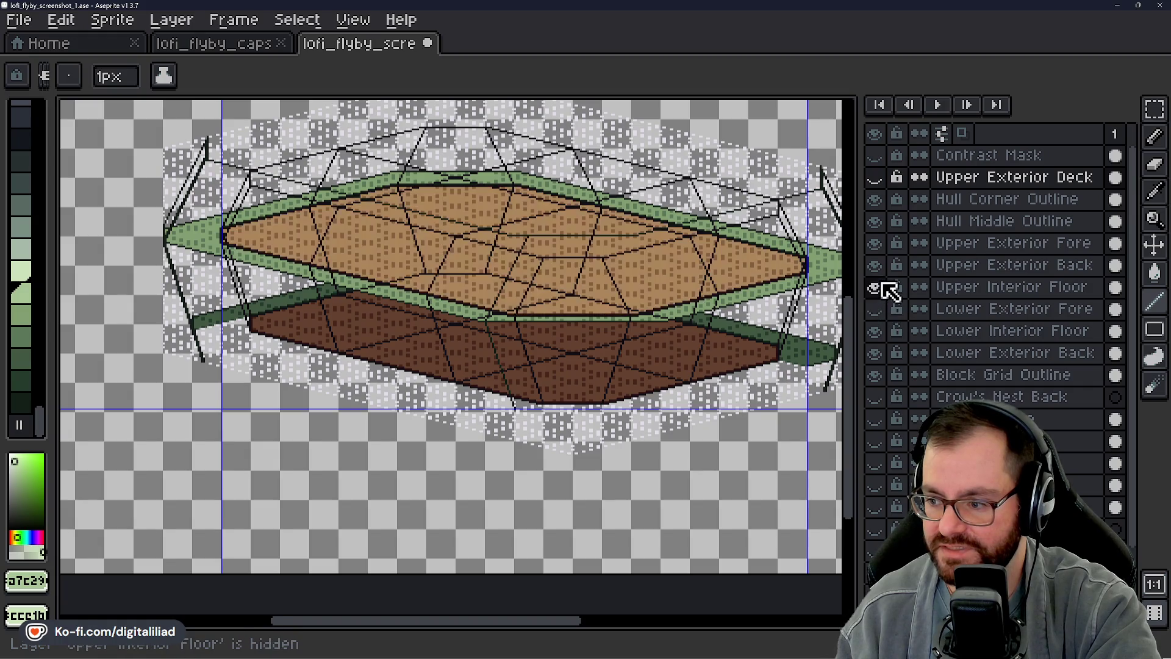
{"action": "left_click", "coordinate": [876, 309]}
{"action": "left_click", "coordinate": [875, 243]}
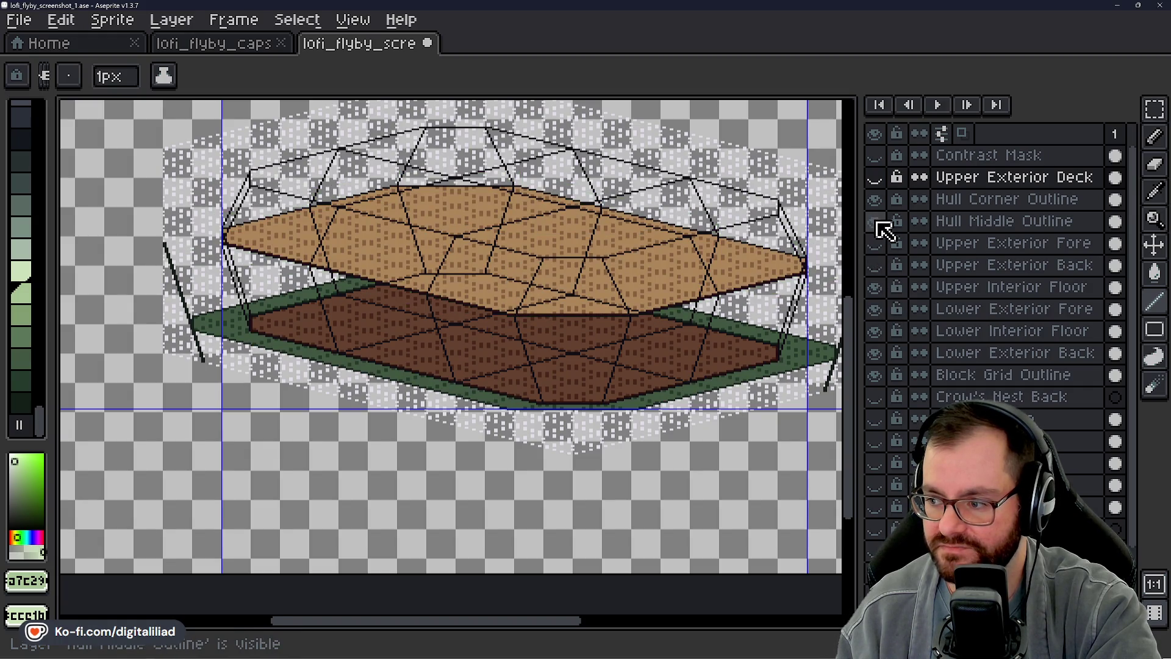
{"action": "left_click", "coordinate": [876, 330]}
{"action": "left_click", "coordinate": [875, 353]}
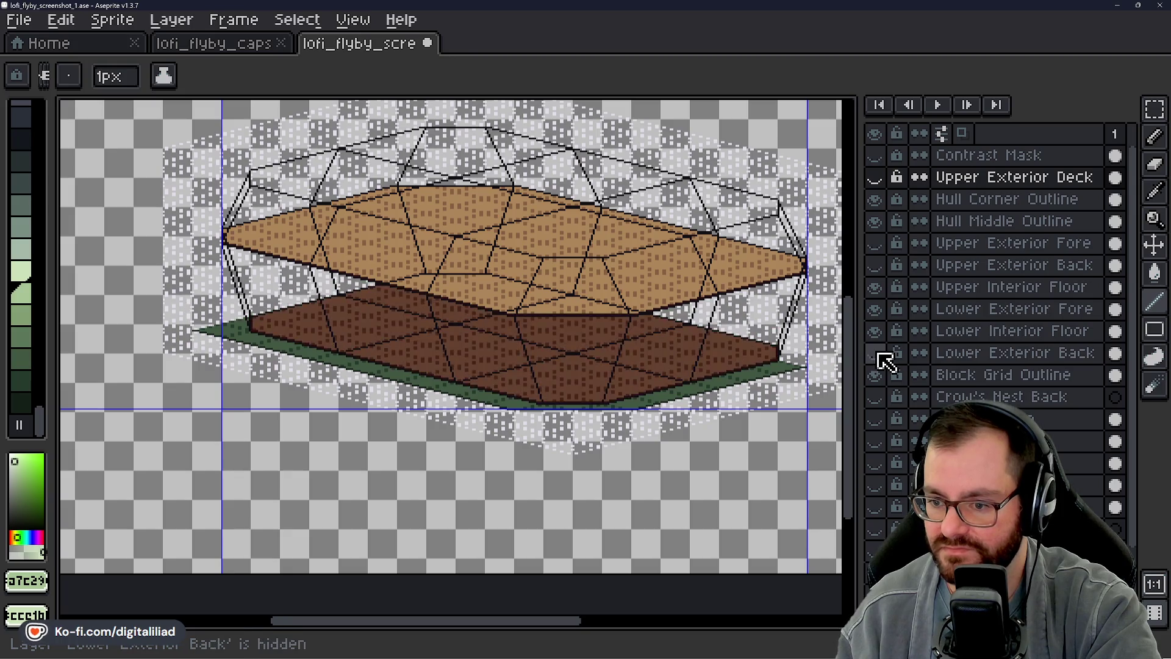
{"action": "left_click", "coordinate": [875, 287]}
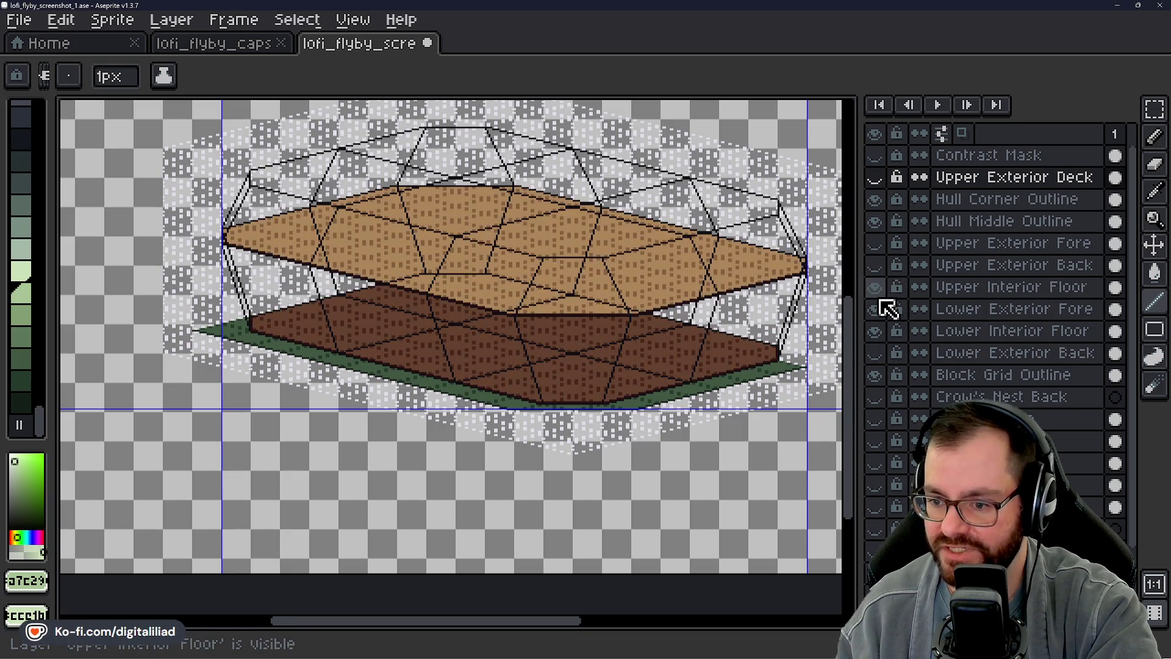
{"action": "scroll", "coordinate": [541, 343], "scroll_direction": "up", "scroll_amount": 4}
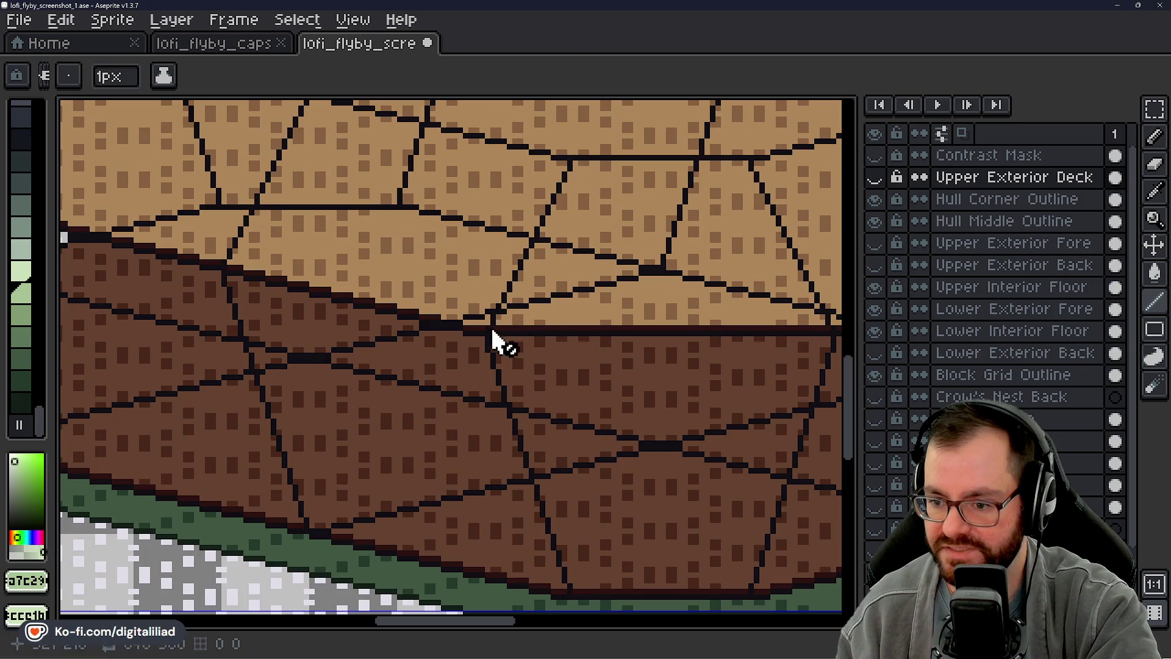
{"action": "left_click_drag", "start_coordinate": [540, 456], "coordinate": [506, 413]}
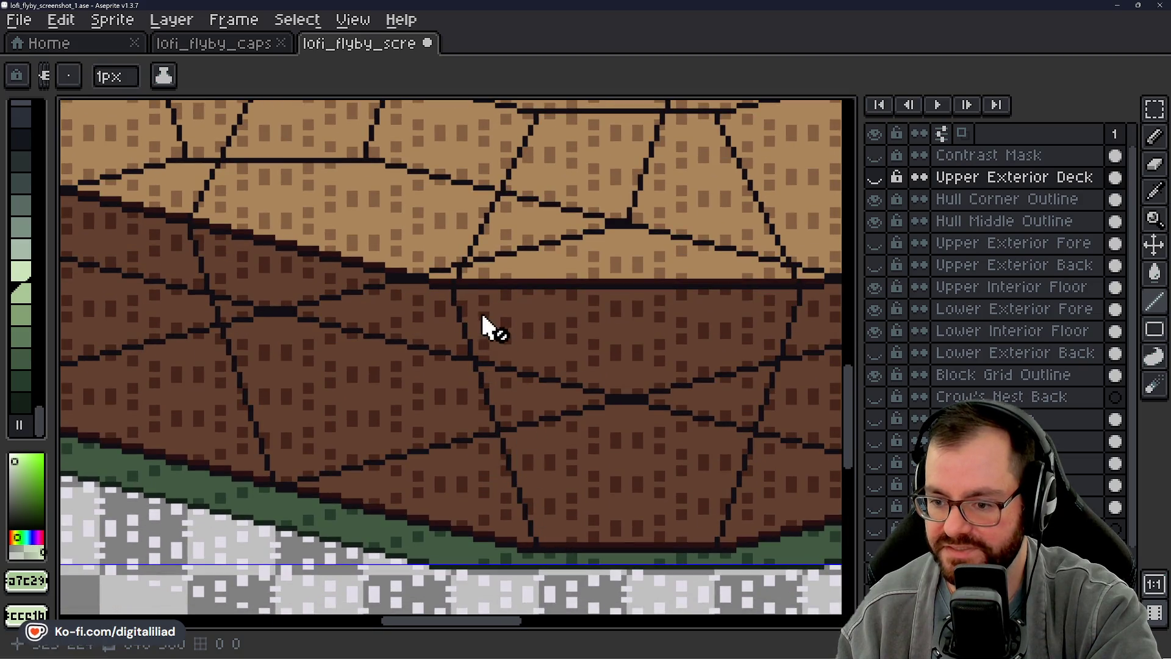
{"action": "scroll", "coordinate": [474, 295], "scroll_direction": "down", "scroll_amount": 2}
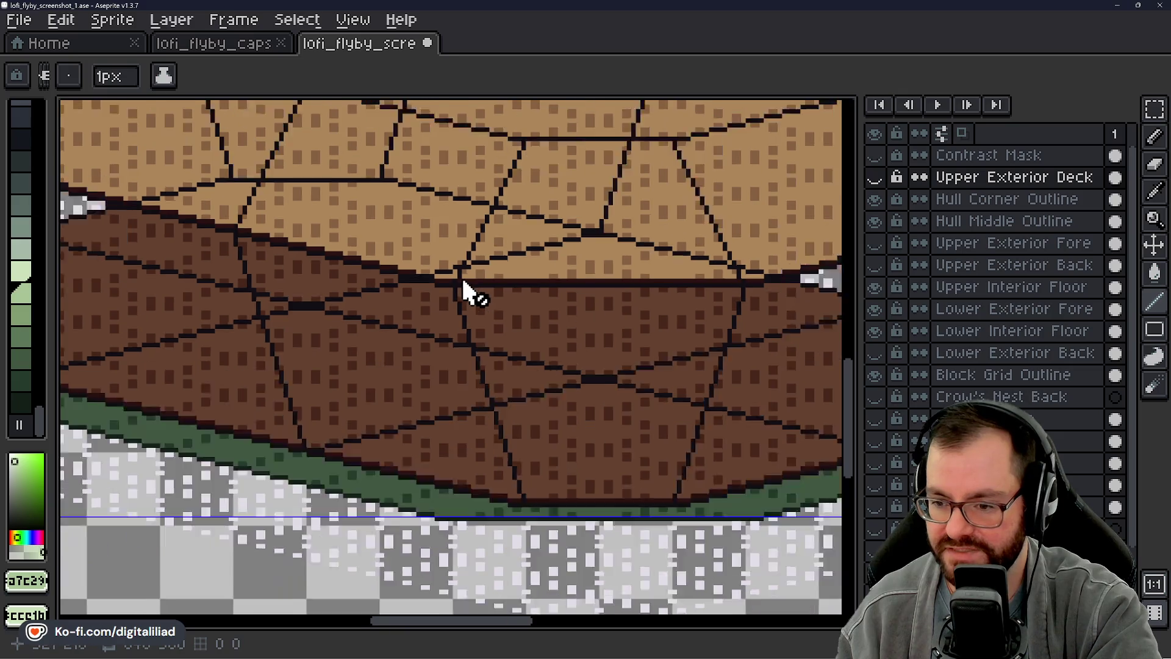
{"action": "left_click_drag", "start_coordinate": [498, 495], "coordinate": [797, 430]}
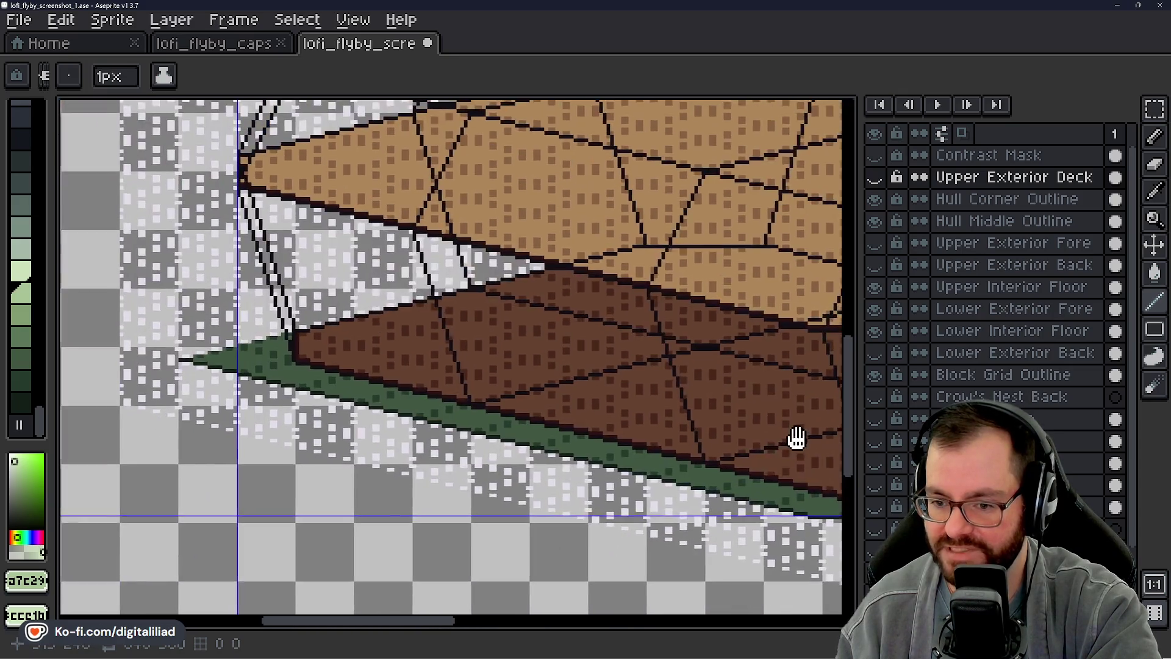
{"action": "scroll", "coordinate": [673, 421], "scroll_direction": "down", "scroll_amount": 1}
{"action": "scroll", "coordinate": [842, 434], "scroll_direction": "up", "scroll_amount": 1}
Step: Toggle the Upper Exterior Back/Fore and Lower Exterior Back layers and centre the brown lower deck
{"action": "left_click", "coordinate": [875, 265]}
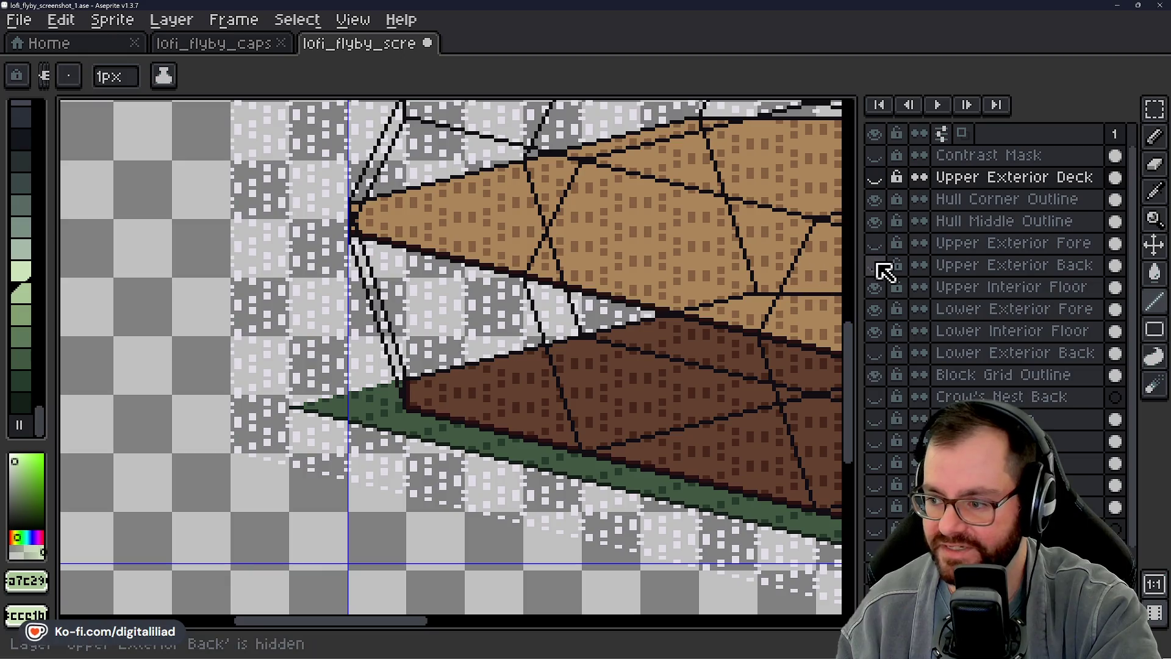
{"action": "left_click", "coordinate": [875, 243]}
{"action": "left_click_drag", "start_coordinate": [504, 320], "coordinate": [536, 339]}
{"action": "left_click", "coordinate": [875, 352]}
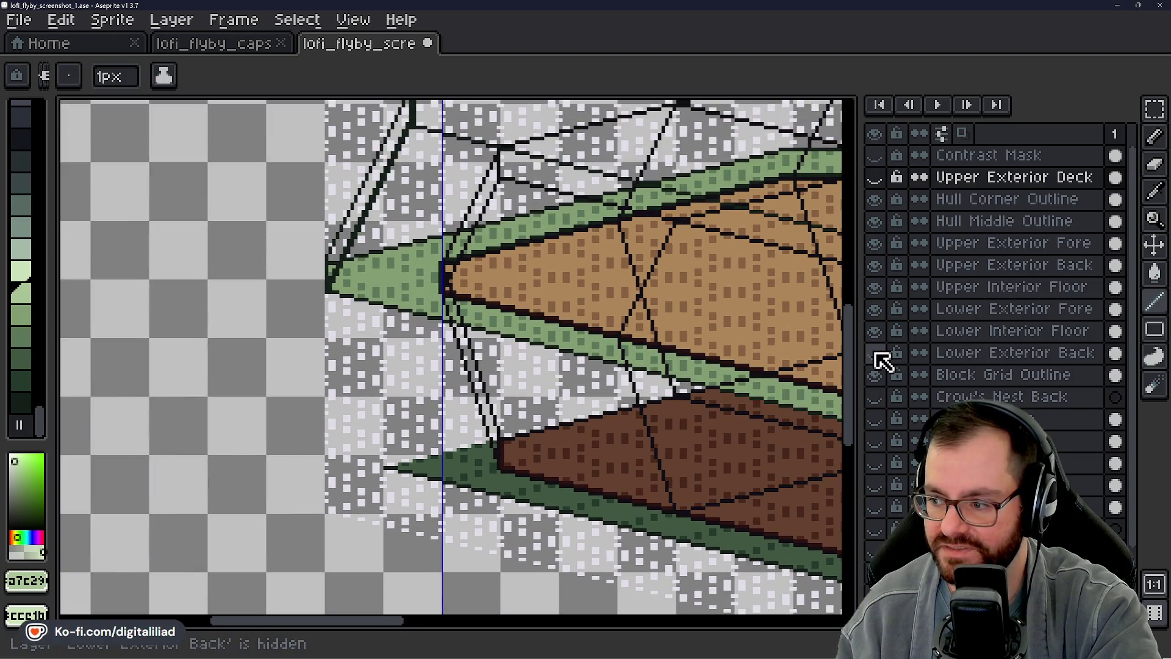
{"action": "left_click", "coordinate": [875, 352]}
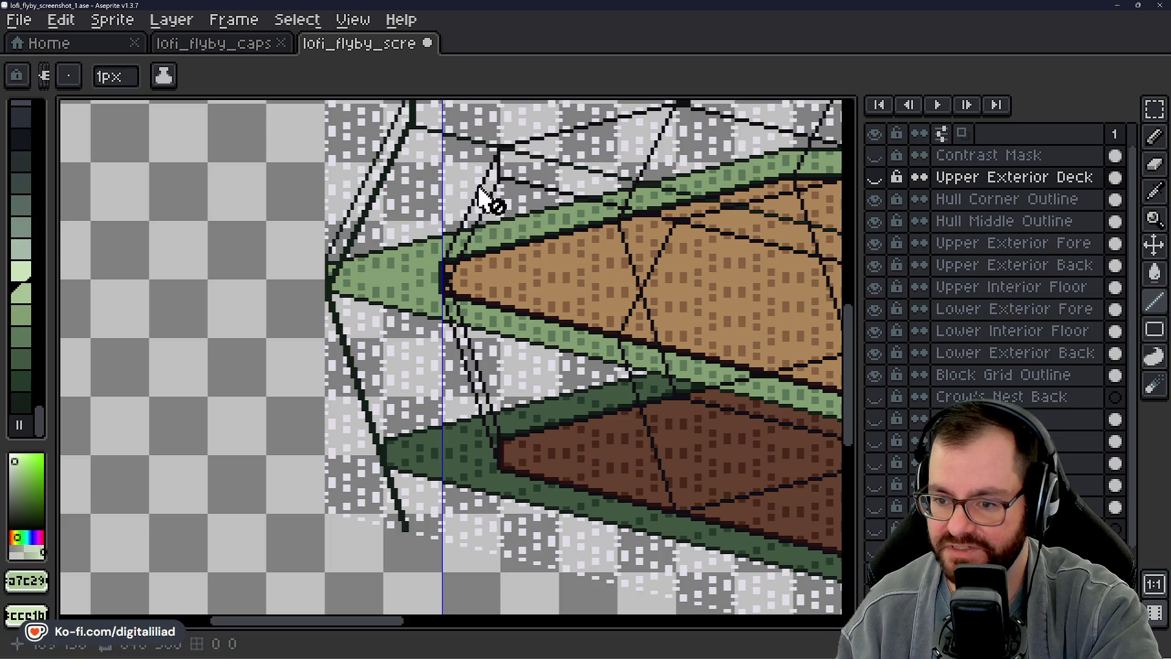
{"action": "left_click_drag", "start_coordinate": [439, 161], "coordinate": [445, 197]}
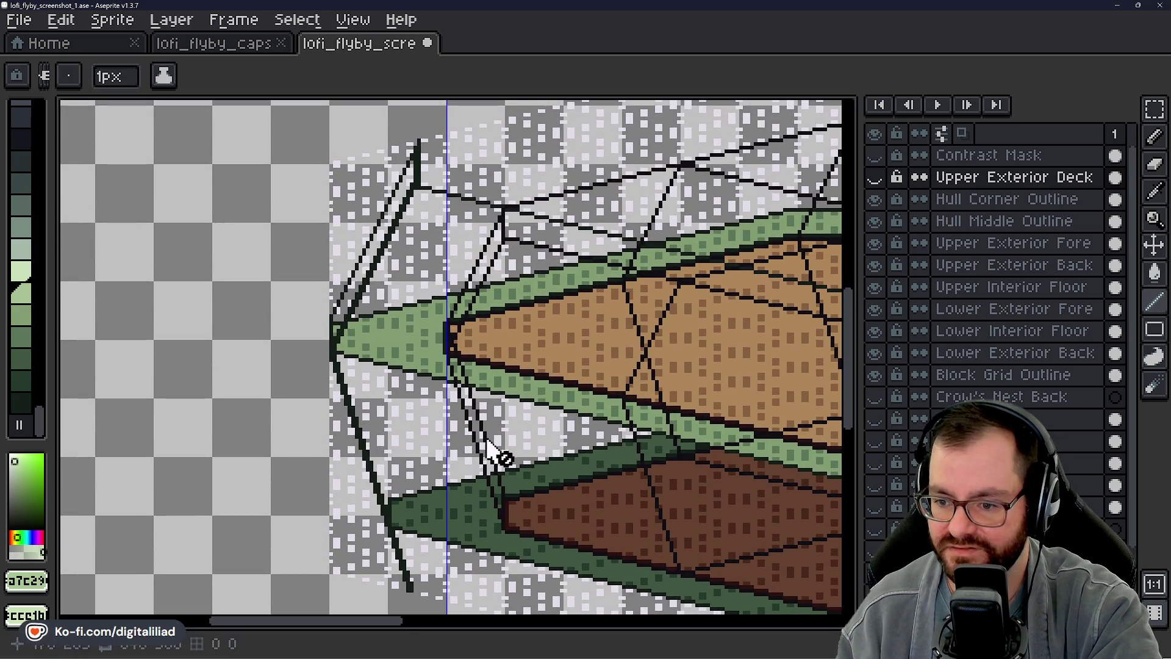
{"action": "mouse_move", "coordinate": [623, 457]}
{"action": "left_mouse_down"}
{"action": "mouse_move", "coordinate": [475, 334]}
{"action": "mouse_move", "coordinate": [499, 306]}
{"action": "left_mouse_up"}
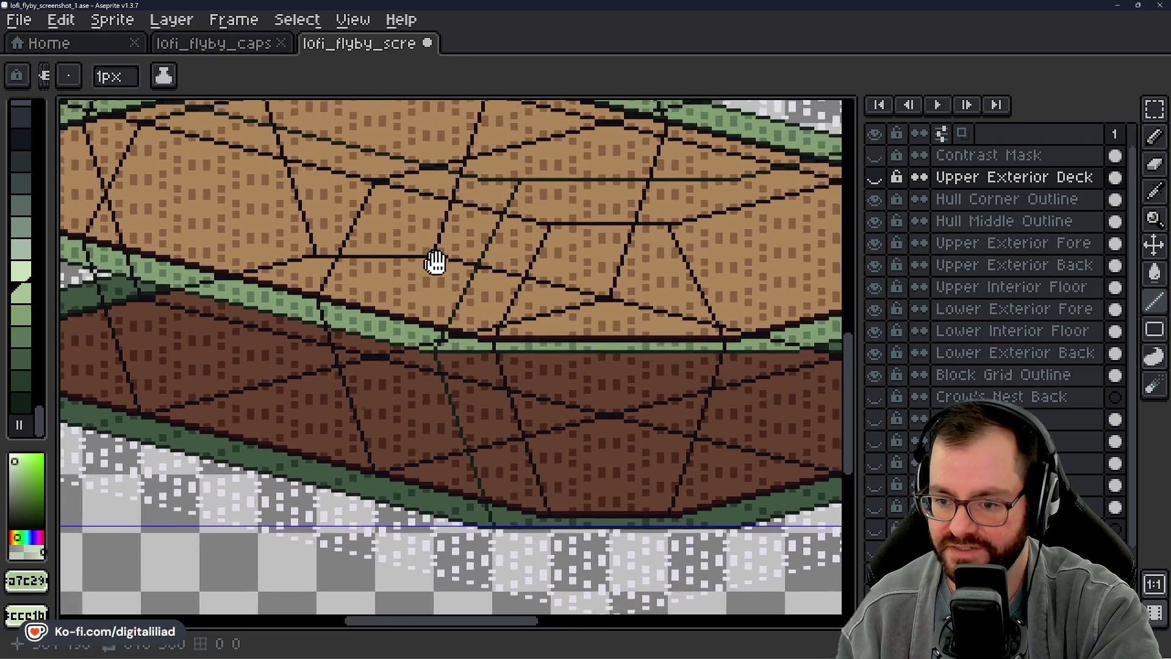
{"action": "scroll", "coordinate": [442, 329], "scroll_direction": "up", "scroll_amount": 2}
Step: Pick the Rectangular Marquee, show the Hull Corner Outline, toggle Upper Exterior Deck and zoom onto the lower hull seam
{"action": "left_click", "coordinate": [1155, 110]}
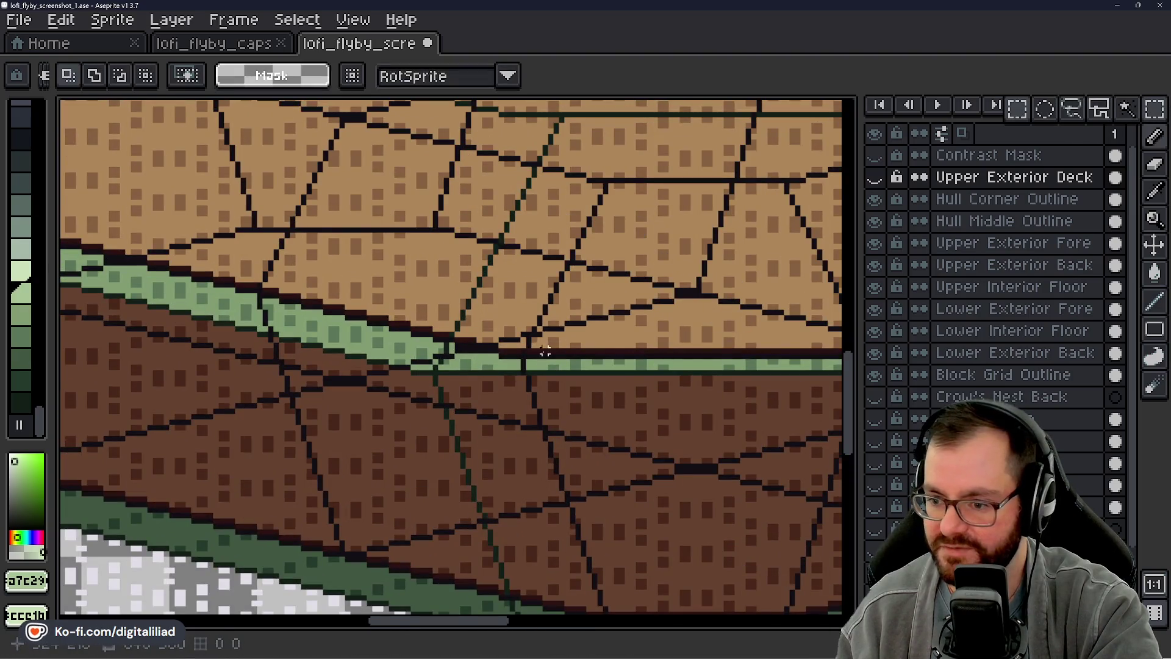
{"action": "scroll", "coordinate": [492, 339], "scroll_direction": "up", "scroll_amount": 2}
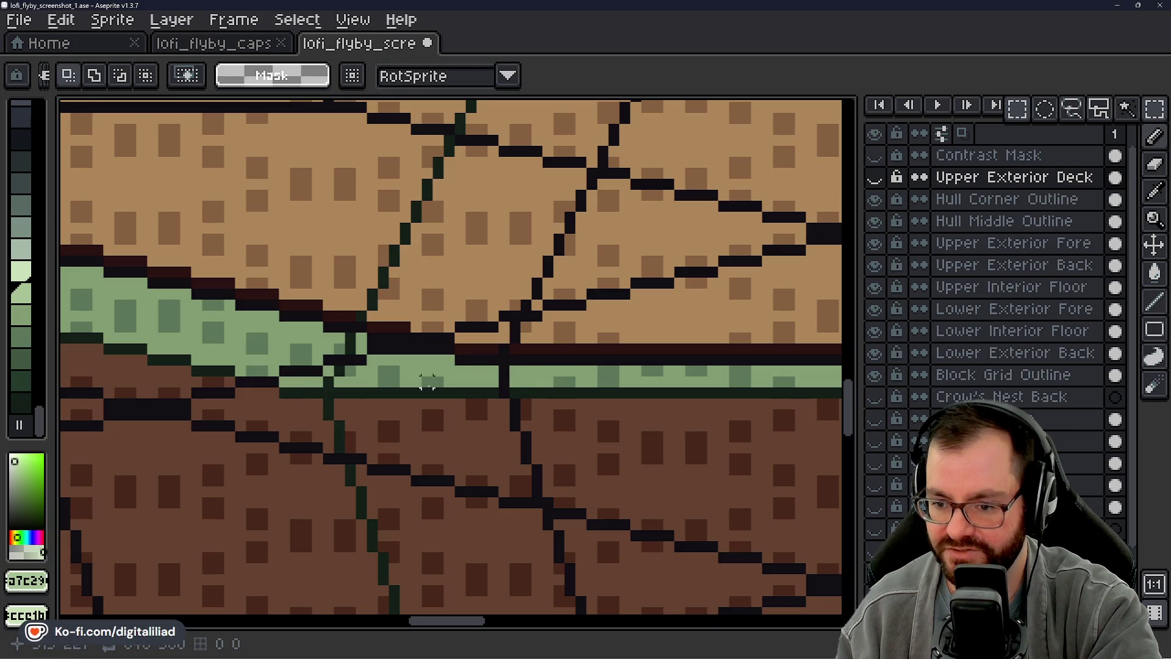
{"action": "scroll", "coordinate": [428, 382], "scroll_direction": "down", "scroll_amount": 2}
{"action": "scroll", "coordinate": [366, 411], "scroll_direction": "down", "scroll_amount": 1}
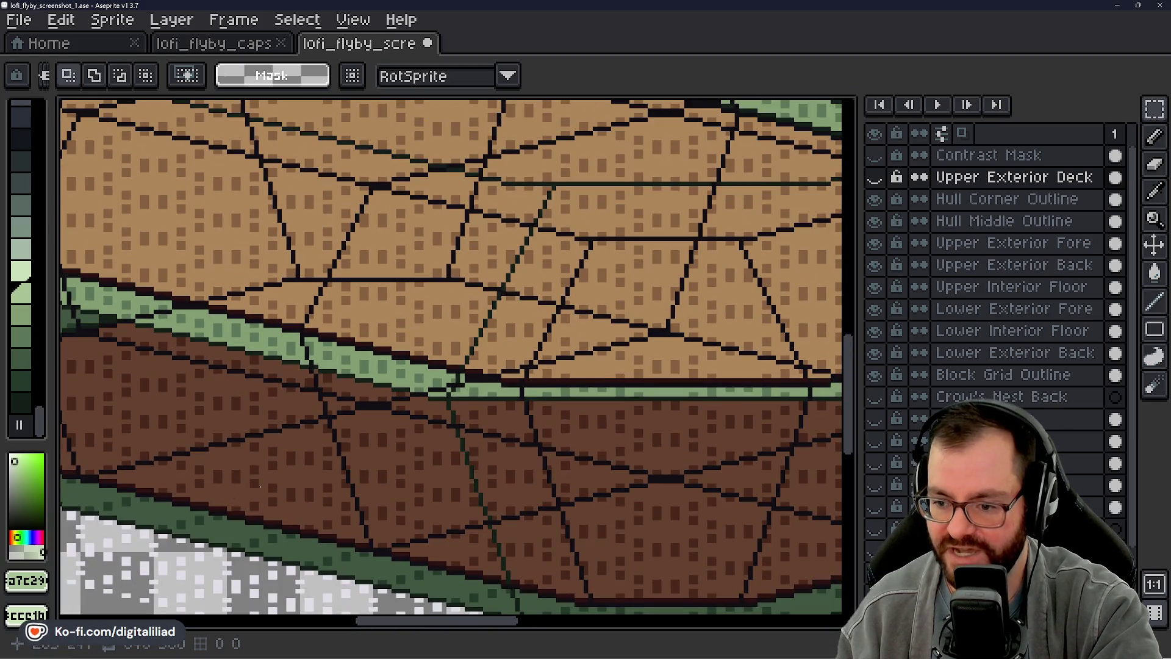
{"action": "scroll", "coordinate": [705, 366], "scroll_direction": "down", "scroll_amount": 1}
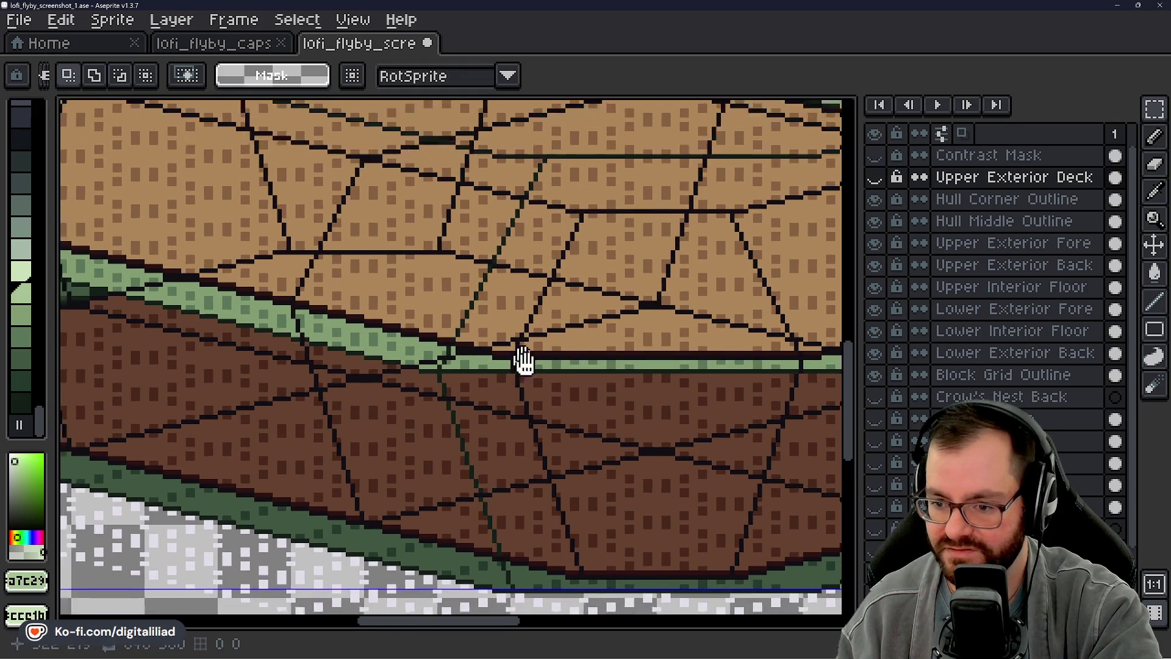
{"action": "scroll", "coordinate": [522, 343], "scroll_direction": "up", "scroll_amount": 1}
{"action": "mouse_move", "coordinate": [562, 357]}
{"action": "left_mouse_down"}
{"action": "mouse_move", "coordinate": [428, 403]}
{"action": "mouse_move", "coordinate": [405, 316]}
{"action": "mouse_move", "coordinate": [417, 252]}
{"action": "left_mouse_up"}
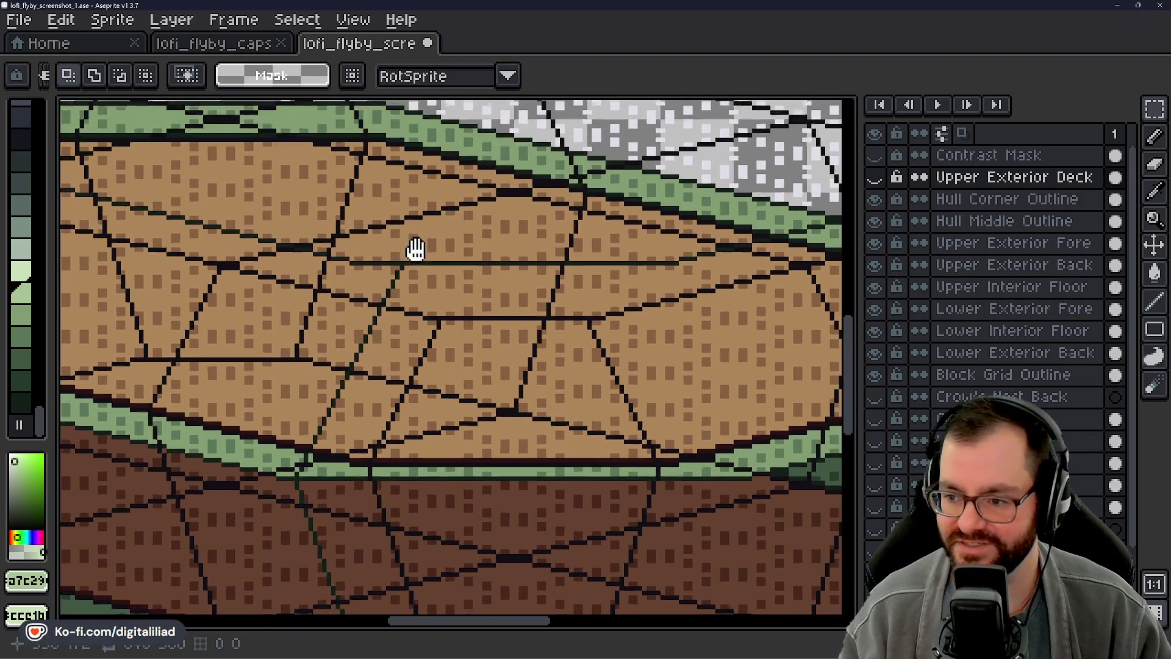
{"action": "left_click", "coordinate": [876, 199]}
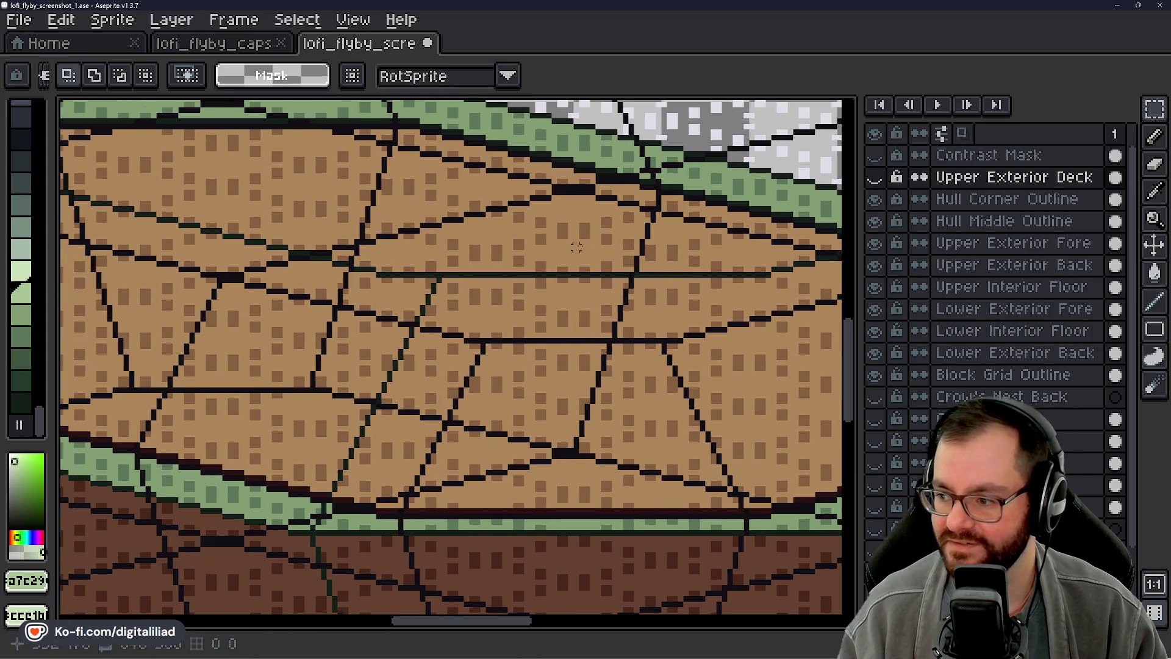
{"action": "left_click", "coordinate": [876, 178]}
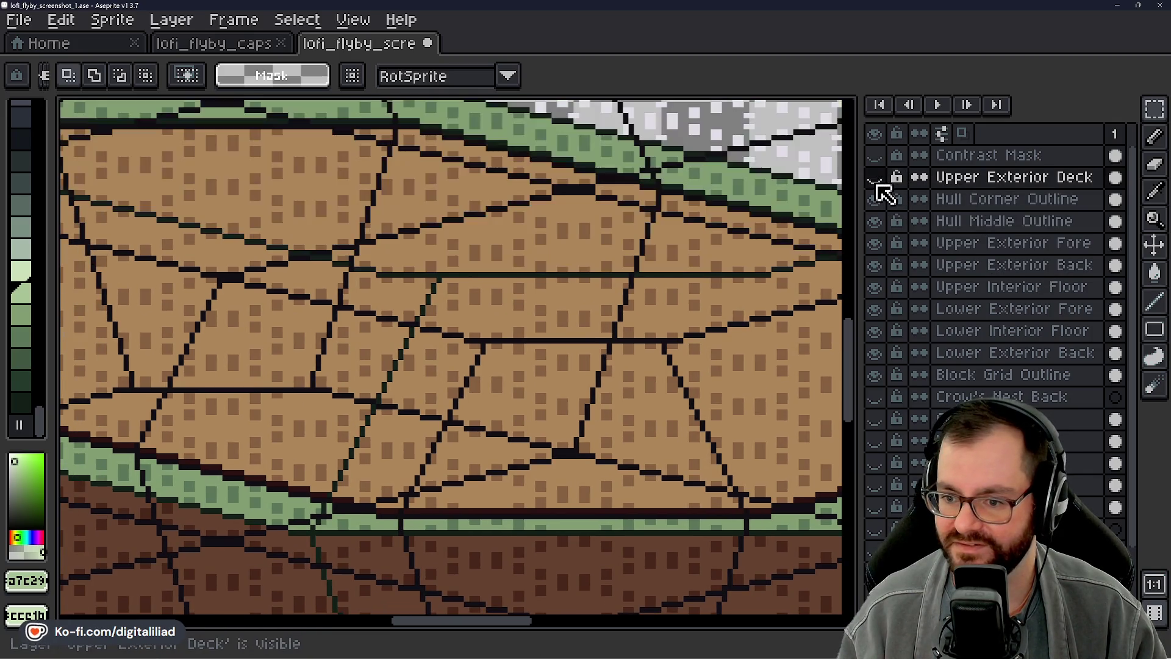
{"action": "scroll", "coordinate": [313, 310], "scroll_direction": "up", "scroll_amount": 4}
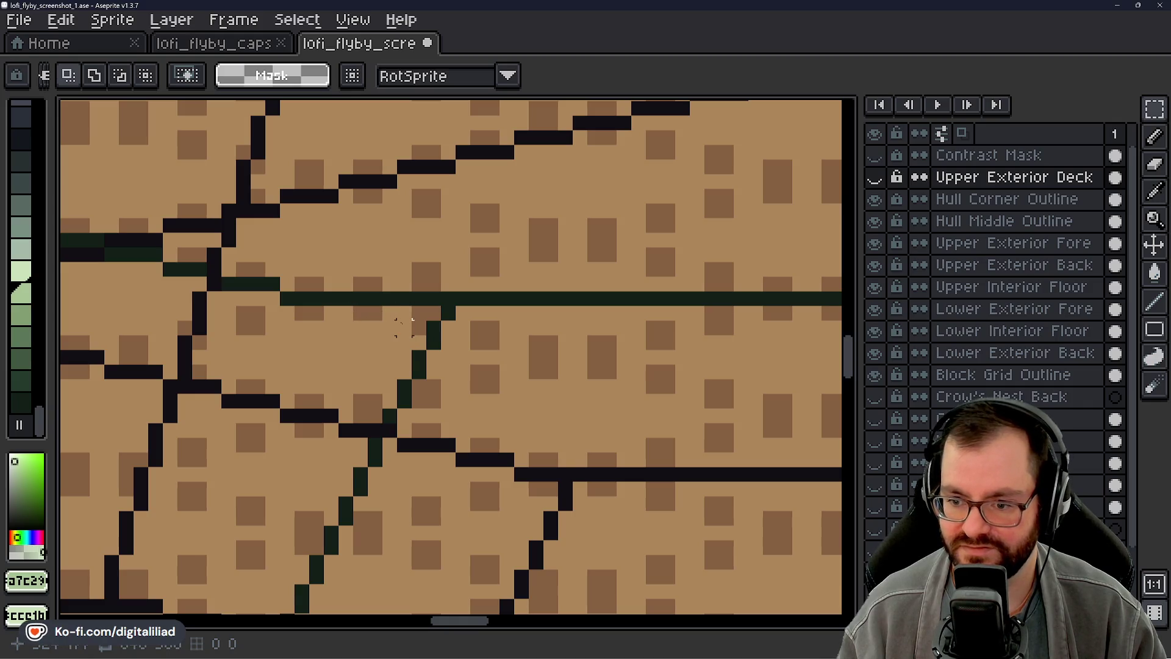
{"action": "scroll", "coordinate": [448, 335], "scroll_direction": "down", "scroll_amount": 5}
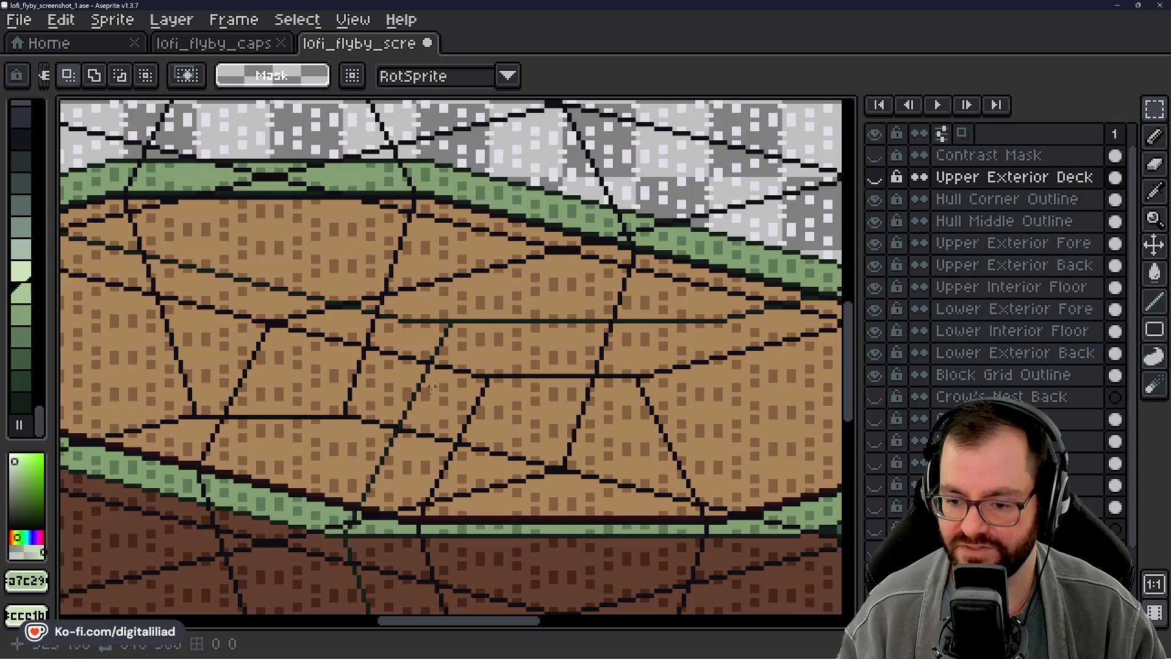
{"action": "scroll", "coordinate": [297, 501], "scroll_direction": "up", "scroll_amount": 5}
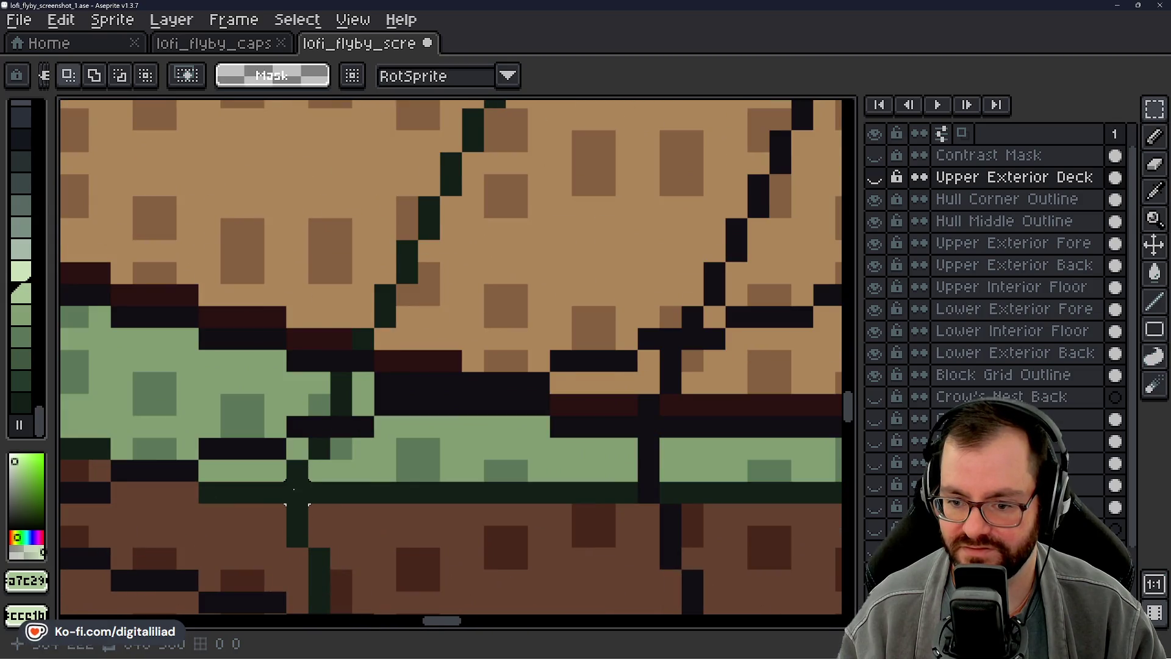
{"action": "scroll", "coordinate": [297, 502], "scroll_direction": "down", "scroll_amount": 3}
{"action": "left_click_drag", "start_coordinate": [416, 453], "coordinate": [461, 245]}
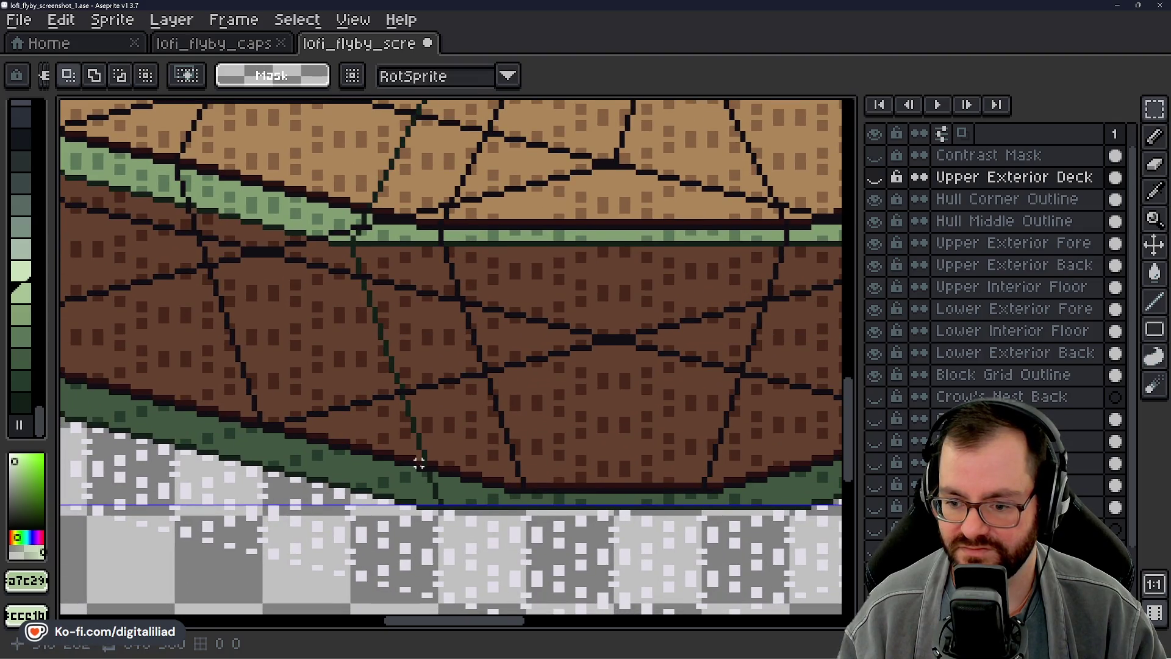
{"action": "scroll", "coordinate": [419, 462], "scroll_direction": "up", "scroll_amount": 3}
{"action": "scroll", "coordinate": [494, 412], "scroll_direction": "up", "scroll_amount": 2}
{"action": "mouse_move", "coordinate": [495, 457]}
{"action": "left_mouse_down"}
{"action": "mouse_move", "coordinate": [513, 330]}
{"action": "mouse_move", "coordinate": [475, 342]}
{"action": "left_mouse_up"}
{"action": "scroll", "coordinate": [494, 421], "scroll_direction": "down", "scroll_amount": 3}
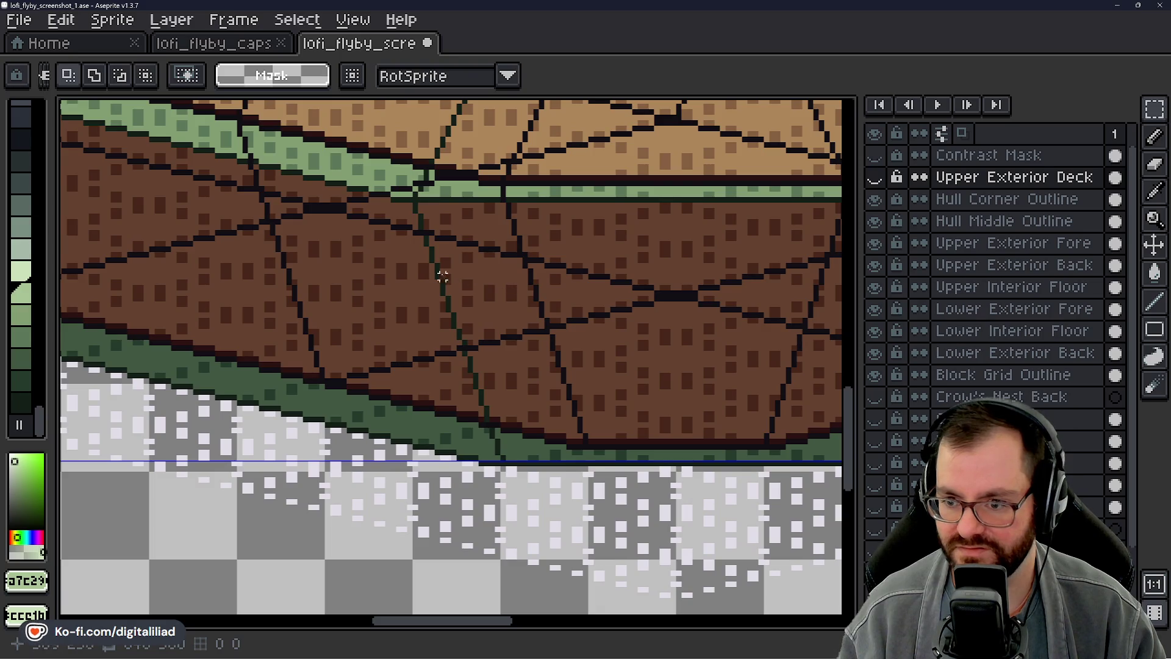
Step: Make Lower Exterior Fore active and marquee-select down along the dark diagonal seam in three adds
{"action": "left_click", "coordinate": [988, 309]}
{"action": "left_click", "coordinate": [998, 330]}
{"action": "left_click", "coordinate": [1000, 352]}
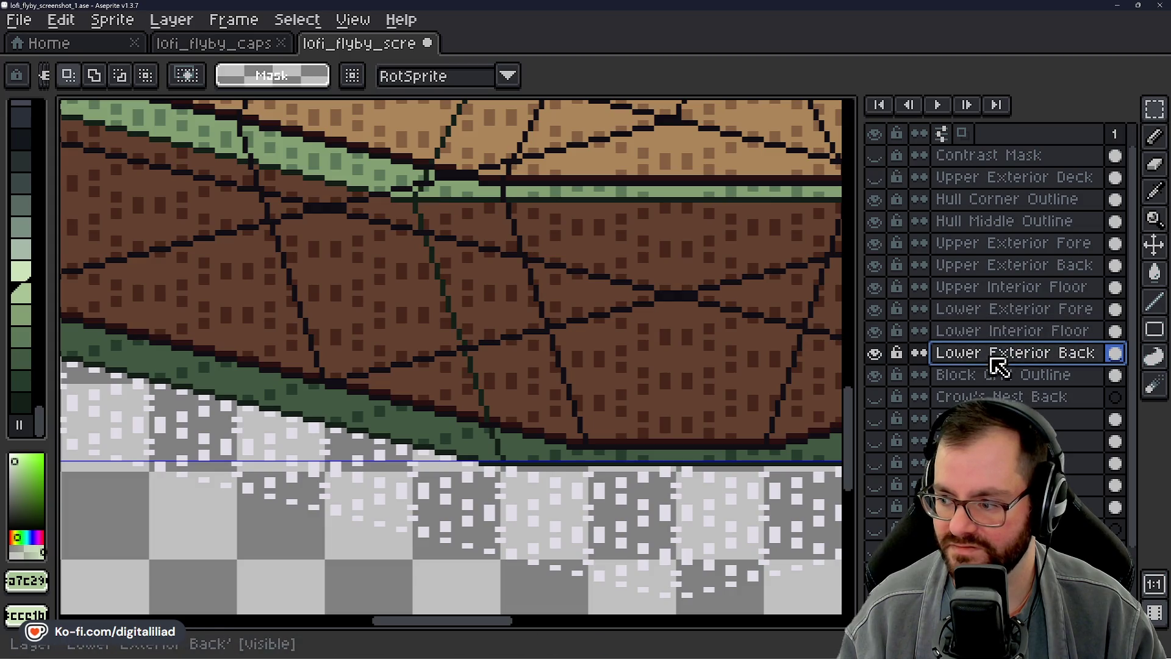
{"action": "left_click", "coordinate": [1014, 309]}
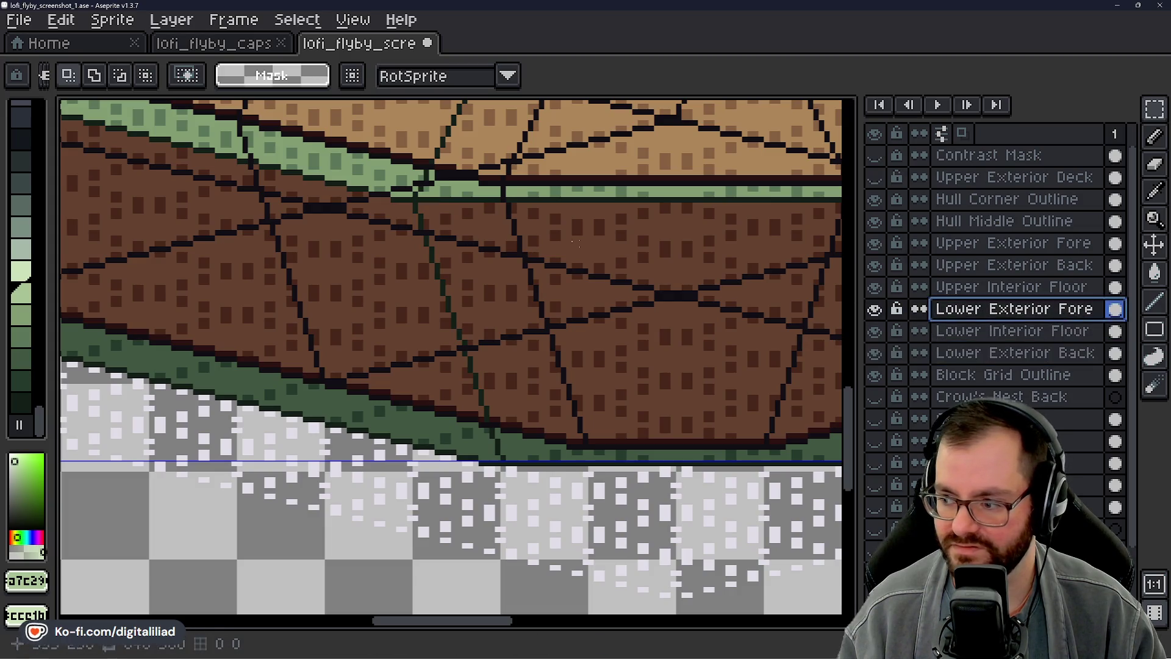
{"action": "scroll", "coordinate": [458, 321], "scroll_direction": "up", "scroll_amount": 2}
{"action": "left_click_drag", "start_coordinate": [407, 209], "coordinate": [554, 467]}
{"action": "scroll", "coordinate": [453, 289], "scroll_direction": "up", "scroll_amount": 3}
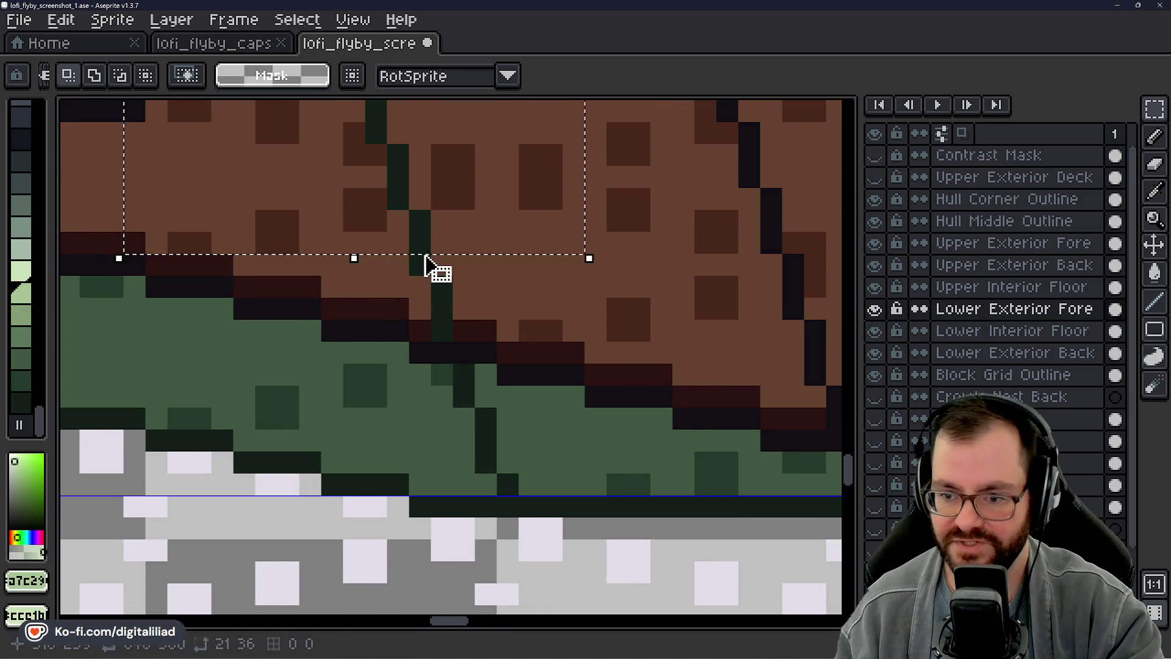
{"action": "mouse_move", "coordinate": [425, 229]}
{"action": "left_mouse_down"}
{"action": "mouse_move", "coordinate": [425, 270]}
{"action": "mouse_move", "coordinate": [458, 334]}
{"action": "mouse_move", "coordinate": [476, 343]}
{"action": "left_mouse_up"}
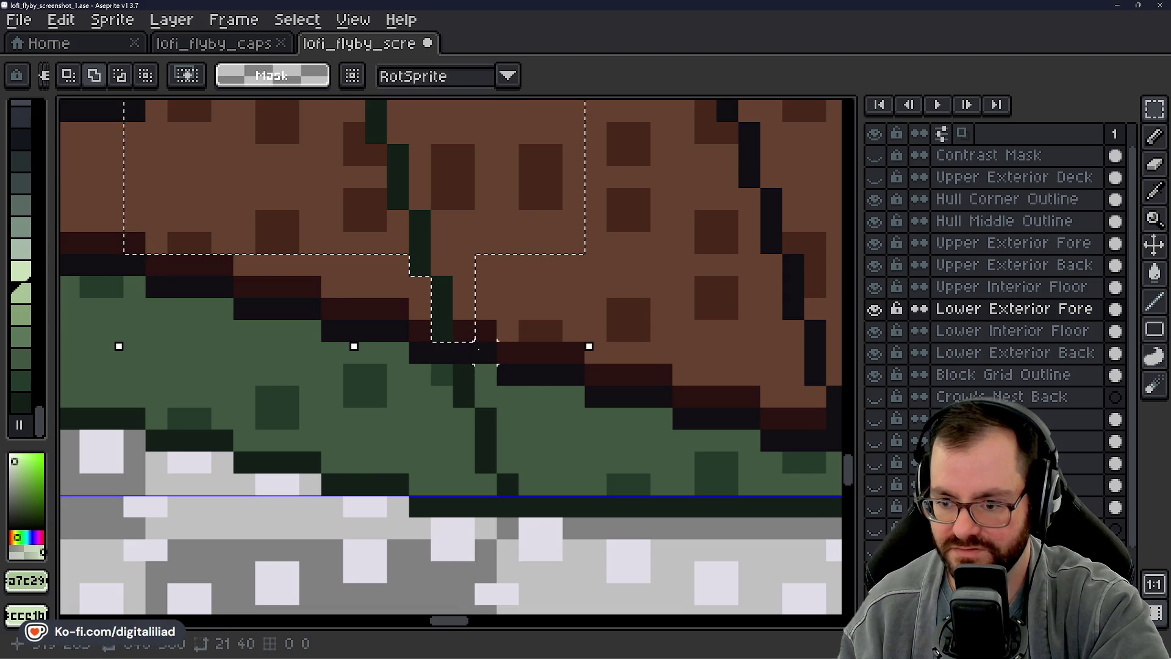
{"action": "left_click_drag", "start_coordinate": [467, 340], "coordinate": [499, 471]}
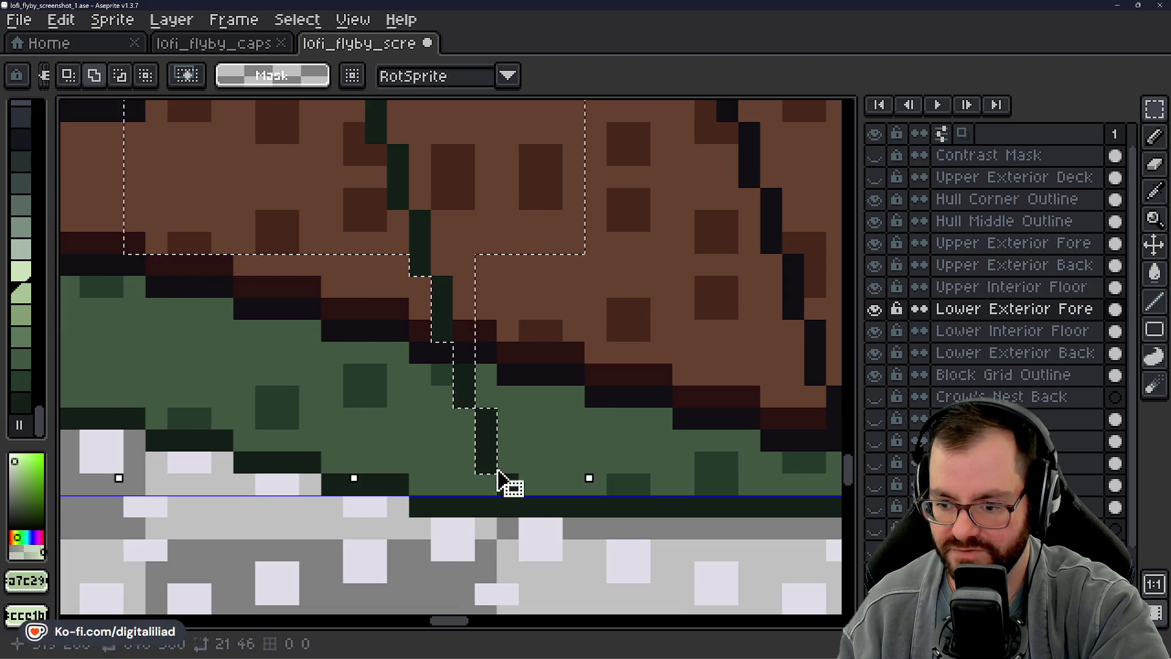
{"action": "scroll", "coordinate": [513, 416], "scroll_direction": "down", "scroll_amount": 2}
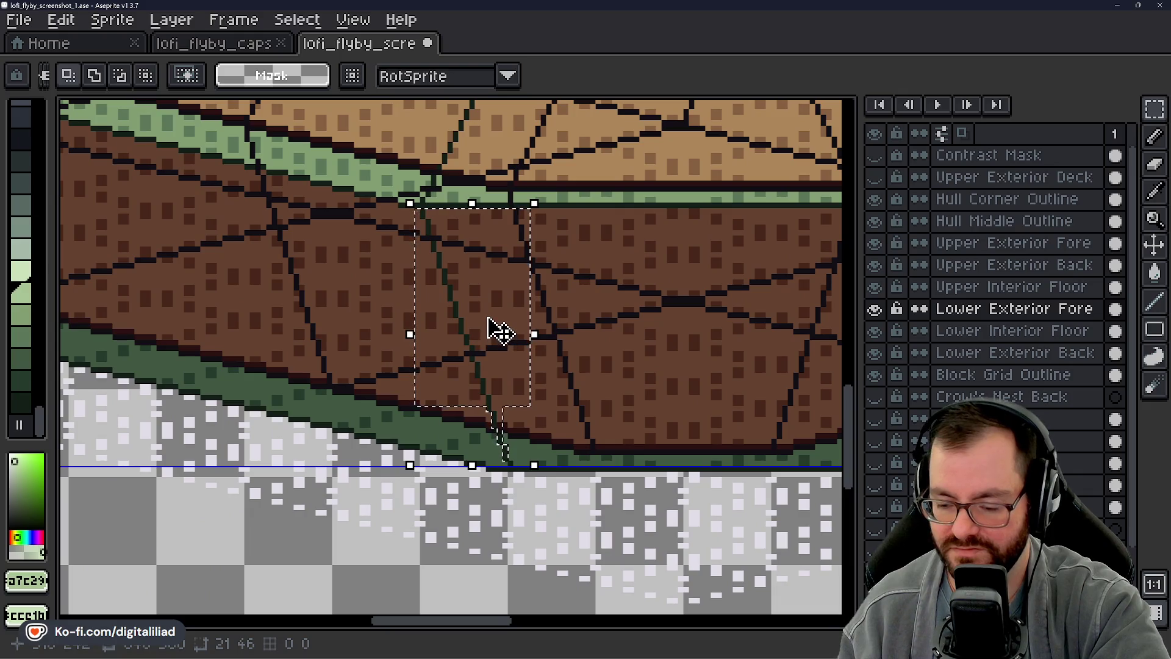
Step: Nudge the selected seam pixels back into place and toggle the exterior layers to find which holds the seam
{"action": "key", "text": "Left"}
{"action": "key", "text": "Down"}
{"action": "key", "text": "Up"}
{"action": "key", "text": "Up"}
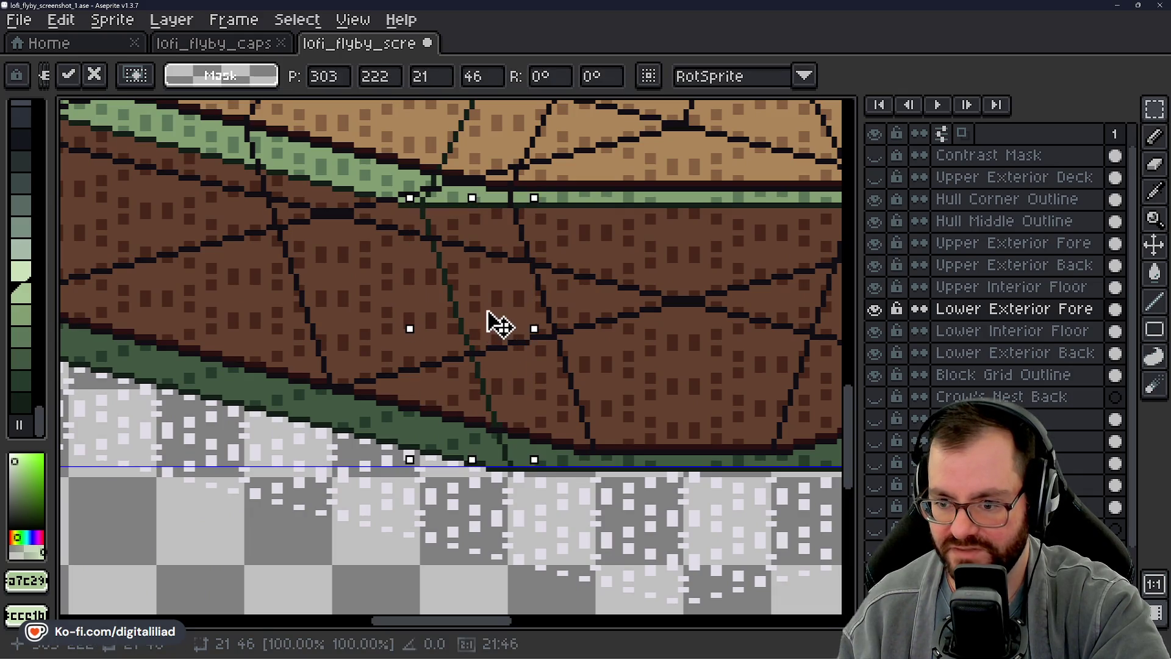
{"action": "key", "text": "Down"}
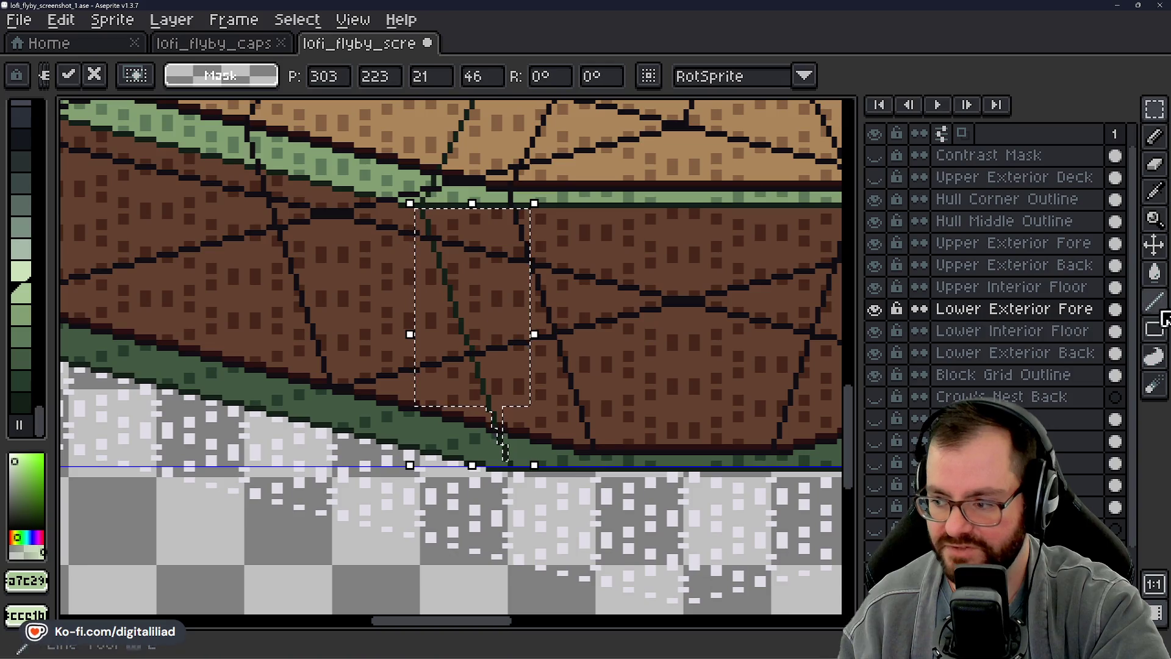
{"action": "left_click", "coordinate": [875, 309]}
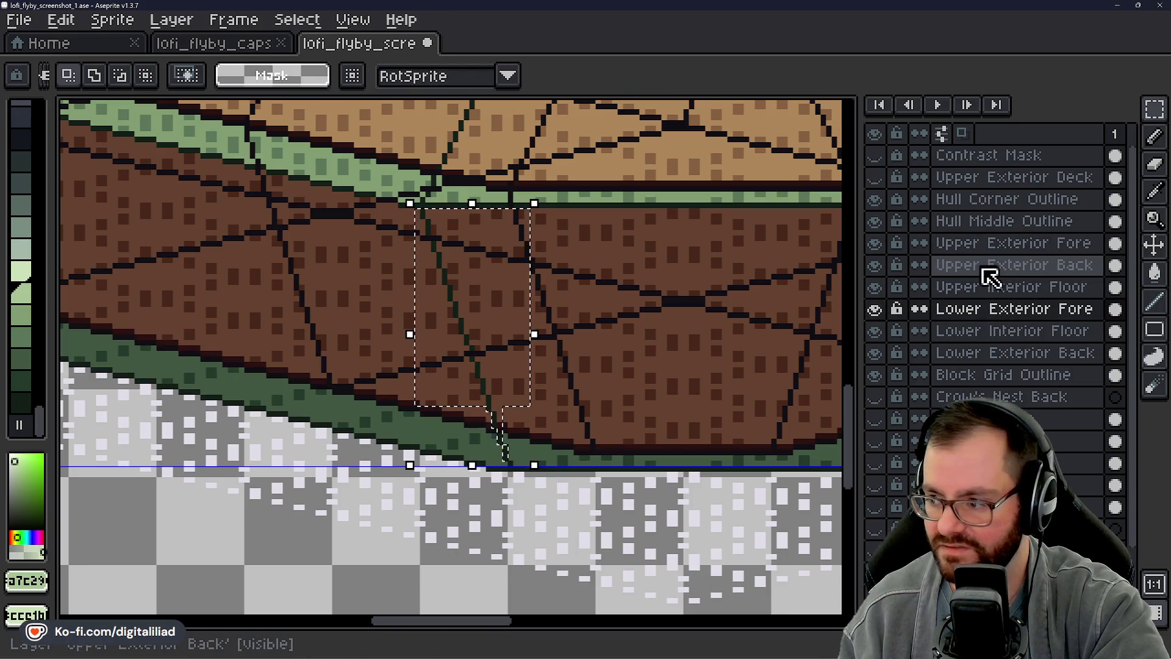
{"action": "left_click", "coordinate": [1008, 309]}
{"action": "left_click", "coordinate": [875, 309]}
{"action": "left_click", "coordinate": [874, 308]}
{"action": "left_click", "coordinate": [875, 309]}
{"action": "left_click", "coordinate": [876, 308]}
{"action": "left_click", "coordinate": [875, 353]}
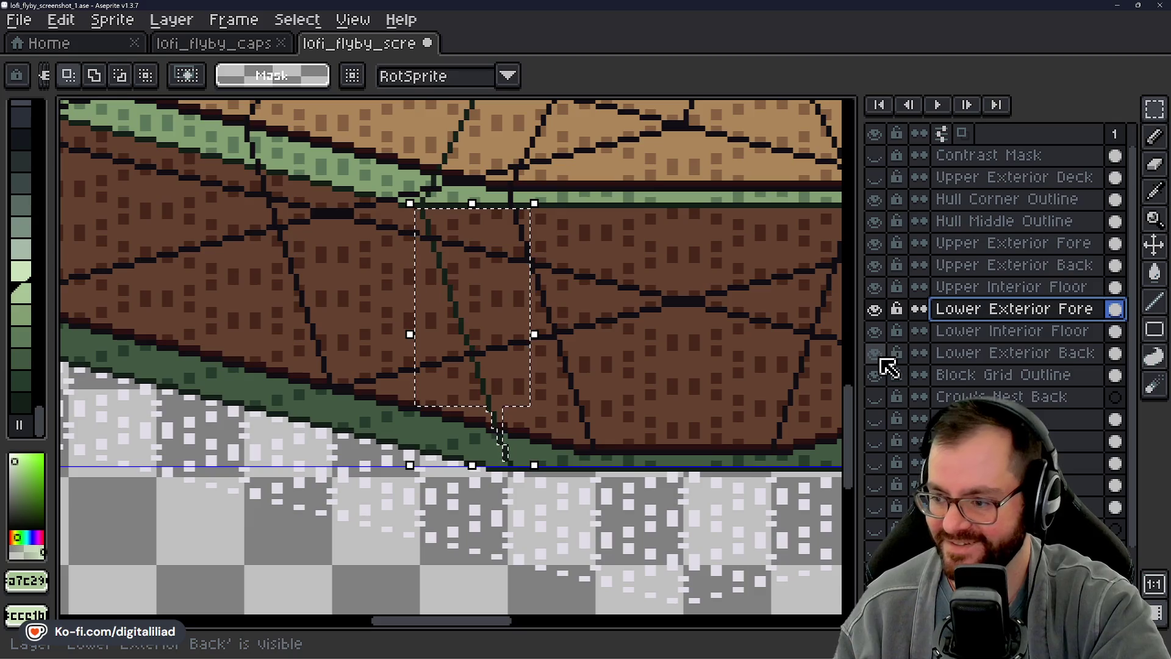
{"action": "left_click", "coordinate": [875, 353]}
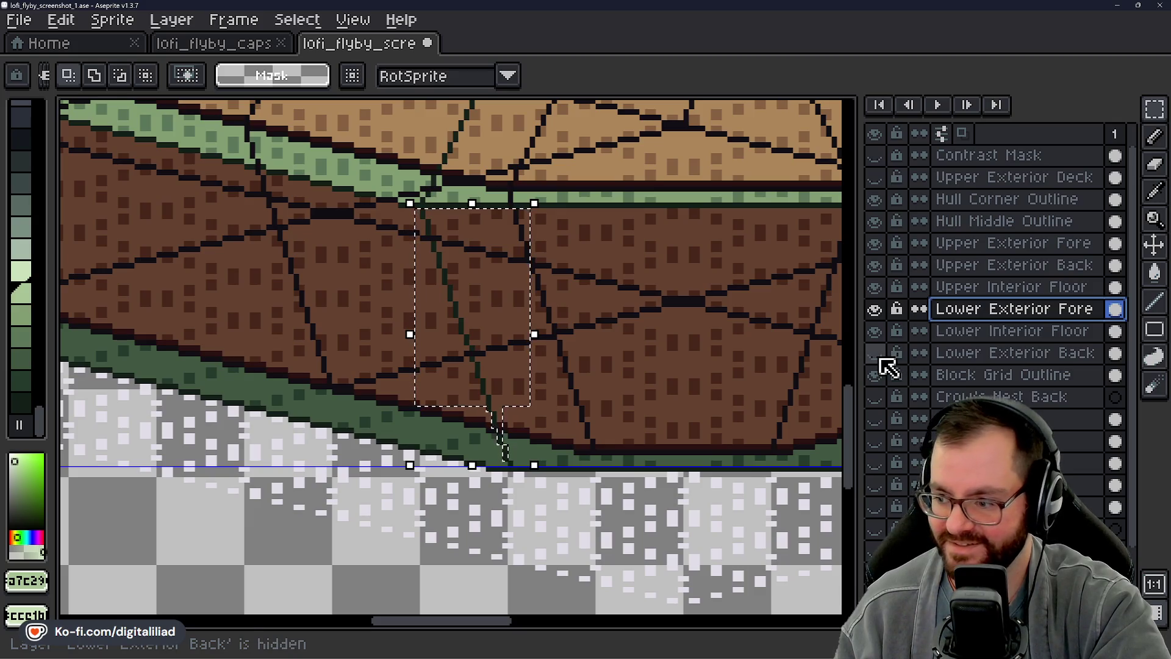
{"action": "left_click", "coordinate": [875, 264]}
{"action": "left_click", "coordinate": [875, 242]}
{"action": "left_click", "coordinate": [875, 242]}
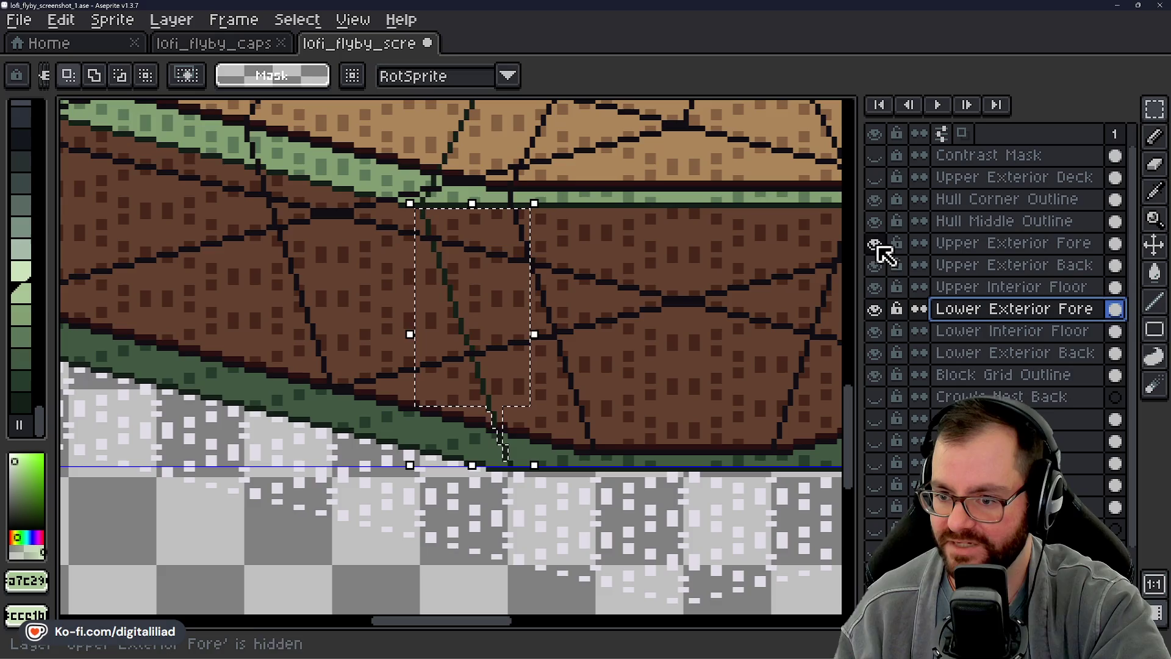
Step: Deselect, grab the seam pixels on Upper Exterior Fore and delete them, then return to Lower Exterior Fore
{"action": "left_click", "coordinate": [513, 302]}
{"action": "key", "text": "ctrl+d"}
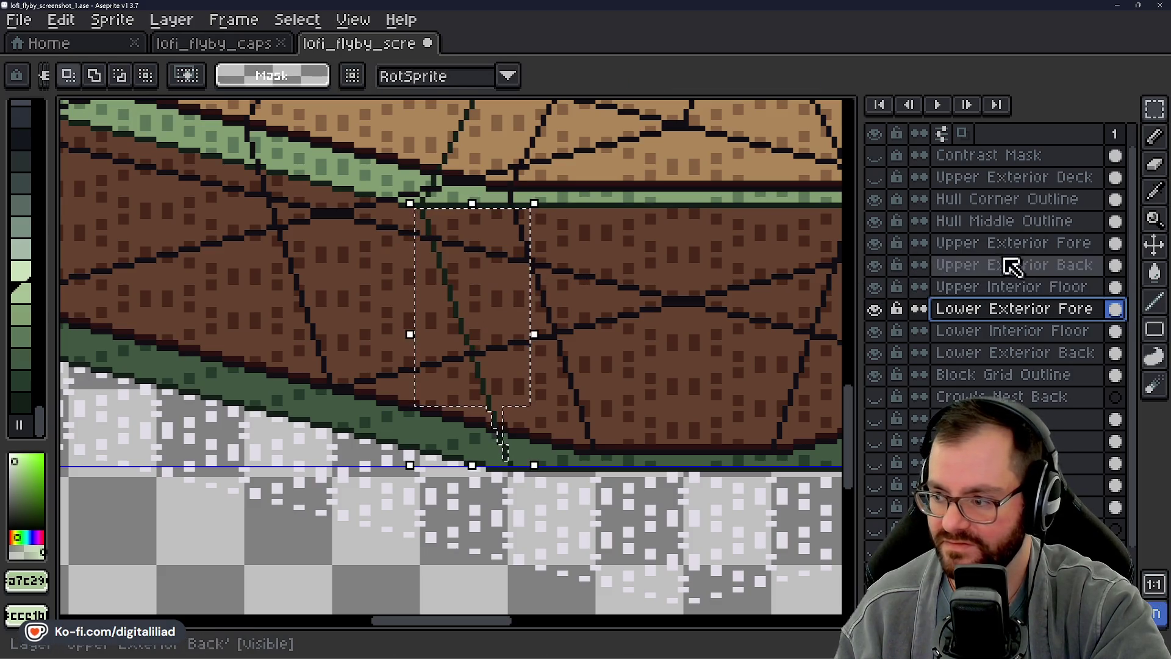
{"action": "left_click", "coordinate": [875, 242]}
{"action": "left_click", "coordinate": [972, 246]}
{"action": "left_click", "coordinate": [476, 326]}
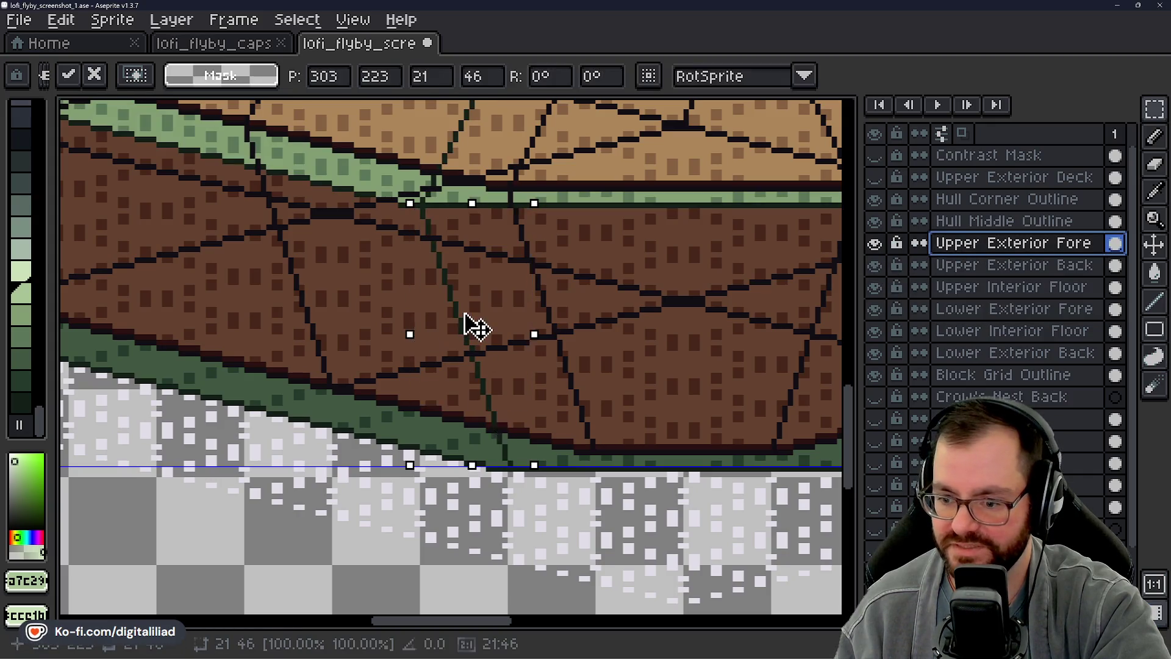
{"action": "key", "text": "Delete"}
{"action": "scroll", "coordinate": [533, 475], "scroll_direction": "up", "scroll_amount": 2}
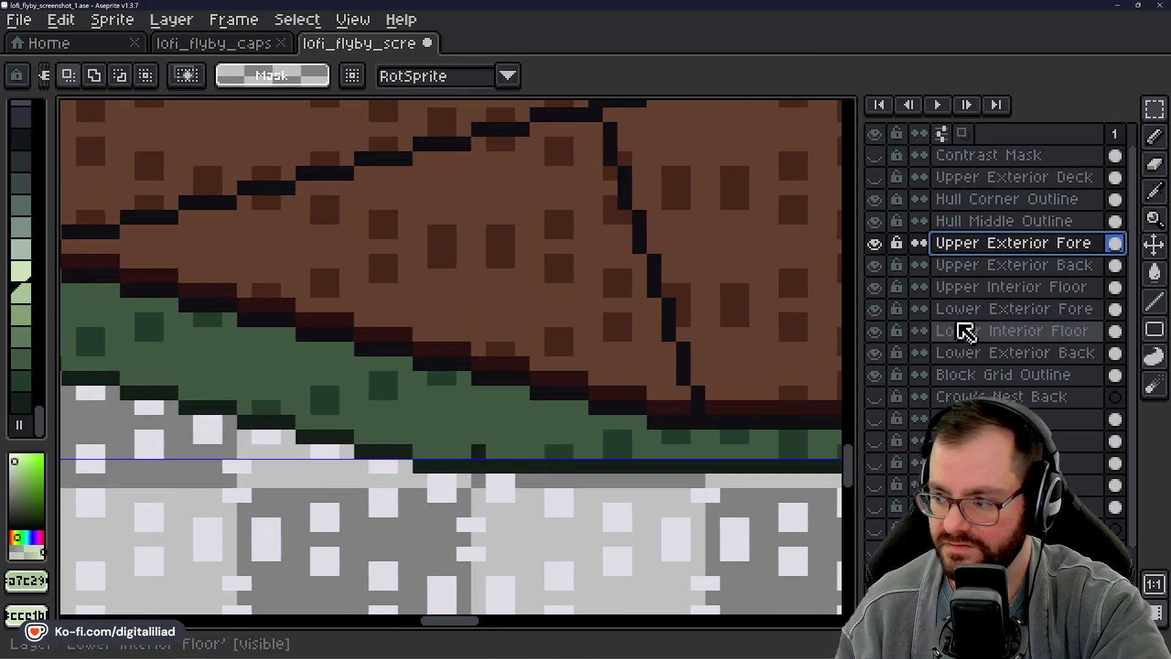
{"action": "left_click", "coordinate": [976, 264]}
{"action": "left_click", "coordinate": [977, 331]}
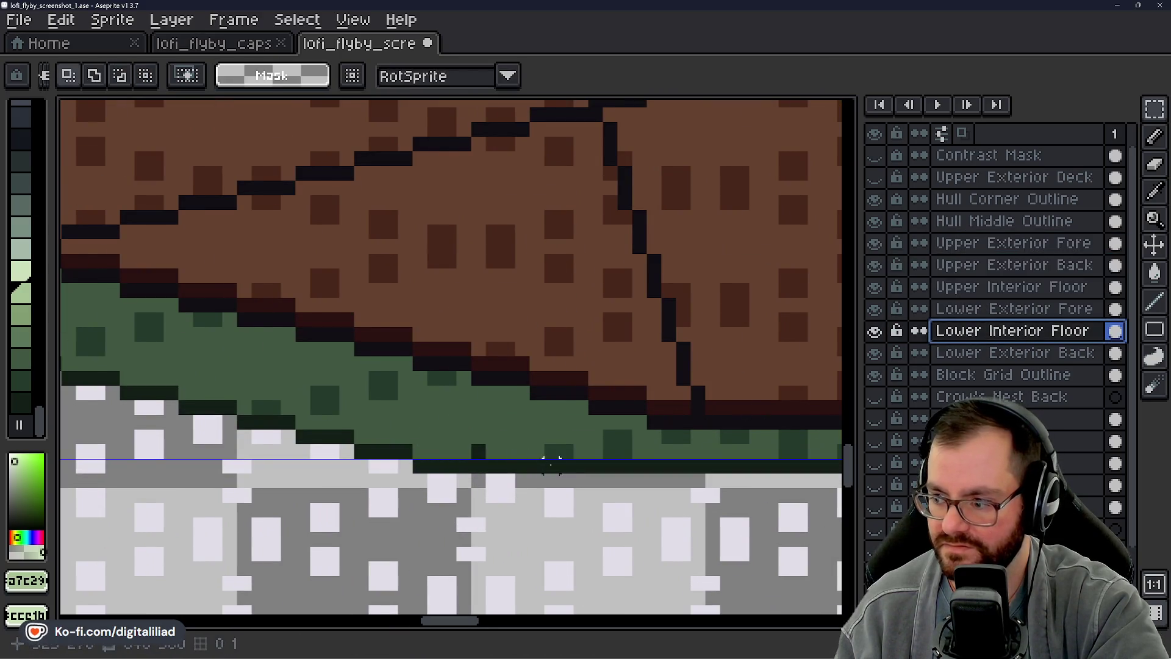
{"action": "scroll", "coordinate": [554, 458], "scroll_direction": "down", "scroll_amount": 1}
{"action": "left_click", "coordinate": [989, 309]}
{"action": "scroll", "coordinate": [512, 366], "scroll_direction": "up", "scroll_amount": 3}
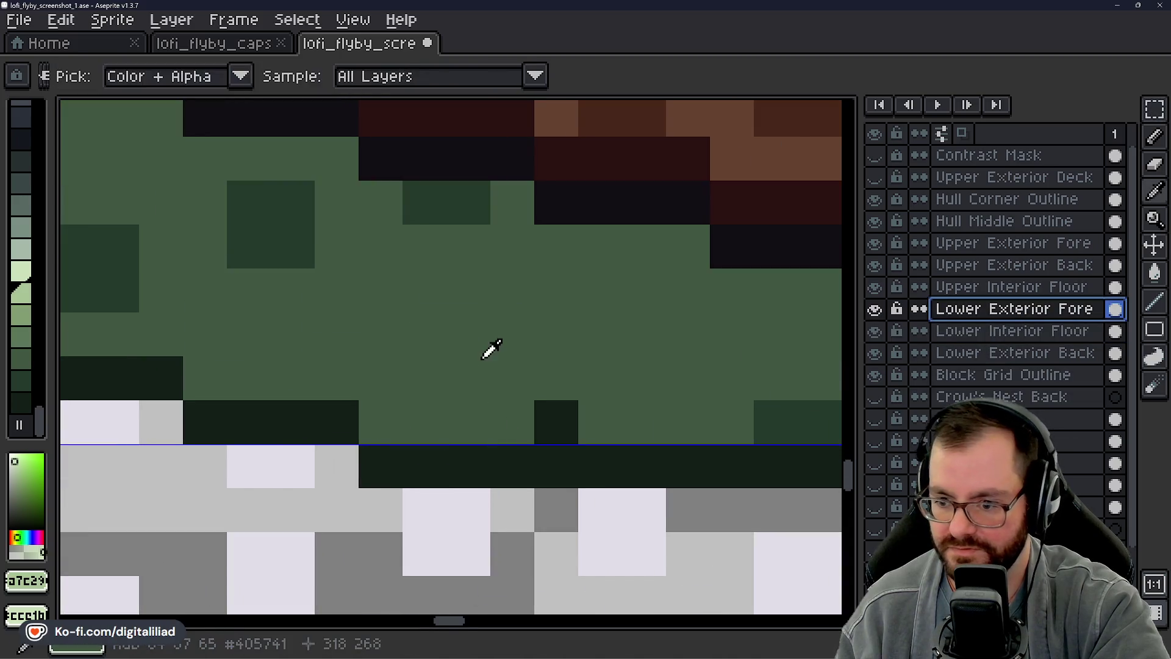
Step: Sample the green hull colour, hide Lower Exterior Fore and erase the stray green block on Upper Exterior Fore
{"action": "left_click", "coordinate": [491, 351]}
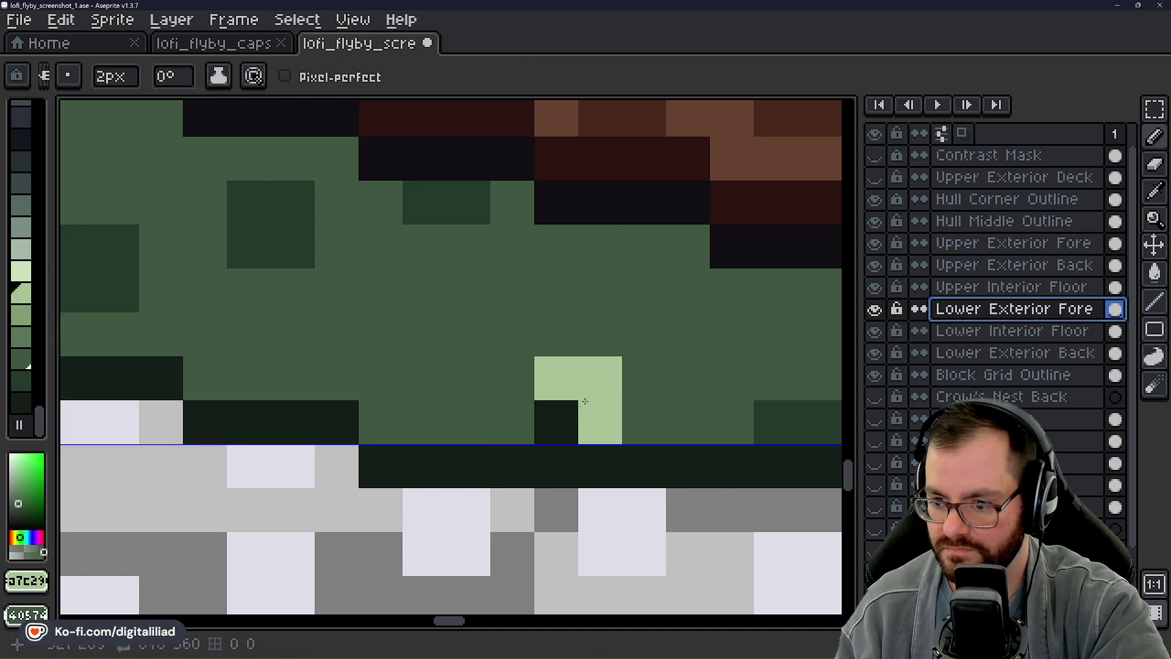
{"action": "scroll", "coordinate": [476, 365], "scroll_direction": "down", "scroll_amount": 2}
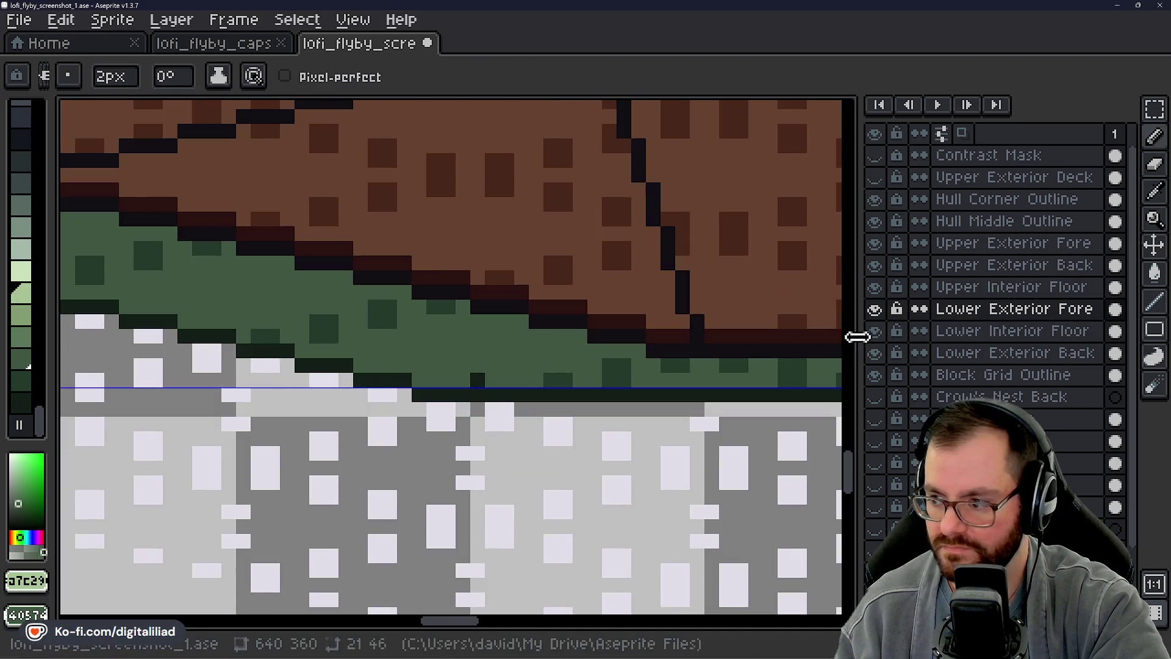
{"action": "left_click", "coordinate": [875, 310]}
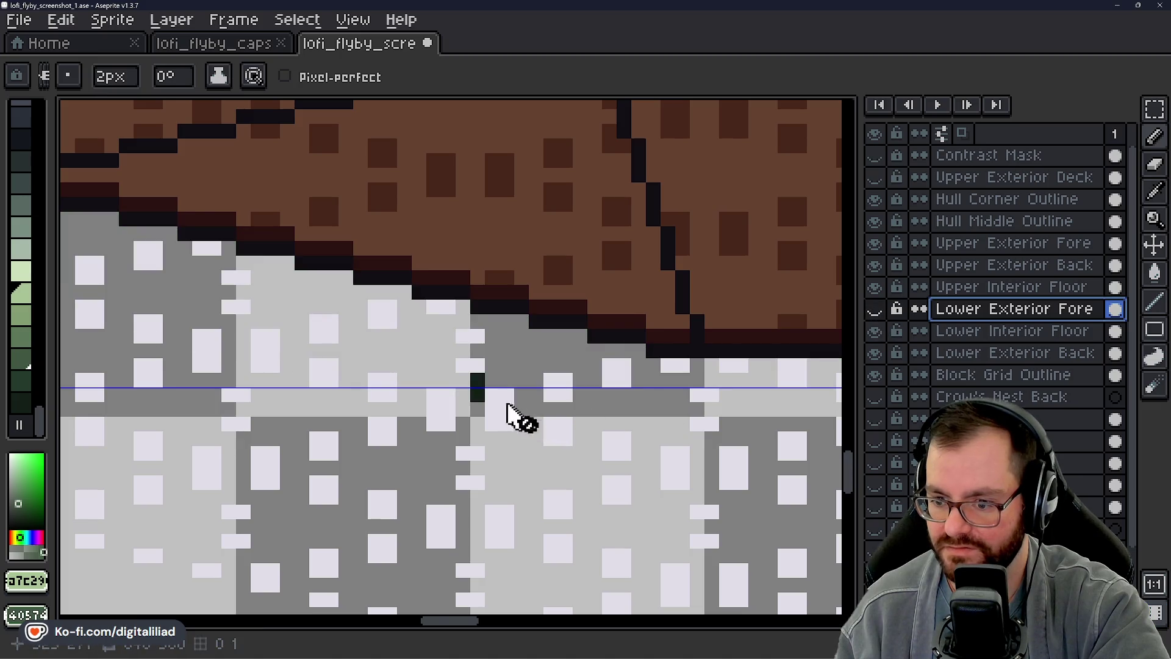
{"action": "scroll", "coordinate": [513, 412], "scroll_direction": "up", "scroll_amount": 3}
{"action": "left_click", "coordinate": [875, 244]}
{"action": "left_click", "coordinate": [875, 243]}
{"action": "key", "text": "e"}
{"action": "left_click", "coordinate": [518, 389]}
{"action": "left_click", "coordinate": [467, 395]}
{"action": "scroll", "coordinate": [513, 385], "scroll_direction": "down", "scroll_amount": 3}
Step: Show Lower Exterior Fore again, pan to the hull's lower edge and switch to the Line tool
{"action": "left_click", "coordinate": [1014, 309]}
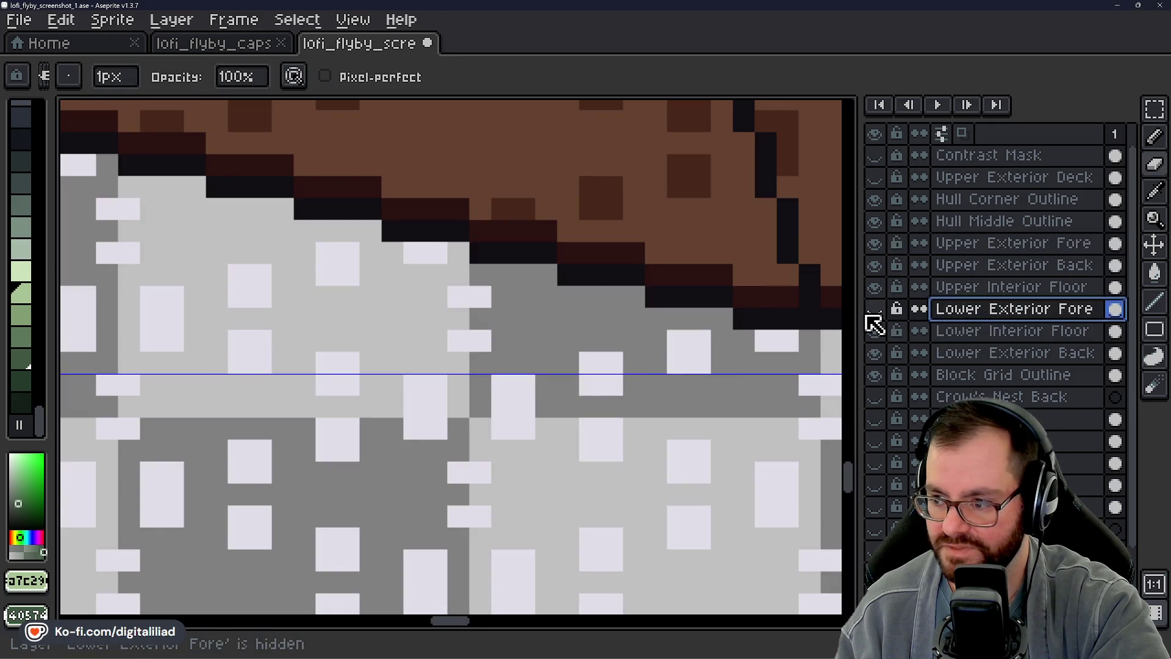
{"action": "left_click", "coordinate": [875, 309]}
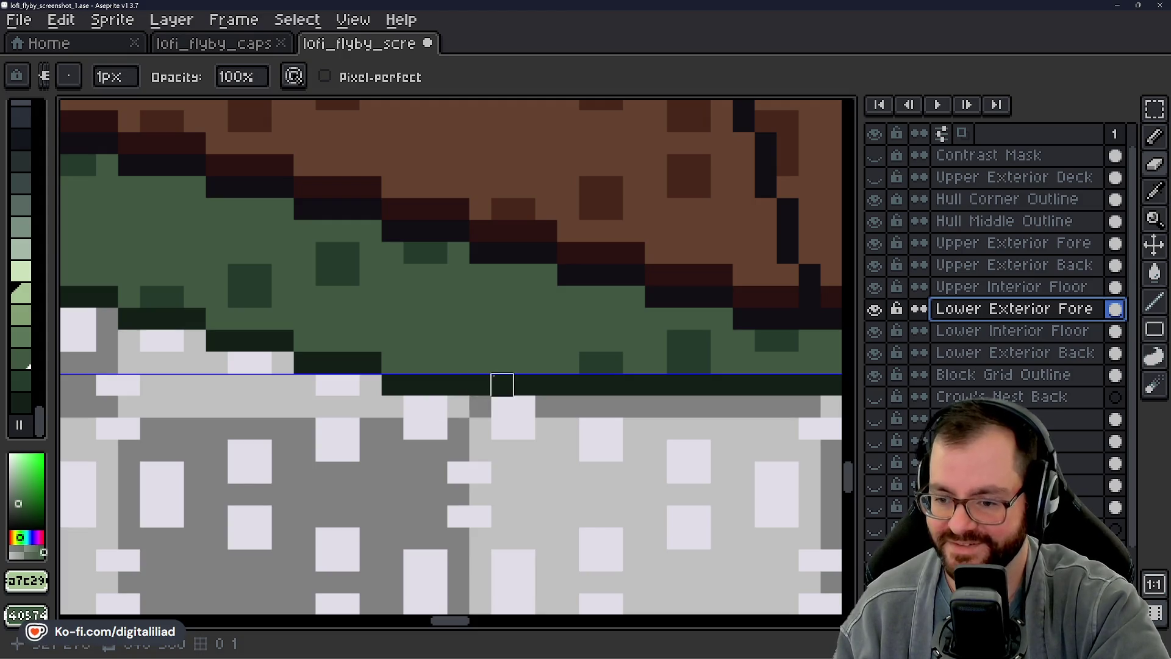
{"action": "scroll", "coordinate": [466, 385], "scroll_direction": "down", "scroll_amount": 1}
{"action": "scroll", "coordinate": [452, 371], "scroll_direction": "down", "scroll_amount": 1}
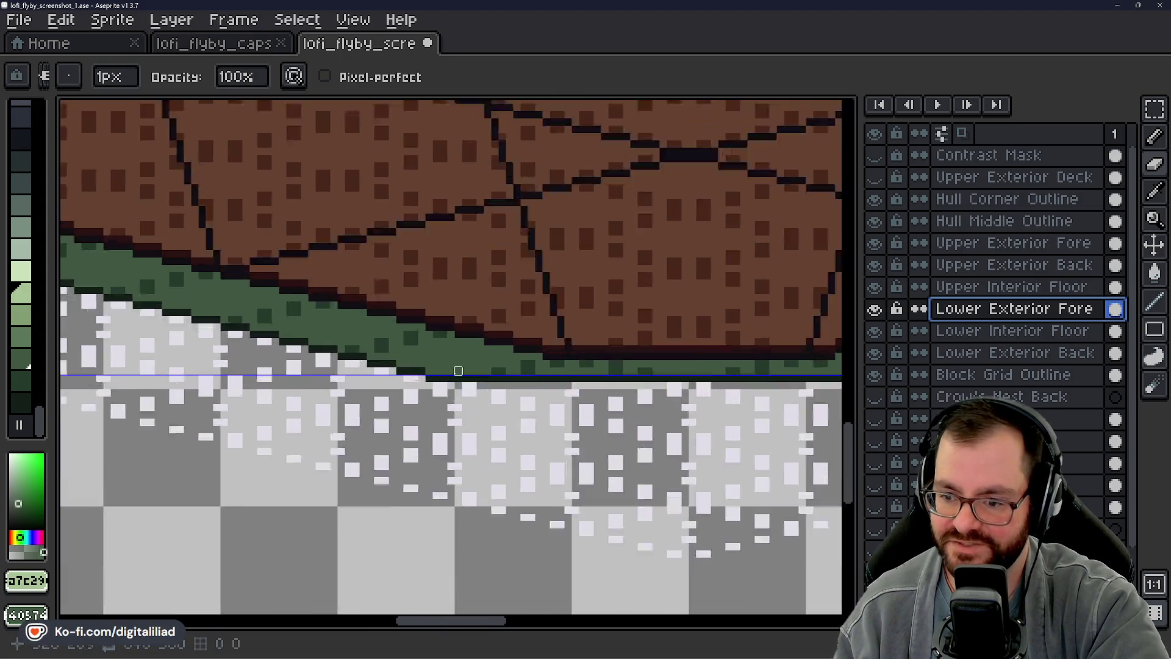
{"action": "scroll", "coordinate": [451, 367], "scroll_direction": "up", "scroll_amount": 2}
{"action": "scroll", "coordinate": [521, 357], "scroll_direction": "up", "scroll_amount": 1}
{"action": "scroll", "coordinate": [560, 384], "scroll_direction": "up", "scroll_amount": 1}
{"action": "scroll", "coordinate": [560, 397], "scroll_direction": "down", "scroll_amount": 3}
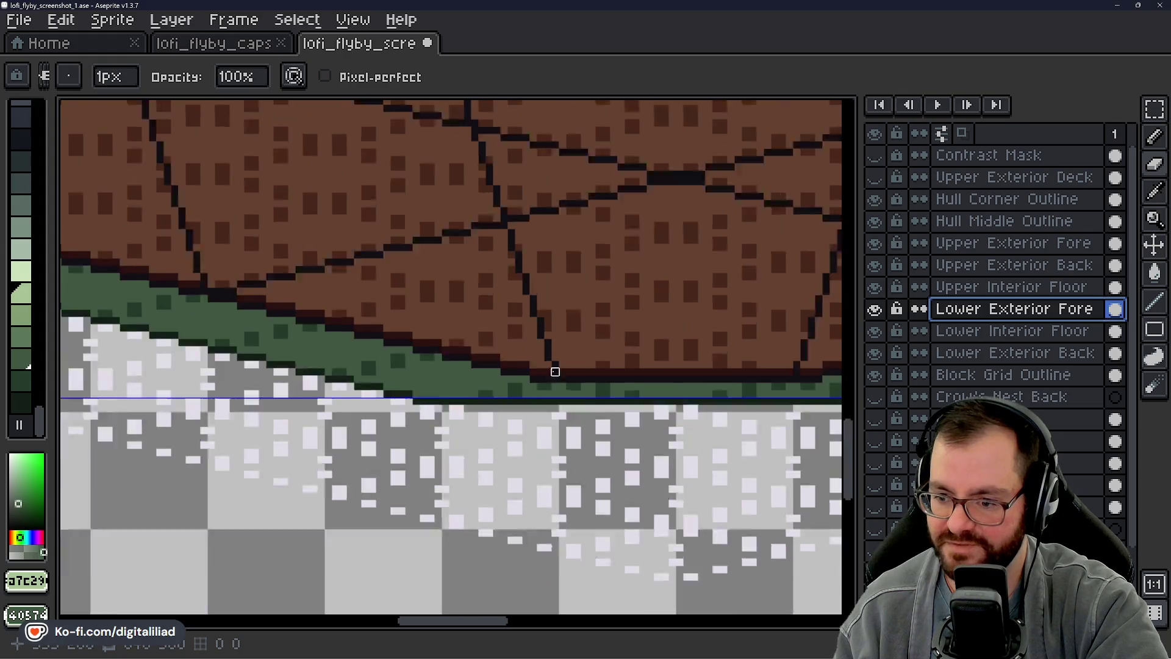
{"action": "left_click_drag", "start_coordinate": [598, 432], "coordinate": [616, 492]}
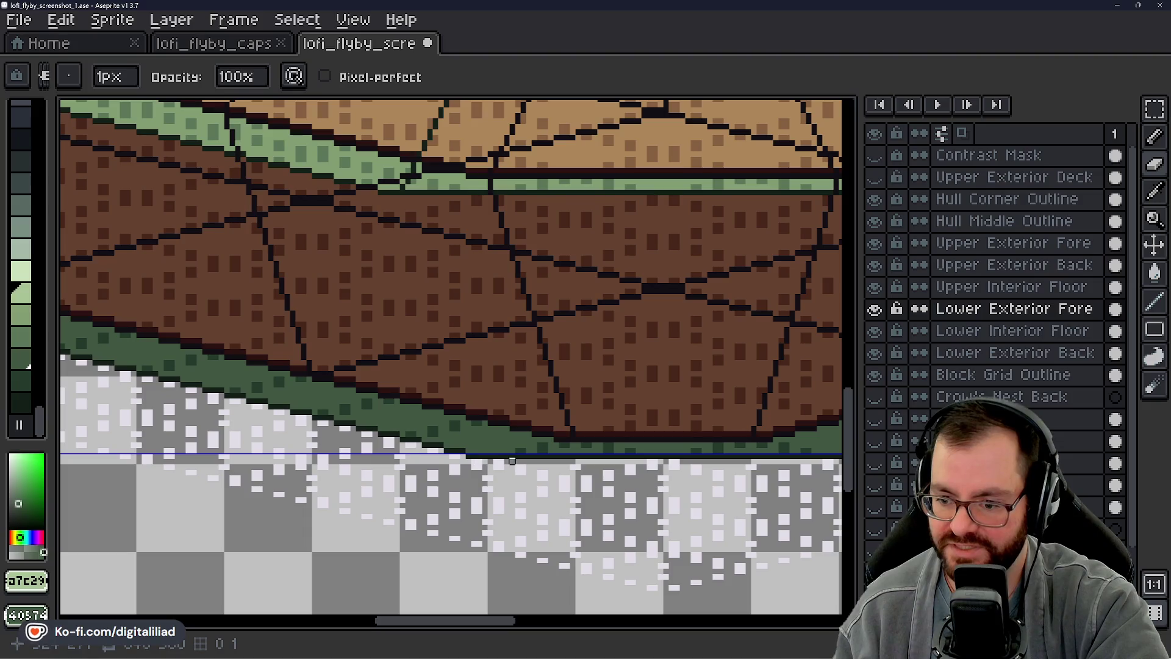
{"action": "left_click_drag", "start_coordinate": [495, 456], "coordinate": [529, 477]}
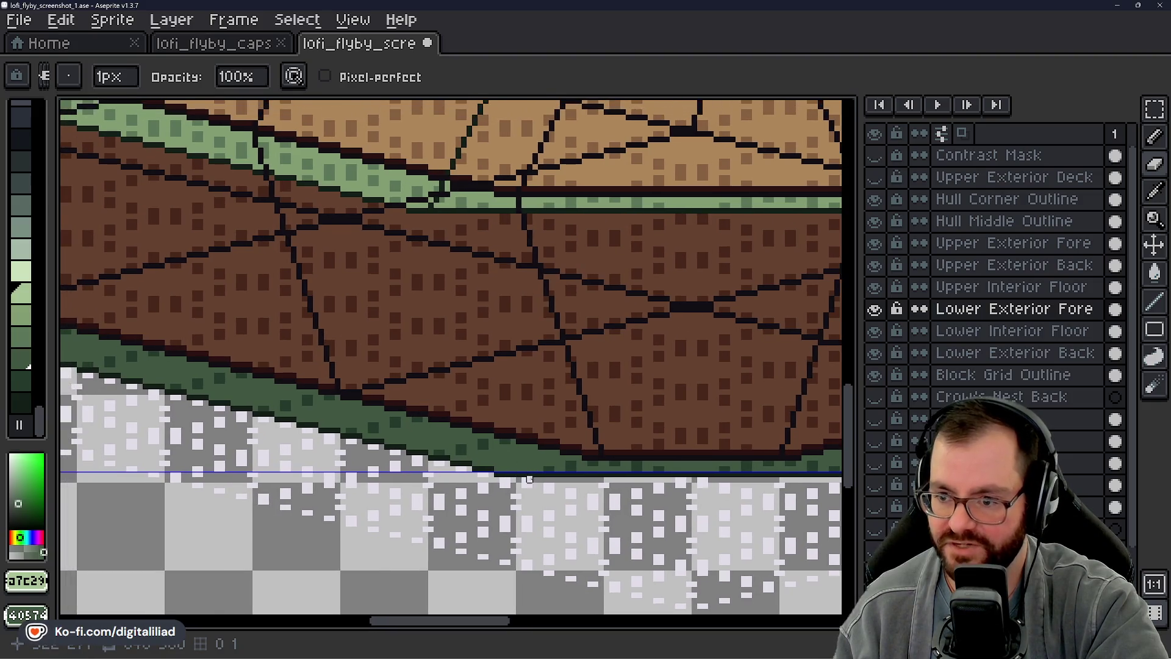
{"action": "scroll", "coordinate": [525, 463], "scroll_direction": "up", "scroll_amount": 1}
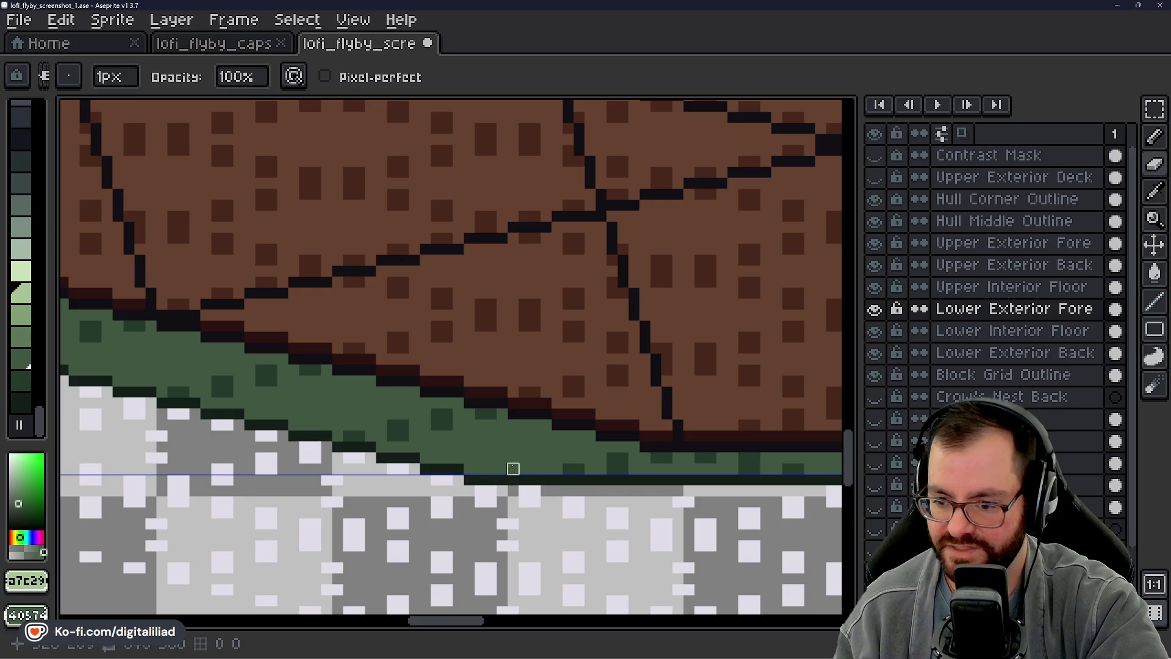
{"action": "key", "text": "b"}
{"action": "scroll", "coordinate": [499, 462], "scroll_direction": "up", "scroll_amount": 1}
{"action": "left_click", "coordinate": [1154, 302]}
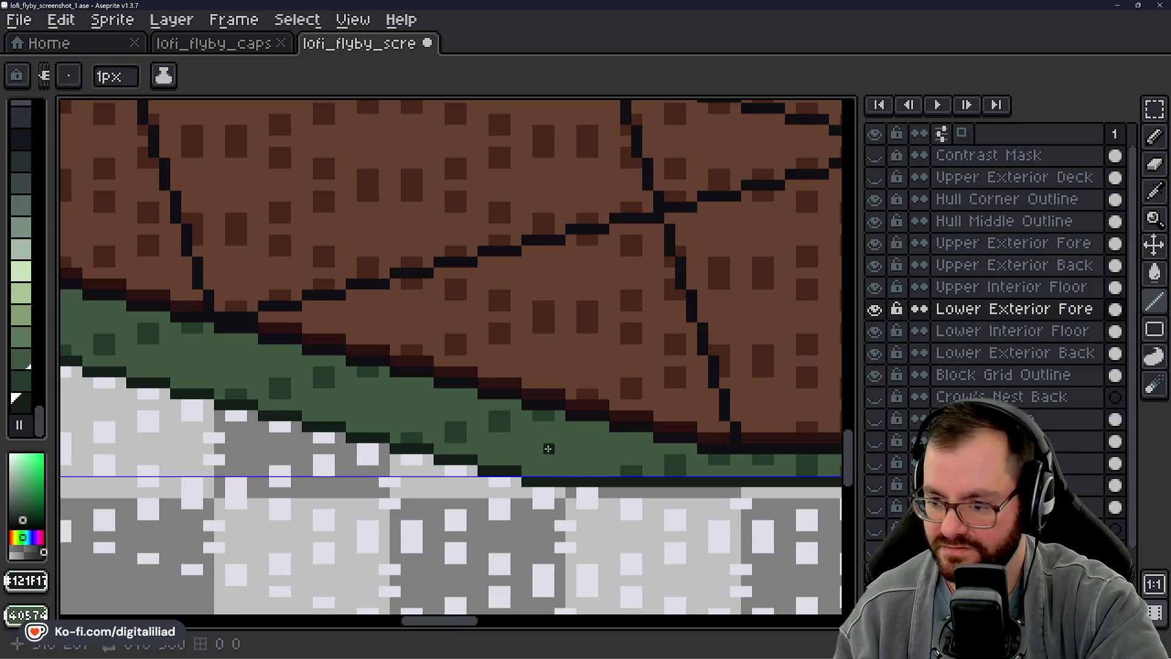
{"action": "scroll", "coordinate": [549, 447], "scroll_direction": "down", "scroll_amount": 2}
{"action": "scroll", "coordinate": [595, 448], "scroll_direction": "down", "scroll_amount": 2}
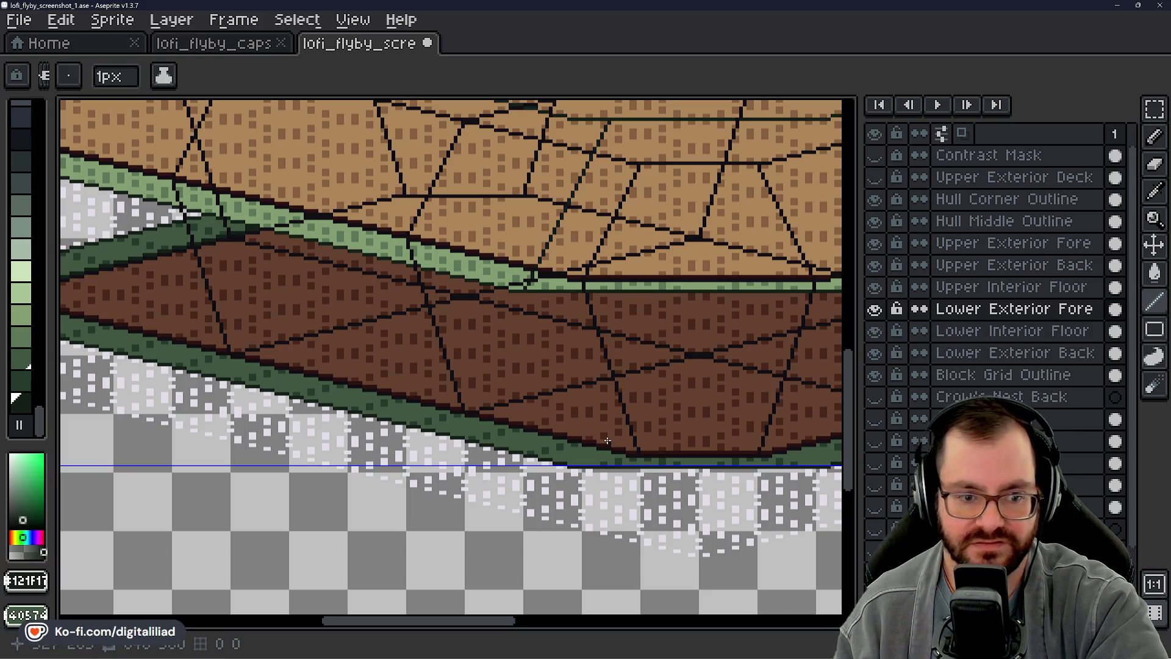
{"action": "scroll", "coordinate": [609, 443], "scroll_direction": "up", "scroll_amount": 1}
{"action": "scroll", "coordinate": [608, 441], "scroll_direction": "up", "scroll_amount": 1}
Step: Draw the dark green vertical seam strokes and filler pixels across the lower brown hull panels
{"action": "left_click_drag", "start_coordinate": [576, 403], "coordinate": [560, 490]}
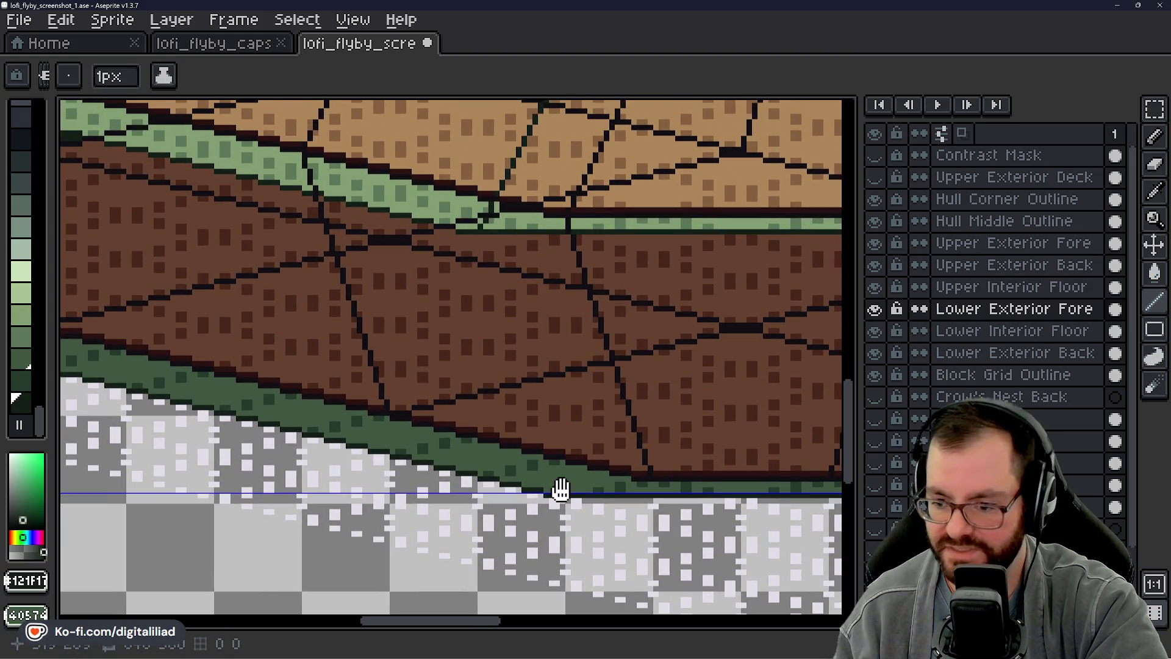
{"action": "scroll", "coordinate": [561, 490], "scroll_direction": "up", "scroll_amount": 1}
{"action": "scroll", "coordinate": [562, 495], "scroll_direction": "up", "scroll_amount": 1}
{"action": "scroll", "coordinate": [579, 503], "scroll_direction": "down", "scroll_amount": 2}
{"action": "scroll", "coordinate": [577, 498], "scroll_direction": "up", "scroll_amount": 1}
{"action": "scroll", "coordinate": [575, 494], "scroll_direction": "up", "scroll_amount": 1}
{"action": "mouse_move", "coordinate": [572, 487]}
{"action": "left_mouse_down"}
{"action": "mouse_move", "coordinate": [573, 444]}
{"action": "mouse_move", "coordinate": [559, 429]}
{"action": "left_mouse_up"}
{"action": "left_click", "coordinate": [558, 424]}
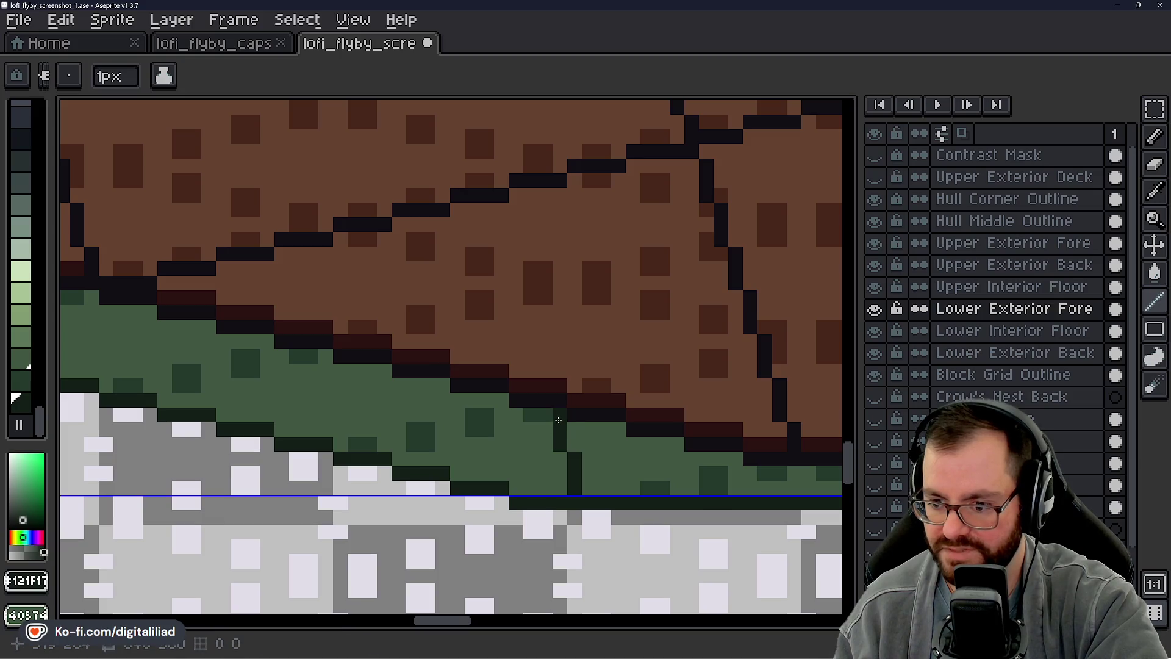
{"action": "scroll", "coordinate": [559, 424], "scroll_direction": "up", "scroll_amount": 1}
{"action": "left_click", "coordinate": [590, 442]}
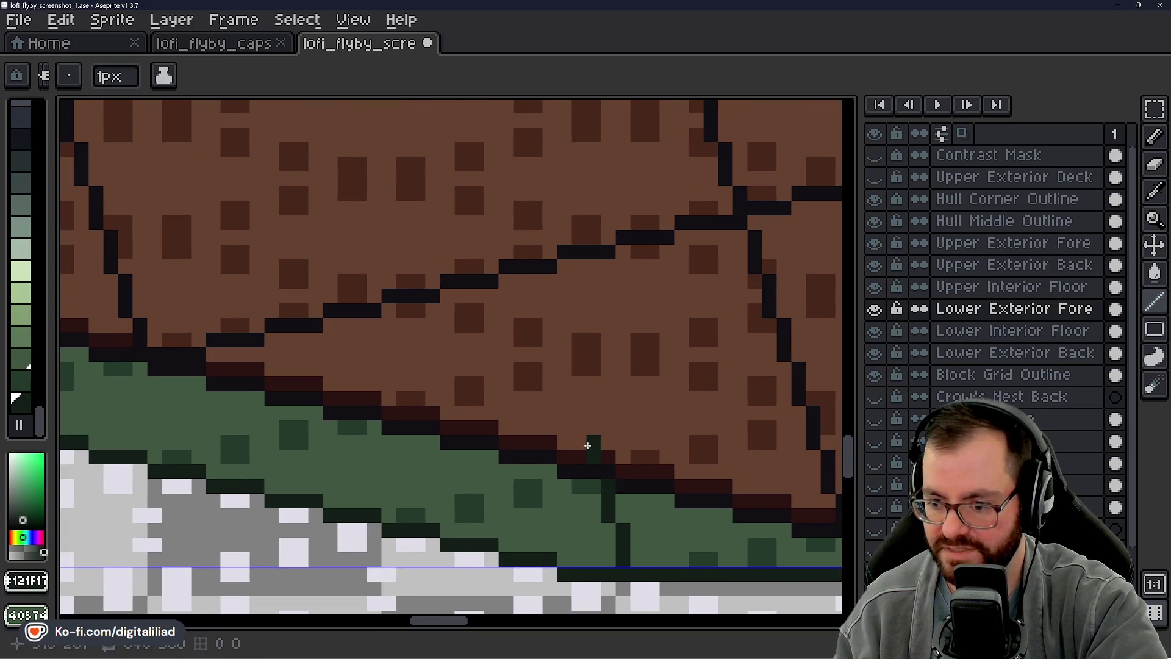
{"action": "scroll", "coordinate": [588, 444], "scroll_direction": "up", "scroll_amount": 1}
{"action": "mouse_move", "coordinate": [608, 468]}
{"action": "left_mouse_down"}
{"action": "mouse_move", "coordinate": [580, 360]}
{"action": "mouse_move", "coordinate": [636, 472]}
{"action": "mouse_move", "coordinate": [593, 332]}
{"action": "mouse_move", "coordinate": [606, 394]}
{"action": "mouse_move", "coordinate": [604, 371]}
{"action": "left_mouse_up"}
{"action": "left_click", "coordinate": [592, 430]}
{"action": "left_click_drag", "start_coordinate": [579, 316], "coordinate": [573, 291]}
{"action": "scroll", "coordinate": [567, 292], "scroll_direction": "up", "scroll_amount": 3}
{"action": "mouse_move", "coordinate": [631, 449]}
{"action": "left_mouse_down"}
{"action": "mouse_move", "coordinate": [592, 309]}
{"action": "mouse_move", "coordinate": [549, 335]}
{"action": "mouse_move", "coordinate": [558, 377]}
{"action": "left_mouse_up"}
{"action": "scroll", "coordinate": [549, 330], "scroll_direction": "down", "scroll_amount": 1}
{"action": "scroll", "coordinate": [547, 334], "scroll_direction": "down", "scroll_amount": 1}
{"action": "scroll", "coordinate": [550, 316], "scroll_direction": "up", "scroll_amount": 3}
{"action": "scroll", "coordinate": [545, 334], "scroll_direction": "down", "scroll_amount": 1}
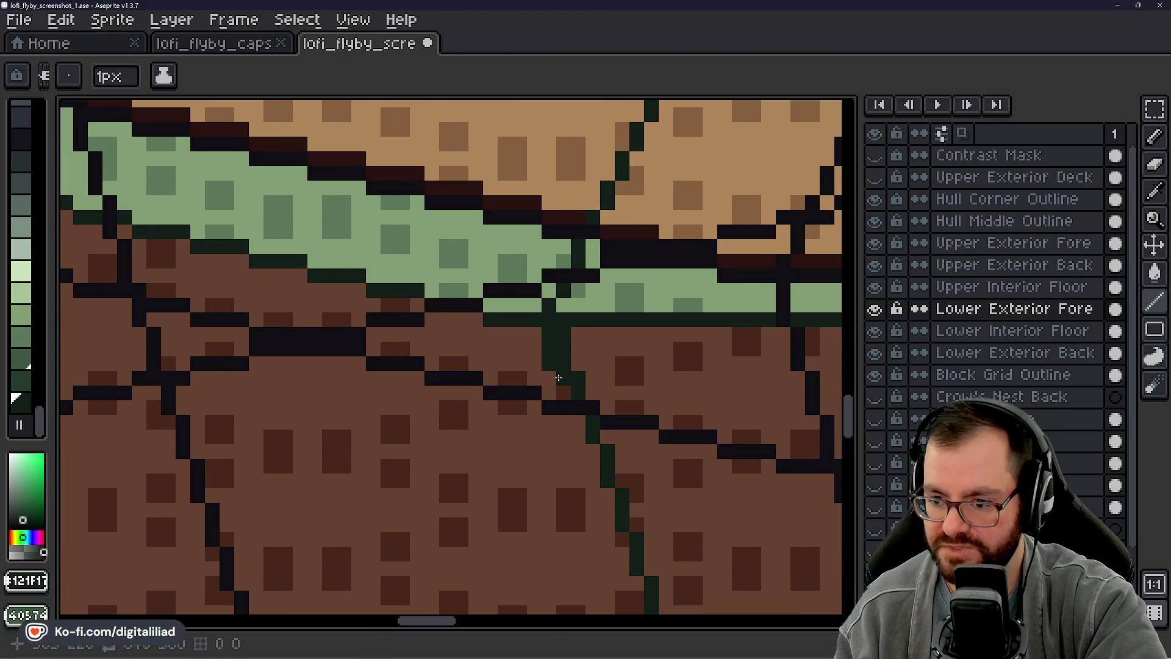
{"action": "scroll", "coordinate": [562, 394], "scroll_direction": "down", "scroll_amount": 3}
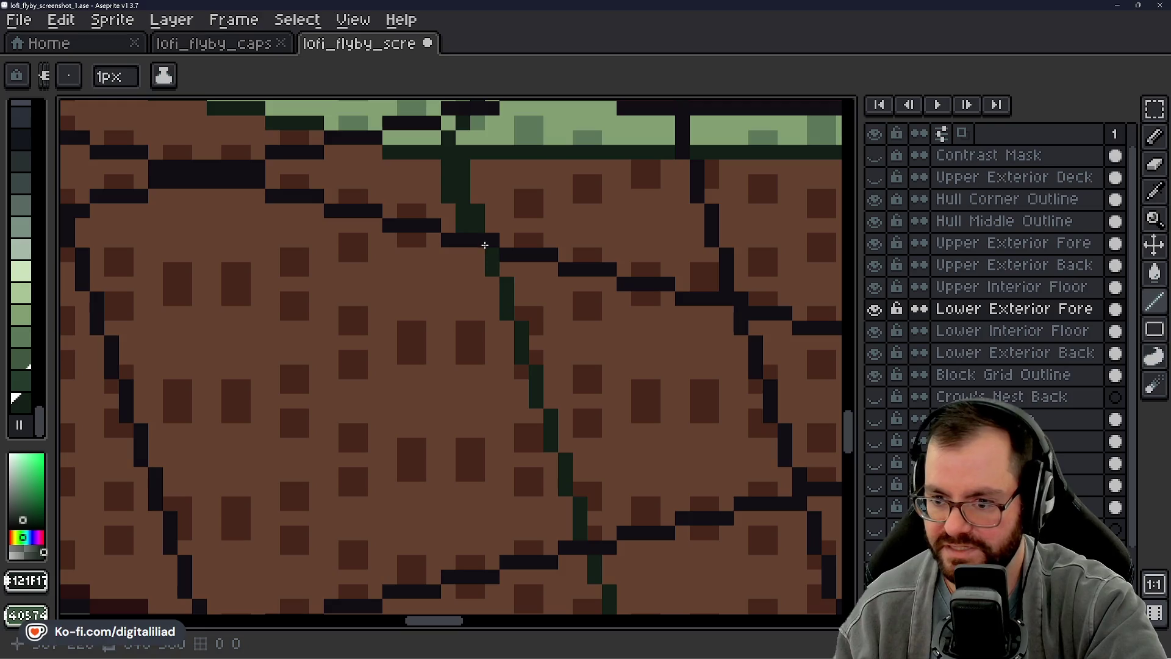
Step: Thicken the seam along its diagonal and extend it down into the lower green band
{"action": "left_click_drag", "start_coordinate": [478, 268], "coordinate": [522, 401]}
{"action": "scroll", "coordinate": [521, 403], "scroll_direction": "down", "scroll_amount": 3}
{"action": "left_click_drag", "start_coordinate": [540, 229], "coordinate": [584, 395]}
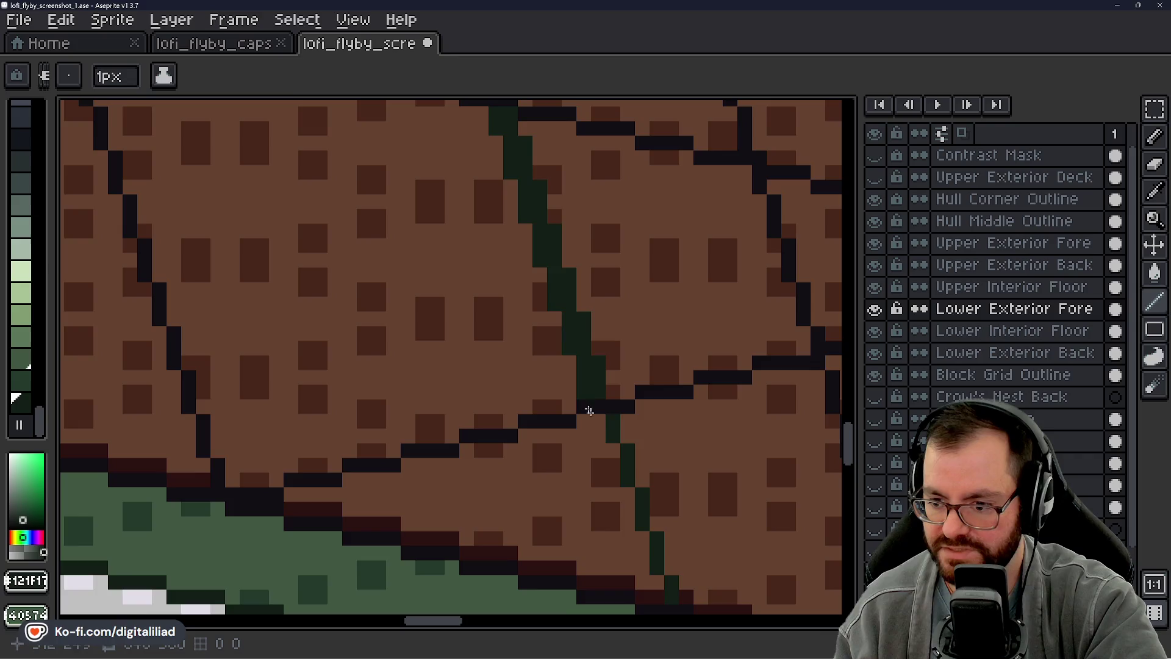
{"action": "scroll", "coordinate": [567, 385], "scroll_direction": "down", "scroll_amount": 3}
{"action": "left_click_drag", "start_coordinate": [542, 280], "coordinate": [601, 455]}
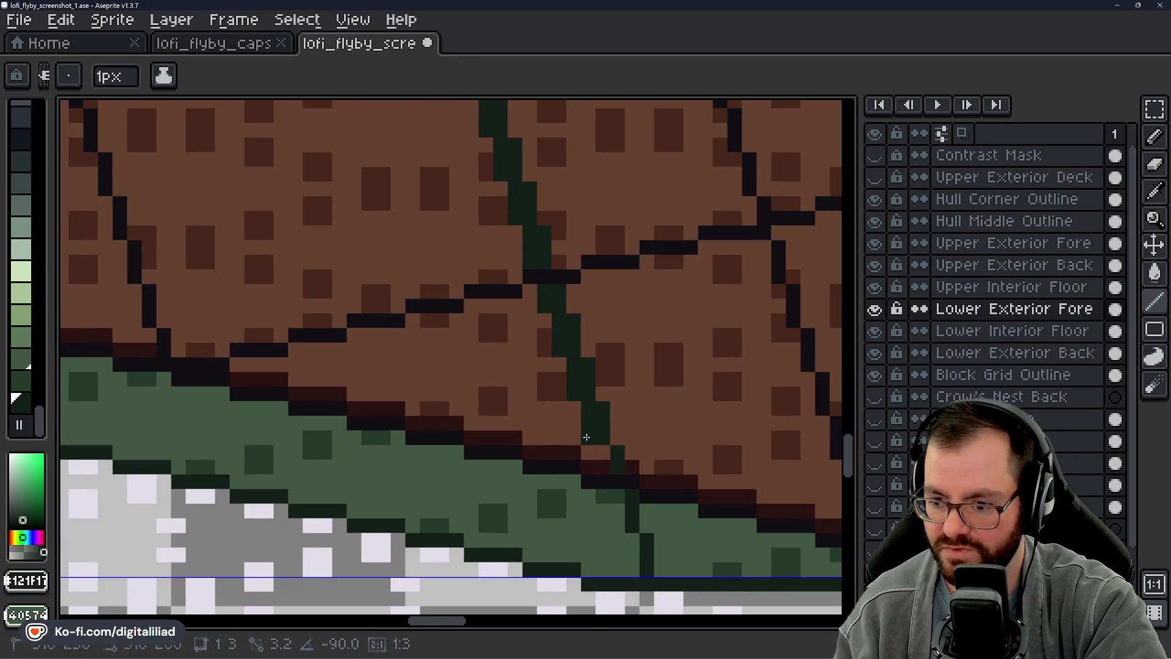
{"action": "scroll", "coordinate": [605, 483], "scroll_direction": "down", "scroll_amount": 3}
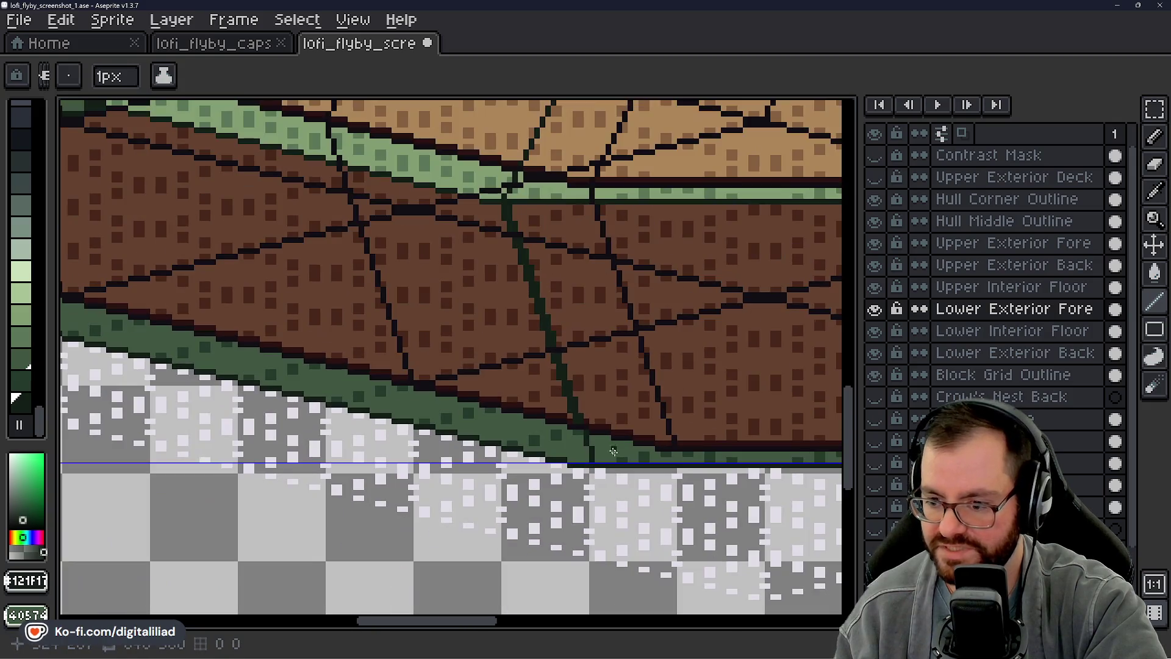
{"action": "scroll", "coordinate": [586, 436], "scroll_direction": "up", "scroll_amount": 3}
{"action": "left_click_drag", "start_coordinate": [553, 410], "coordinate": [570, 489]}
{"action": "scroll", "coordinate": [553, 467], "scroll_direction": "down", "scroll_amount": 3}
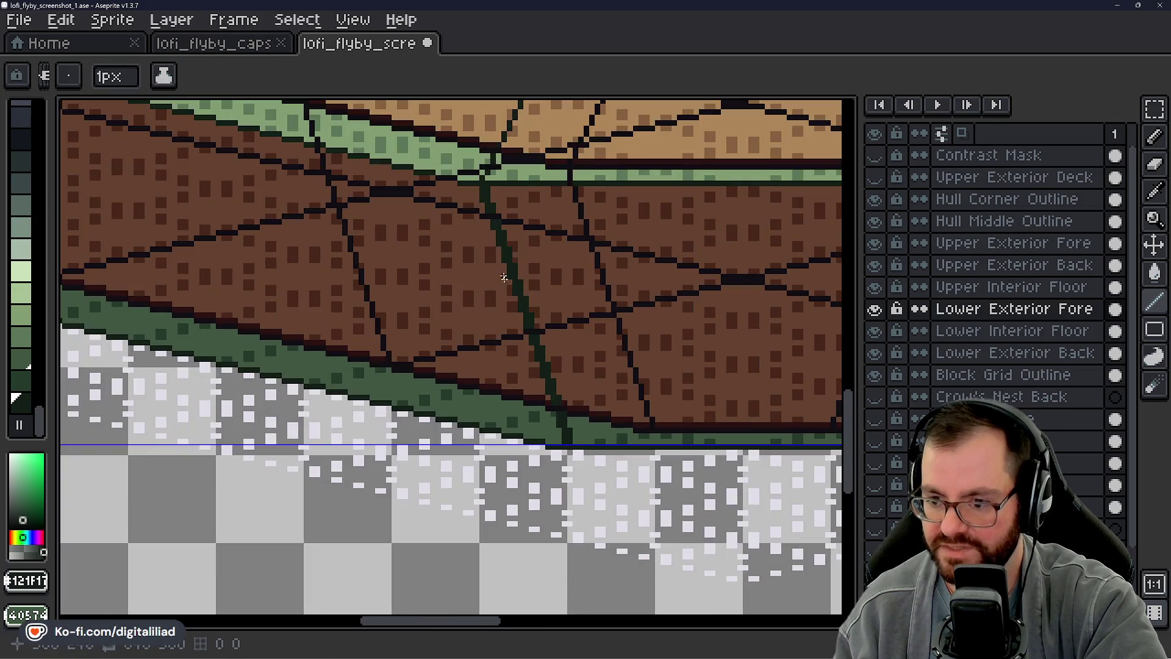
{"action": "scroll", "coordinate": [483, 200], "scroll_direction": "up", "scroll_amount": 2}
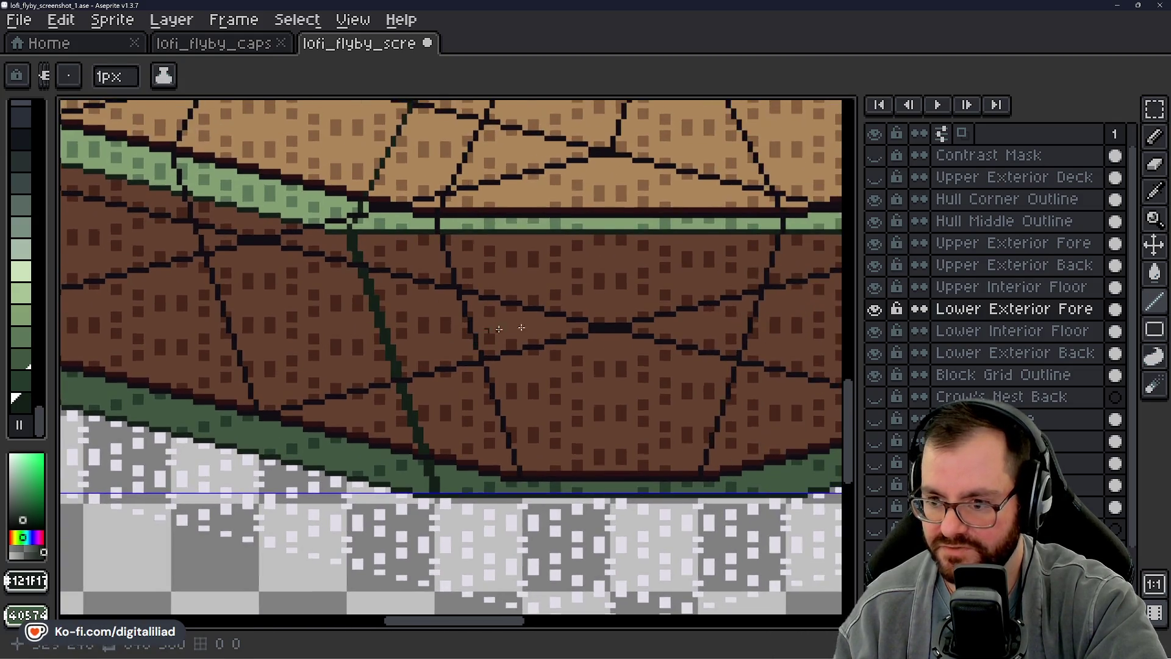
{"action": "key", "text": "m"}
{"action": "mouse_move", "coordinate": [444, 239]}
{"action": "left_mouse_down"}
{"action": "mouse_move", "coordinate": [515, 361]}
{"action": "mouse_move", "coordinate": [536, 476]}
{"action": "left_mouse_up"}
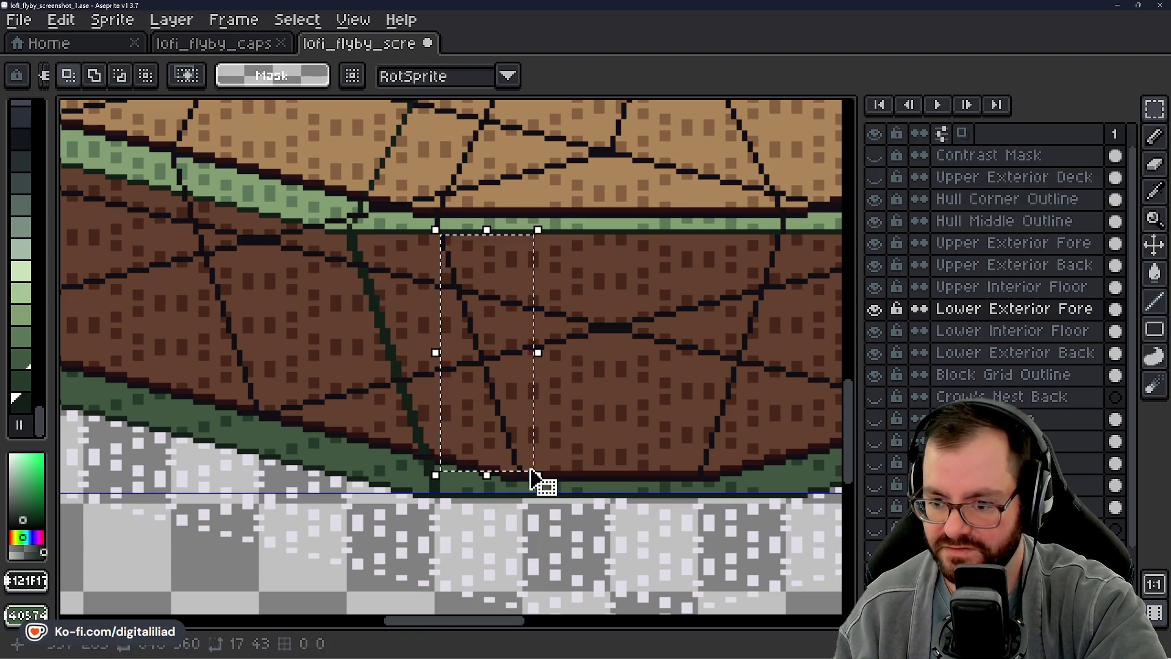
{"action": "key", "text": "ctrl+d"}
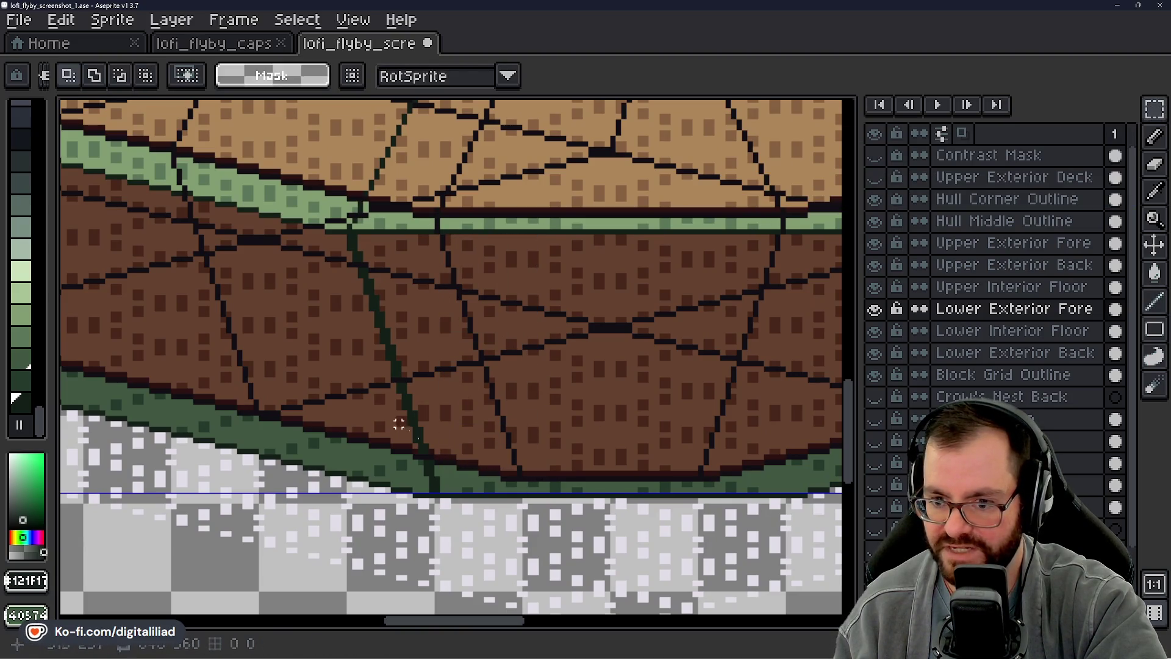
{"action": "left_click_drag", "start_coordinate": [421, 475], "coordinate": [540, 499]}
{"action": "key", "text": "ctrl+d"}
{"action": "mouse_move", "coordinate": [311, 224]}
{"action": "left_mouse_down"}
{"action": "mouse_move", "coordinate": [387, 348]}
{"action": "mouse_move", "coordinate": [441, 501]}
{"action": "left_mouse_up"}
{"action": "scroll", "coordinate": [599, 553], "scroll_direction": "down", "scroll_amount": 1}
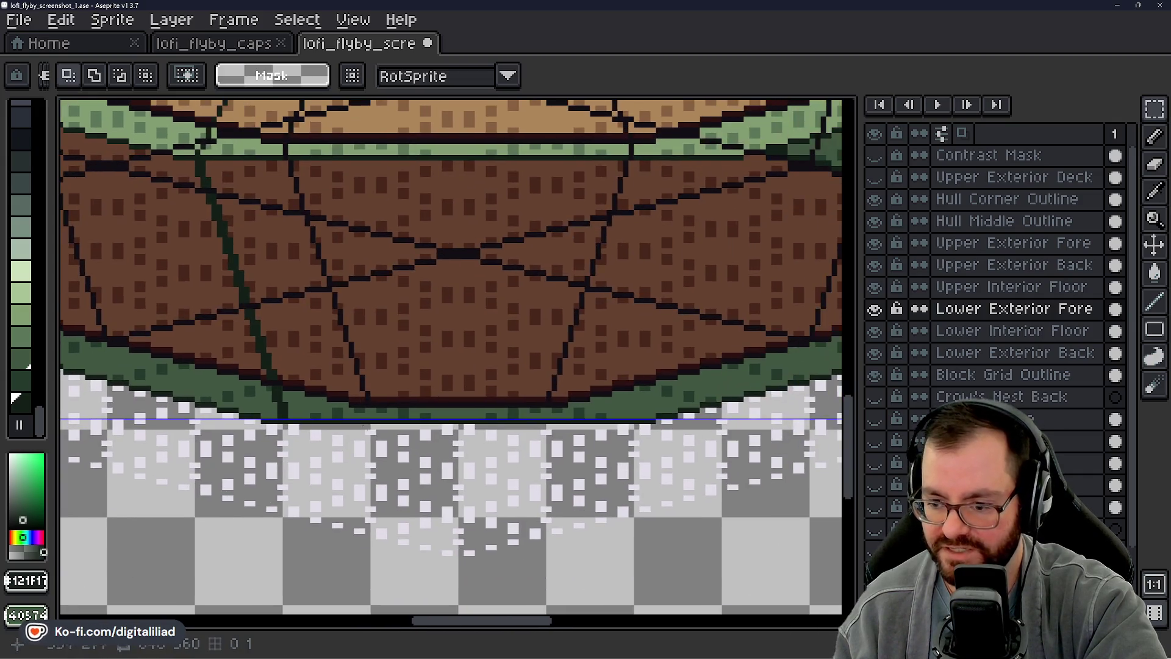
{"action": "left_click_drag", "start_coordinate": [286, 418], "coordinate": [649, 403]}
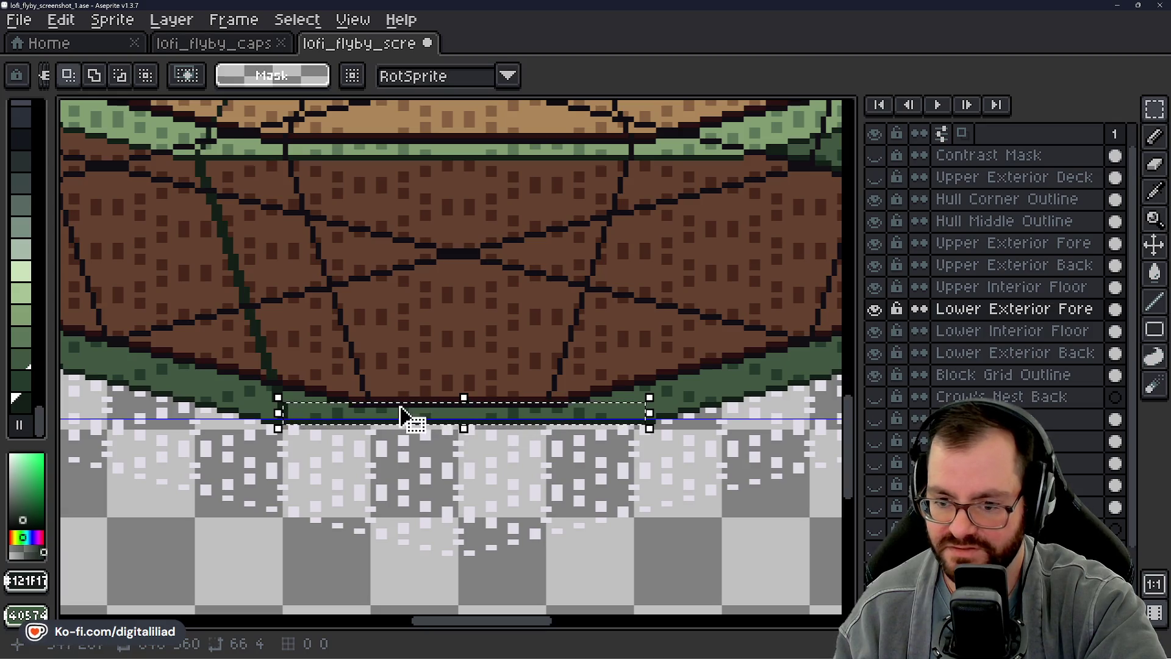
{"action": "key", "text": "ctrl+d"}
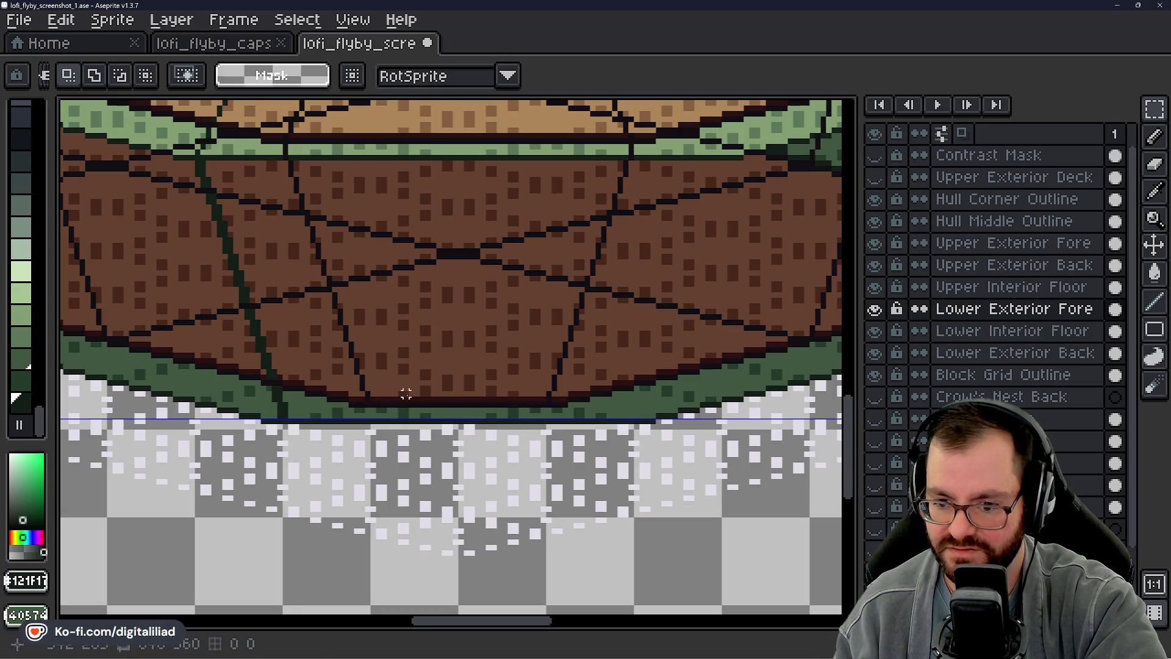